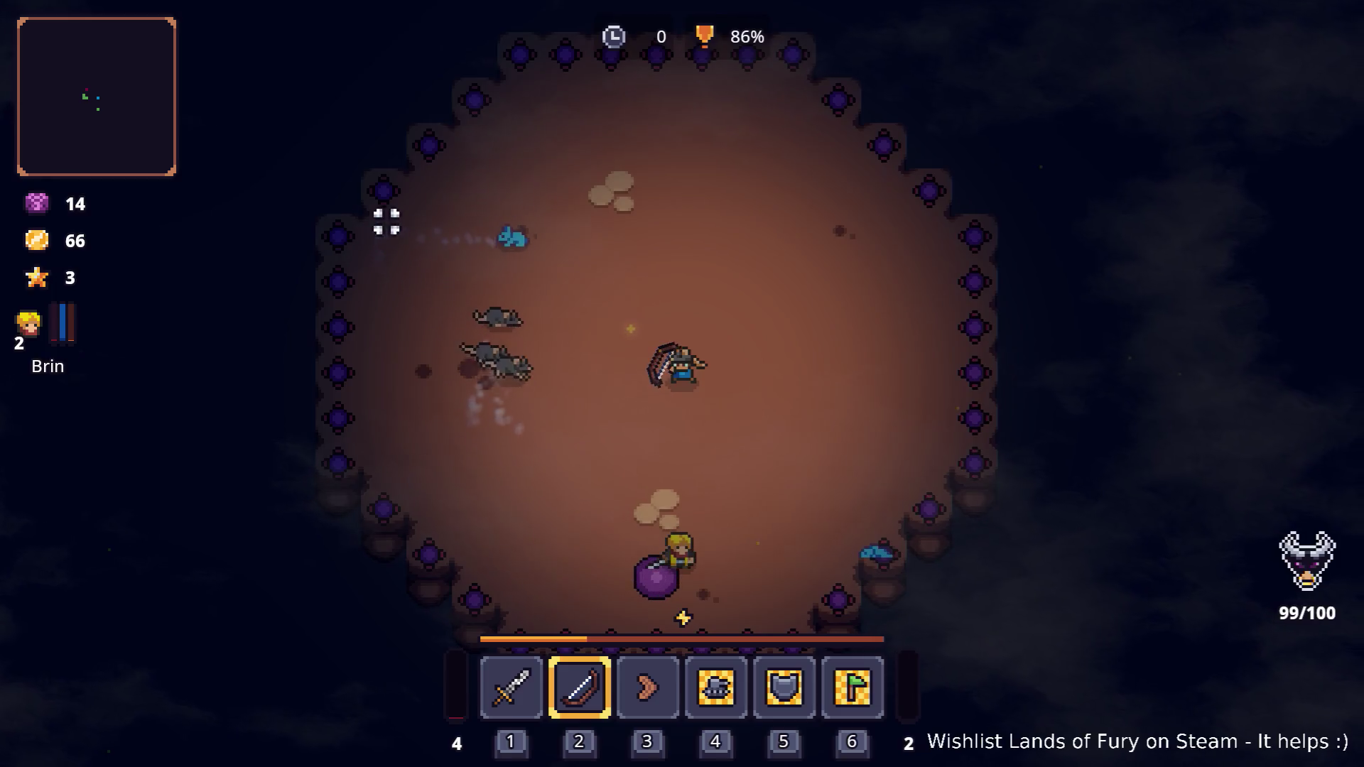
# - Dash and run around the arena while shooting at the rats
pyautogui.press('space')
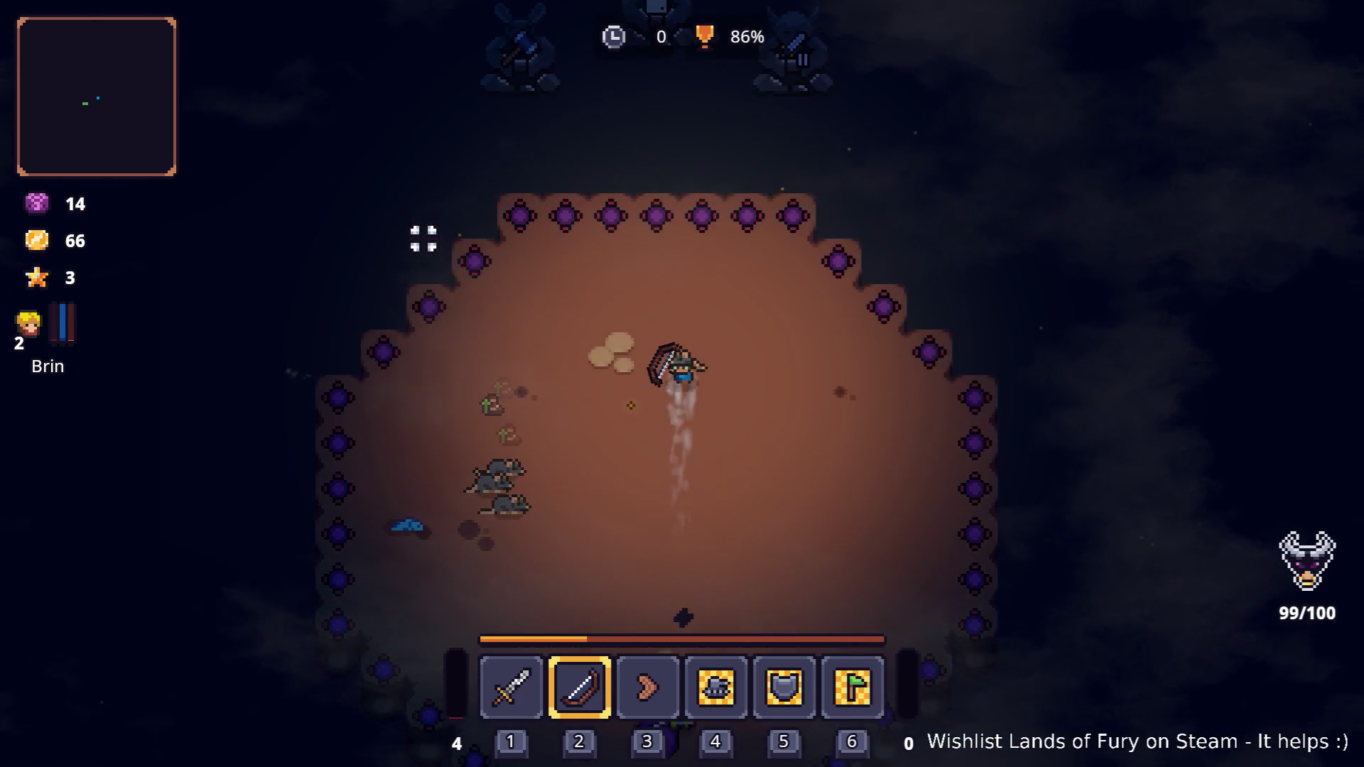
pyautogui.press('w')
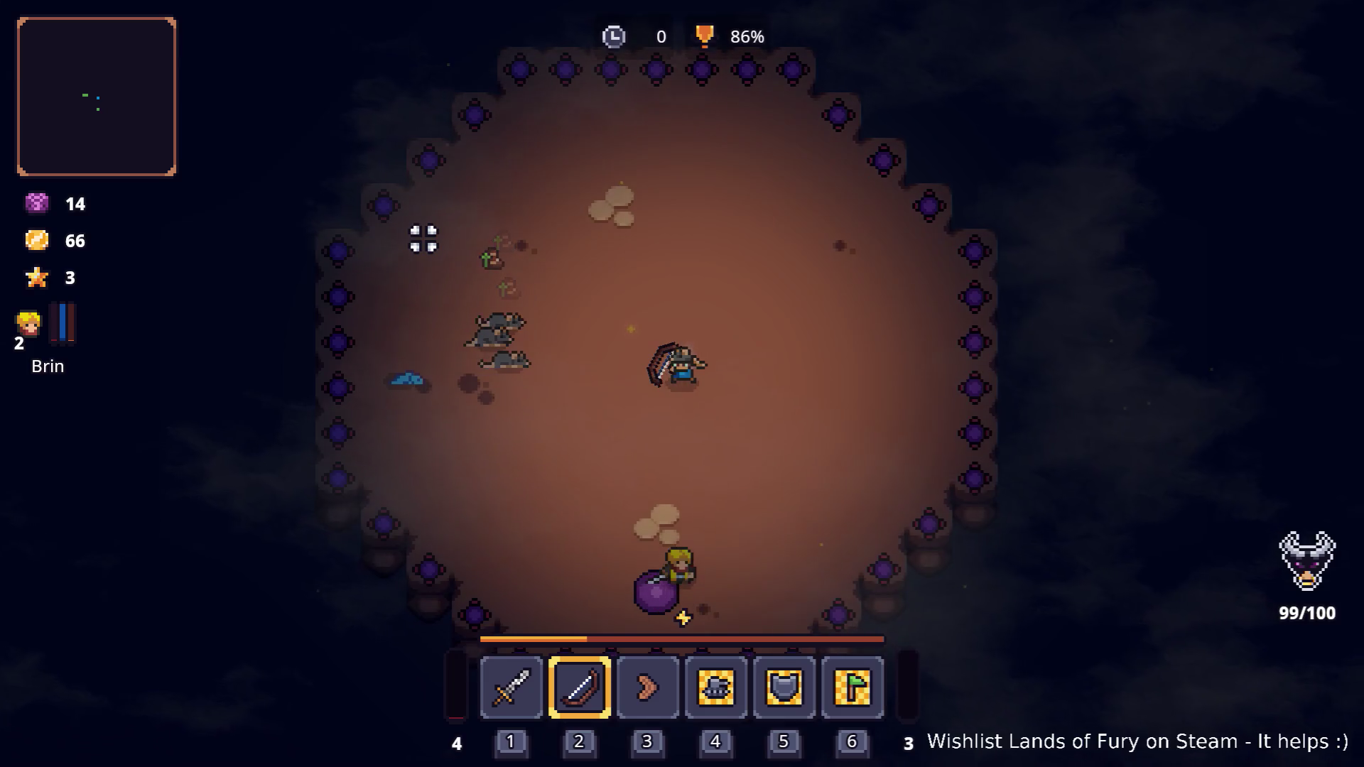
pyautogui.press('space')
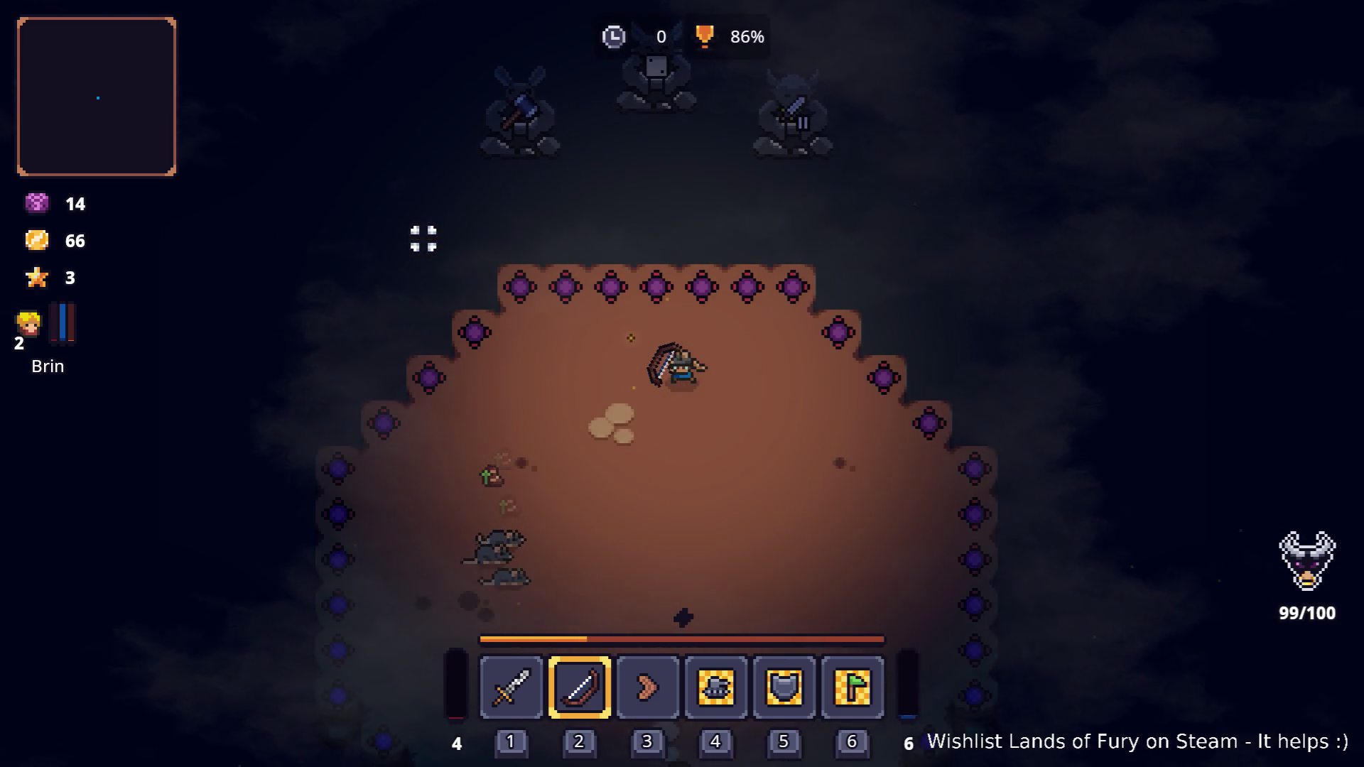
pyautogui.press('s')
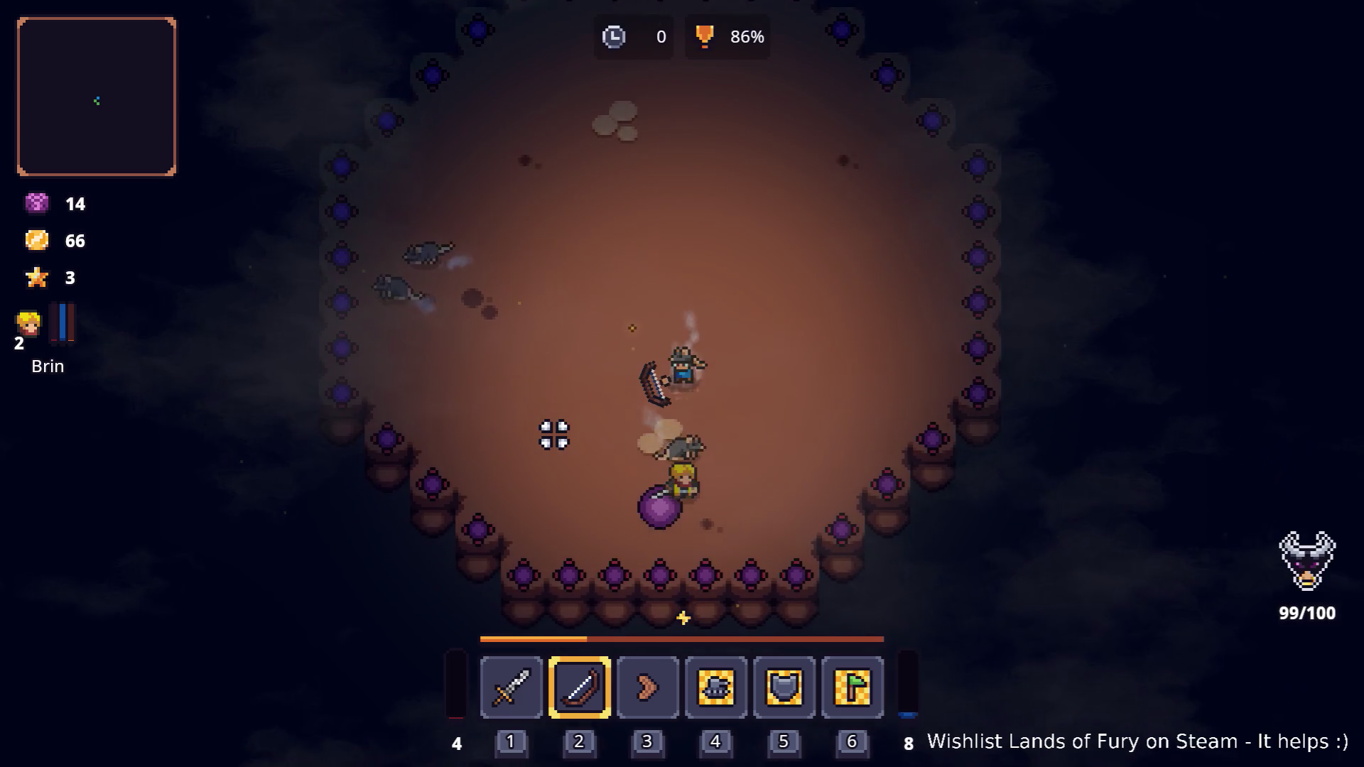
# - Leave the arena and walk through Elderglade Forest into the dark cave as the wave starts
pyautogui.press('e')
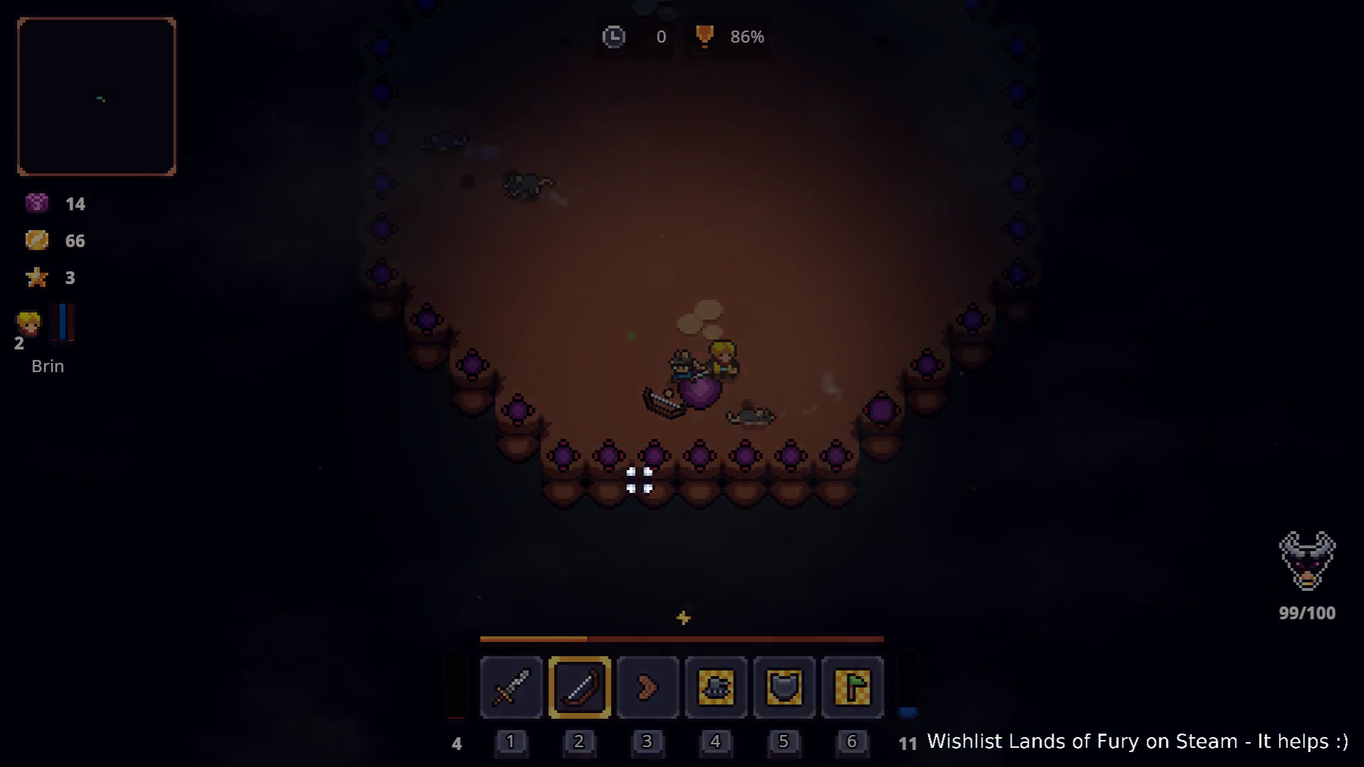
pyautogui.press('a')
pyautogui.press('s')
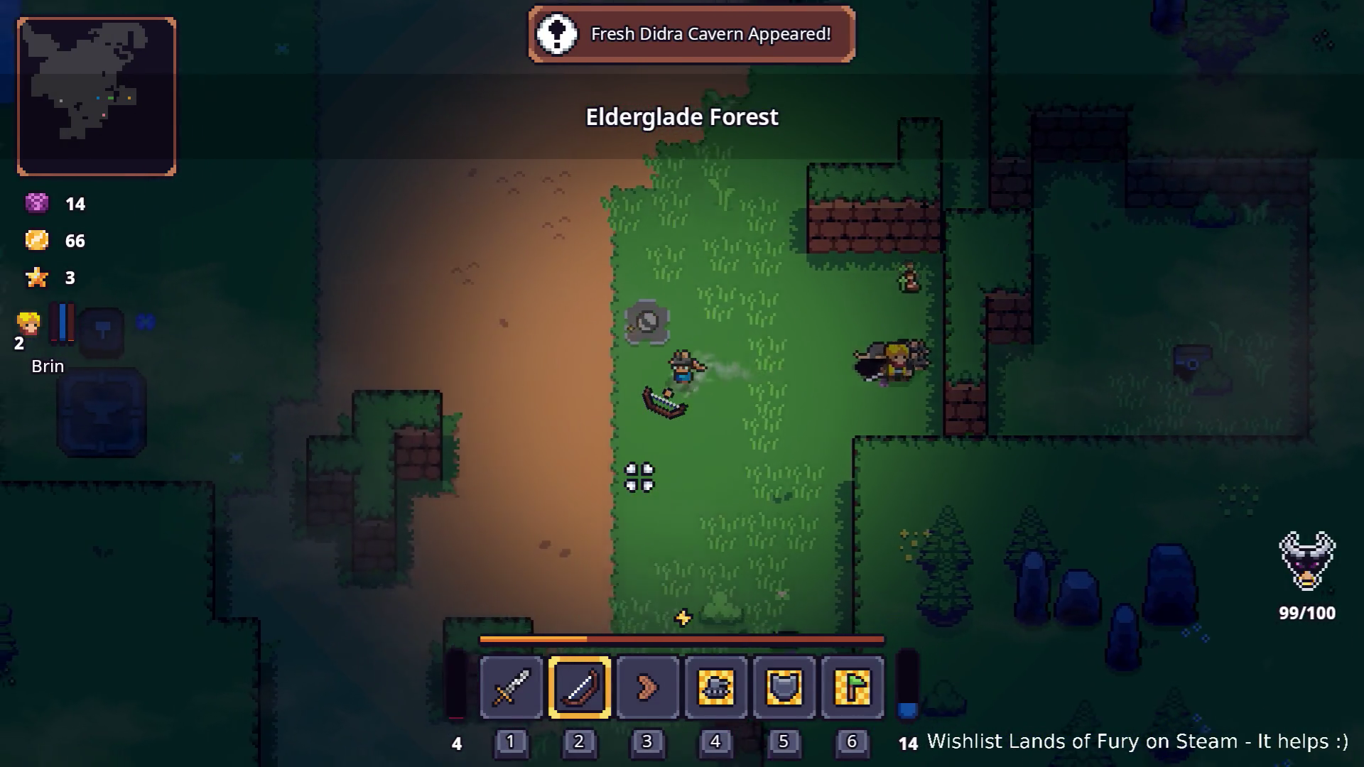
pyautogui.press('space')
pyautogui.press('s')
pyautogui.press('d')
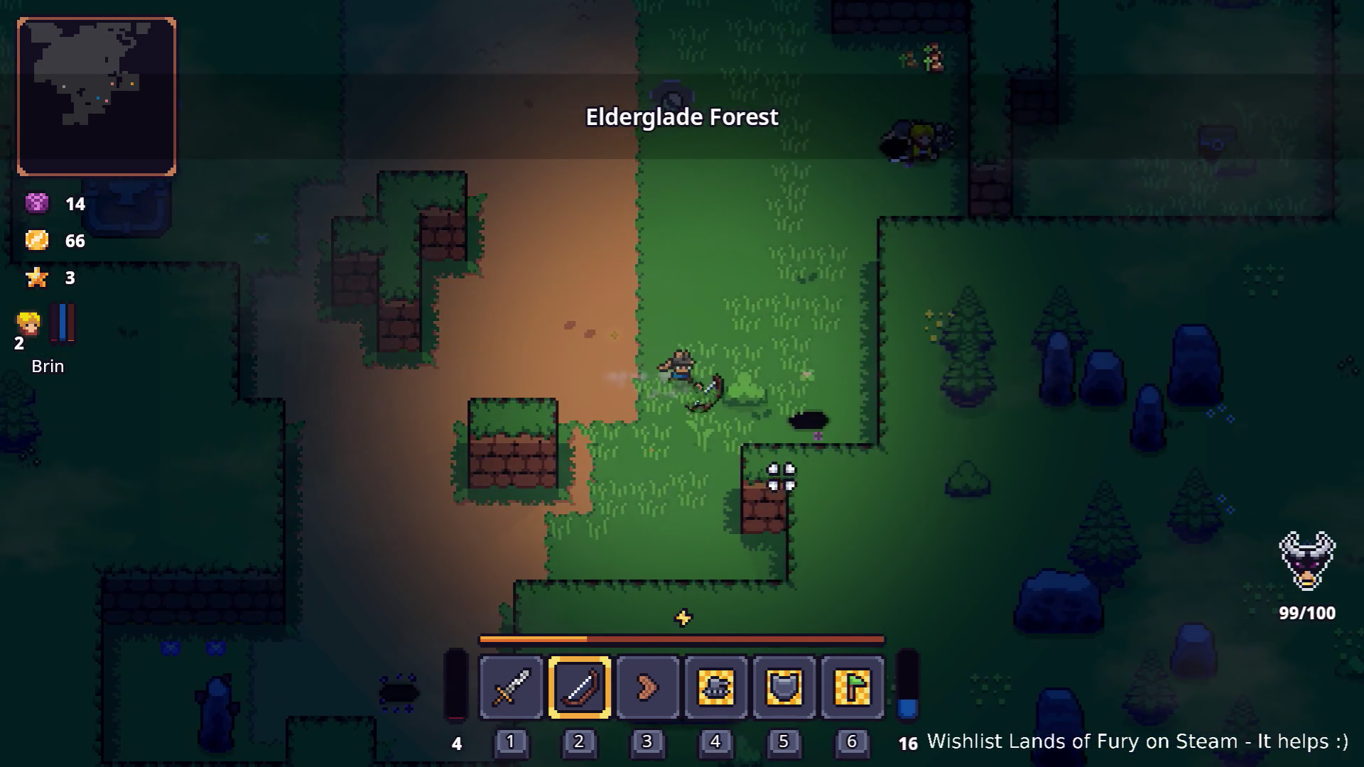
pyautogui.press('d')
pyautogui.press('s')
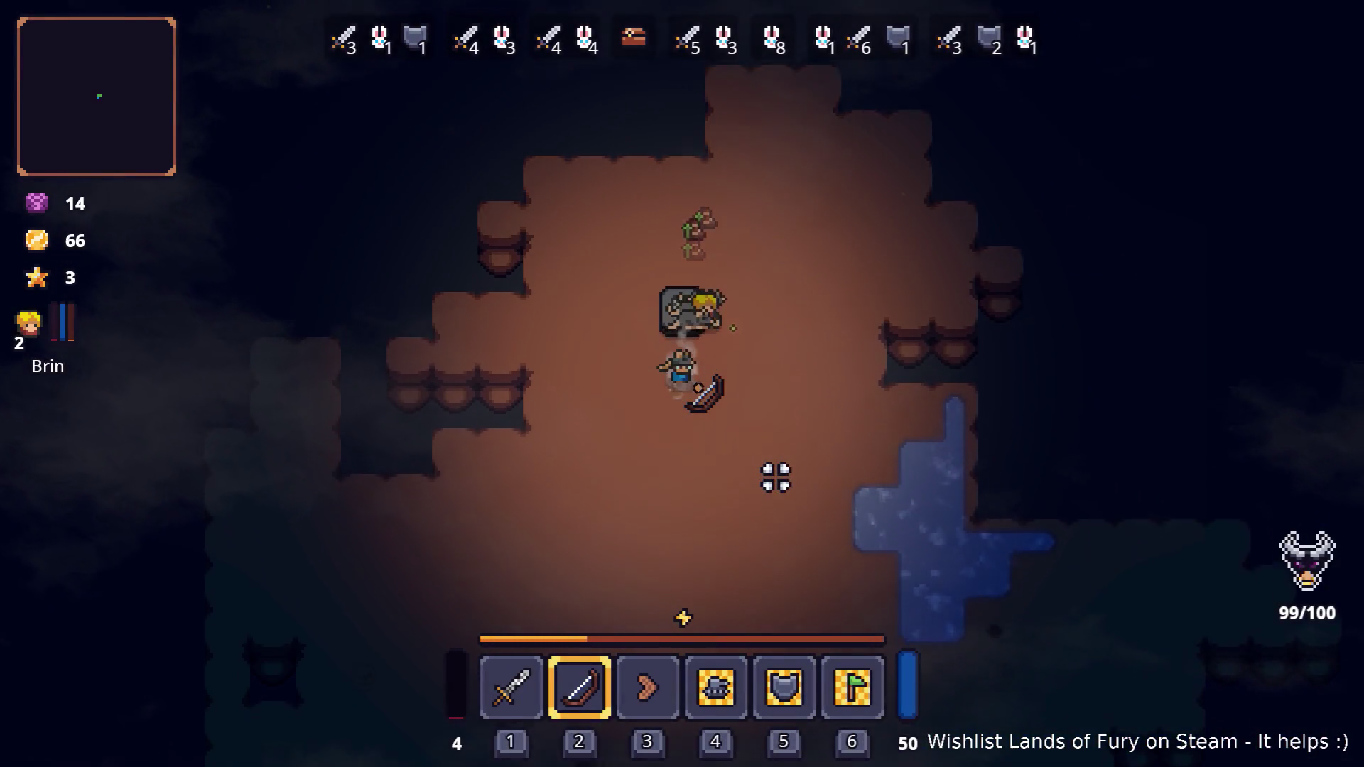
pyautogui.press('s')
pyautogui.press('d')
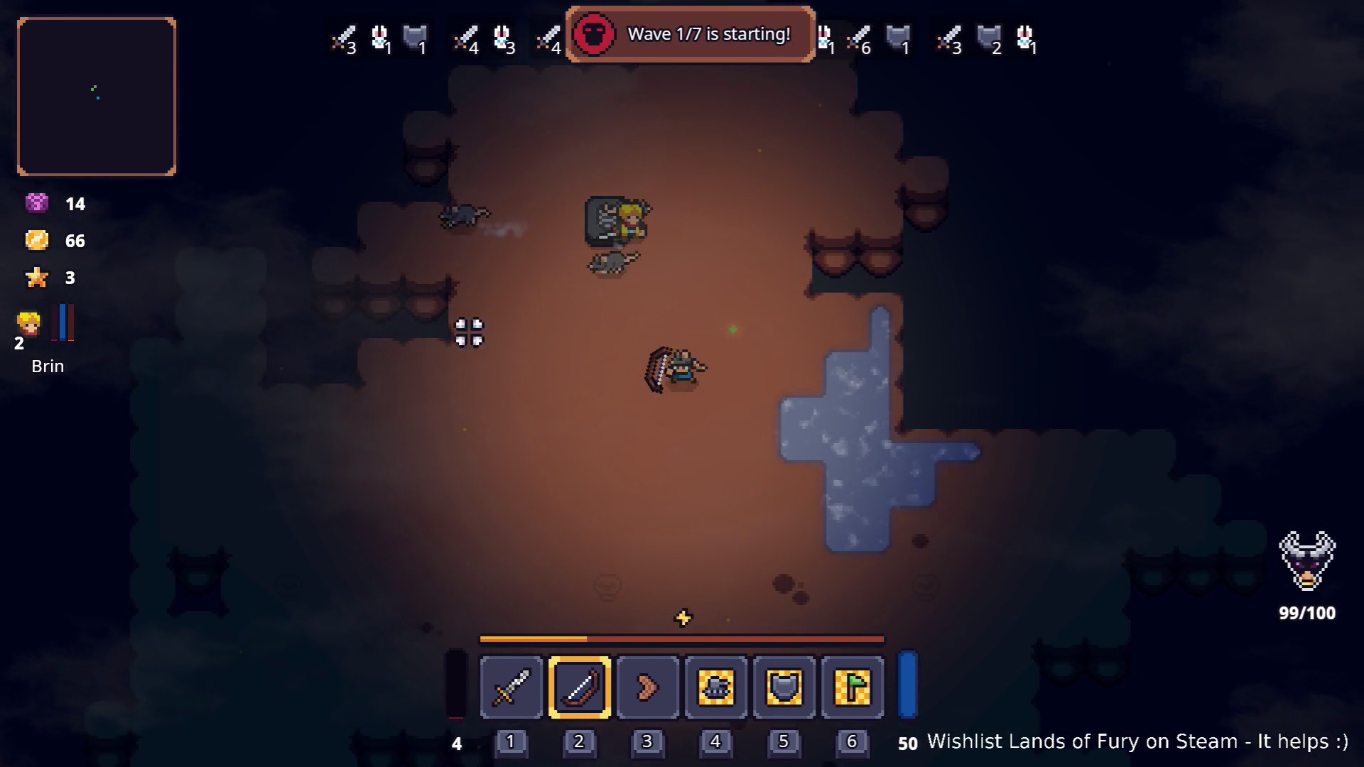
# - Fight the cave rats with the bow, then switch to the sword and keep swinging
pyautogui.click(353, 258)
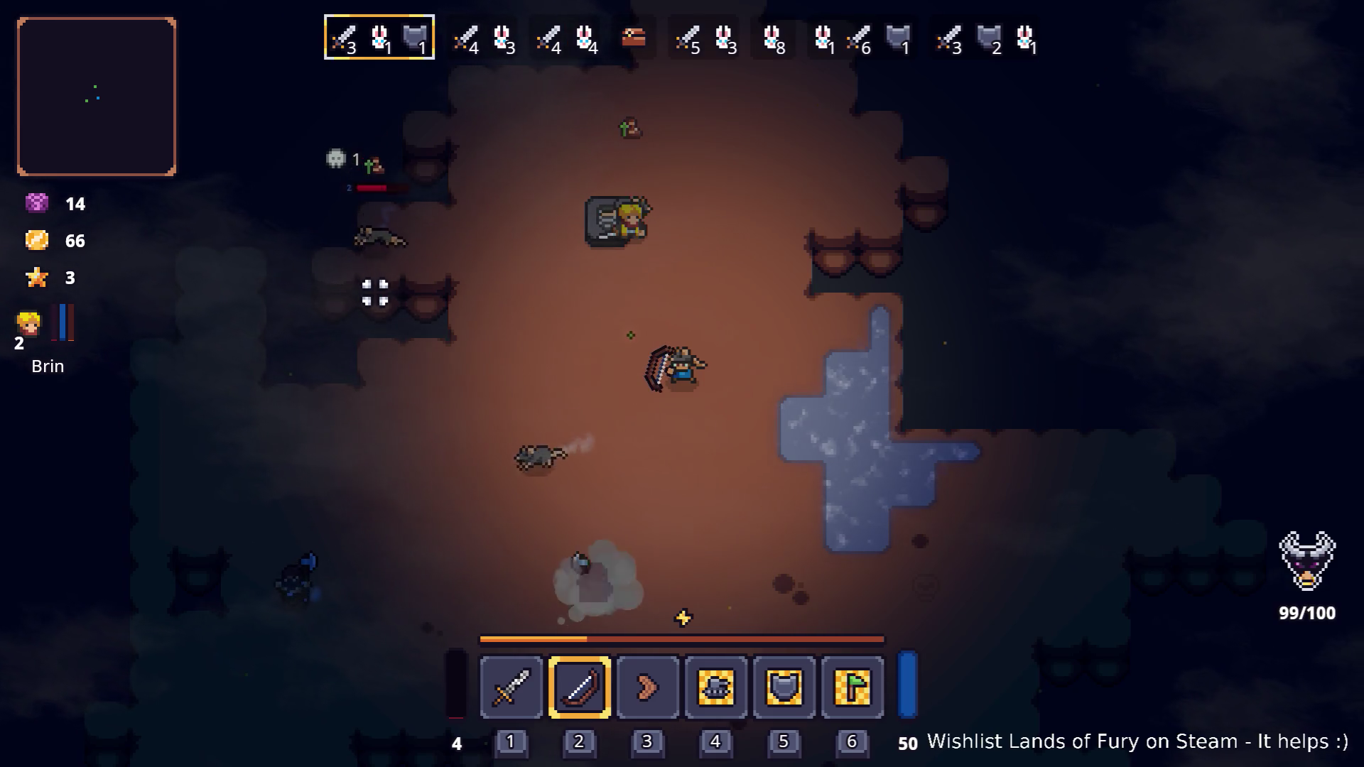
pyautogui.press('s')
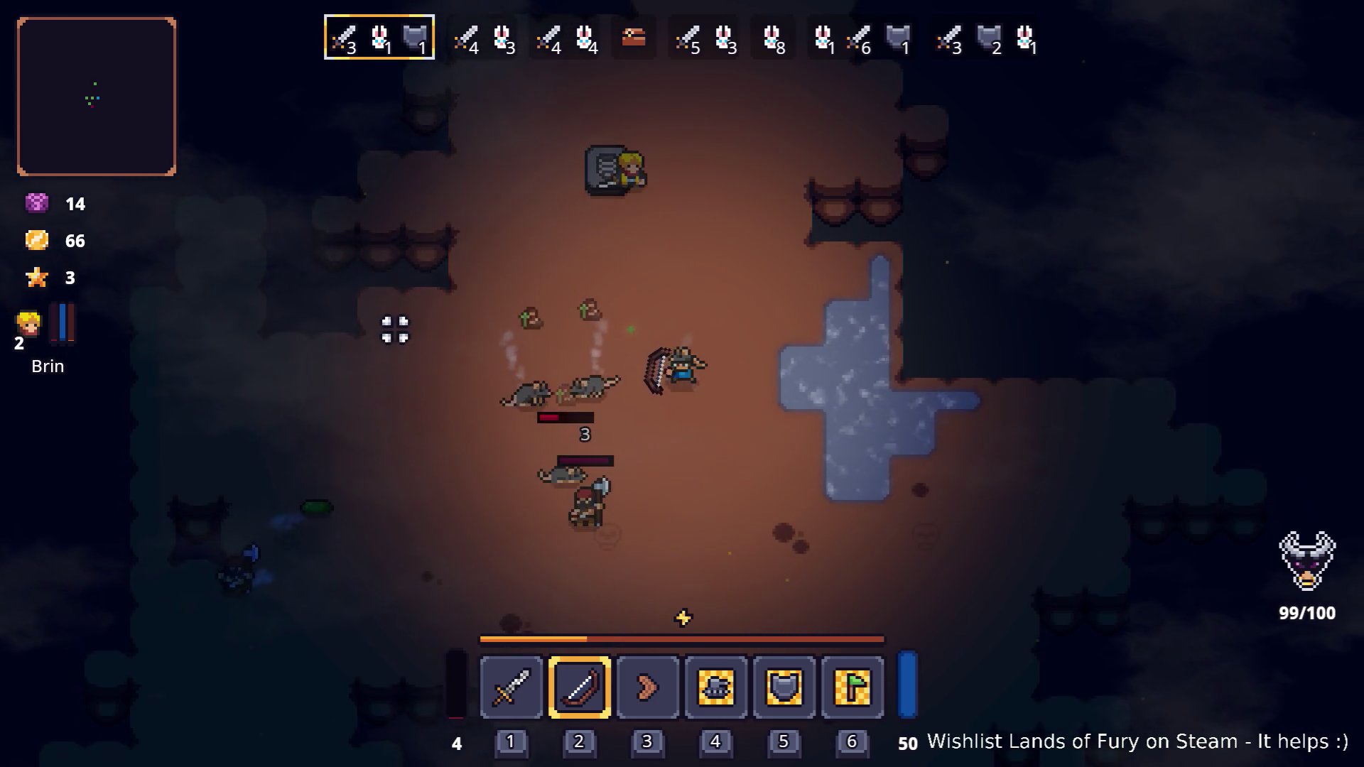
pyautogui.click(403, 356)
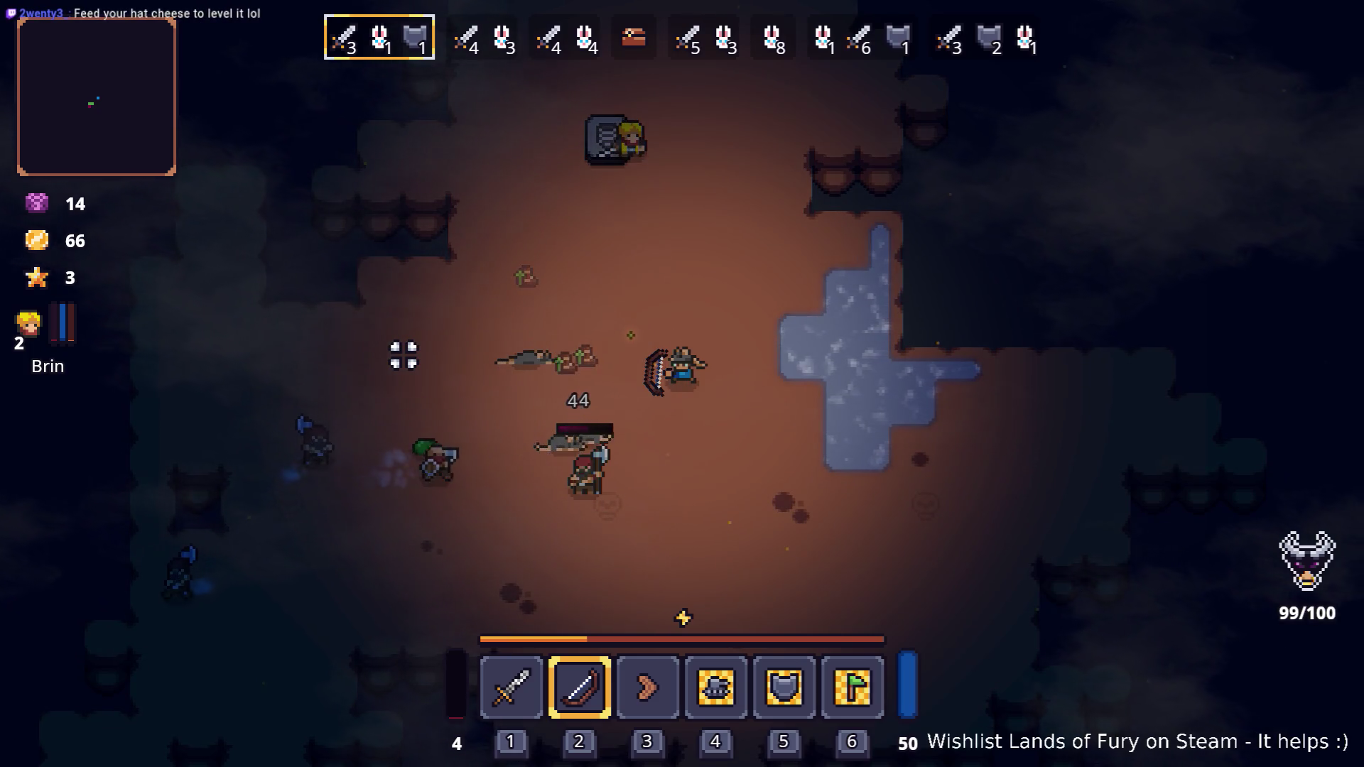
pyautogui.press('w')
pyautogui.press('1')
pyautogui.press('a')
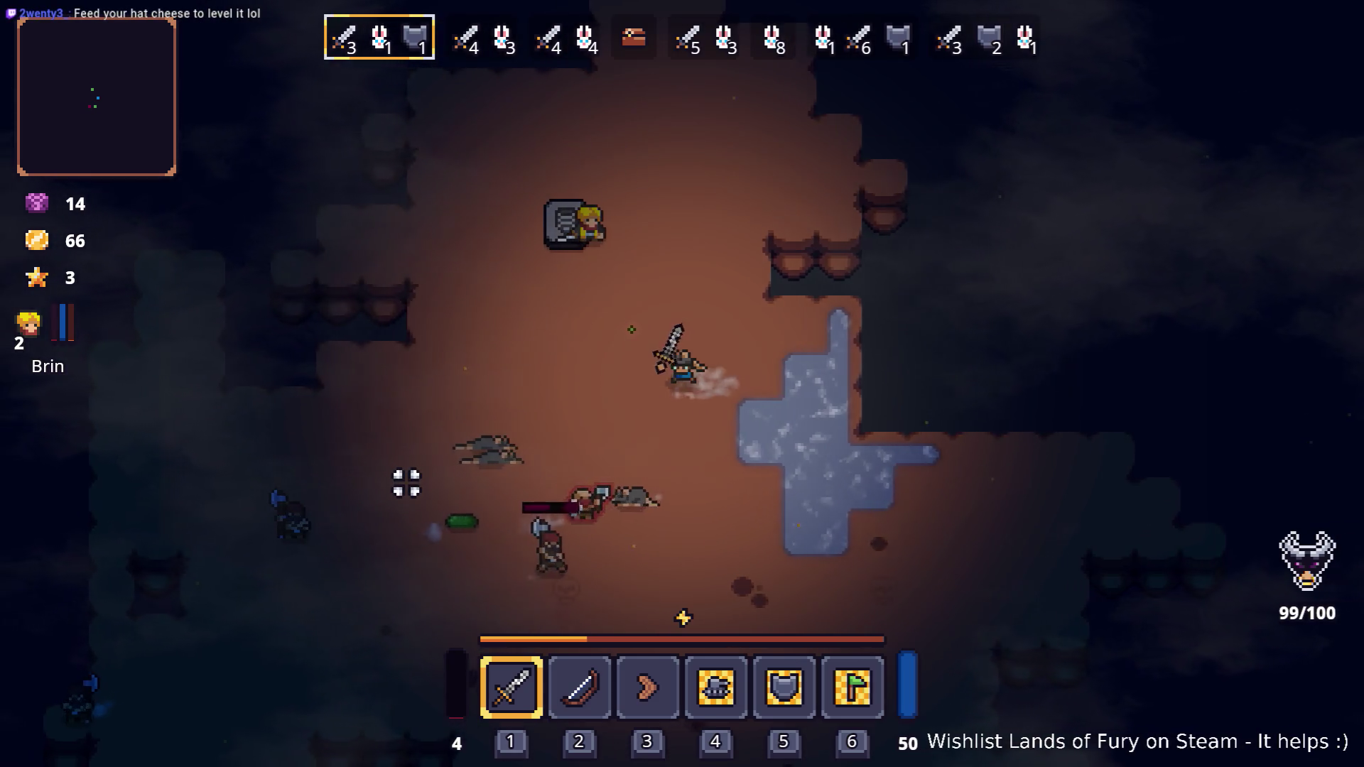
pyautogui.click(568, 514)
pyautogui.press('a')
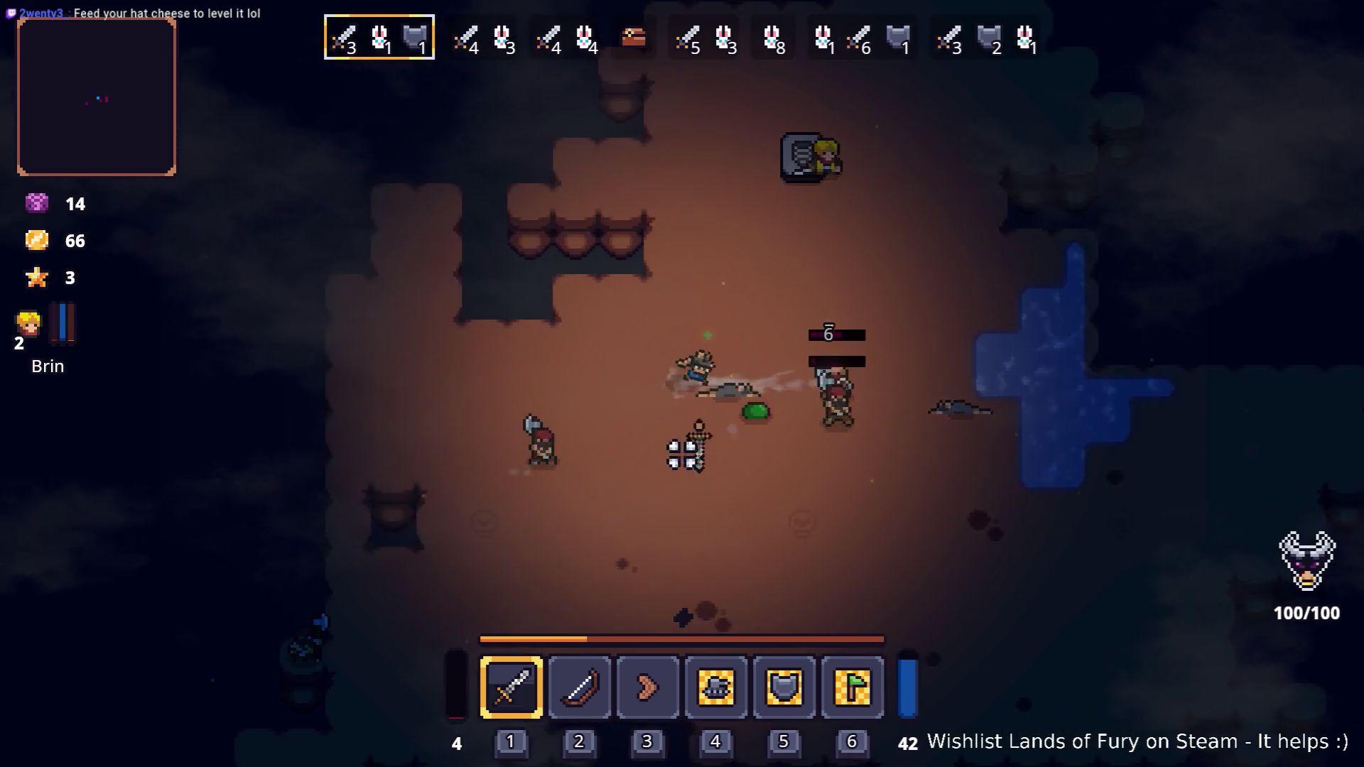
pyautogui.click(859, 441)
pyautogui.click(634, 431)
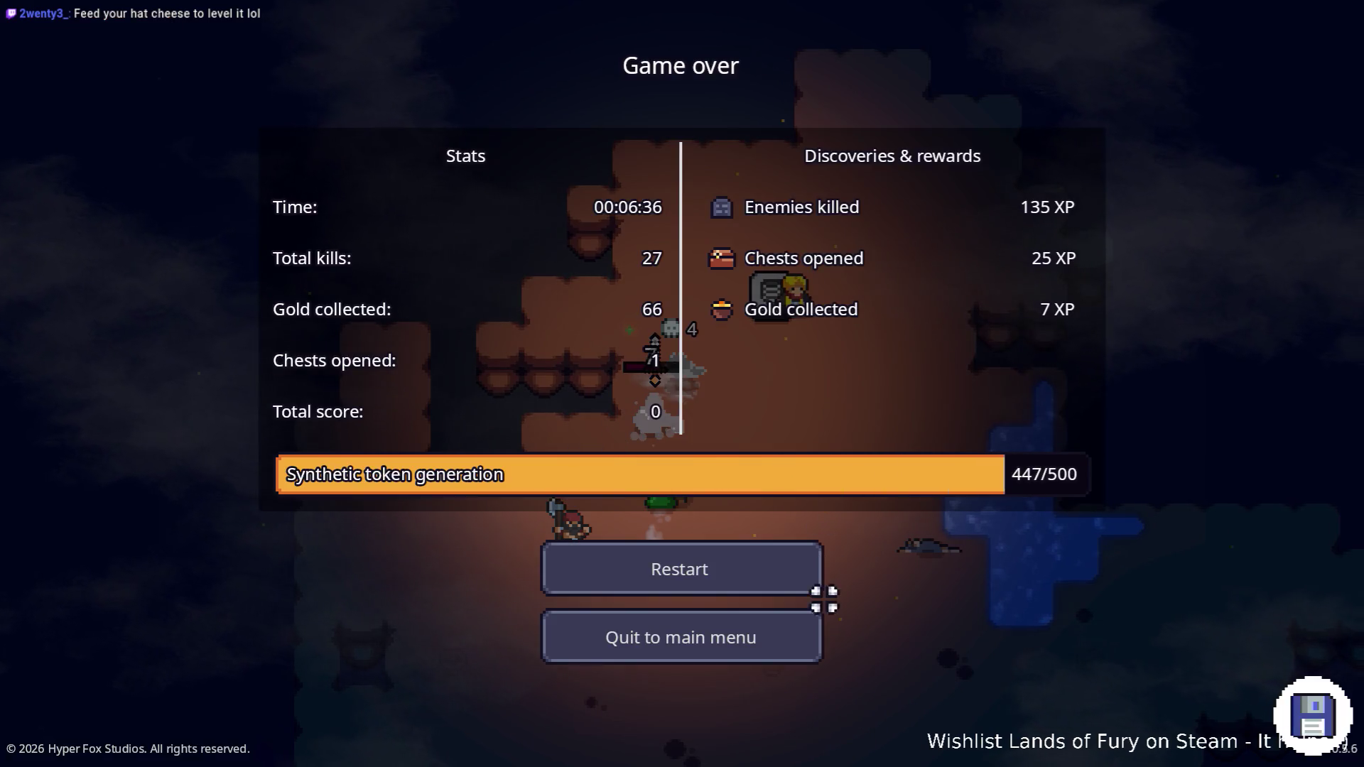
# - Restart after game over, then quit to desktop from the pause menu
pyautogui.click(770, 584)
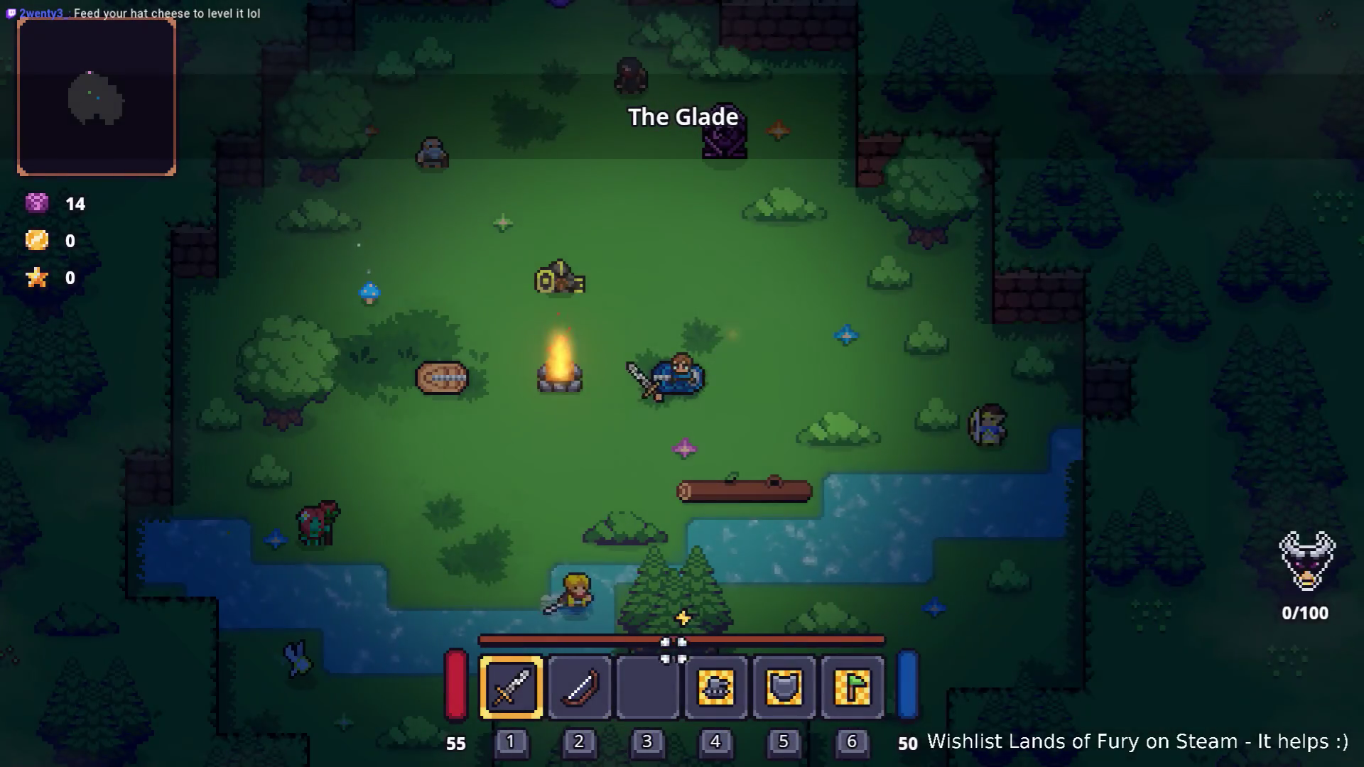
pyautogui.press('Escape')
pyautogui.click(694, 661)
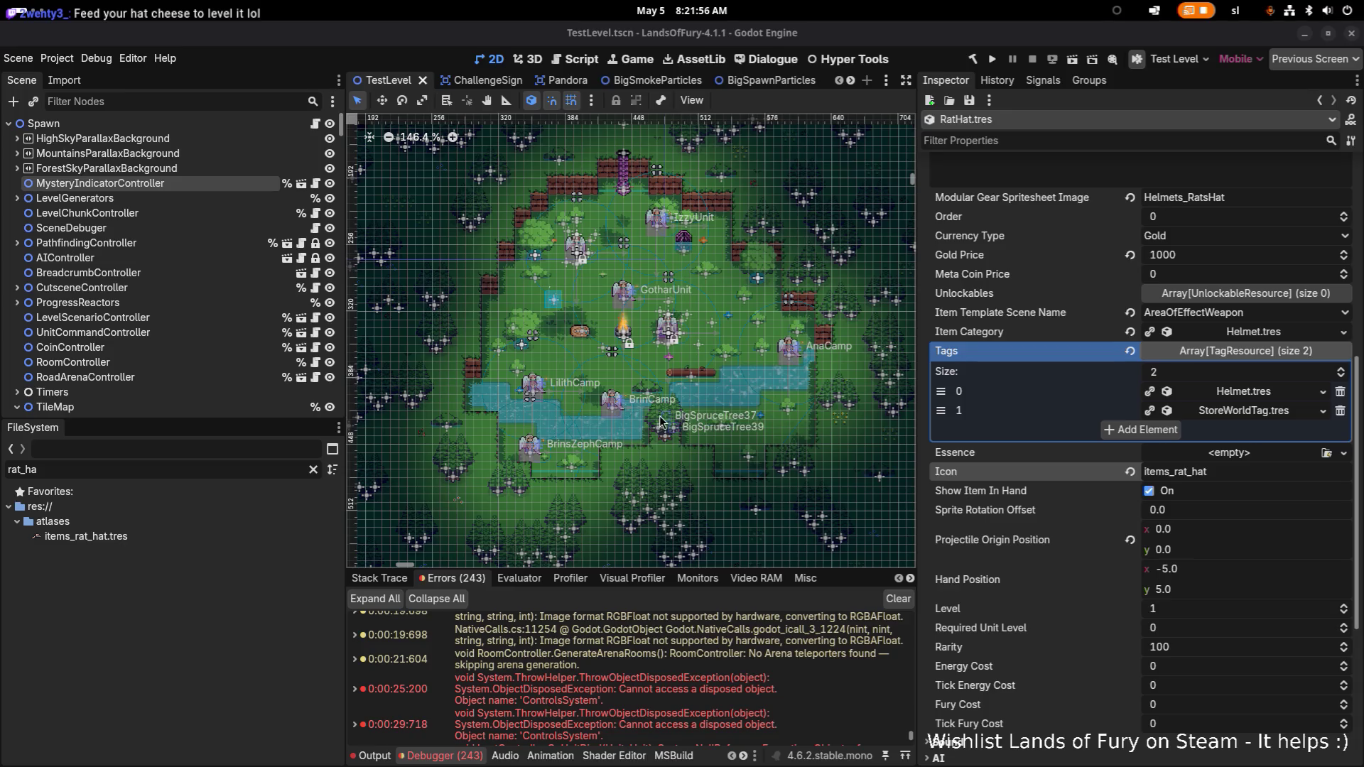
# - Filter the FileSystem for 'giantr' and select GiantRat.tres
pyautogui.doubleClick(137, 469)
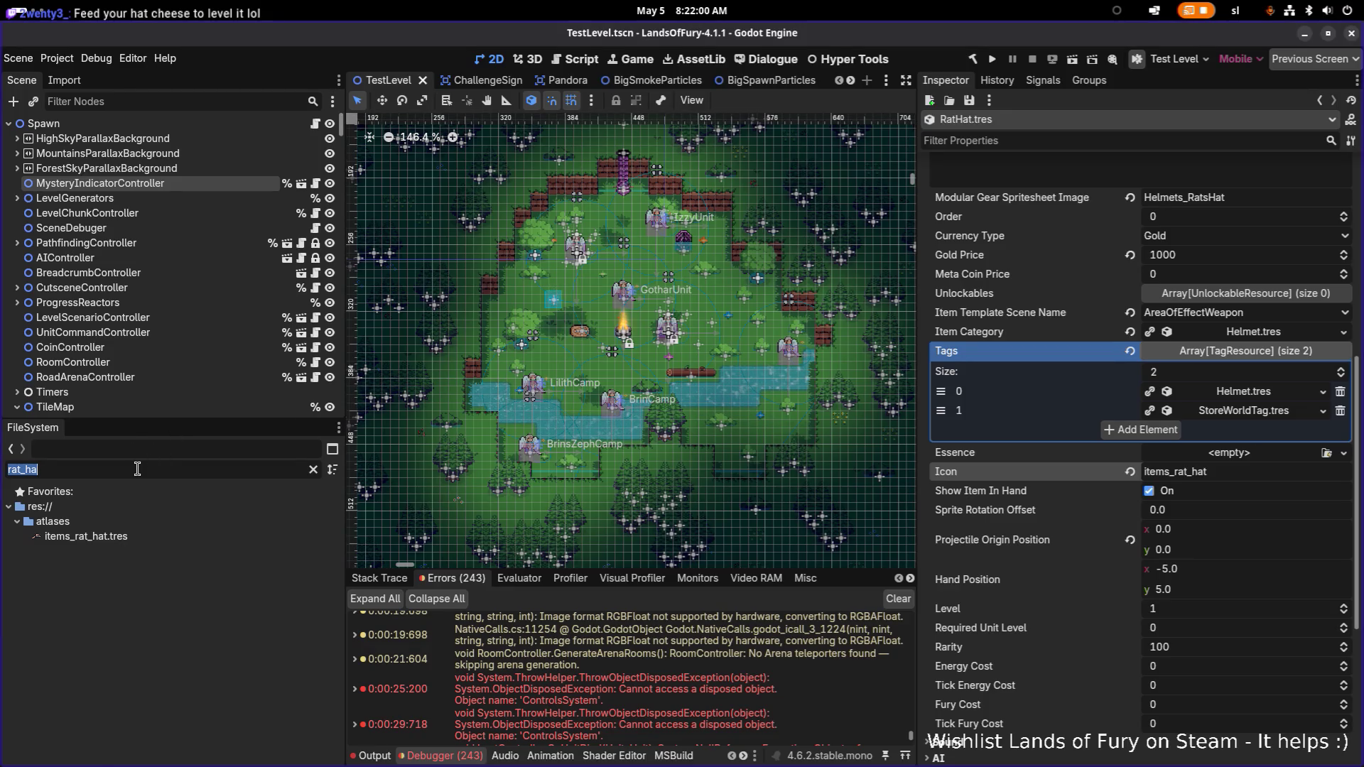
pyautogui.write('giant_')
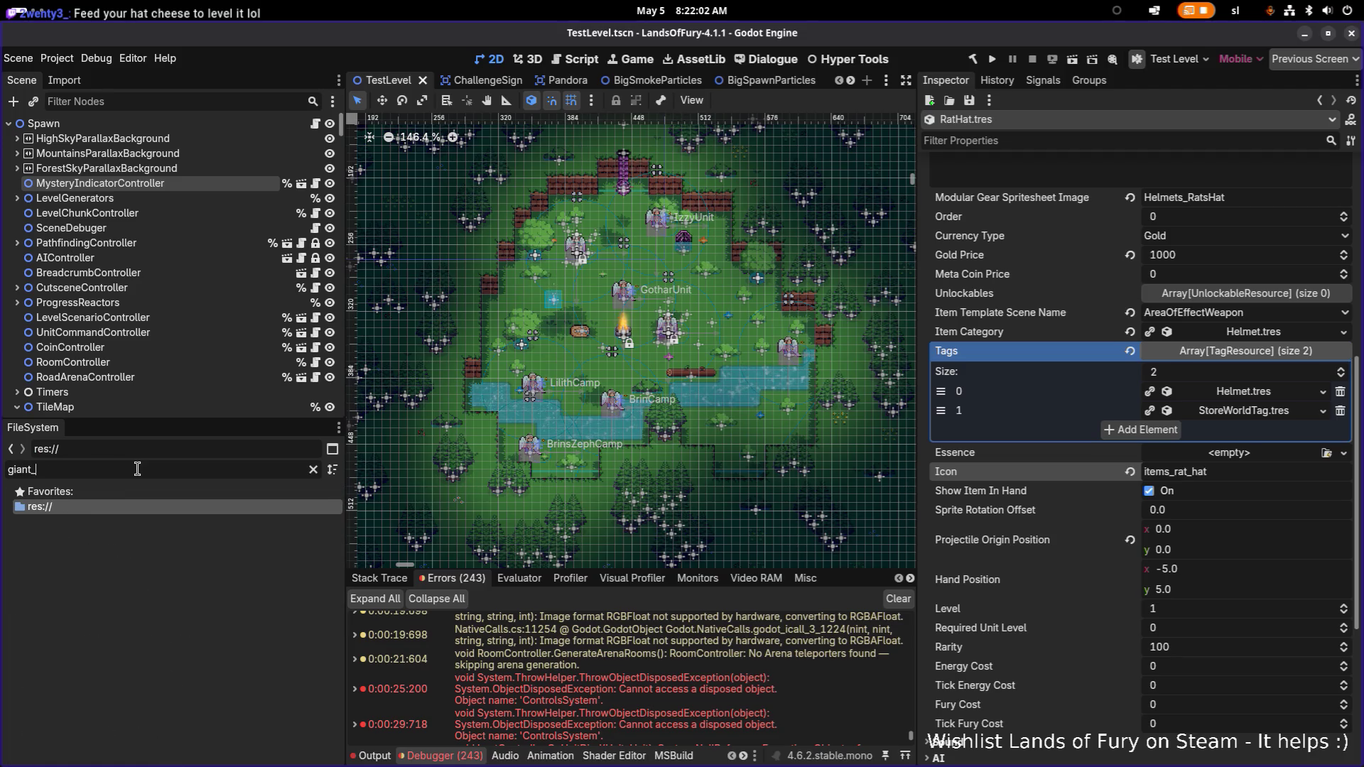
pyautogui.press('BackSpace')
pyautogui.write('rat')
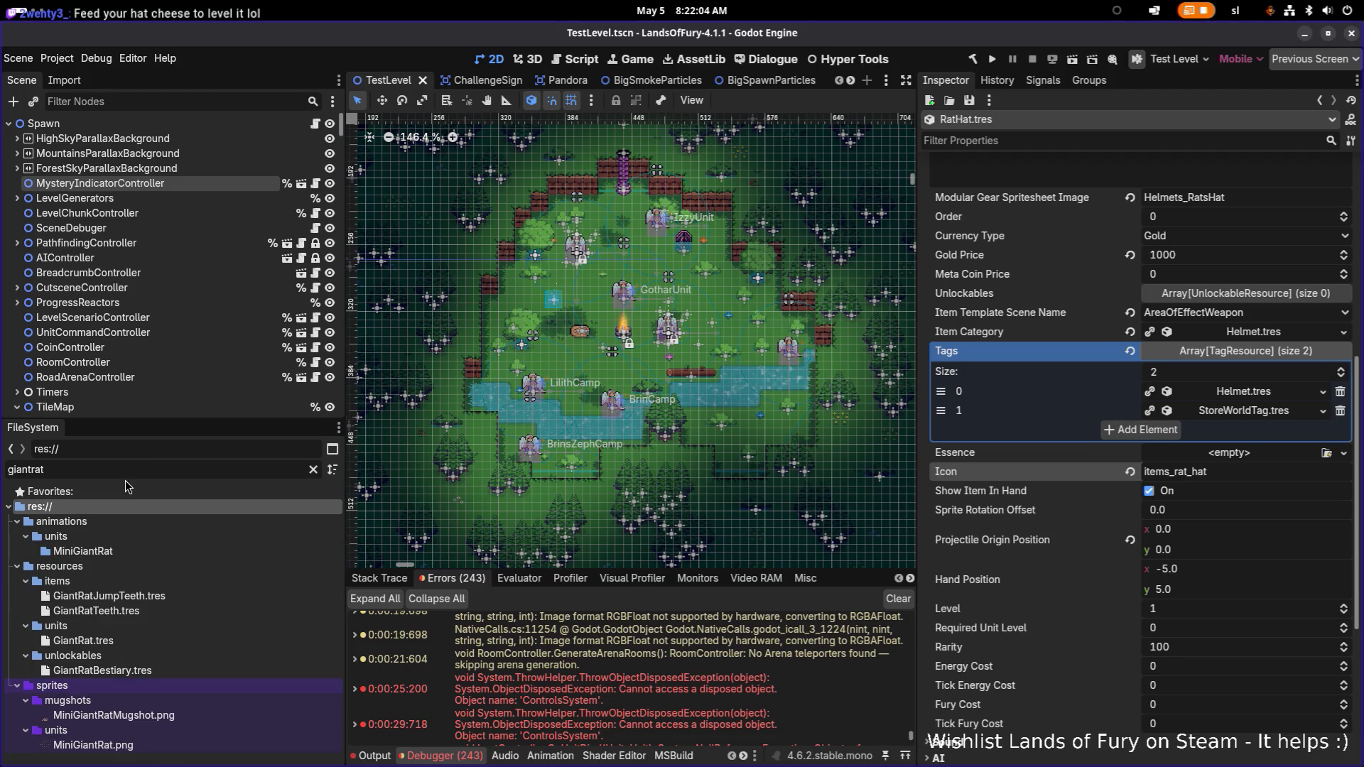
pyautogui.click(188, 641)
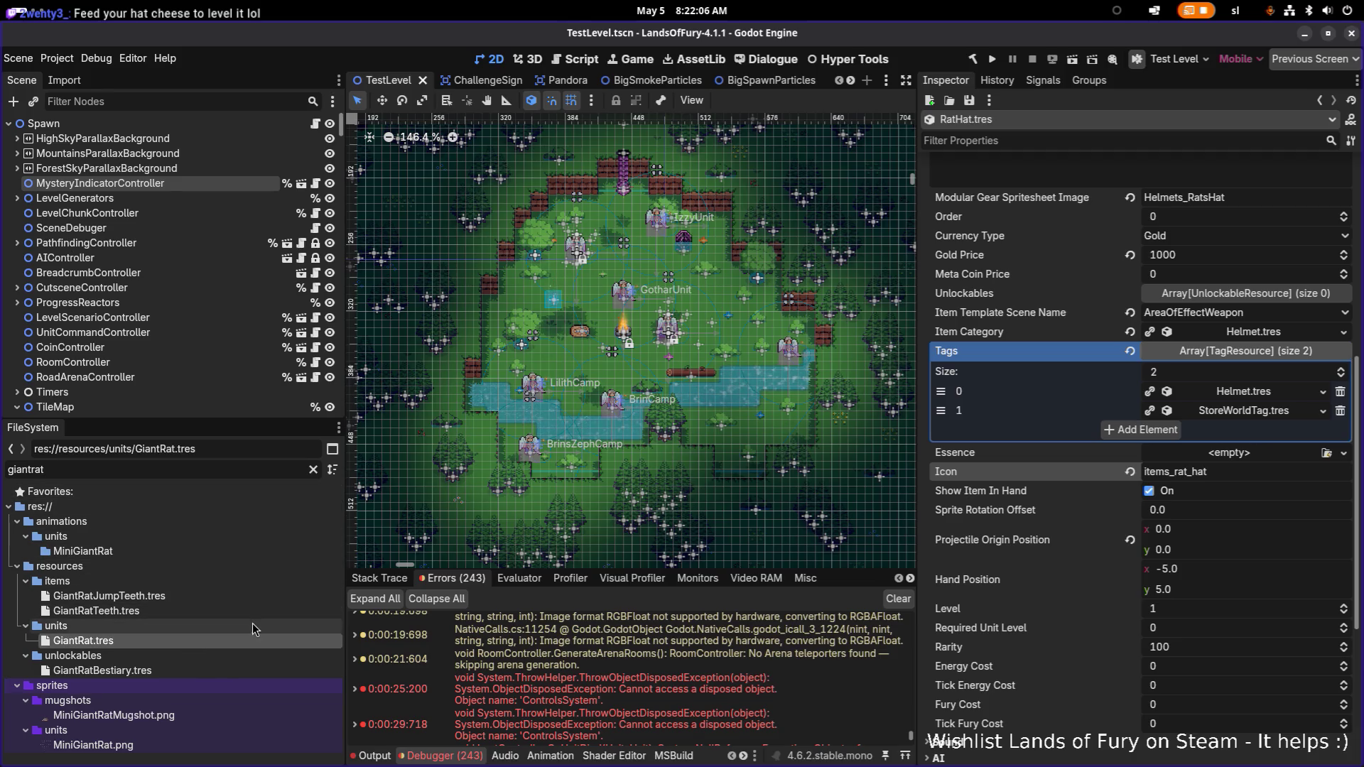
# - Duplicate GiantRat.tres as SummonedGiantRat.tres
pyautogui.hotkey('ctrl', 'd')
pyautogui.press('Home')
pyautogui.write('Summoned')
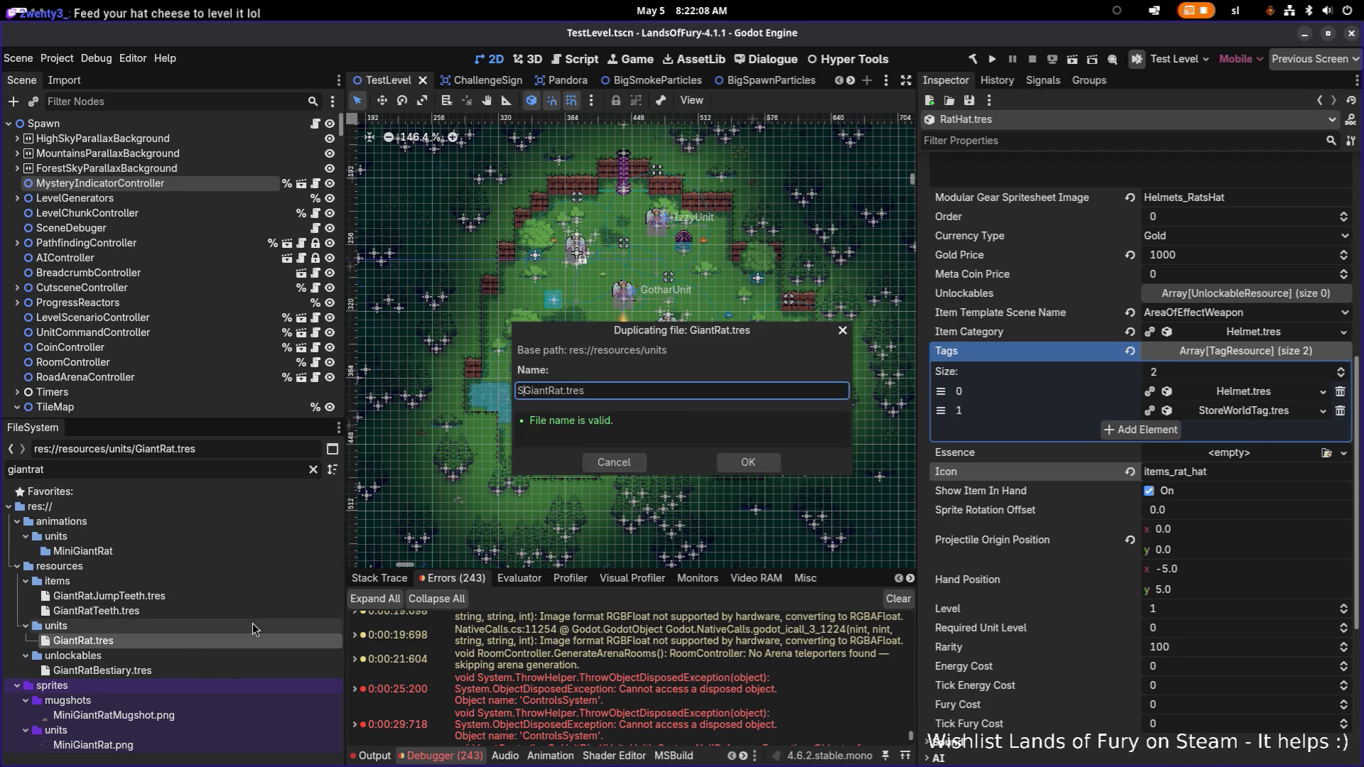
pyautogui.press('Return')
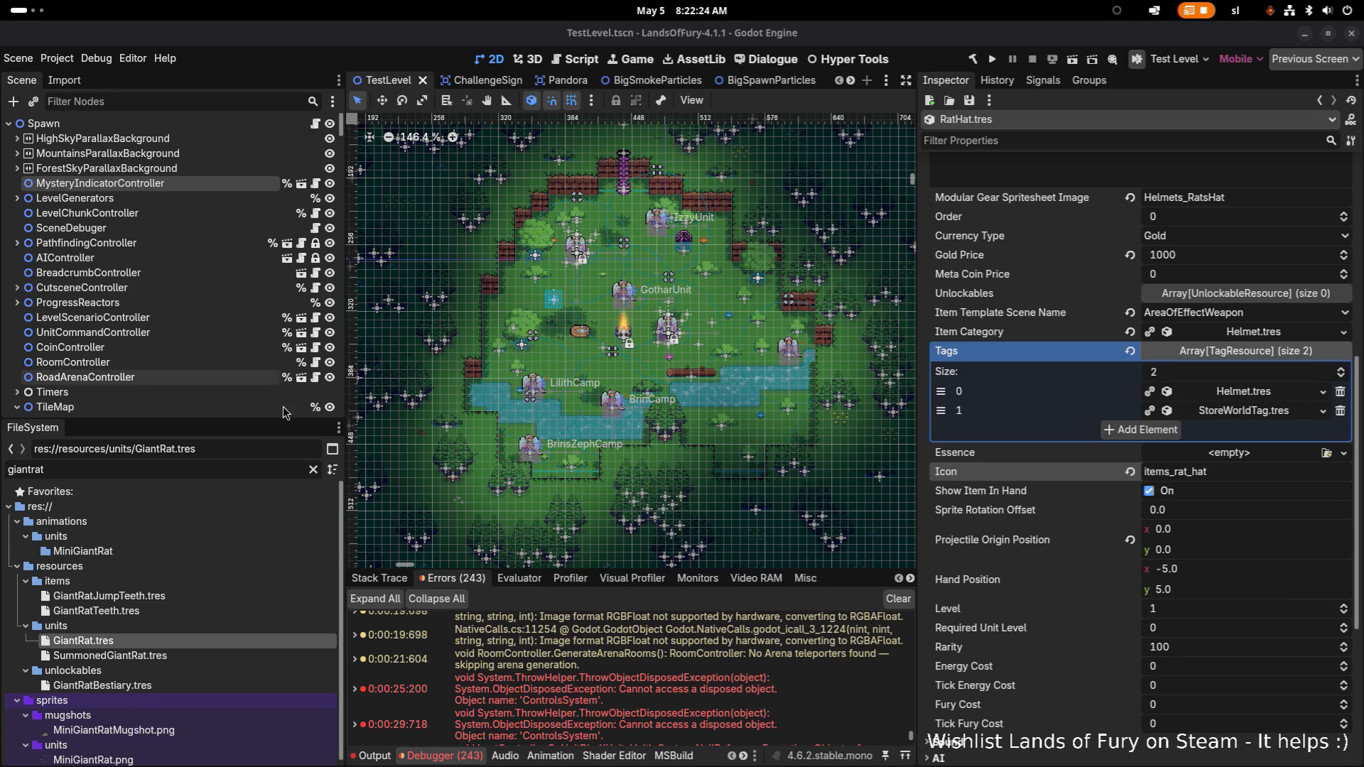
pyautogui.click(206, 641)
# - Open SummonedGiantRat.tres and change its Id to summoned_giant_rat
pyautogui.click(208, 655)
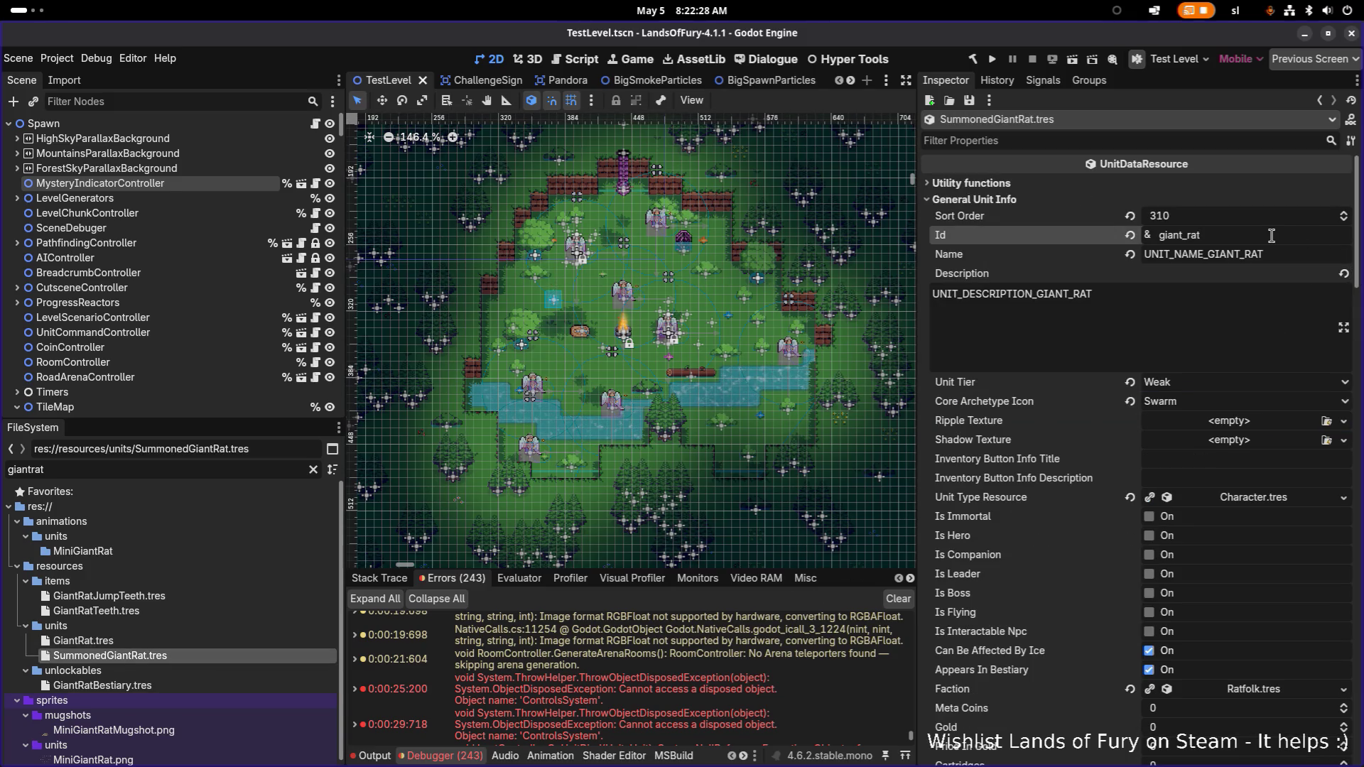
pyautogui.write('summoned_')
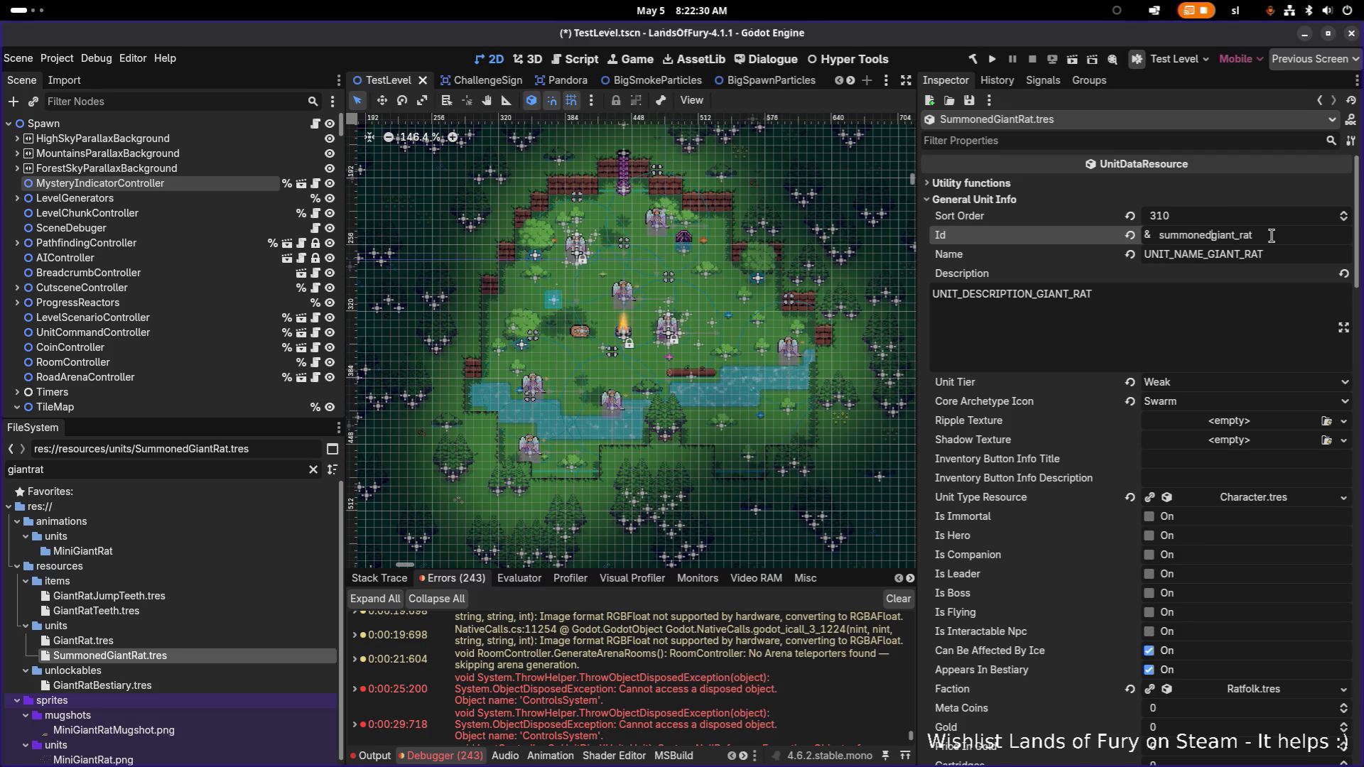
pyautogui.scroll(-5, 1196, 331)
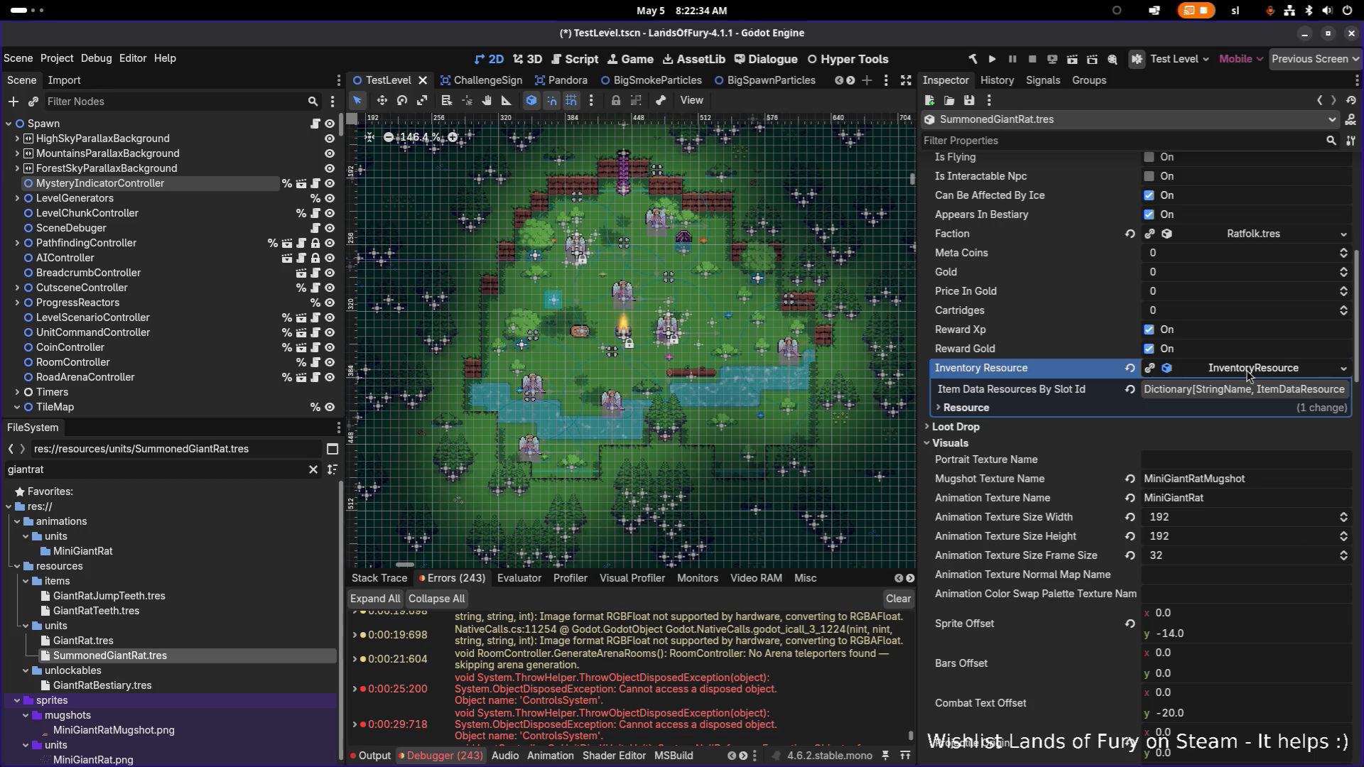
# - Make the Inventory Resource unique, leaving the GiantRatTeeth, RatPlague and RatMovement items shared
pyautogui.click(1249, 391)
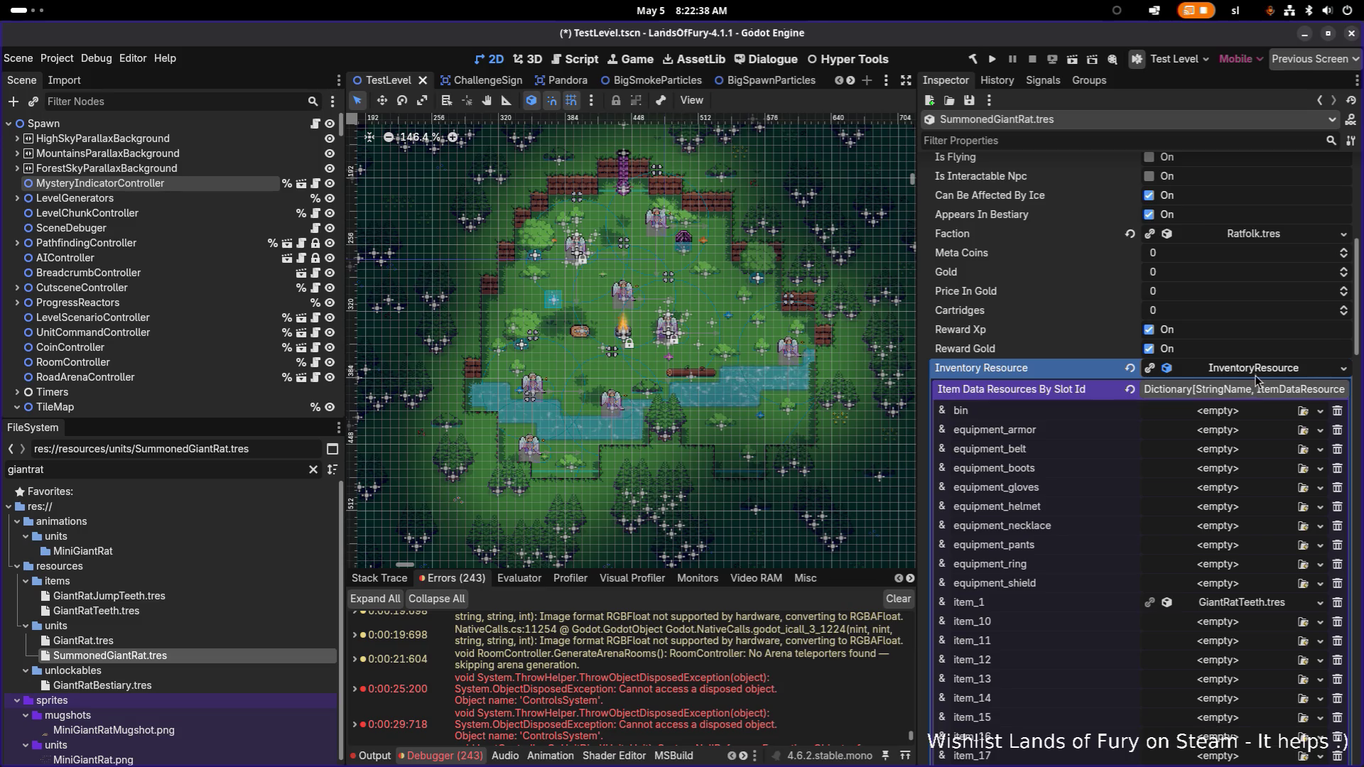
pyautogui.click(1257, 370)
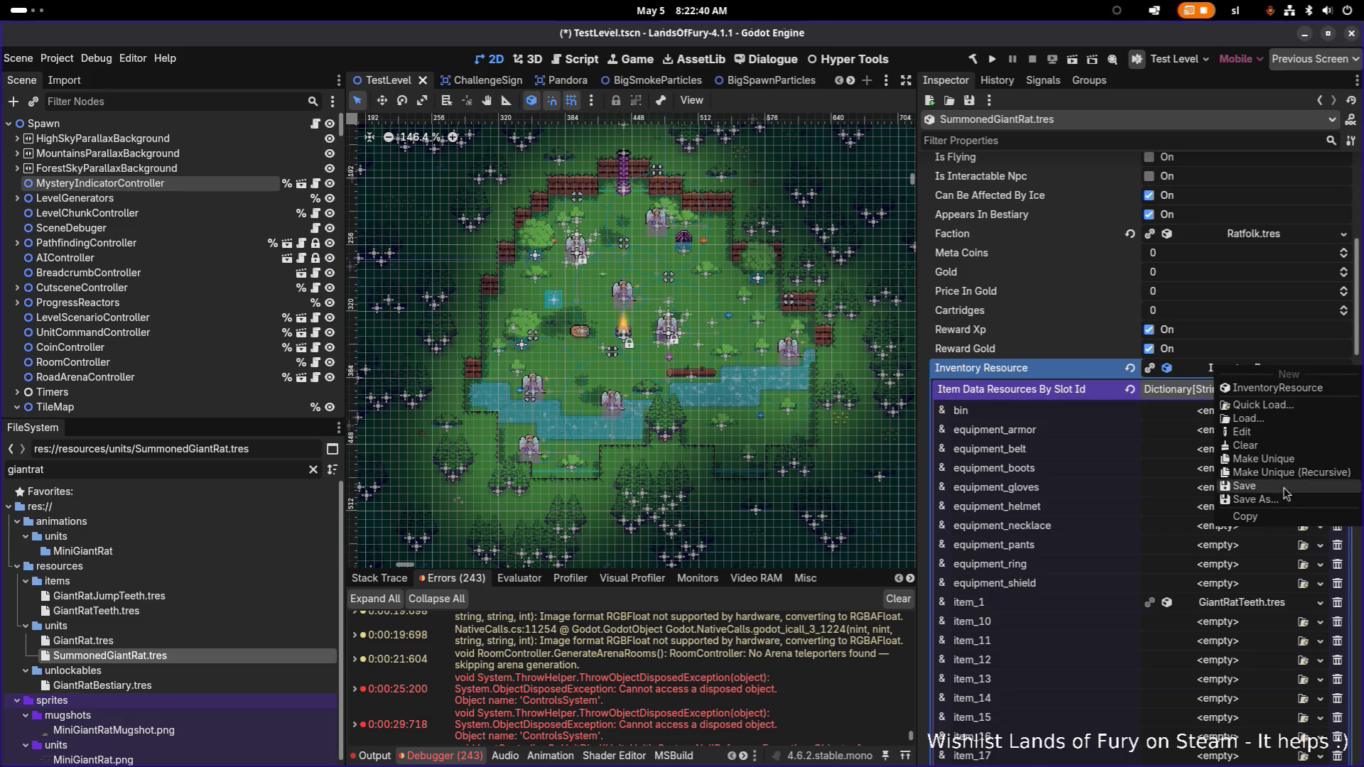
pyautogui.click(1291, 473)
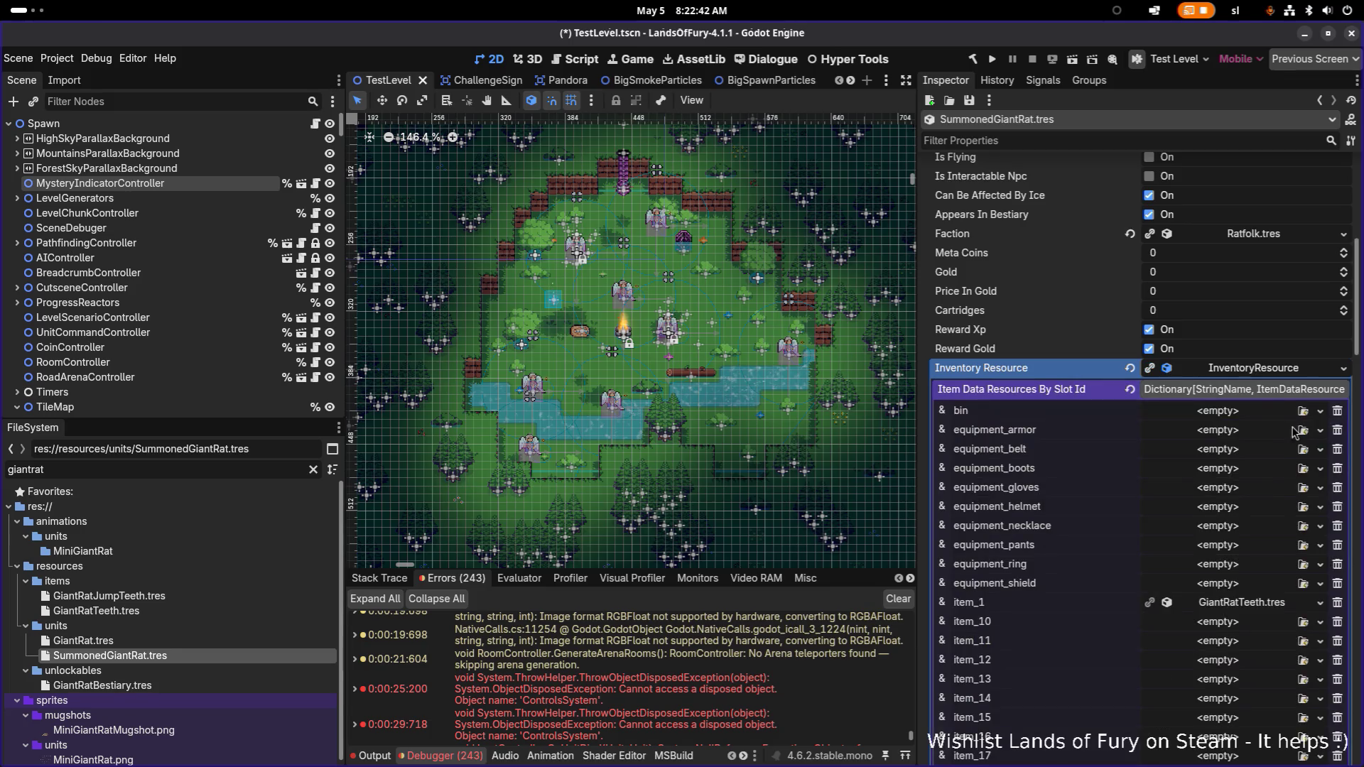
pyautogui.click(1264, 370)
pyautogui.click(1296, 472)
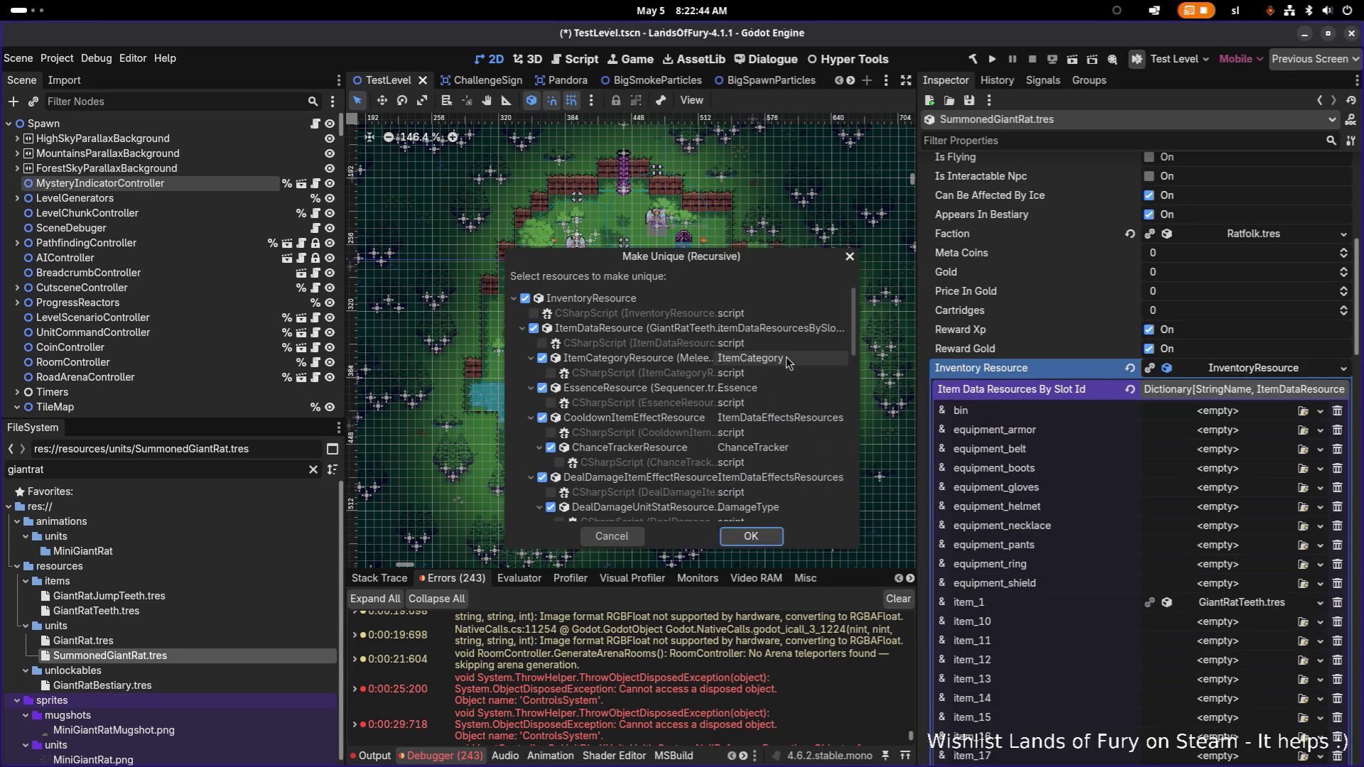
pyautogui.click(523, 328)
pyautogui.click(523, 344)
pyautogui.click(523, 358)
pyautogui.click(523, 372)
pyautogui.click(534, 373)
pyautogui.click(534, 358)
pyautogui.click(534, 343)
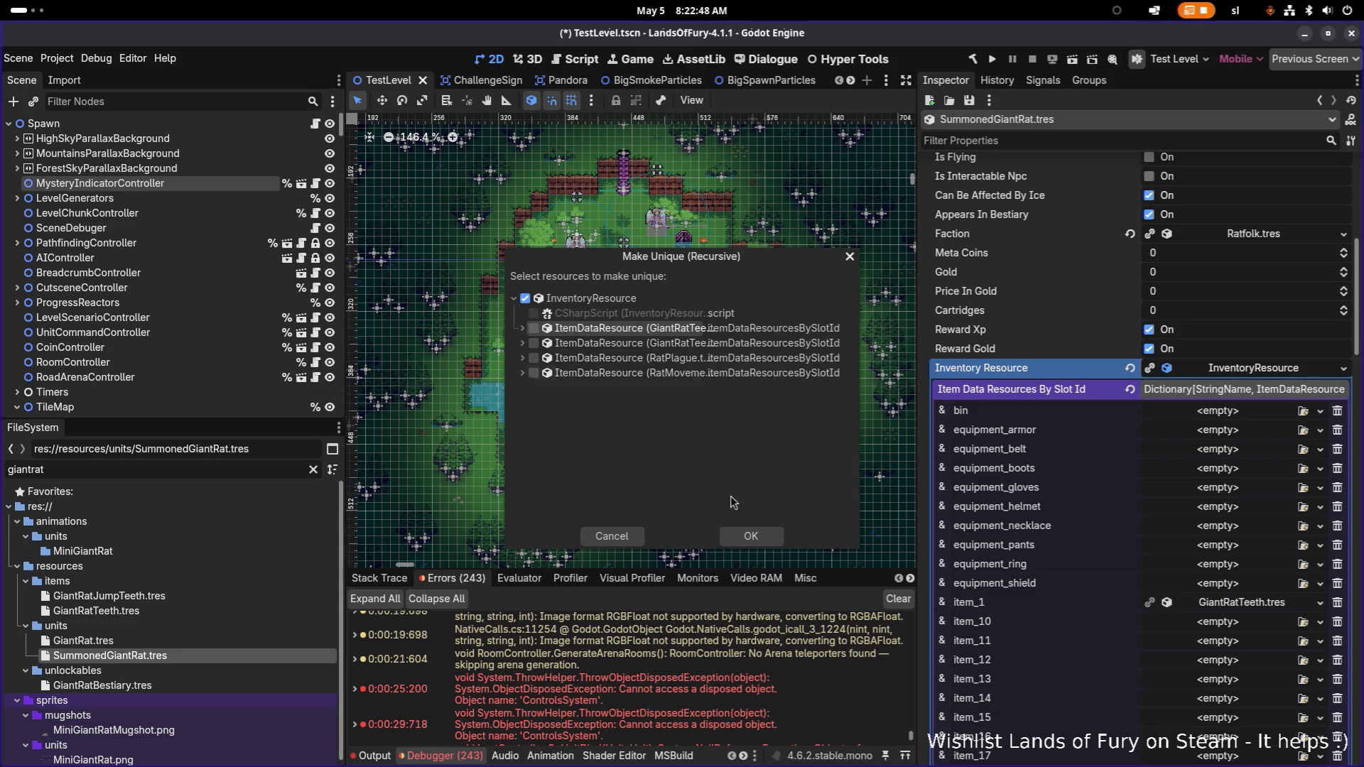
pyautogui.click(750, 536)
pyautogui.scroll(-5, 1210, 518)
pyautogui.scroll(-3, 1211, 519)
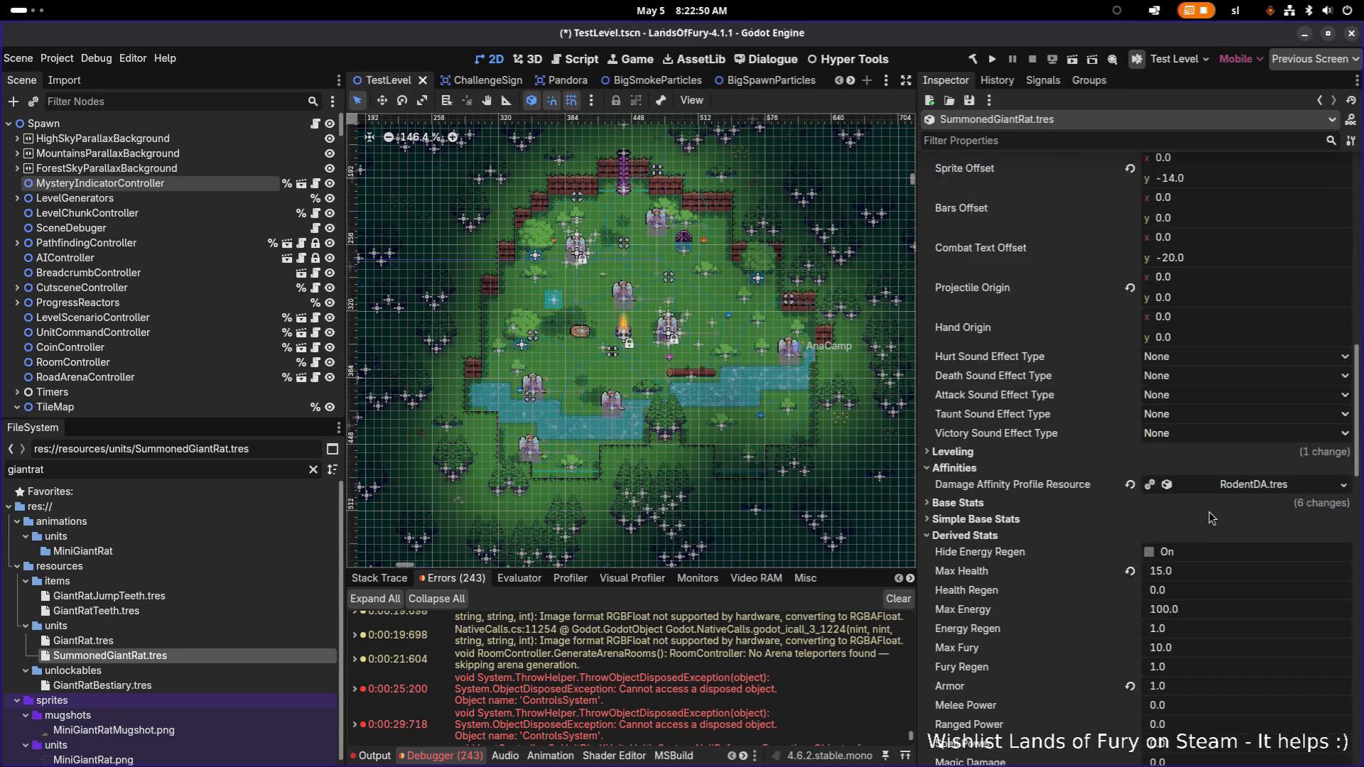
# - Review the two attack actions and PatrolInCircleRadiusAction in the AI Actions list
pyautogui.scroll(-5, 1277, 499)
pyautogui.scroll(-5, 1276, 499)
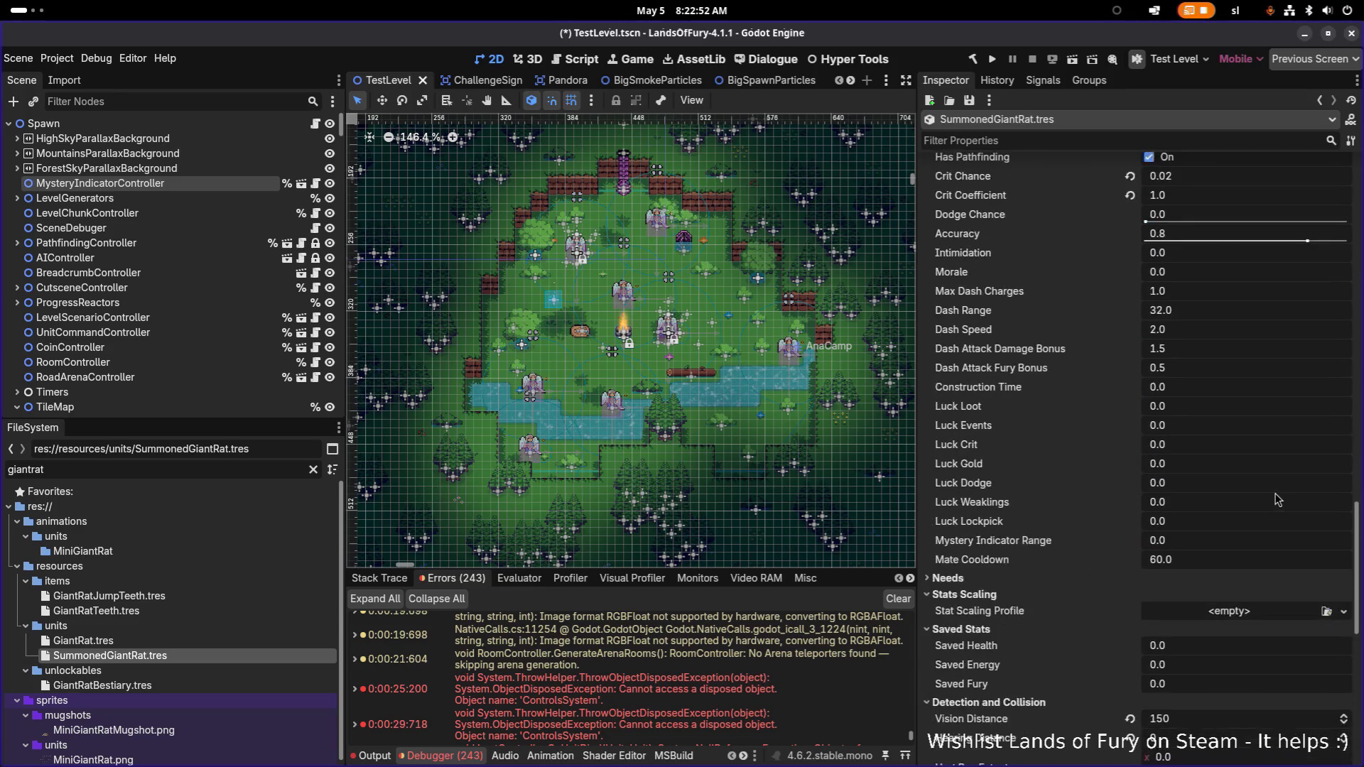
pyautogui.scroll(-5, 1268, 499)
pyautogui.scroll(-3, 1239, 502)
pyautogui.click(1239, 502)
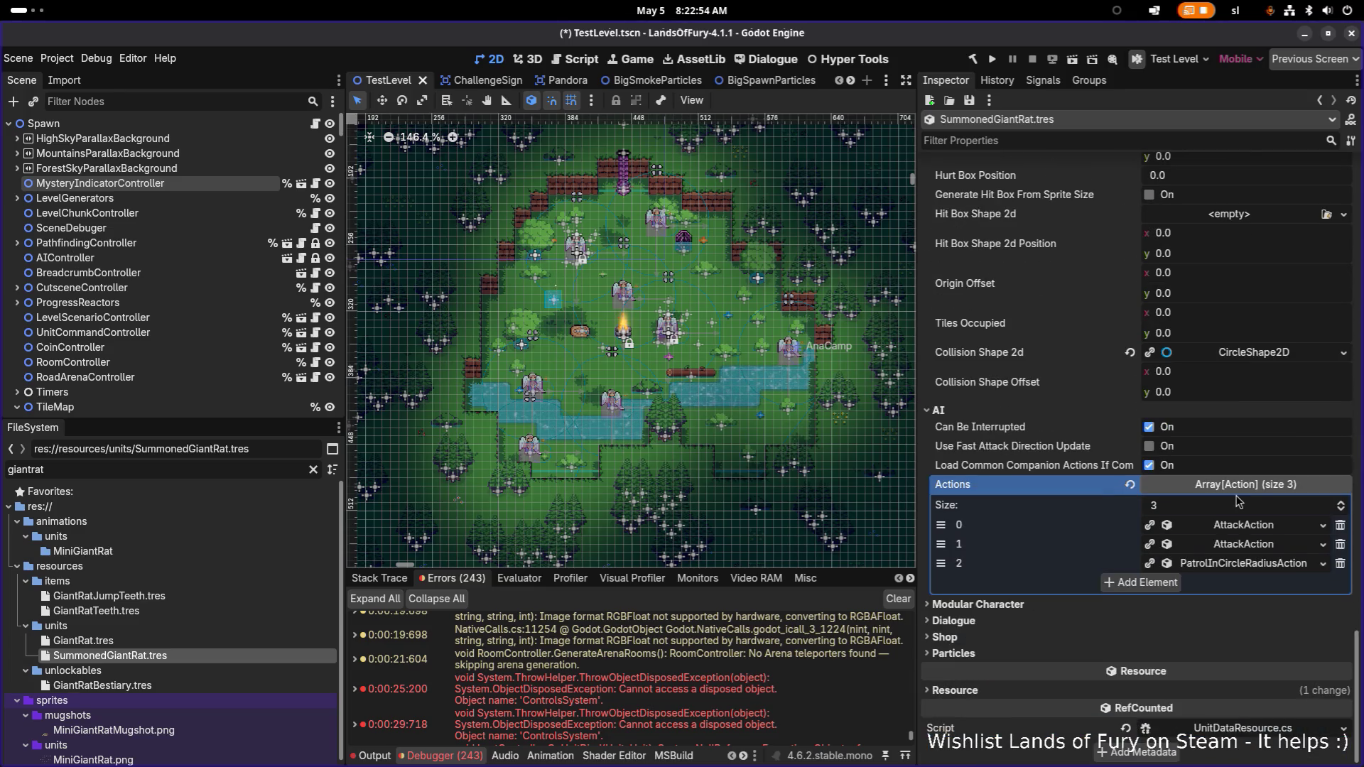
pyautogui.click(1264, 531)
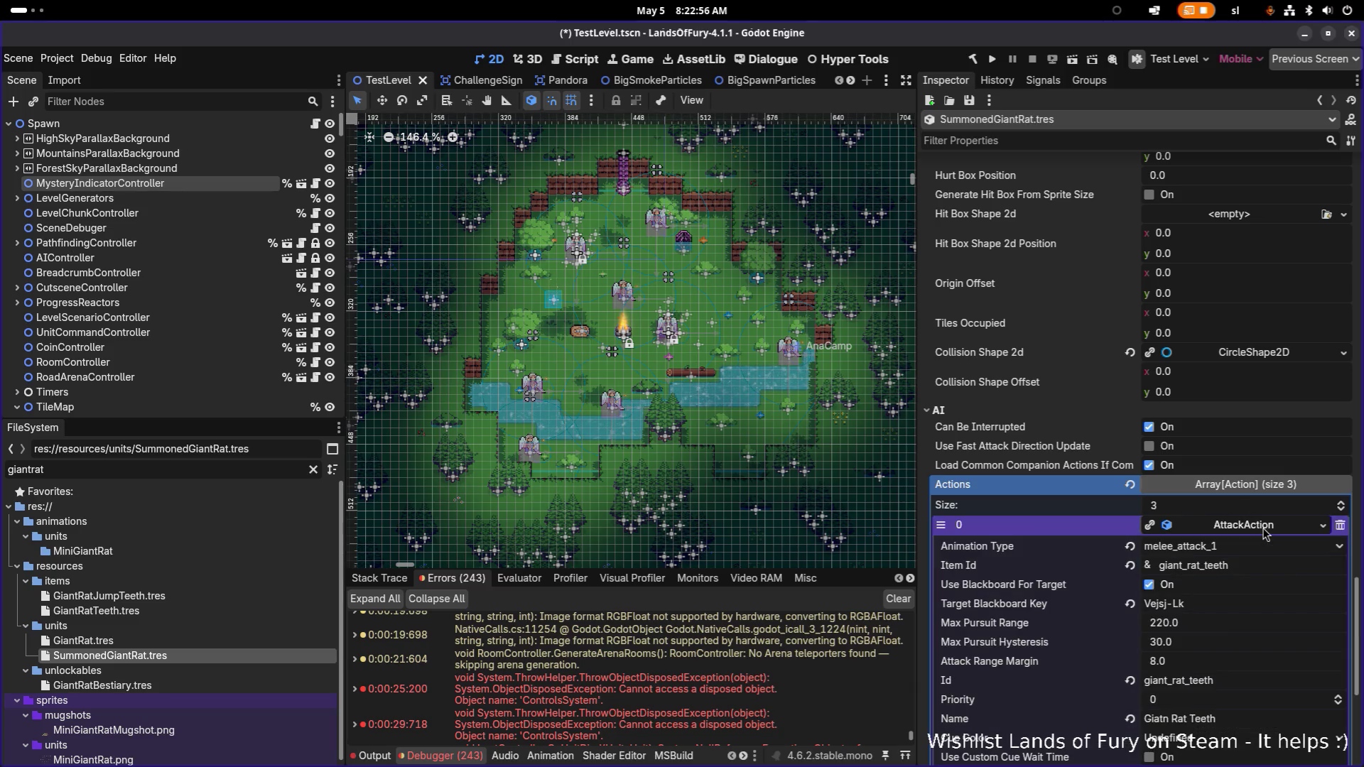
pyautogui.scroll(-5, 1264, 531)
pyautogui.click(1255, 545)
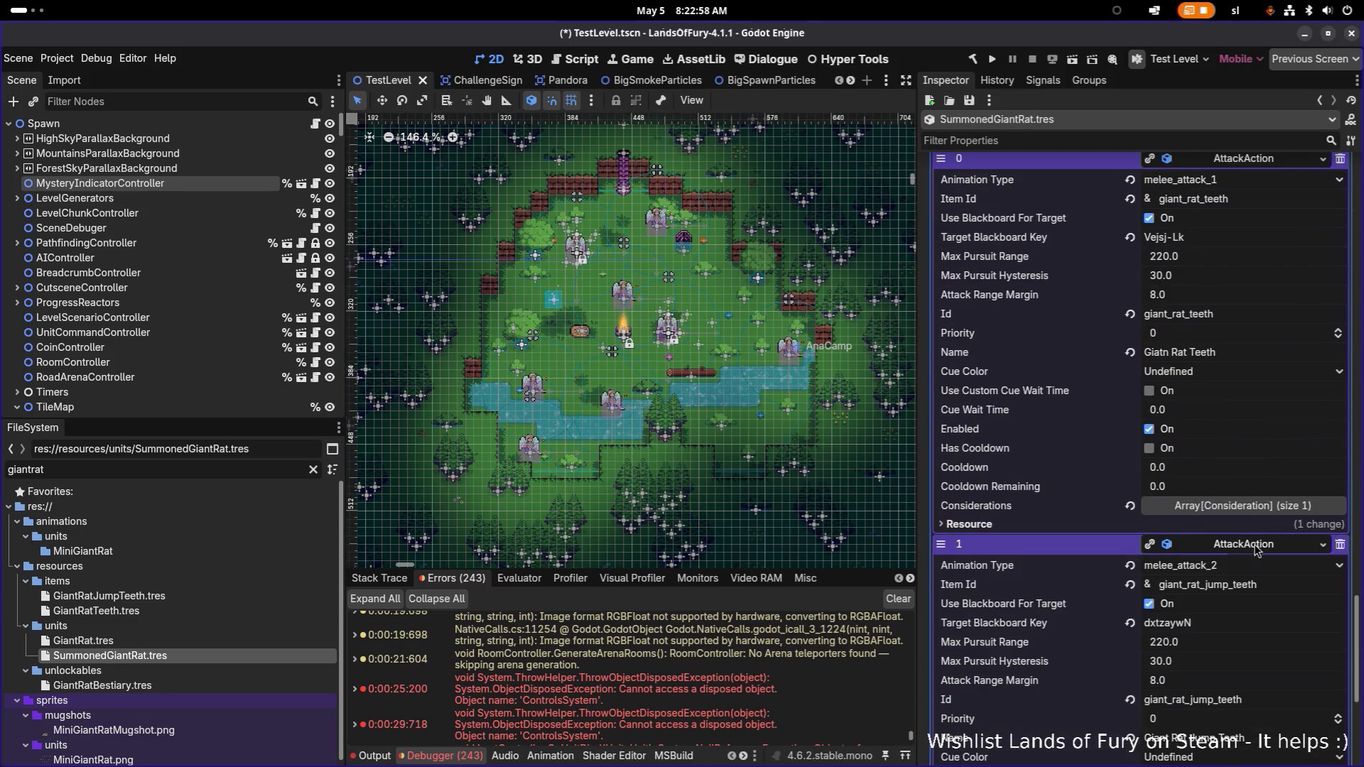
pyautogui.scroll(-4, 1256, 550)
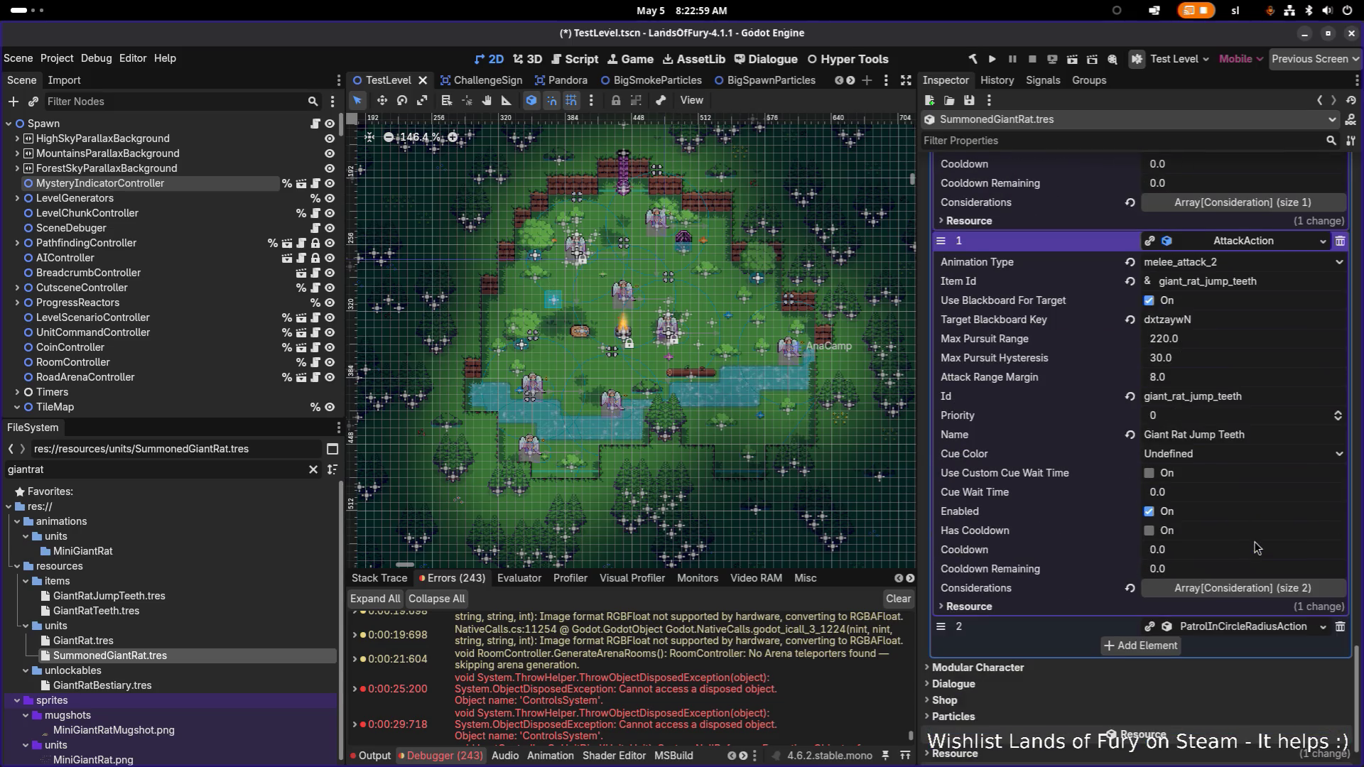
pyautogui.click(1250, 629)
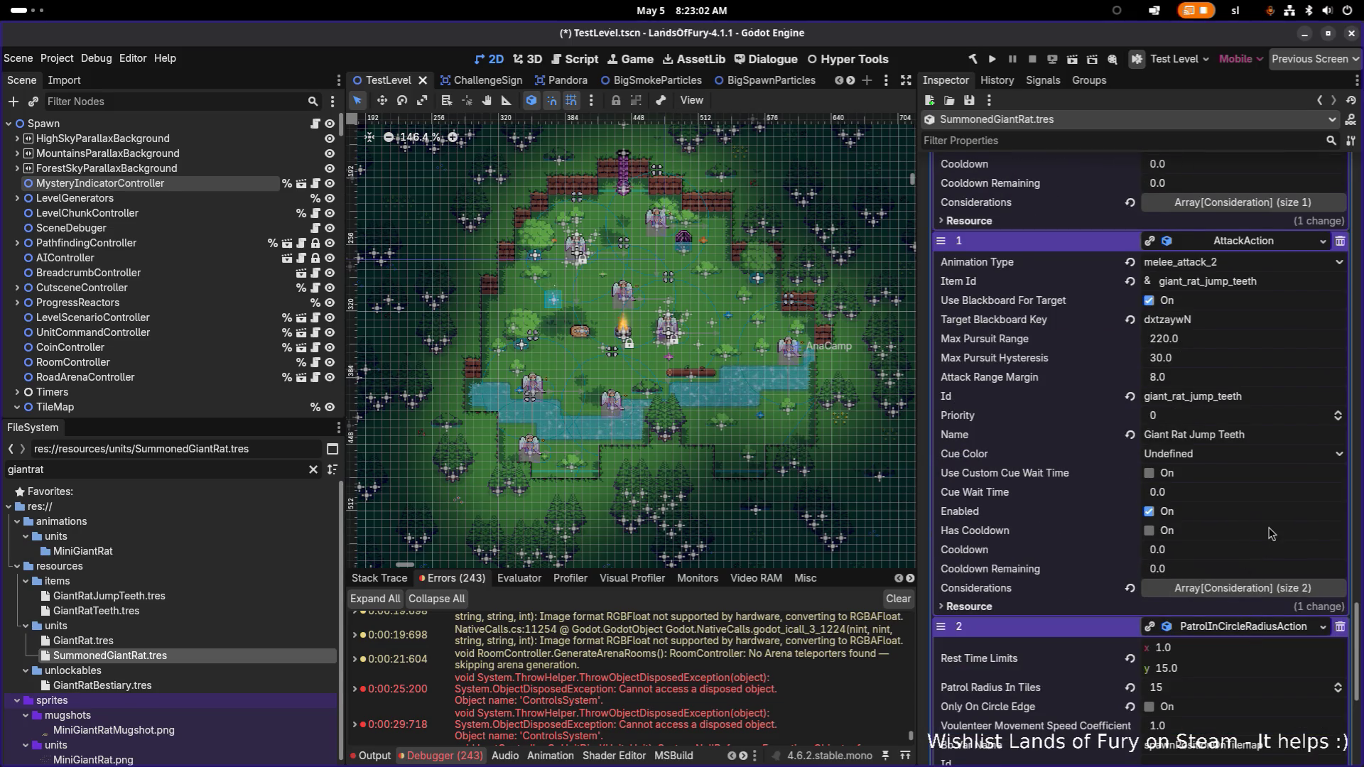
pyautogui.scroll(-4, 1270, 533)
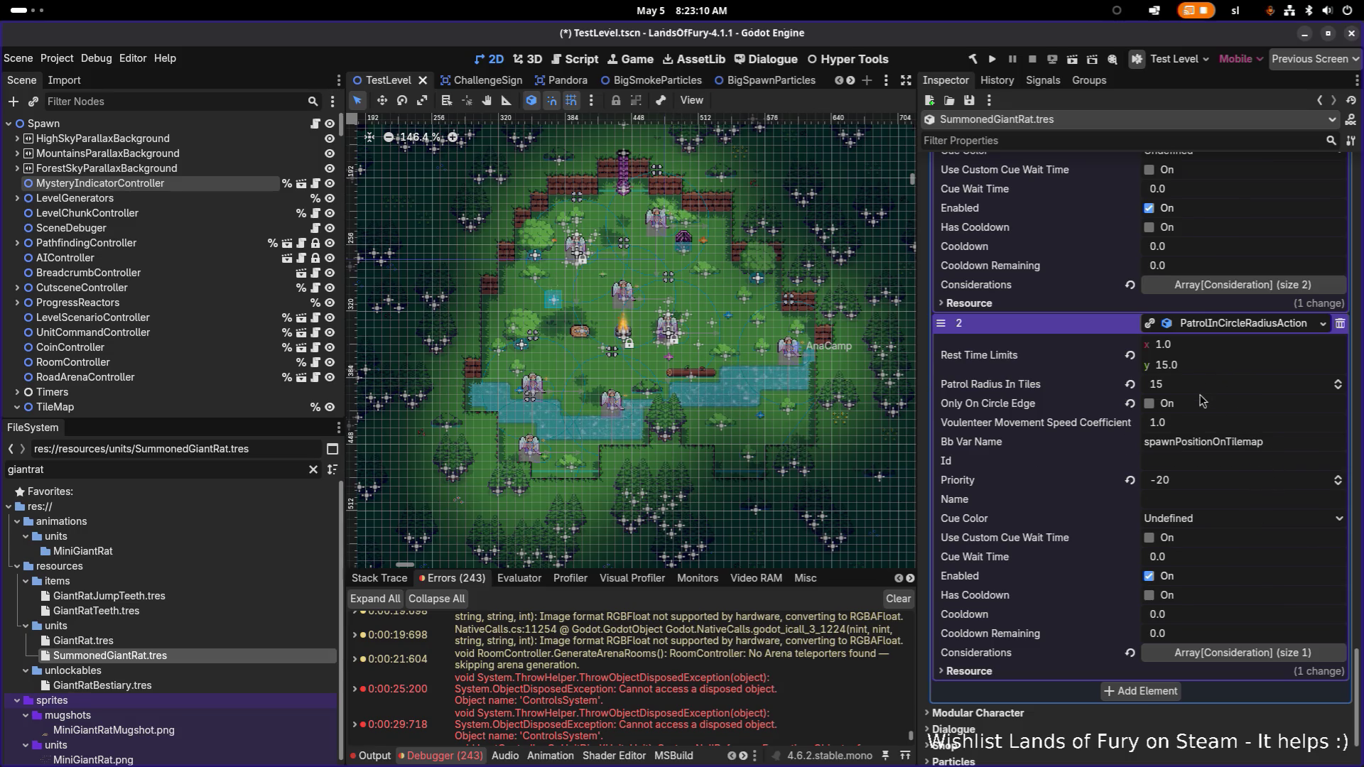
# - Add an empty element 3 to the Actions list
pyautogui.scroll(4, 1201, 399)
pyautogui.scroll(-4, 1200, 399)
pyautogui.click(1164, 701)
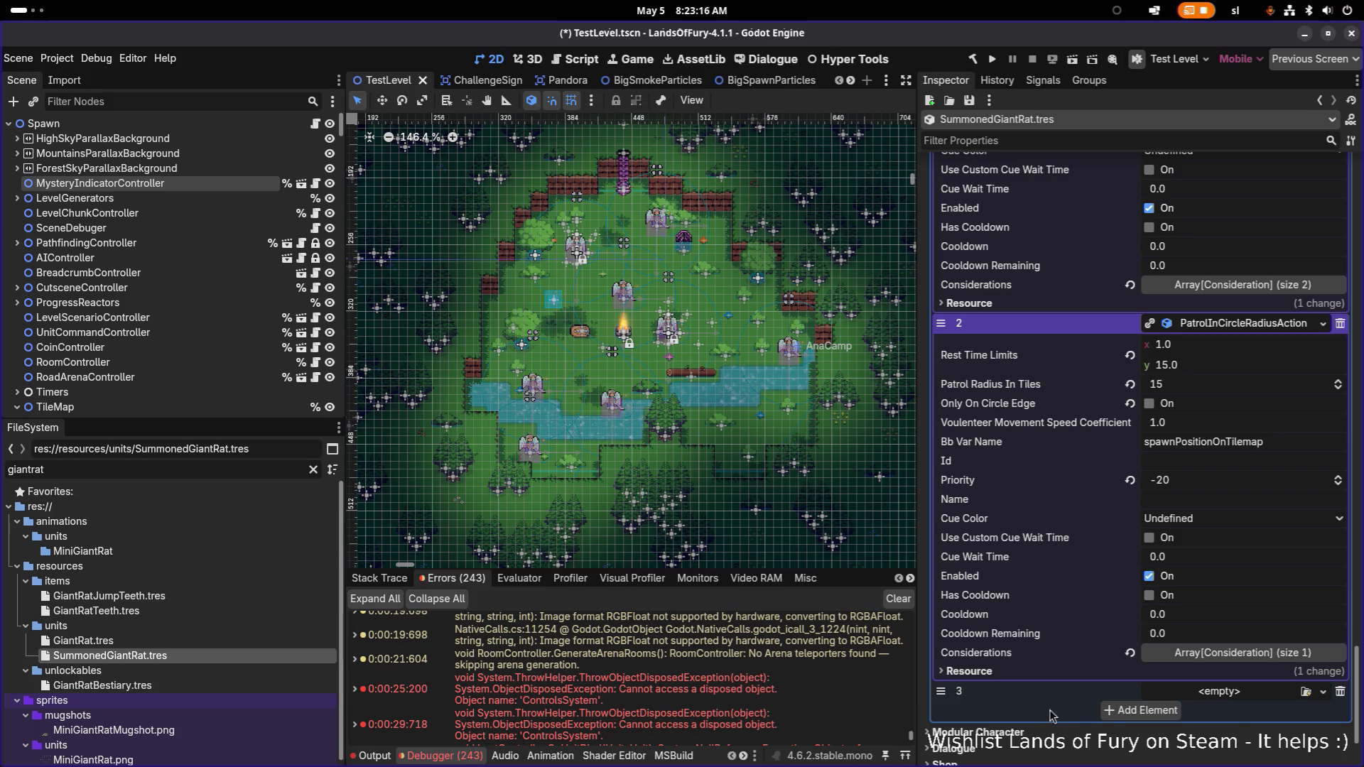
# - Search the FileSystem for 'config' and load Config.tres, expanding Companions Default Actions
pyautogui.doubleClick(189, 466)
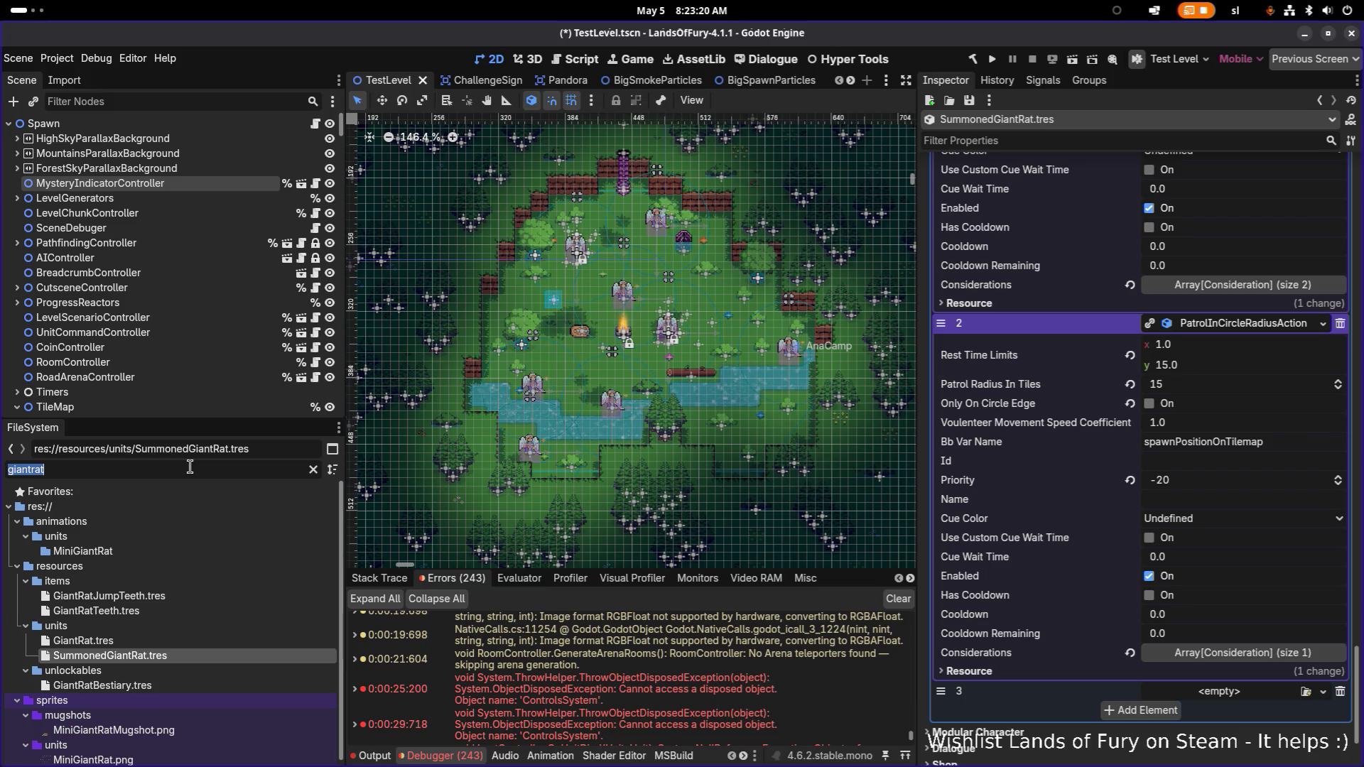
pyautogui.write('config')
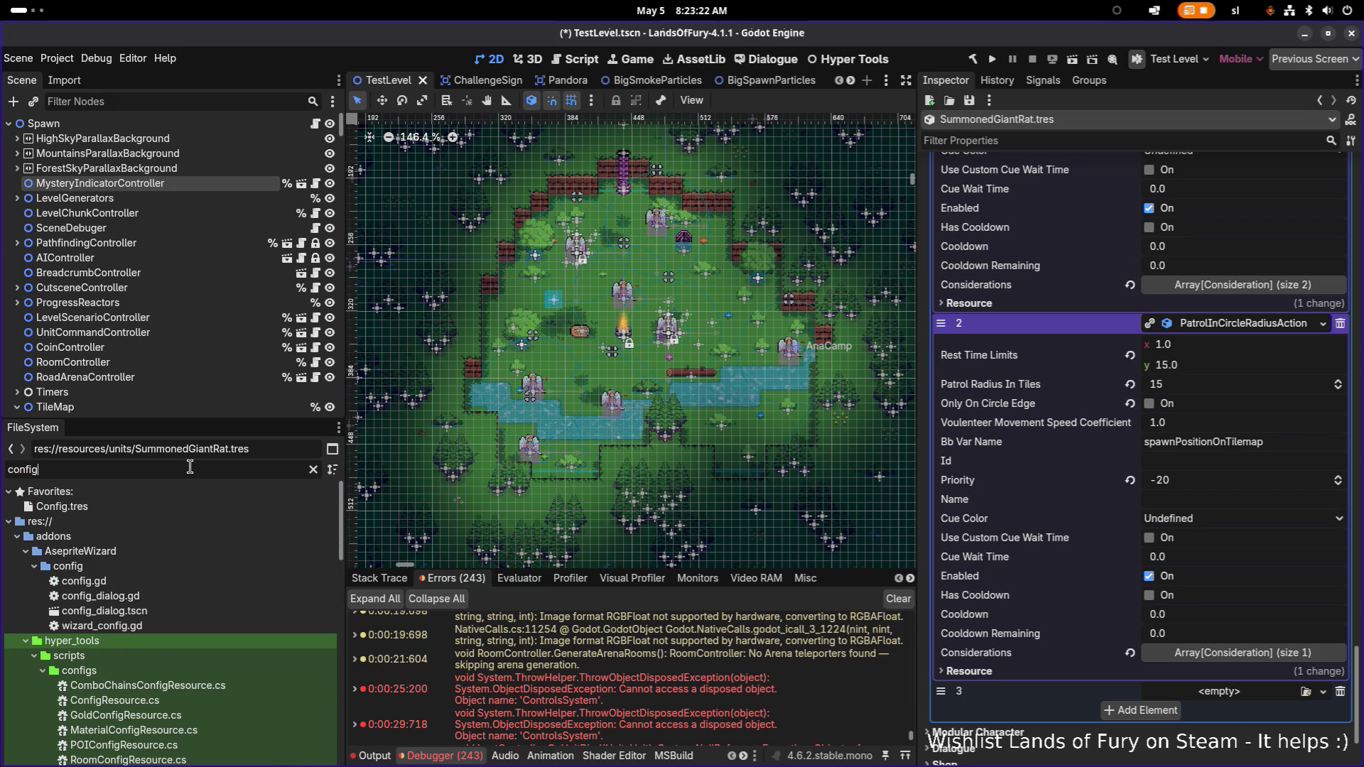
pyautogui.write('resource')
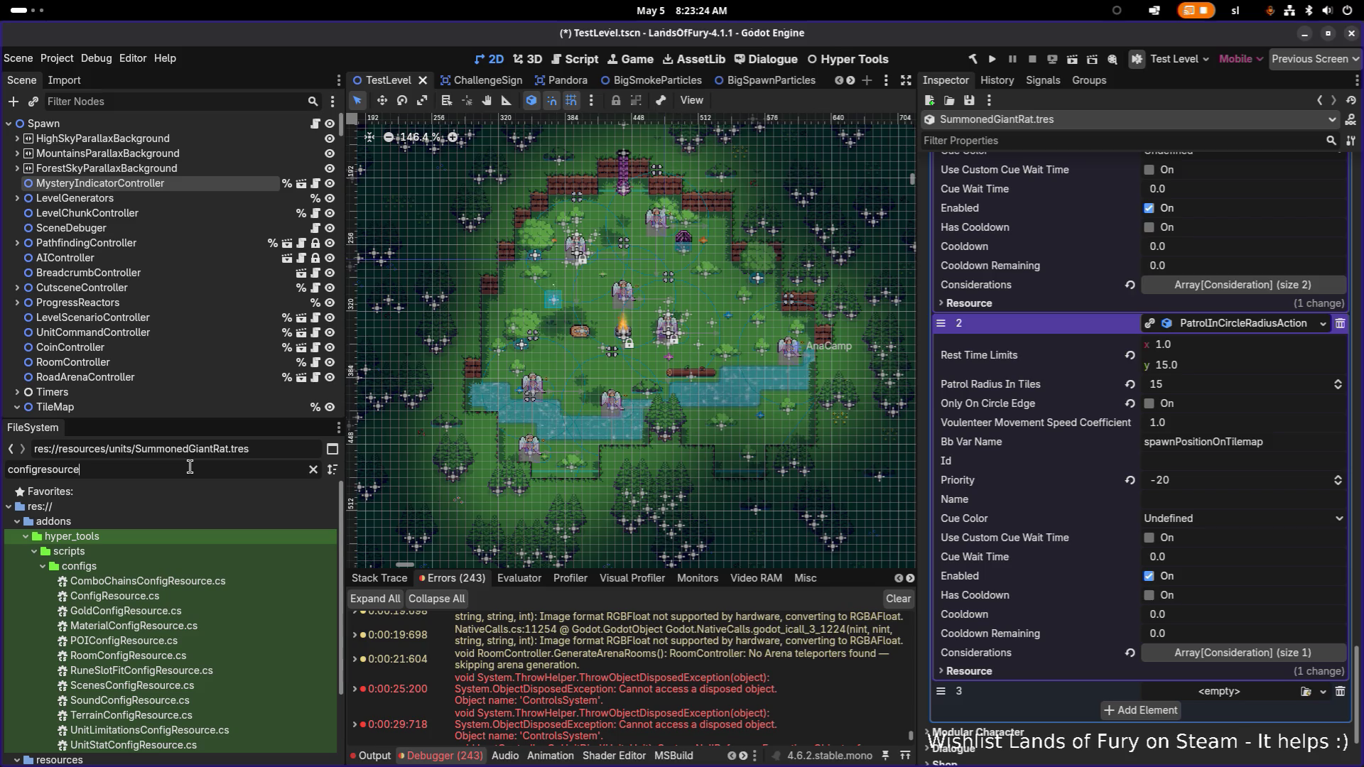
pyautogui.doubleClick(189, 467)
pyautogui.write('defaultcon')
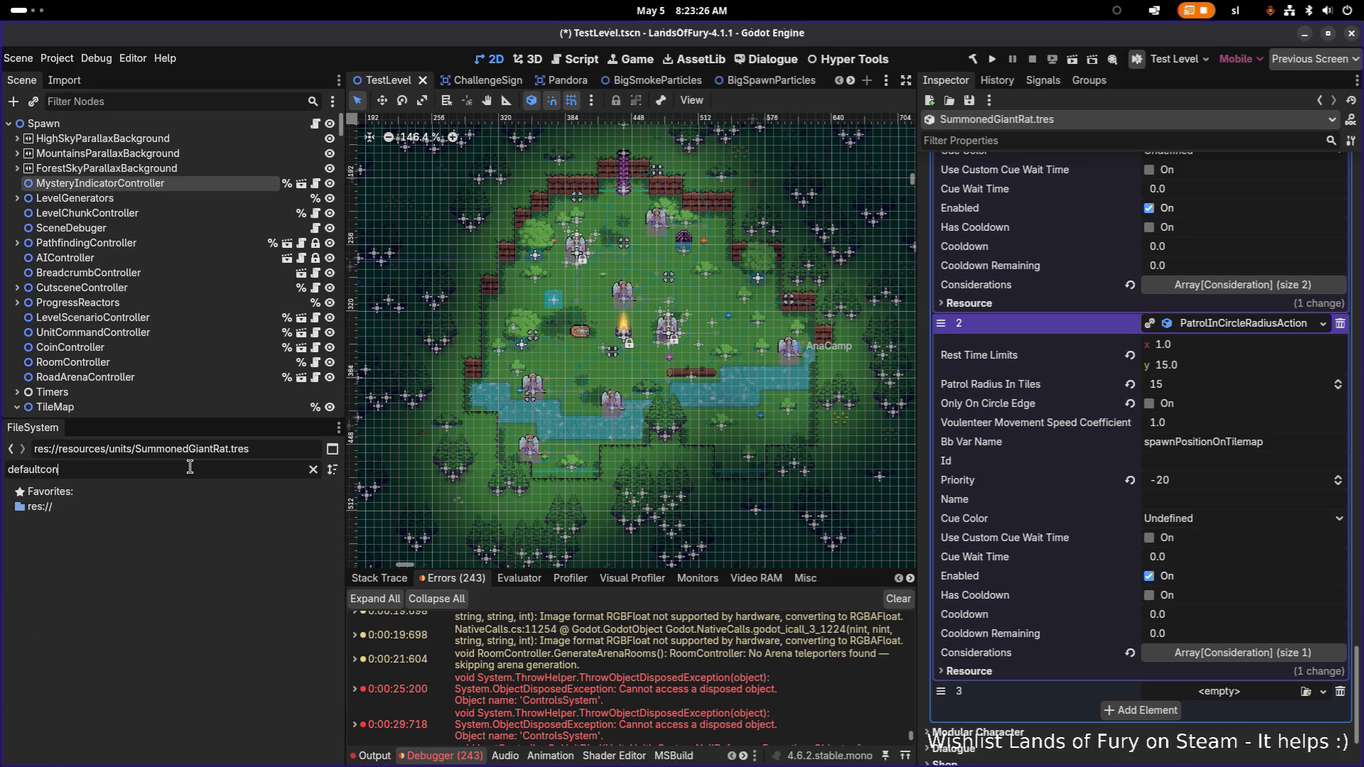
pyautogui.doubleClick(190, 467)
pyautogui.write('config')
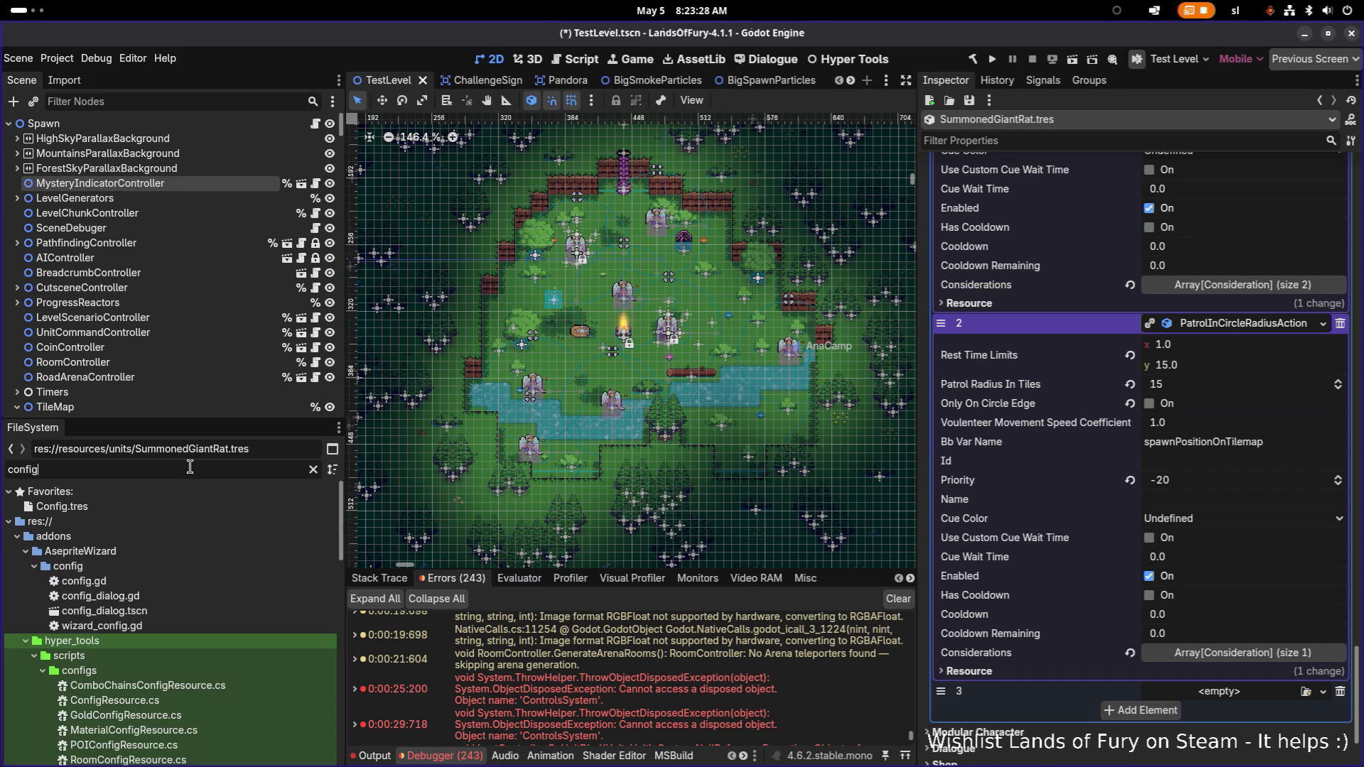
pyautogui.scroll(-10, 186, 543)
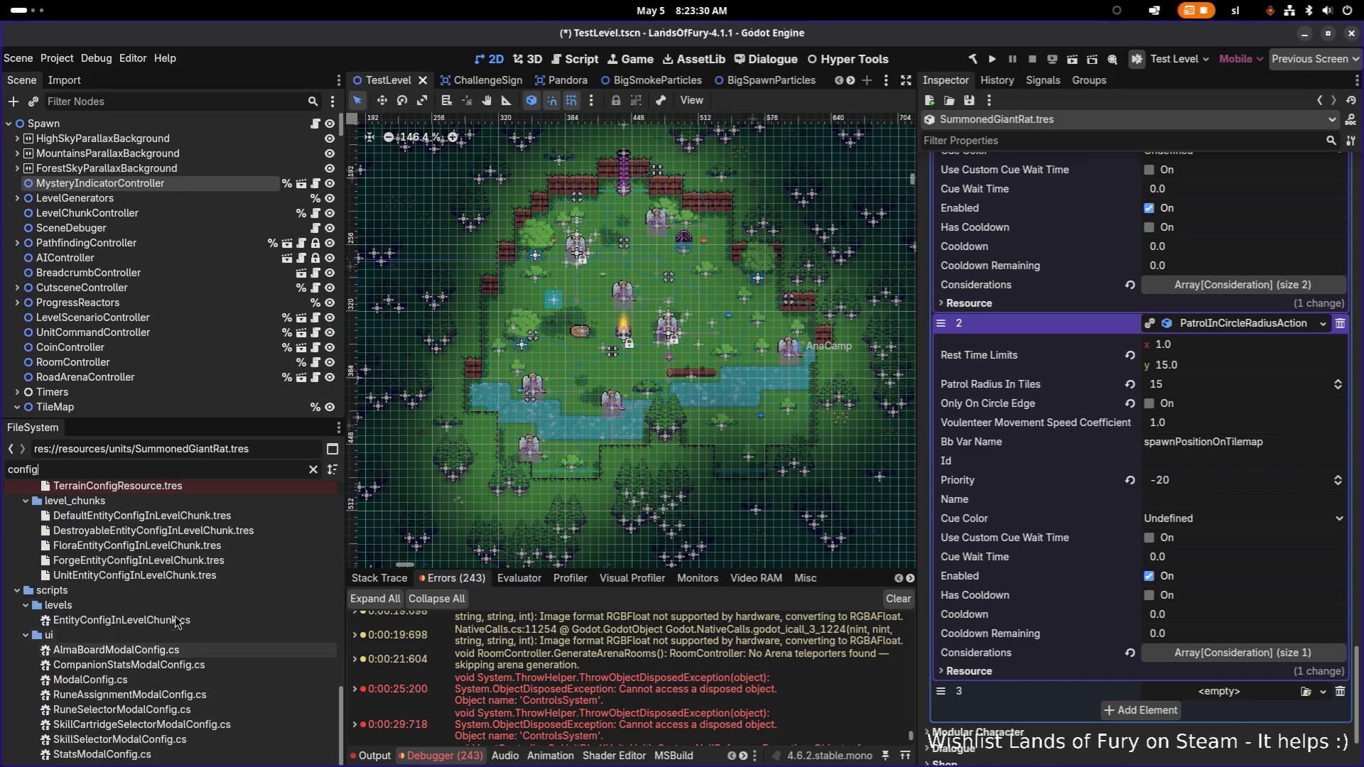
pyautogui.scroll(3, 177, 546)
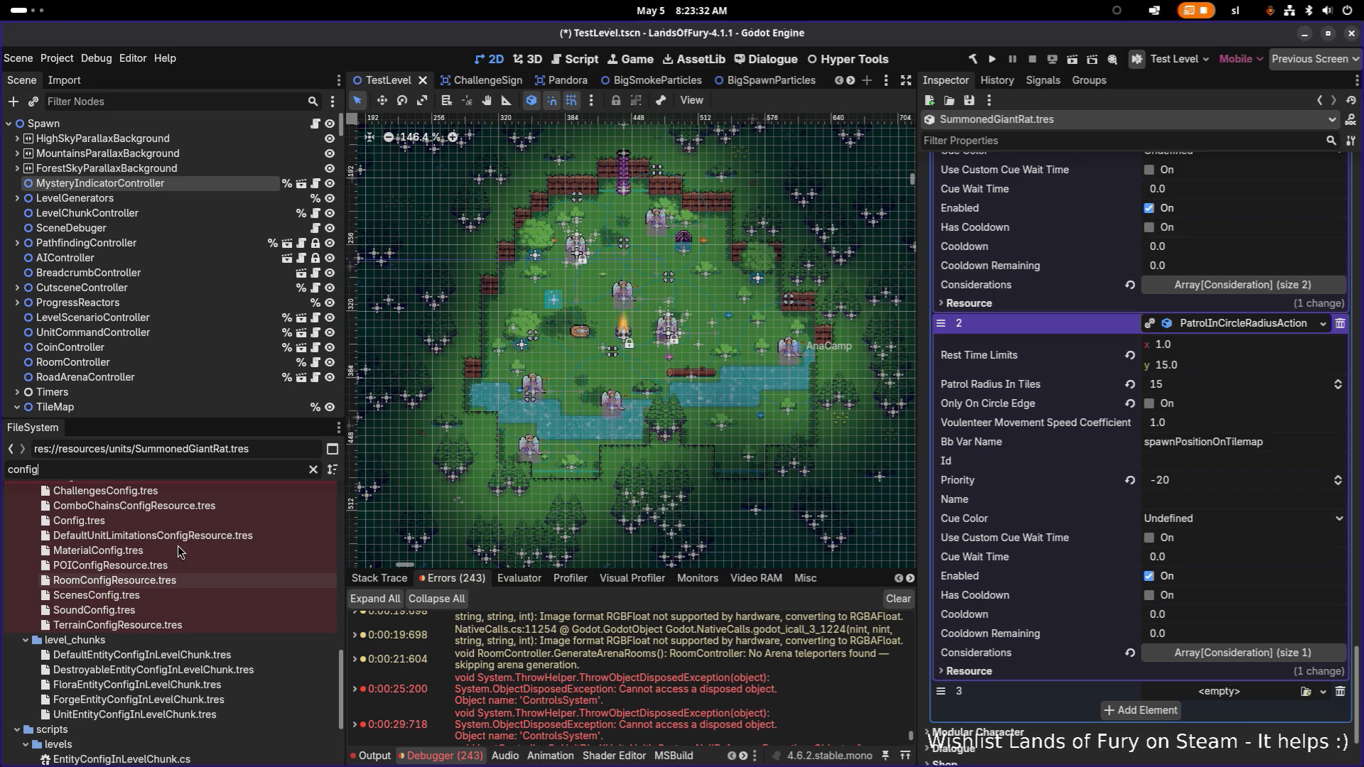
pyautogui.click(184, 521)
pyautogui.click(191, 534)
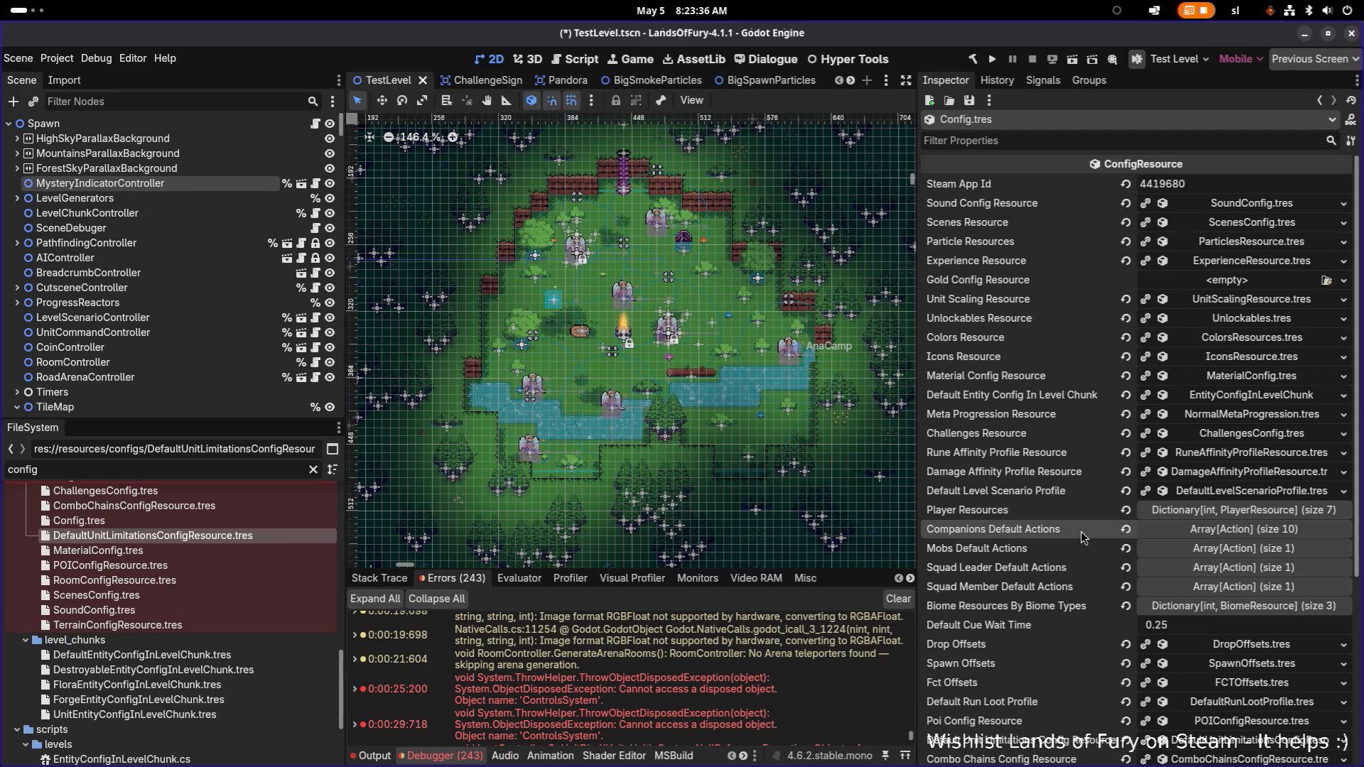
pyautogui.click(1250, 531)
# - Inspect Config.tres's FollowAction elements 2 and 9, including the three considerations
pyautogui.scroll(-3, 1250, 536)
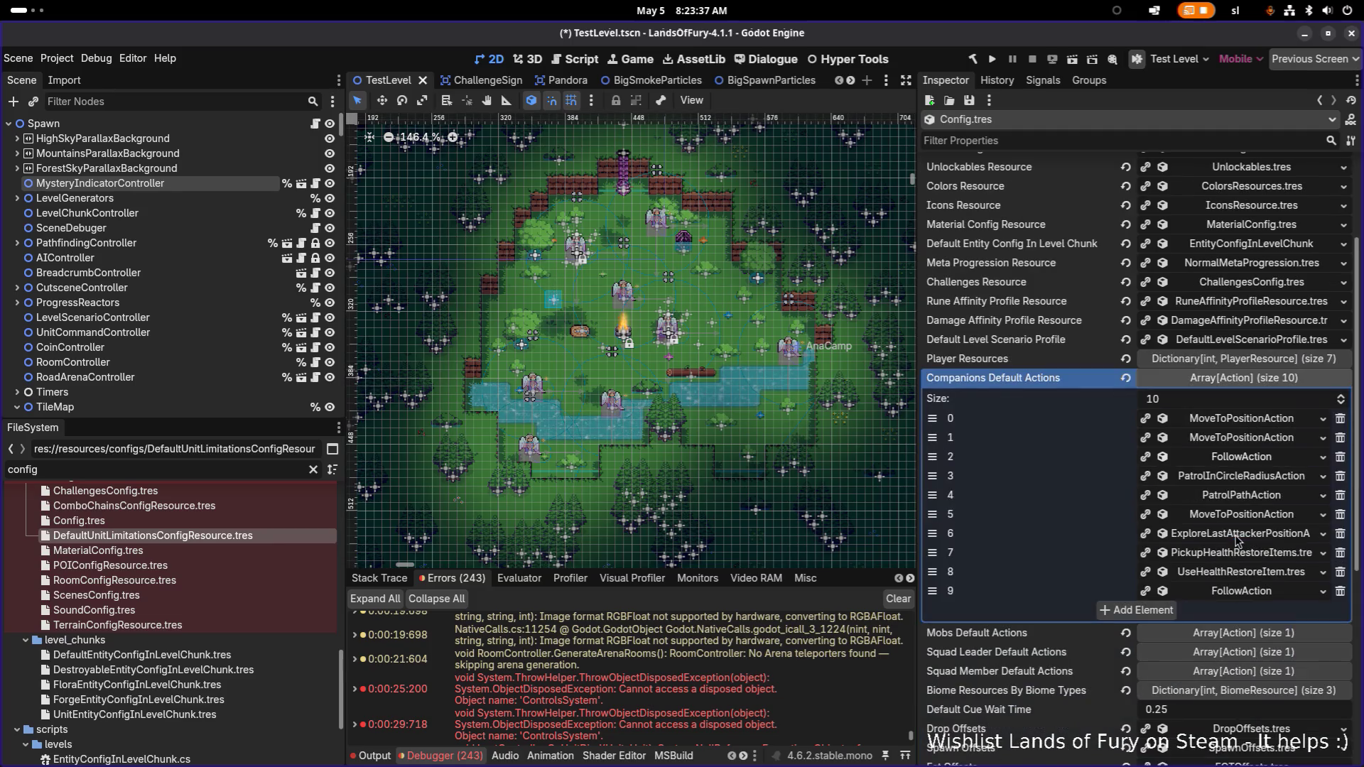
pyautogui.click(1238, 460)
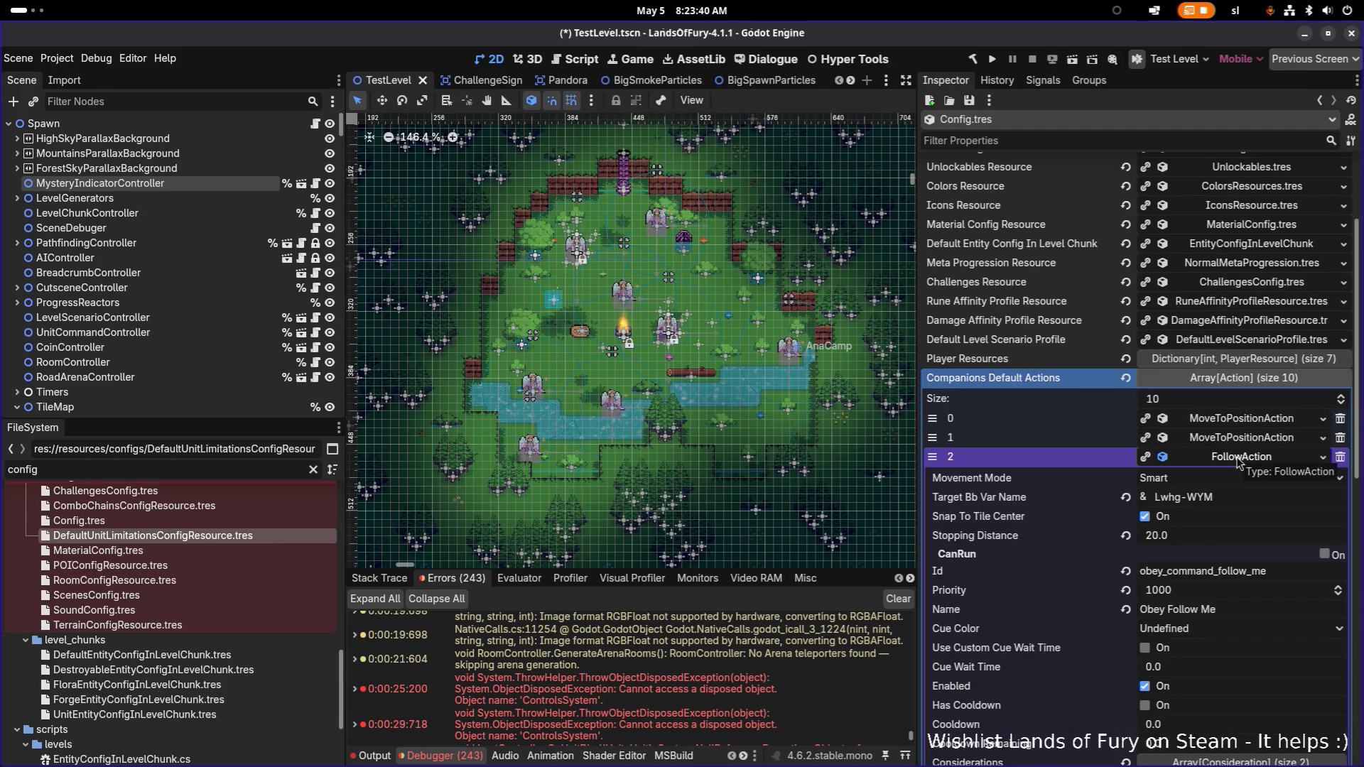
pyautogui.click(1237, 461)
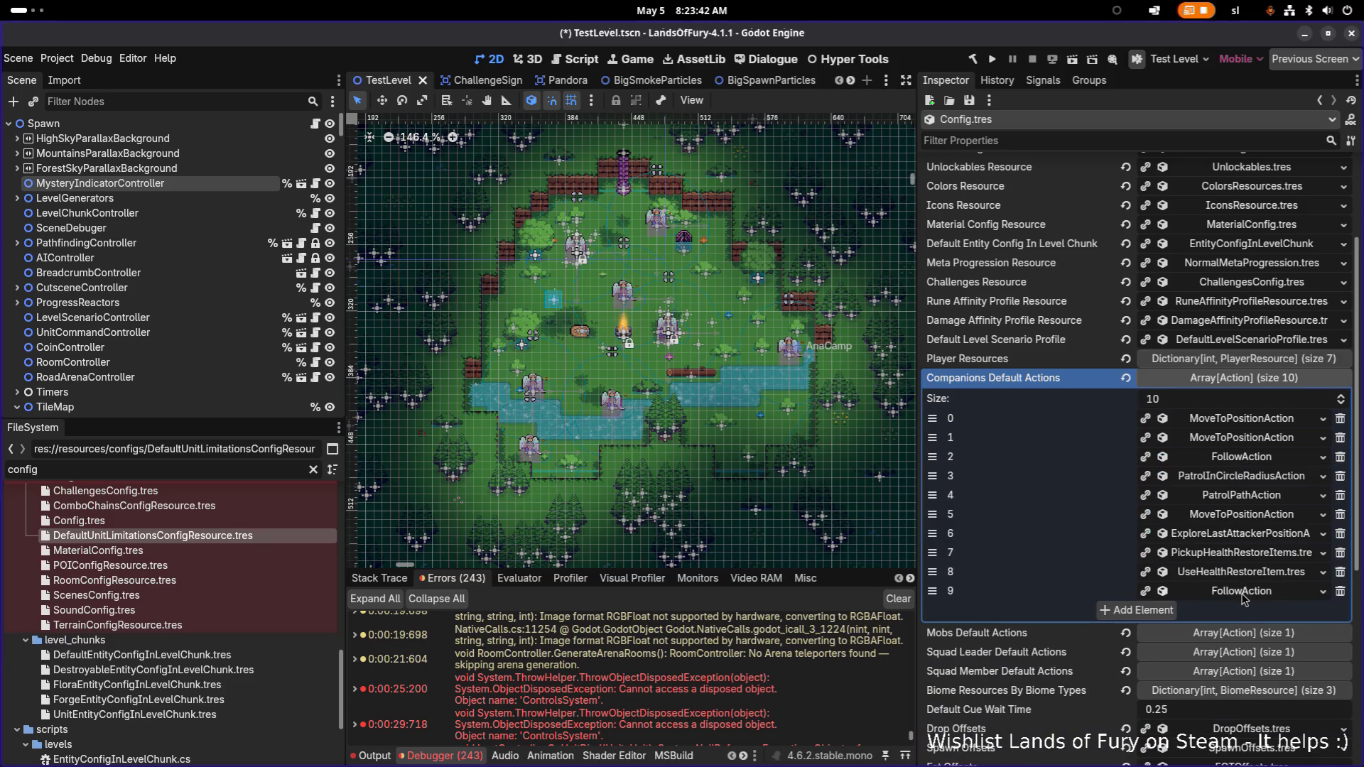
pyautogui.click(1243, 592)
pyautogui.scroll(-3, 1243, 592)
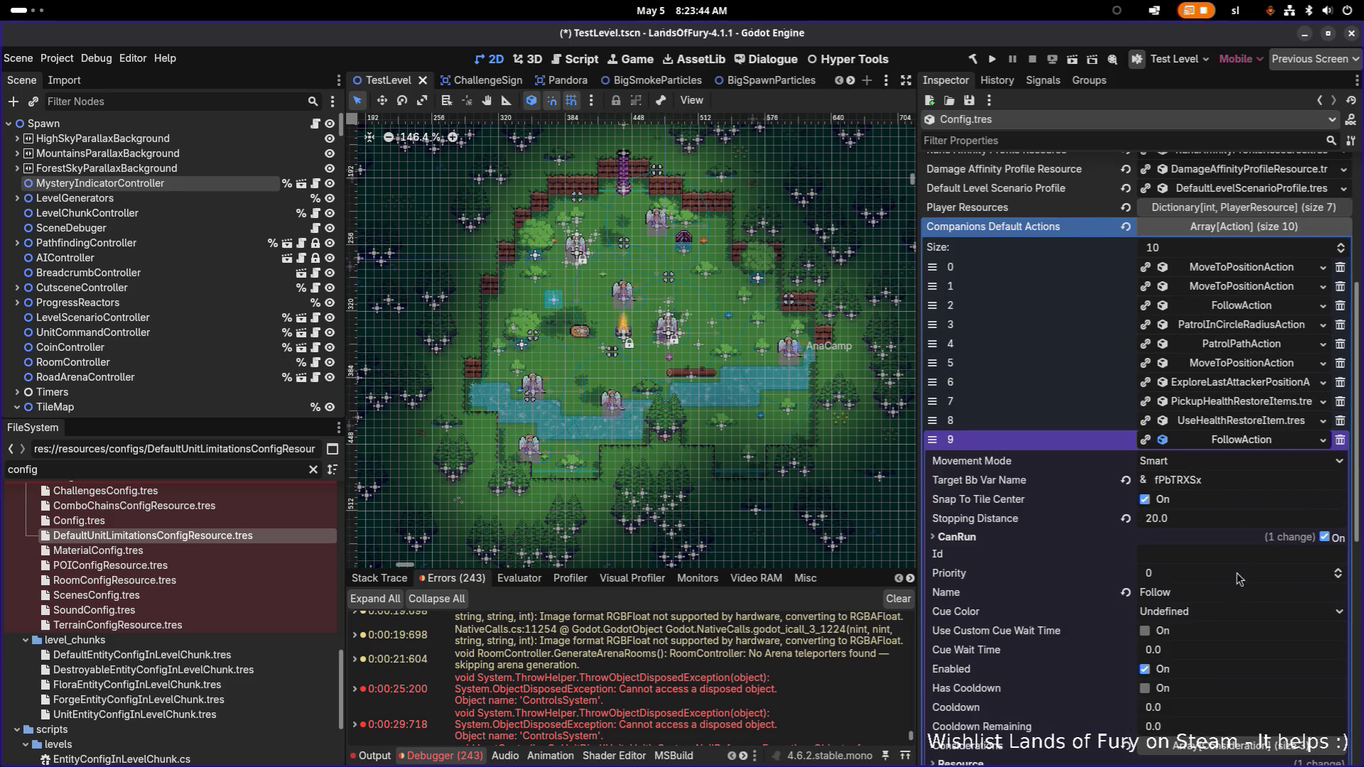
pyautogui.scroll(-3, 1244, 536)
pyautogui.click(1261, 525)
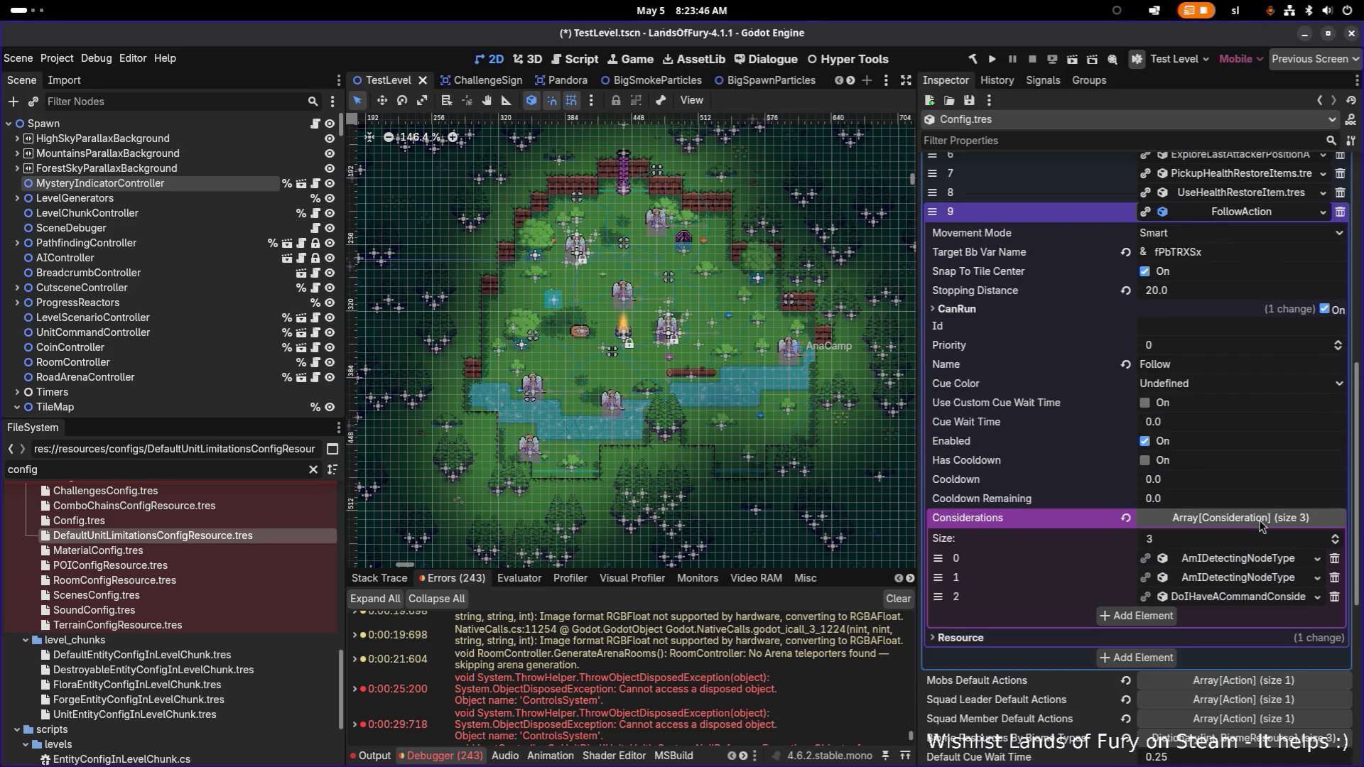
pyautogui.click(1262, 525)
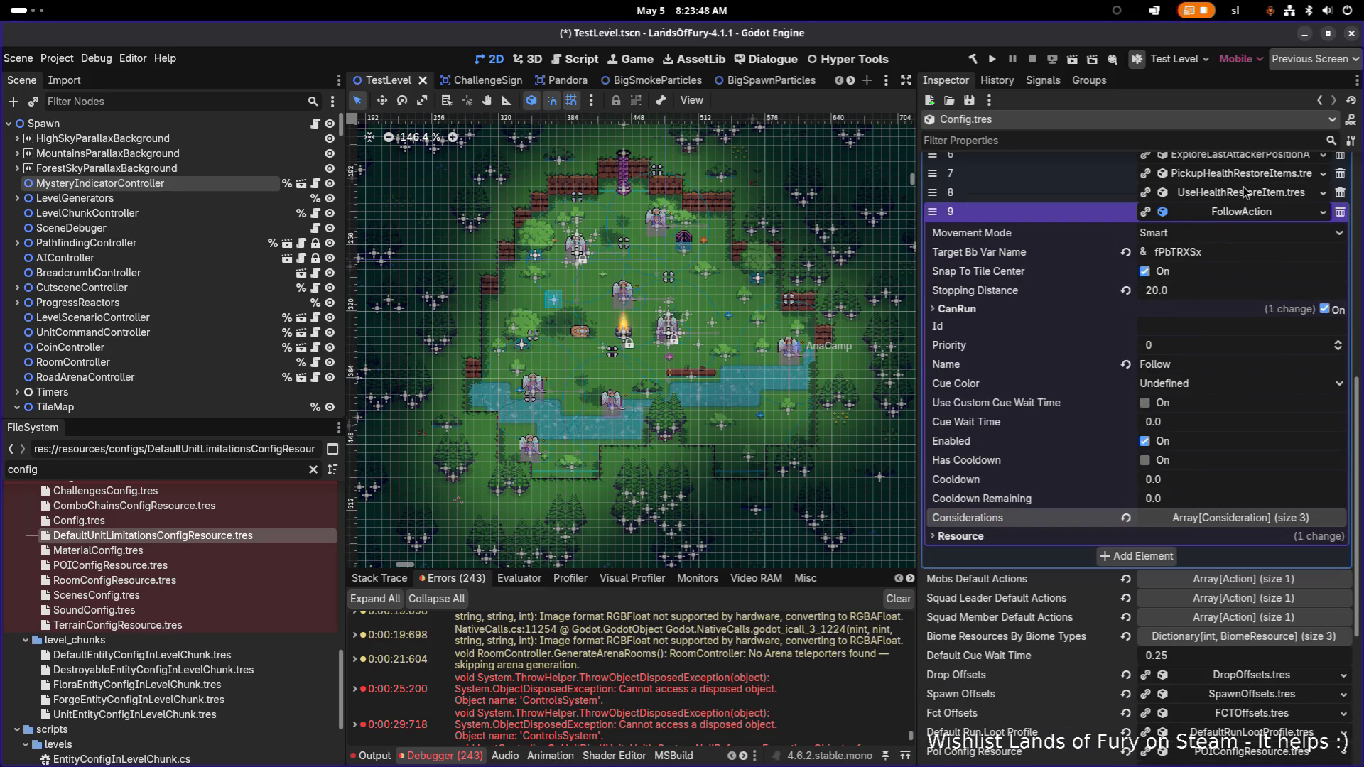
pyautogui.click(1247, 213)
pyautogui.scroll(-1, 373, 433)
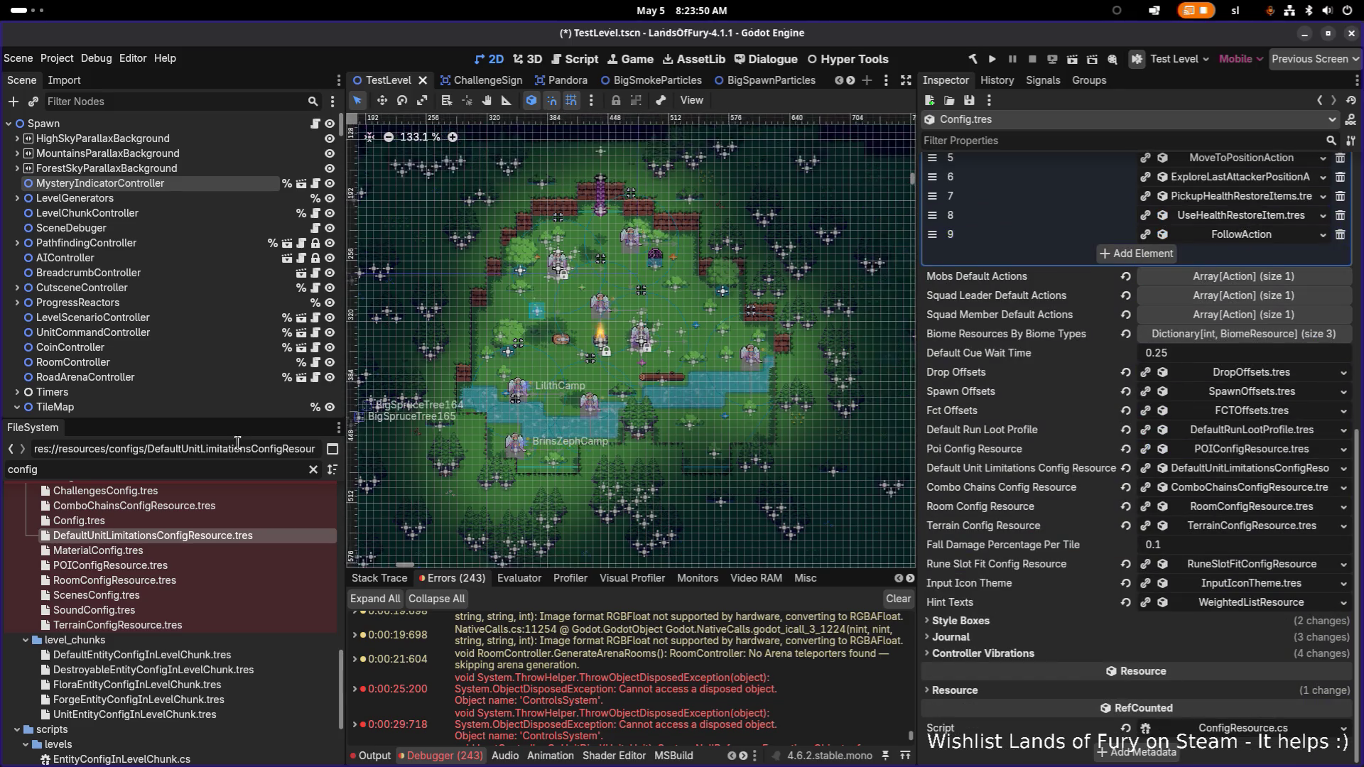
pyautogui.doubleClick(205, 466)
# - Filter for 'giantra', open SummonedGiantRat.tres, and make action 3 a New FollowAction
pyautogui.write('gia')
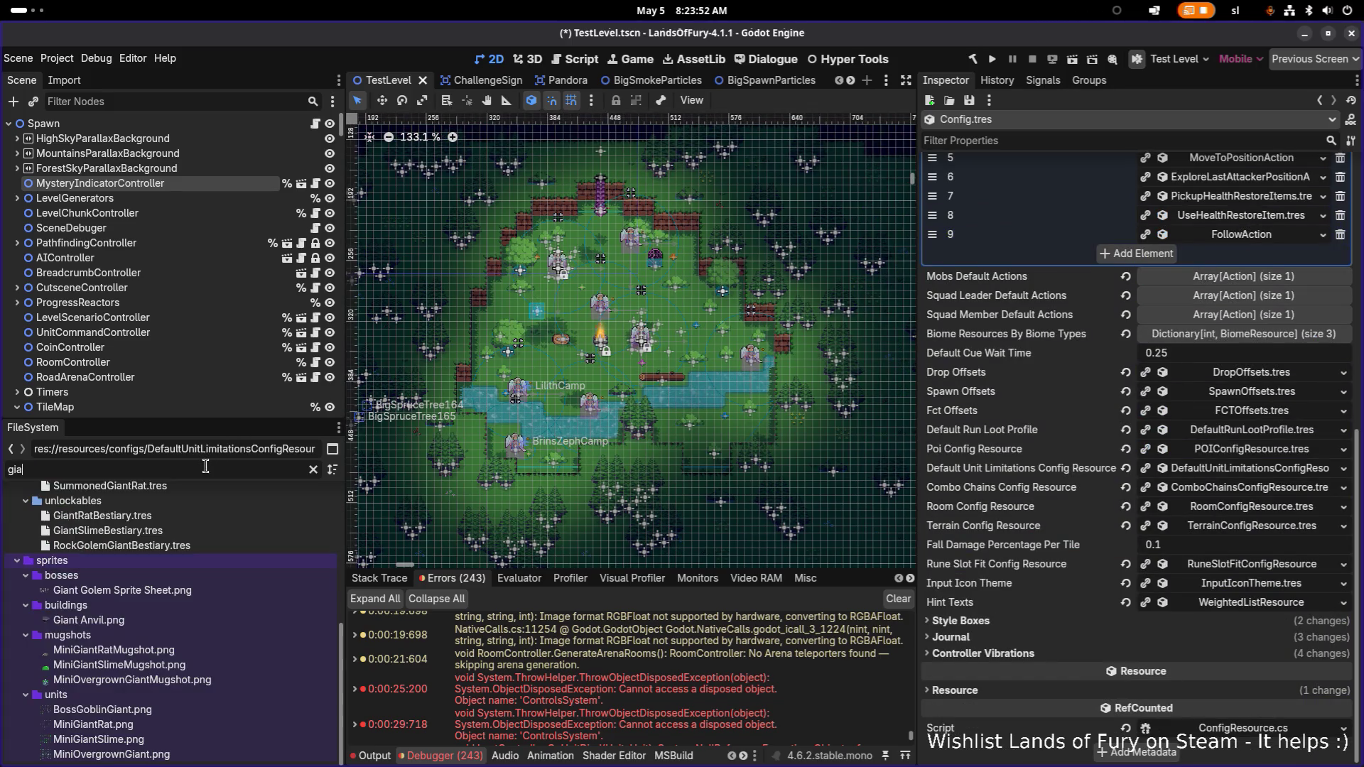
pyautogui.write('ntra')
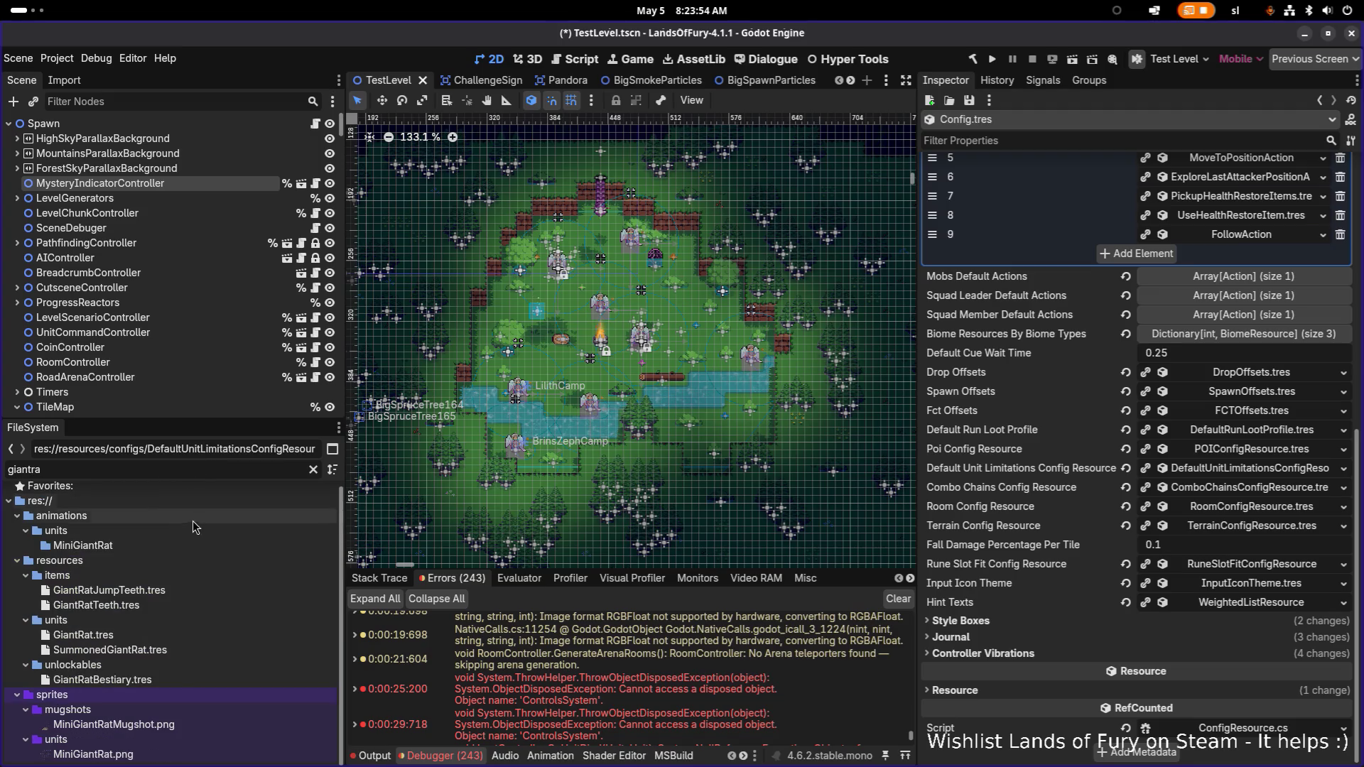
pyautogui.click(107, 650)
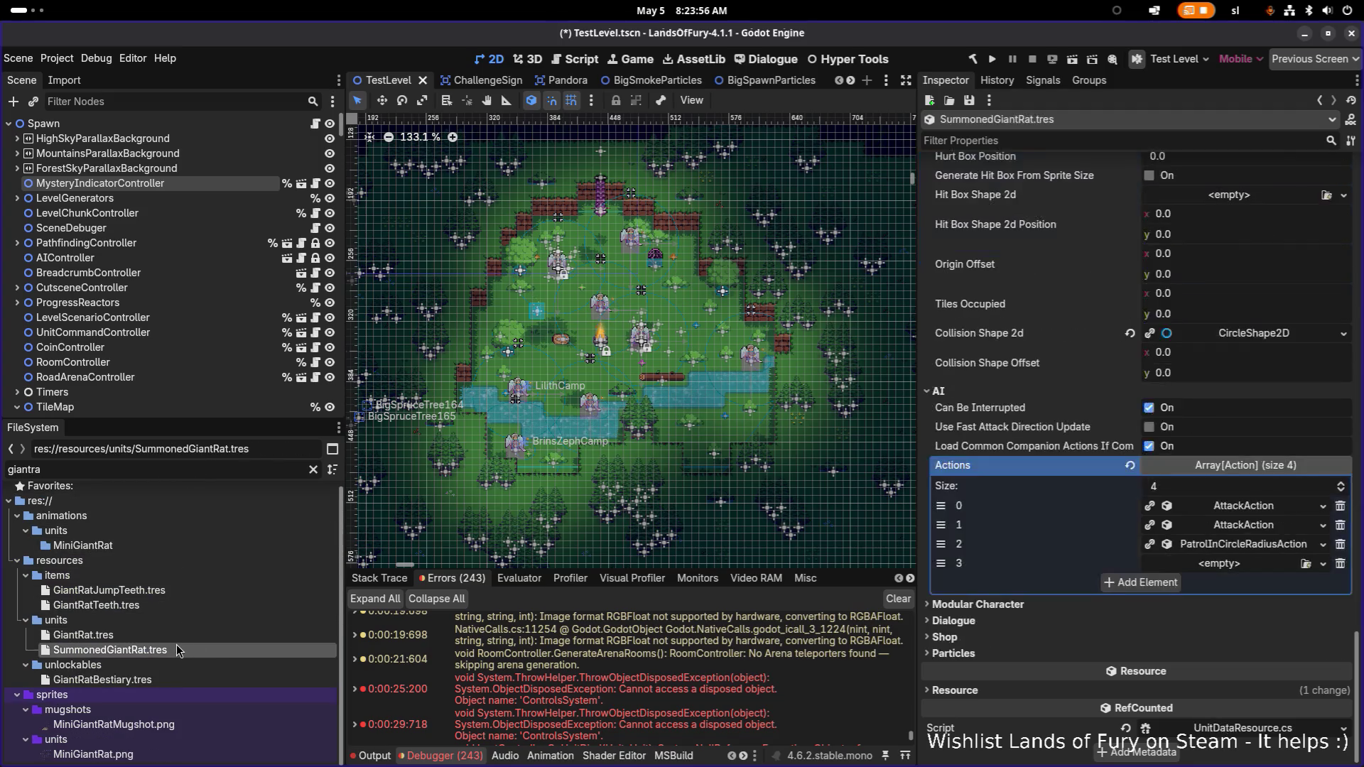
pyautogui.click(1240, 568)
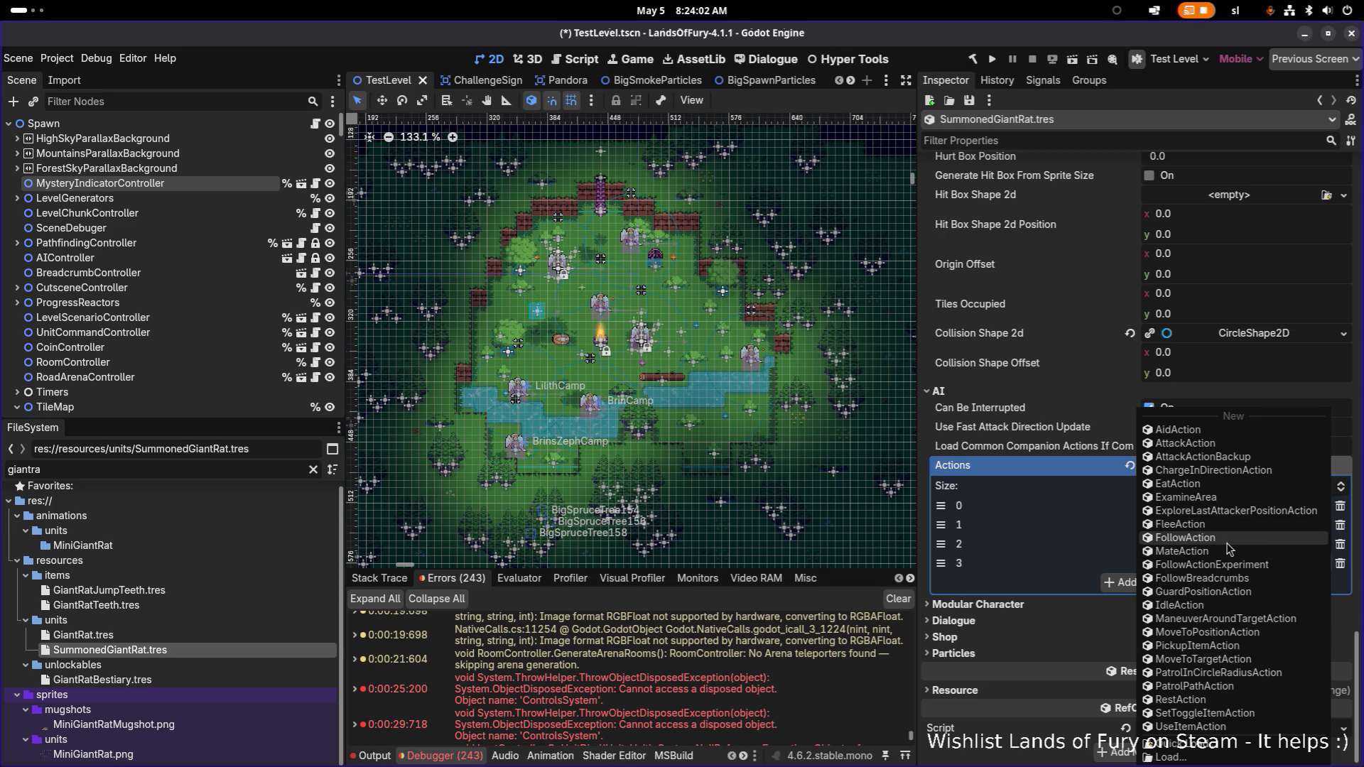
pyautogui.click(1228, 538)
# - Add one empty slot to the FollowAction's Considerations list
pyautogui.click(1248, 568)
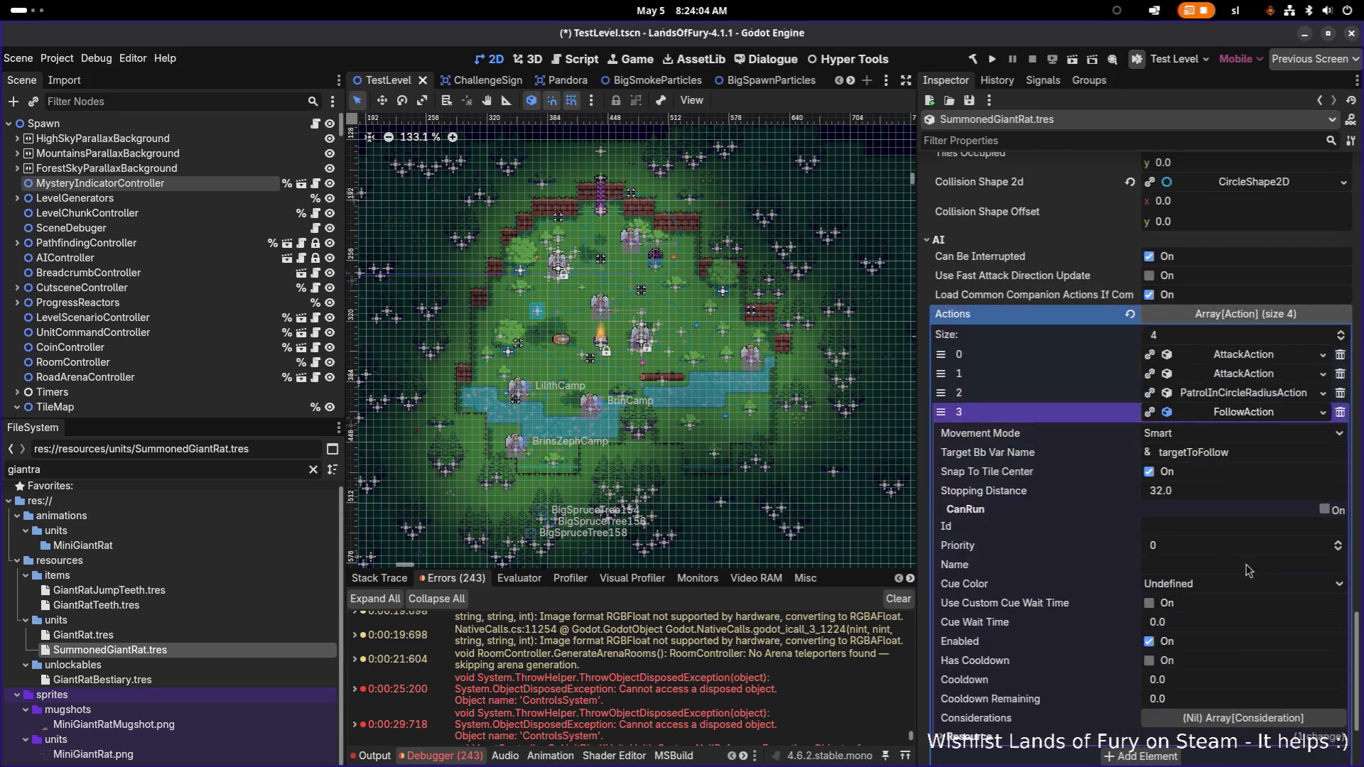
pyautogui.scroll(-5, 1248, 569)
pyautogui.click(1243, 544)
pyautogui.click(1169, 585)
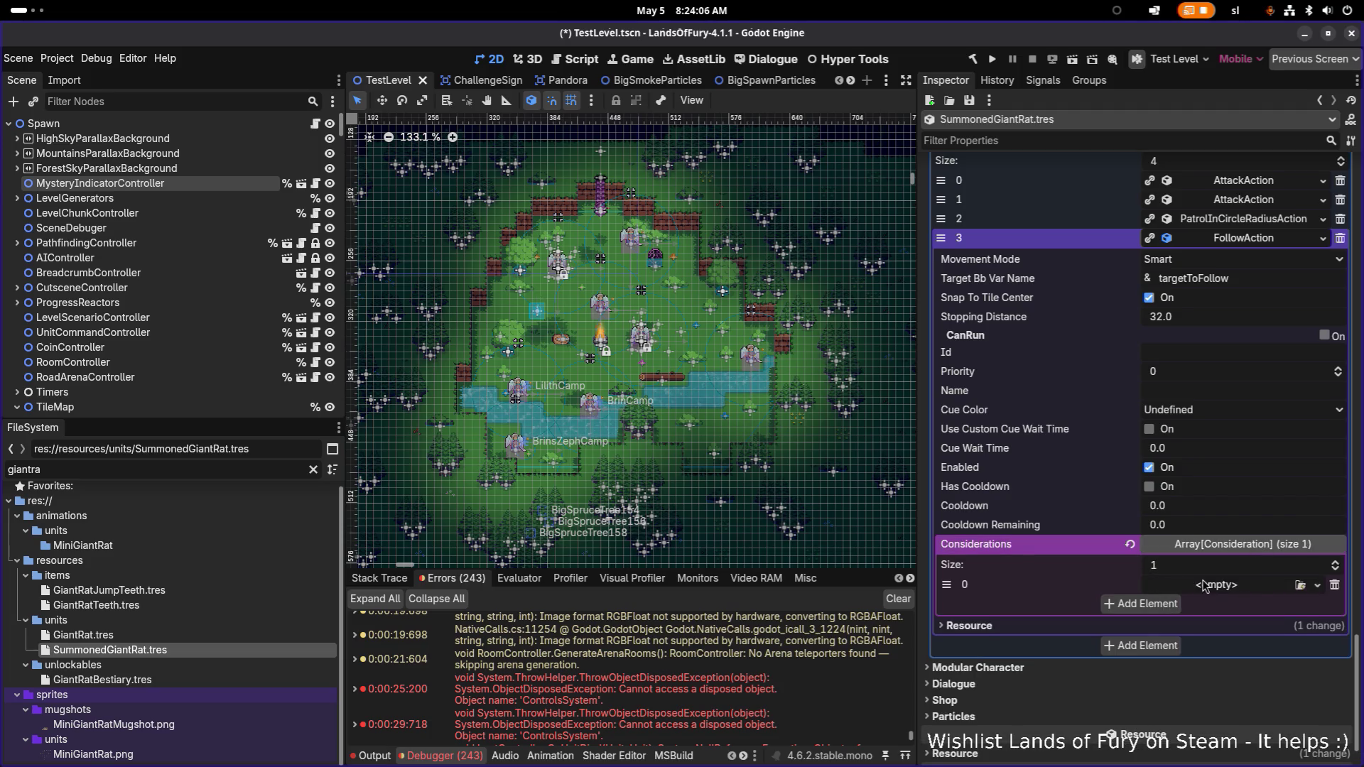
pyautogui.click(1251, 589)
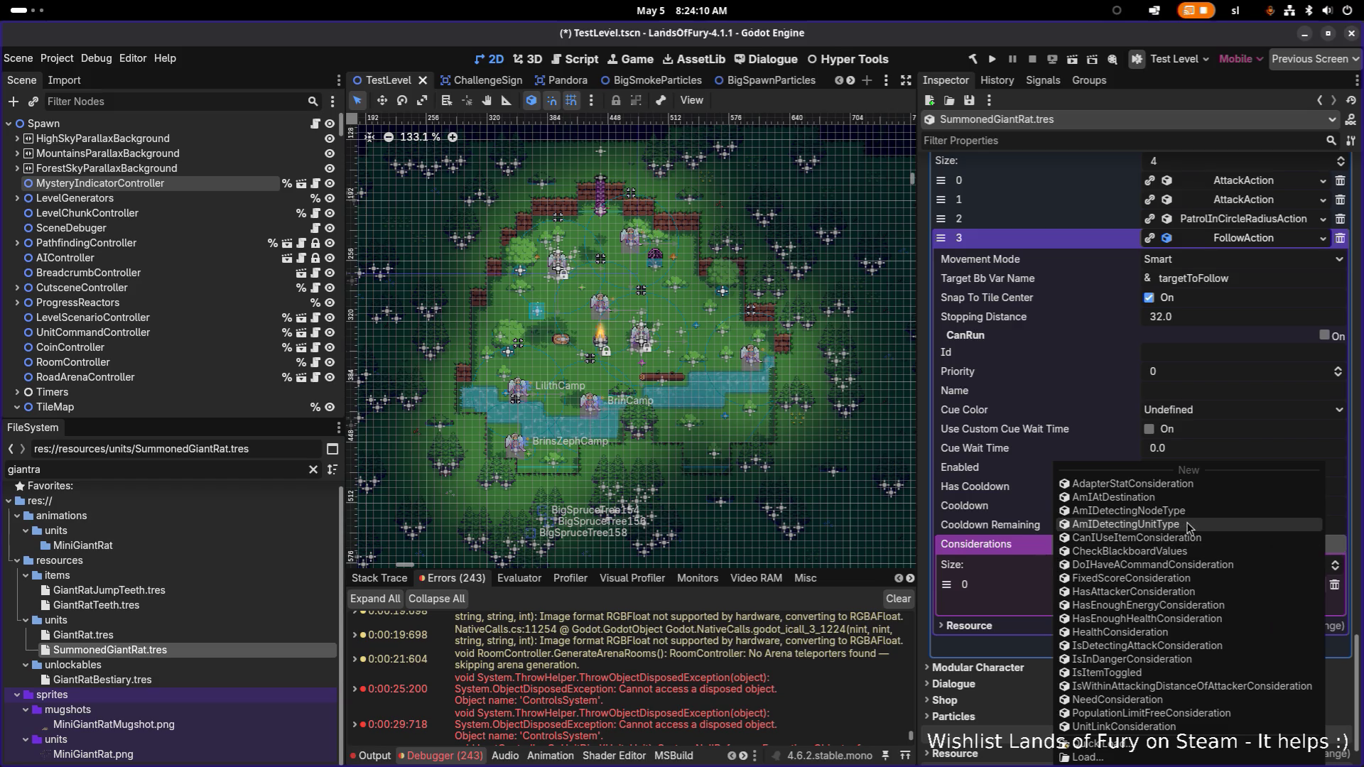
# - Make the first consideration an AmIDetectingNodeType detecting Summoner
pyautogui.click(1186, 512)
pyautogui.click(1239, 584)
pyautogui.scroll(-2, 1200, 490)
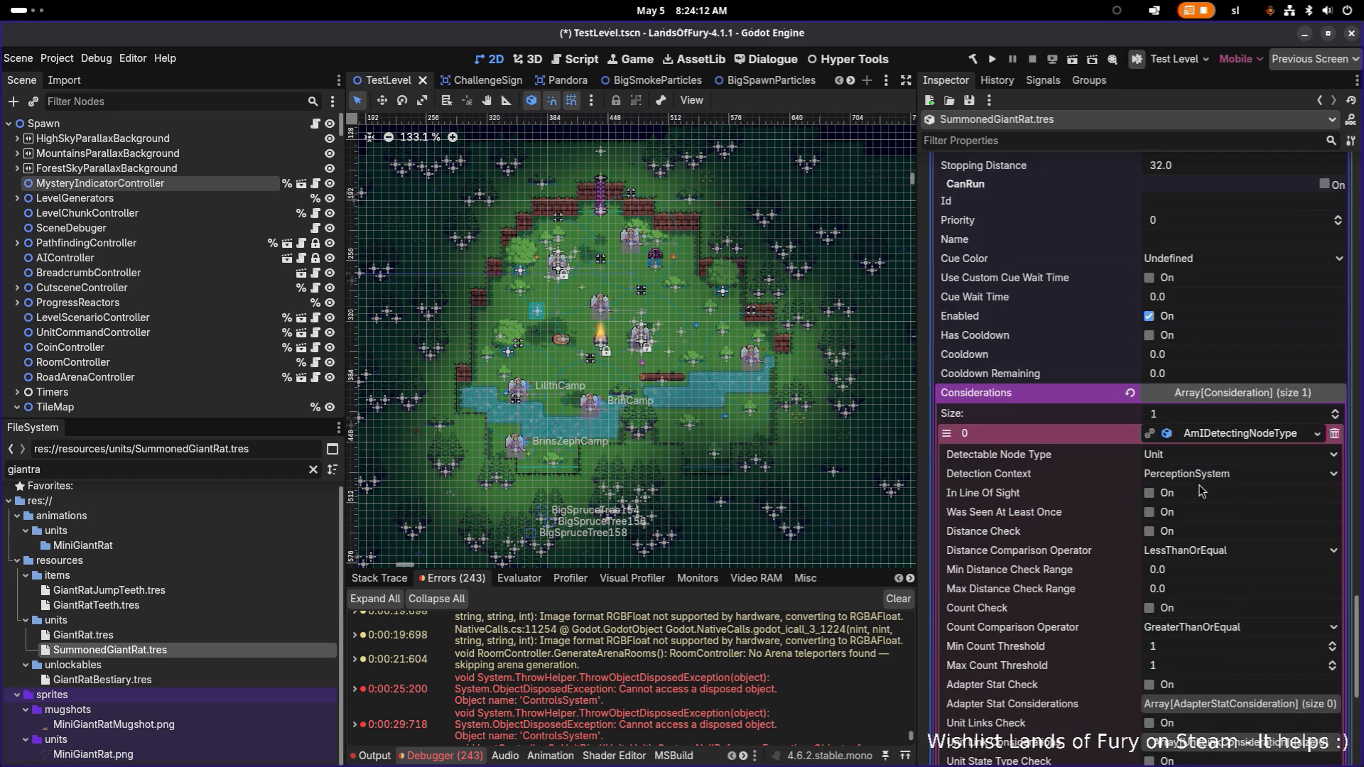
pyautogui.click(1216, 462)
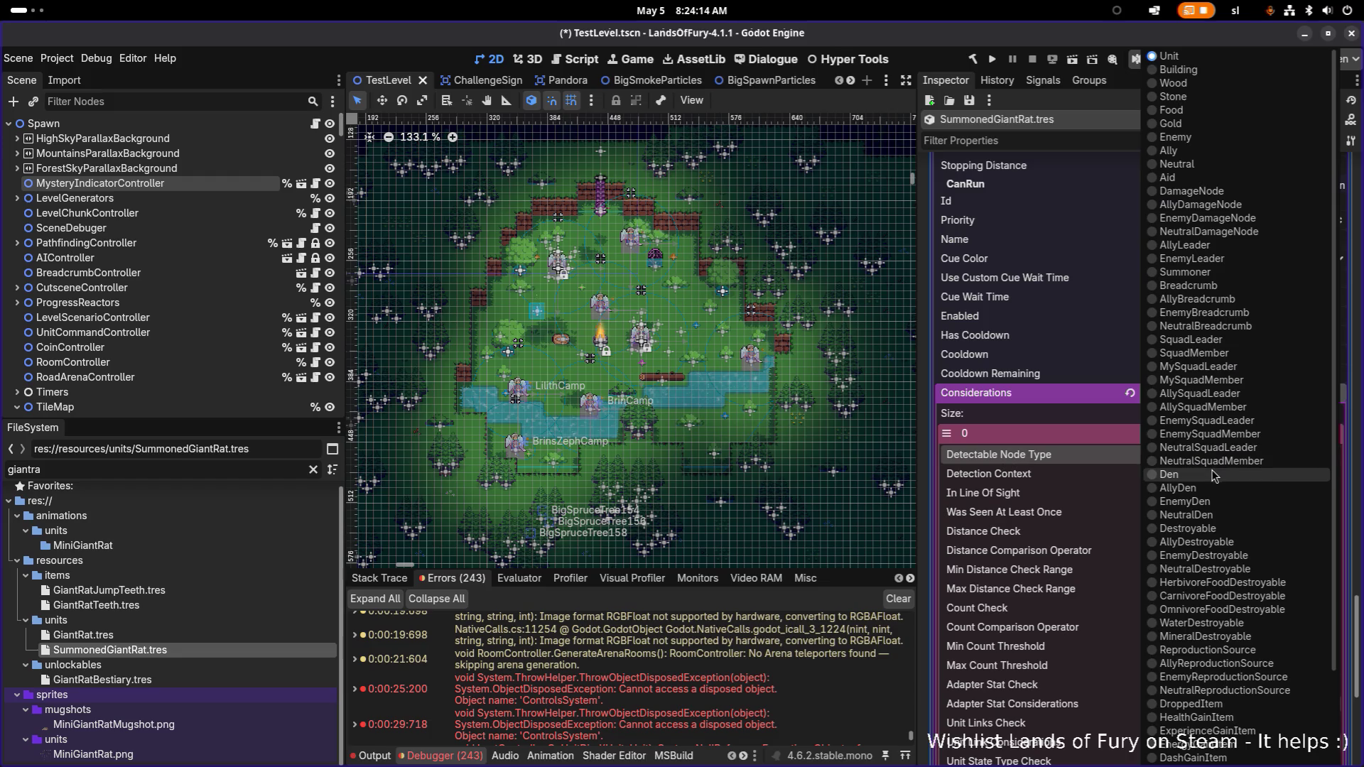
pyautogui.click(1228, 274)
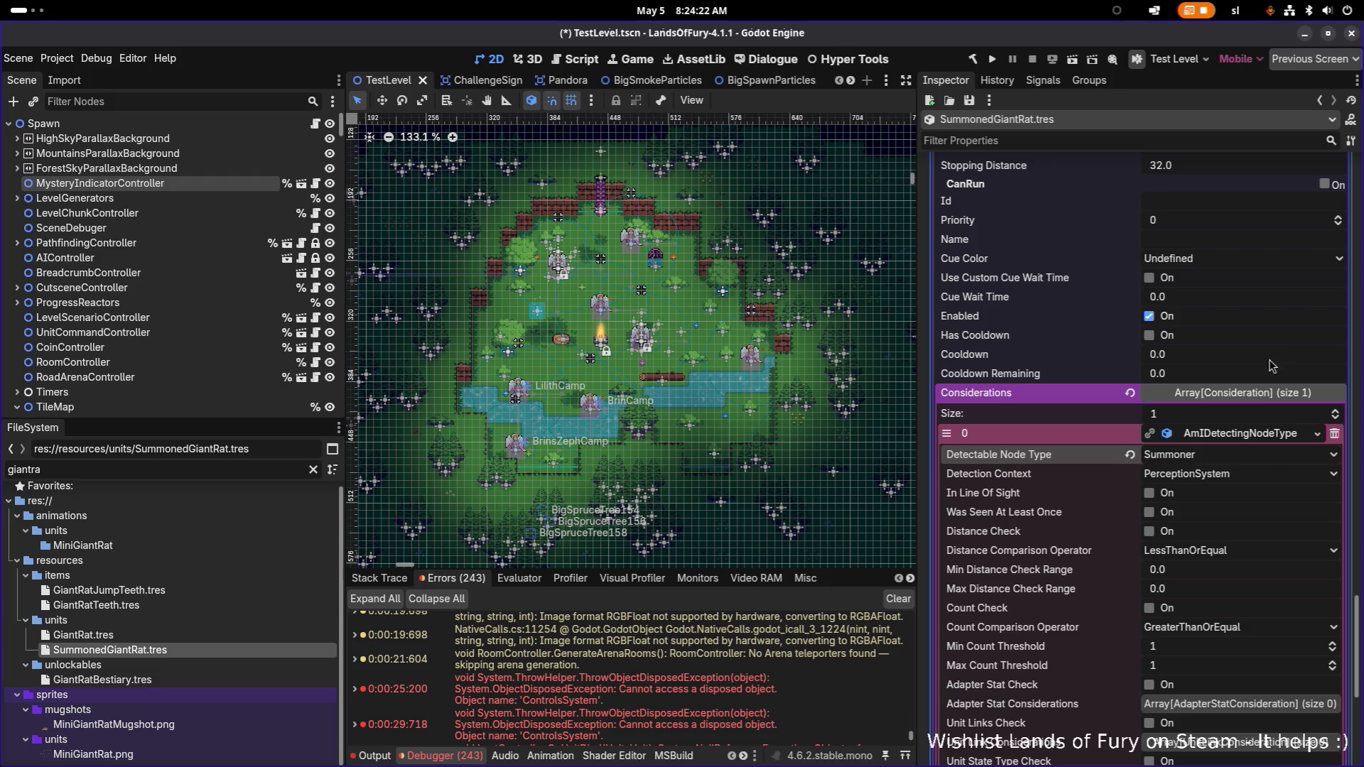
# - Add a second consideration slot to the Considerations array
pyautogui.scroll(-3, 1234, 477)
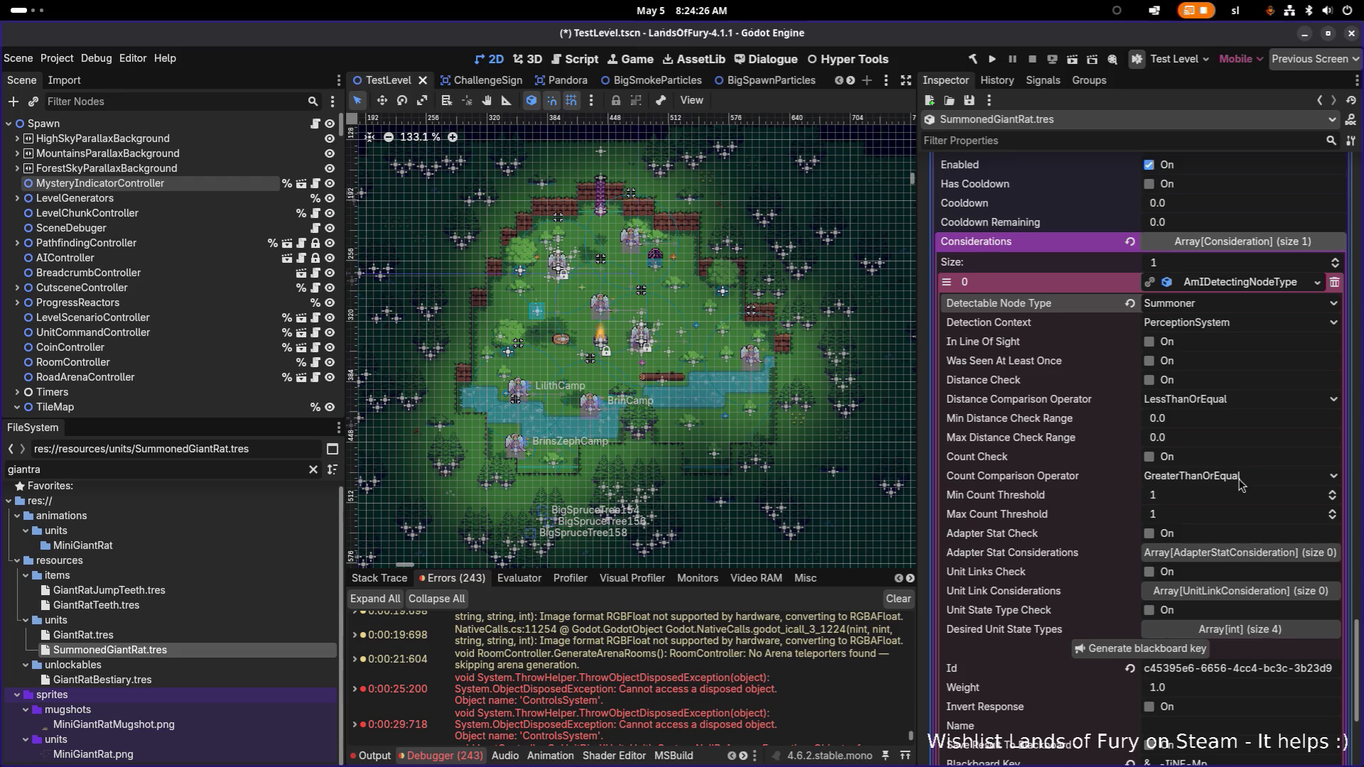
pyautogui.scroll(-3, 1240, 483)
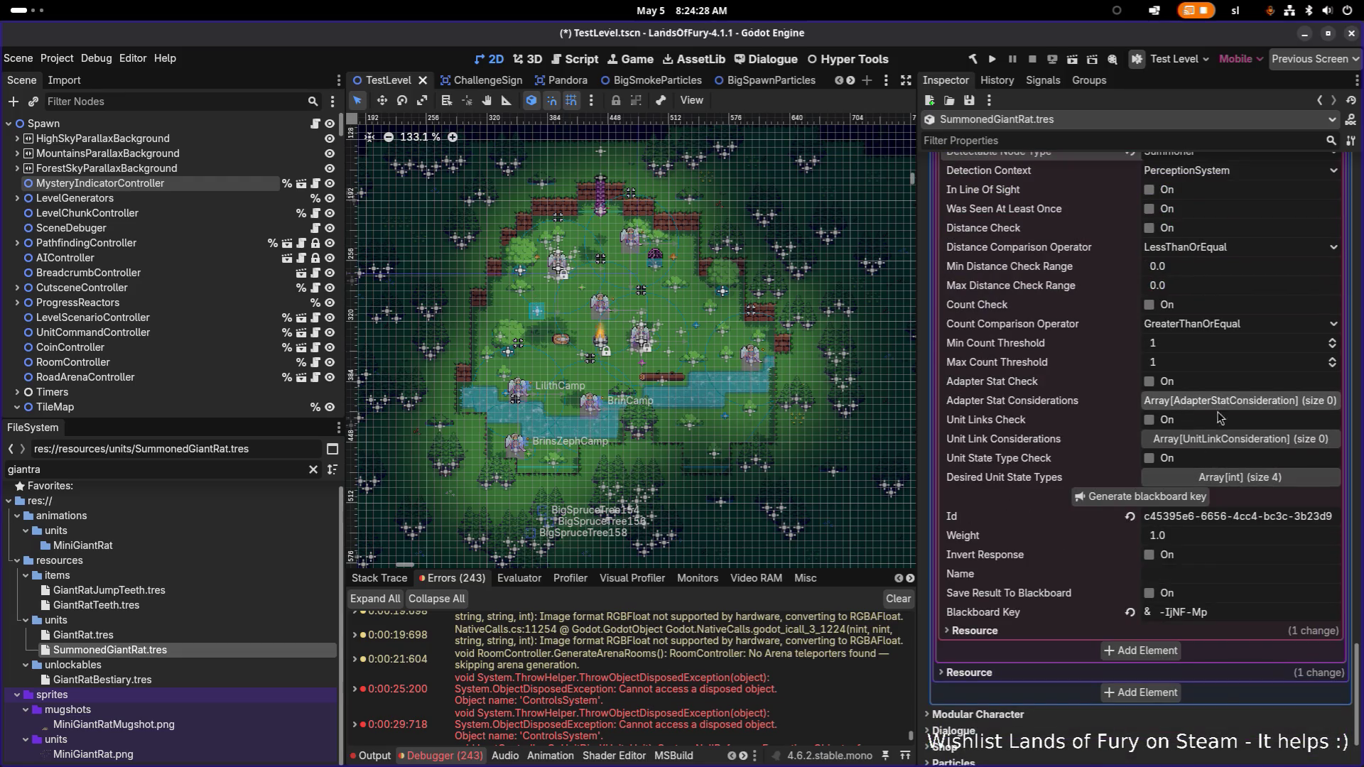
pyautogui.click(1143, 651)
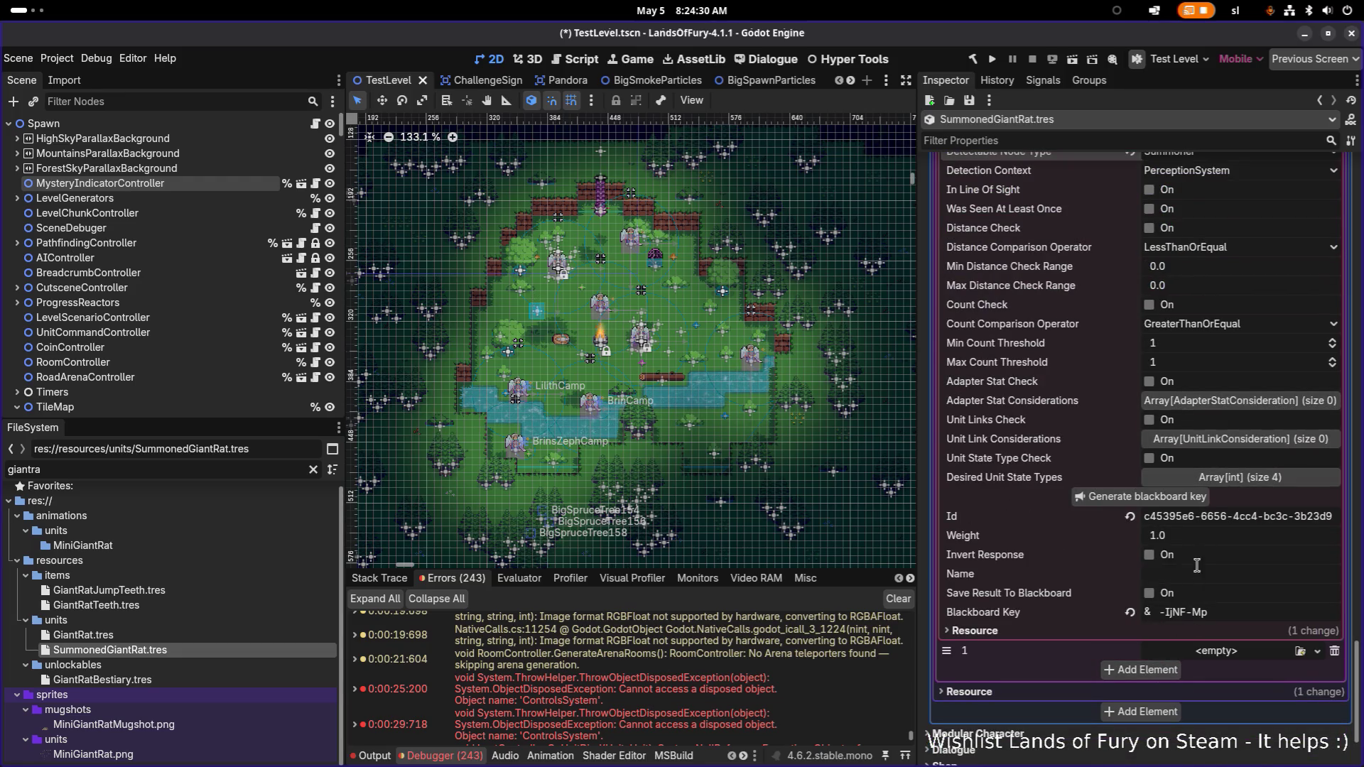
pyautogui.scroll(6, 1197, 565)
pyautogui.scroll(-6, 1217, 465)
pyautogui.scroll(5, 1125, 485)
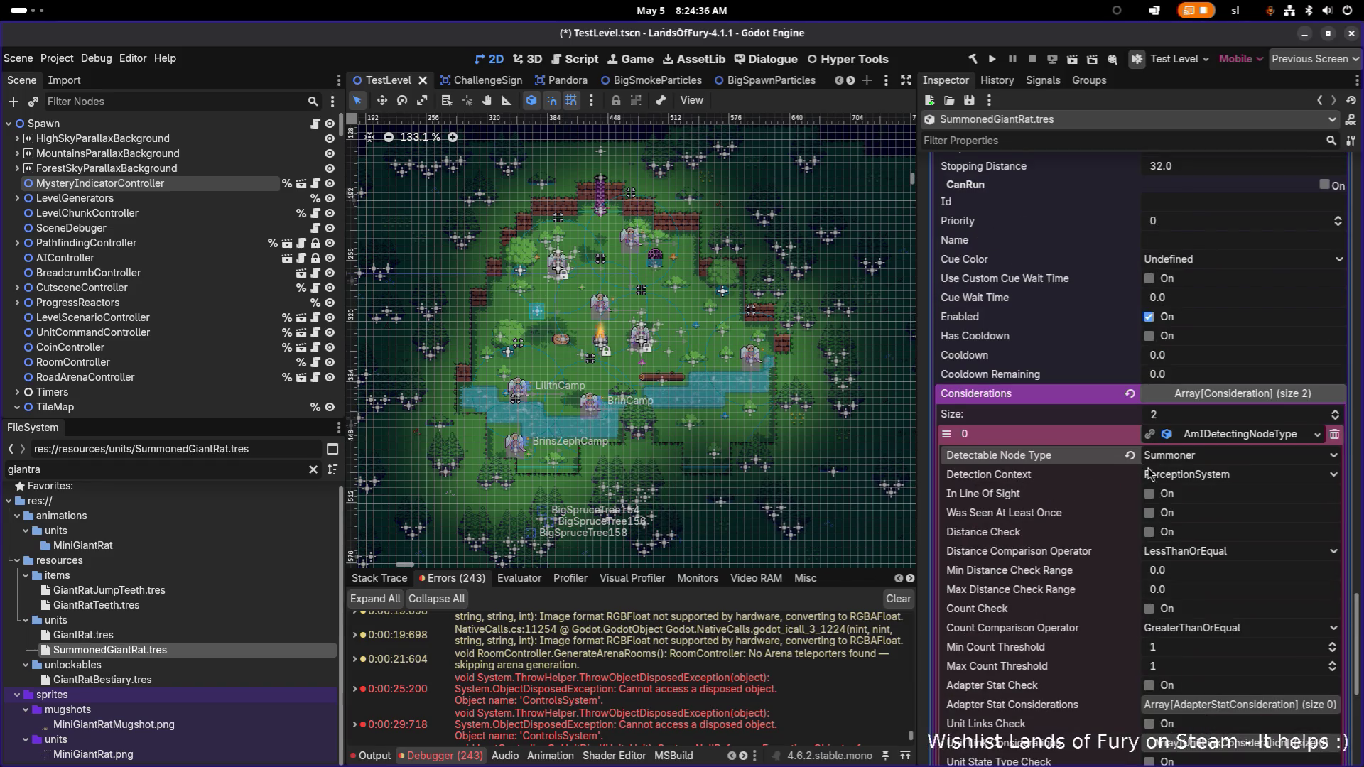
# - Make the second consideration an AmIDetectingNodeType detecting Enemy with Invert Response
pyautogui.scroll(-5, 1151, 476)
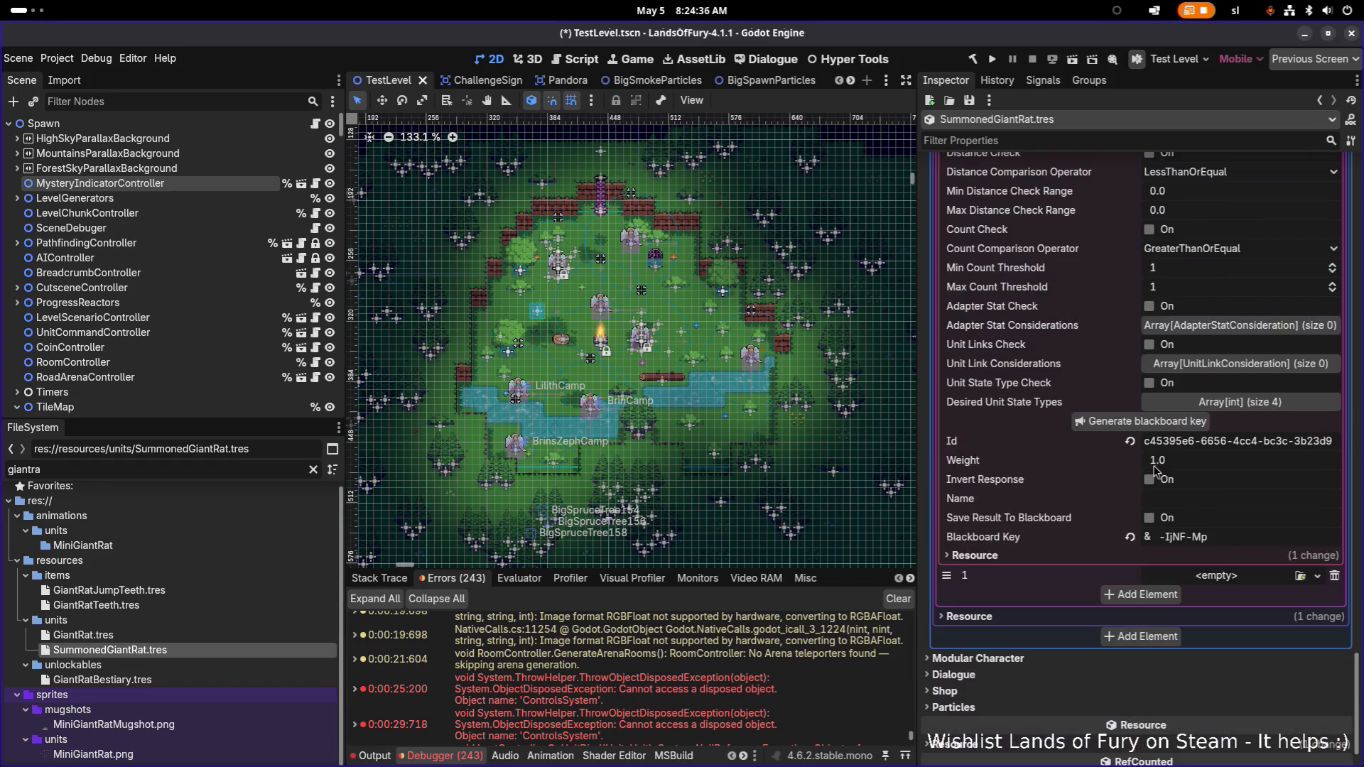
pyautogui.click(1236, 579)
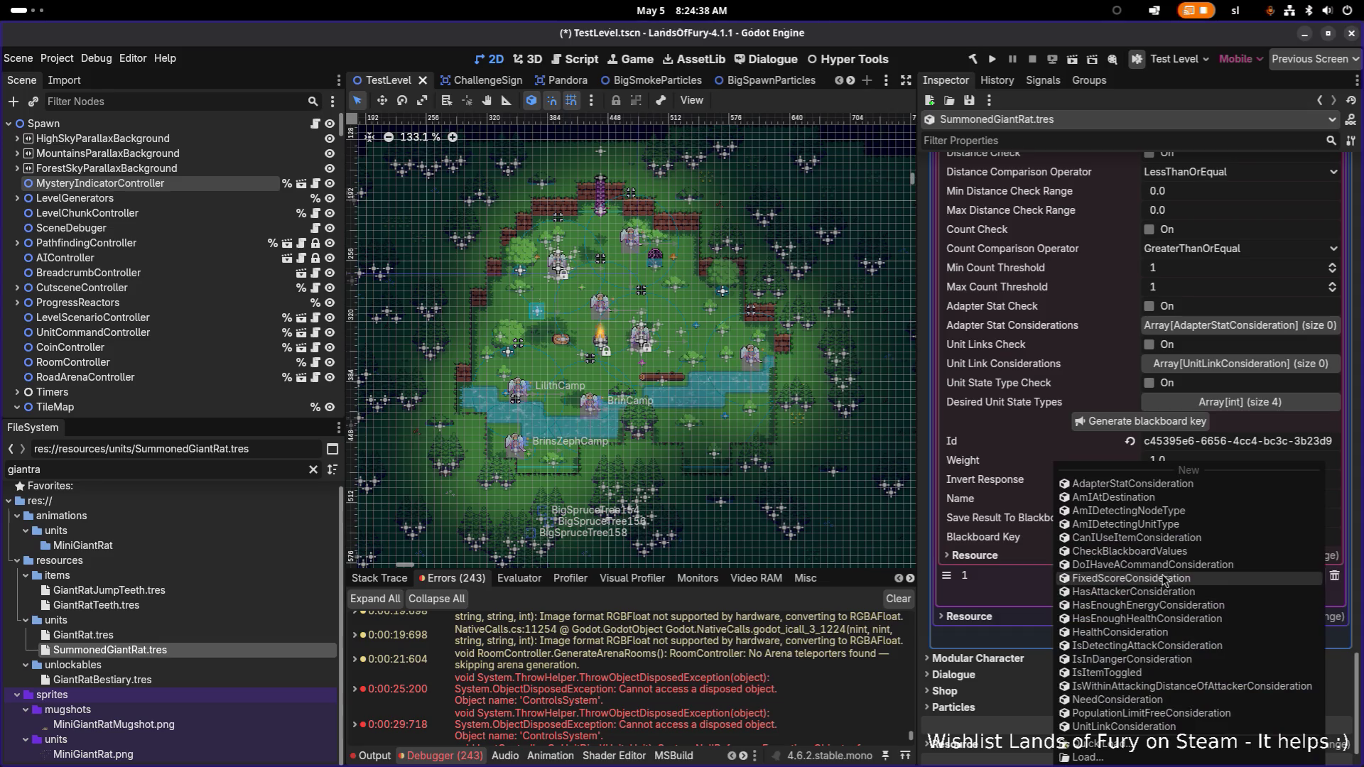
pyautogui.click(1193, 510)
pyautogui.click(1216, 575)
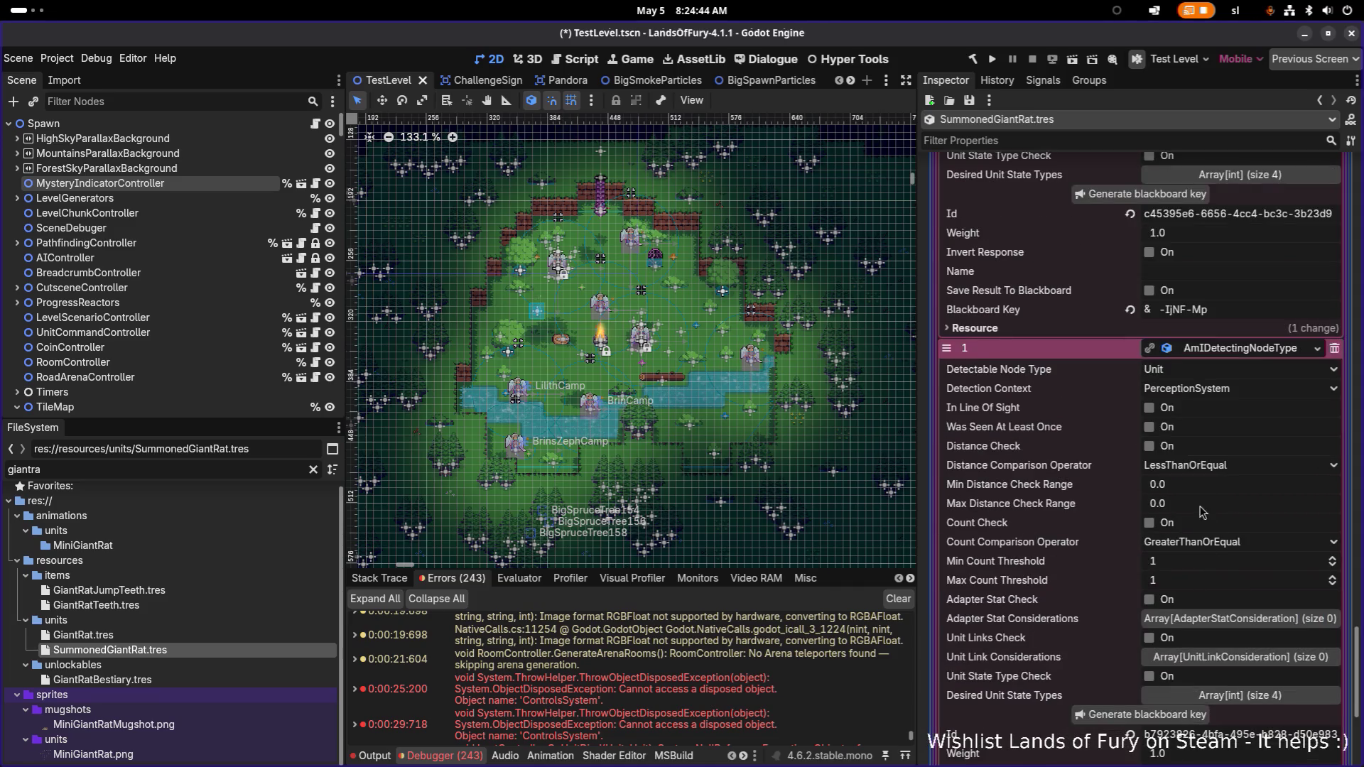
pyautogui.click(1220, 372)
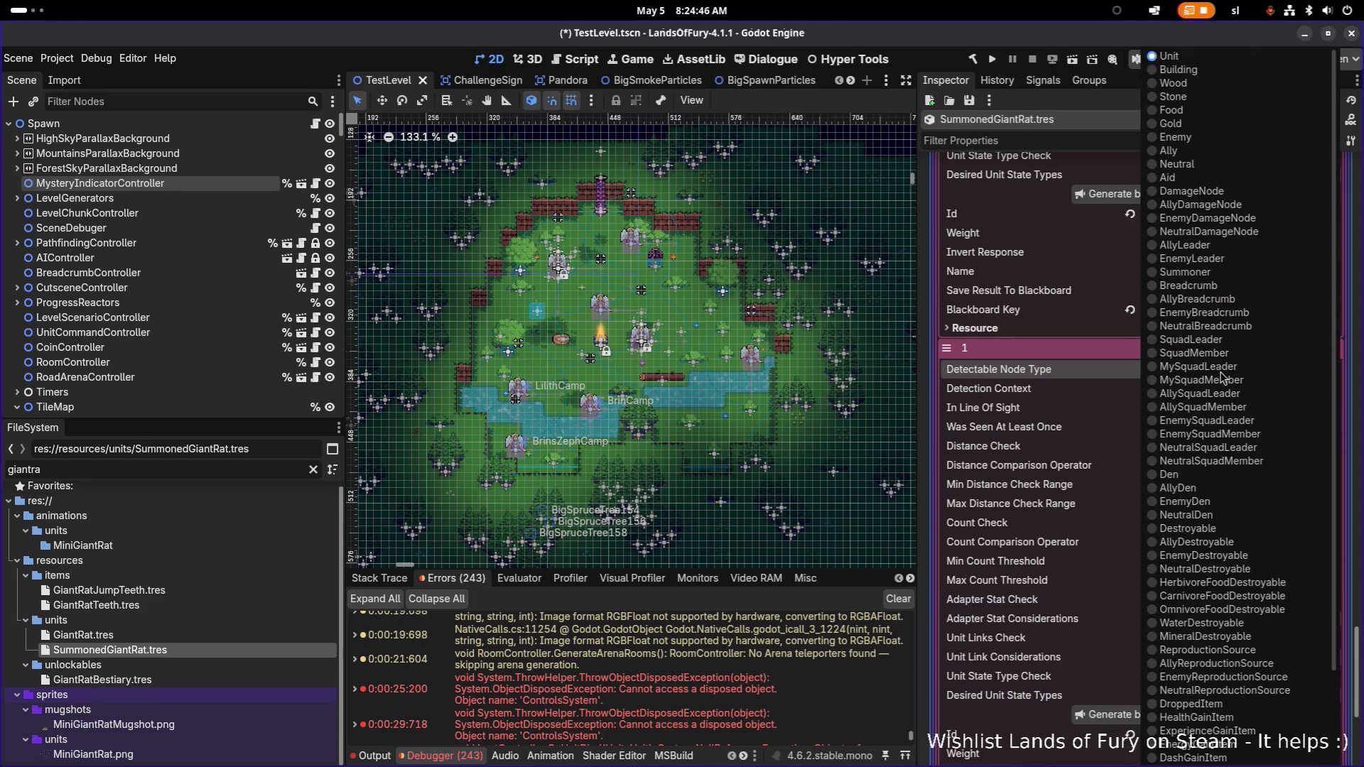
pyautogui.click(1208, 140)
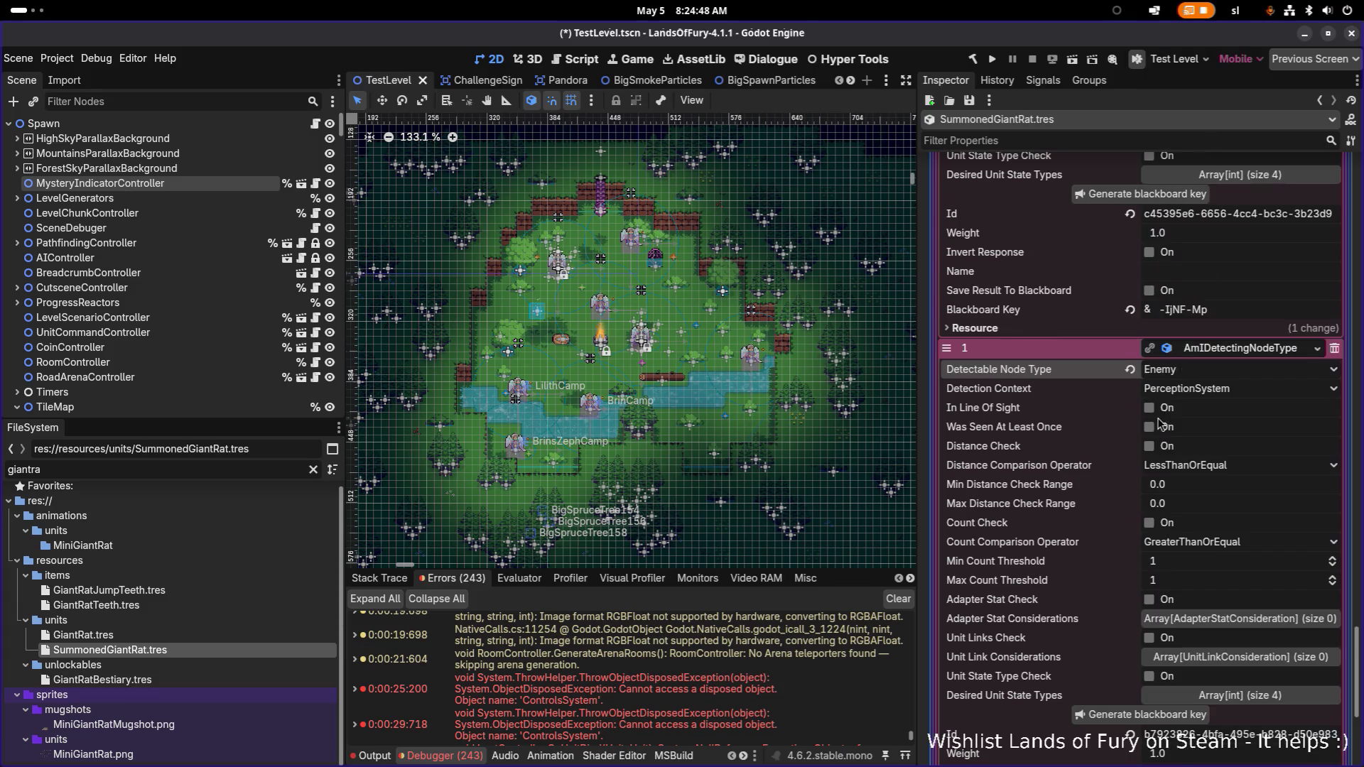
pyautogui.scroll(-3, 1162, 426)
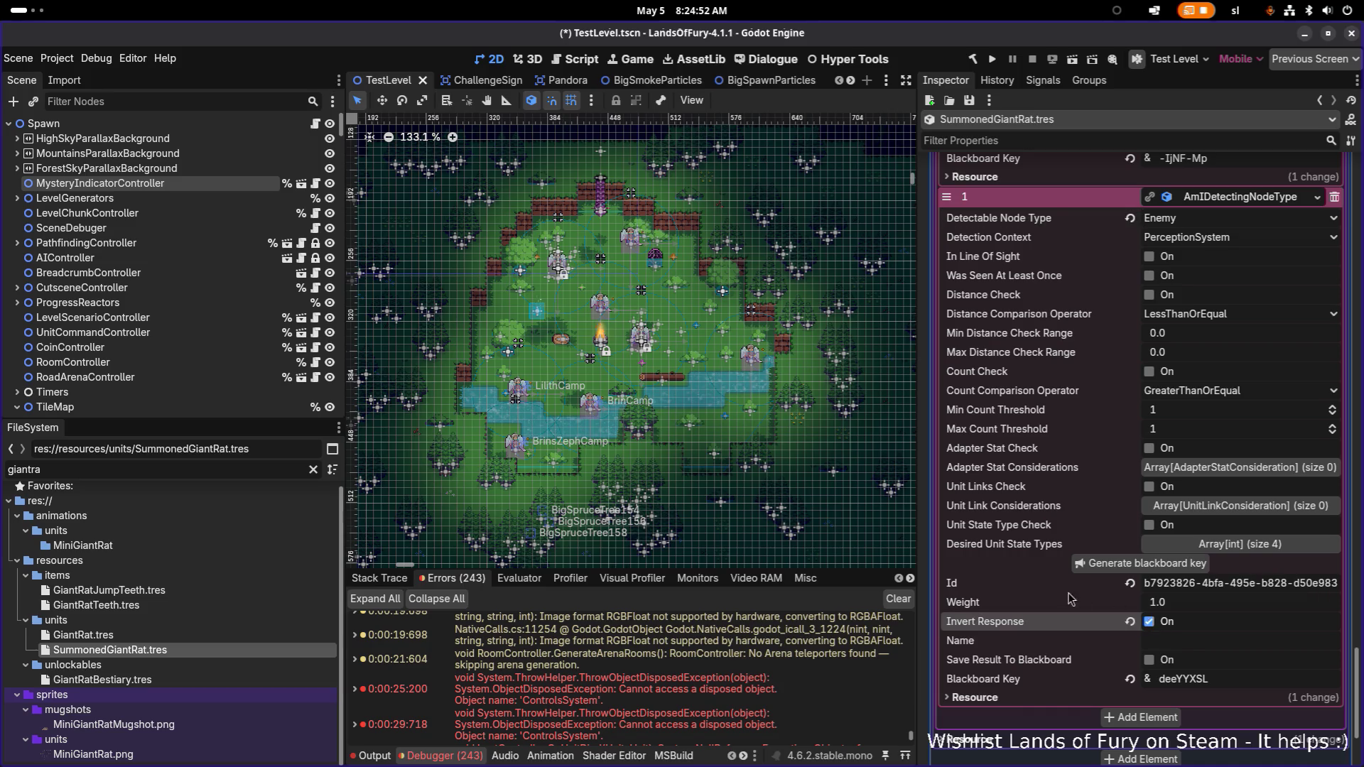
pyautogui.scroll(3, 1069, 599)
pyautogui.click(1233, 351)
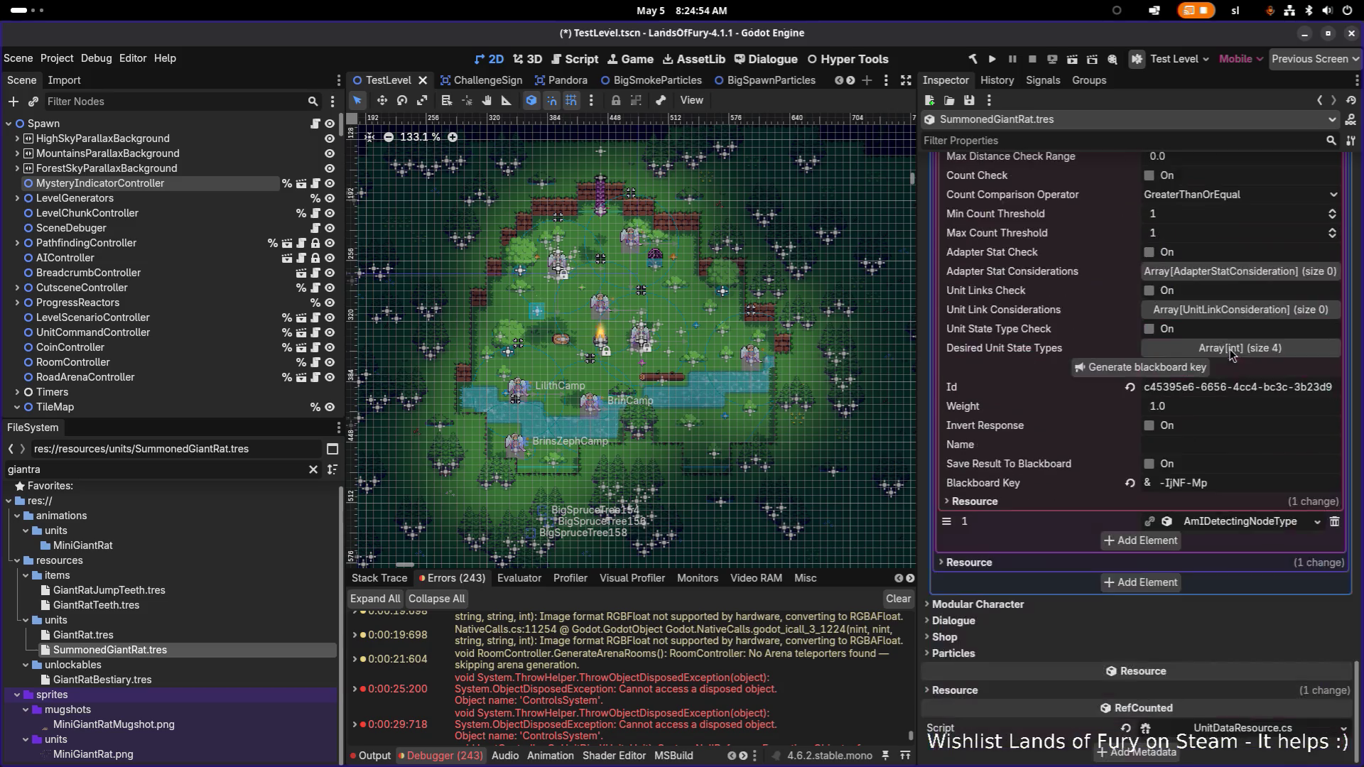
# - Enable Save Result To Blackboard on the first consideration and copy its Blackboard Key
pyautogui.click(1150, 465)
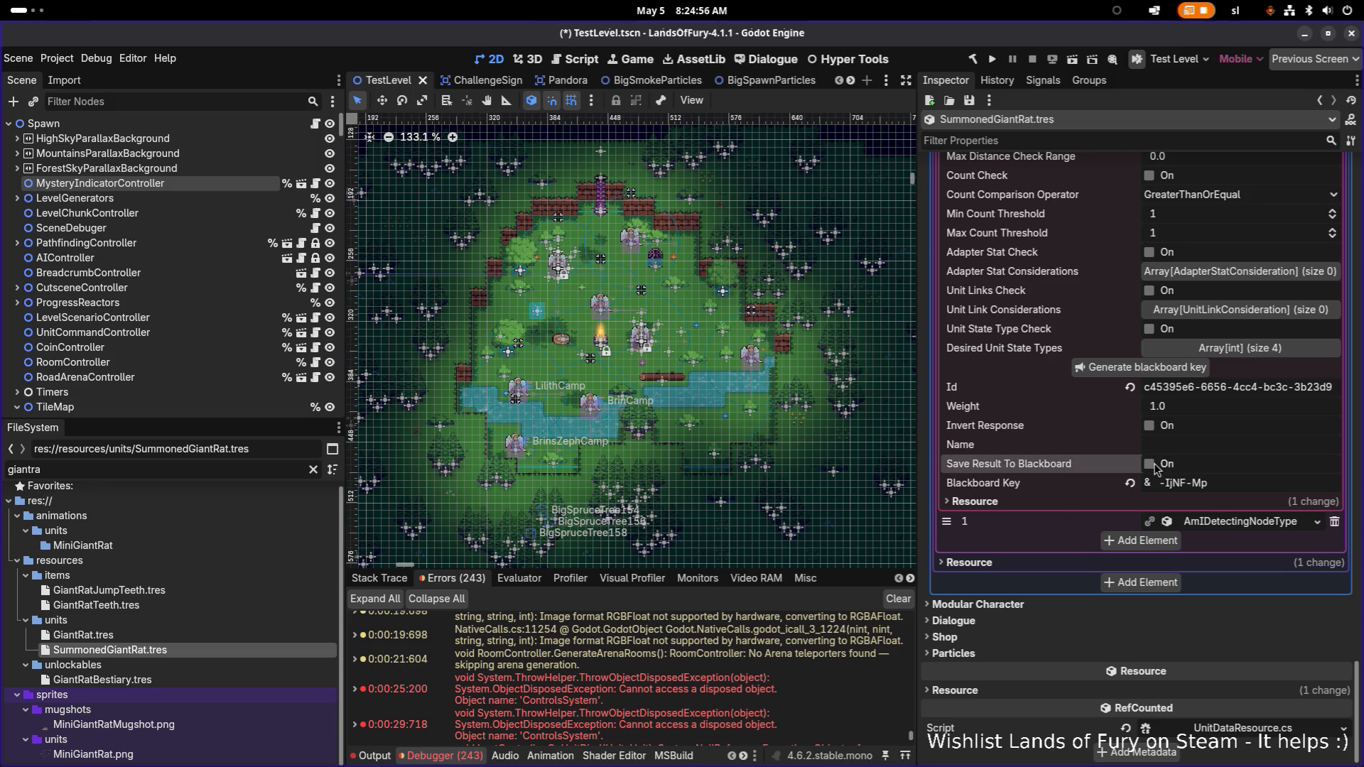
pyautogui.click(1243, 481)
pyautogui.scroll(10, 1237, 476)
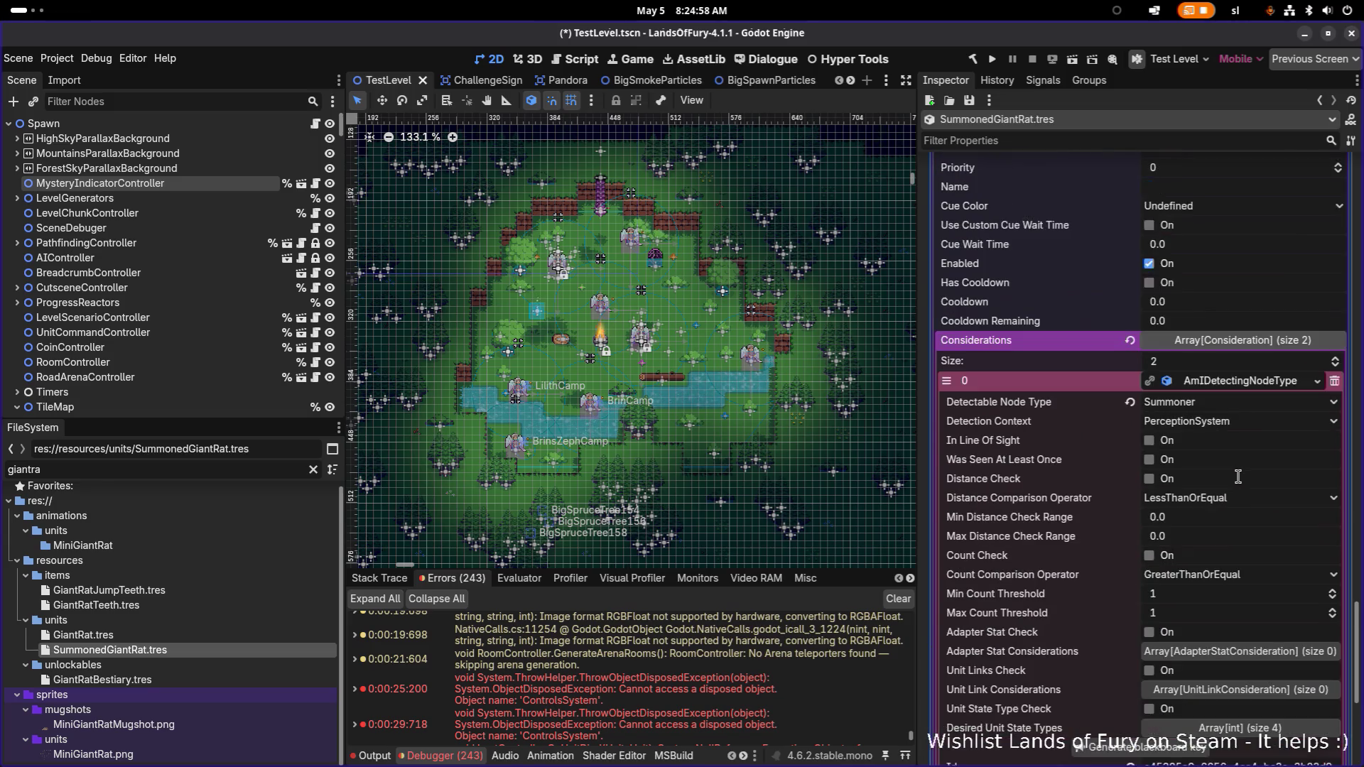
pyautogui.click(1209, 385)
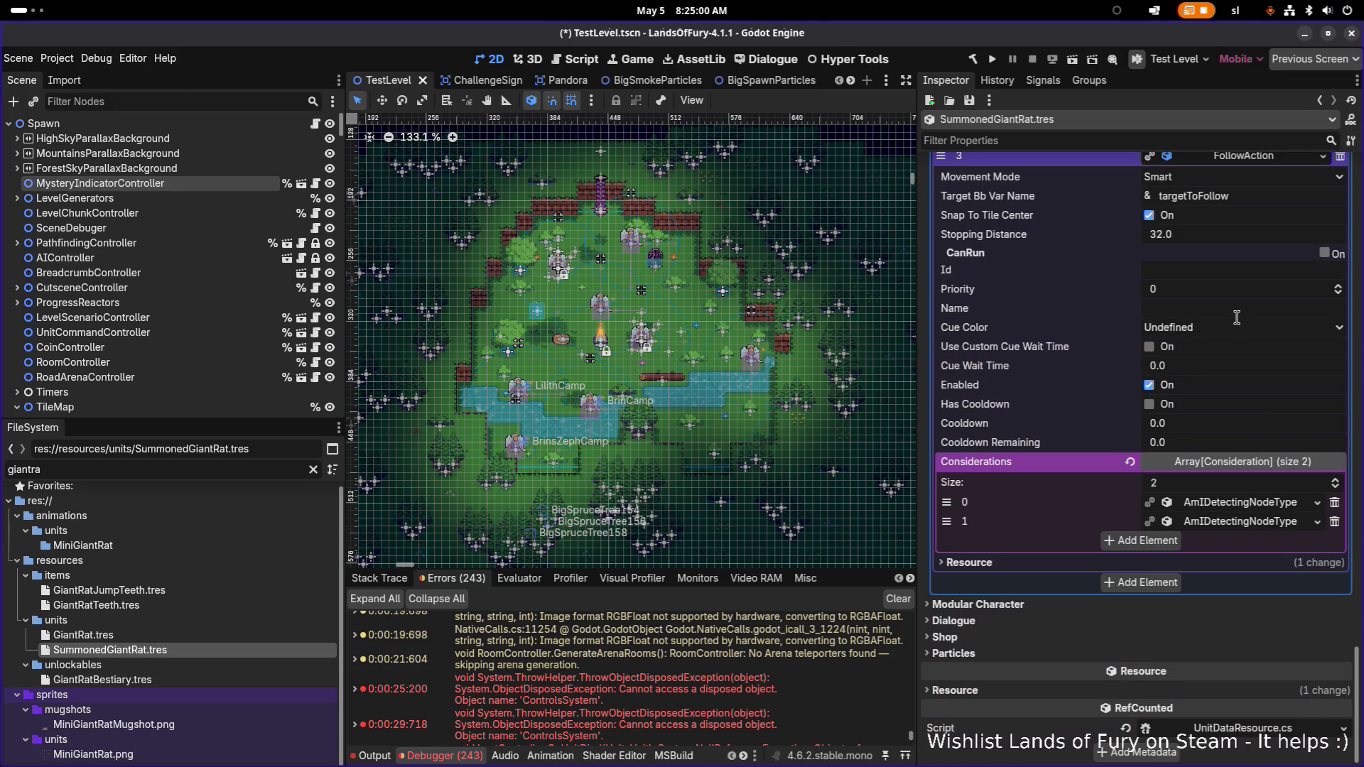
# - Paste the blackboard key into Target Bb Var Name and enable CanRun
pyautogui.click(1268, 197)
pyautogui.hotkey('ctrl', 'a')
pyautogui.hotkey('ctrl', 'v')
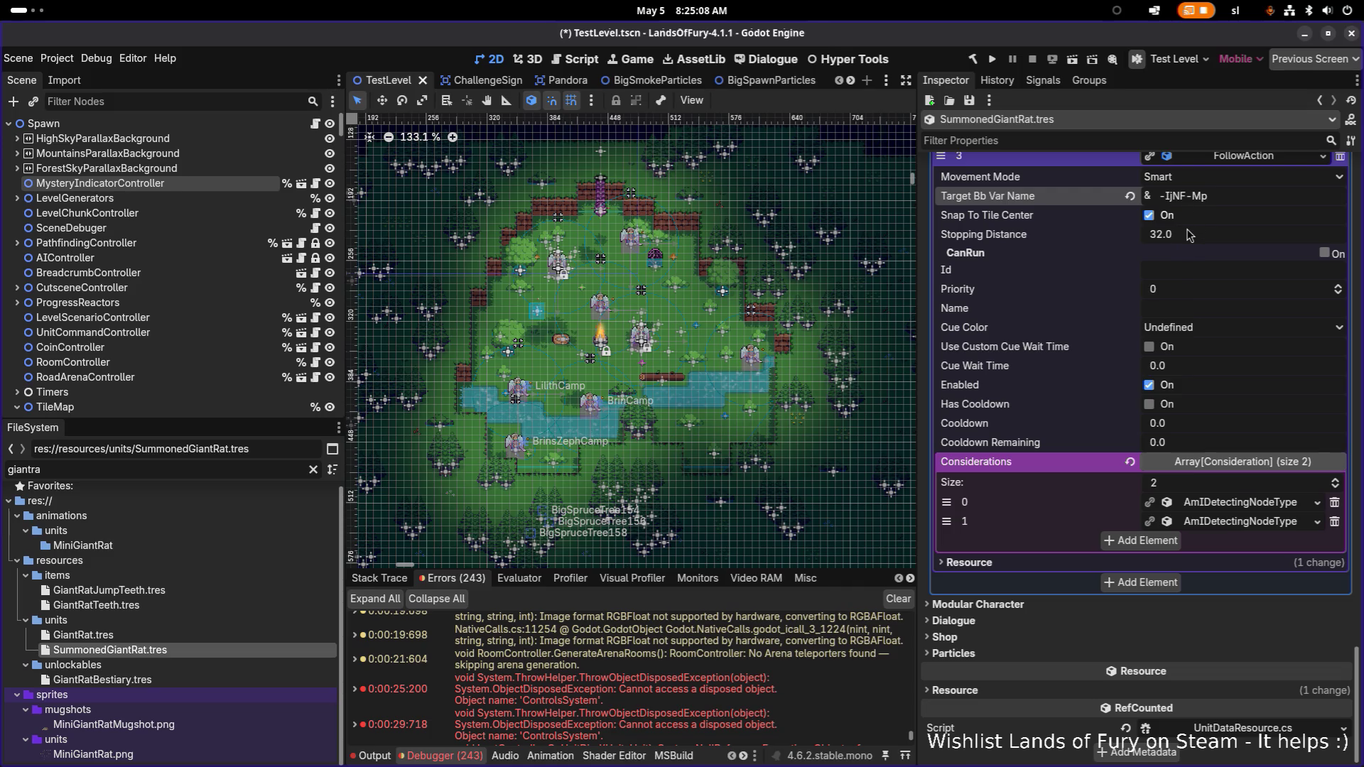
pyautogui.scroll(2, 1184, 252)
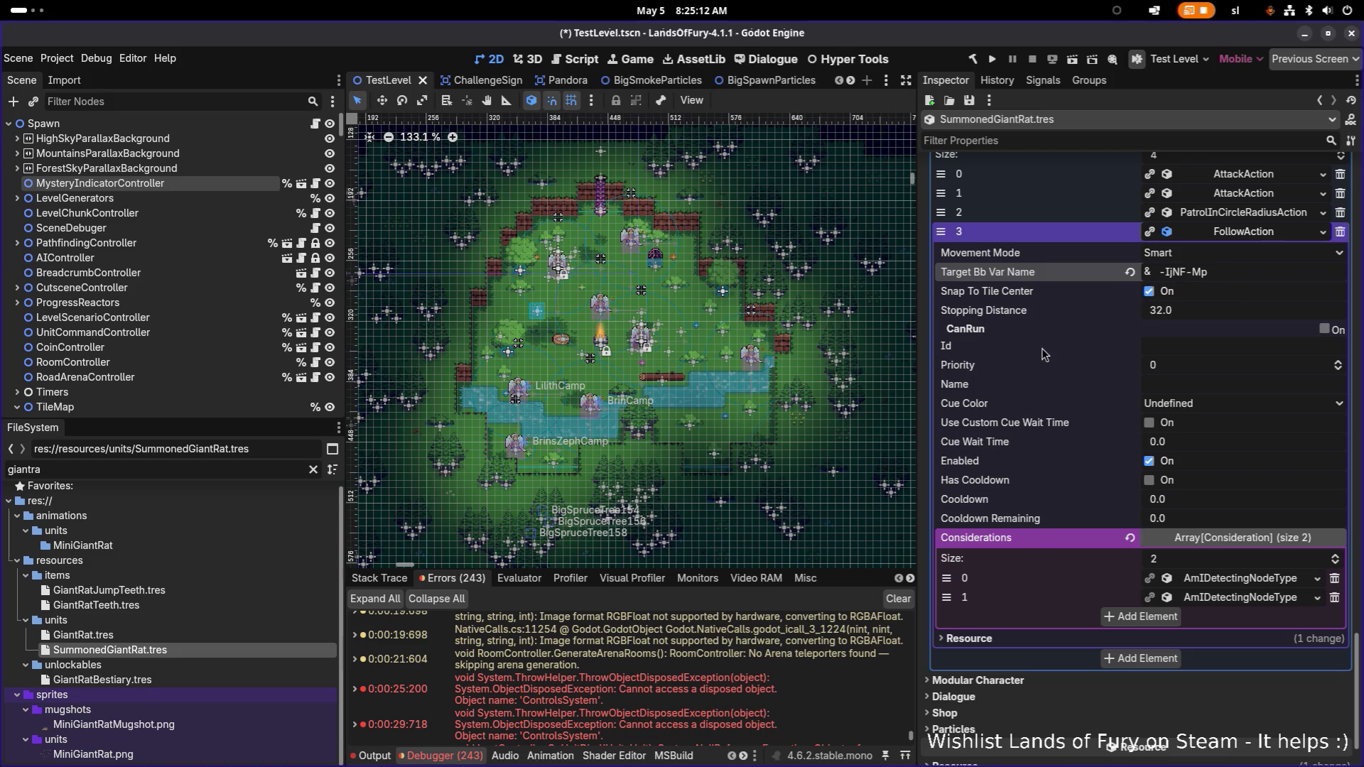
pyautogui.click(1325, 329)
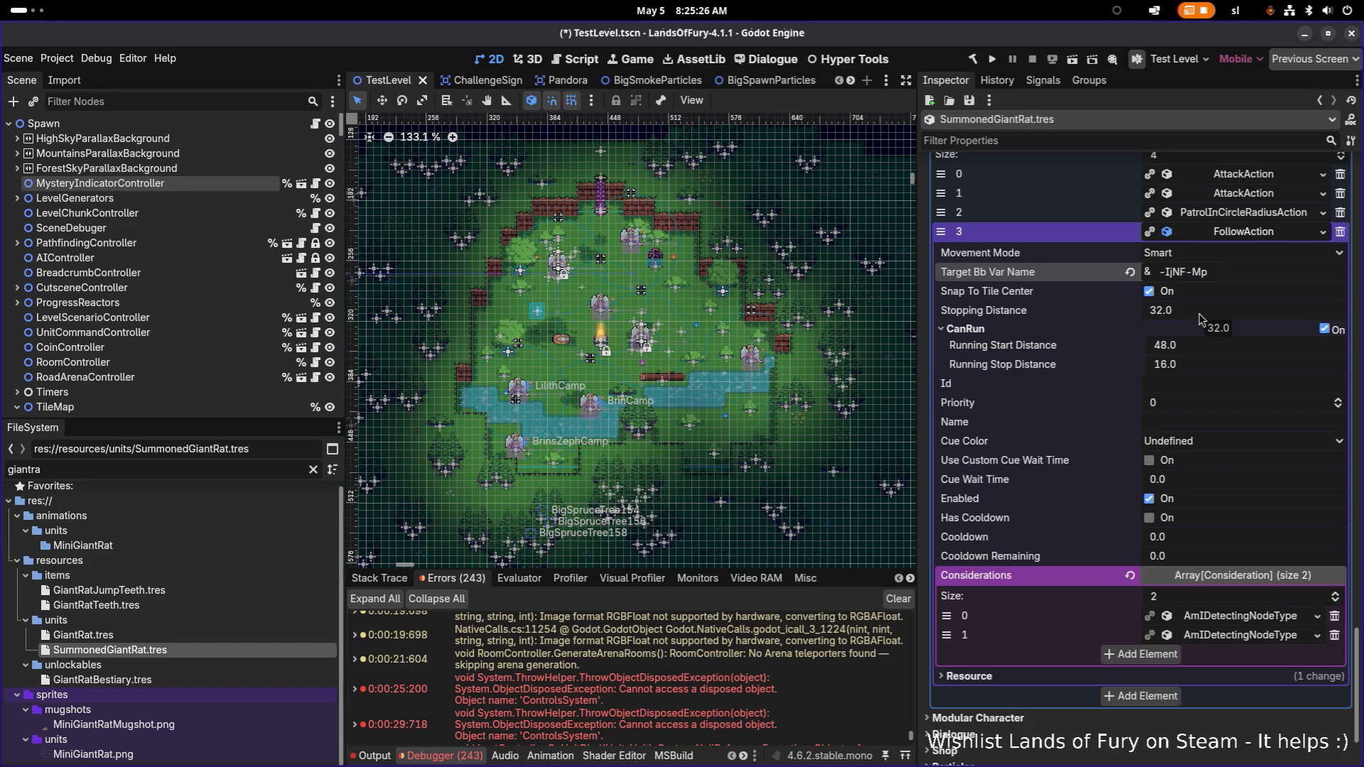
# - Move FollowAction to index 2 ahead of PatrolInCircleRadiusAction and save
pyautogui.click(1227, 217)
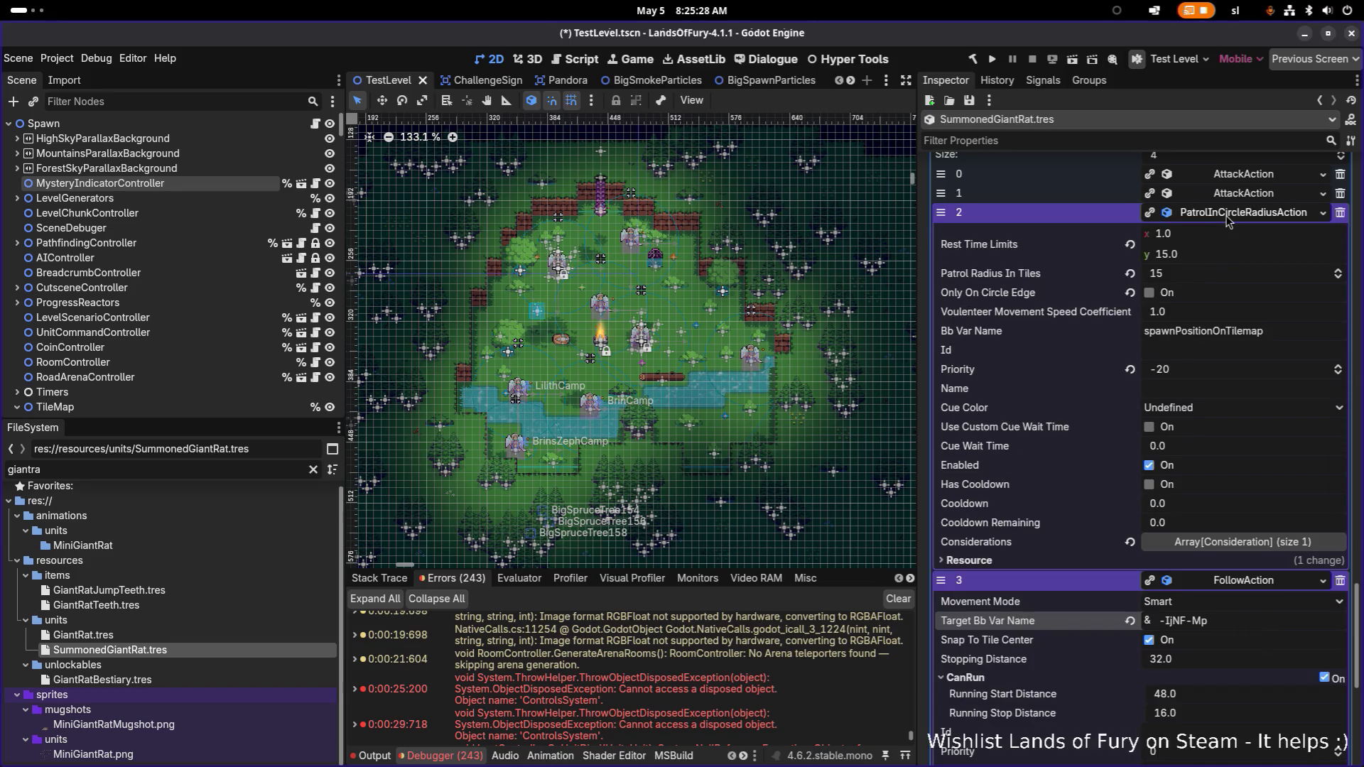
pyautogui.click(1228, 217)
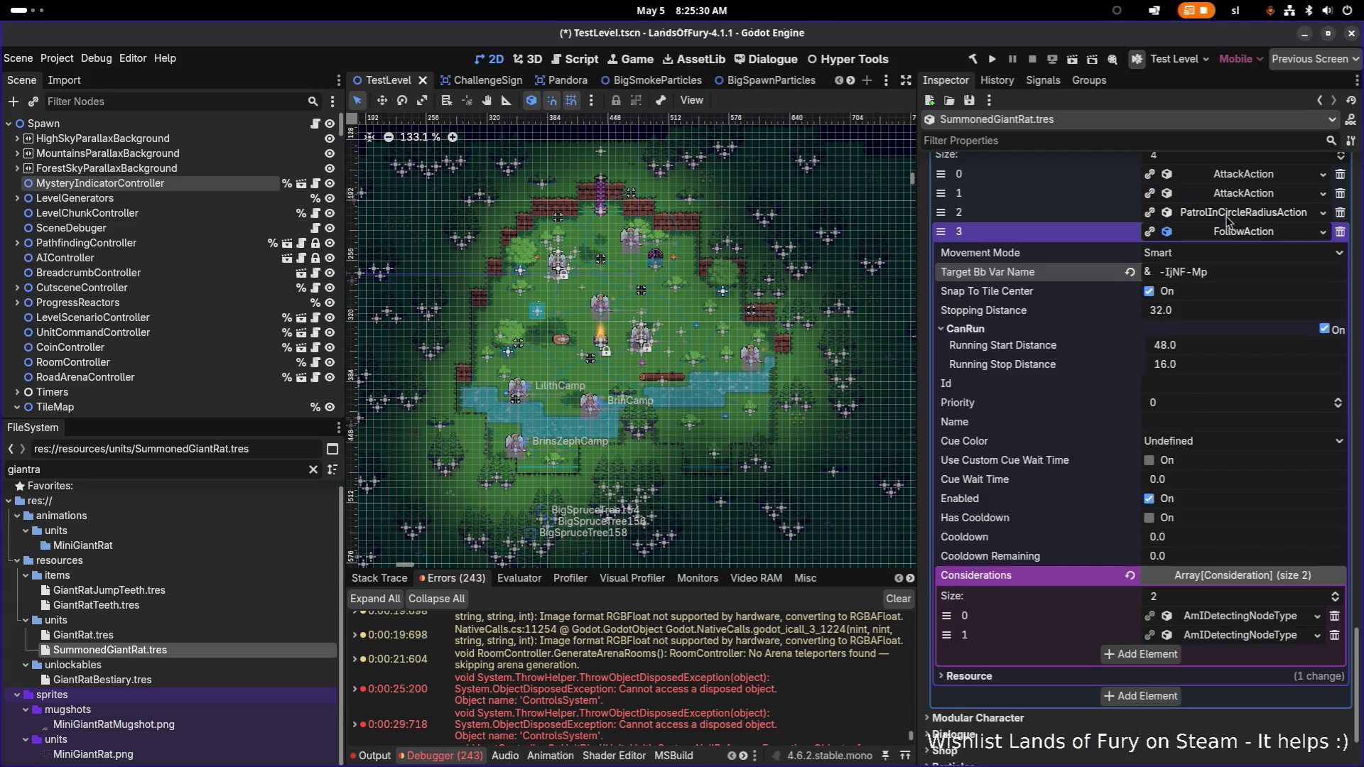
pyautogui.click(1236, 231)
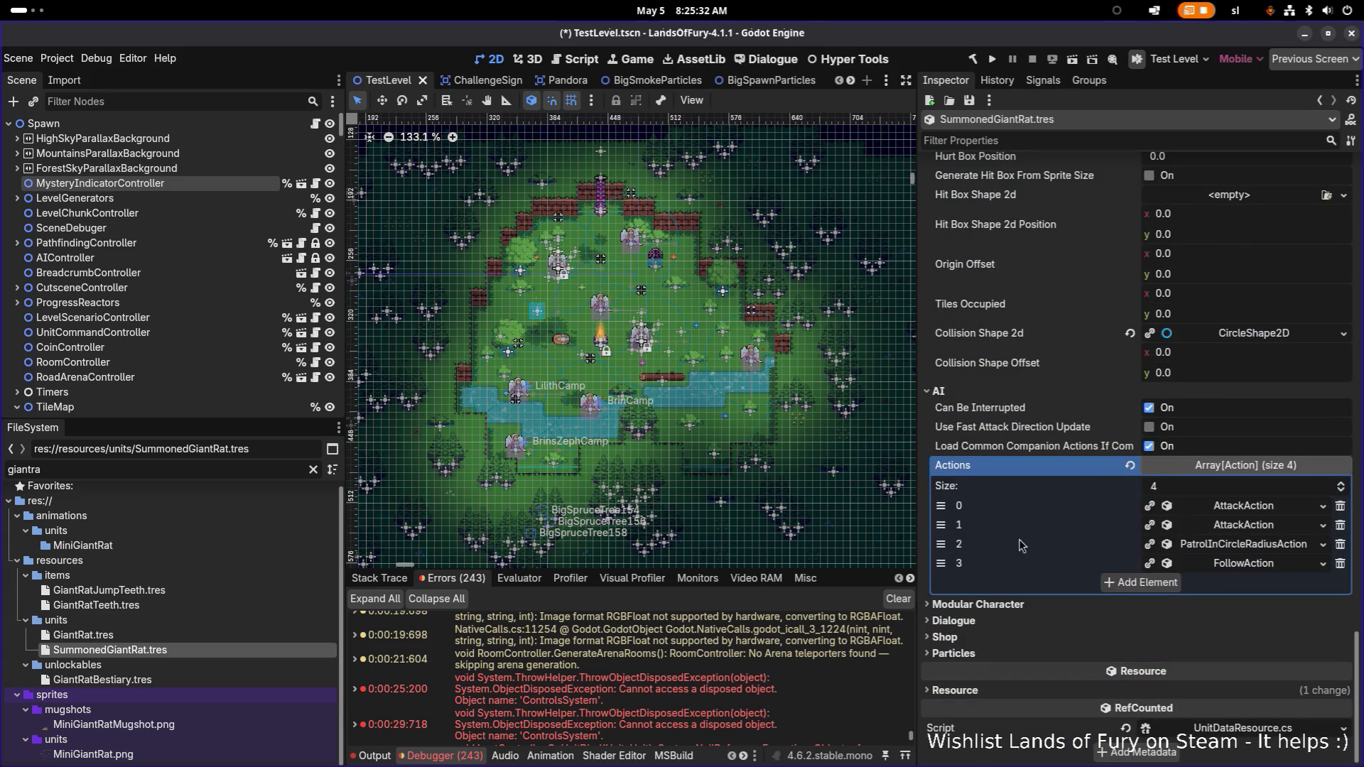
pyautogui.moveTo(950, 553); pyautogui.dragTo(952, 567)
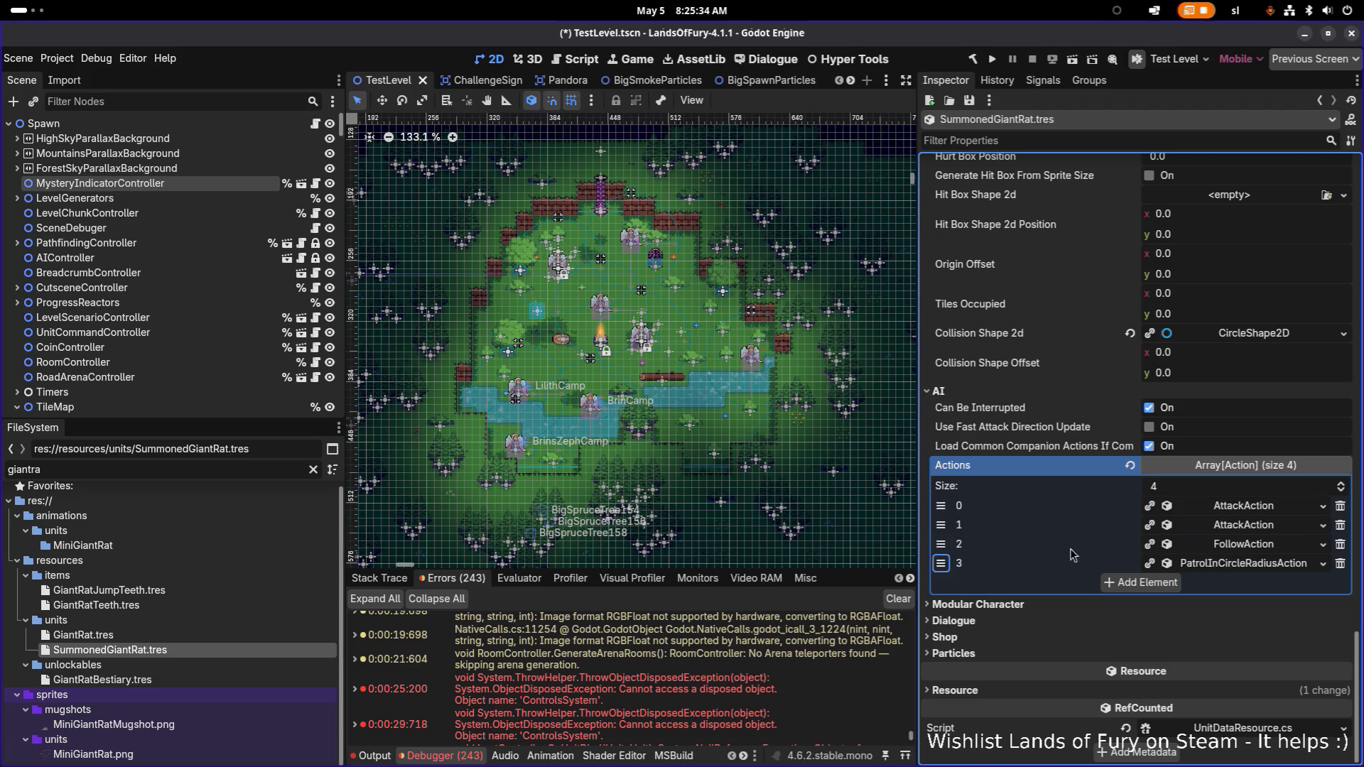
pyautogui.hotkey('ctrl', 's')
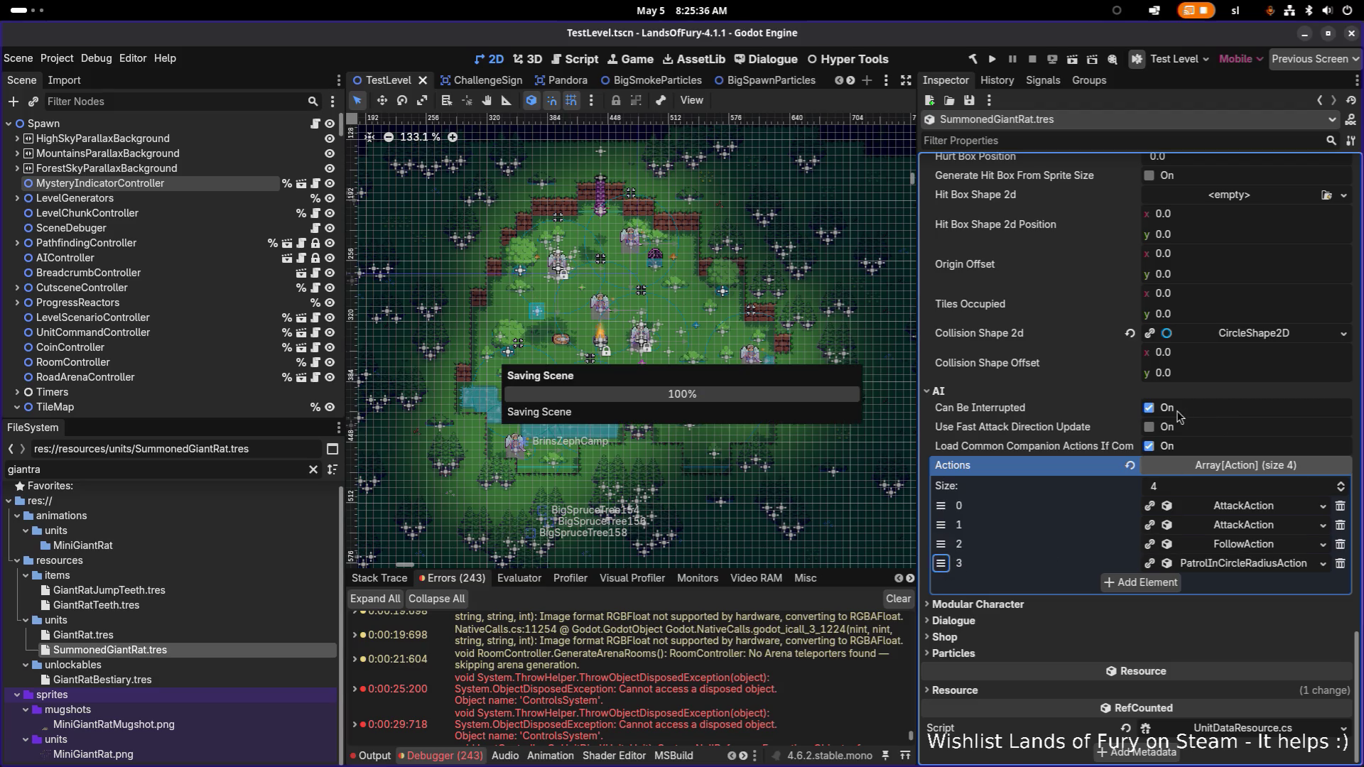
pyautogui.click(1051, 139)
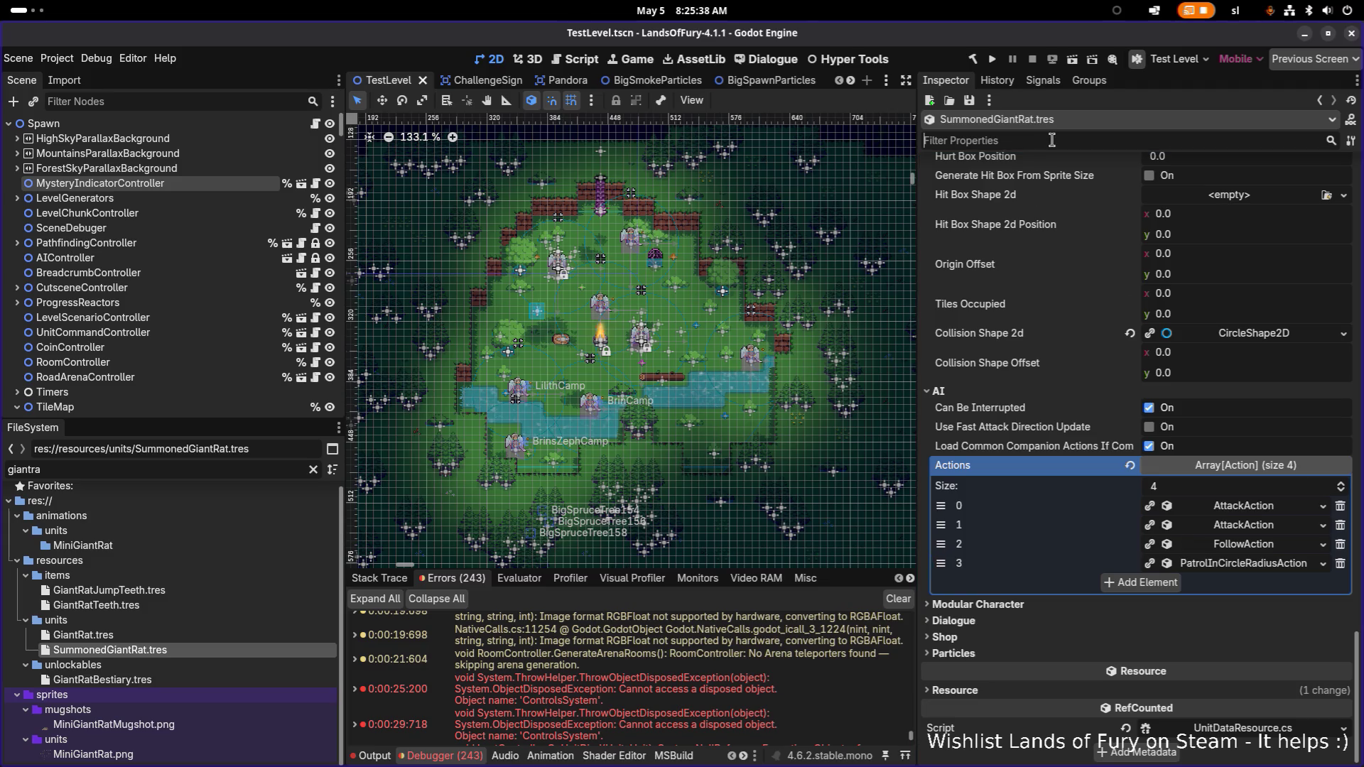
# - Filter properties by 'max', set Max Health to 20 and Max Movement Speed to 50, and save
pyautogui.write('max')
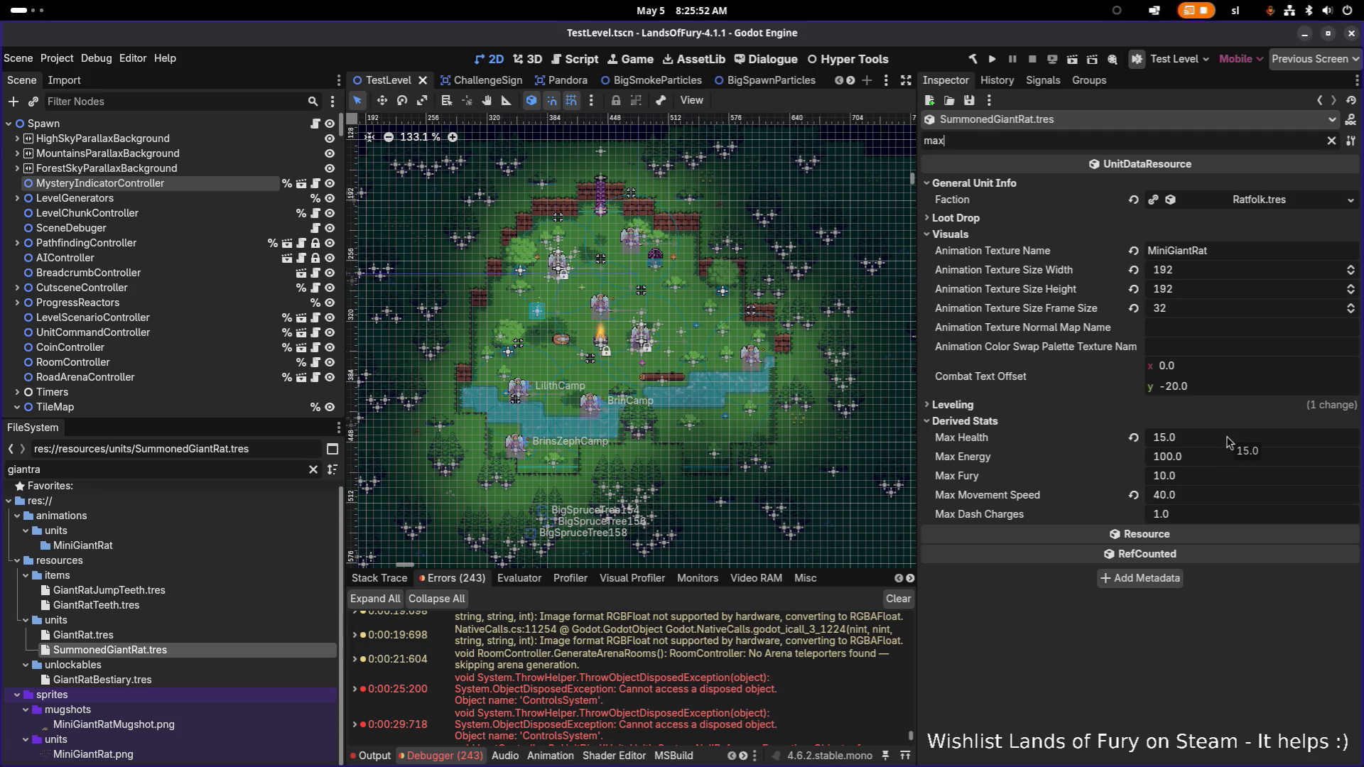
pyautogui.click(1237, 435)
pyautogui.write('20')
pyautogui.press('Return')
pyautogui.click(1214, 495)
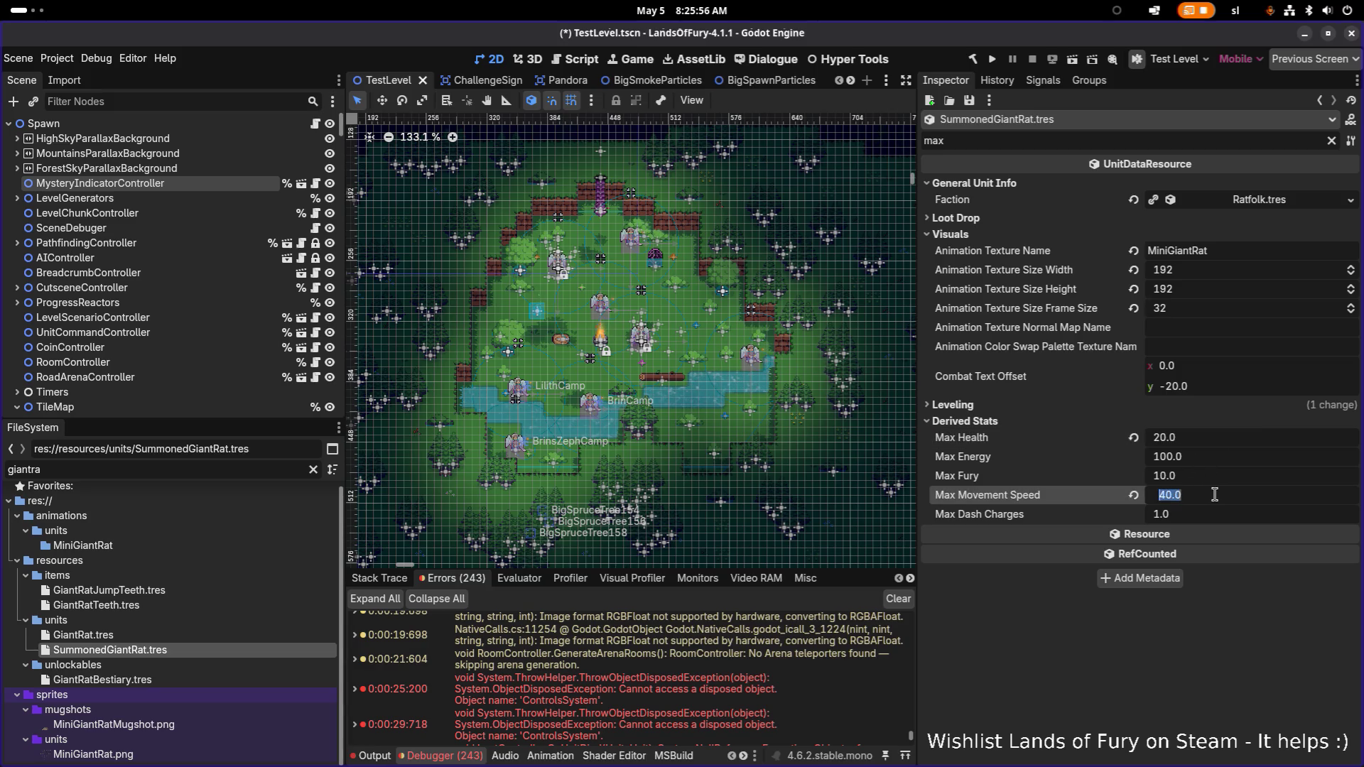
pyautogui.write('50')
pyautogui.hotkey('ctrl', 's')
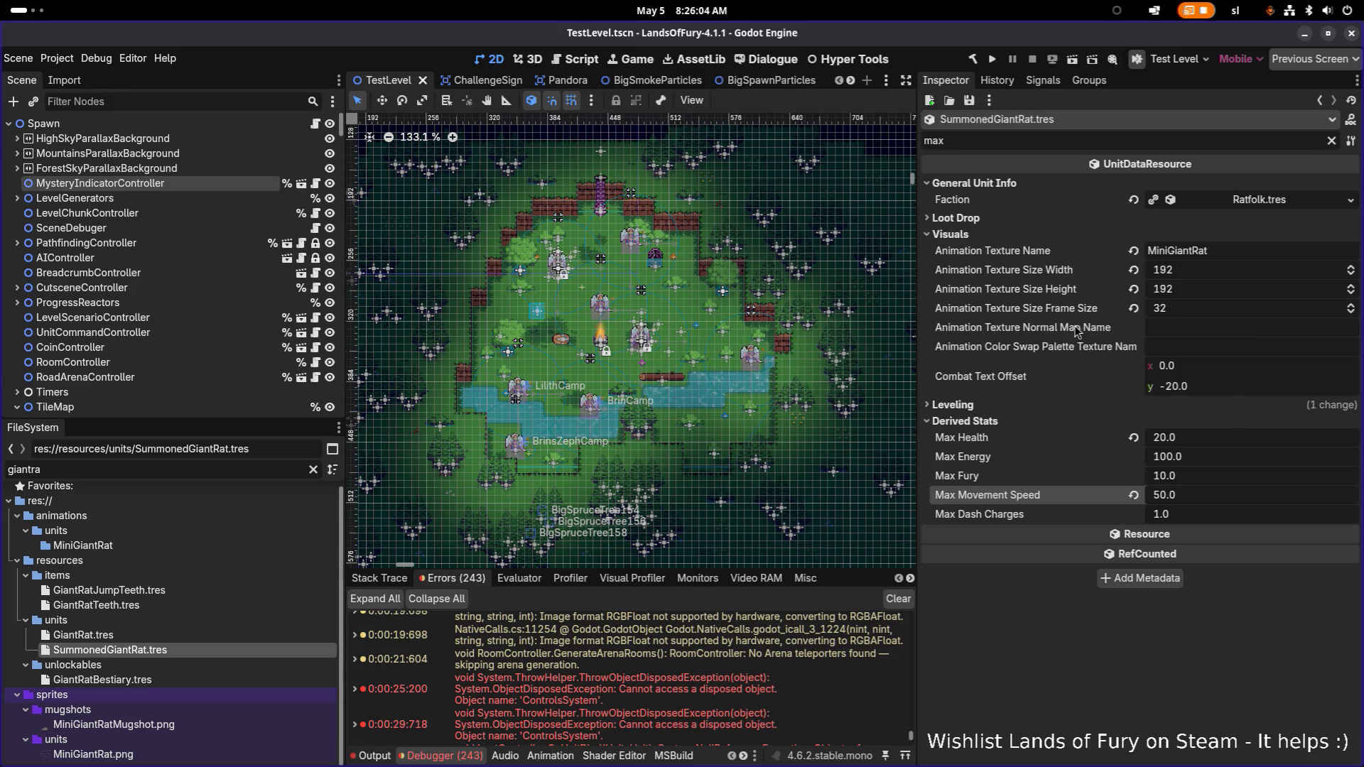
# - Run the game and load the first saved profile from the main menu
pyautogui.click(993, 59)
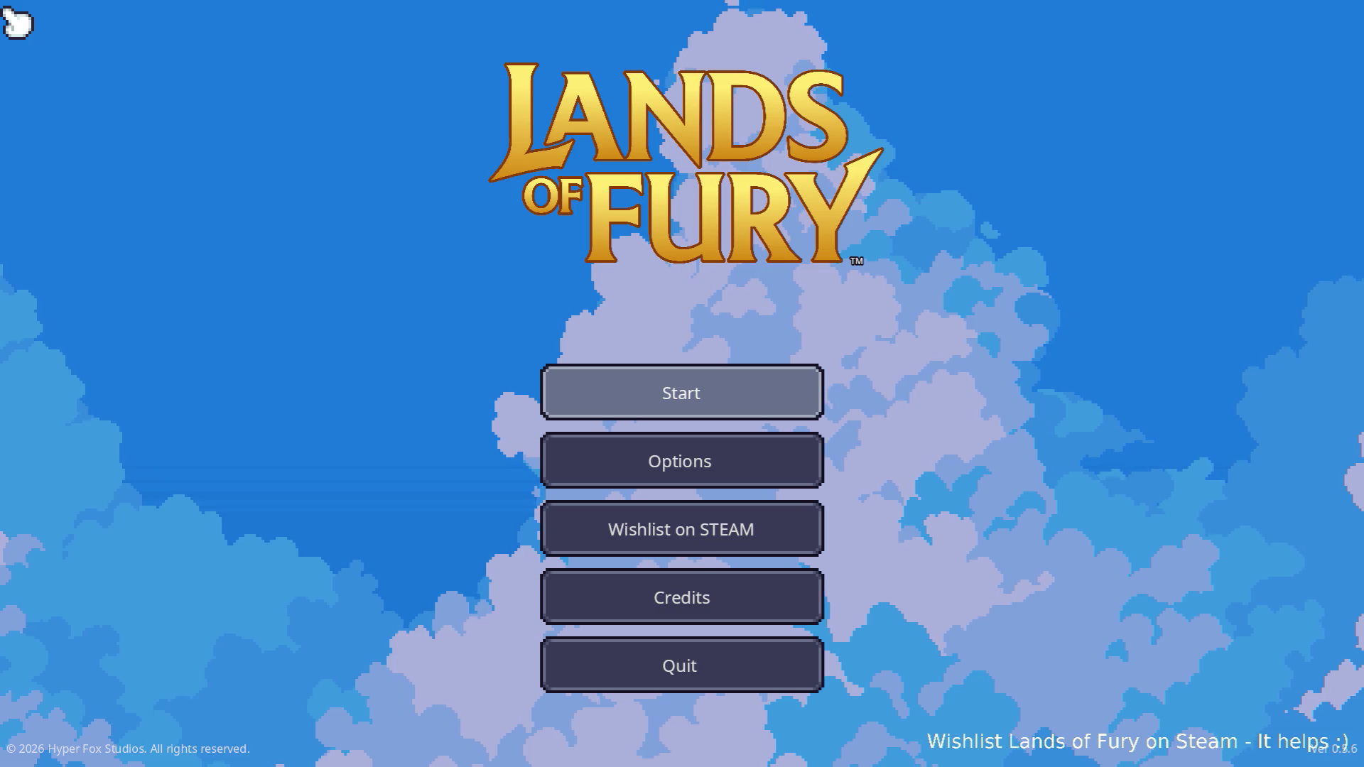
pyautogui.click(742, 412)
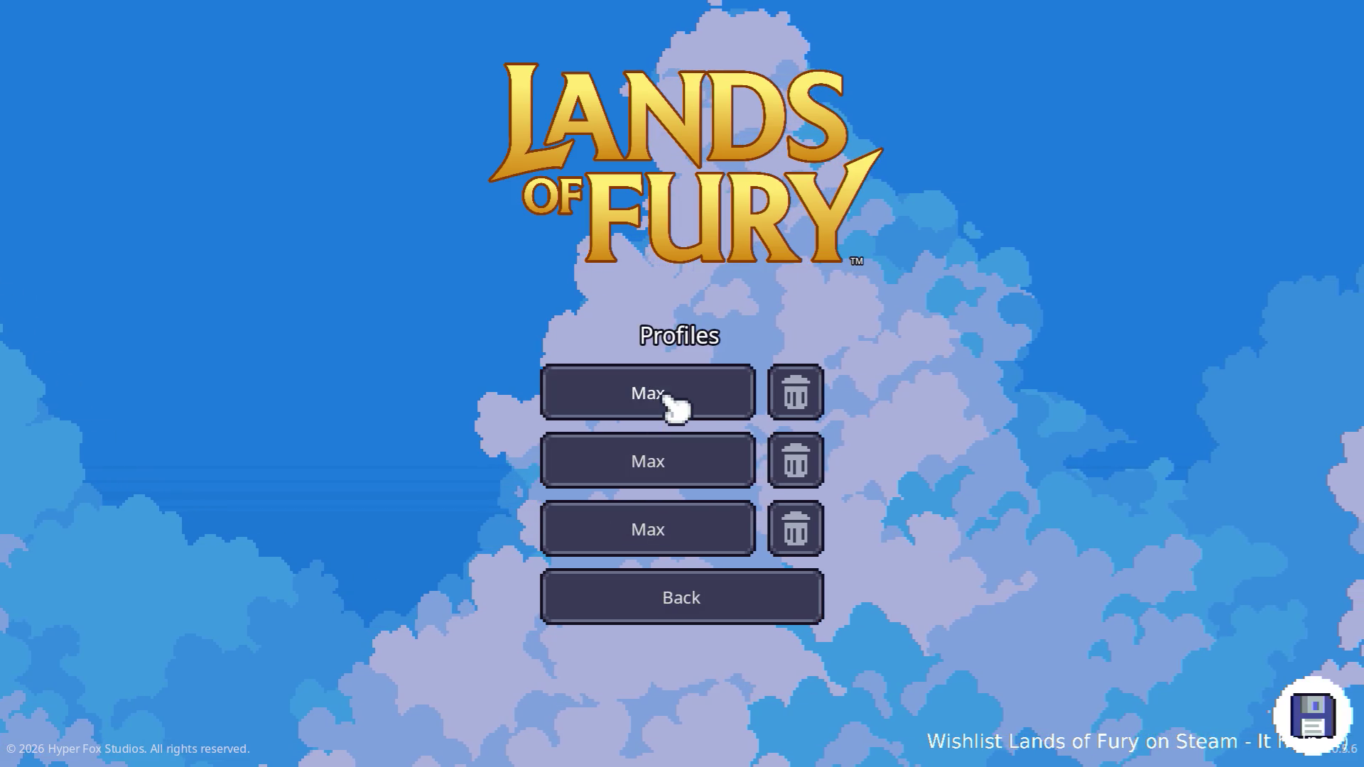
pyautogui.click(668, 395)
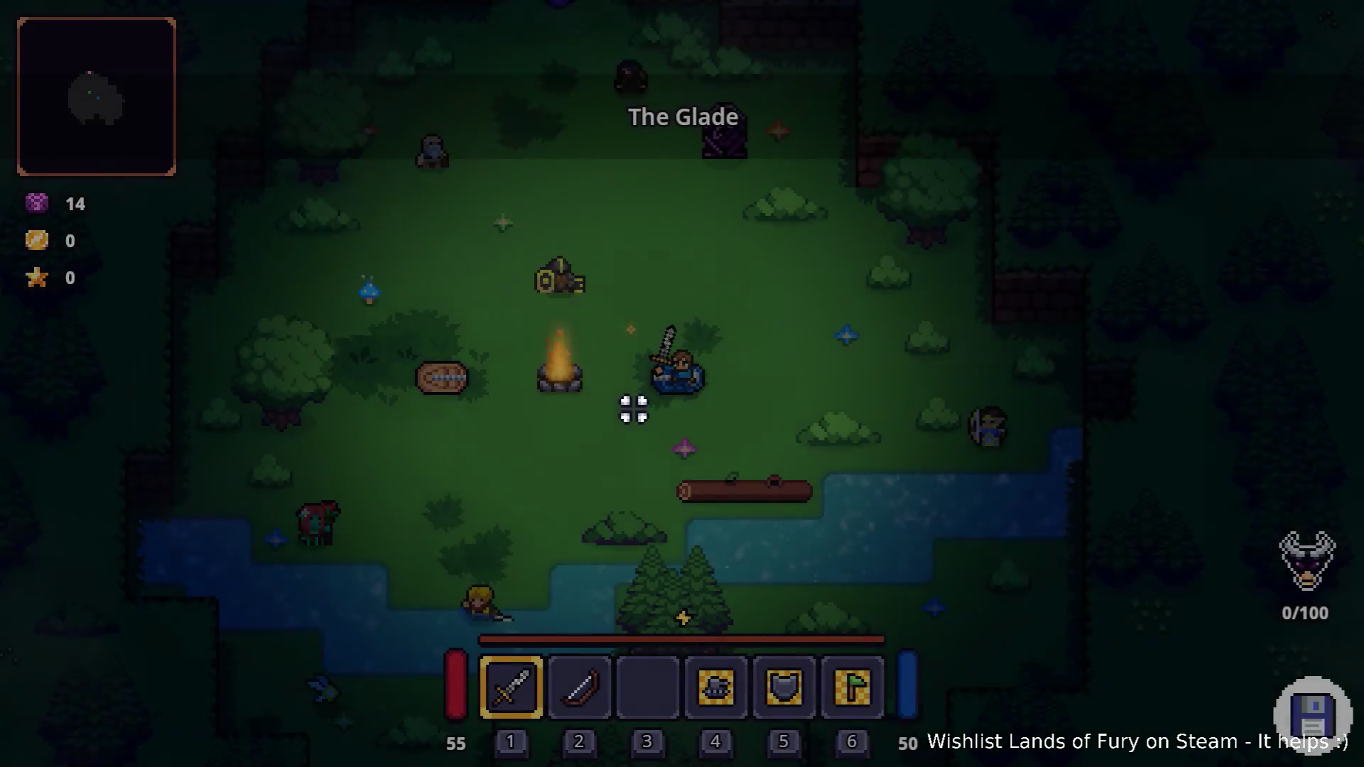
# - Add the rat hat with Player.AddItem(rat_hat_1) in the developer console
pyautogui.press('`')
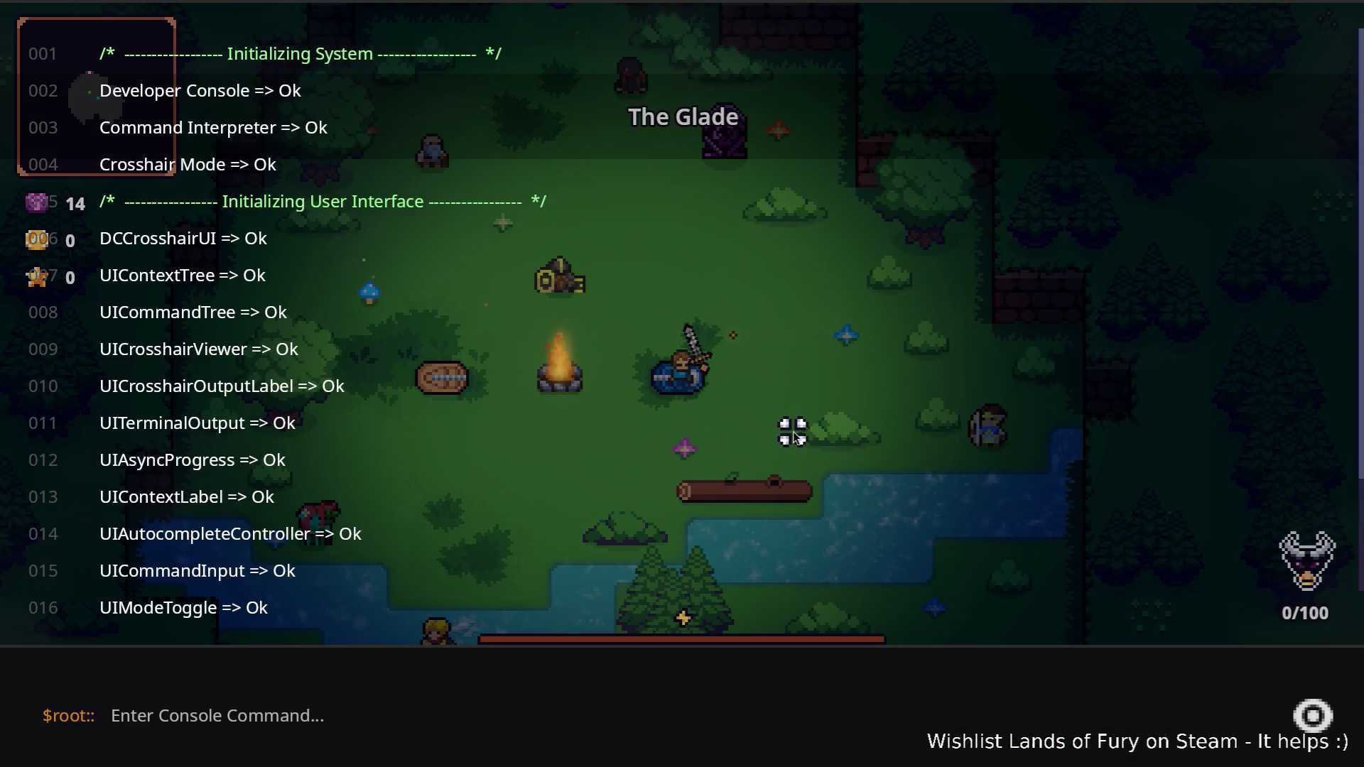
pyautogui.write('Player.AddItem(rat_hat')
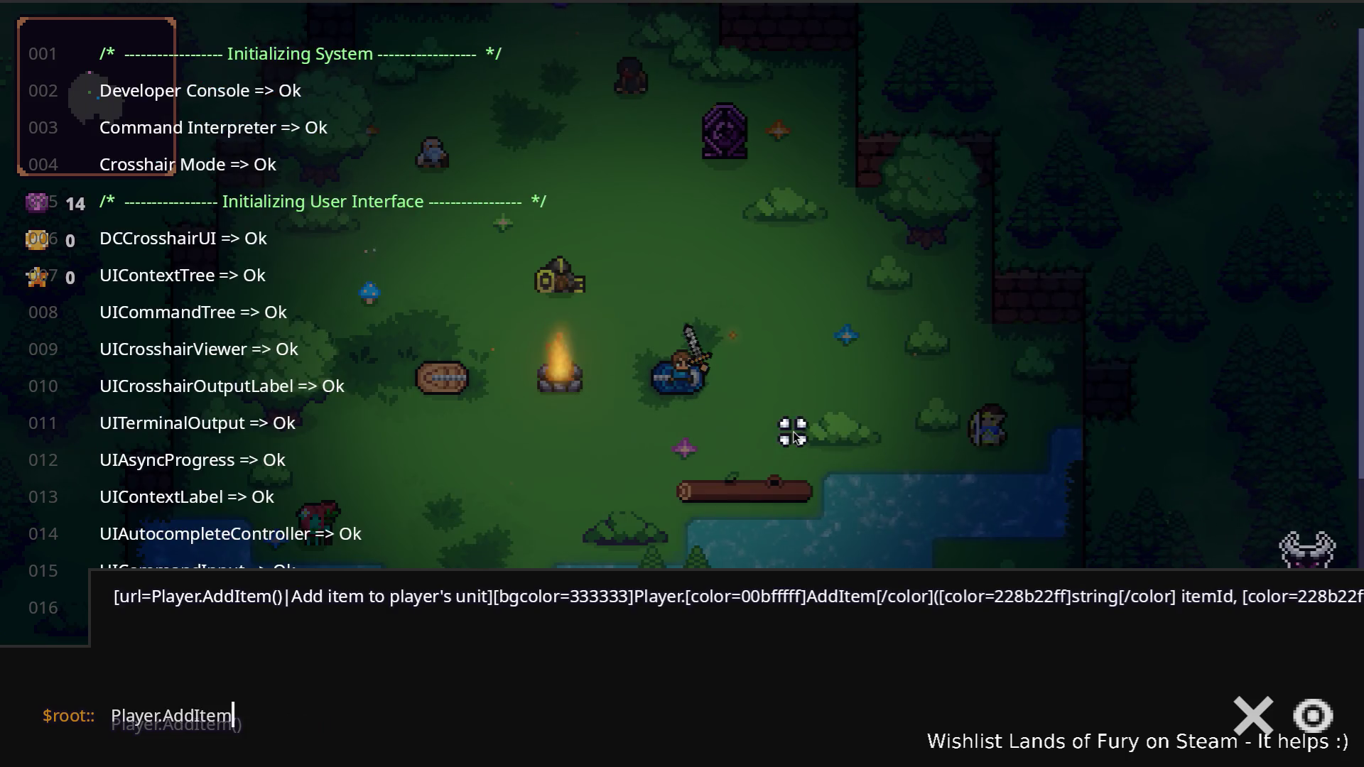
pyautogui.write('_1)')
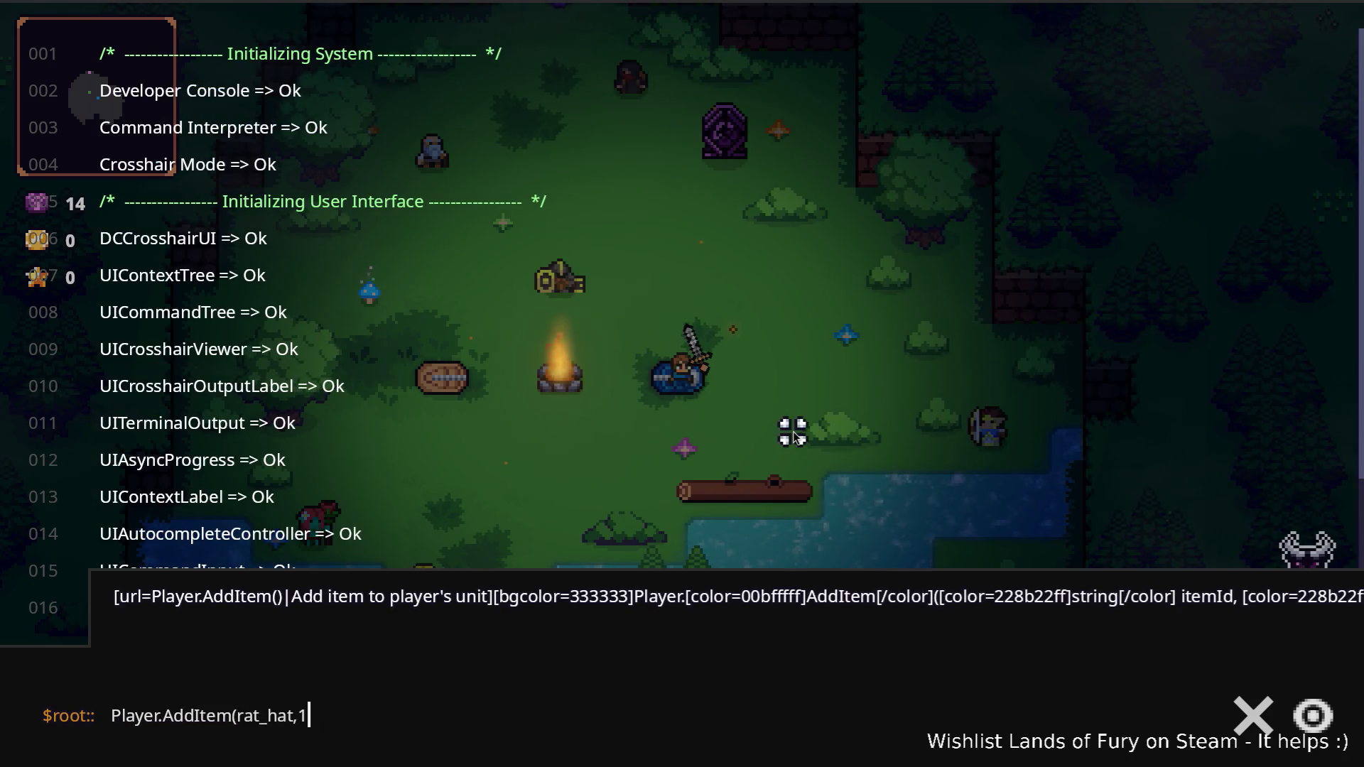
pyautogui.press('Return')
# - Equip the rat hat in the helmet slot via the inventory
pyautogui.press('i')
pyautogui.press('i')
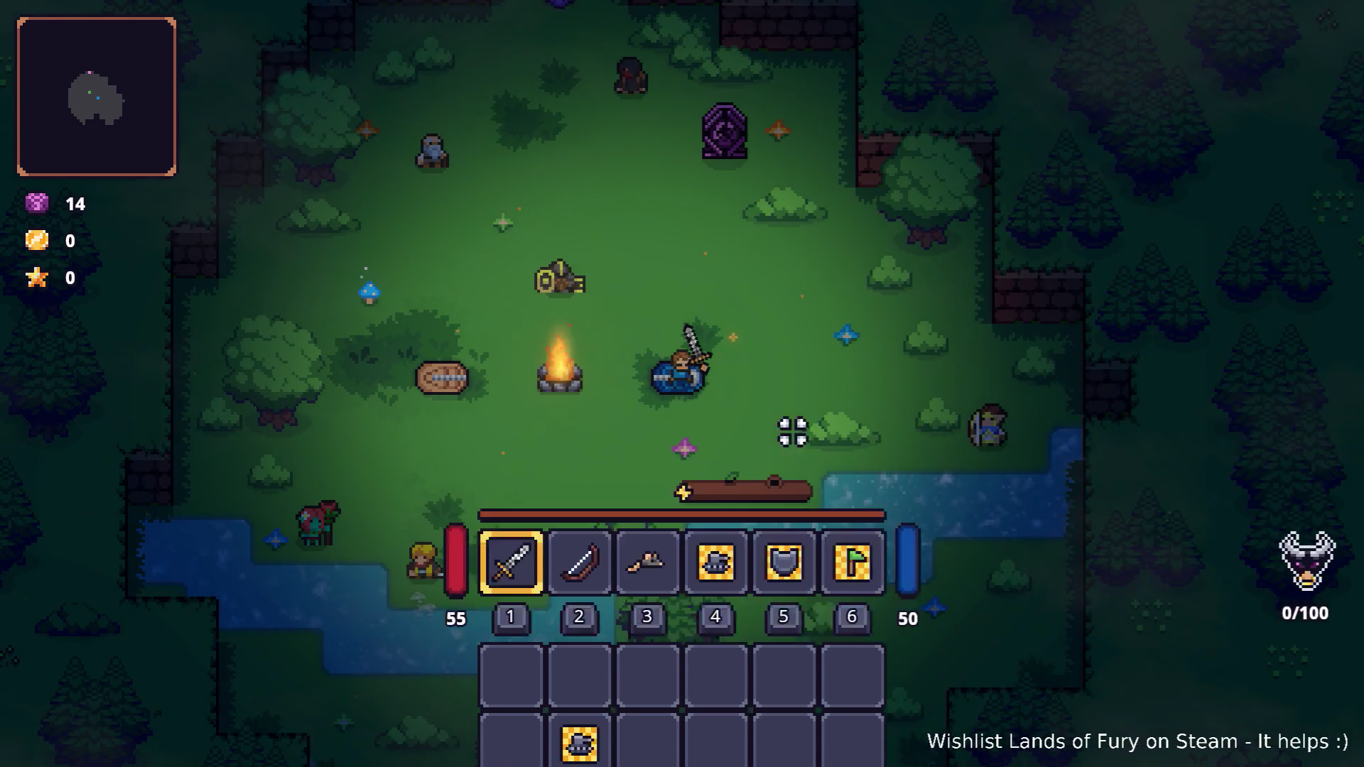
pyautogui.press('w')
pyautogui.press('i')
pyautogui.moveTo(648, 518)
pyautogui.mouseDown()
pyautogui.moveTo(937, 566)
pyautogui.moveTo(939, 601)
pyautogui.moveTo(927, 522)
pyautogui.mouseUp()
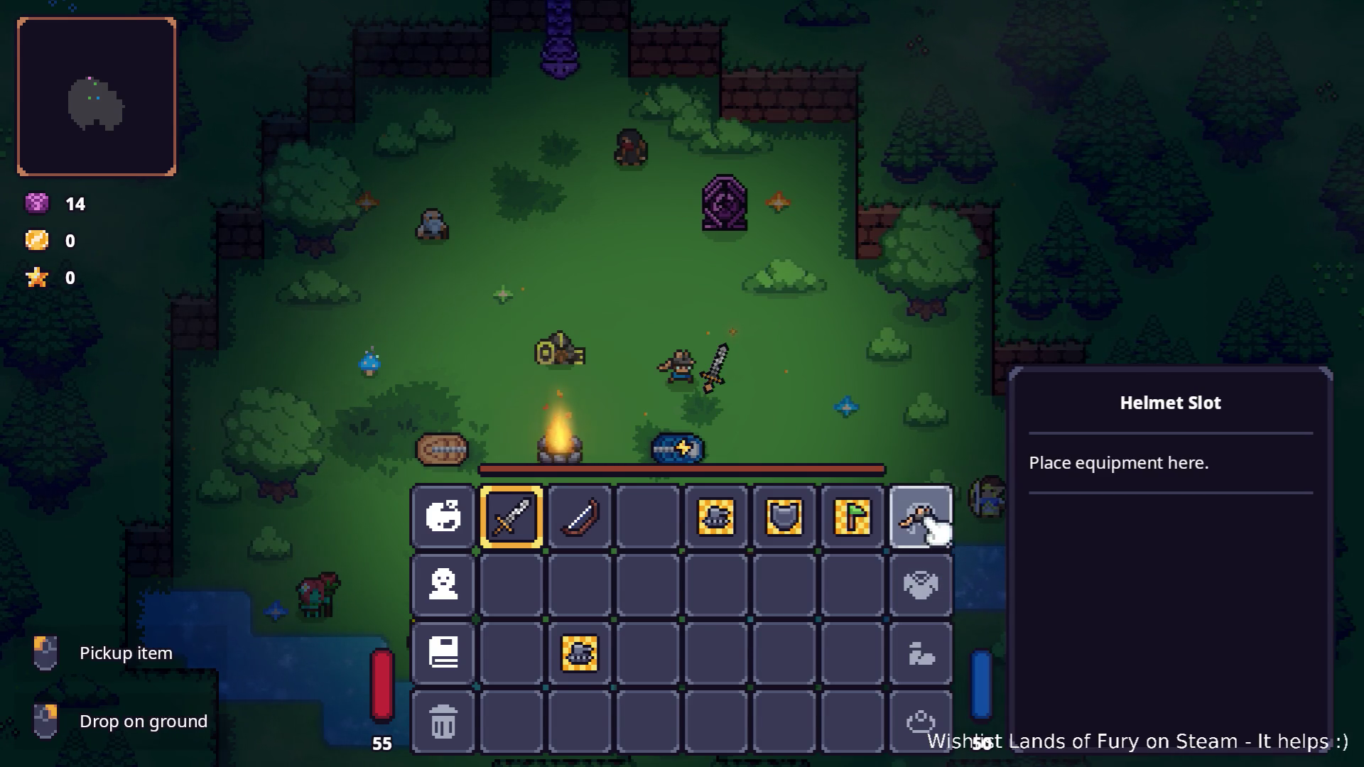
pyautogui.press('i')
# - Walk north to the purple portal and enter it
pyautogui.press('w')
pyautogui.press('a')
pyautogui.press('w')
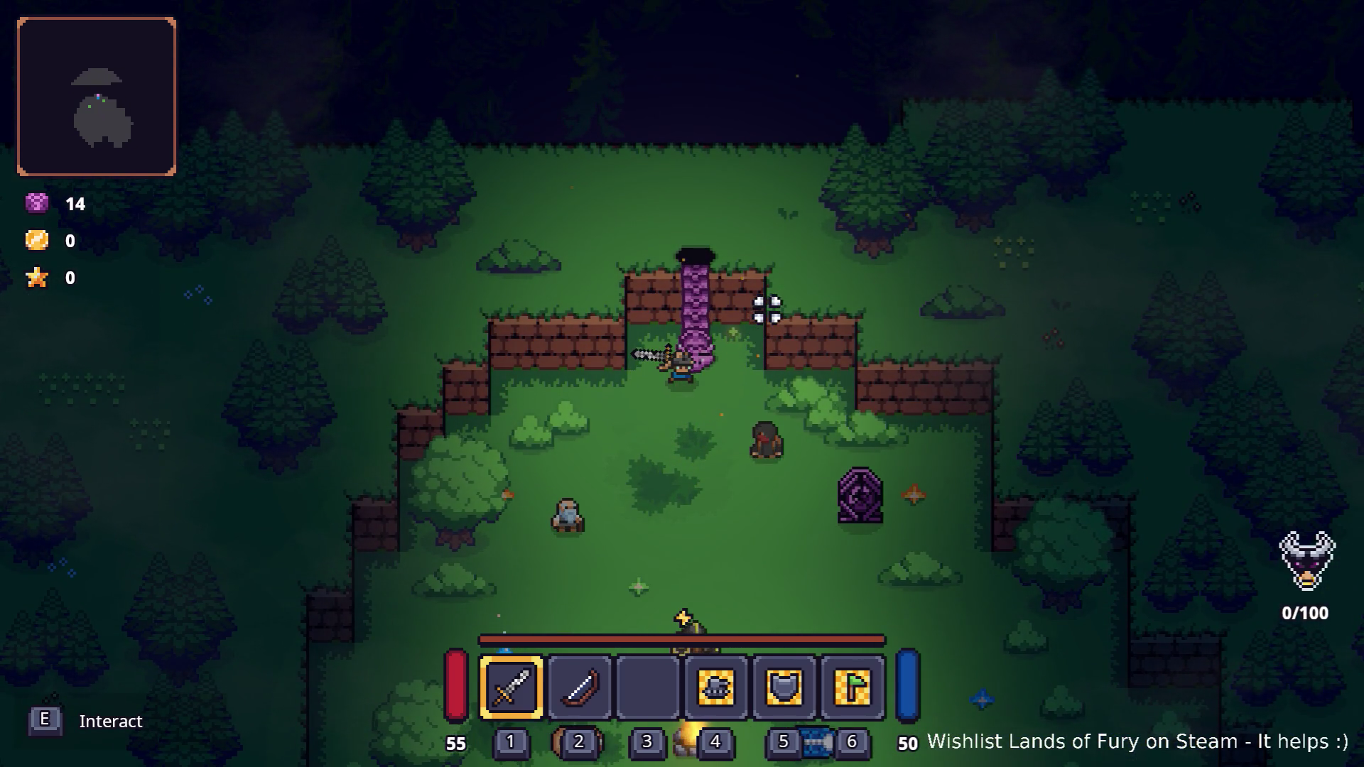
pyautogui.press('e')
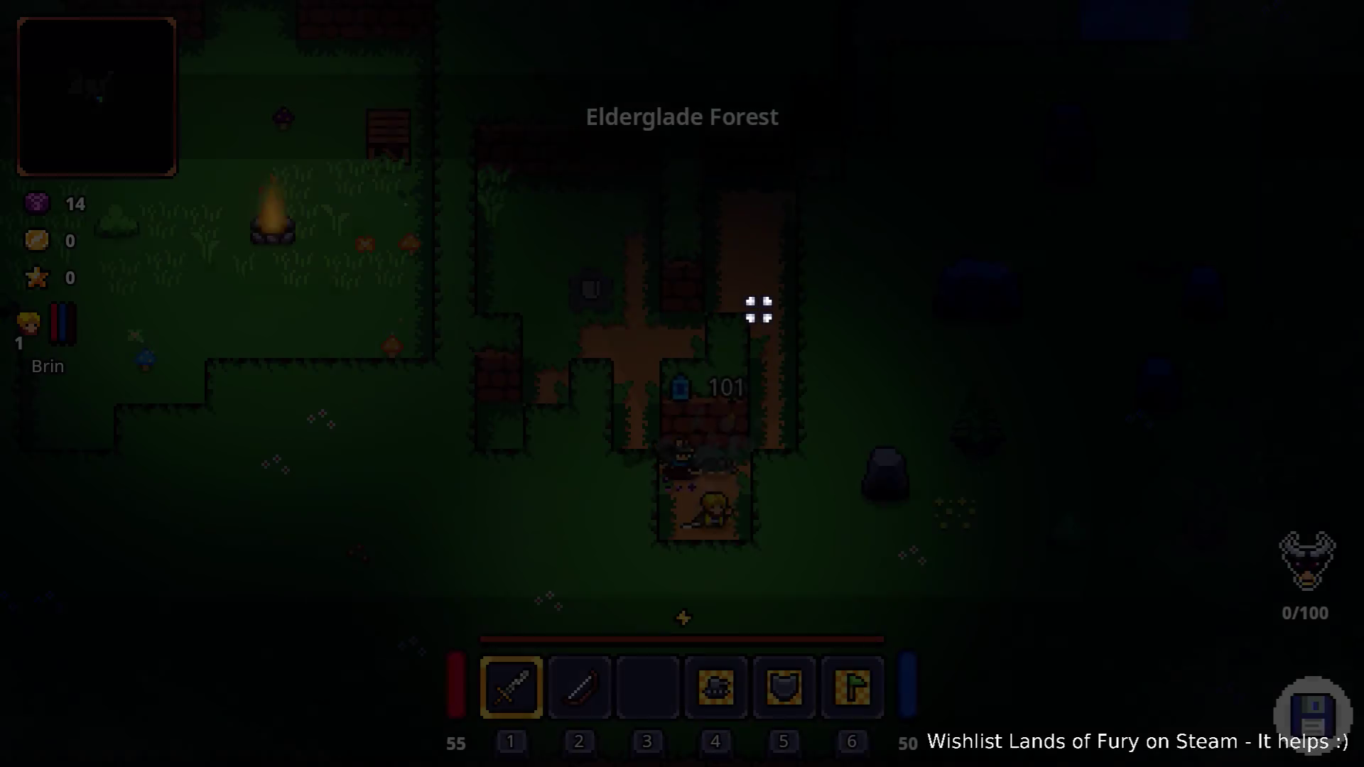
# - Advance up the forest dirt path, fighting the enemies at the pond edge
pyautogui.press('w')
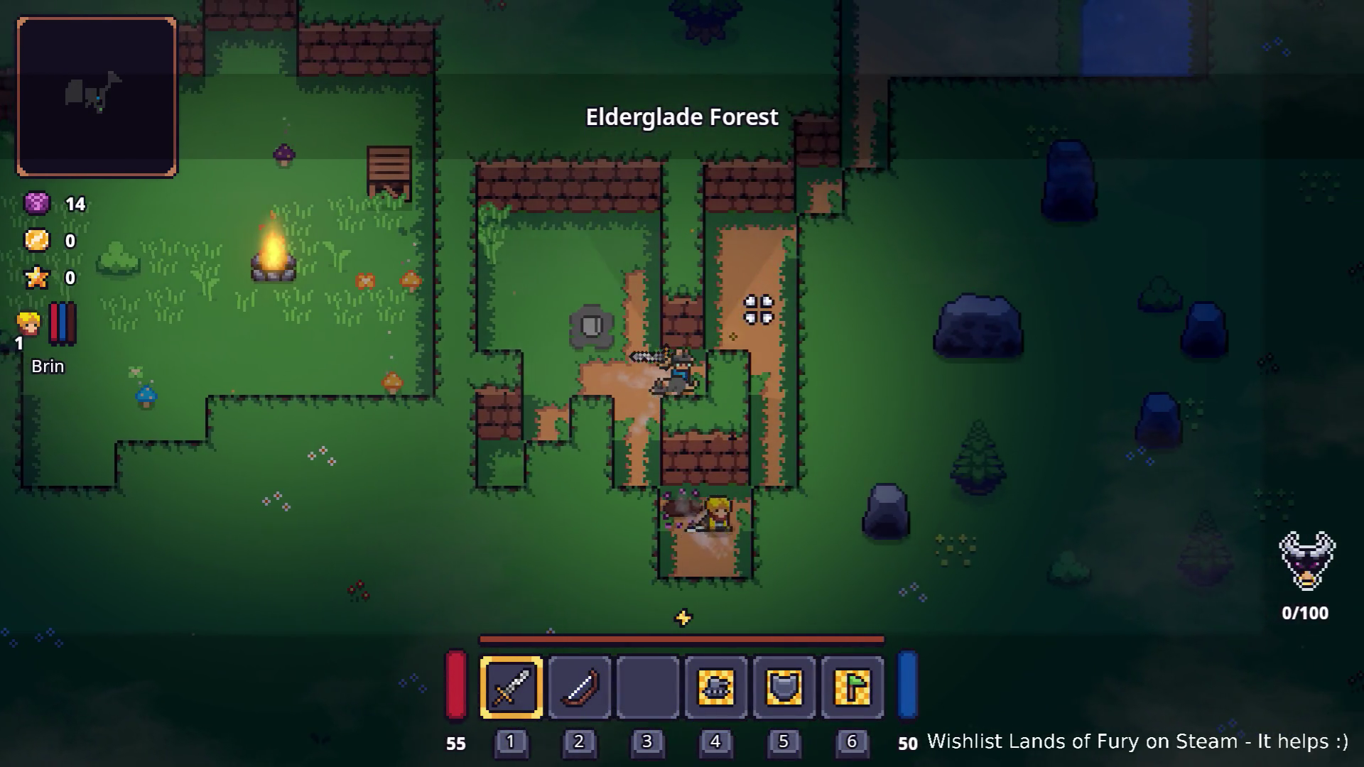
pyautogui.press('d')
pyautogui.press('w')
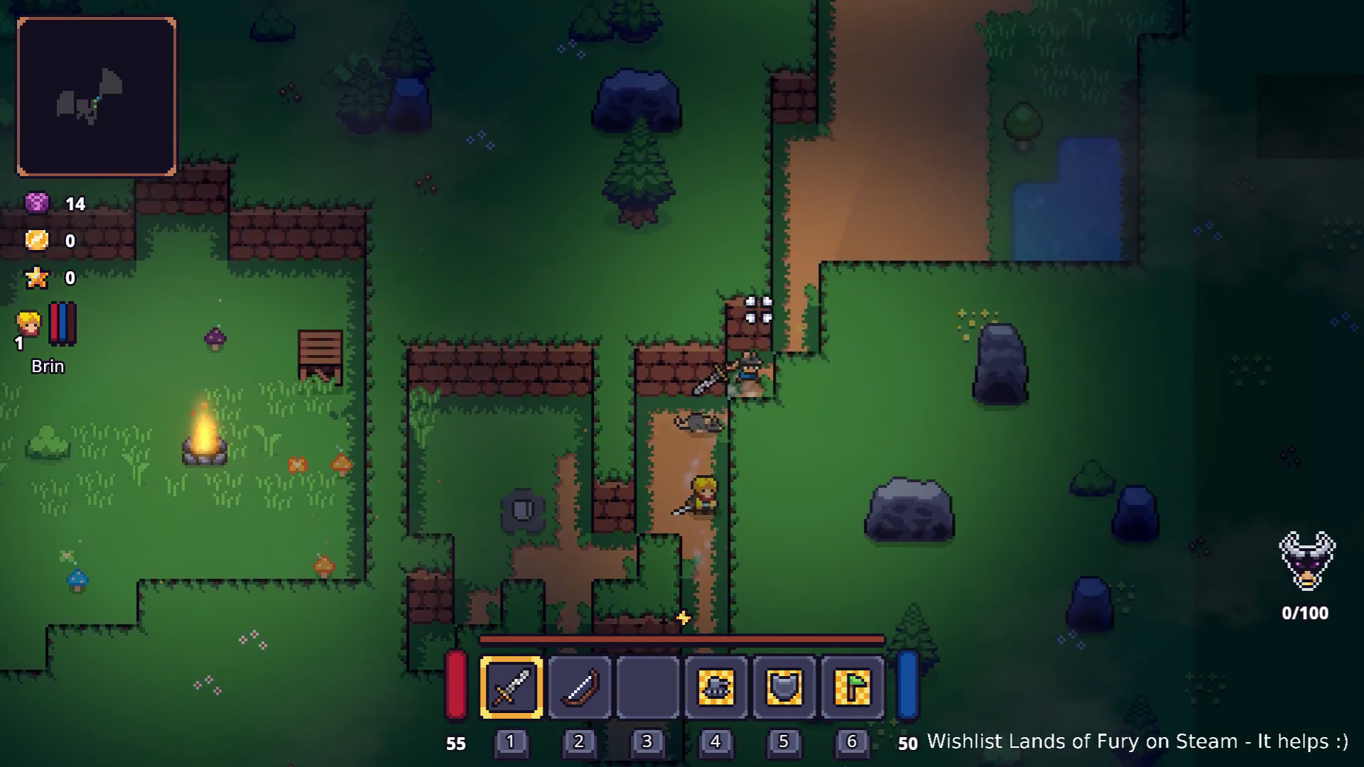
pyautogui.press('d')
pyautogui.press('w')
pyautogui.press('d')
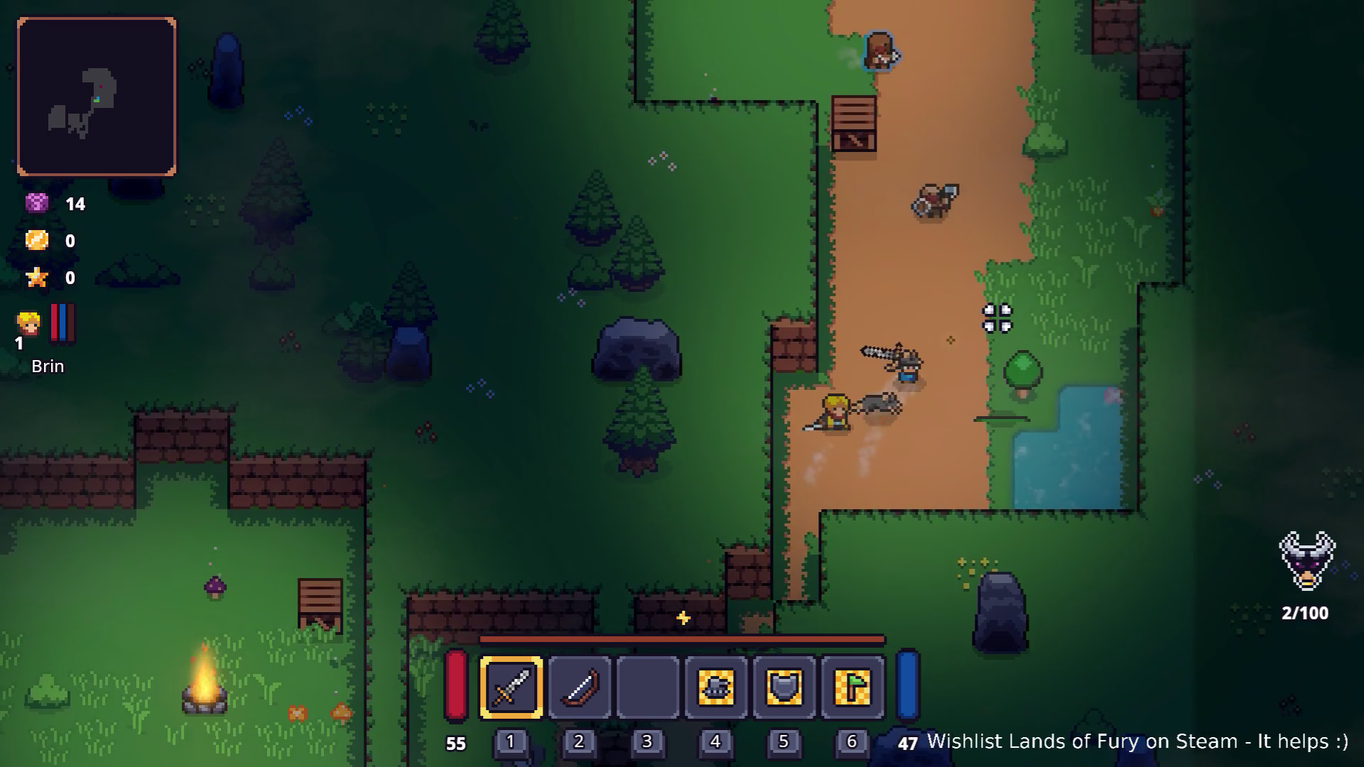
pyautogui.press('d')
pyautogui.press('s')
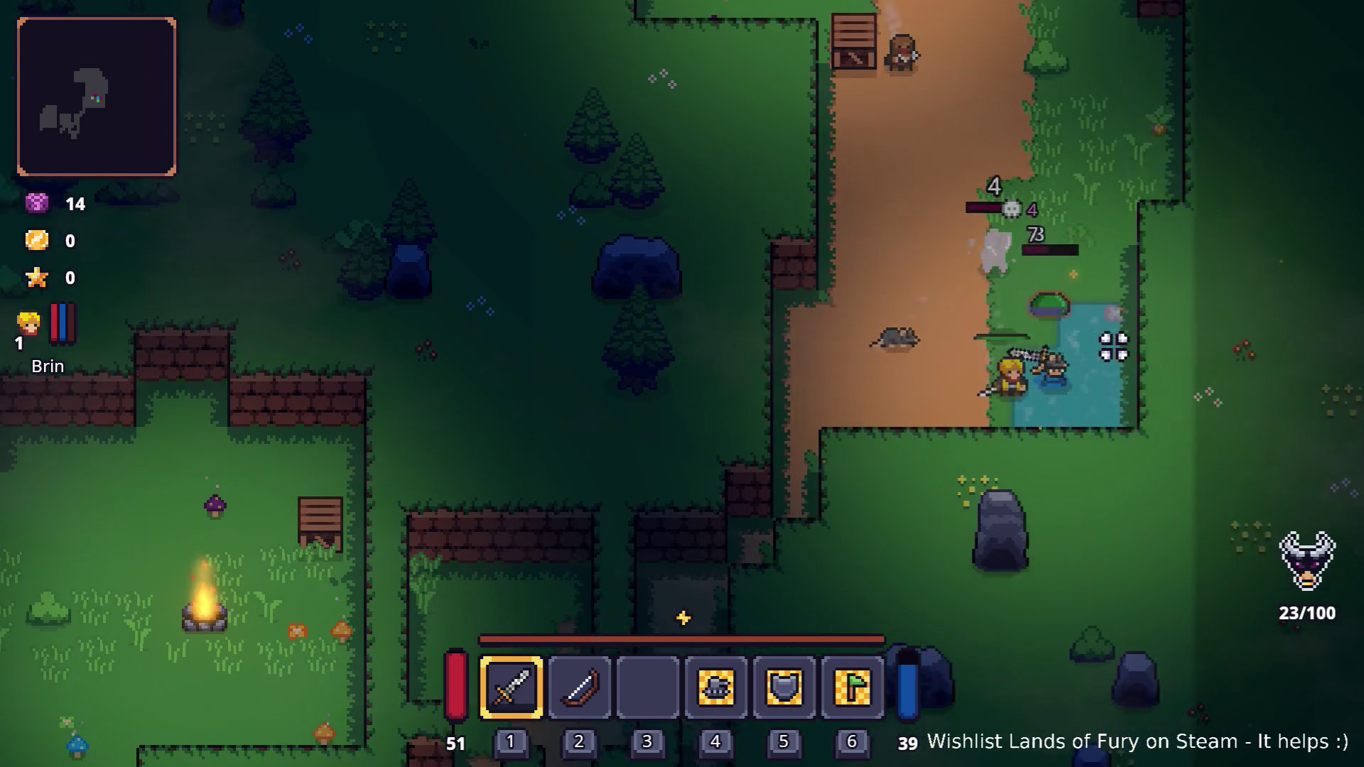
pyautogui.press('w')
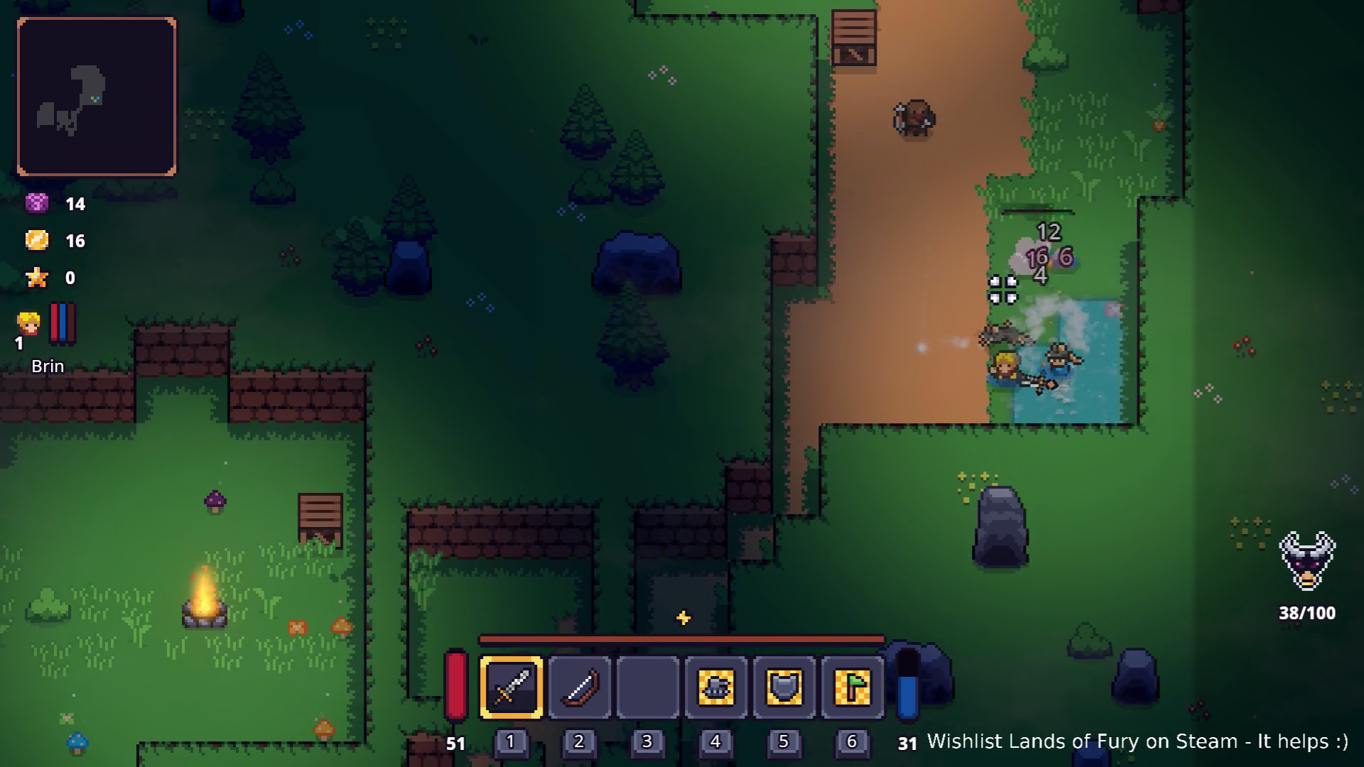
pyautogui.press('w')
pyautogui.press('a')
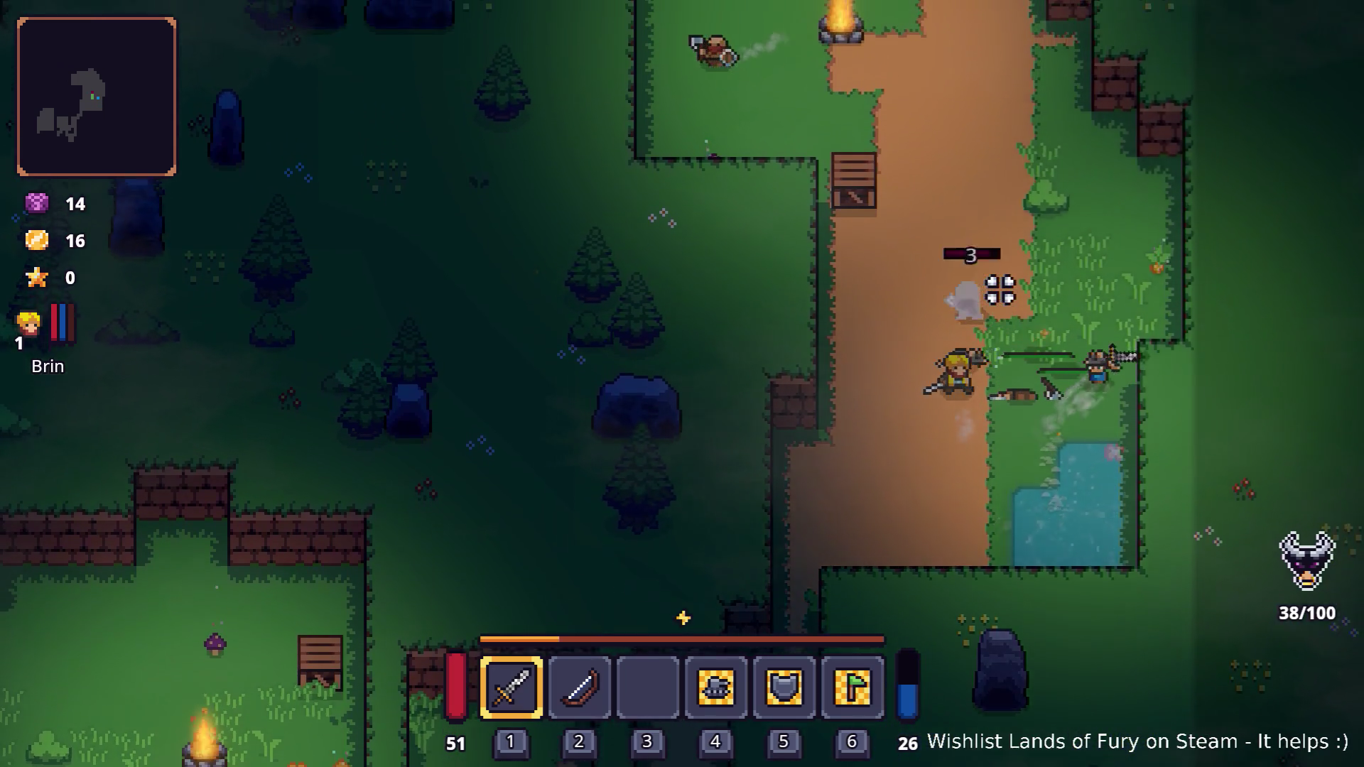
pyautogui.press('w')
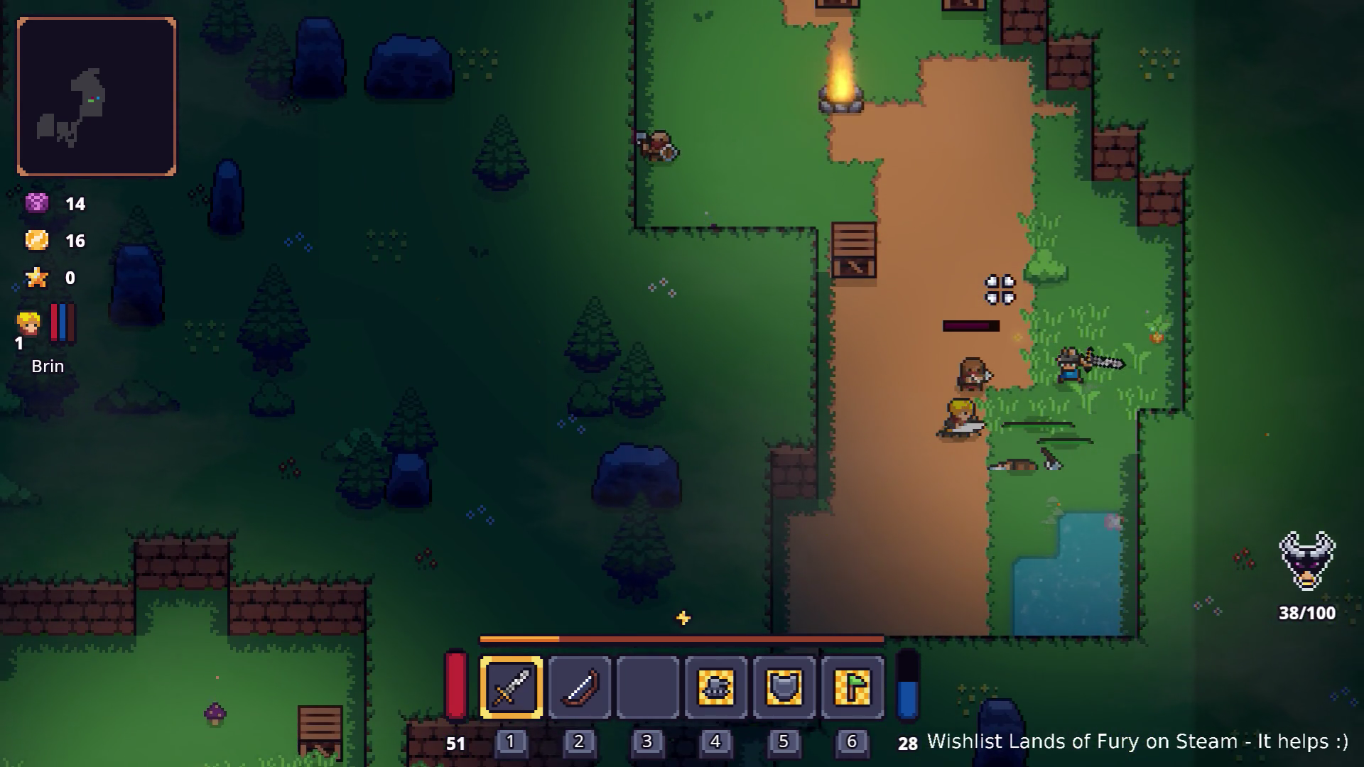
pyautogui.press('w')
# - Attack enemies near the campfire, smash the wooden crates and collect loot along the path
pyautogui.click(855, 335)
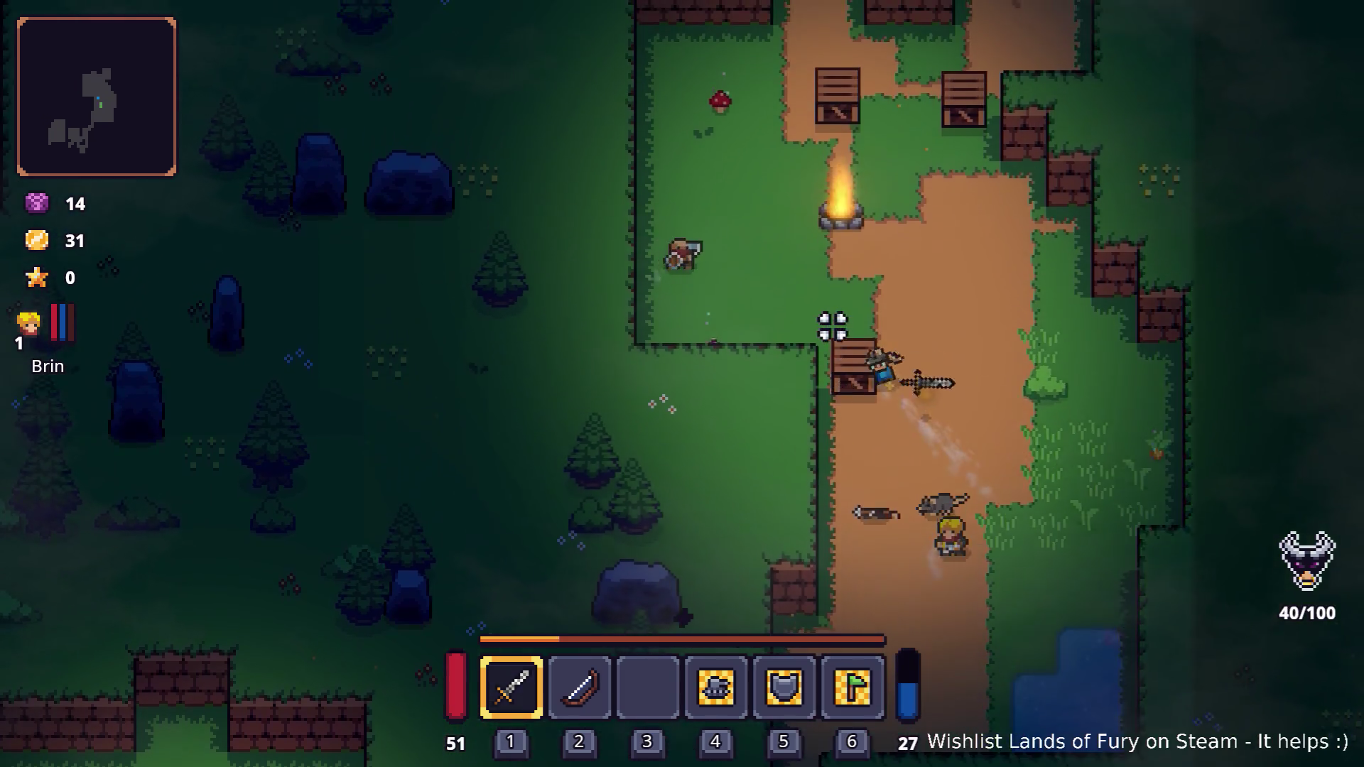
pyautogui.press('w')
pyautogui.press('e')
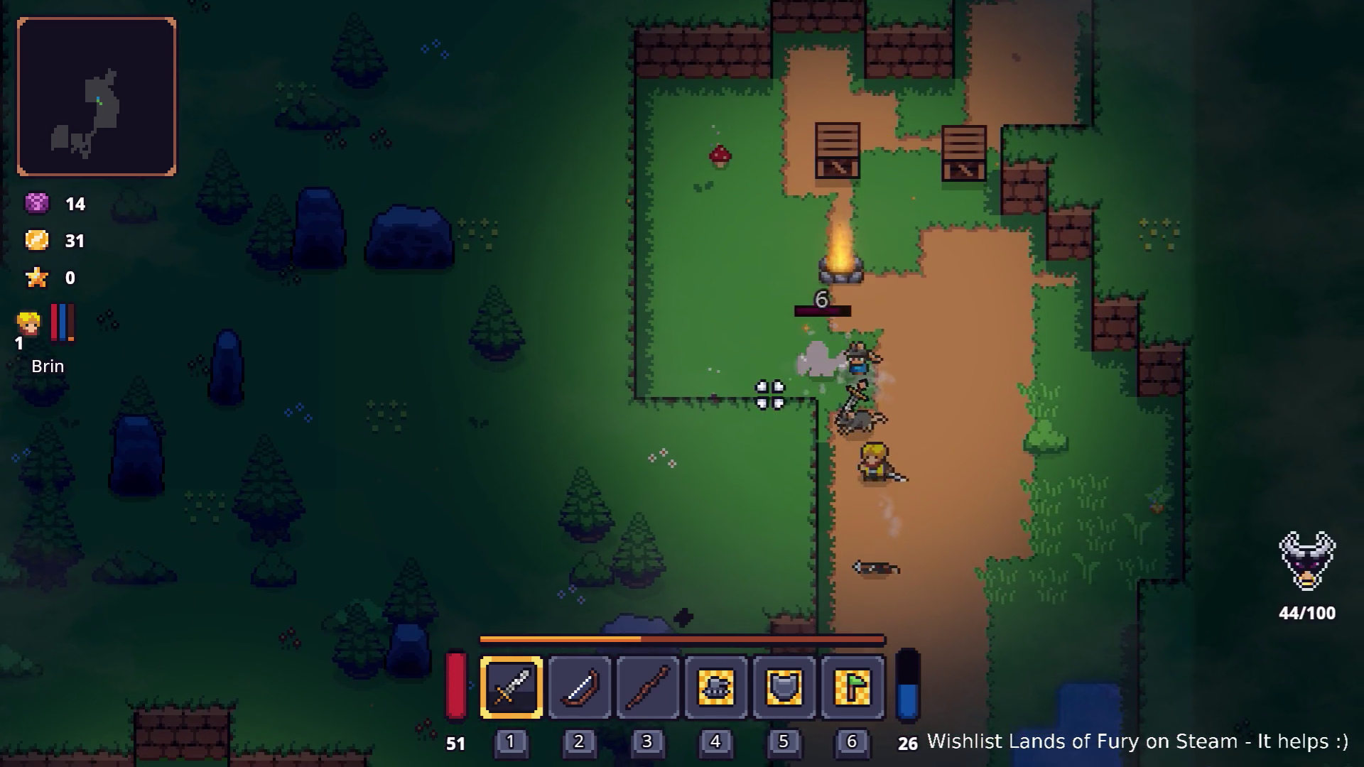
pyautogui.click(770, 395)
pyautogui.click(770, 395)
pyautogui.press('a')
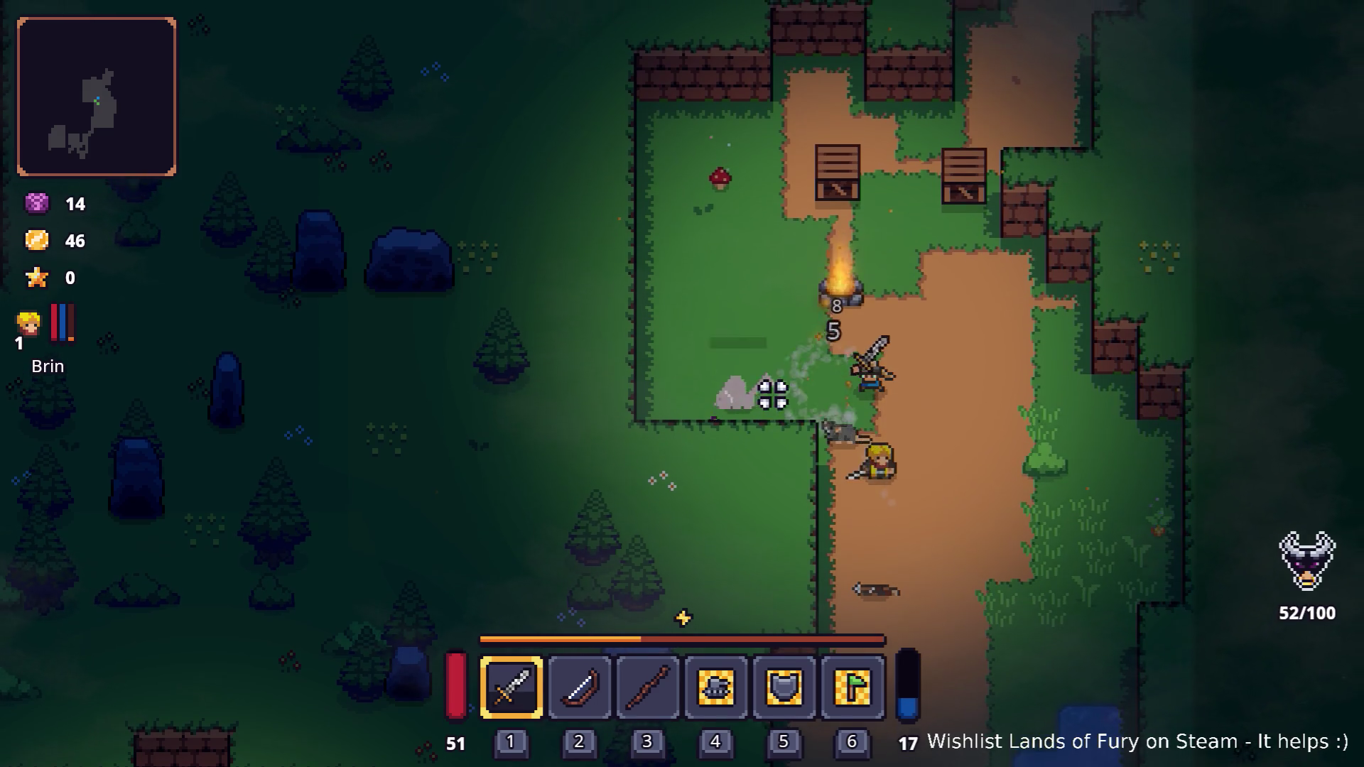
pyautogui.press('w')
pyautogui.click(892, 267)
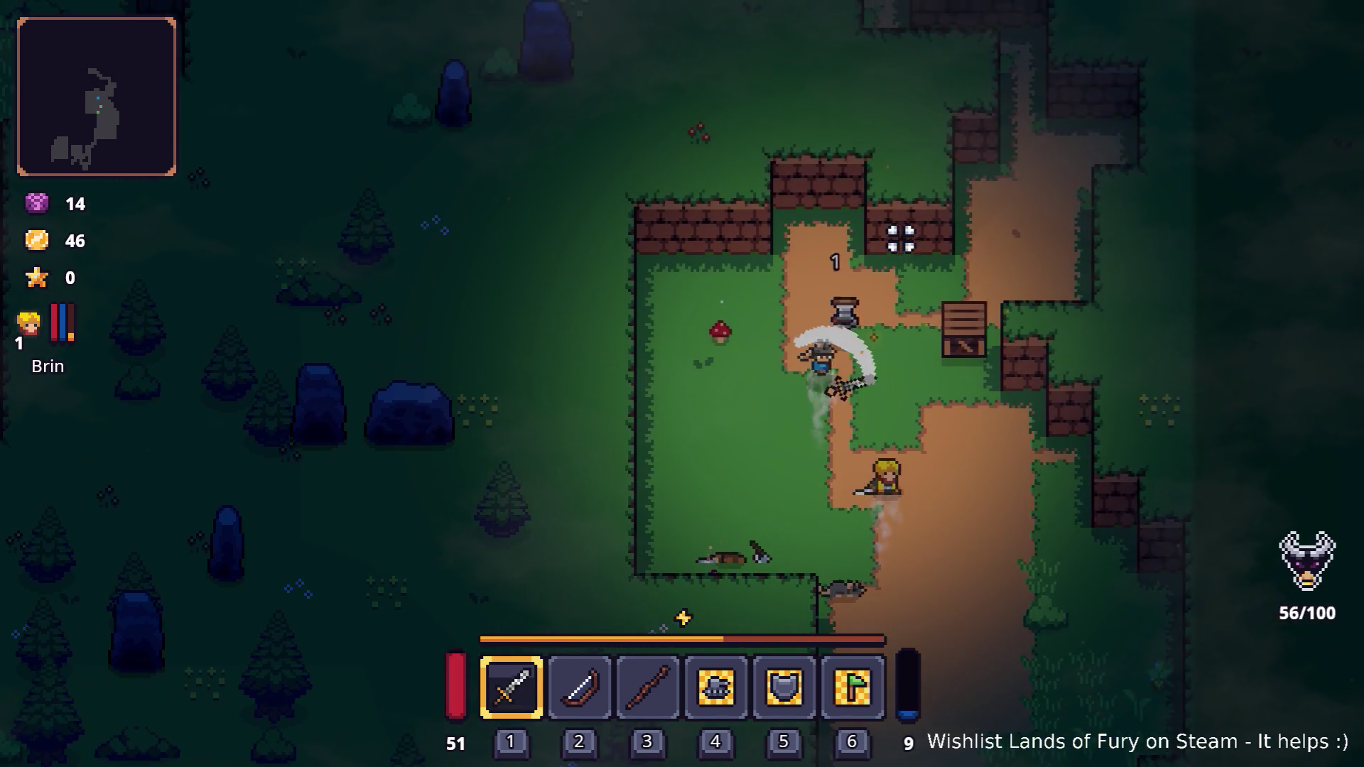
pyautogui.press('d')
pyautogui.click(1090, 368)
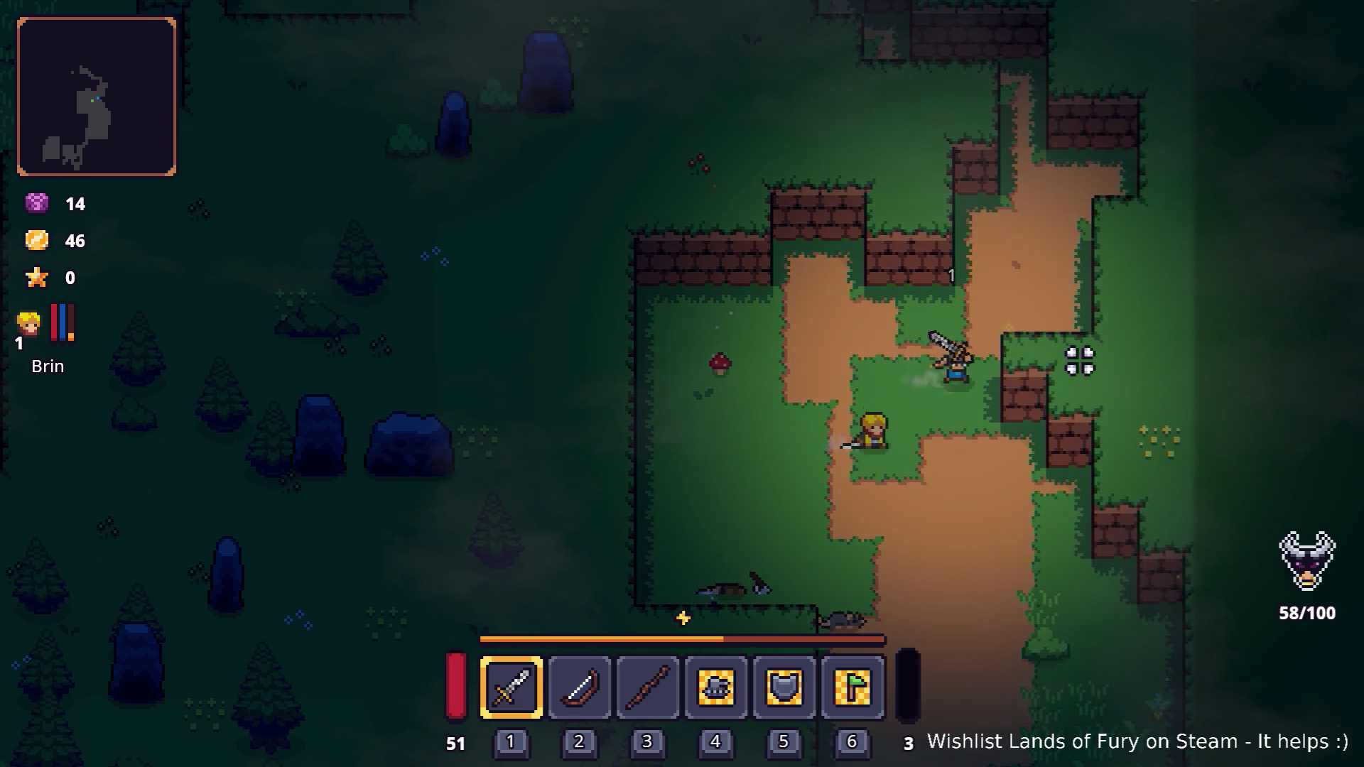
pyautogui.press('d')
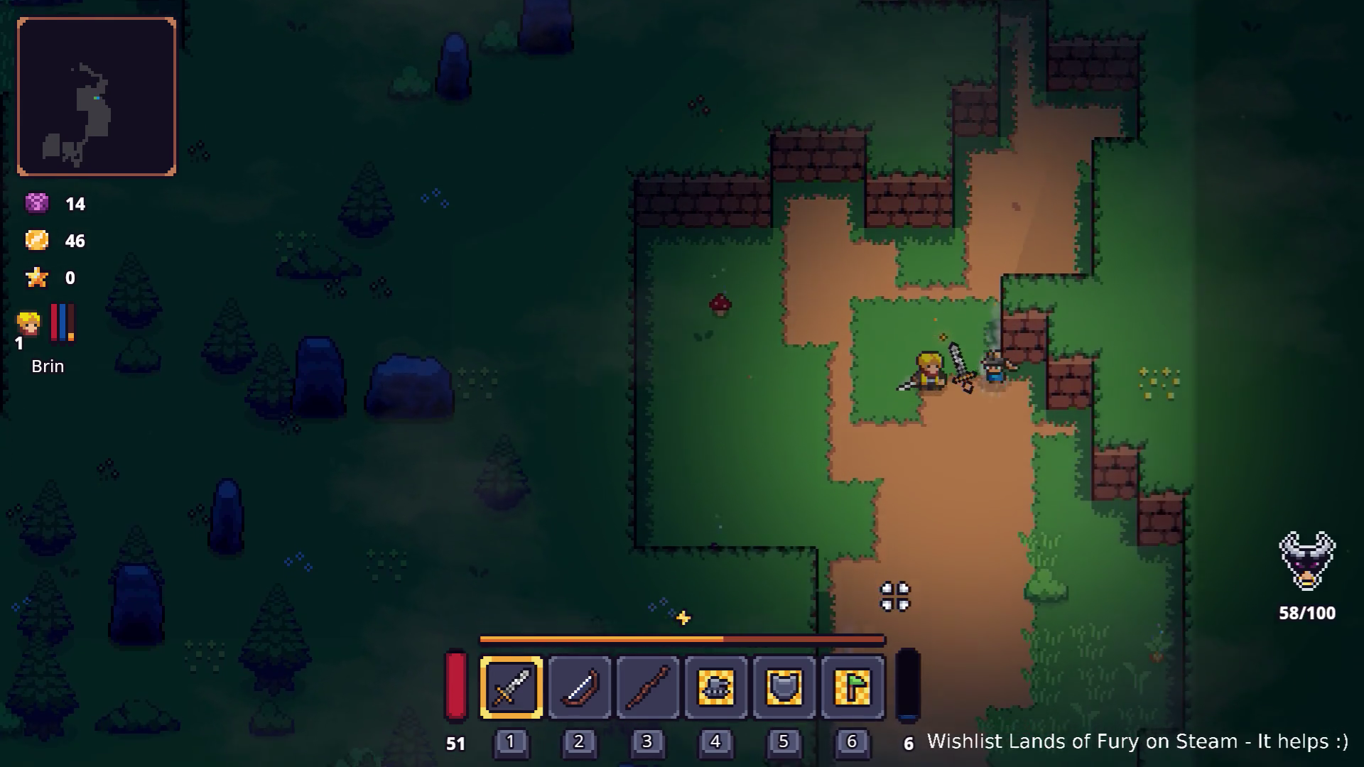
pyautogui.press('s')
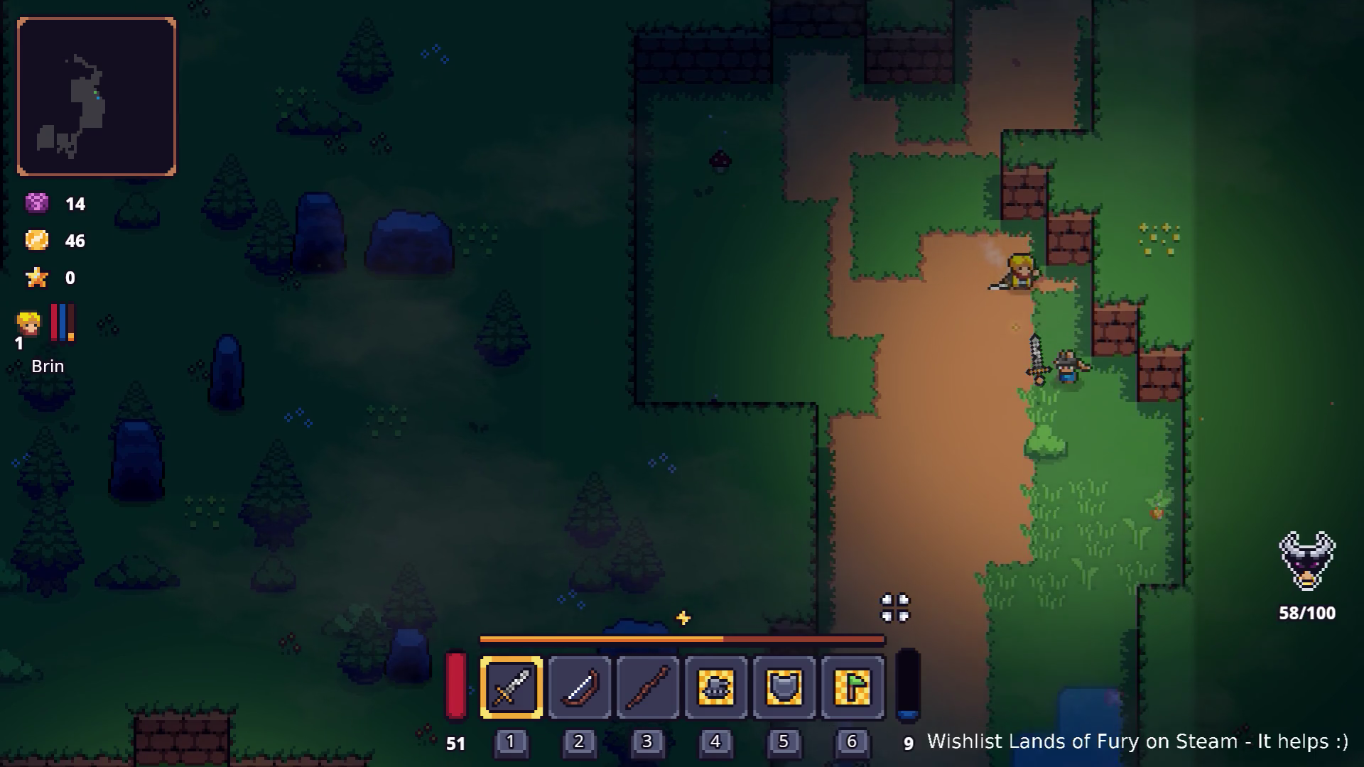
pyautogui.press('w')
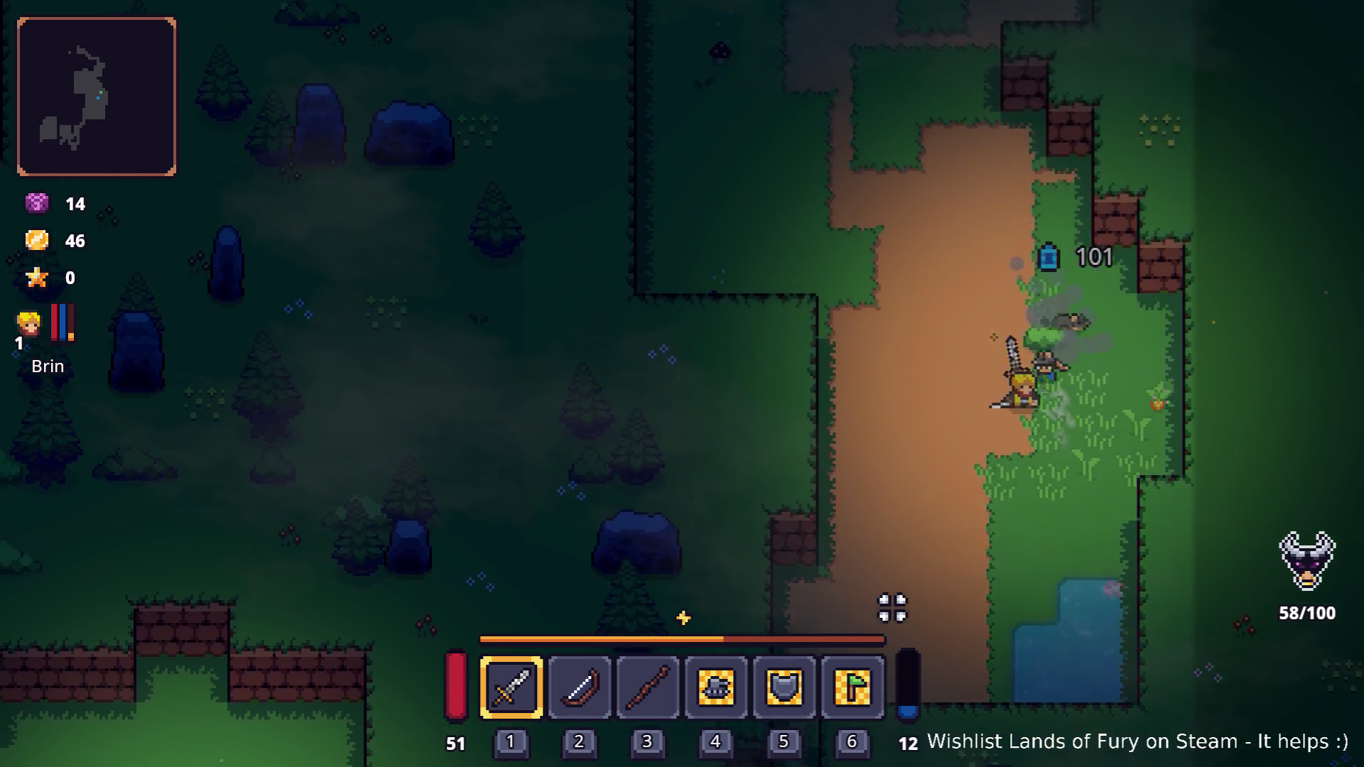
pyautogui.press('d')
pyautogui.press('a')
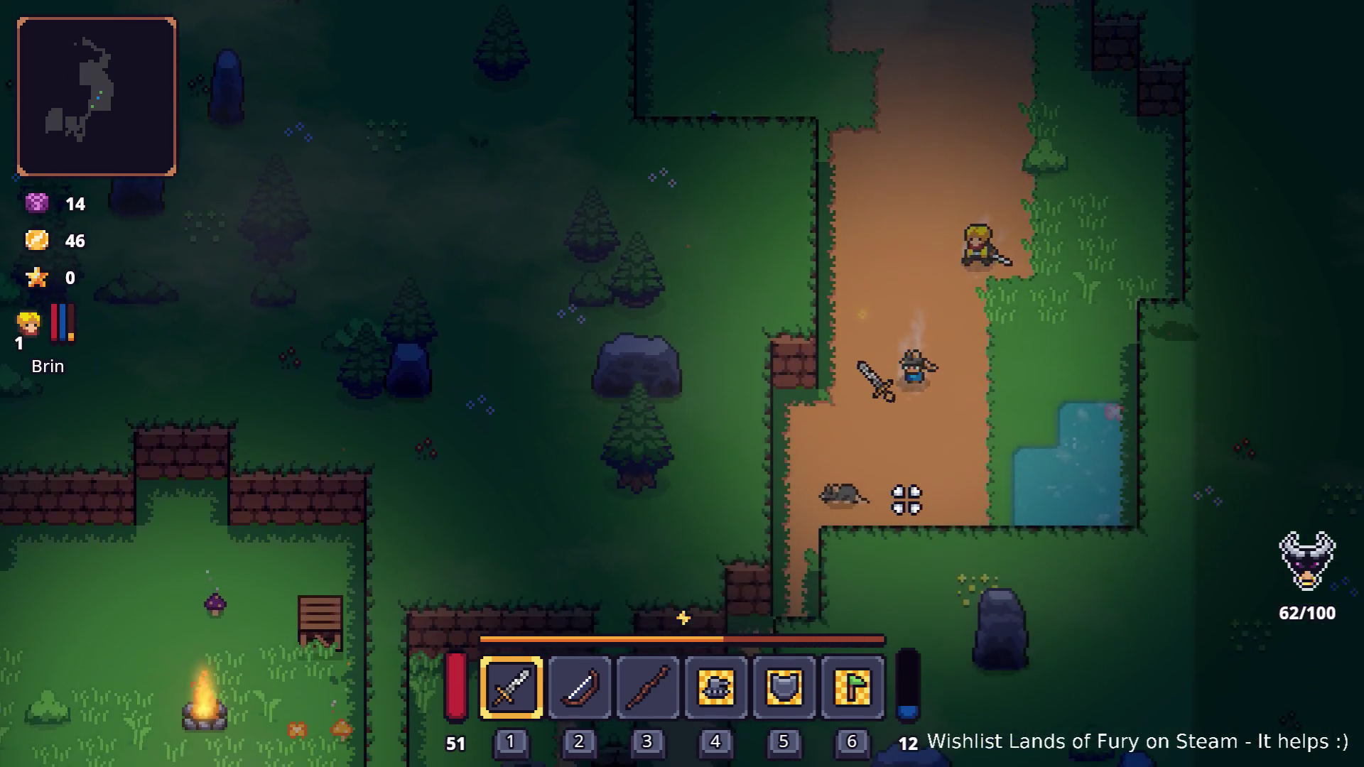
pyautogui.press('w')
pyautogui.press('w')
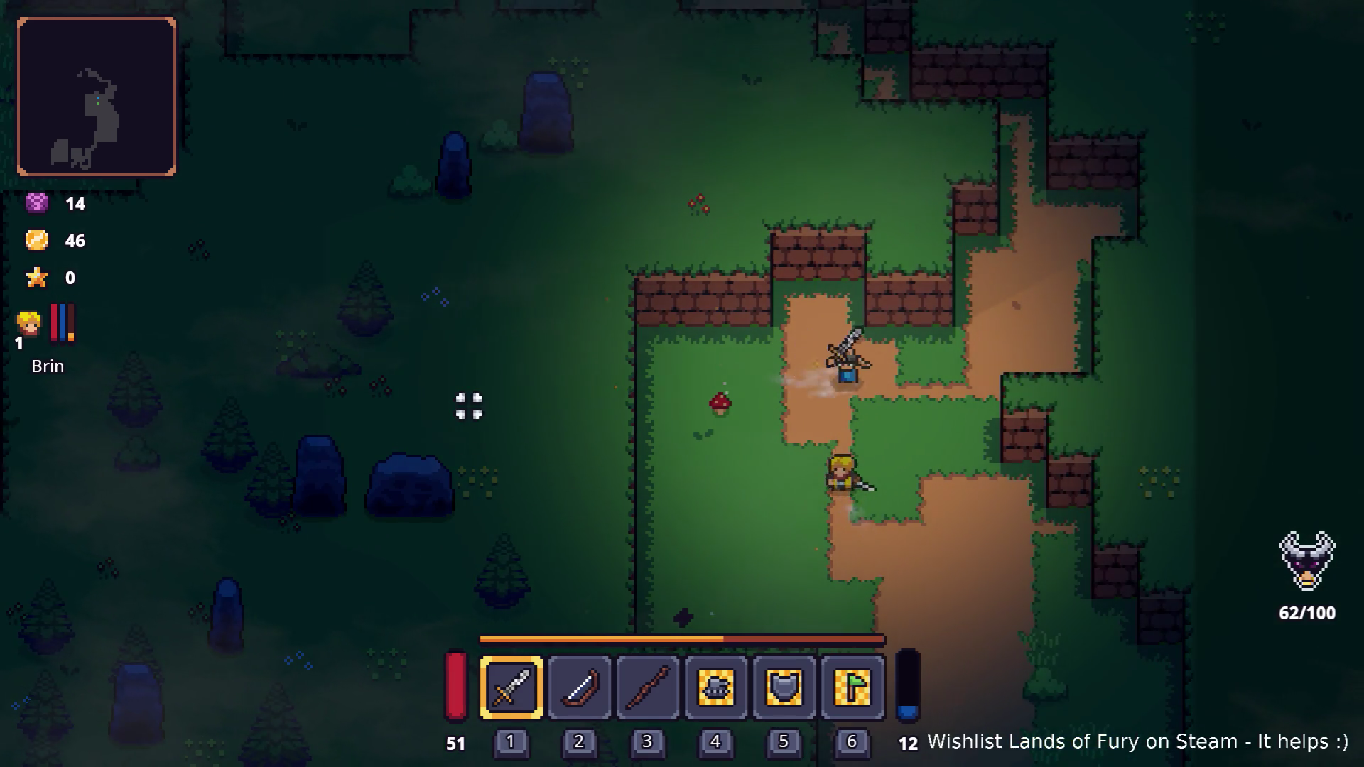
# - Set Music Volume to 0% in the sound options, keep ambient at 80%, and resume
pyautogui.press('Escape')
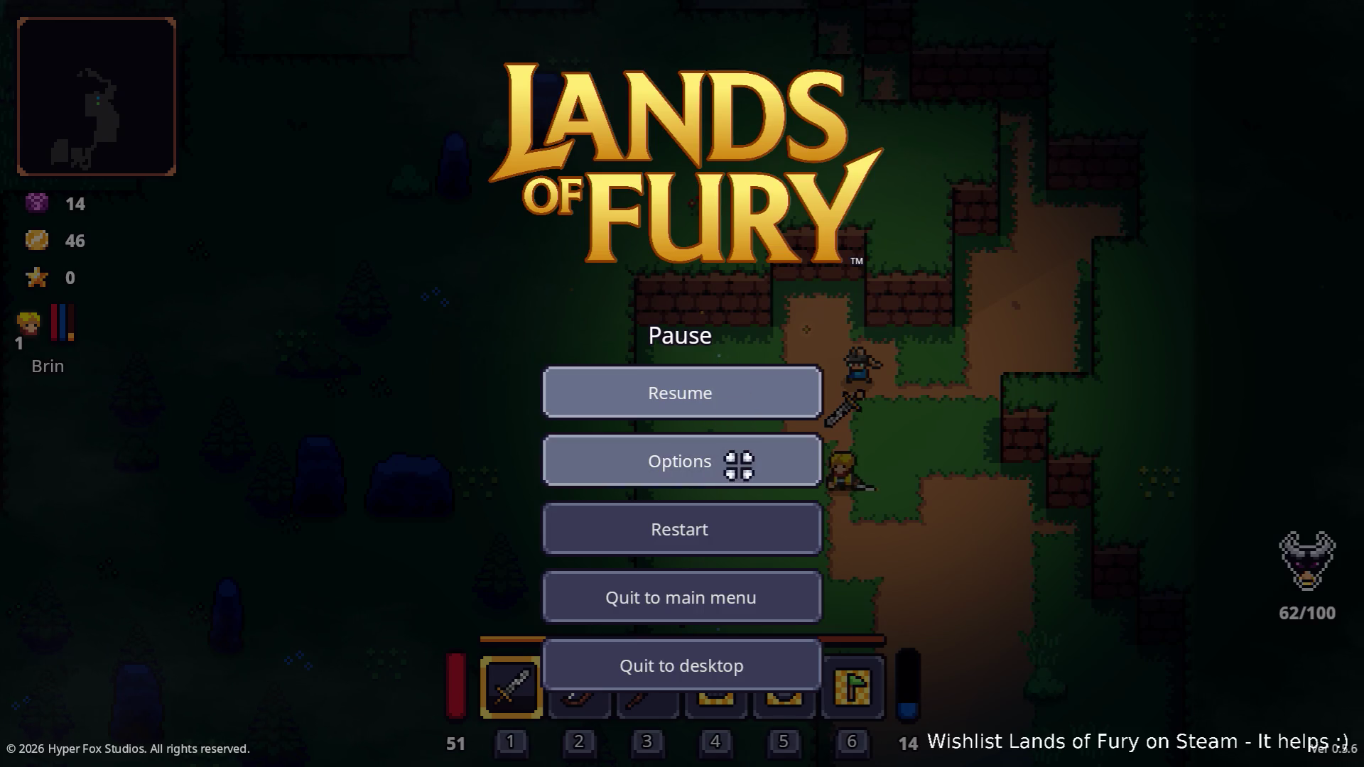
pyautogui.click(736, 463)
pyautogui.click(731, 530)
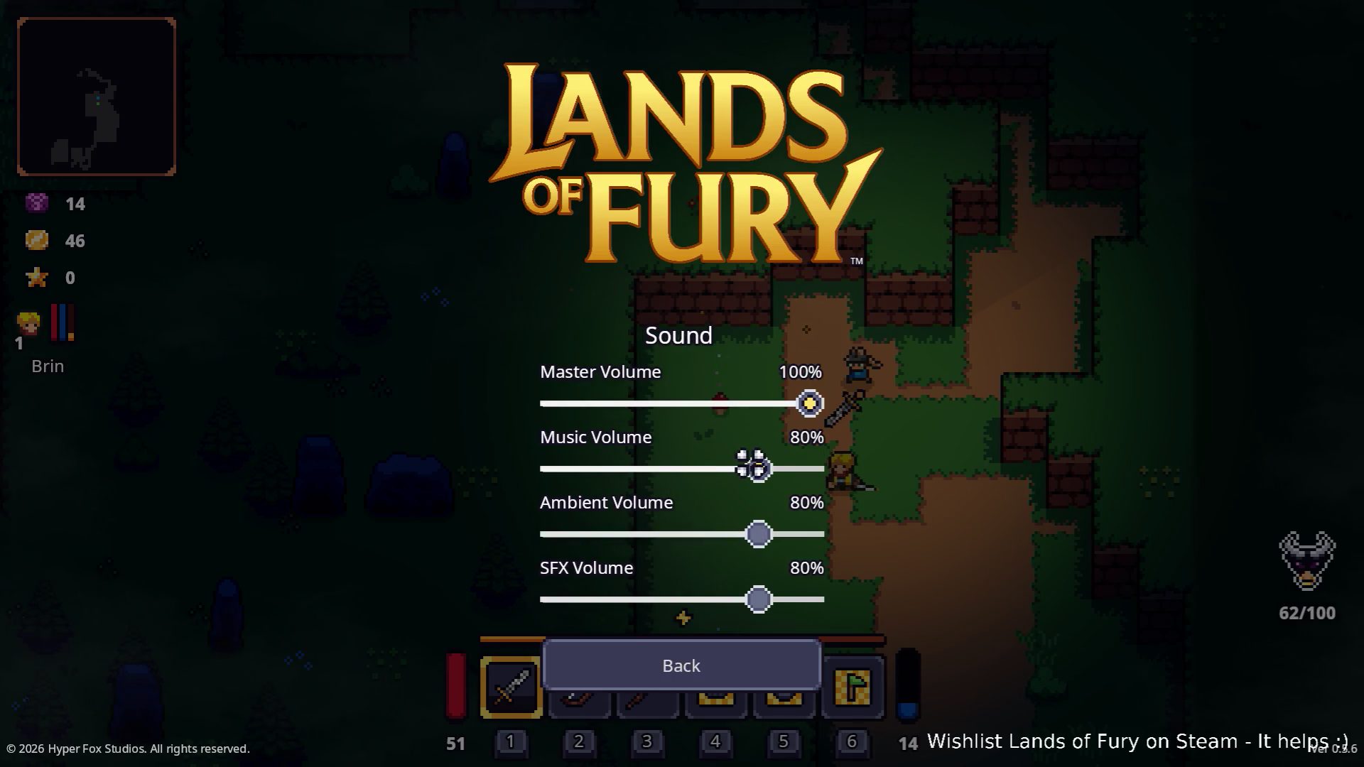
pyautogui.moveTo(754, 469); pyautogui.dragTo(488, 472)
pyautogui.scroll(1, 706, 527)
pyautogui.click(757, 534)
pyautogui.click(758, 533)
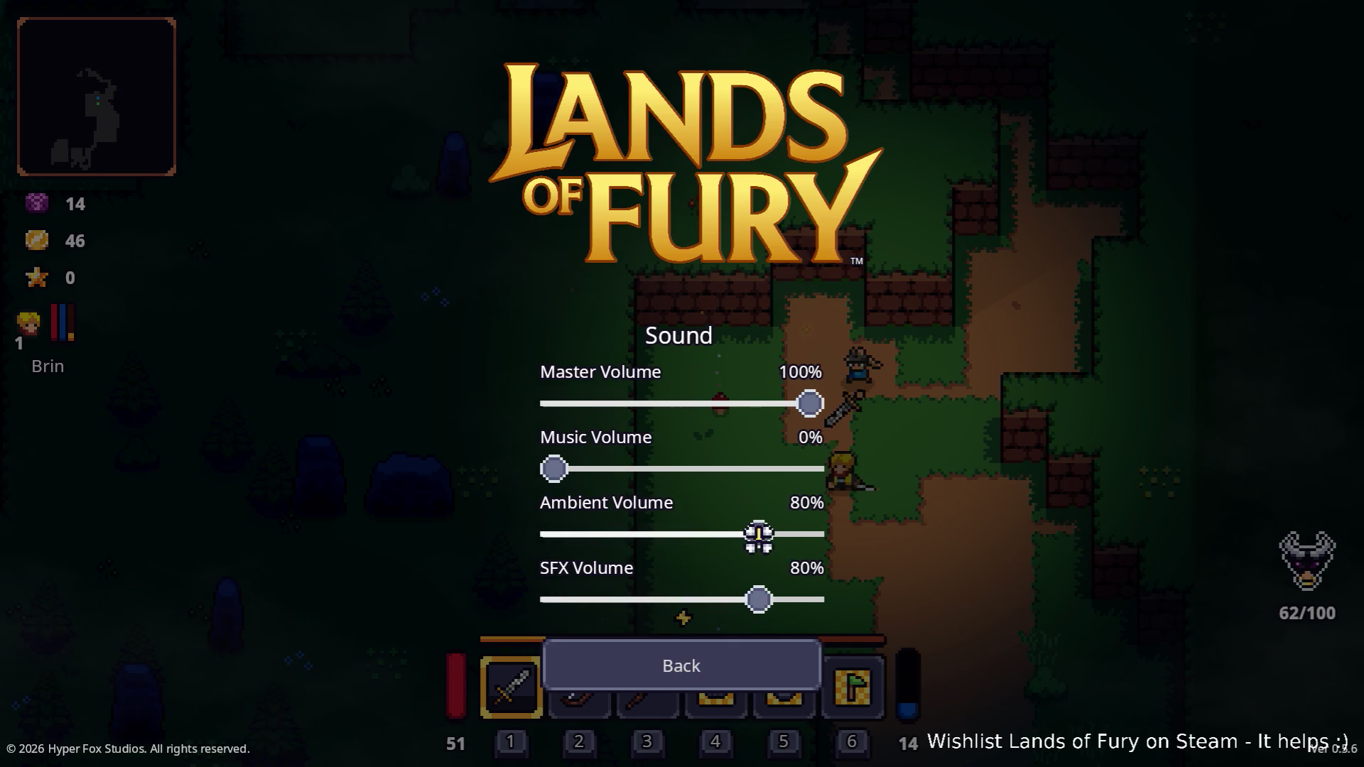
pyautogui.click(721, 667)
pyautogui.click(706, 381)
# - Walk a bit further, then pause and quit to desktop
pyautogui.press('s')
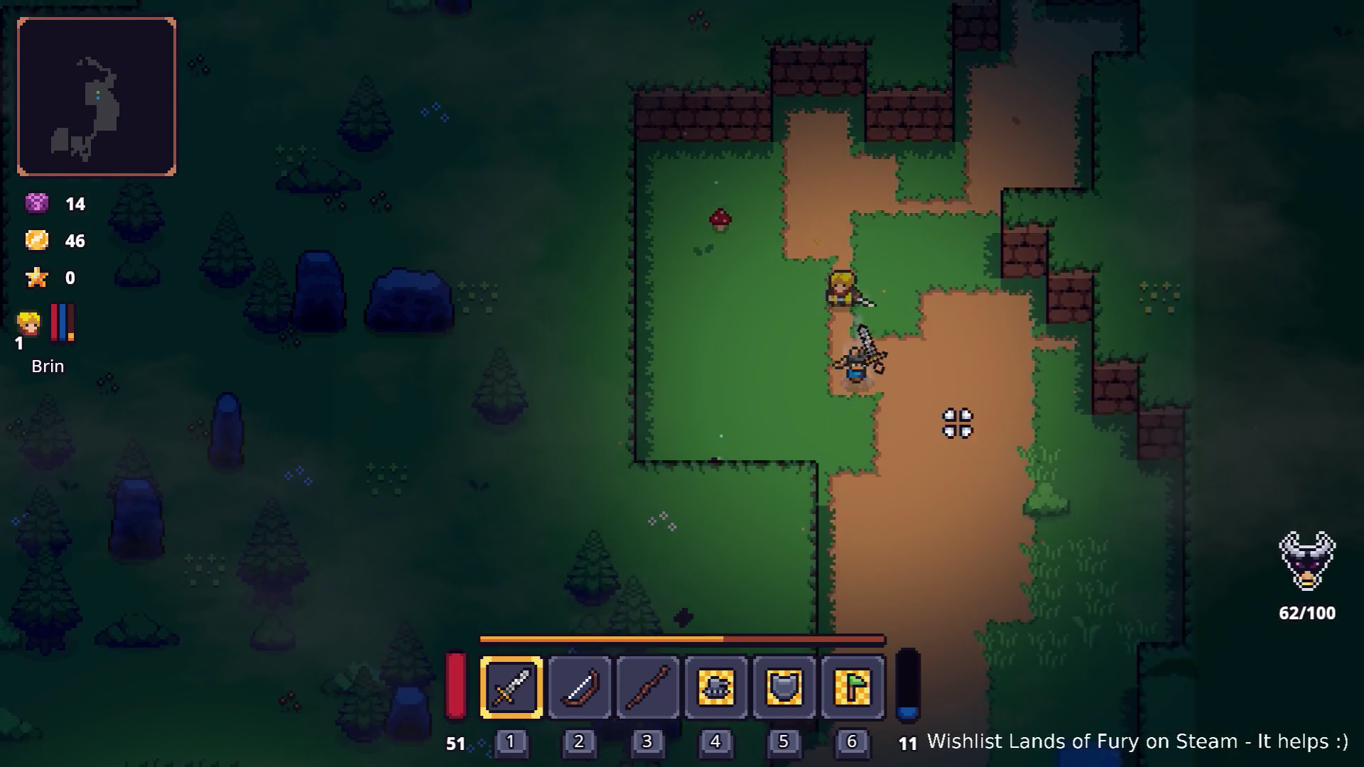
pyautogui.press('d')
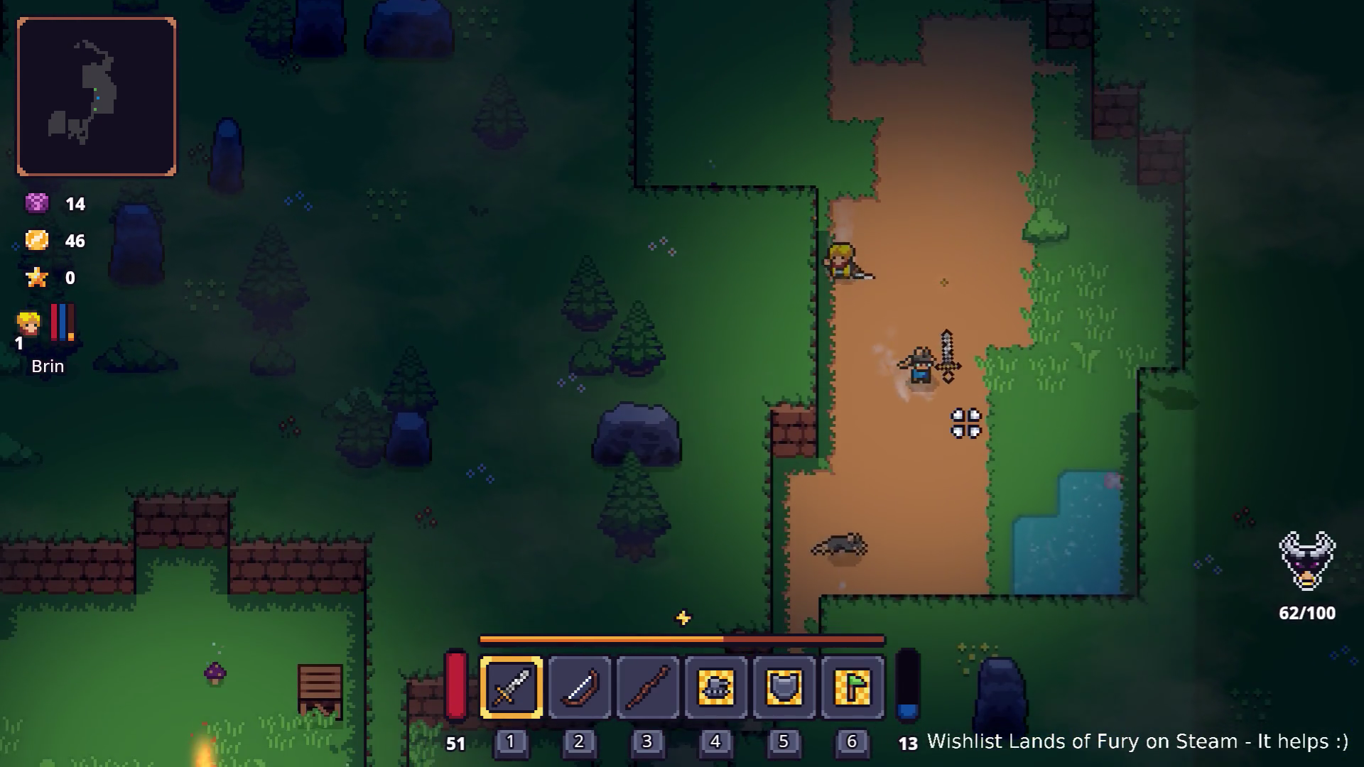
pyautogui.press('w')
pyautogui.press('d')
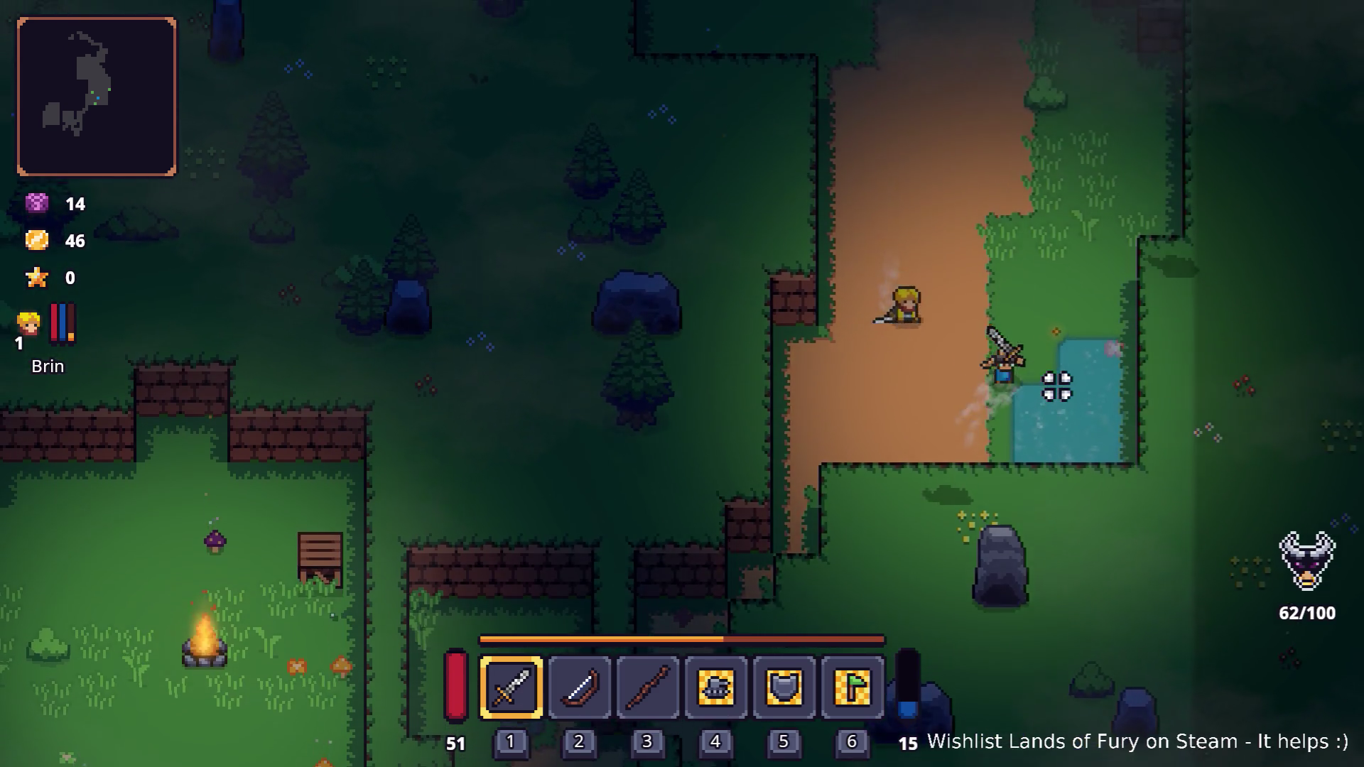
pyautogui.press('Escape')
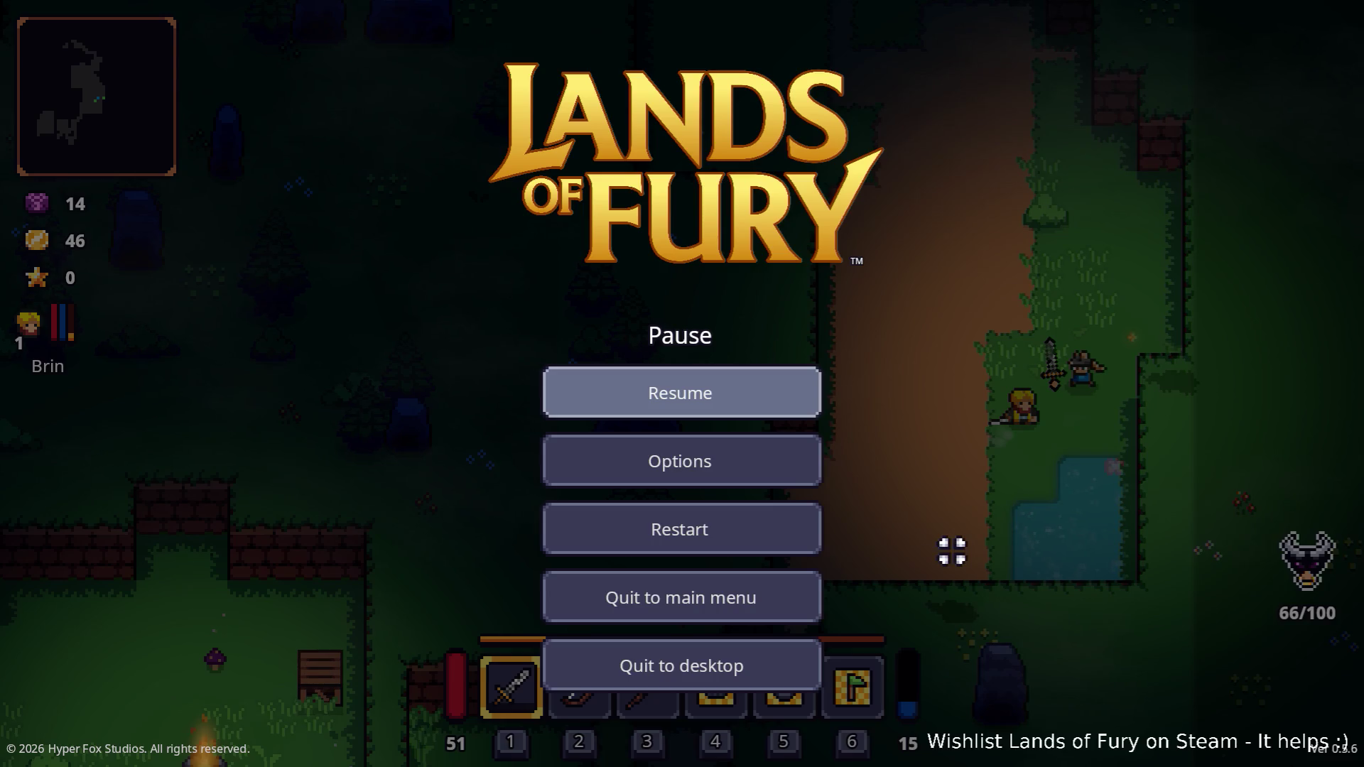
pyautogui.click(769, 682)
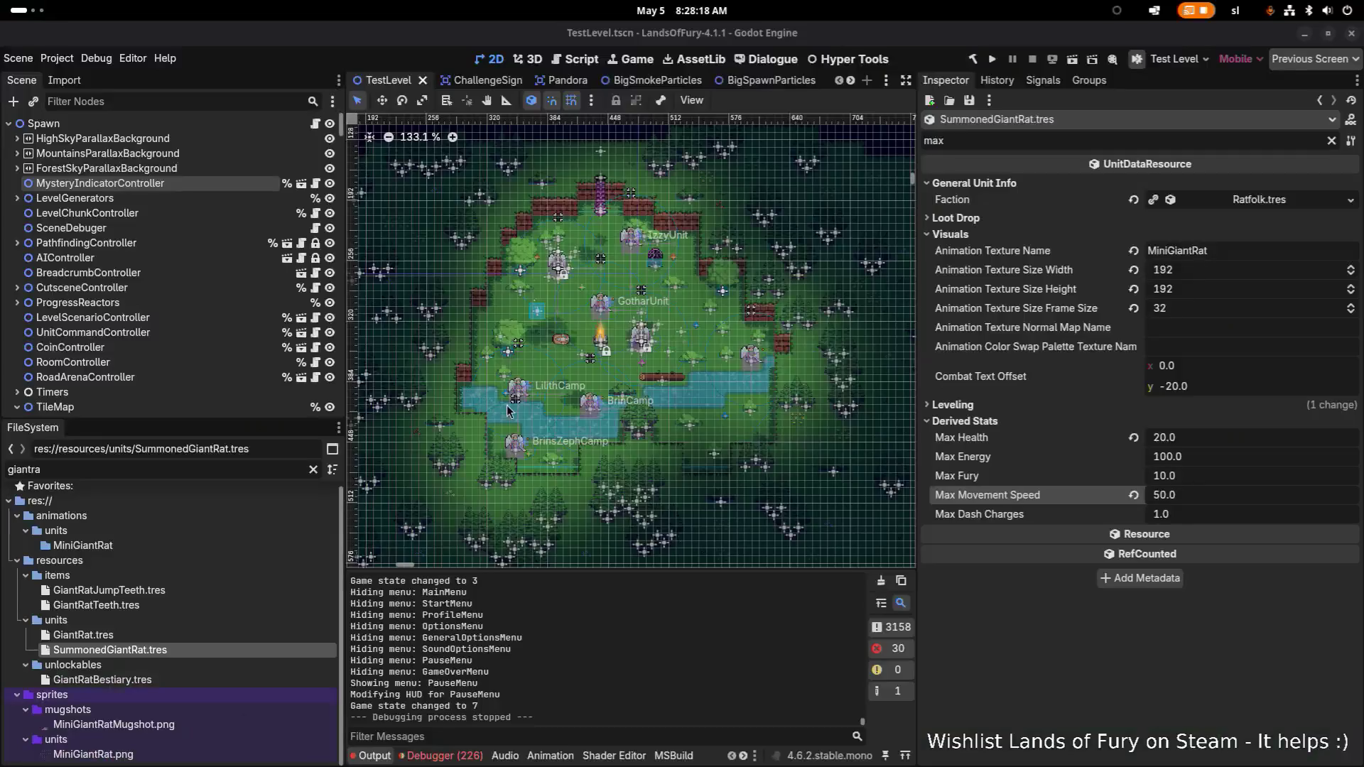
# - Clear the file filter and quick-open the Unit.tscn scene
pyautogui.hotkey('ctrl', 'BackSpace')
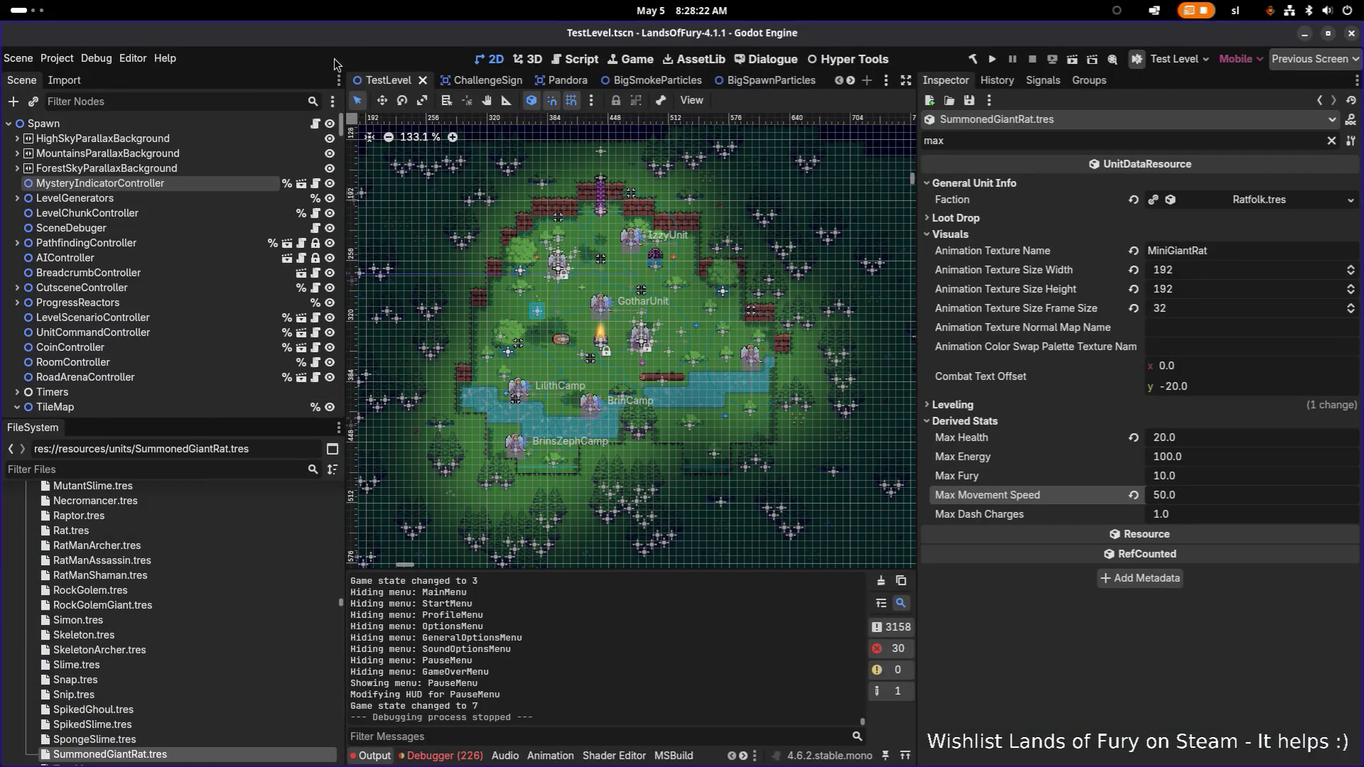
pyautogui.hotkey('ctrl', 'shift', 'o')
pyautogui.write('unit')
pyautogui.press('Return')
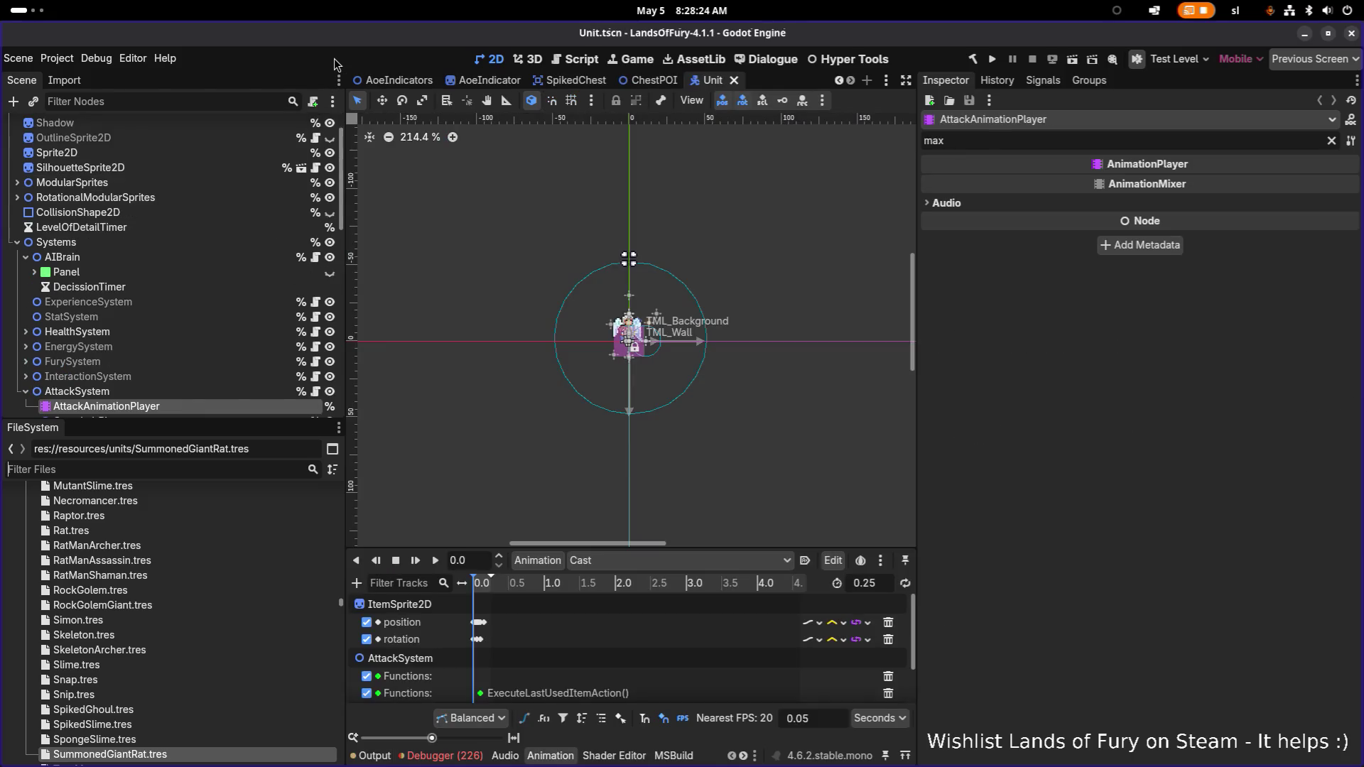
# - Set the AIBrain node's Debug Mode to AllUnits, then save and run with F5
pyautogui.click(212, 257)
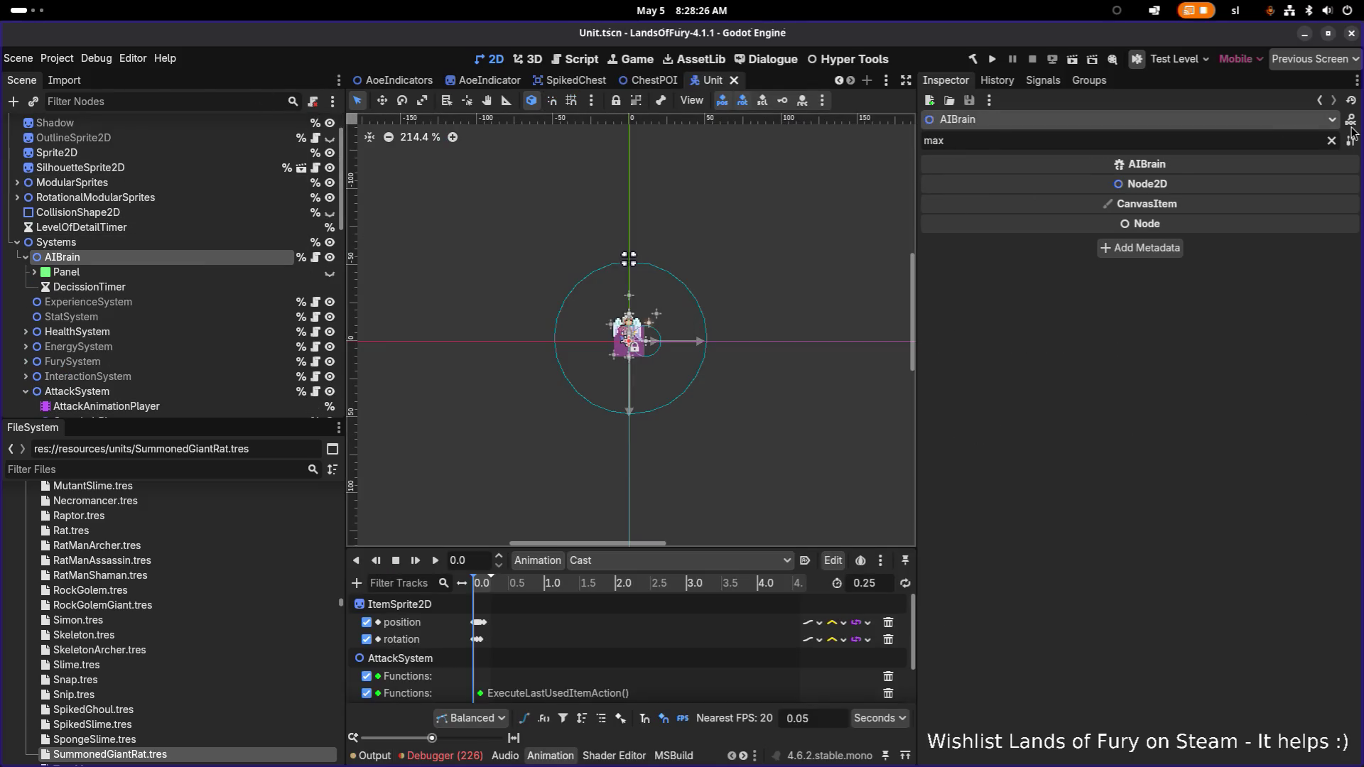
pyautogui.click(1331, 140)
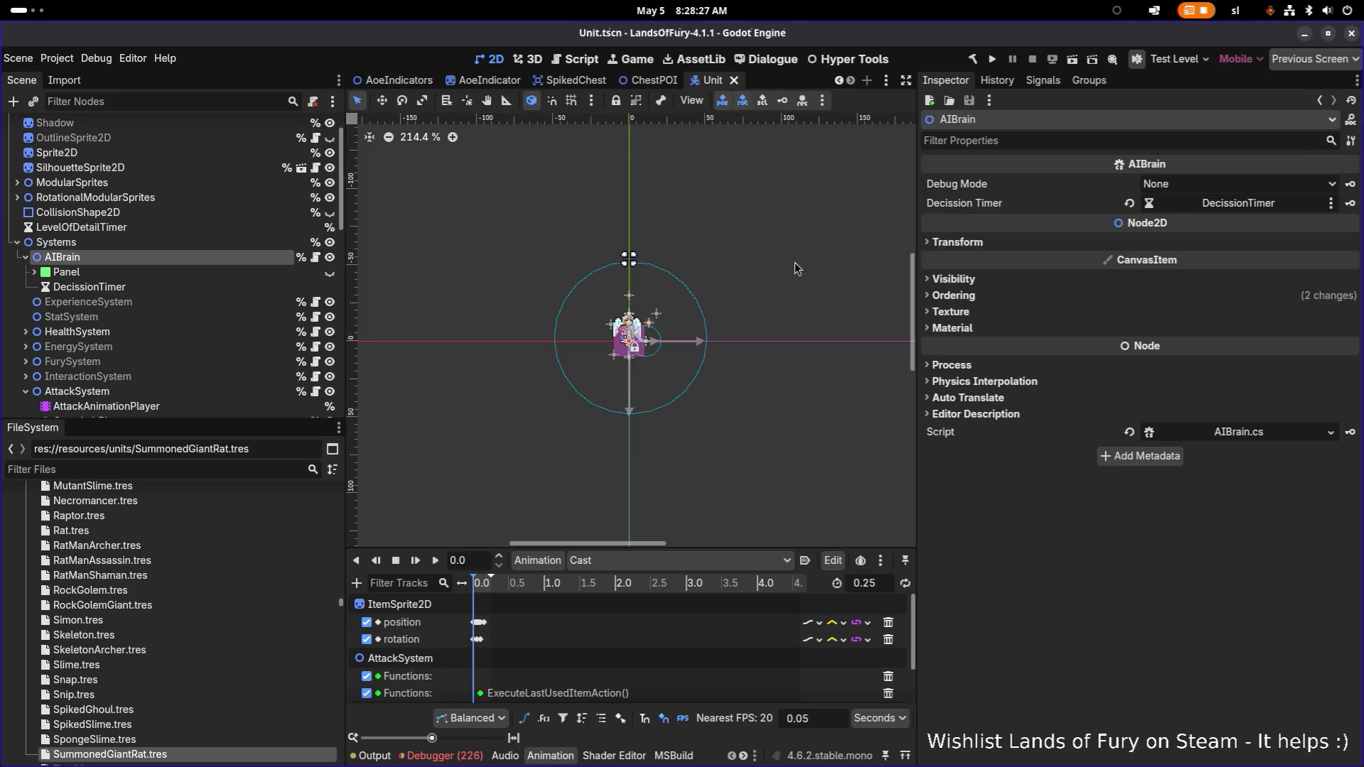
pyautogui.click(1177, 186)
pyautogui.click(1199, 229)
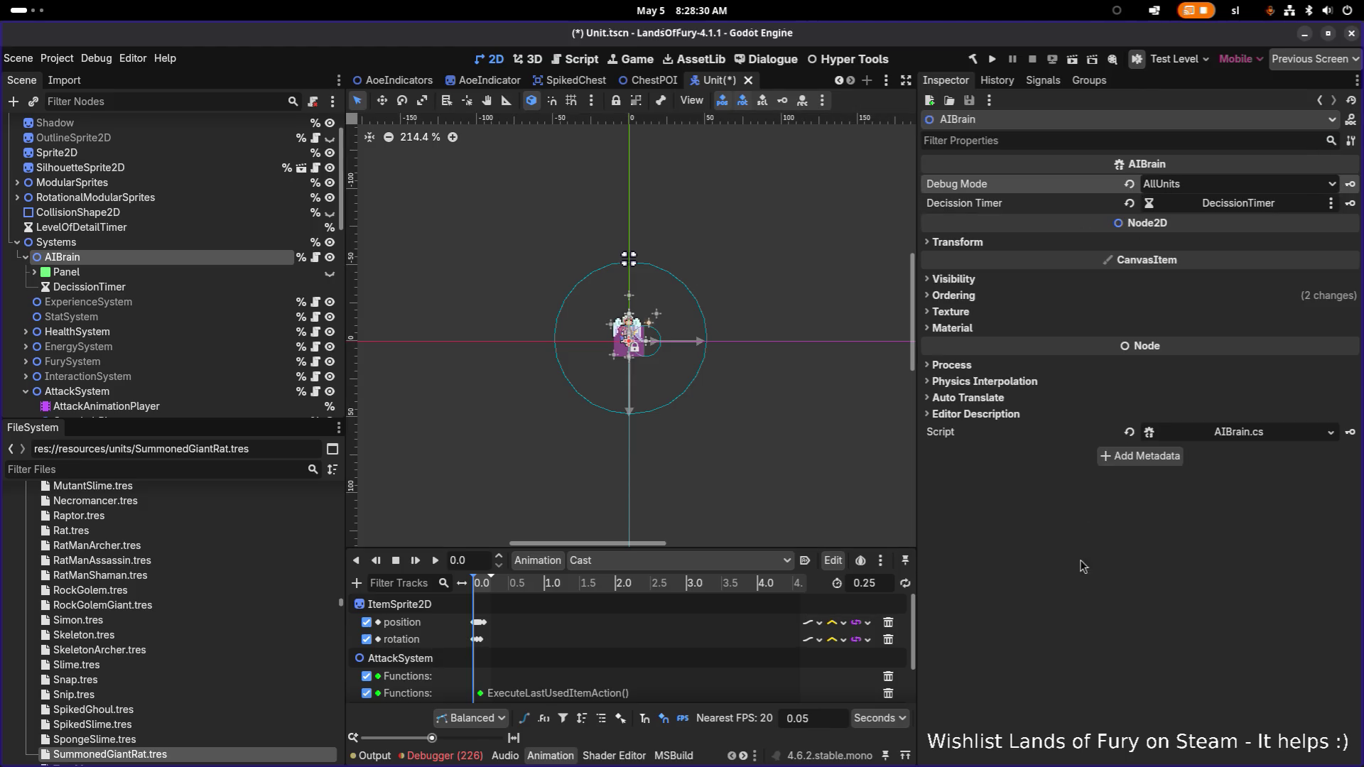
pyautogui.press('F5')
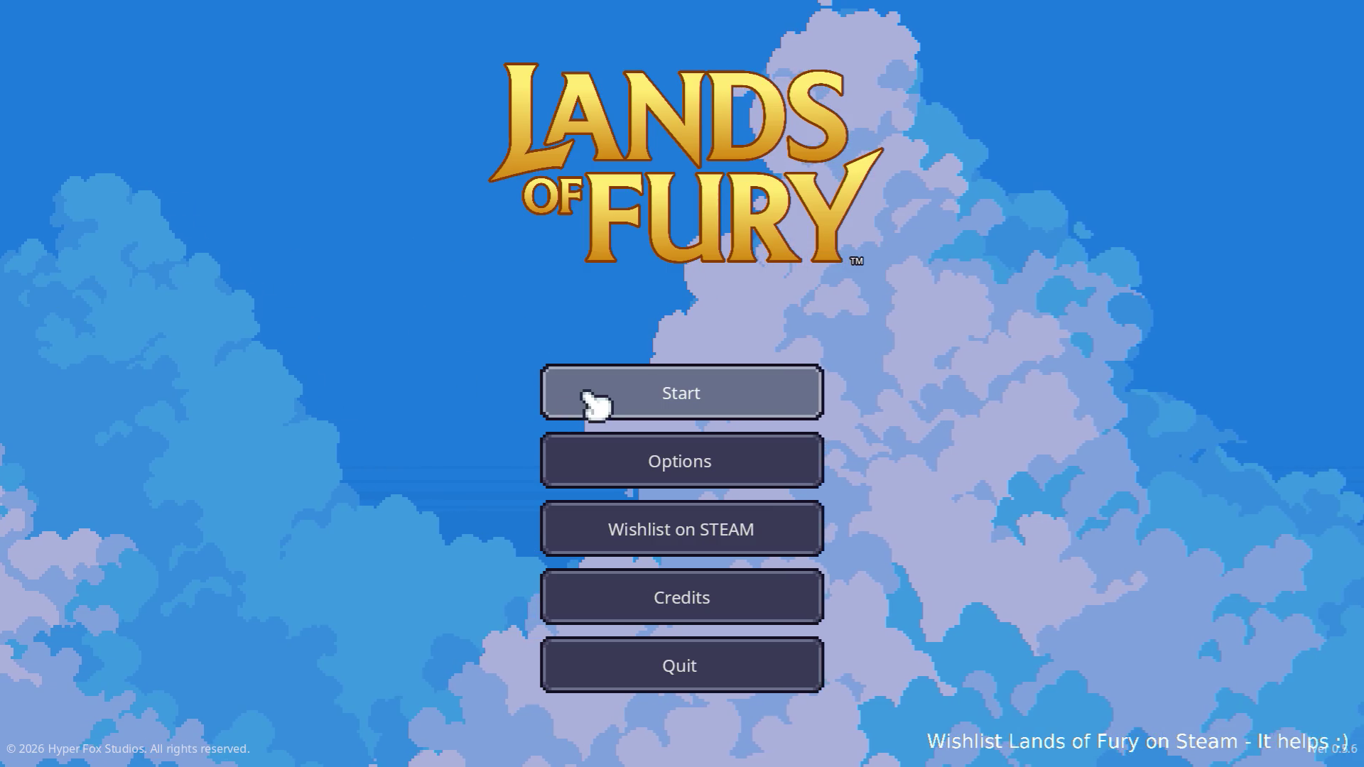
# - Load the first profile and walk north from The Glade into Elderglade Forest
pyautogui.click(588, 395)
pyautogui.click(604, 389)
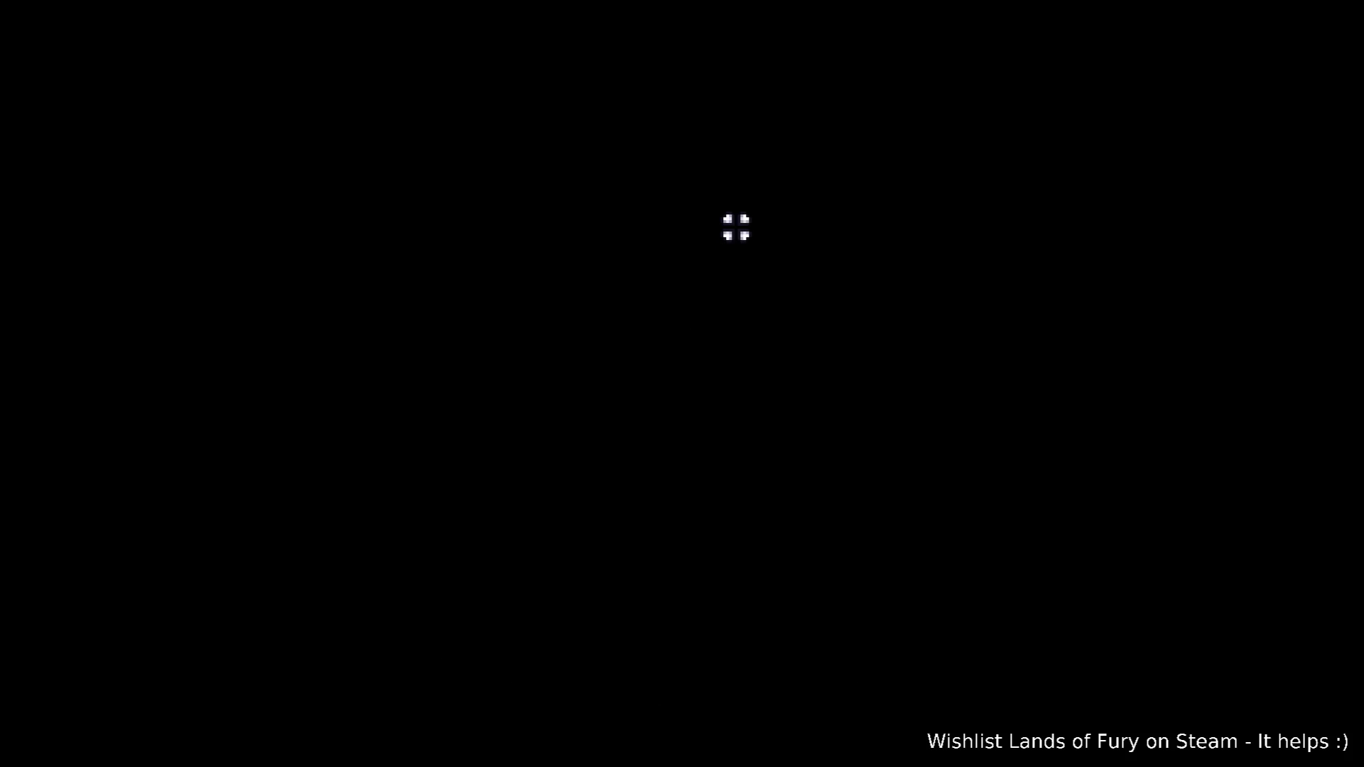
pyautogui.press('w')
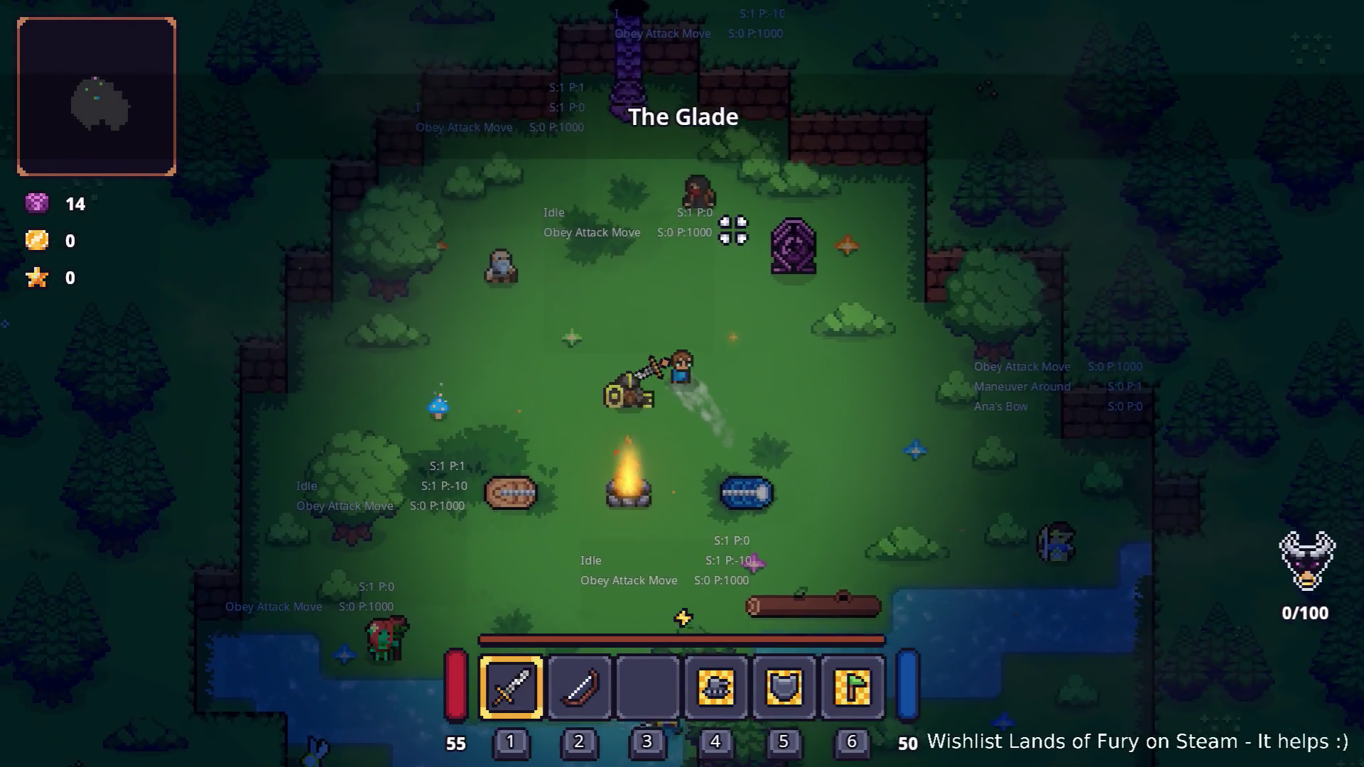
pyautogui.press('w')
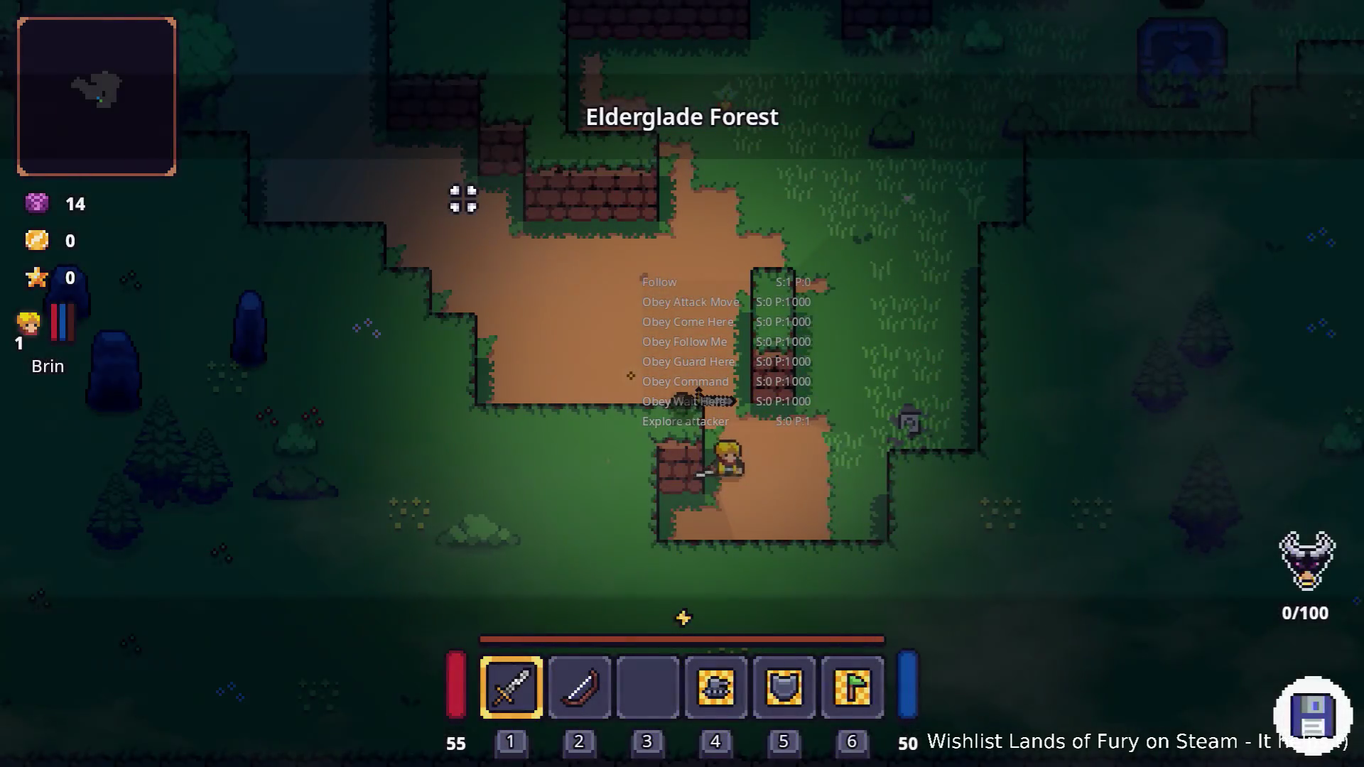
# - Swing the sword, then pause and quit to desktop
pyautogui.click(597, 222)
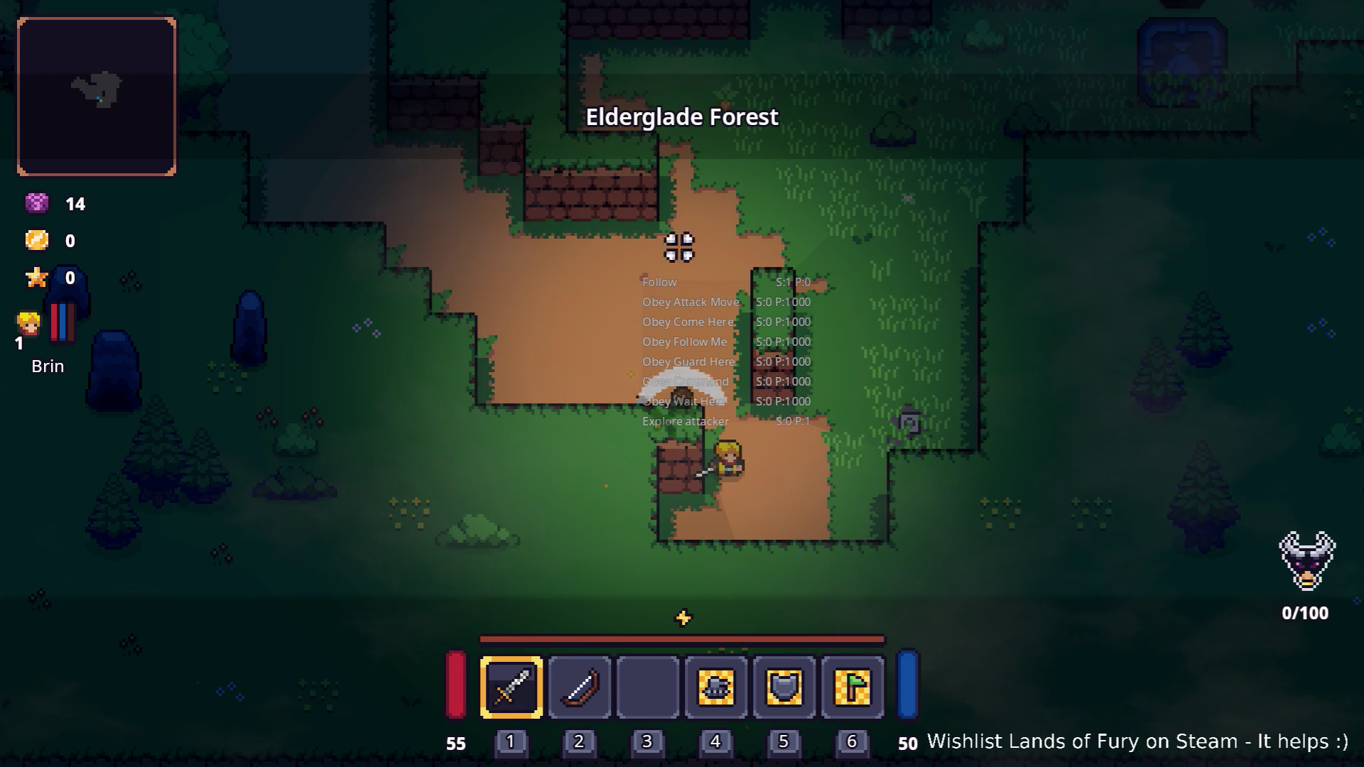
pyautogui.press('Escape')
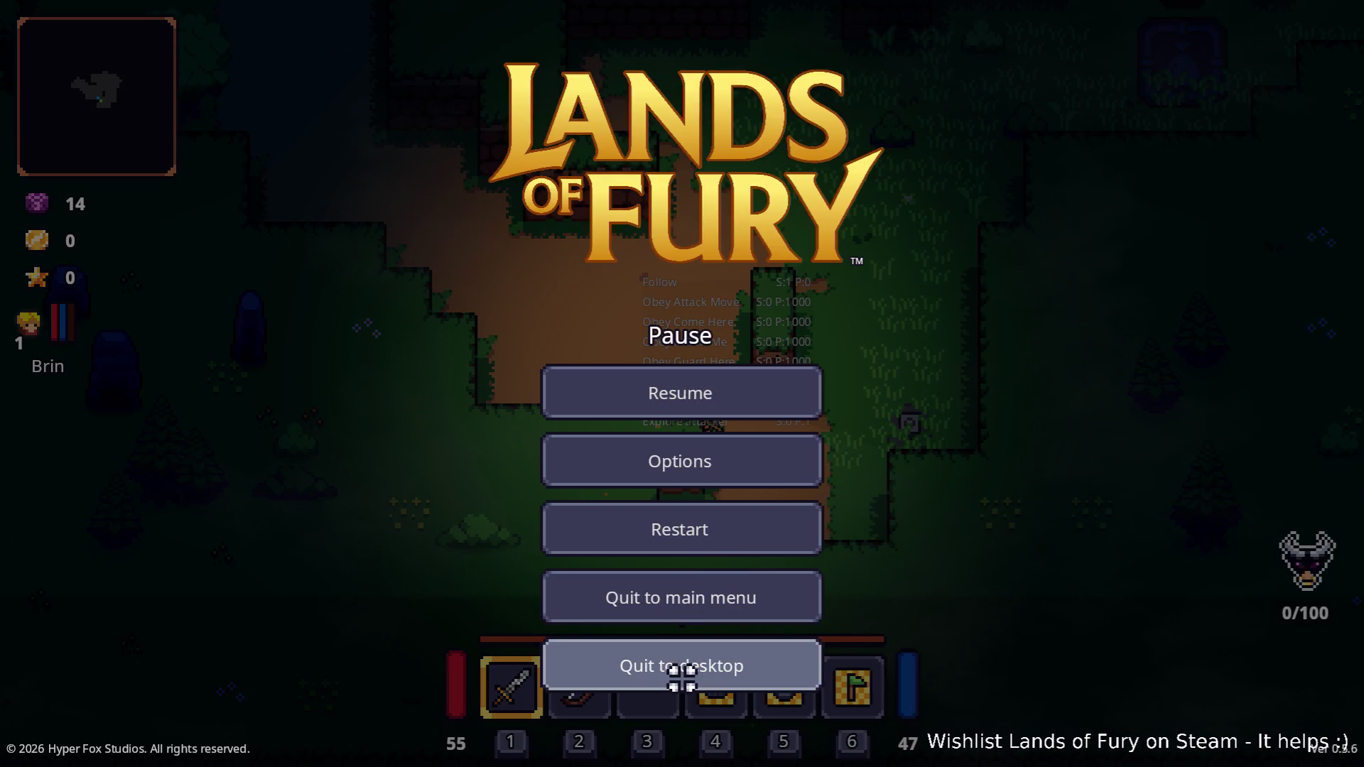
pyautogui.click(682, 679)
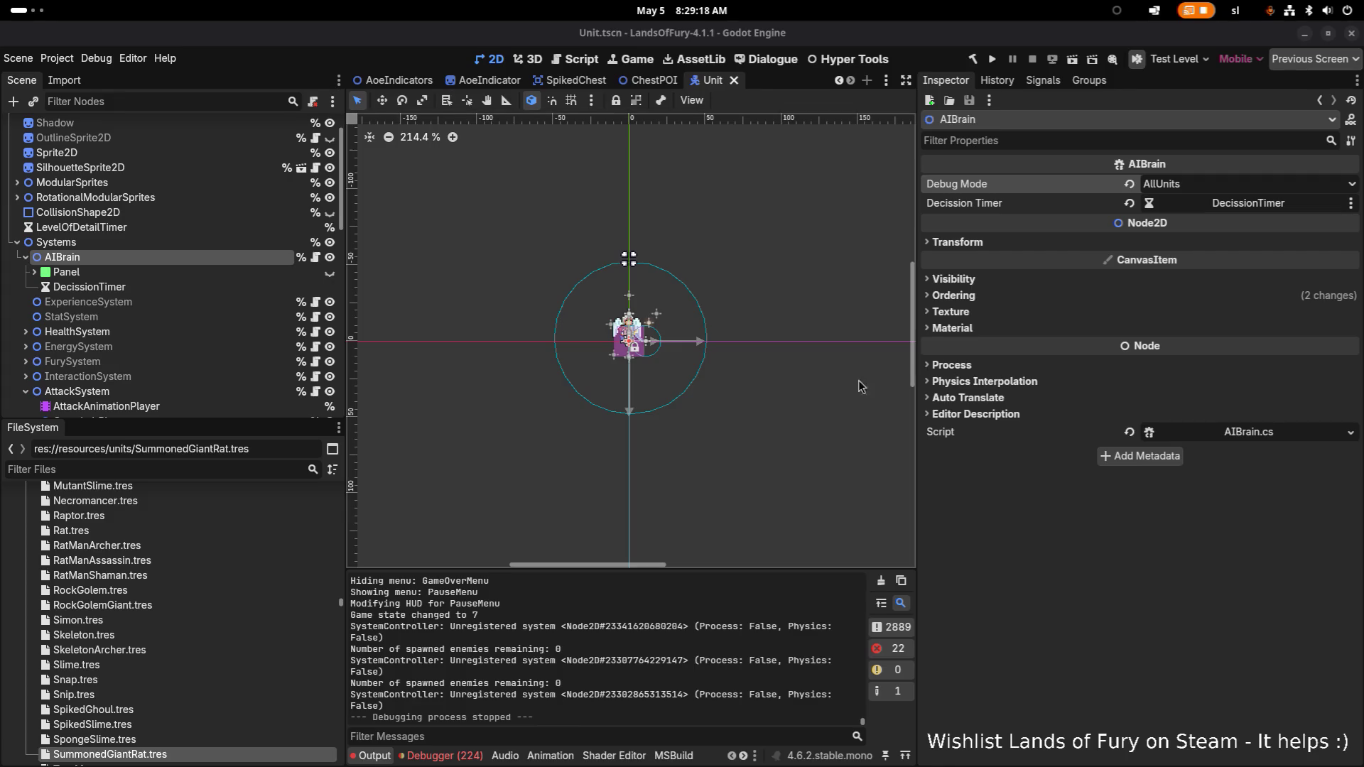
# - Open SummonedGiantRat.tres and expand the patrol action's considerations
pyautogui.click(223, 753)
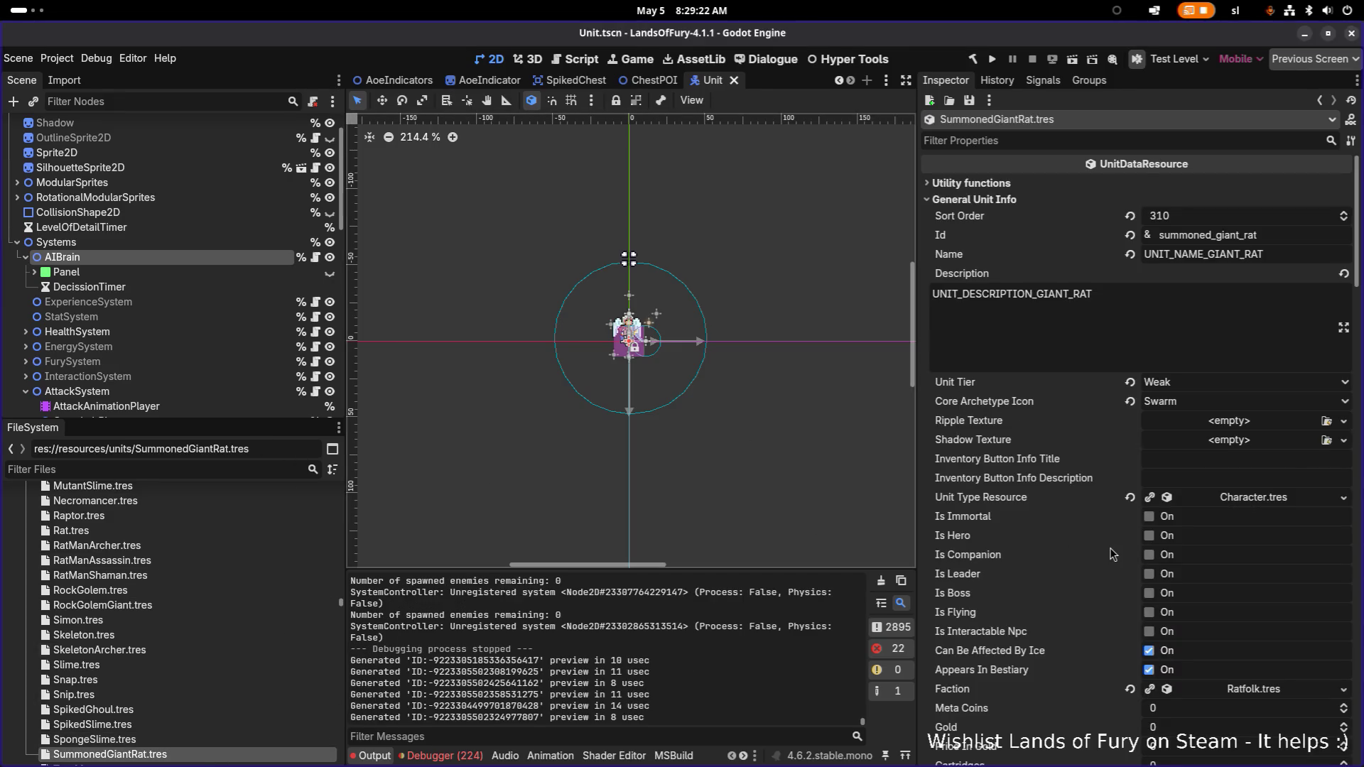
pyautogui.scroll(-10, 1113, 554)
pyautogui.click(1231, 563)
pyautogui.scroll(-5, 1236, 561)
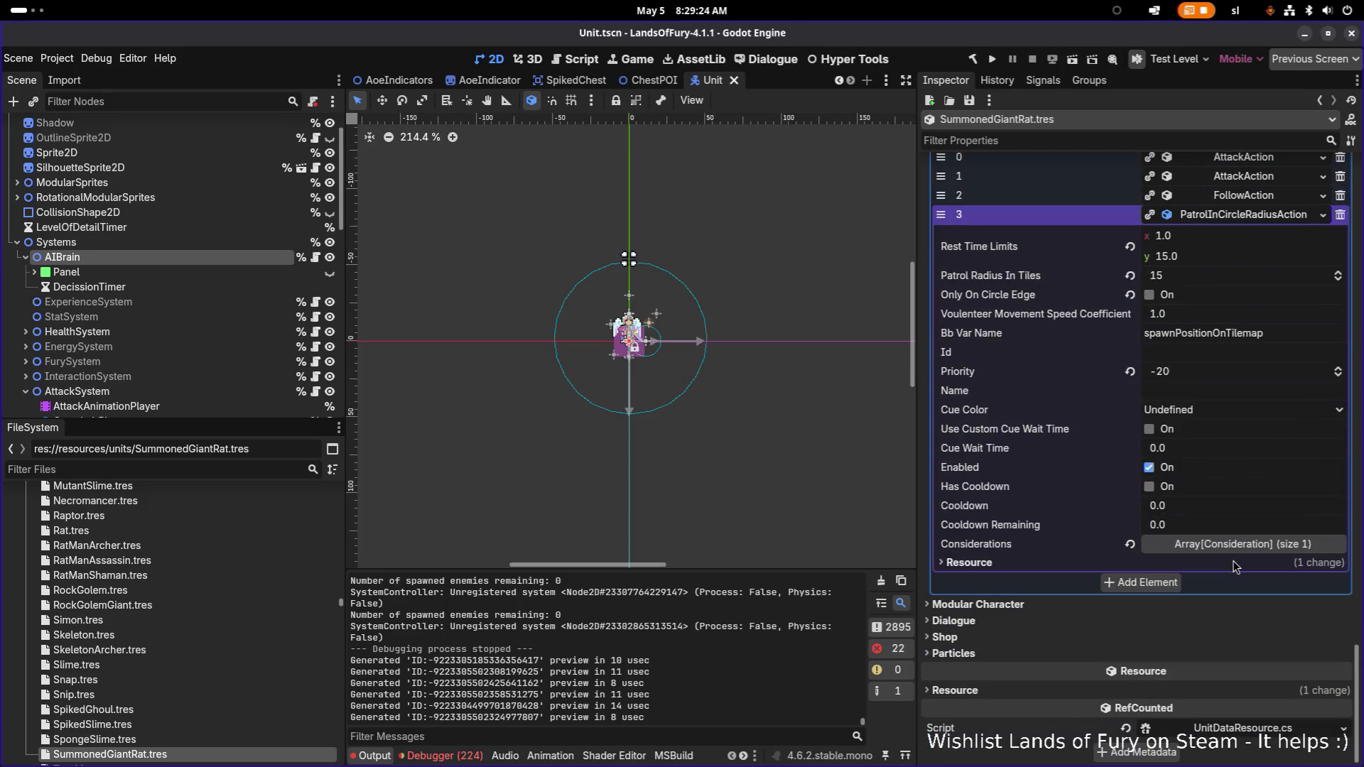
pyautogui.click(1245, 544)
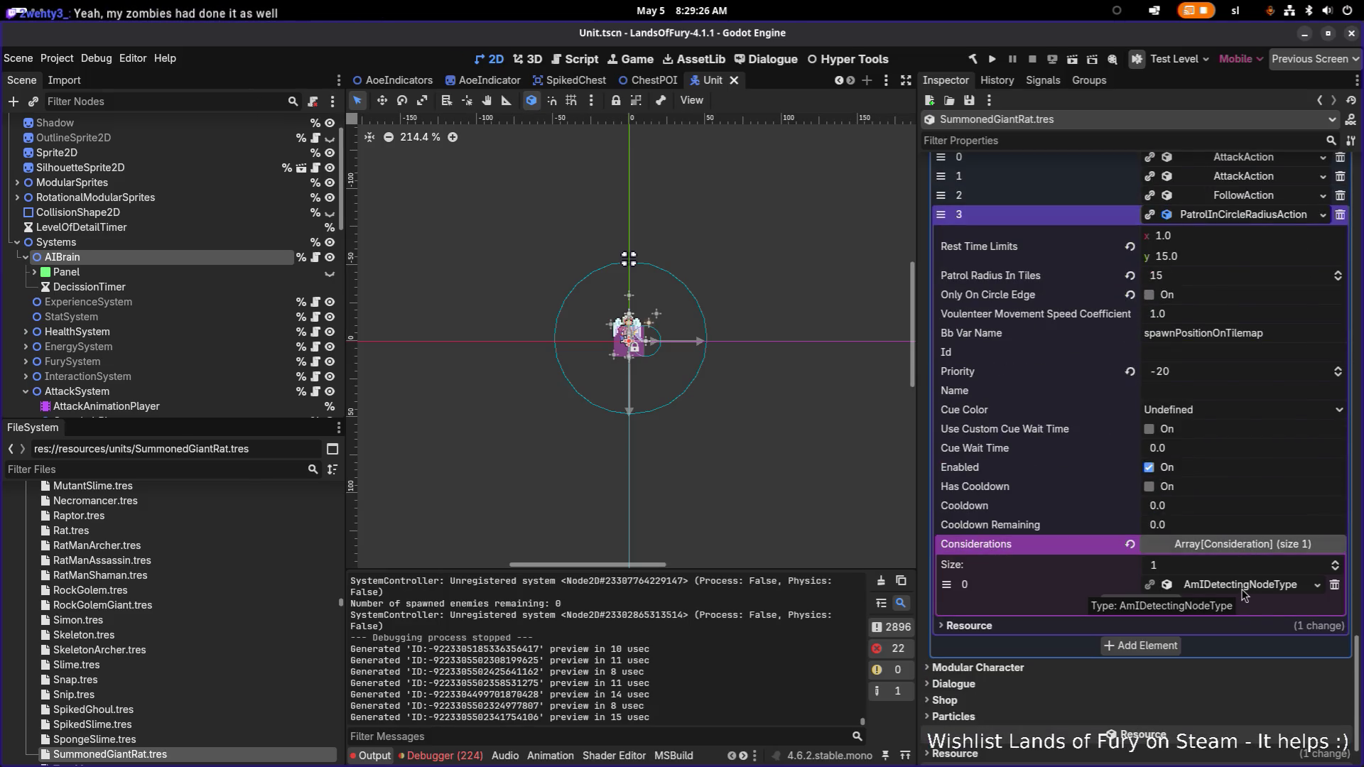
# - Delete the Enemy-detection consideration from the follow action
pyautogui.click(1256, 199)
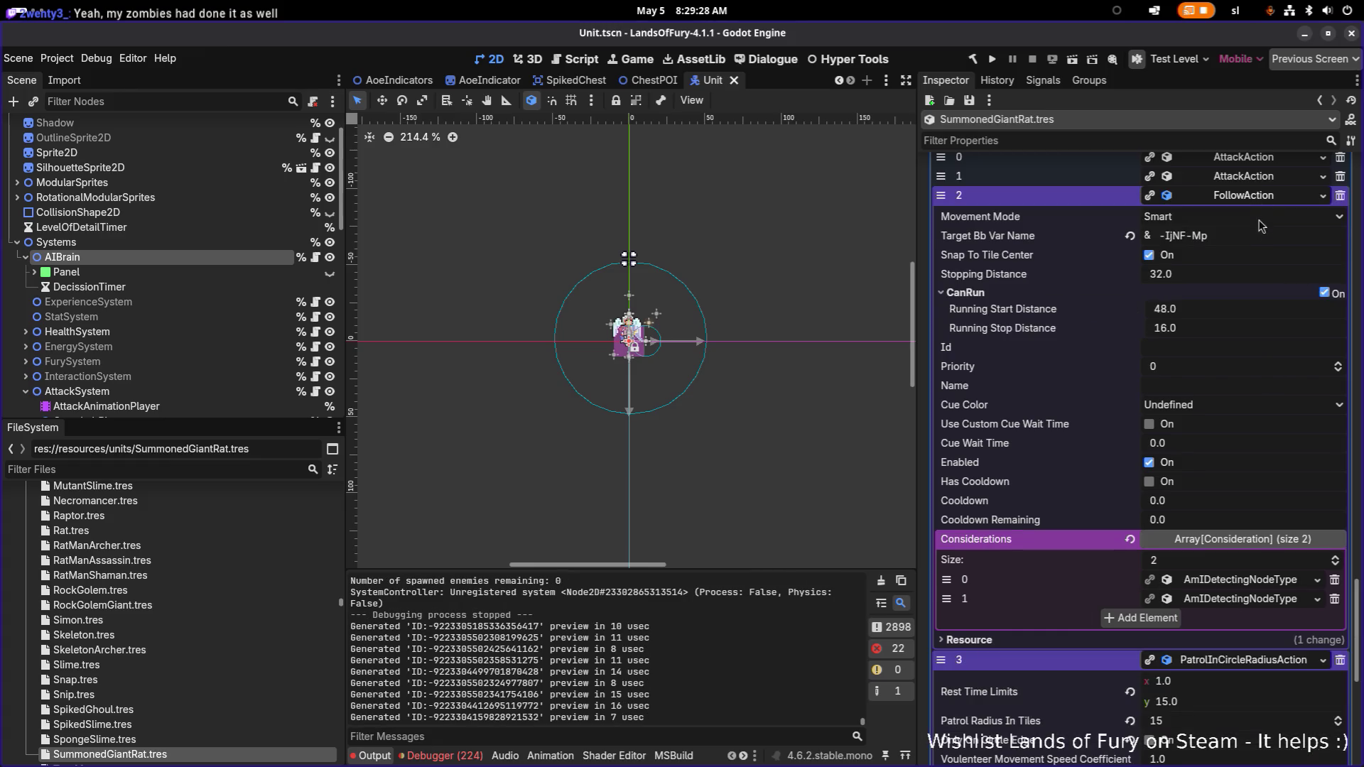
pyautogui.click(1264, 581)
pyautogui.click(1265, 581)
pyautogui.click(1260, 602)
pyautogui.scroll(-2, 1259, 610)
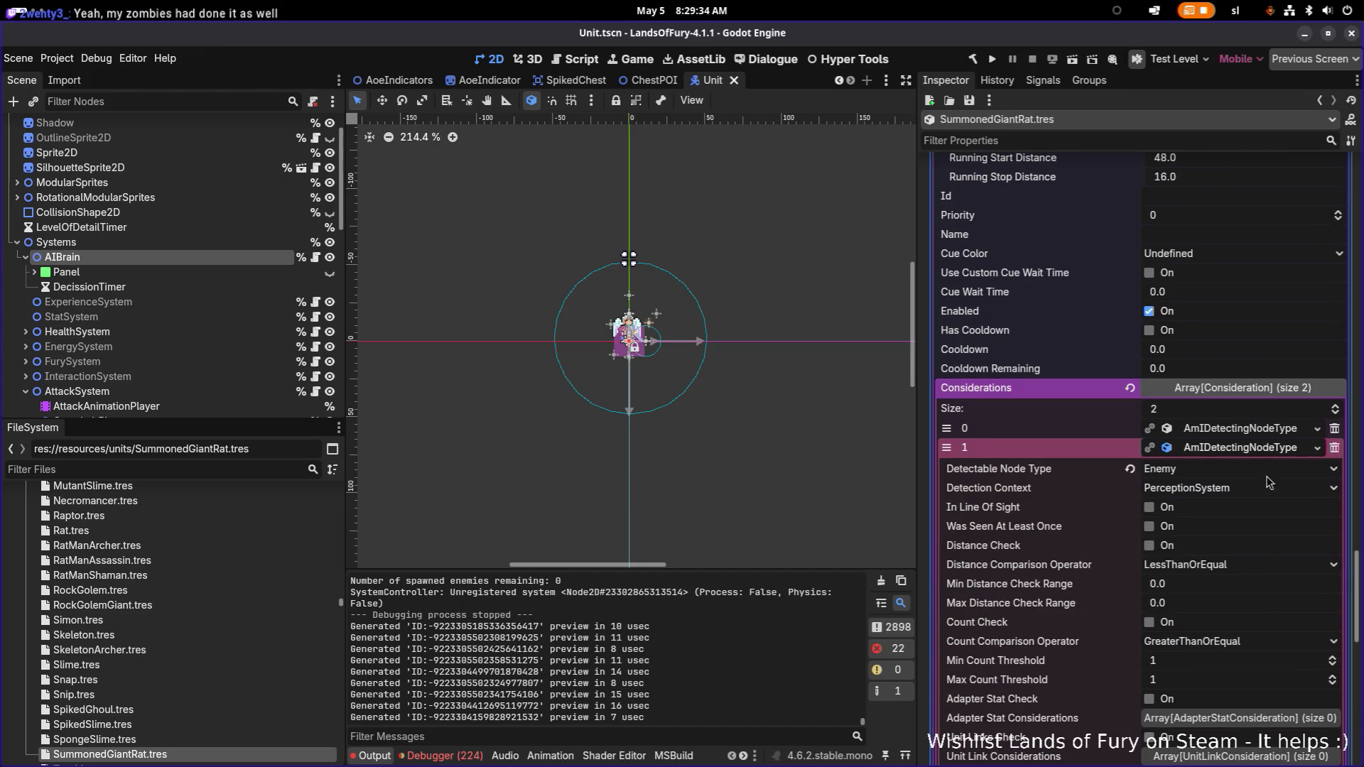
pyautogui.click(1272, 447)
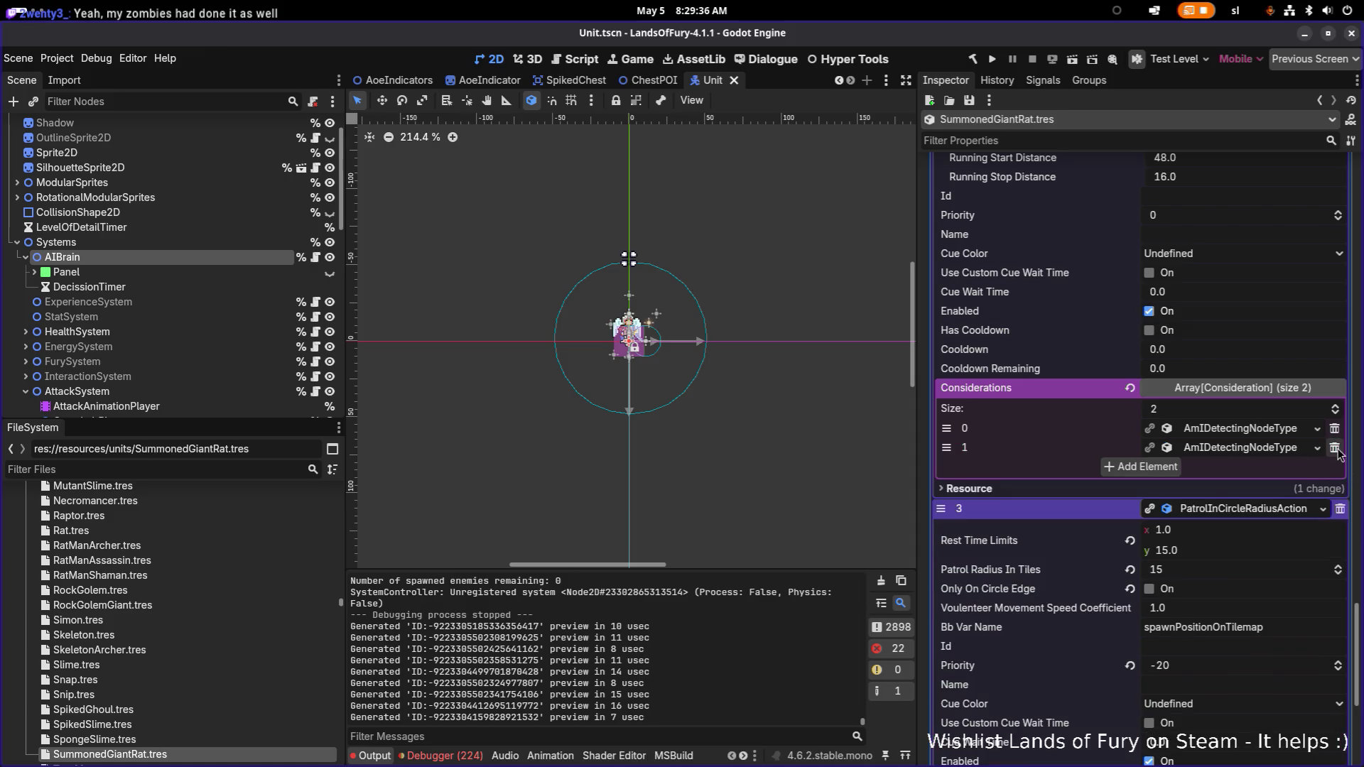
pyautogui.click(1334, 448)
pyautogui.scroll(3, 1200, 458)
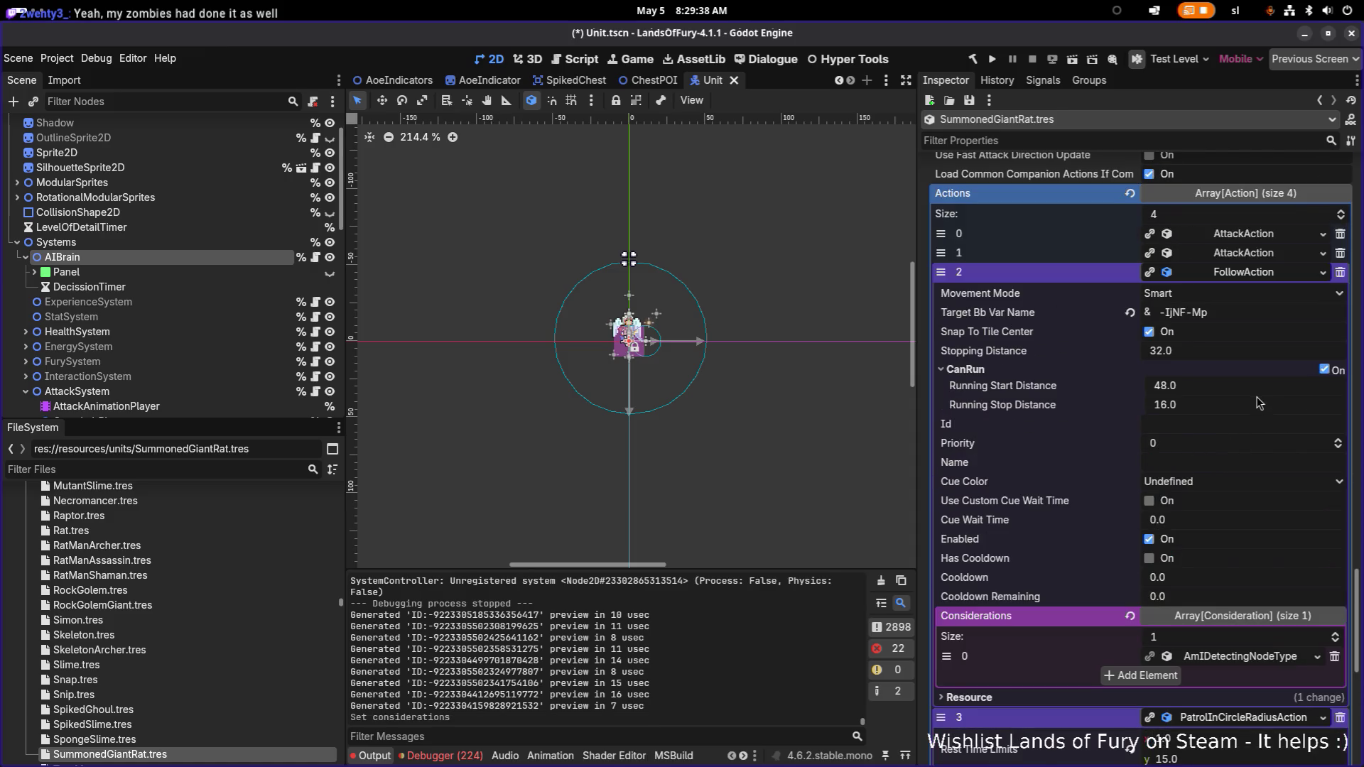
# - Set the jump-teeth attack Priority to 5 and the teeth attack Priority to 10, then save
pyautogui.click(1253, 257)
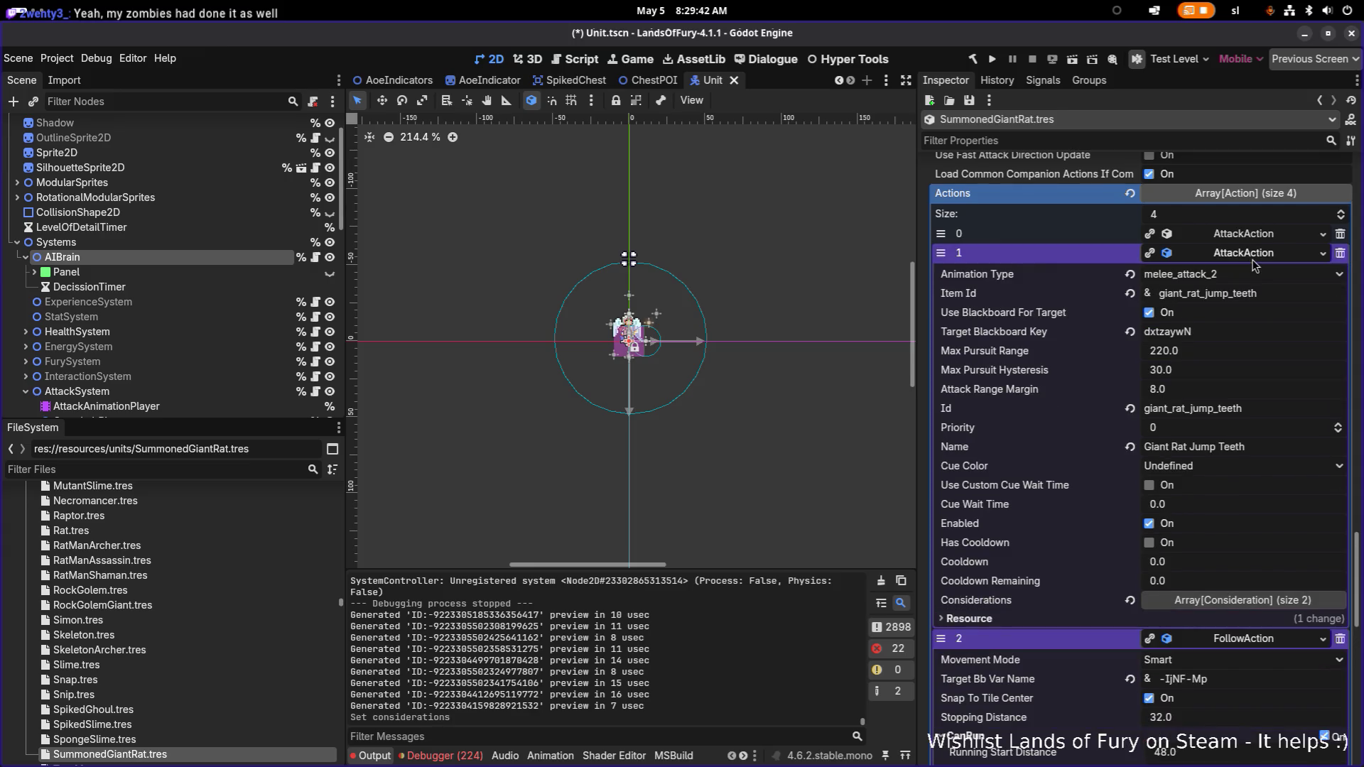
pyautogui.click(1208, 433)
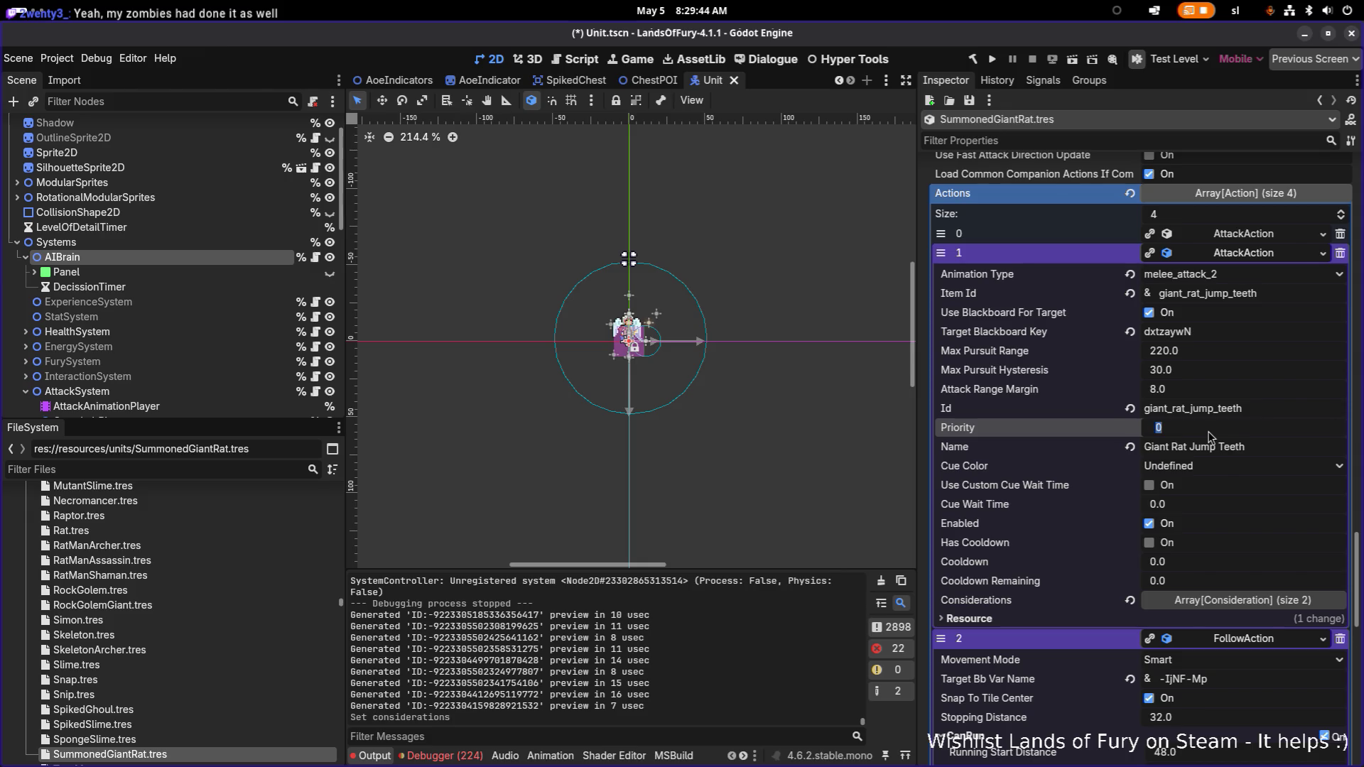
pyautogui.write('5')
pyautogui.press('Return')
pyautogui.click(1224, 240)
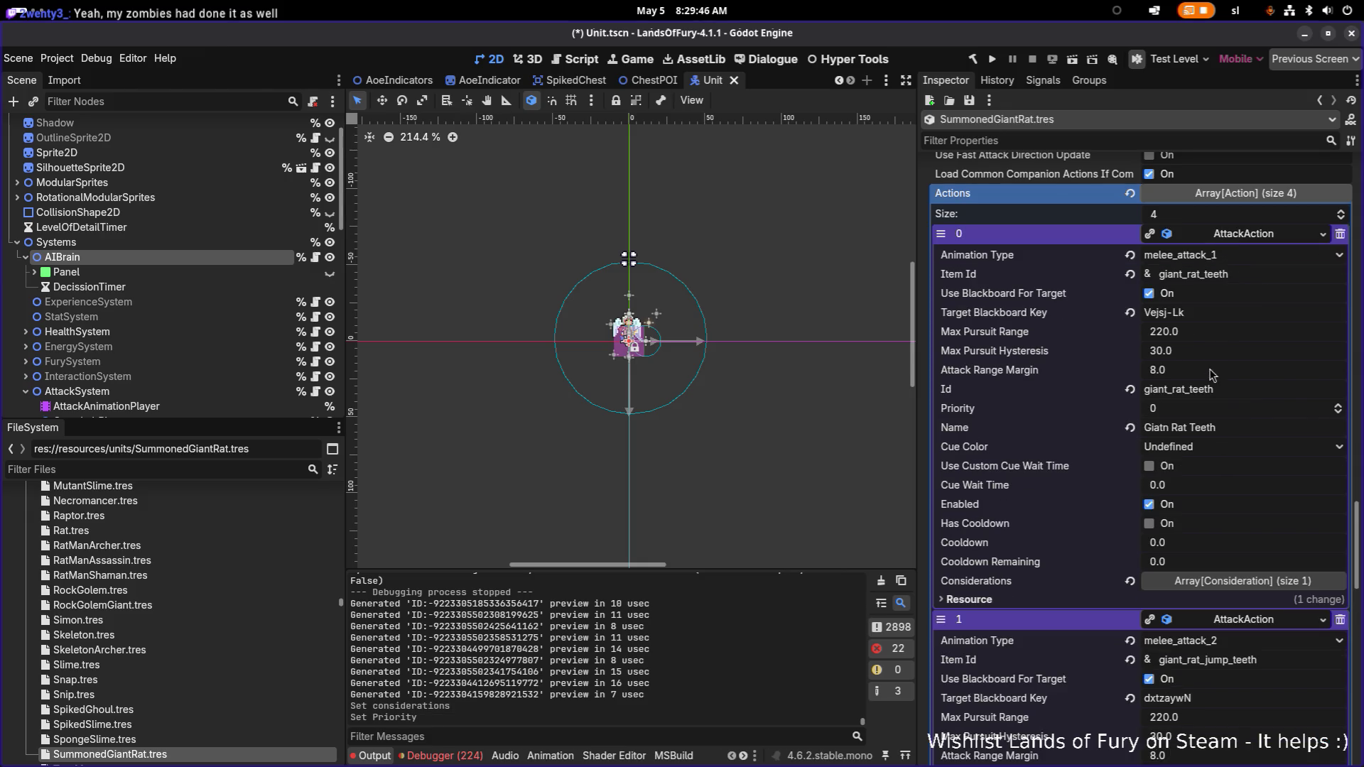
pyautogui.click(1207, 410)
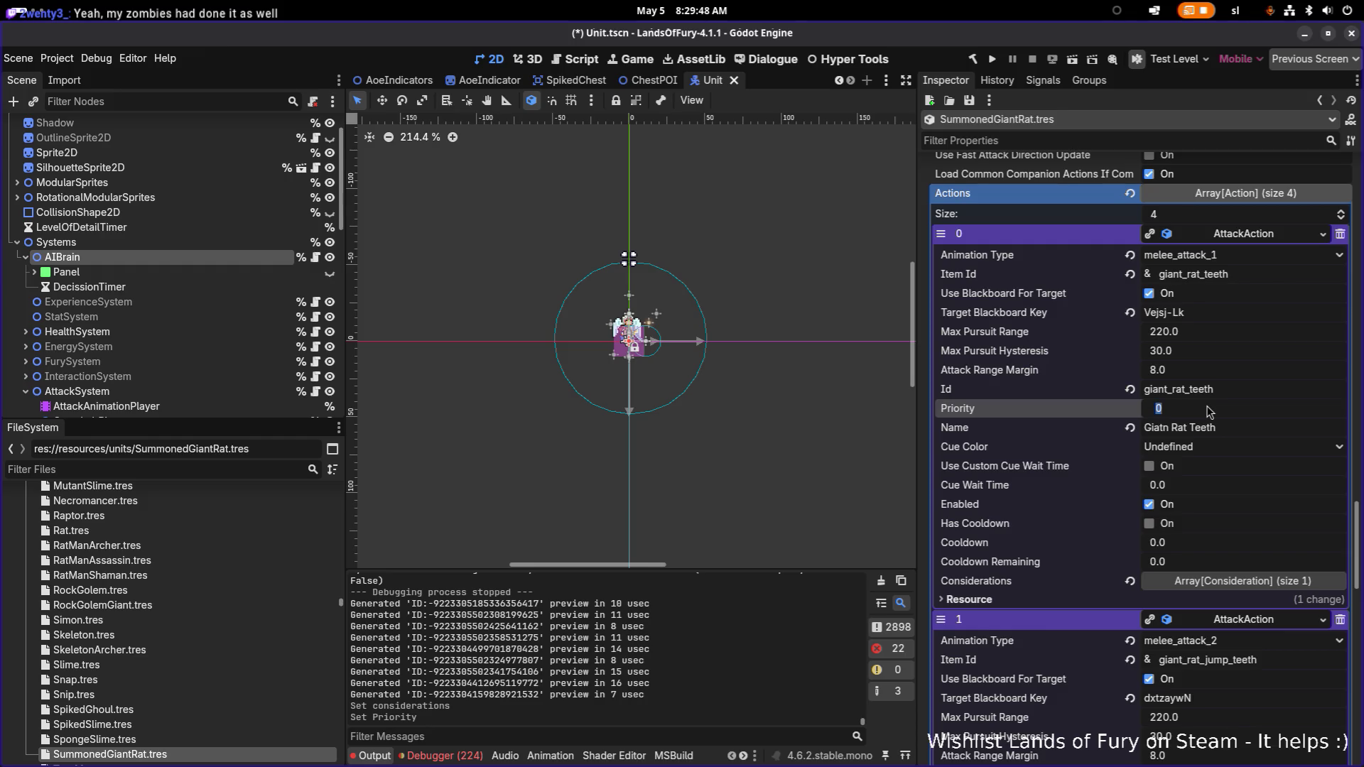
pyautogui.write('10')
pyautogui.press('Return')
pyautogui.hotkey('ctrl', 's')
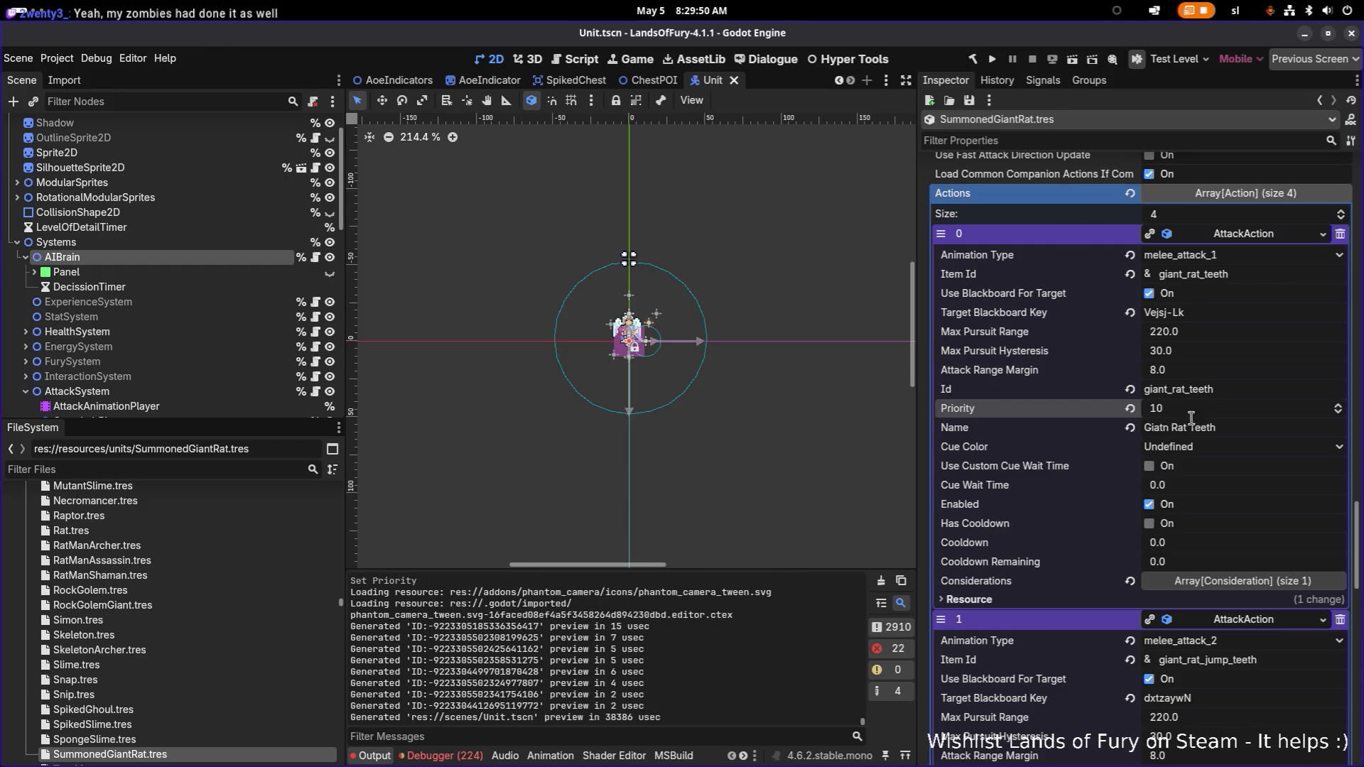
# - Collapse both attack, follow and patrol actions and save again
pyautogui.click(1236, 233)
pyautogui.click(1239, 253)
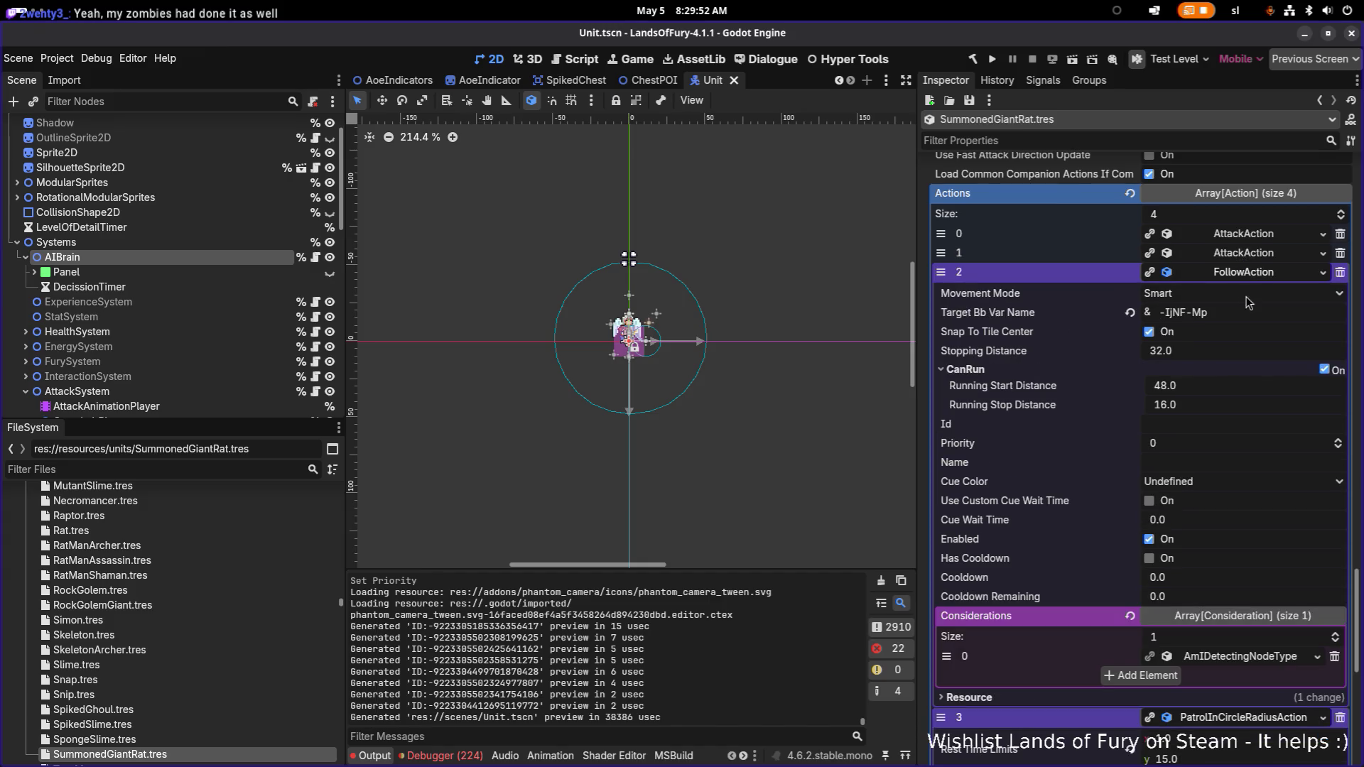
pyautogui.click(1245, 274)
pyautogui.click(1254, 290)
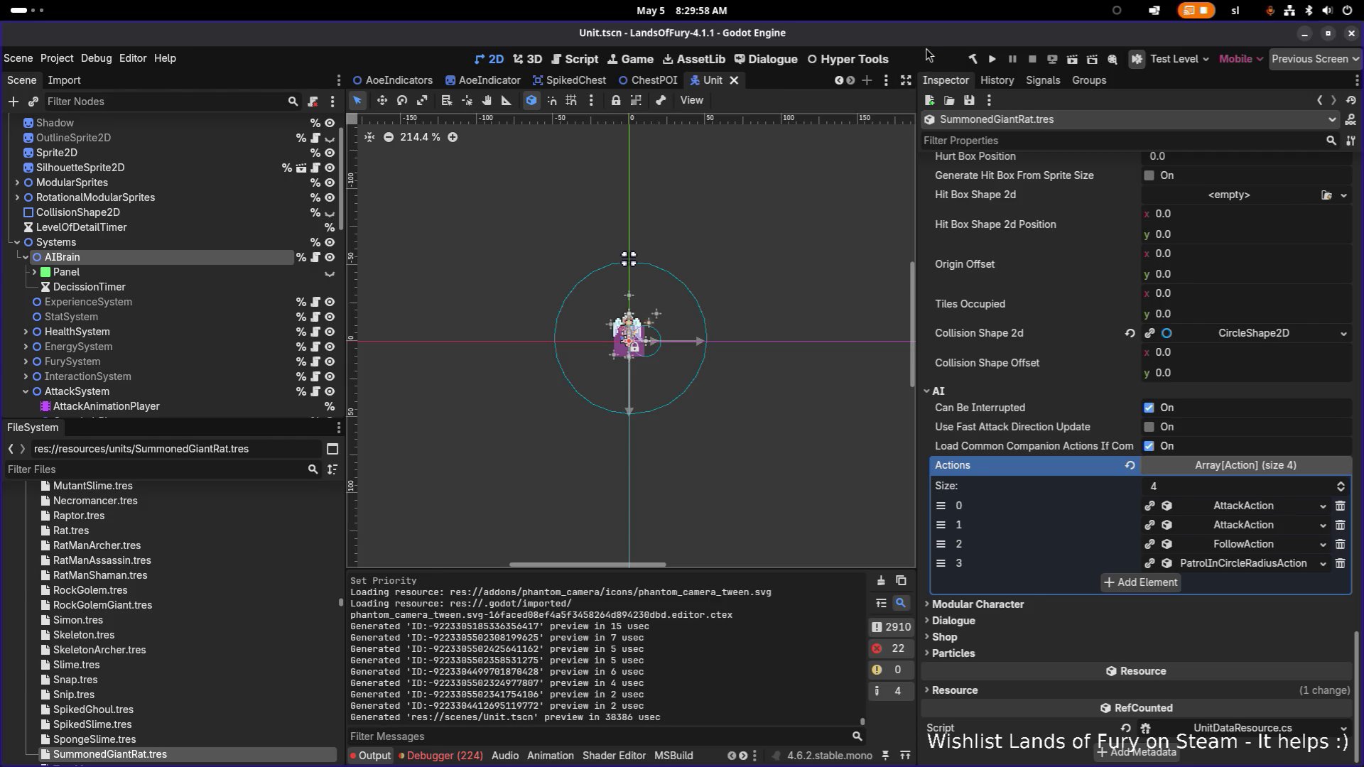
pyautogui.hotkey('ctrl', 's')
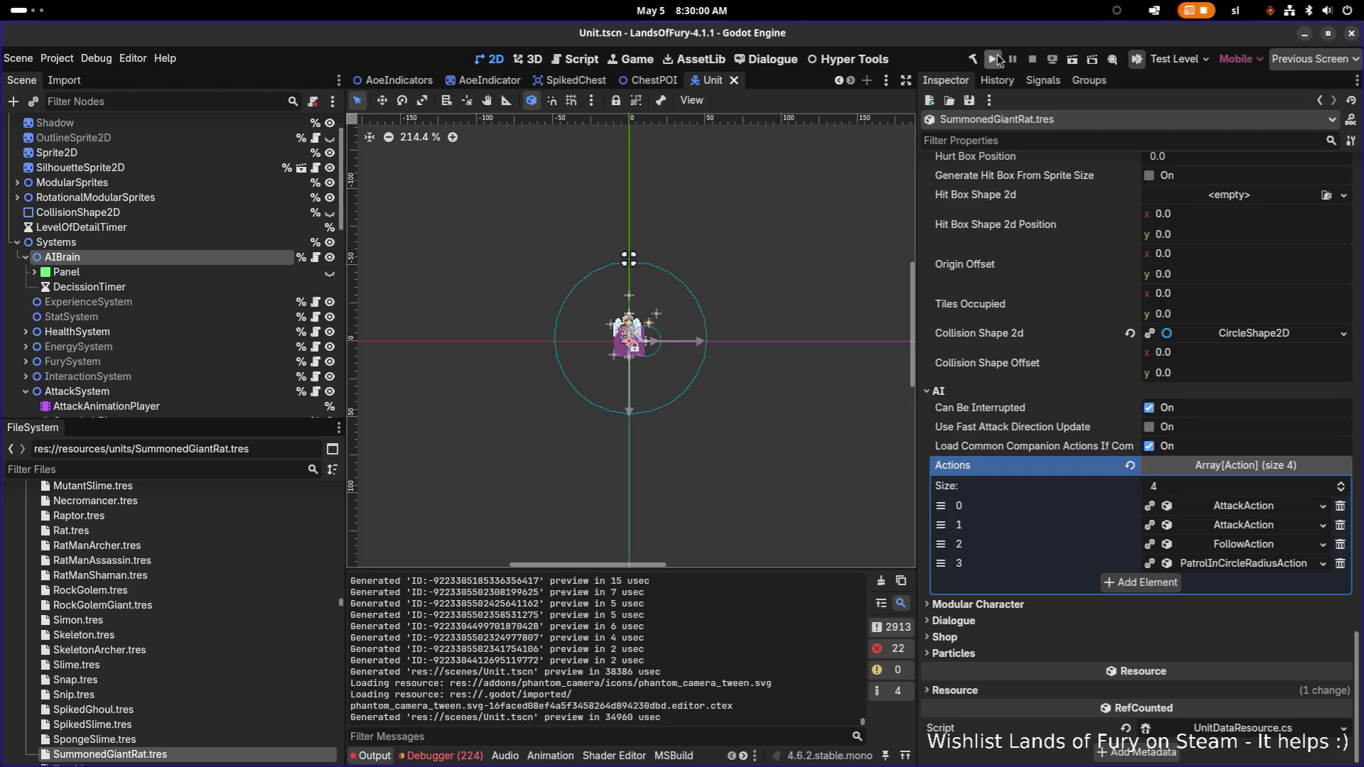
# - Run the project from Godot, click Start and pick the first save profile
pyautogui.click(994, 61)
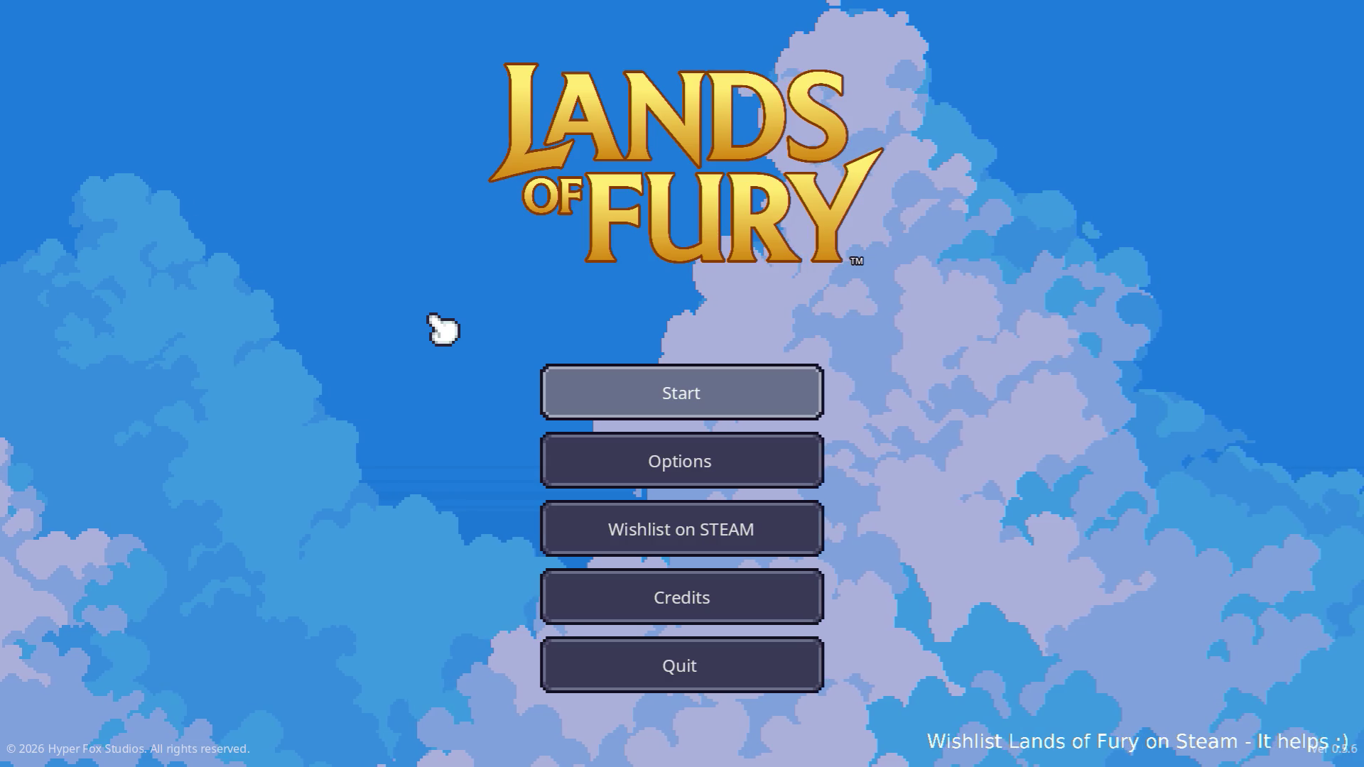
pyautogui.click(725, 391)
pyautogui.click(675, 392)
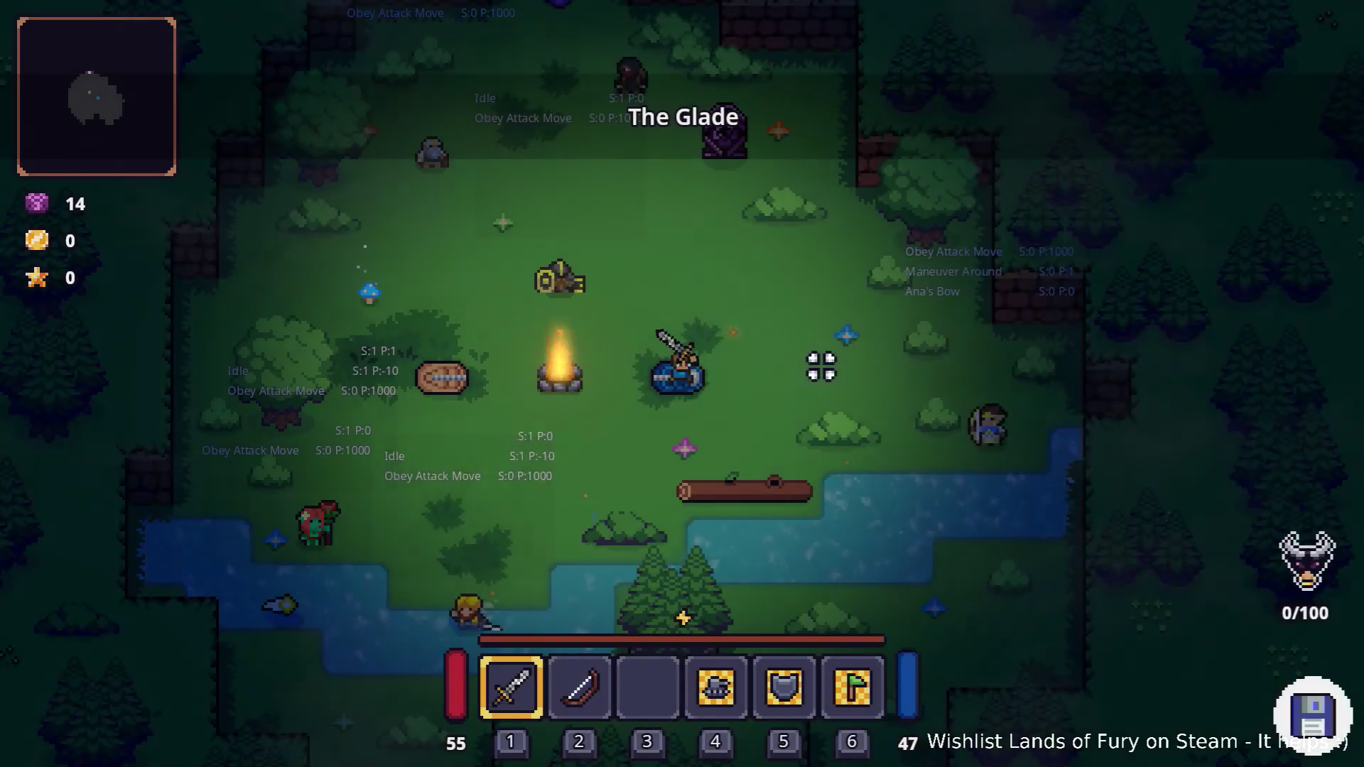
# - Run Player.AddItem(rat_hat,1) in the developer console, then close it
pyautogui.press('`')
pyautogui.write('palyer.')
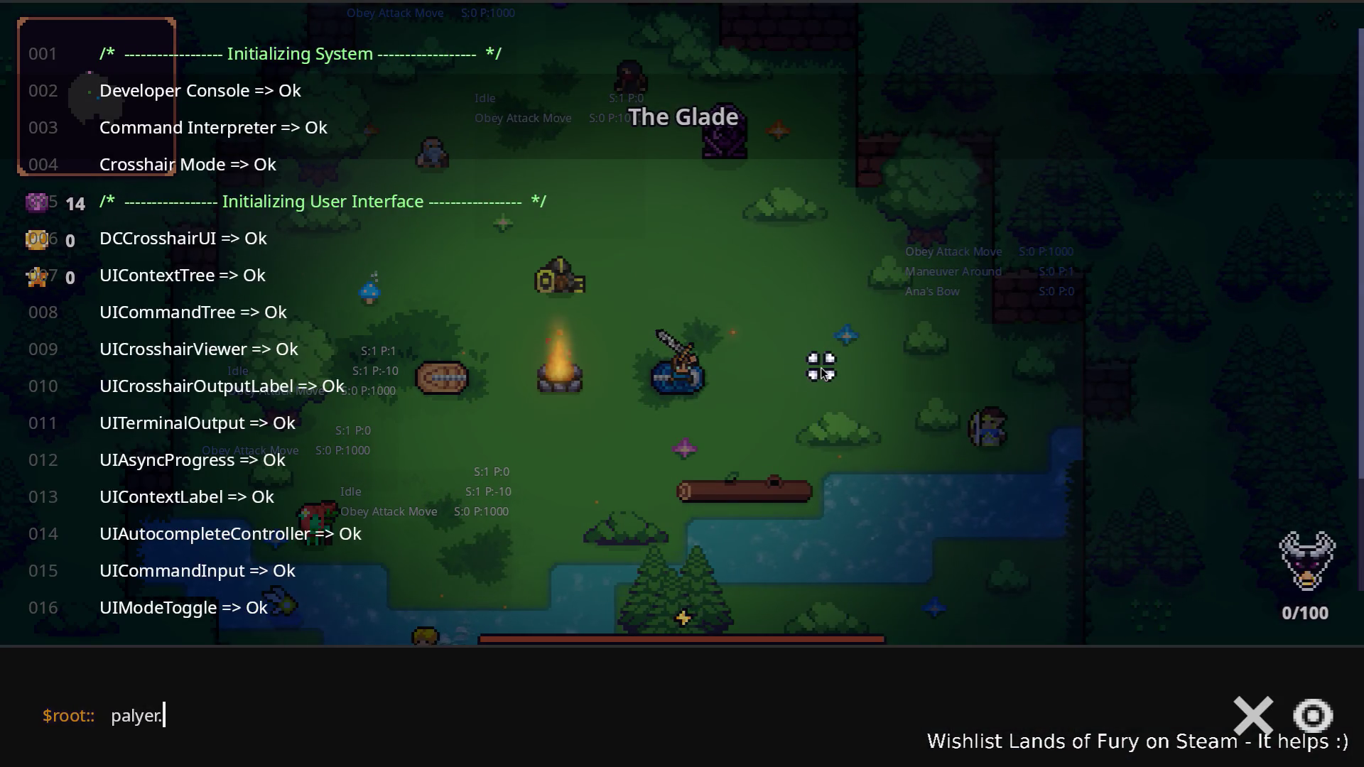
pyautogui.press('BackSpace')
pyautogui.press('BackSpace')
pyautogui.press('BackSpace')
pyautogui.write('Player.Add')
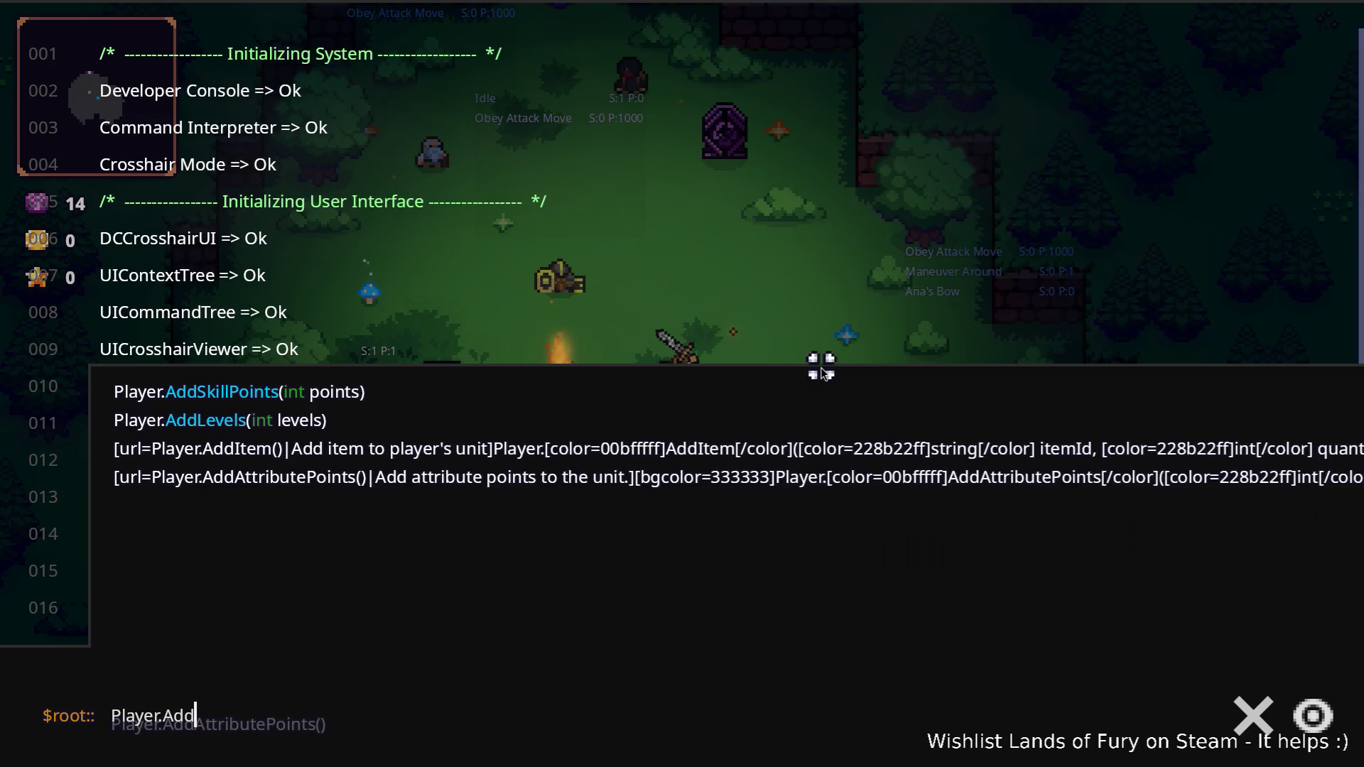
pyautogui.write('Item(rat_hat,1')
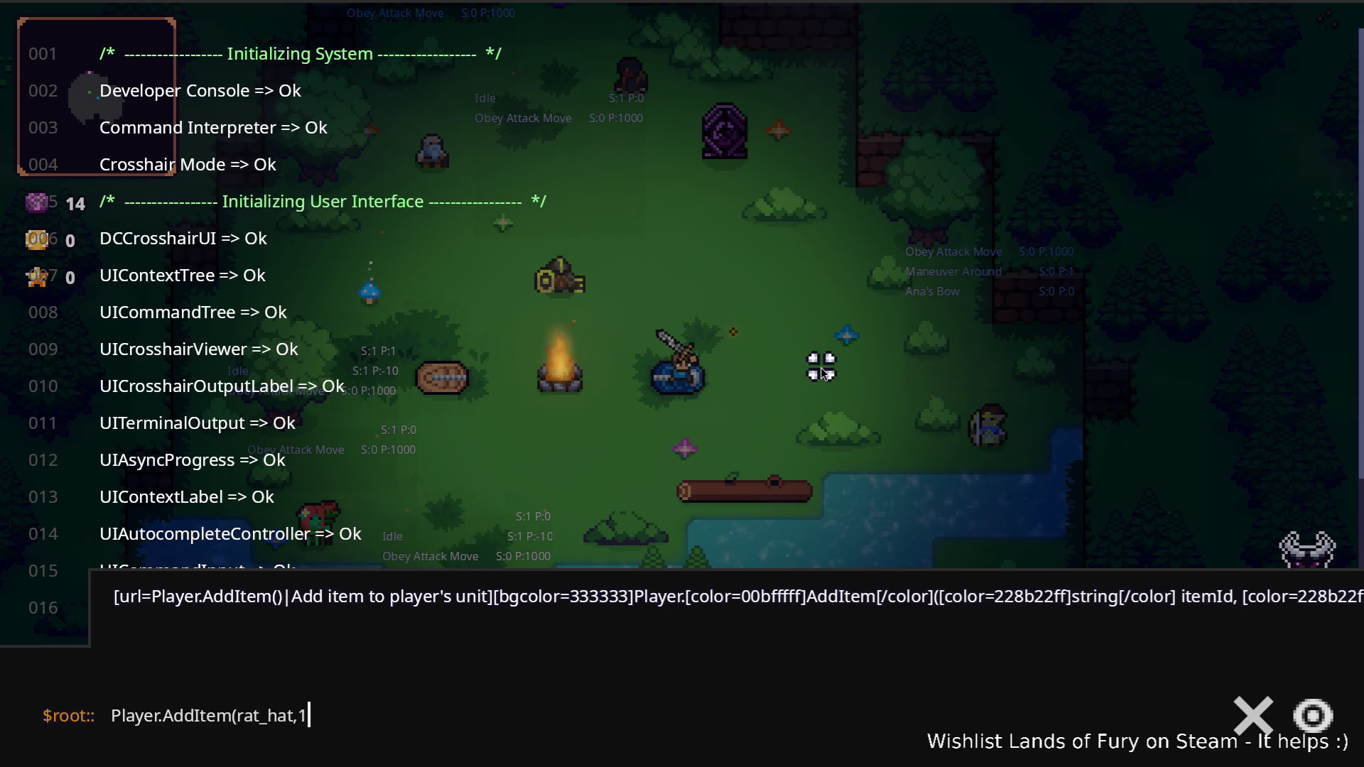
pyautogui.press('Return')
pyautogui.press('Escape')
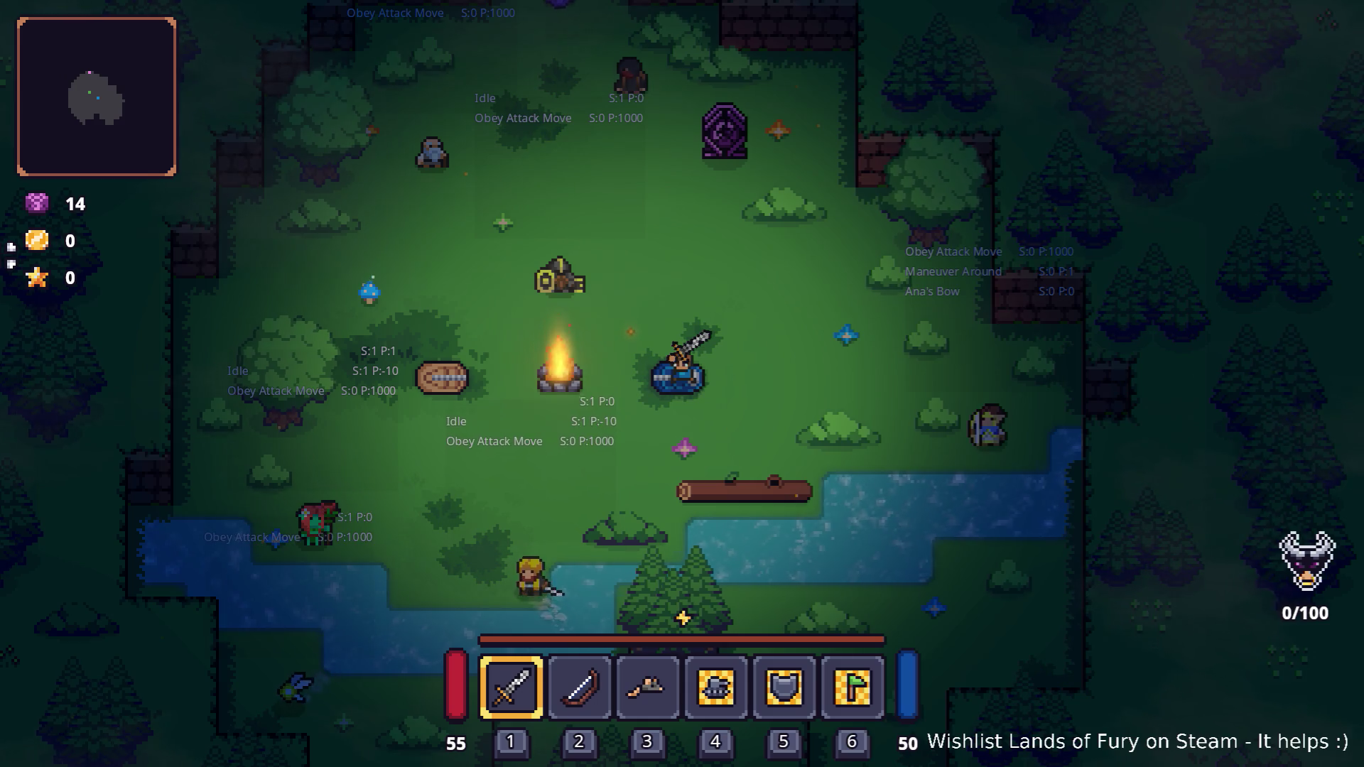
# - Pick up the hat from the quick-item bar, then walk through the purple portal
pyautogui.click(585, 309)
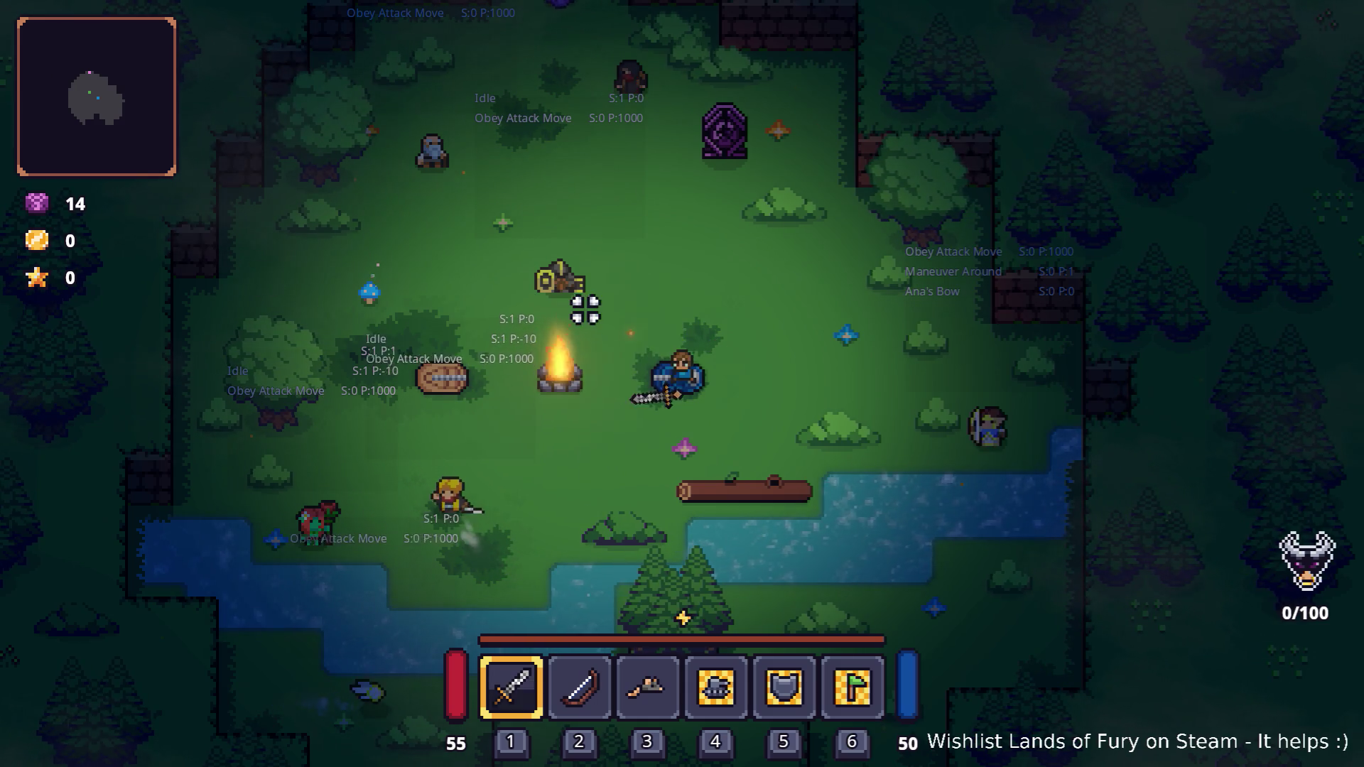
pyautogui.press('i')
pyautogui.click(647, 497)
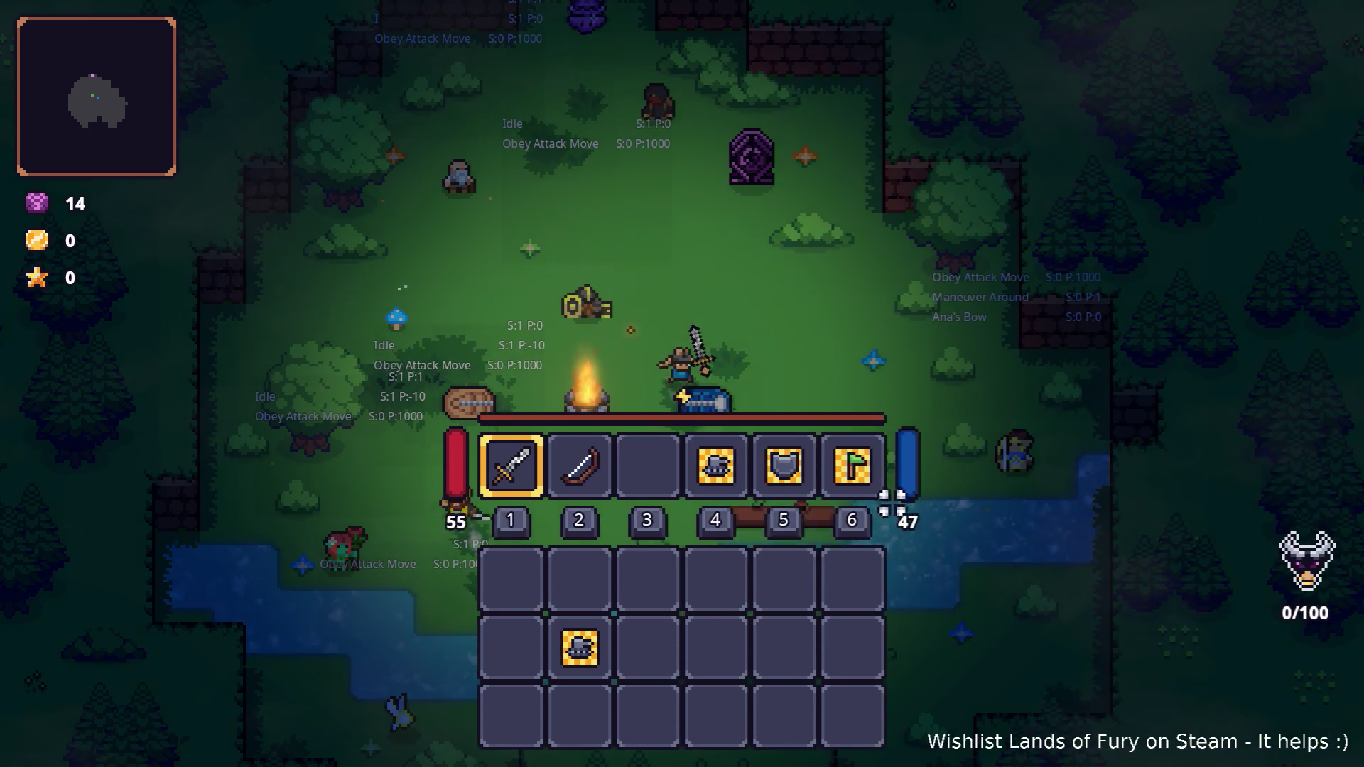
pyautogui.press('i')
pyautogui.press('w')
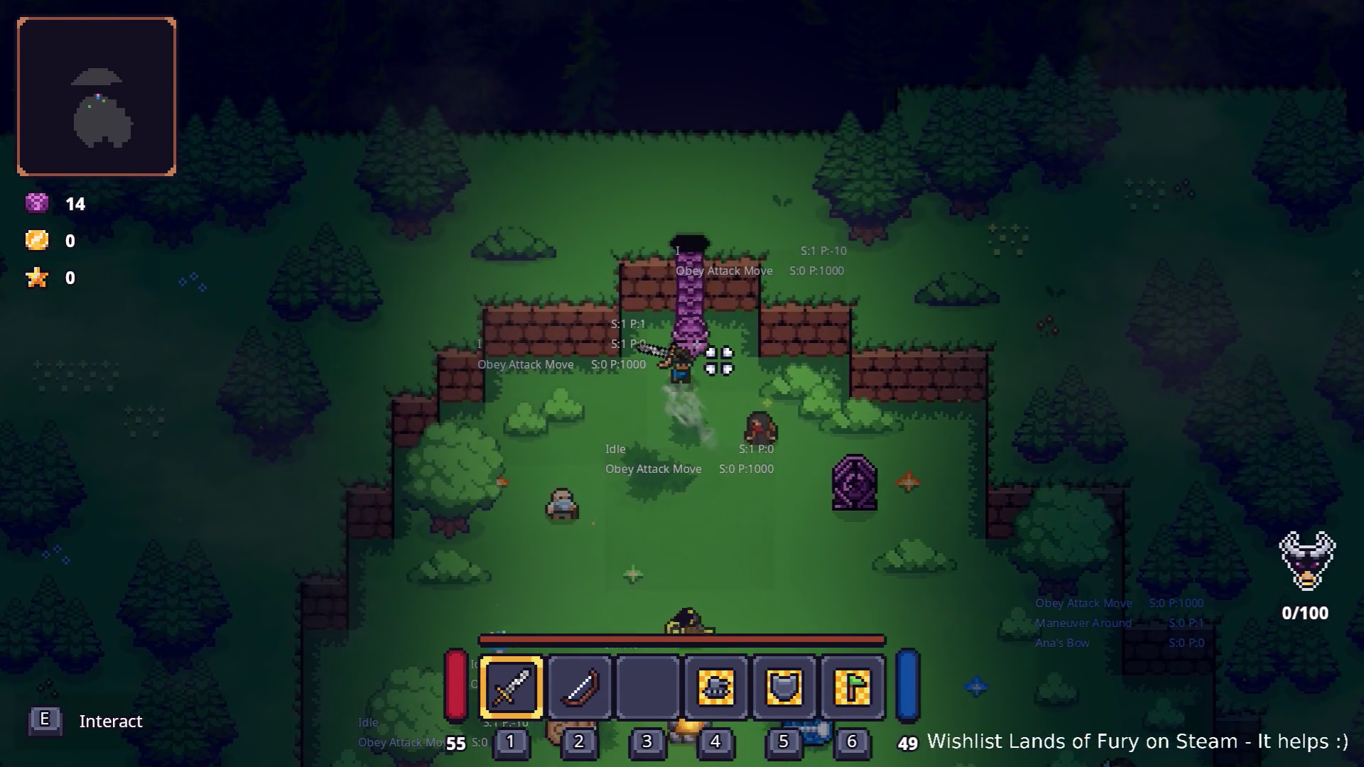
pyautogui.press('e')
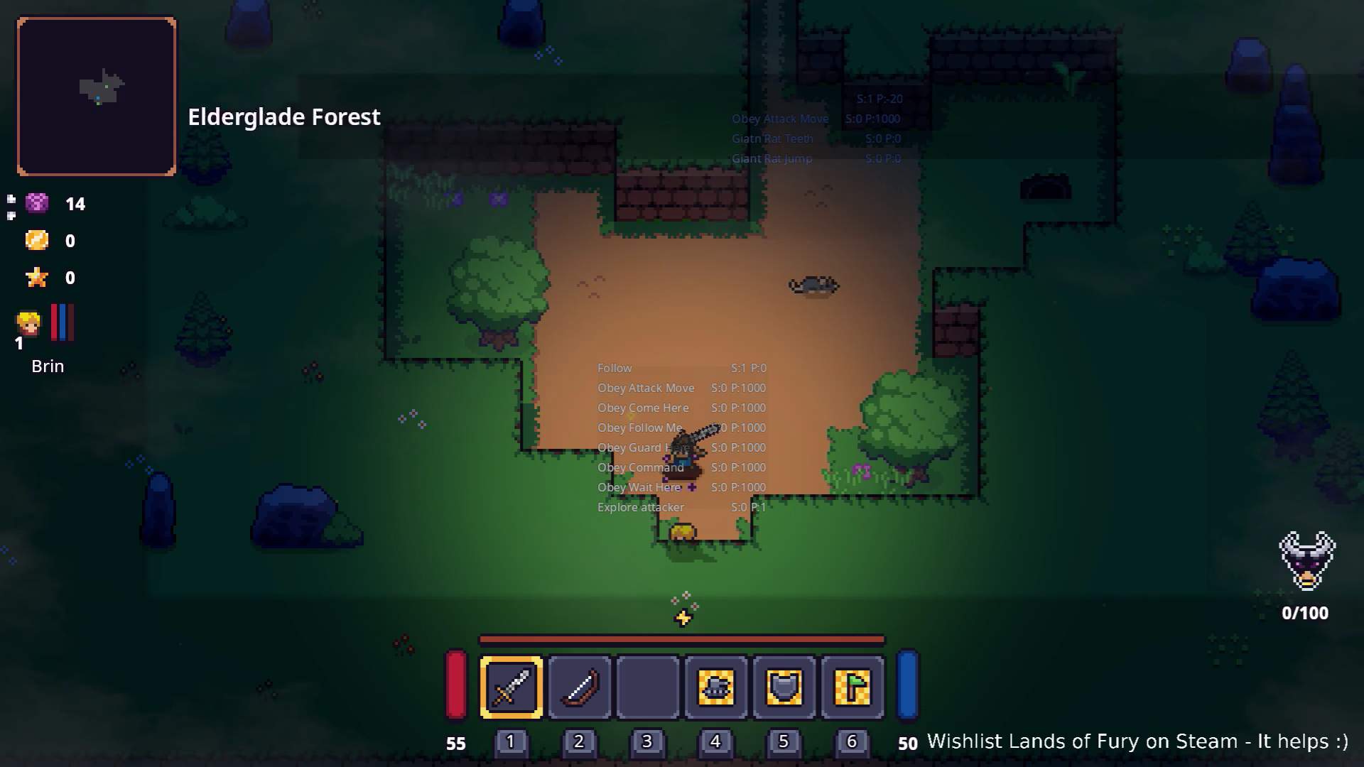
# - Walk up-right into the rat fight, then head left and south along the dirt path
pyautogui.press('w')
pyautogui.press('d')
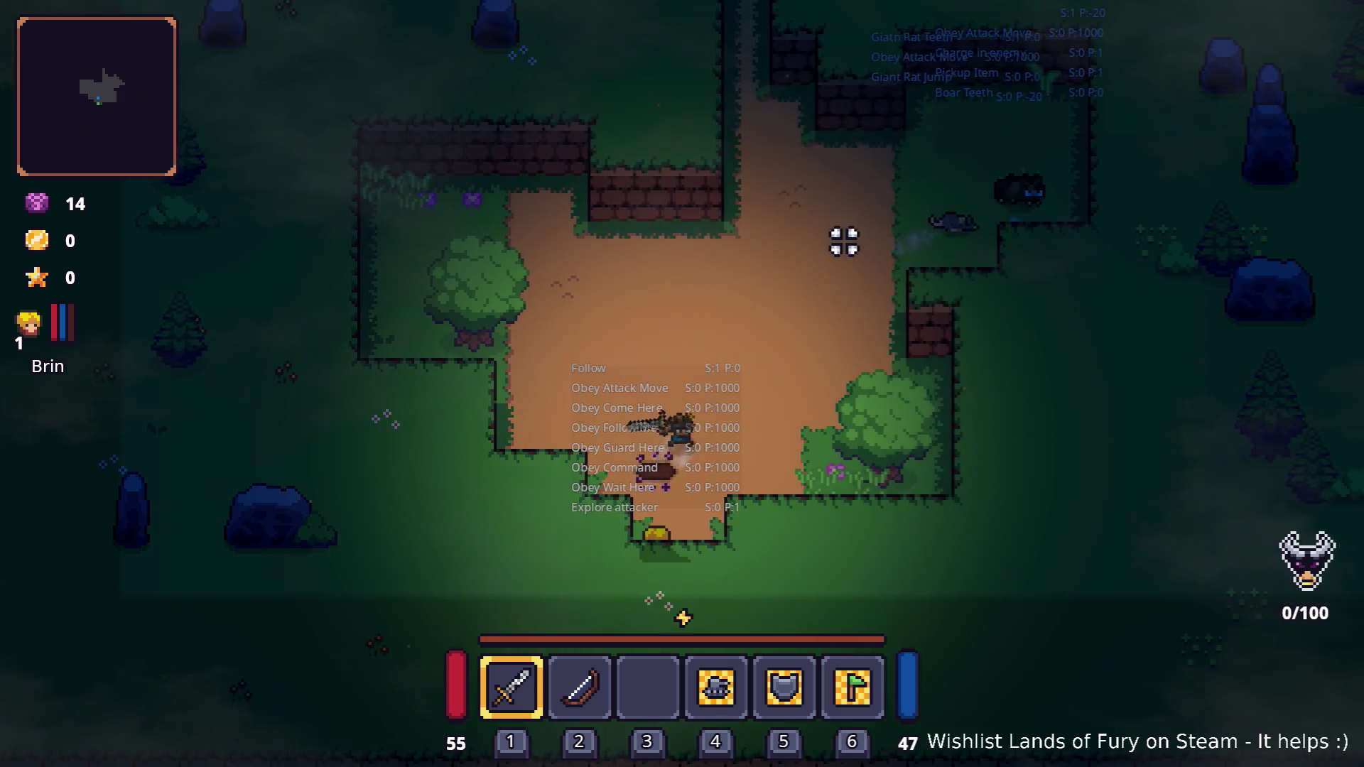
pyautogui.hotkey('w', 'd')
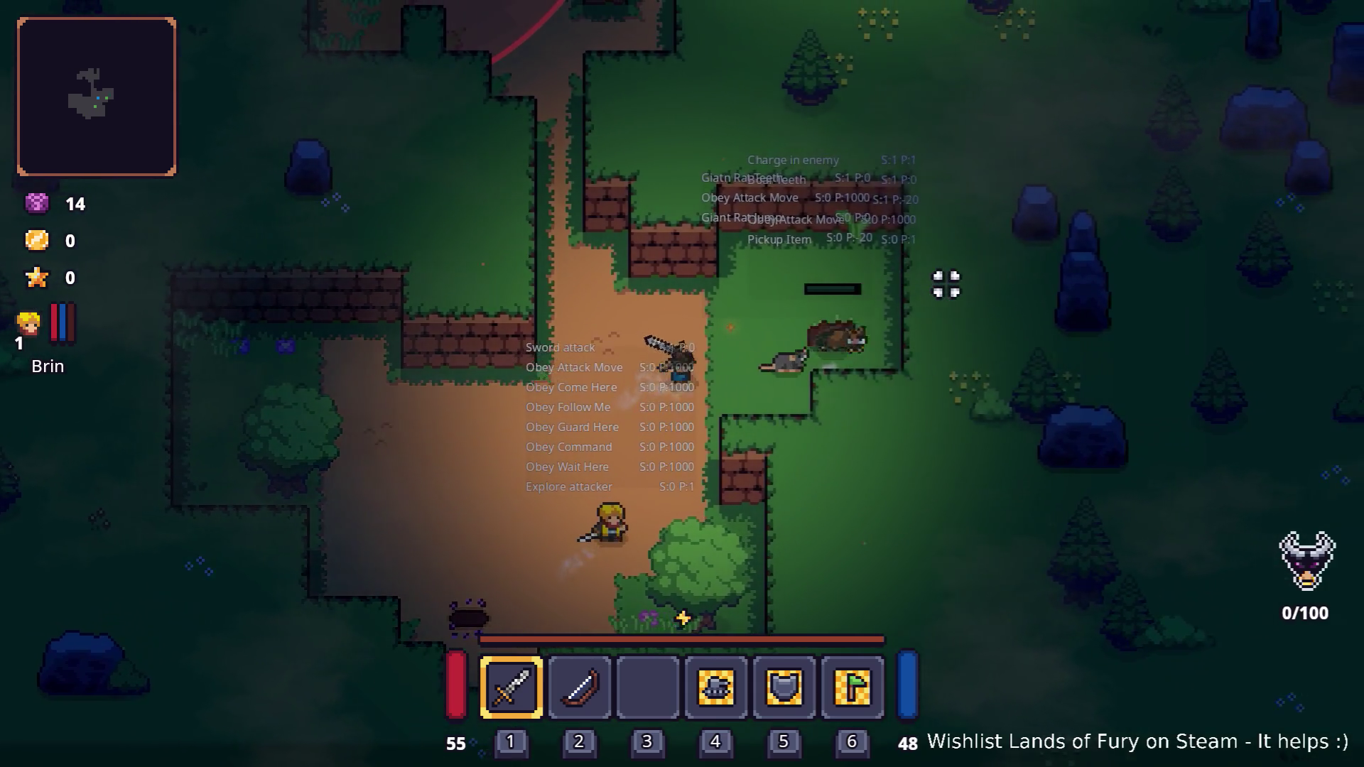
pyautogui.hotkey('w', 'd')
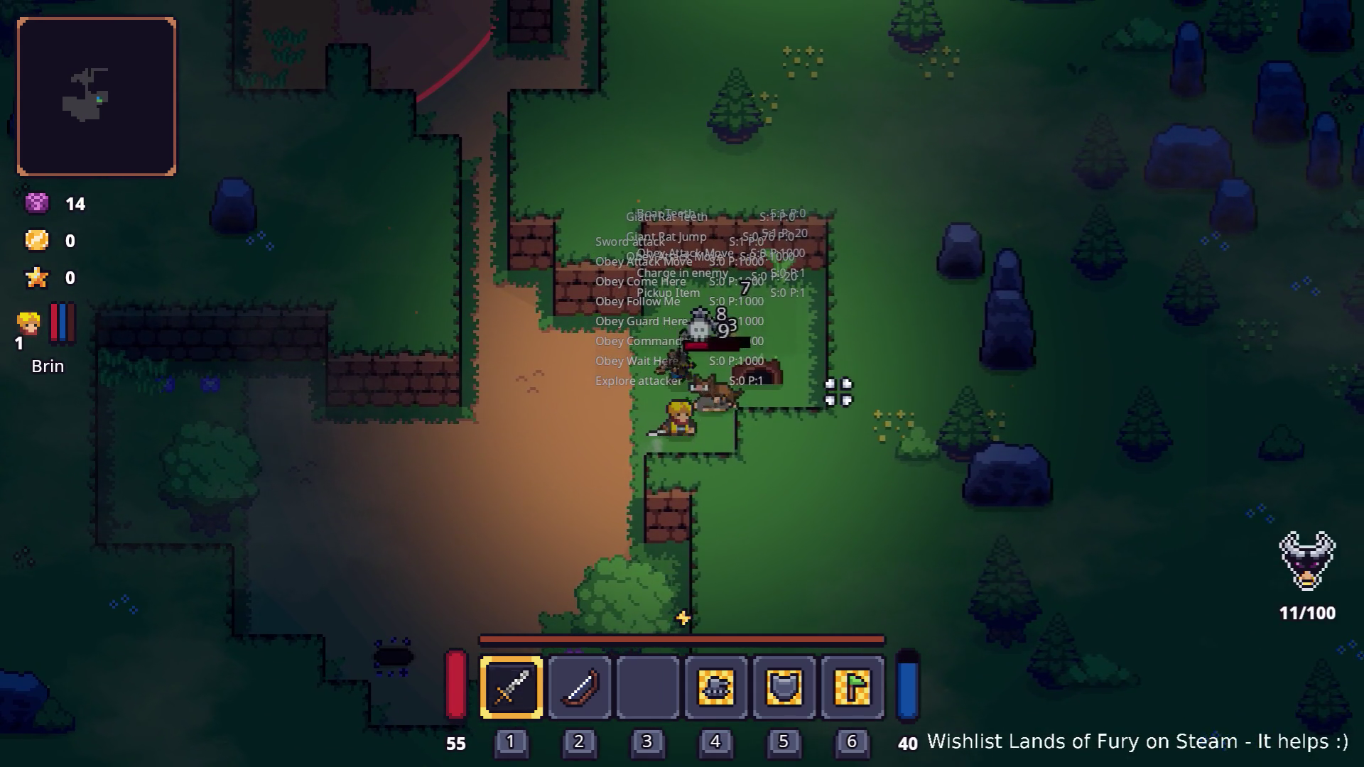
pyautogui.press('a')
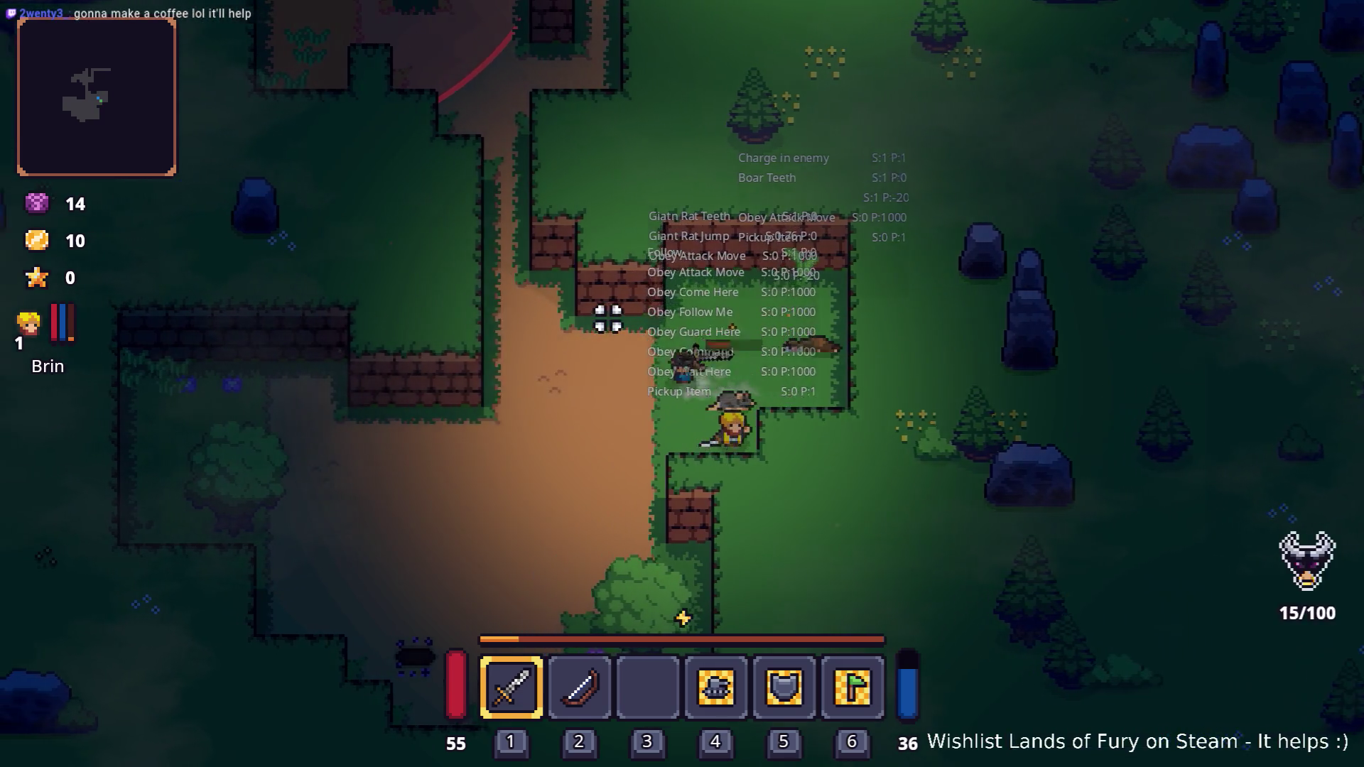
pyautogui.press('a')
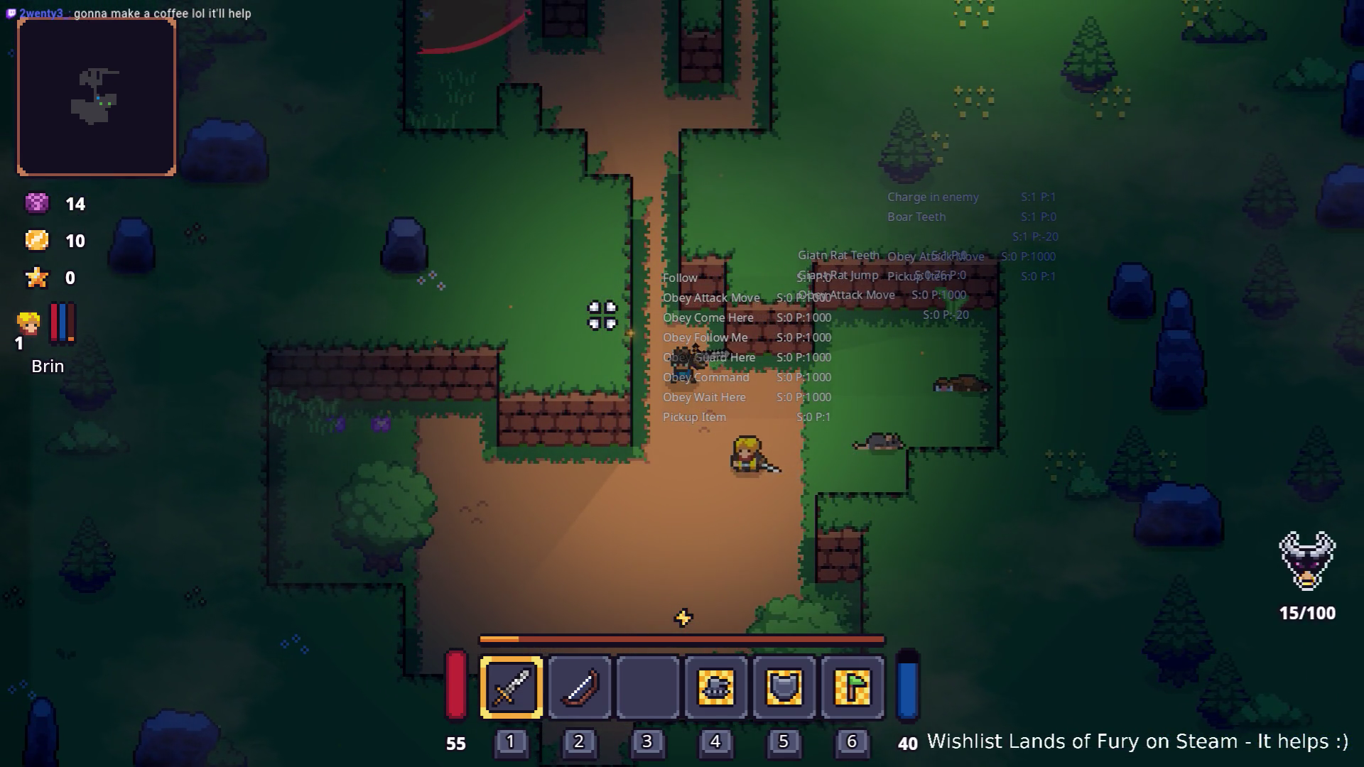
pyautogui.press('s')
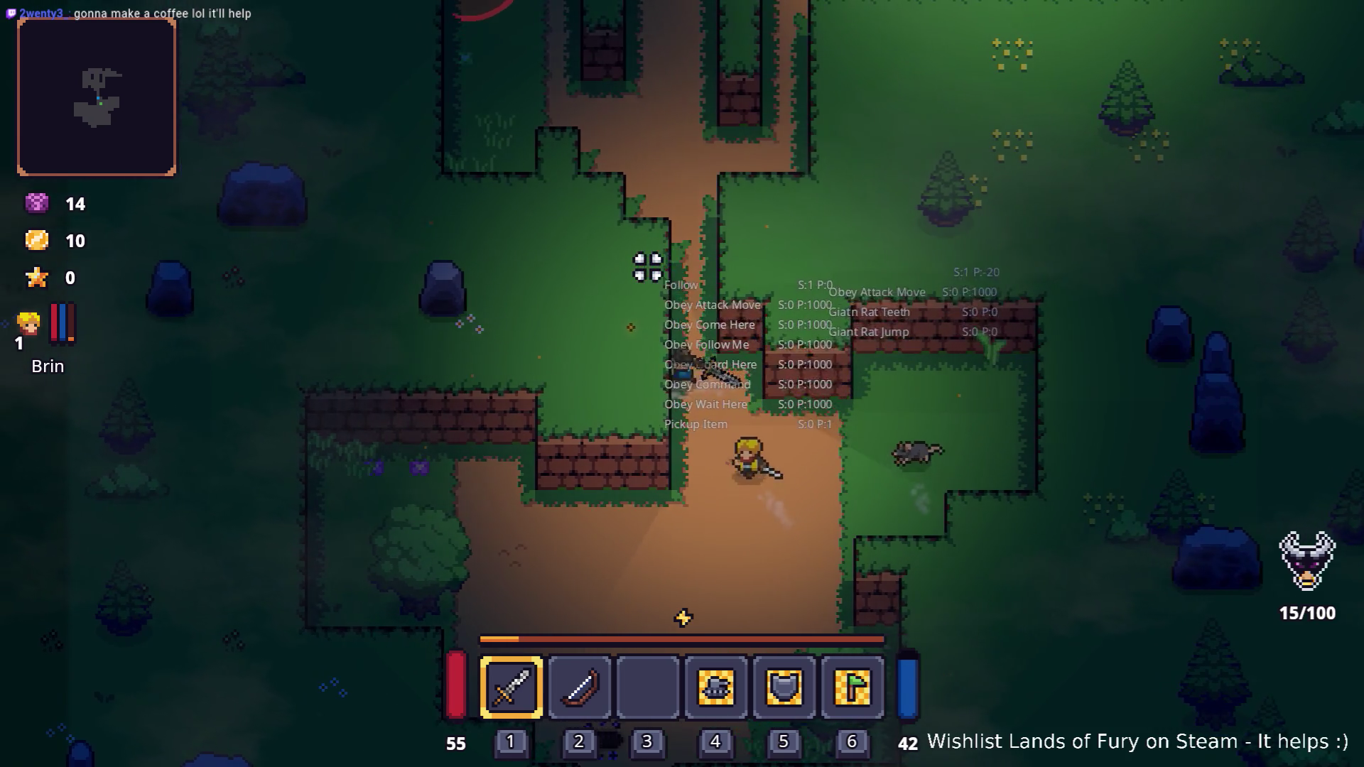
# - Chop down the tree on the left, then the next tree down-right
pyautogui.press('a')
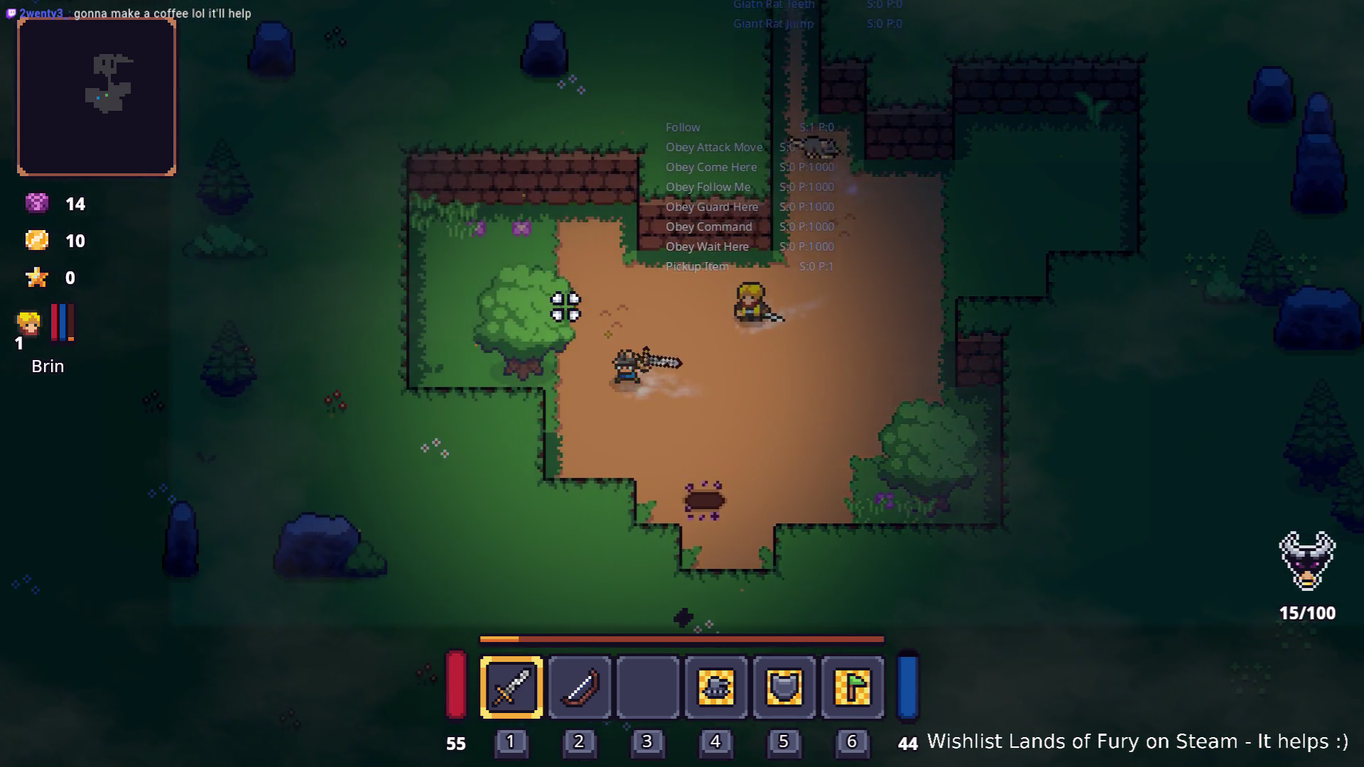
pyautogui.click(511, 304)
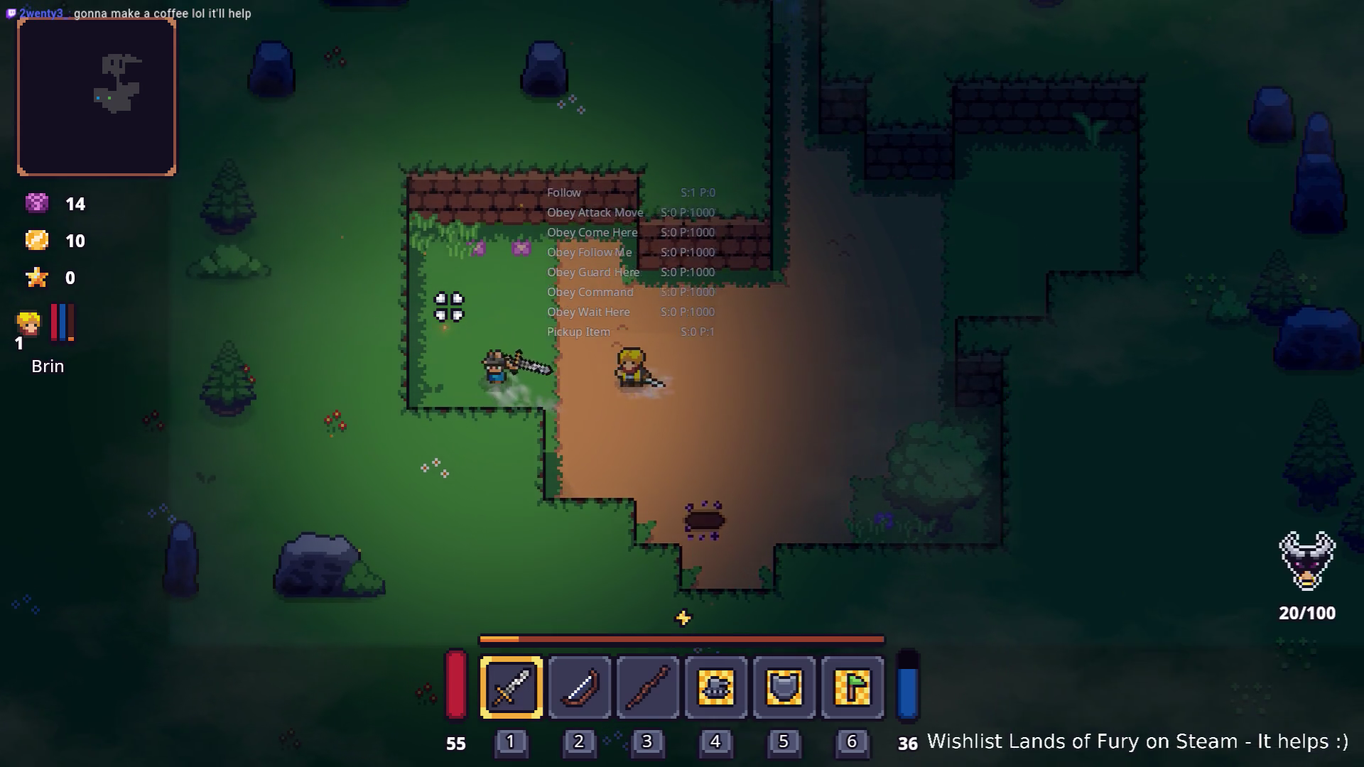
pyautogui.press('s')
pyautogui.press('d')
pyautogui.press('d')
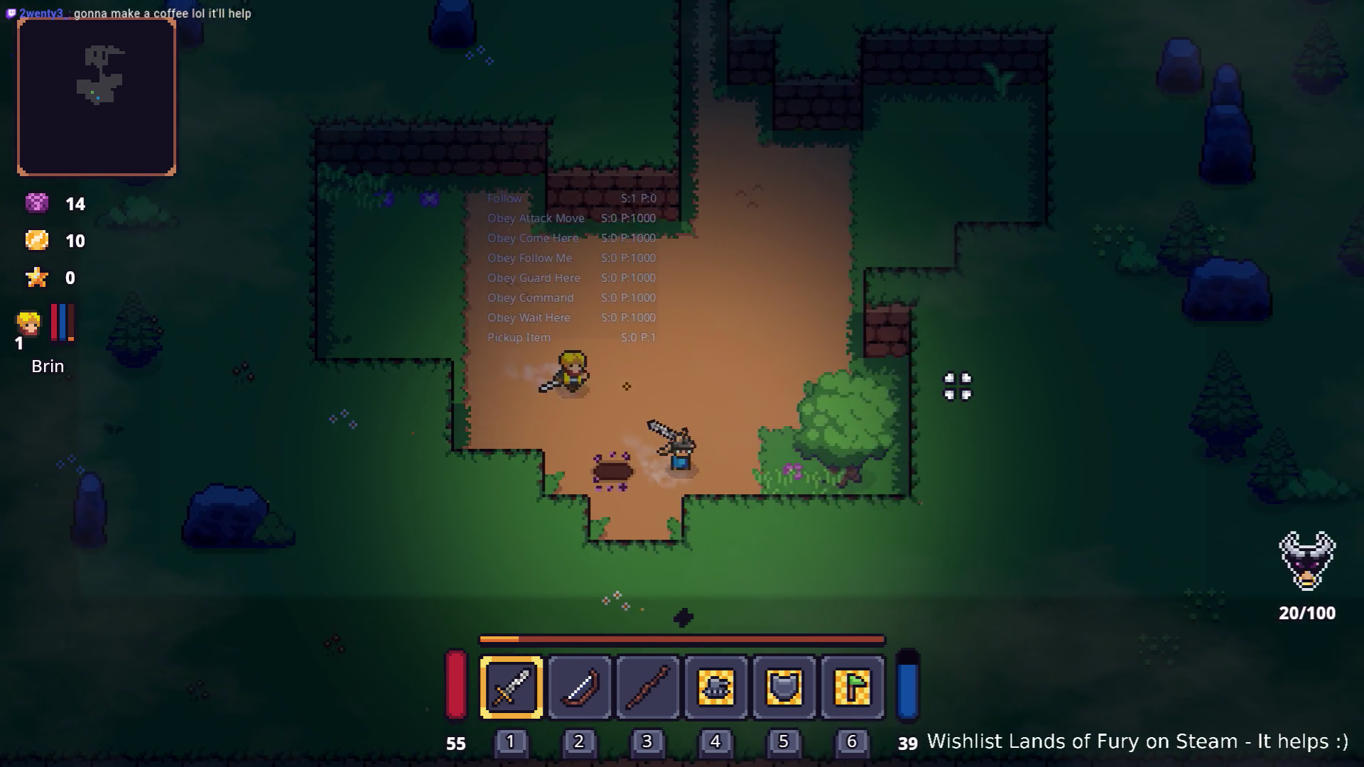
pyautogui.click(956, 388)
pyautogui.click(946, 403)
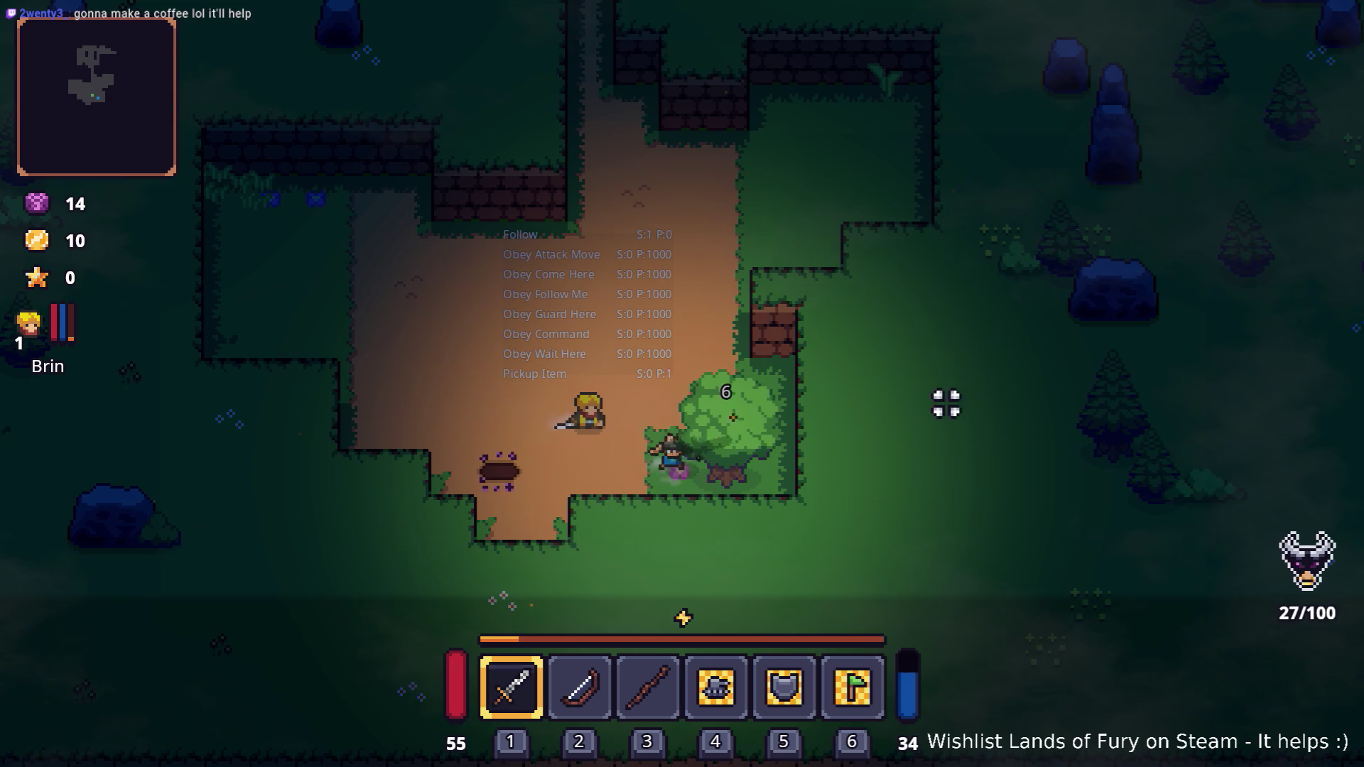
pyautogui.click(926, 426)
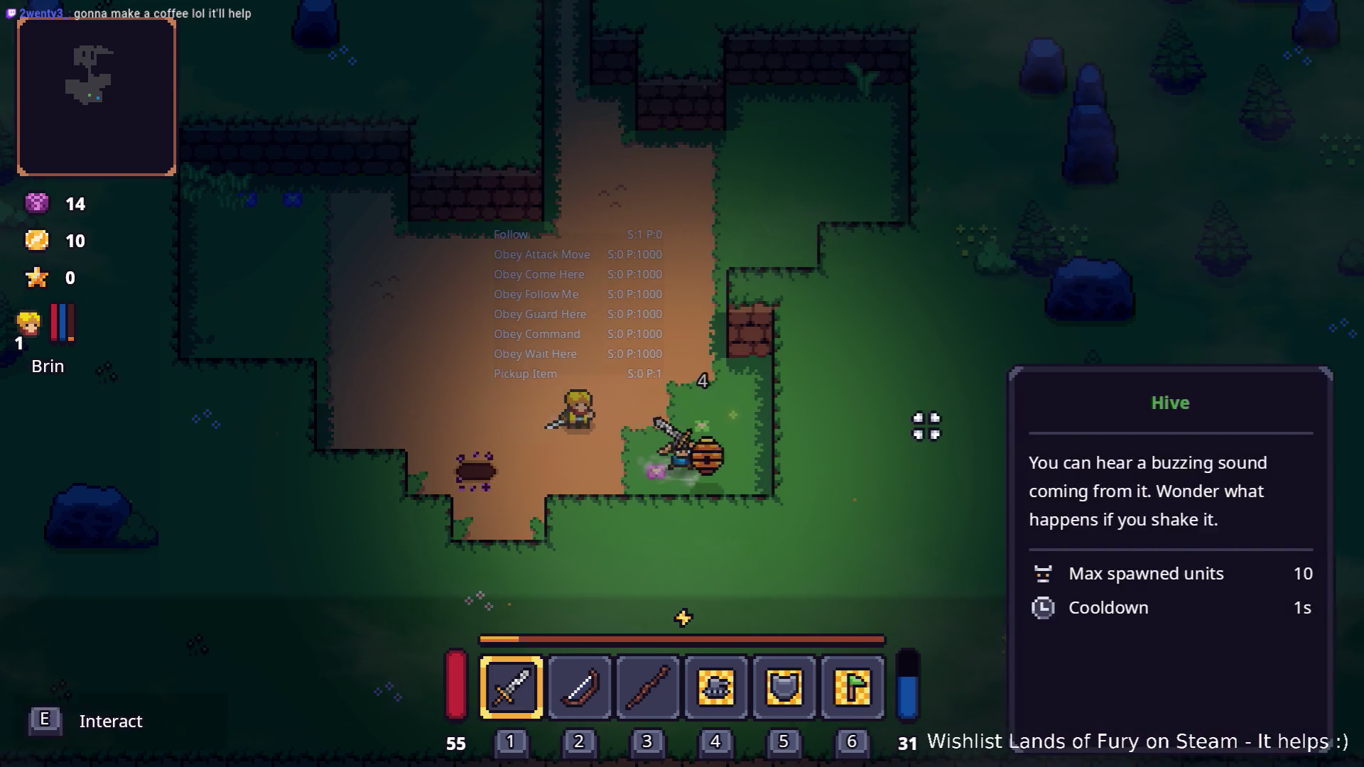
# - Fight the bandits around the campfire, then back off to the left
pyautogui.press('w')
pyautogui.press('w')
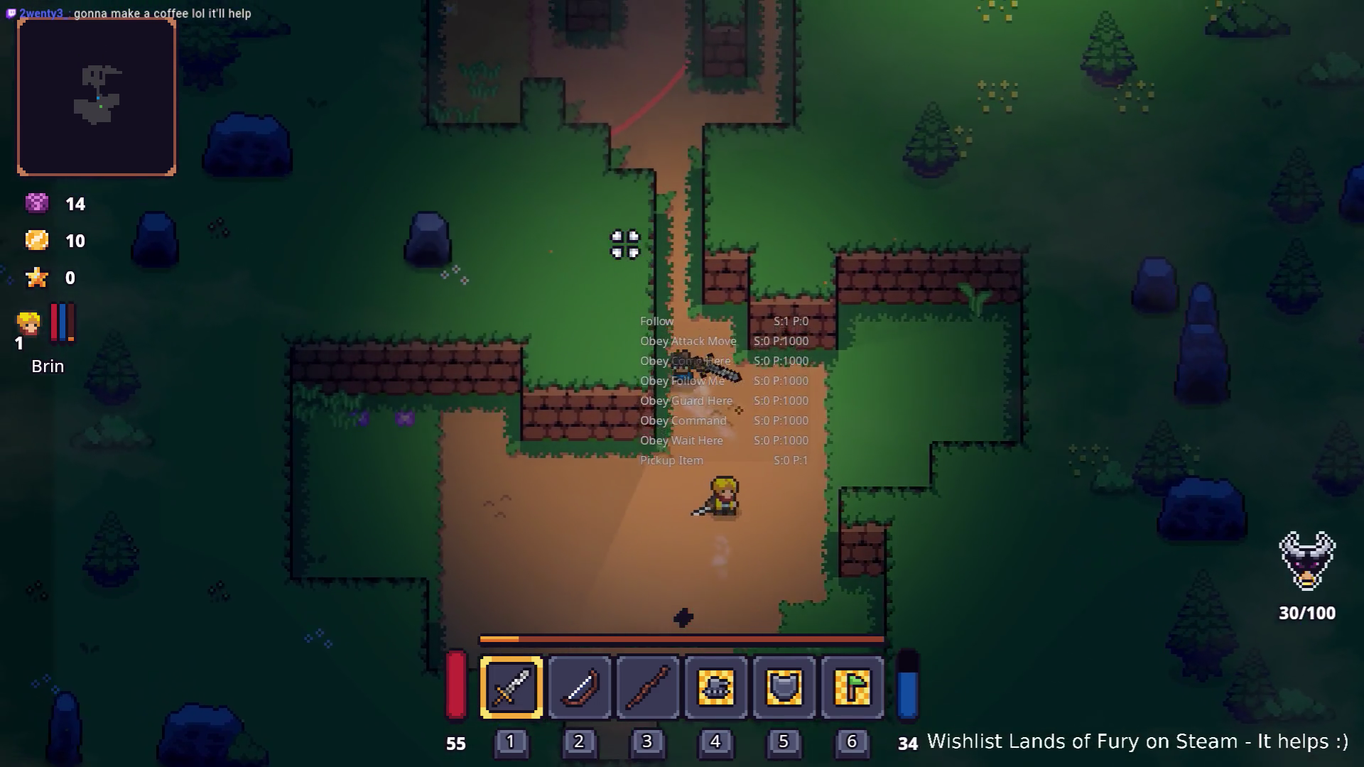
pyautogui.press('w')
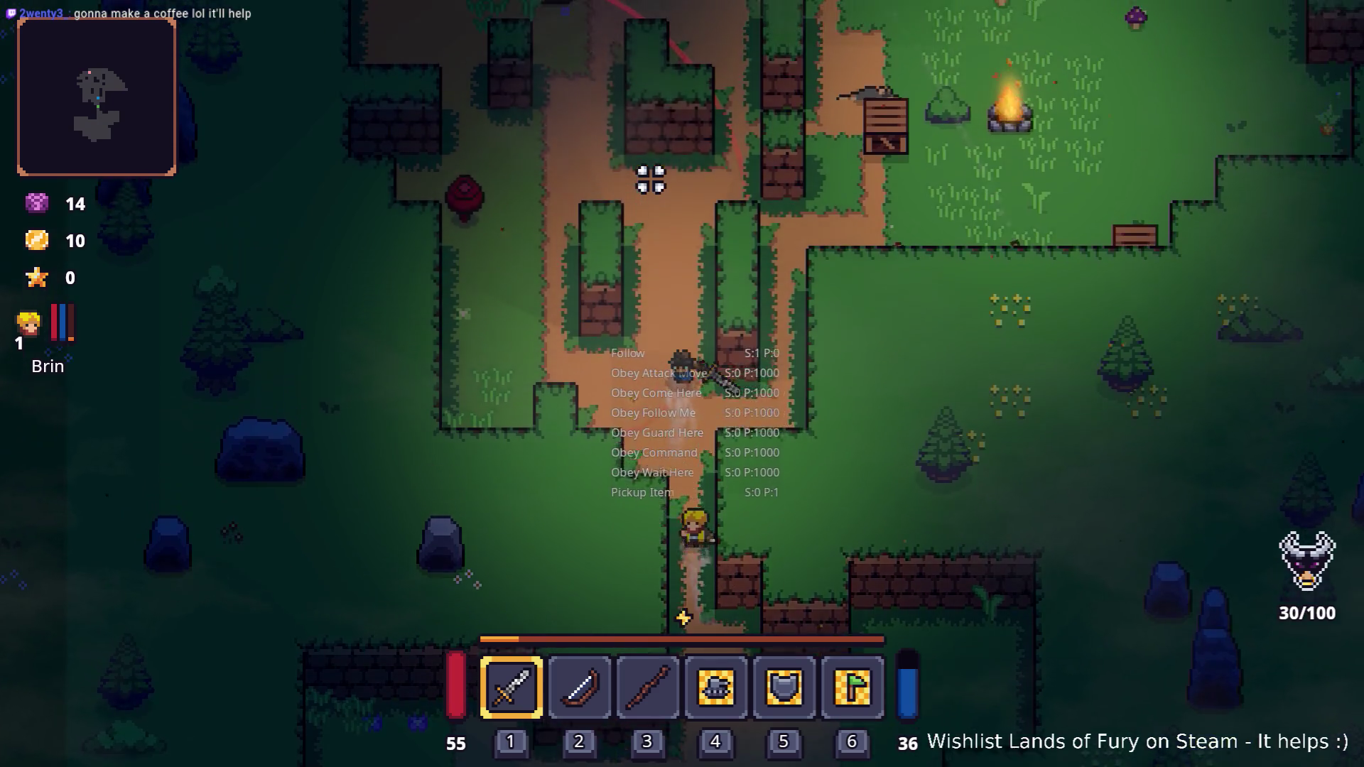
pyautogui.press('d')
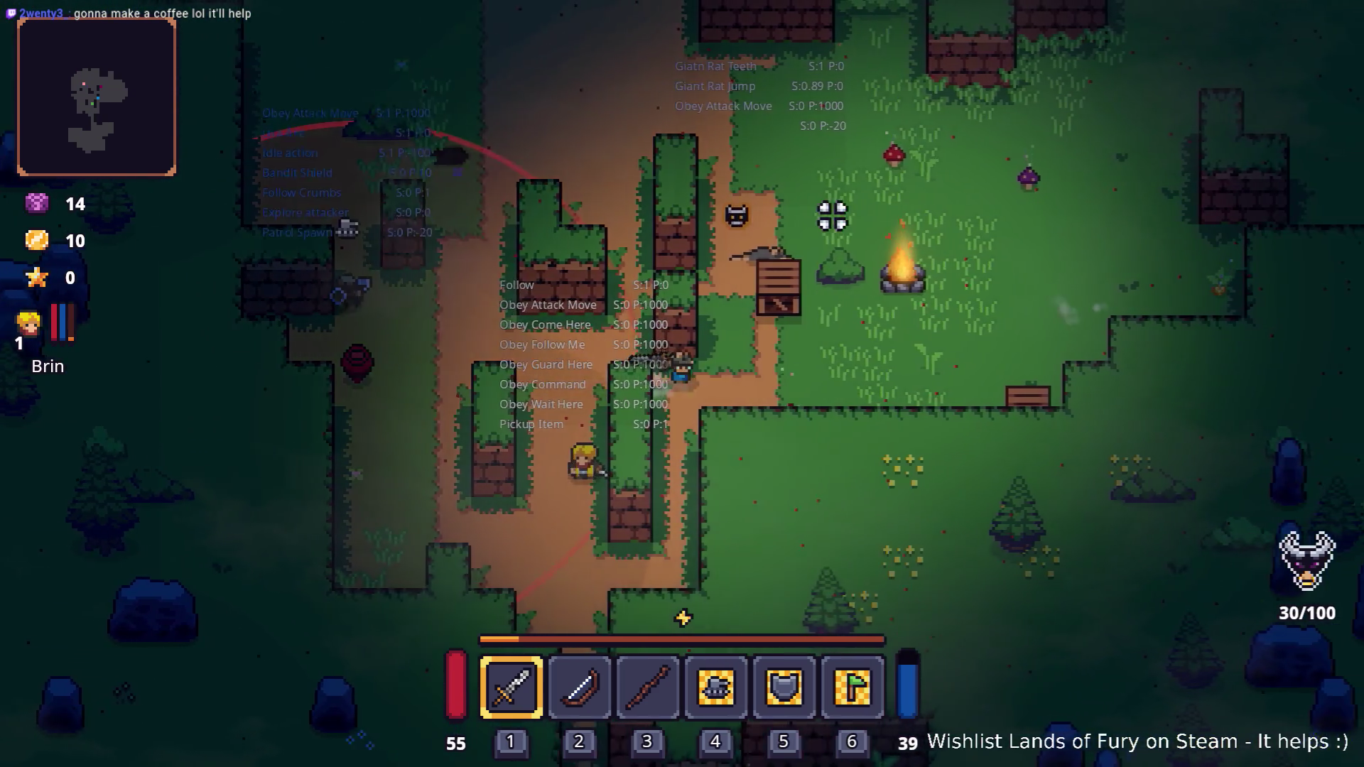
pyautogui.press('d')
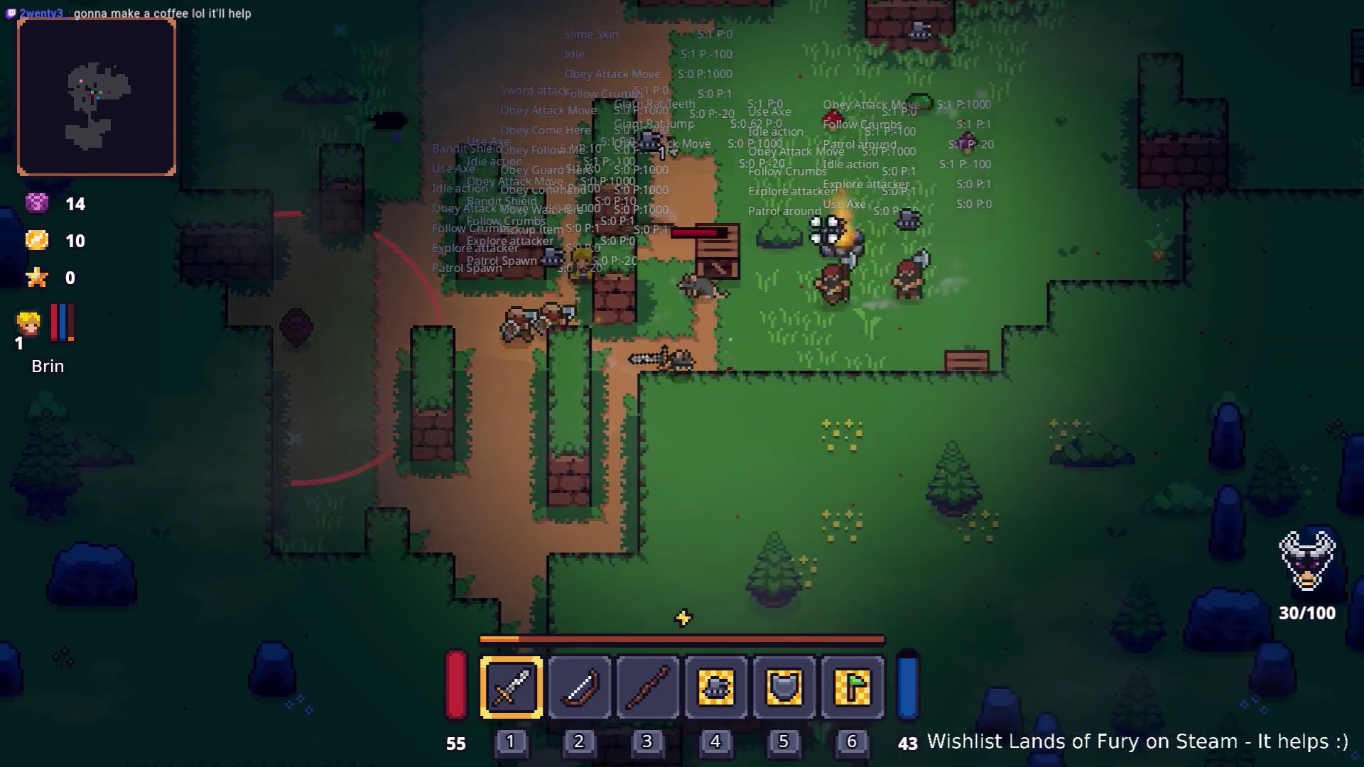
pyautogui.click(835, 224)
pyautogui.press('d')
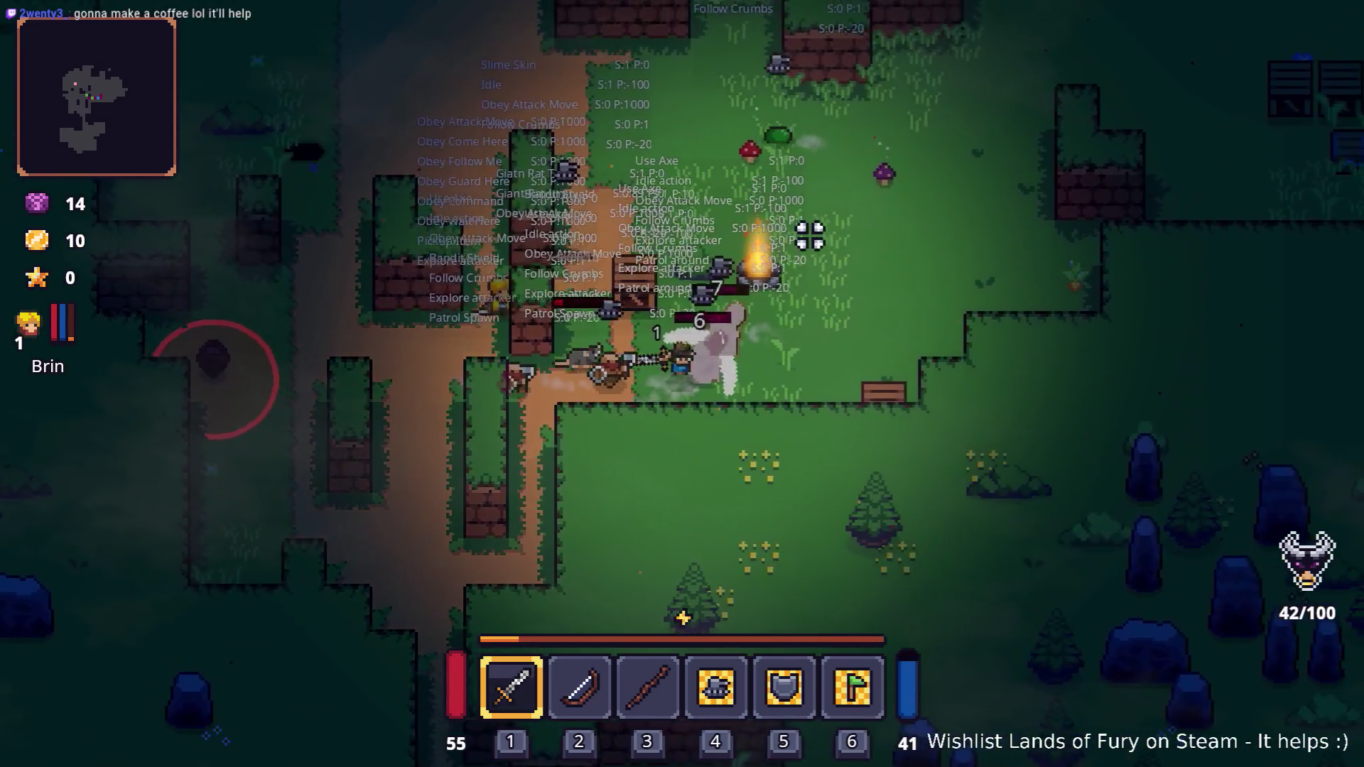
pyautogui.press('s')
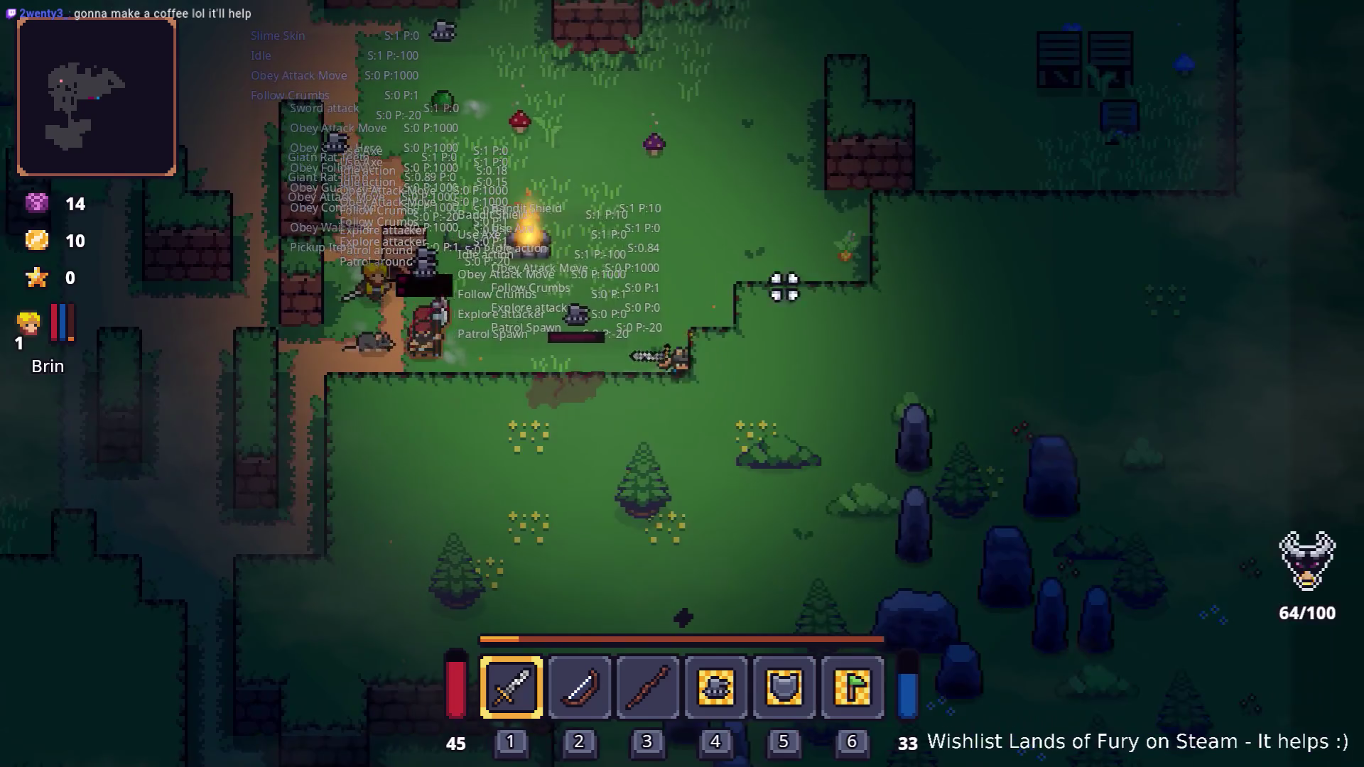
pyautogui.click(603, 384)
pyautogui.press('w')
pyautogui.press('a')
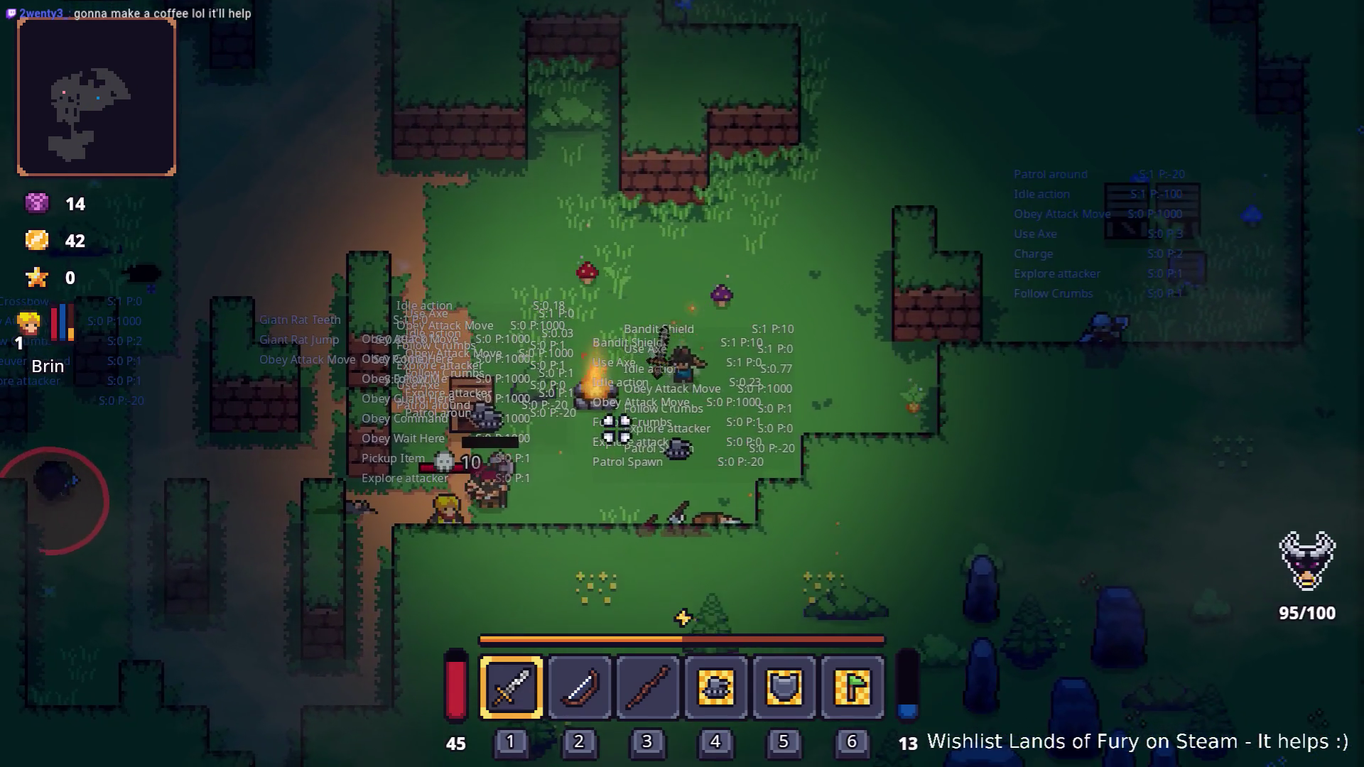
pyautogui.press('s')
pyautogui.press('a')
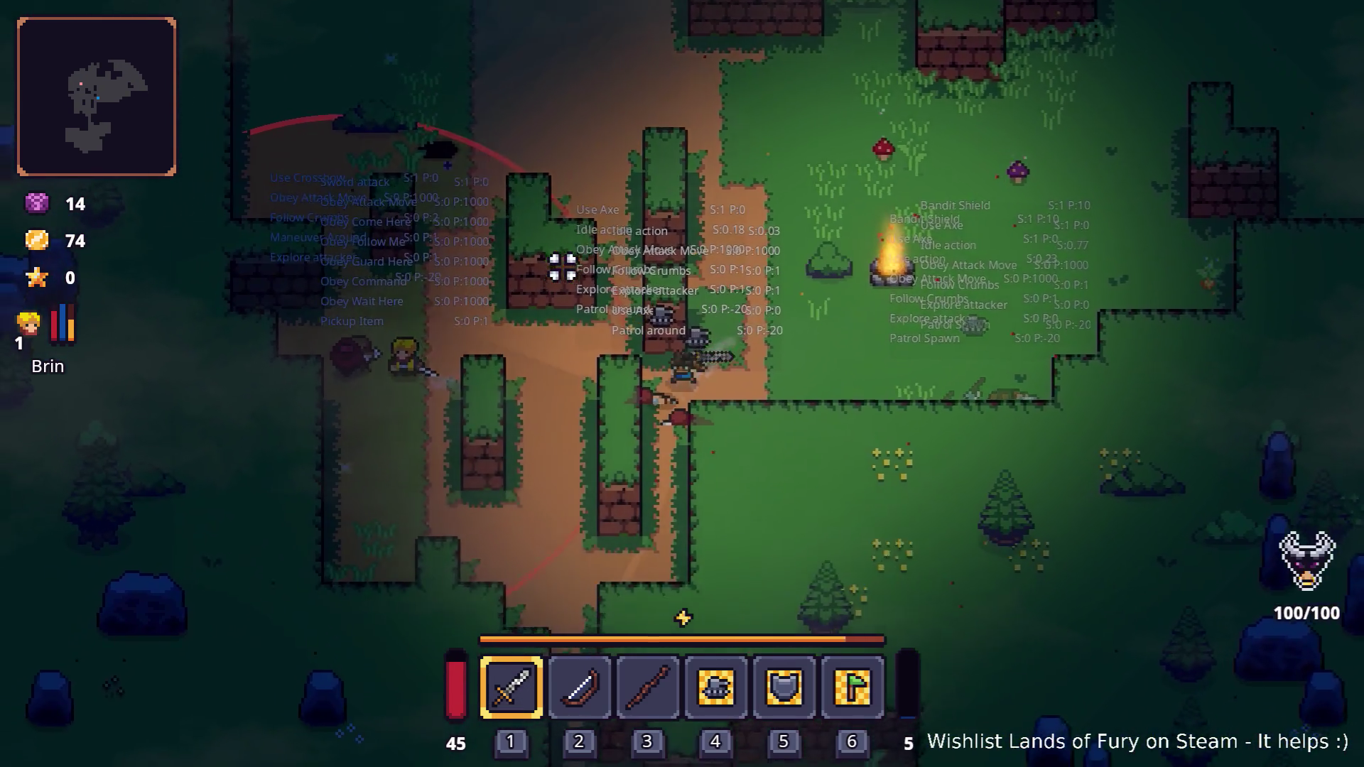
pyautogui.press('a')
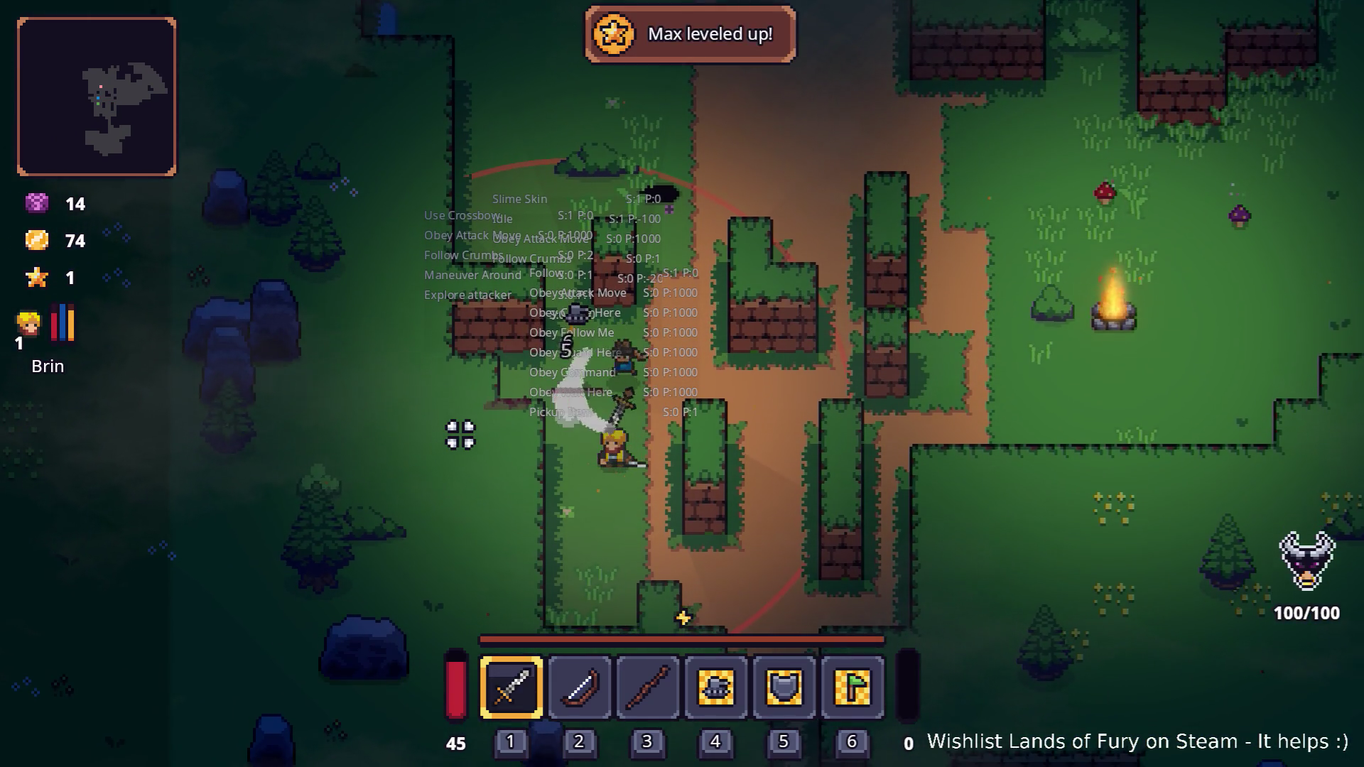
# - Cross the clearing to the right and smash the crates
pyautogui.press('w')
pyautogui.press('d')
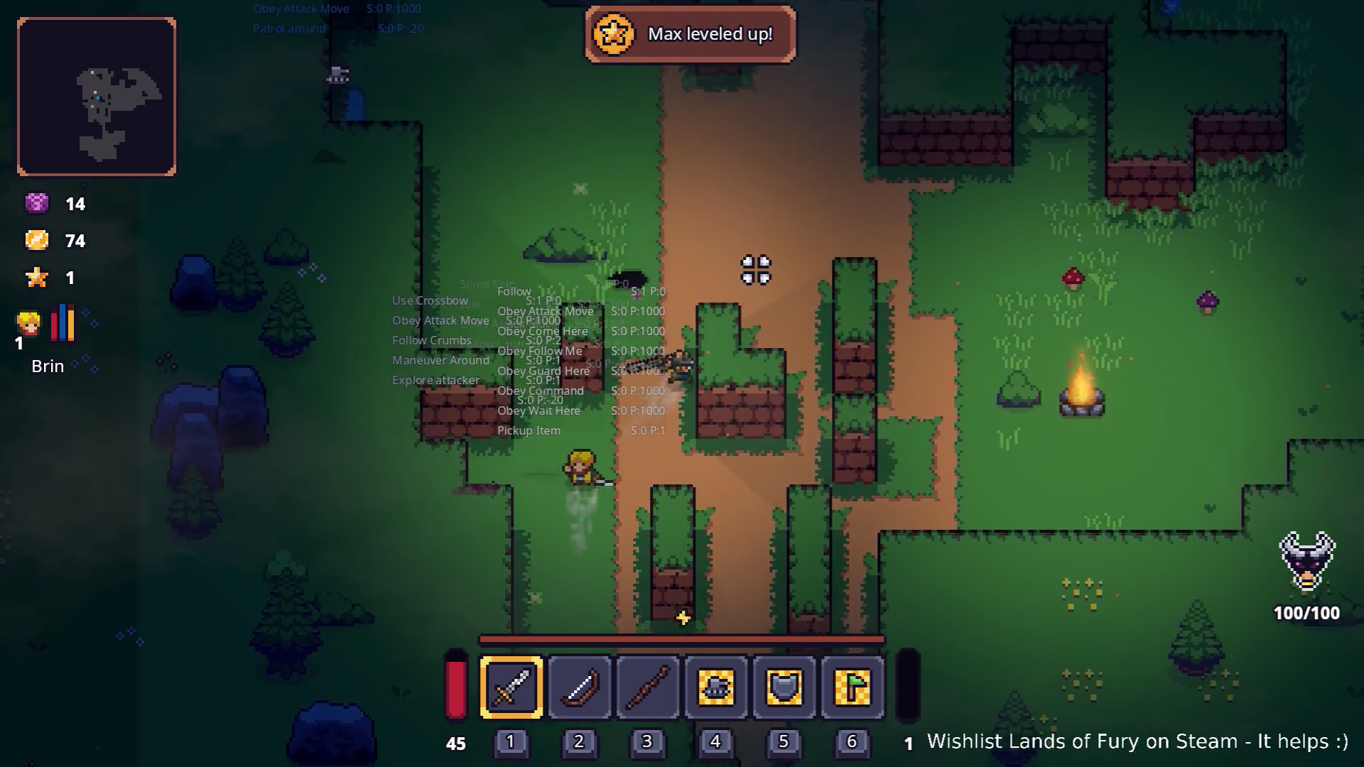
pyautogui.press('d')
pyautogui.press('w')
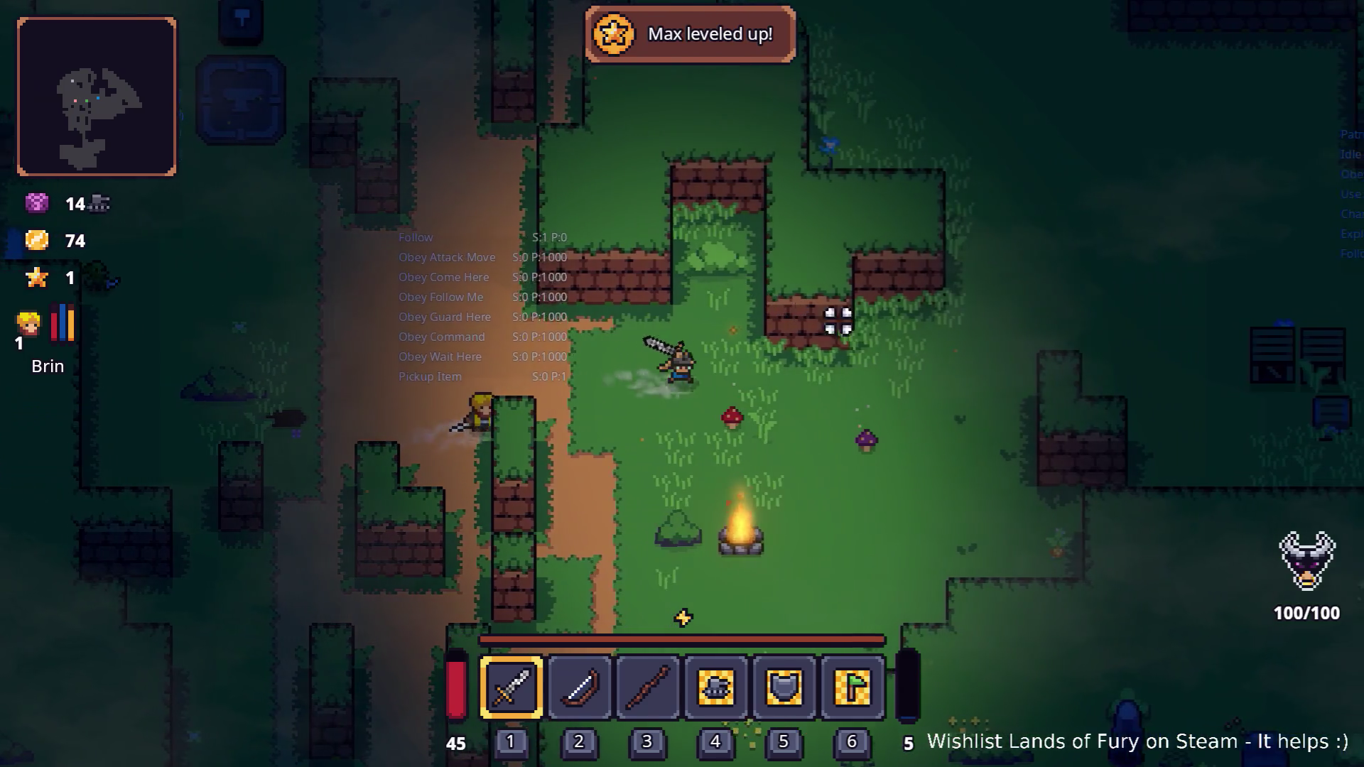
pyautogui.press('d')
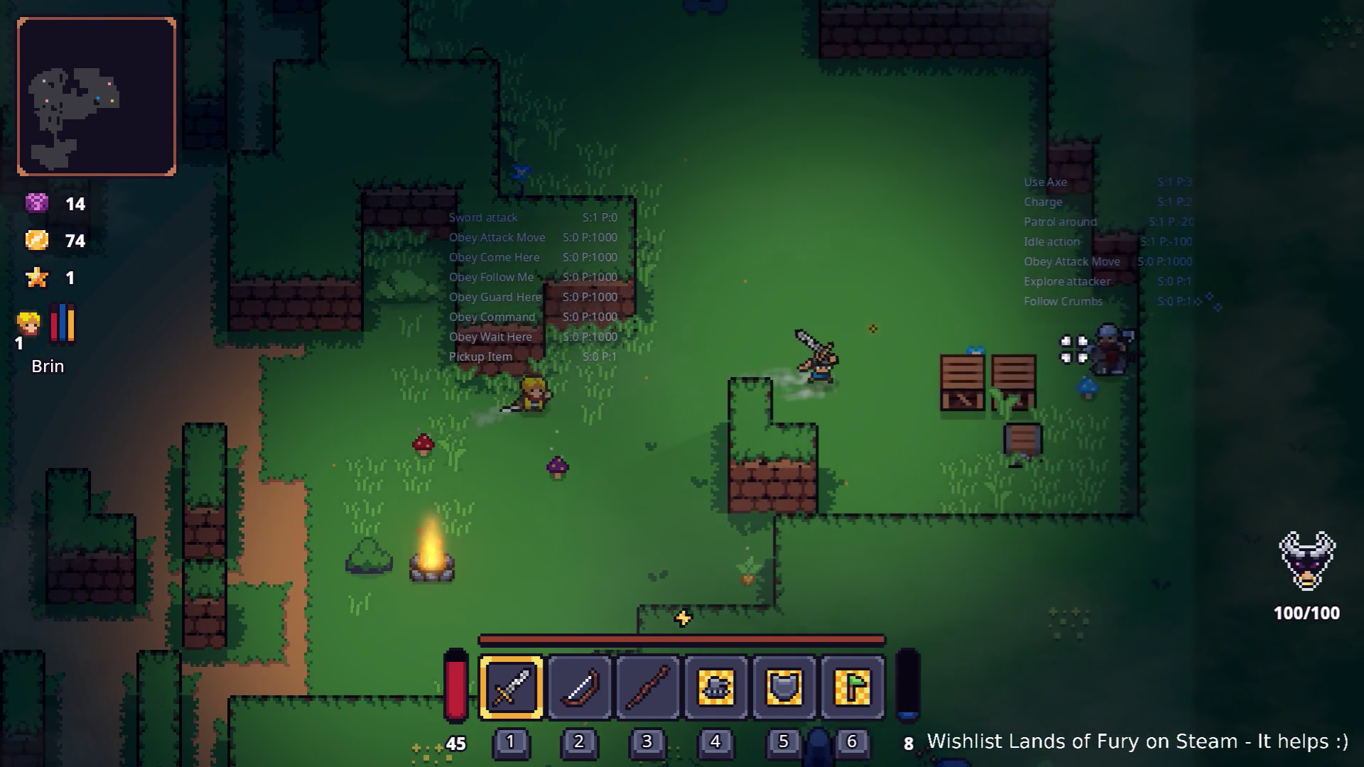
pyautogui.press('d')
pyautogui.click(1125, 350)
# - Return toward the allies and attack the rat and the slime beside the player
pyautogui.press('d')
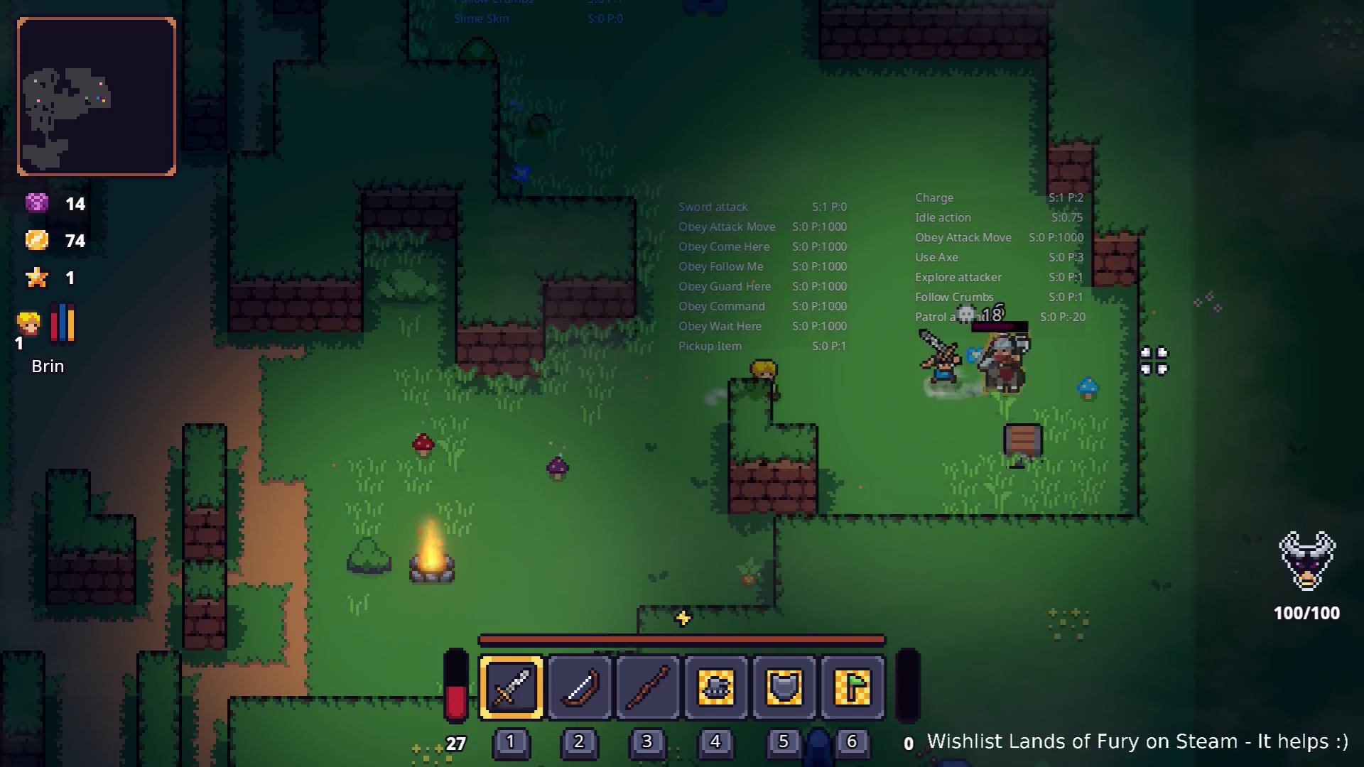
pyautogui.press('s')
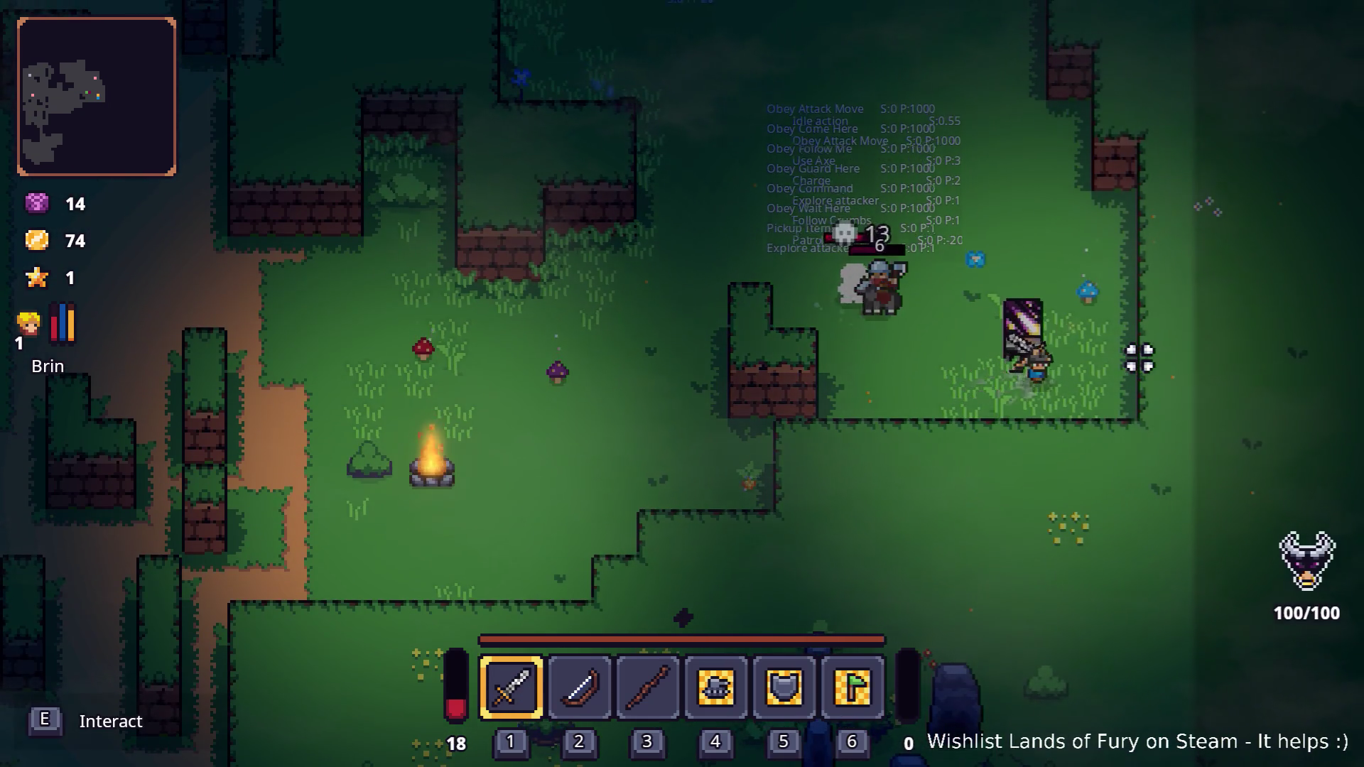
pyautogui.press('w')
pyautogui.press('a')
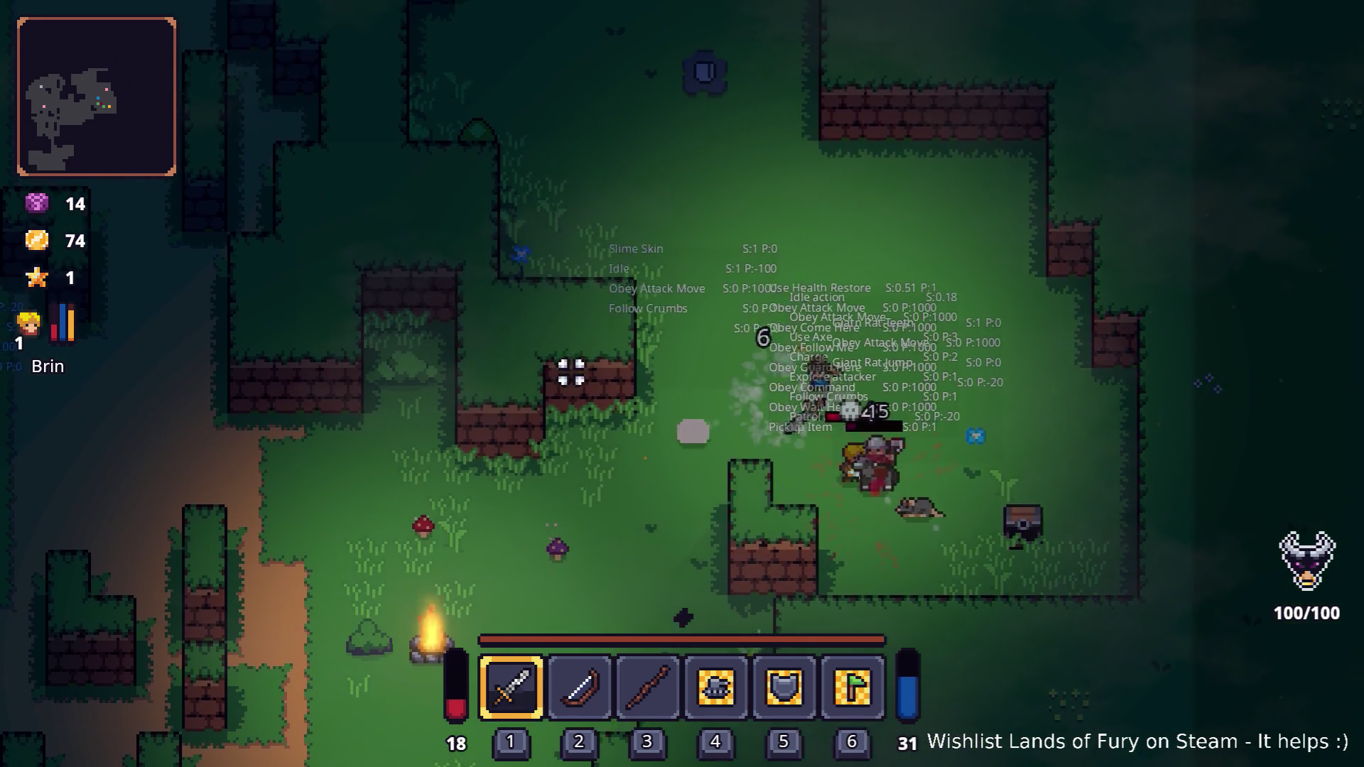
pyautogui.click(952, 426)
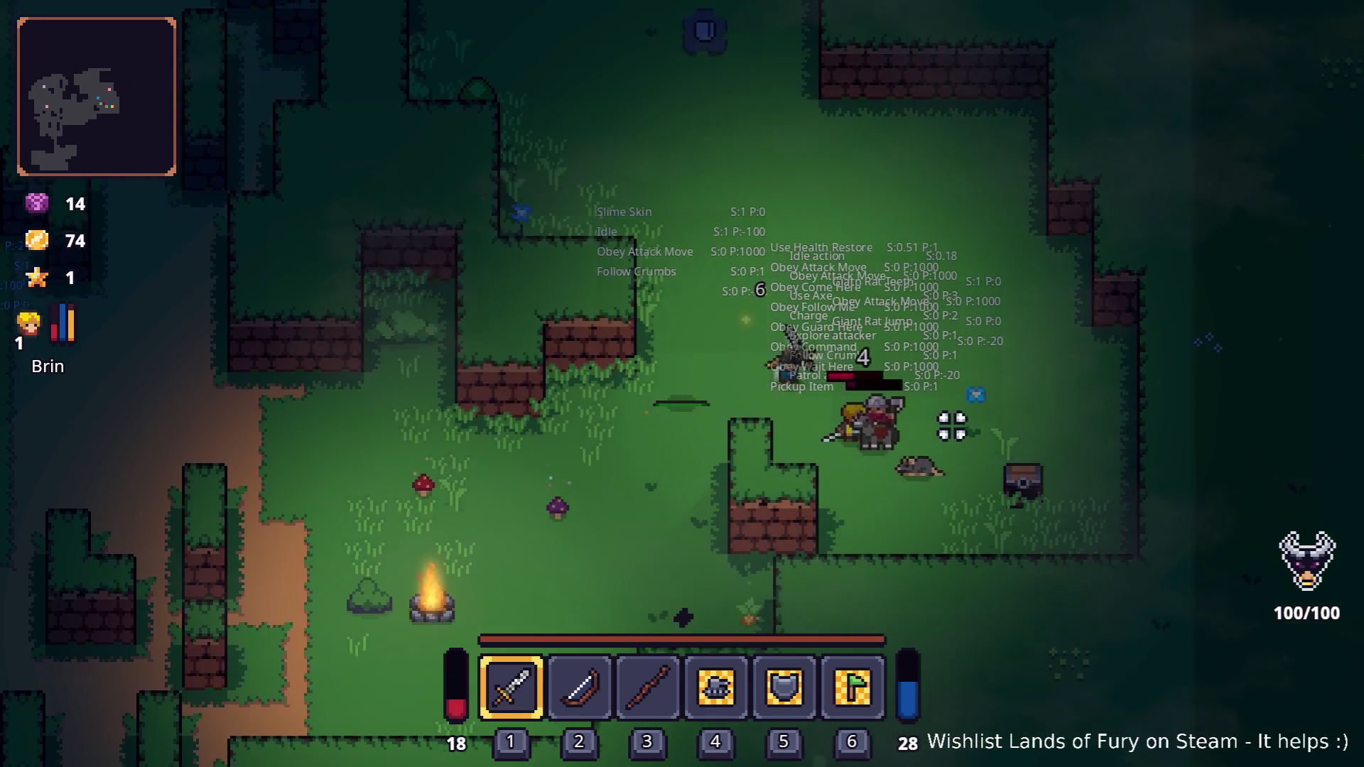
pyautogui.click(992, 435)
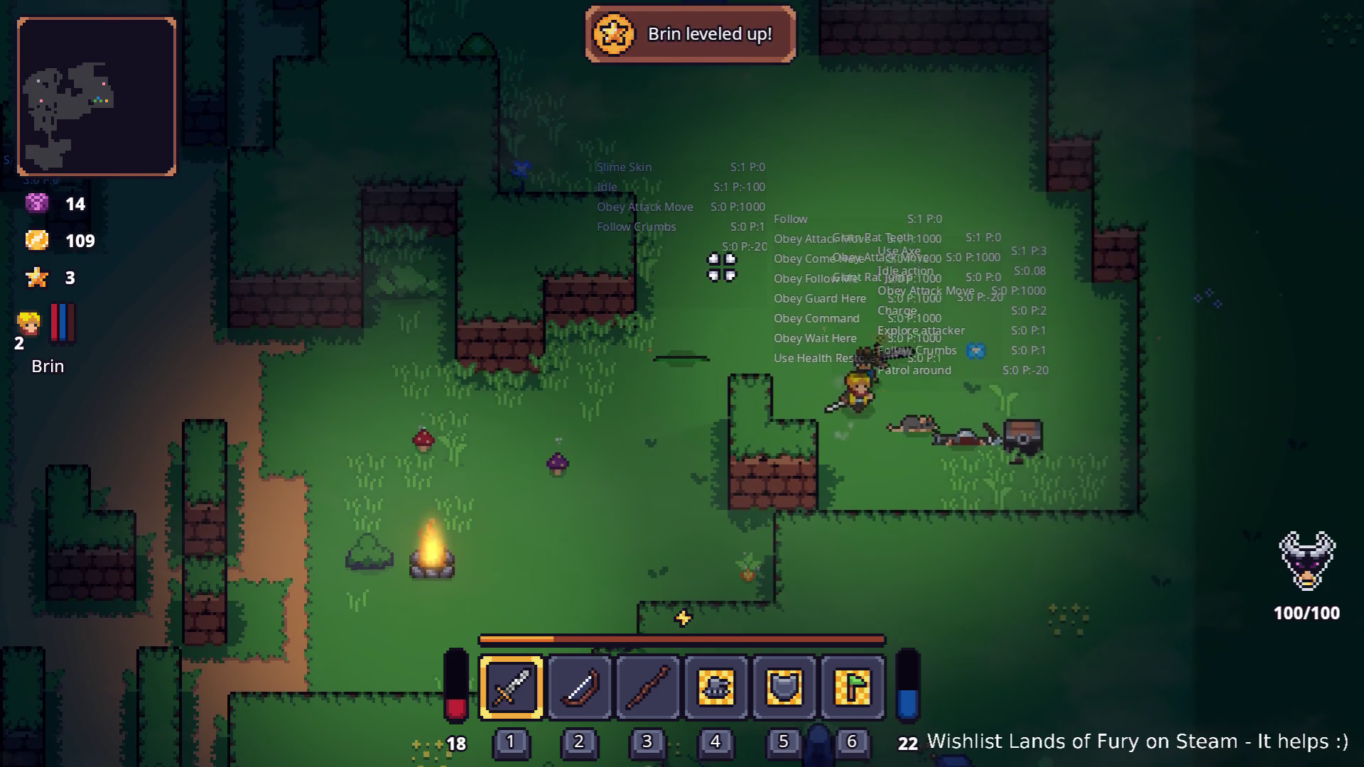
pyautogui.press('w')
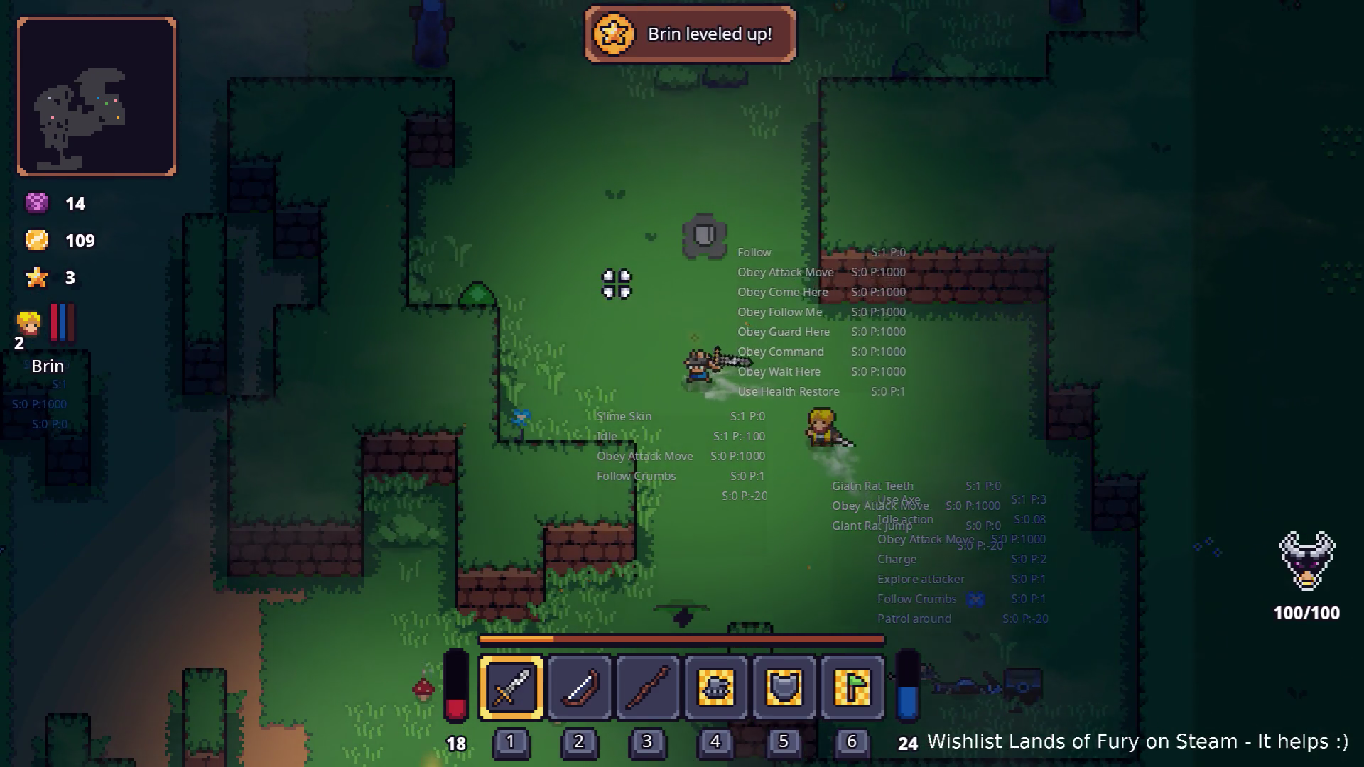
pyautogui.press('a')
pyautogui.press('w')
pyautogui.click(532, 299)
pyautogui.click(534, 338)
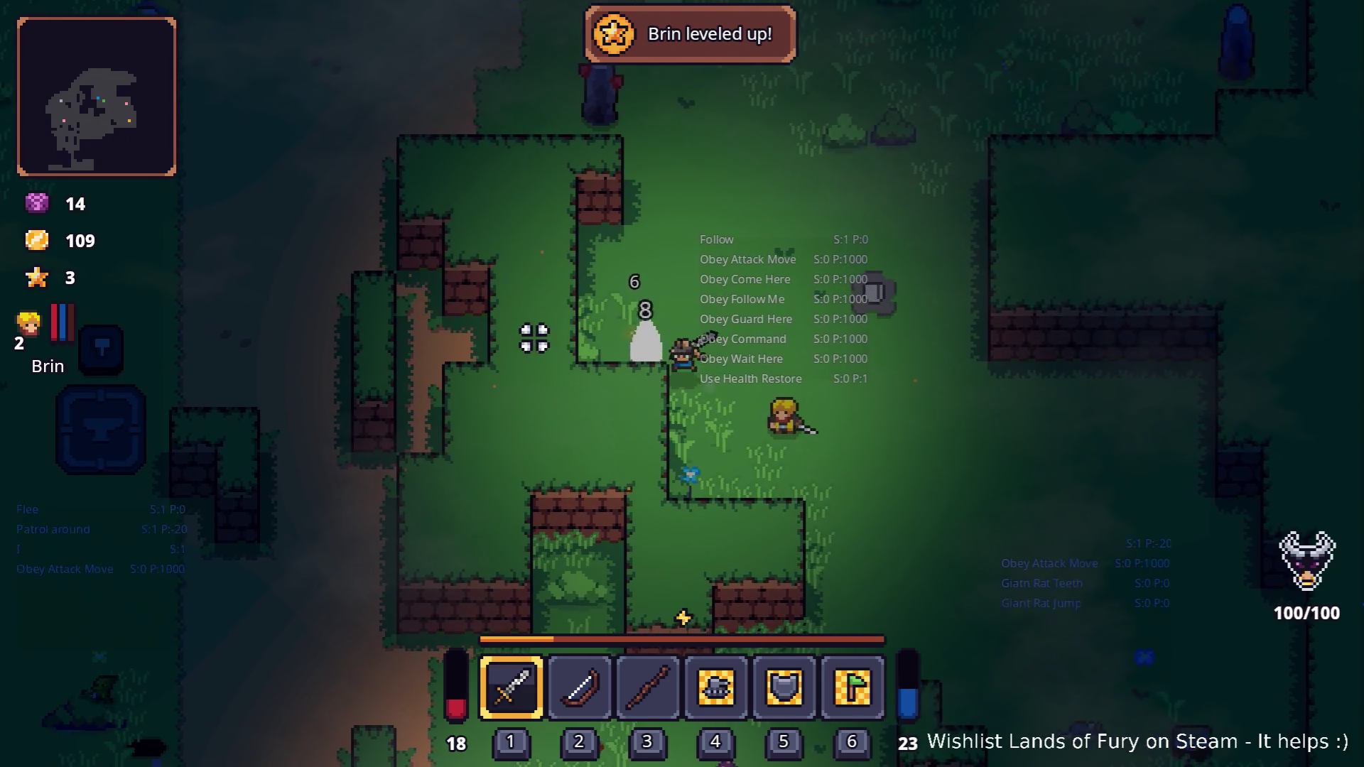
# - Roam past the anvil and down the dirt path, then pause the game
pyautogui.press('d')
pyautogui.press('s')
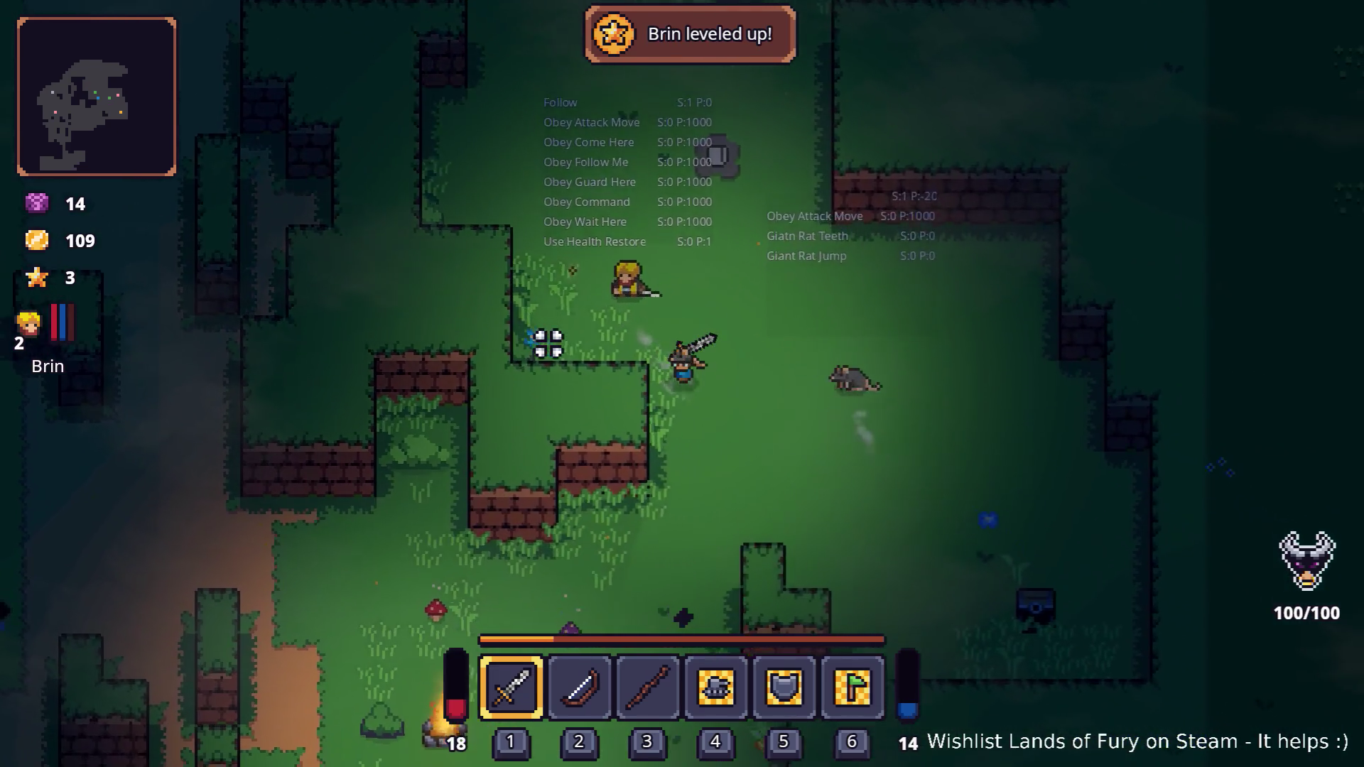
pyautogui.press('s')
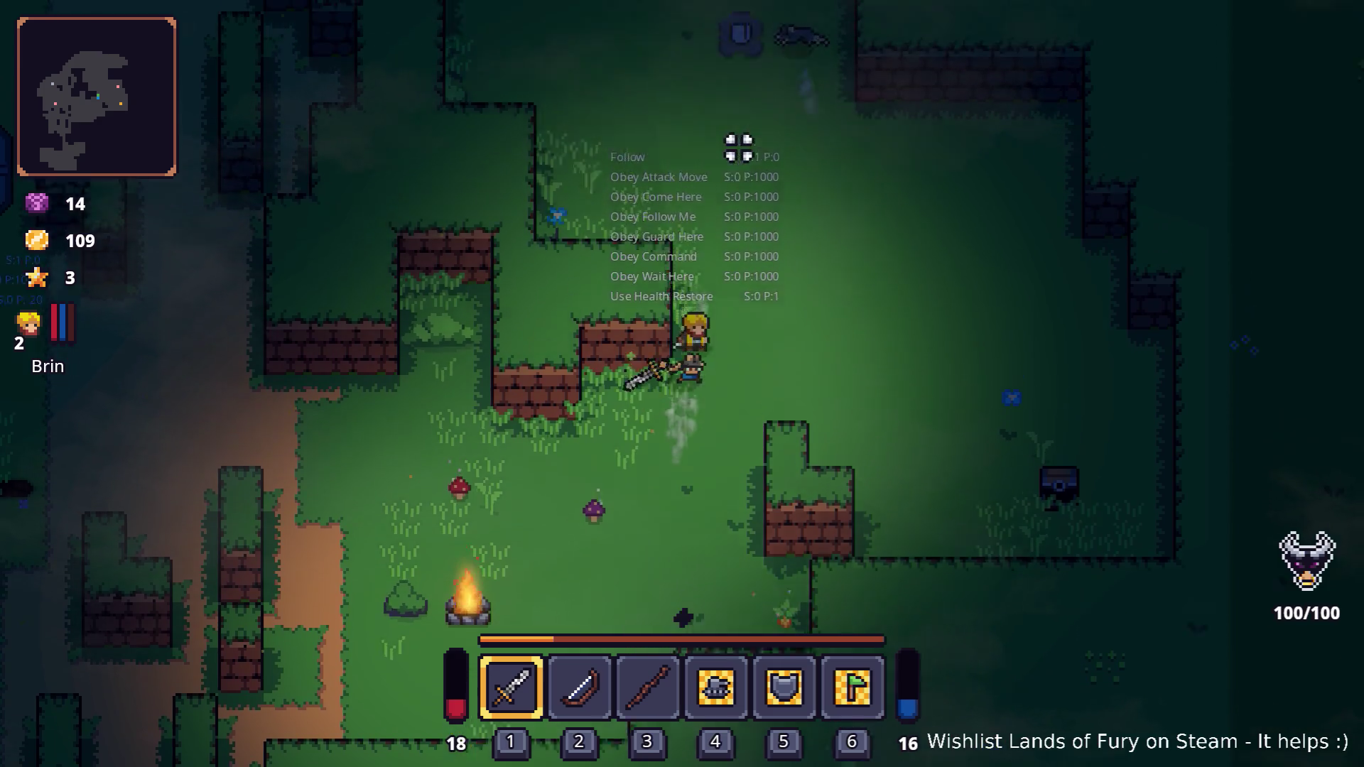
pyautogui.press('w')
pyautogui.press('a')
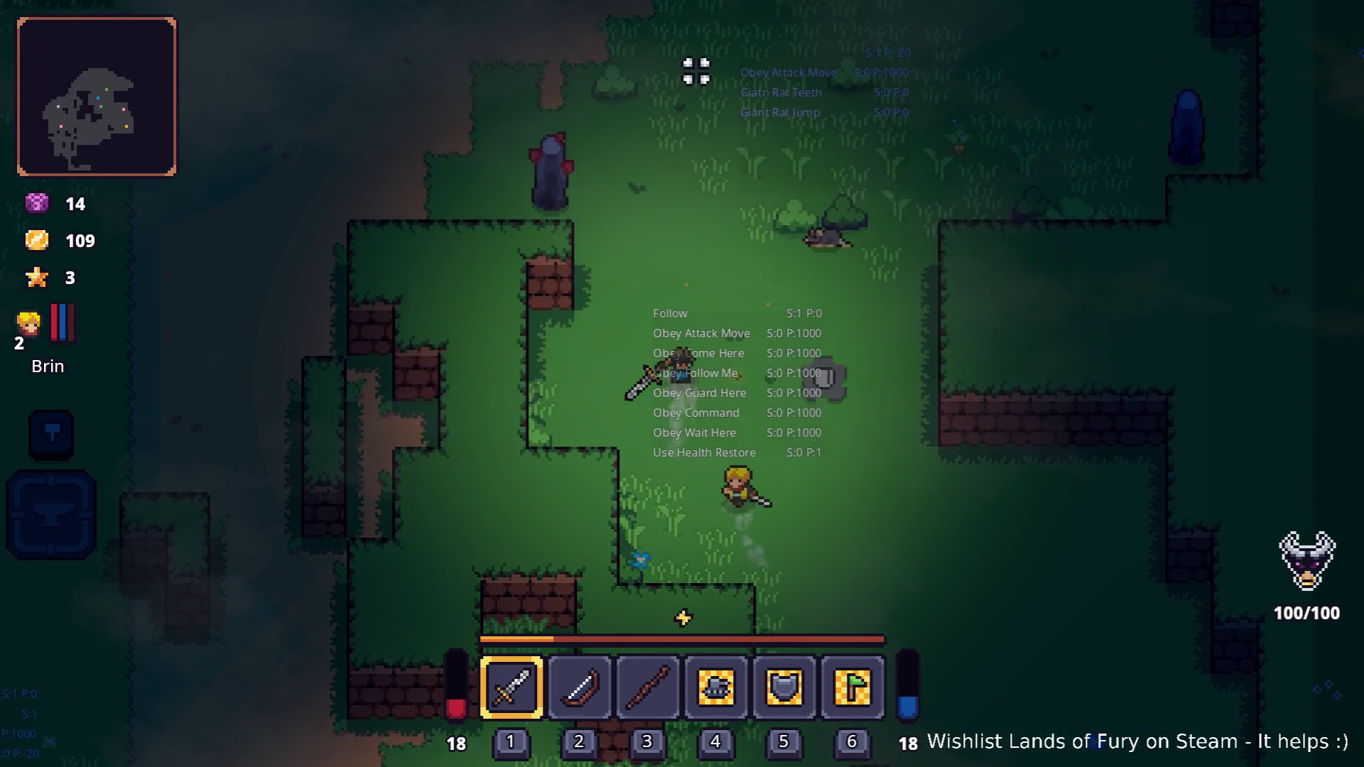
pyautogui.press('w')
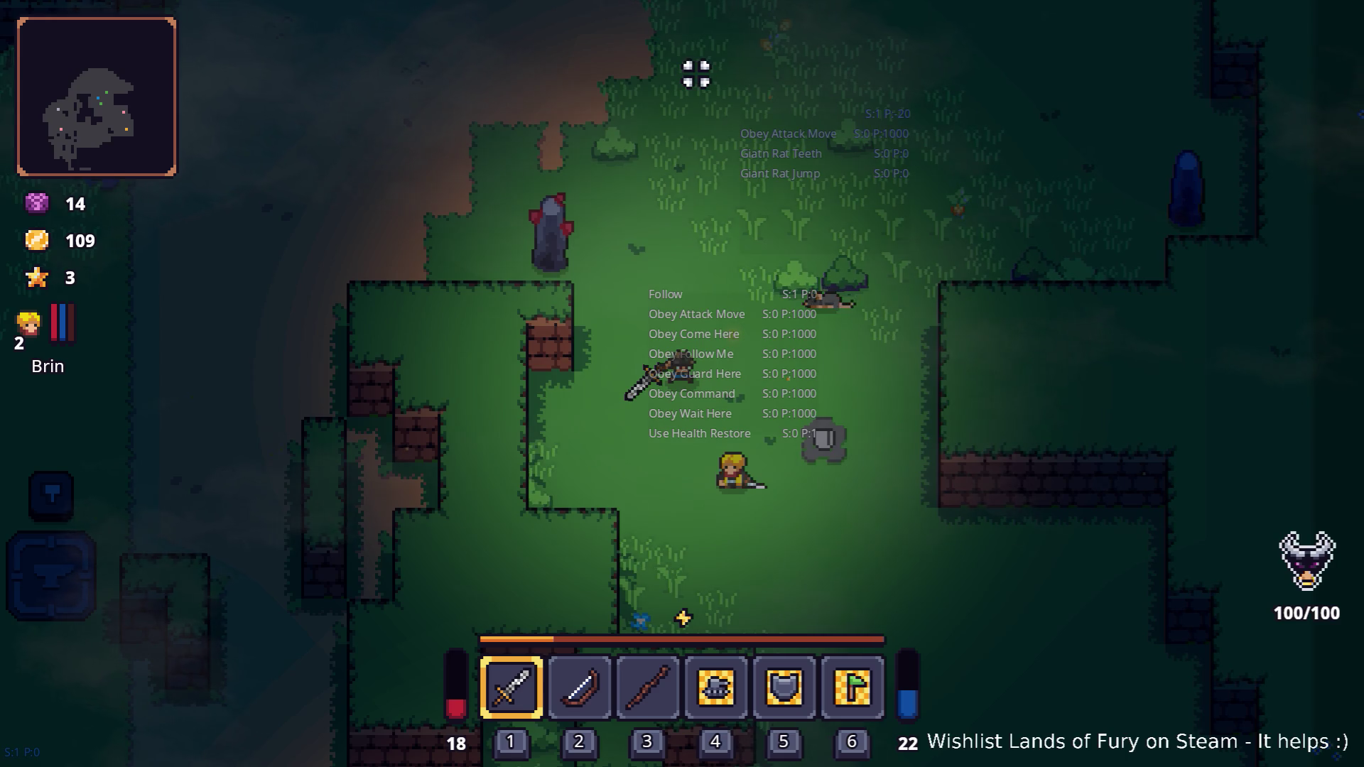
pyautogui.press('a')
pyautogui.press('w')
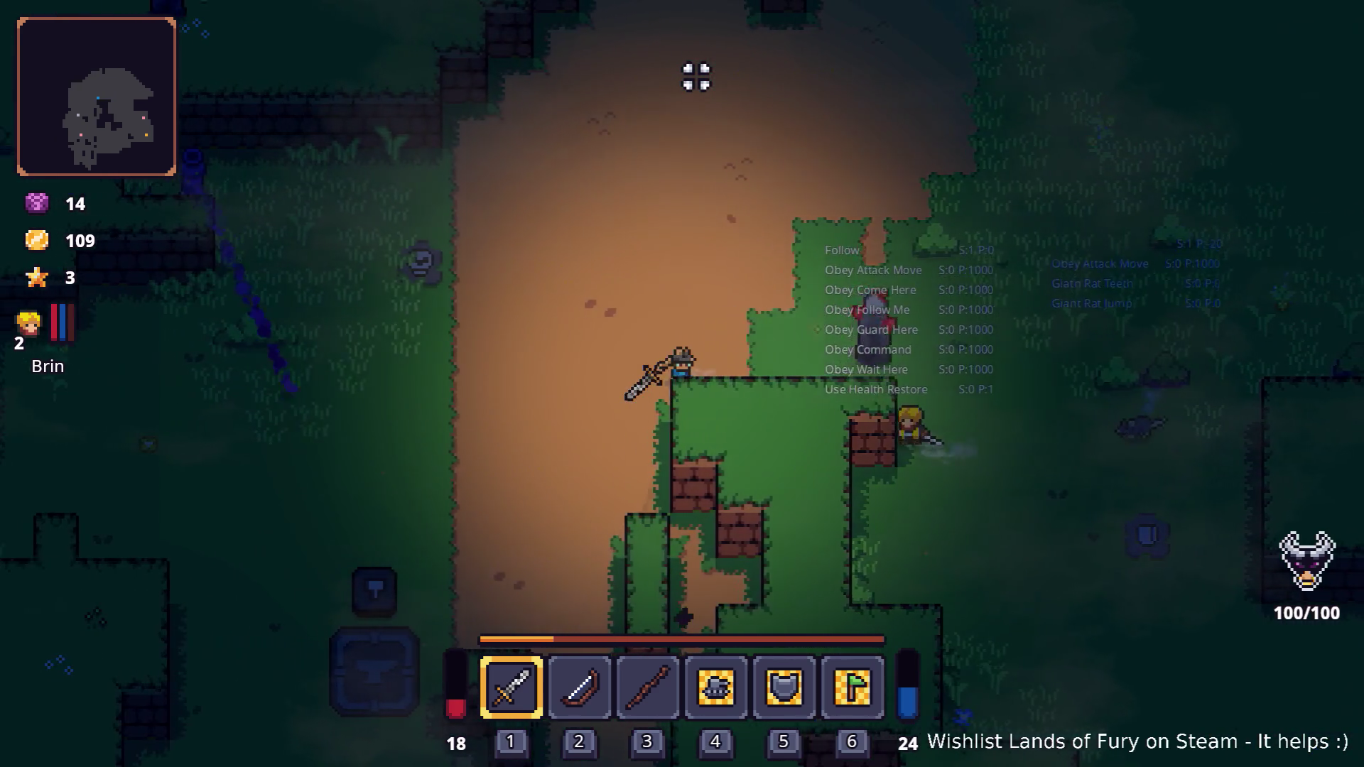
pyautogui.press('a')
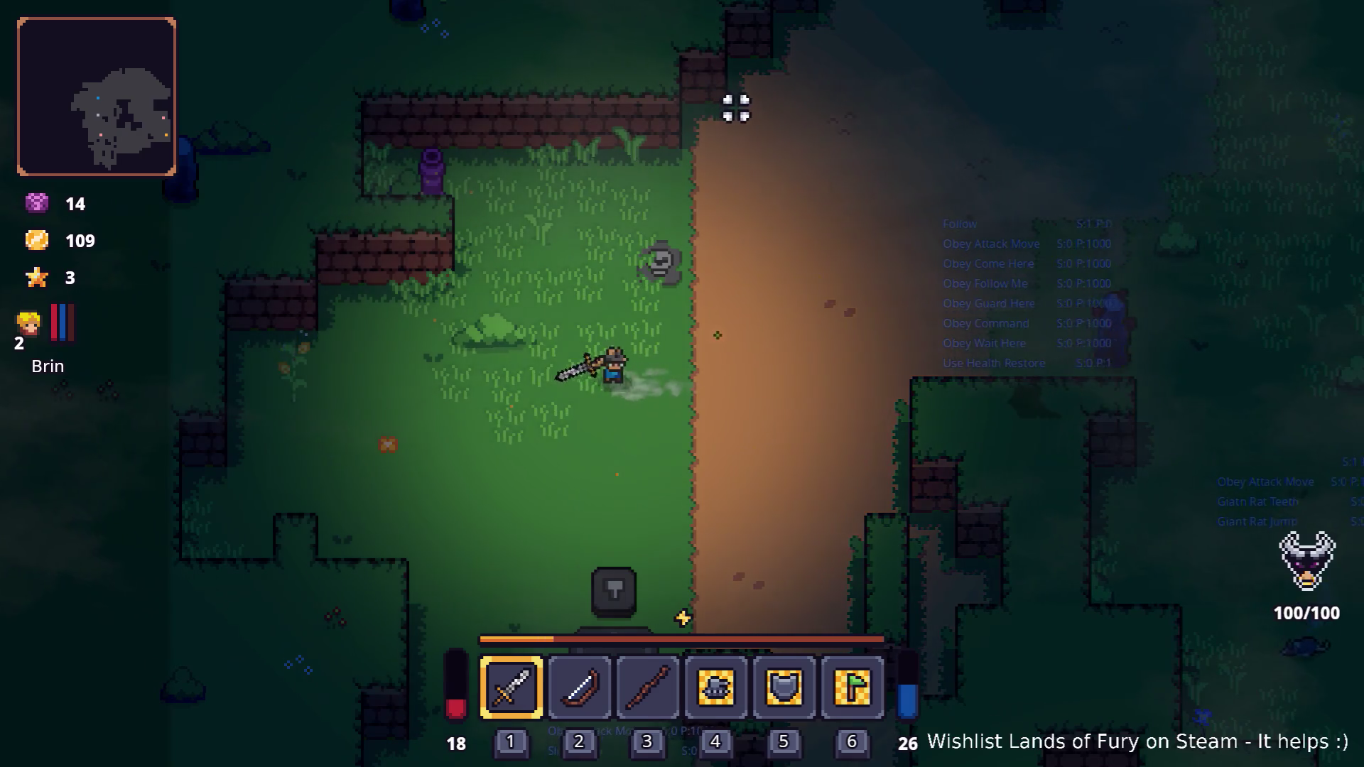
pyautogui.press('s')
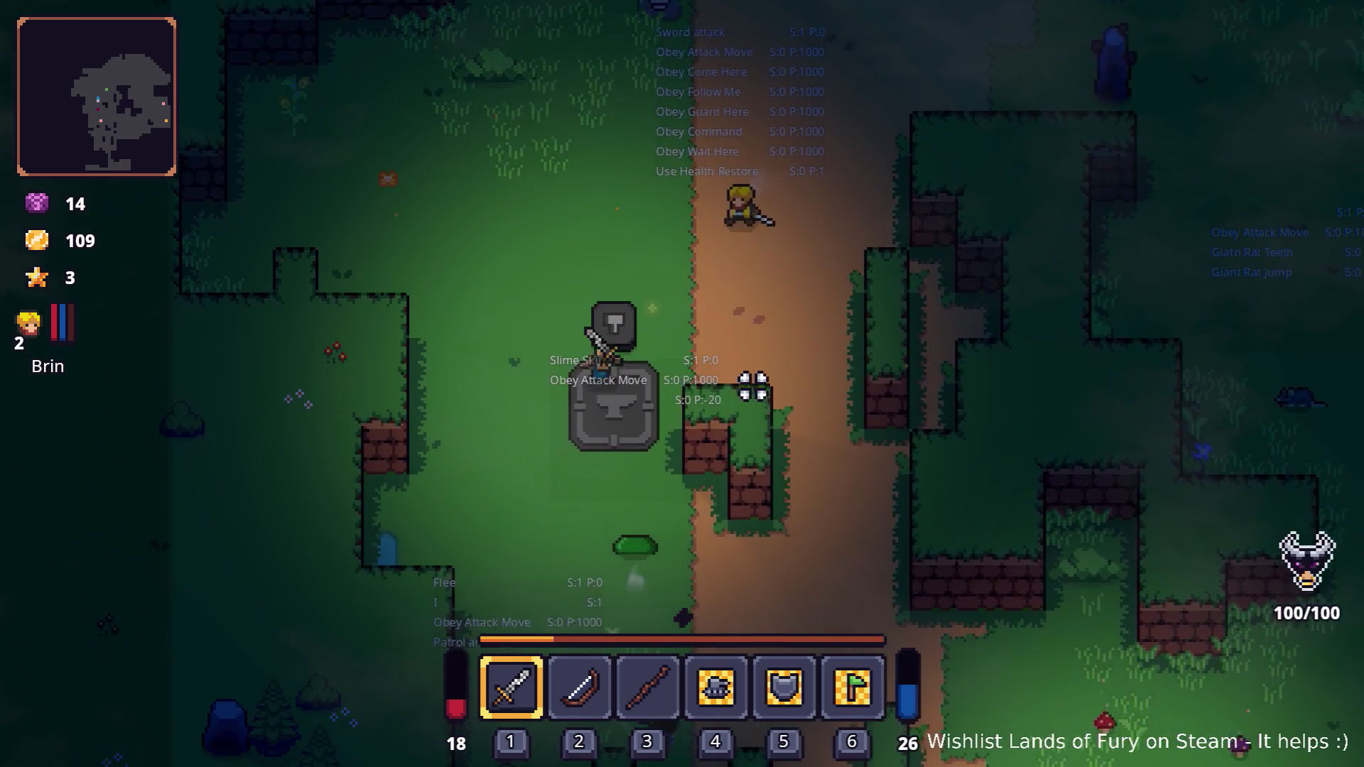
pyautogui.press('s')
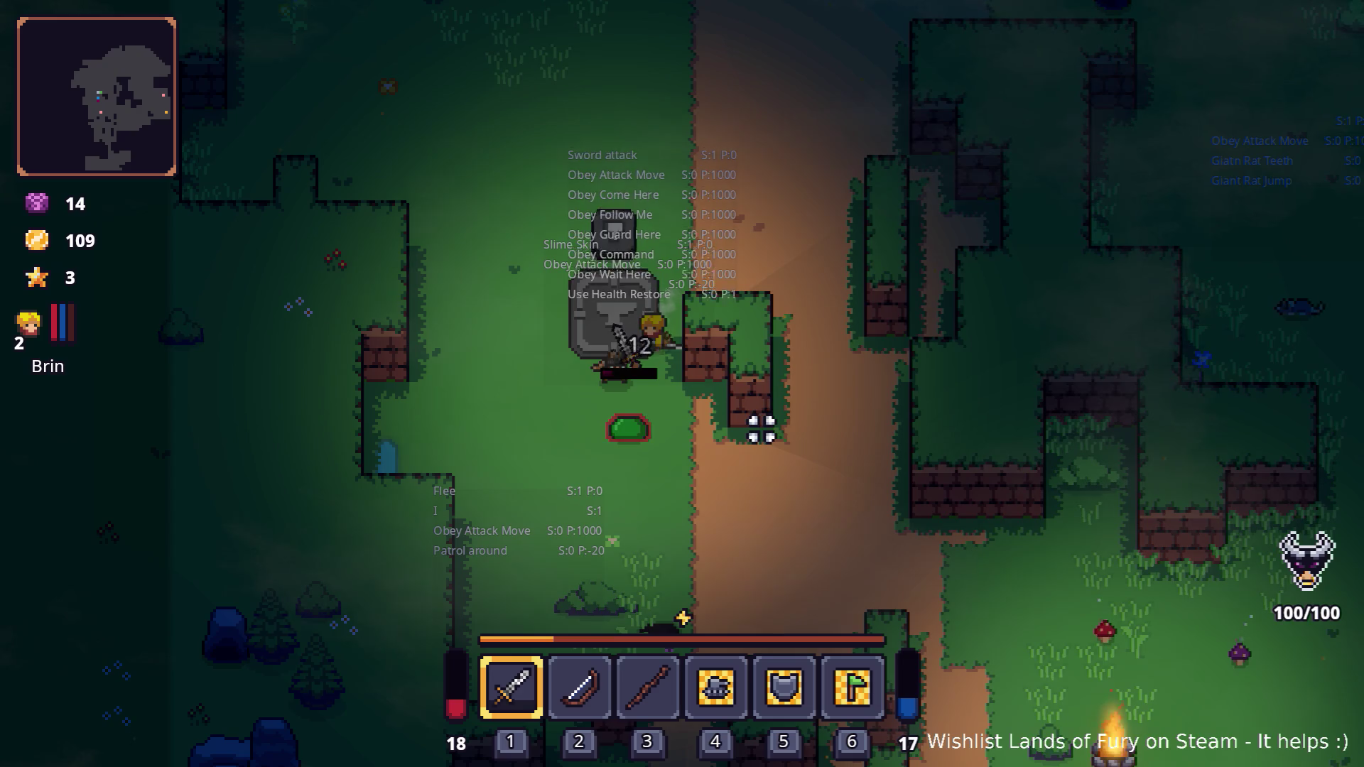
pyautogui.press('s')
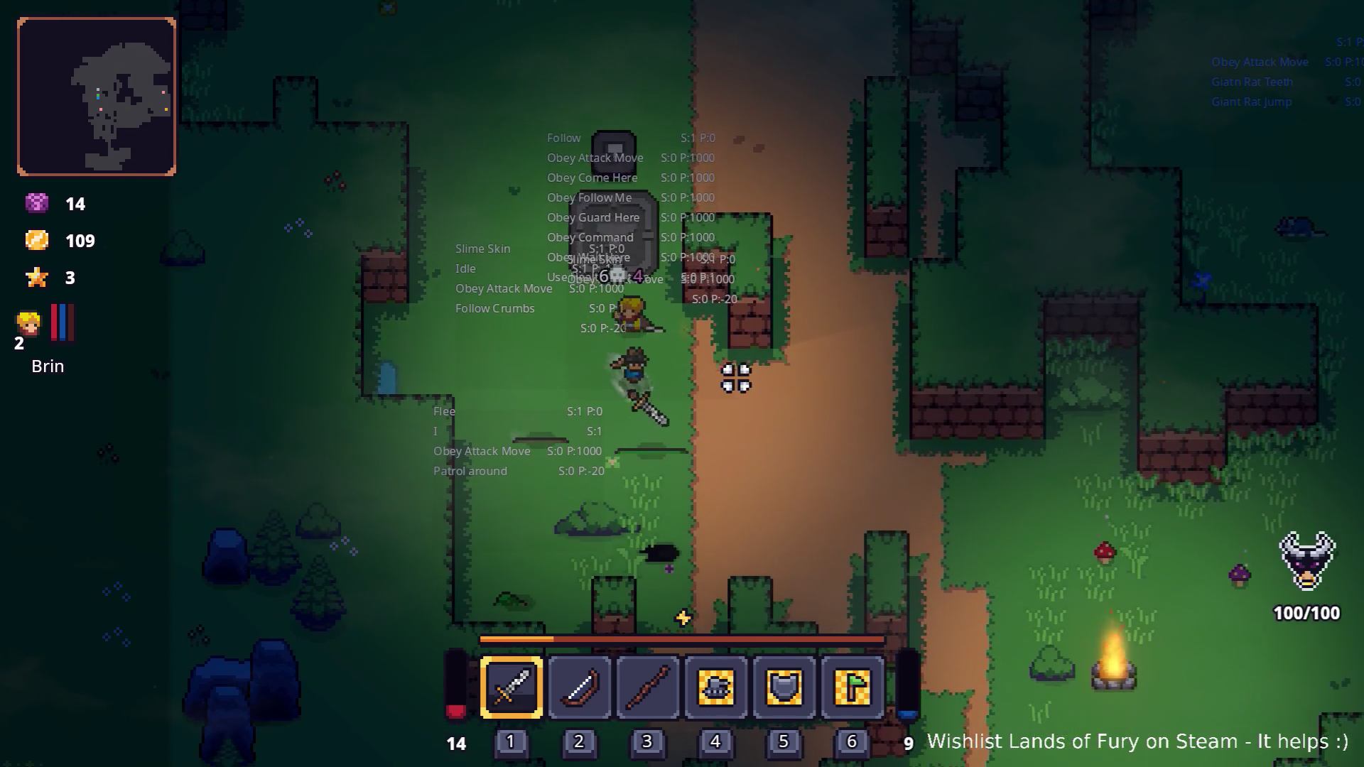
pyautogui.press('d')
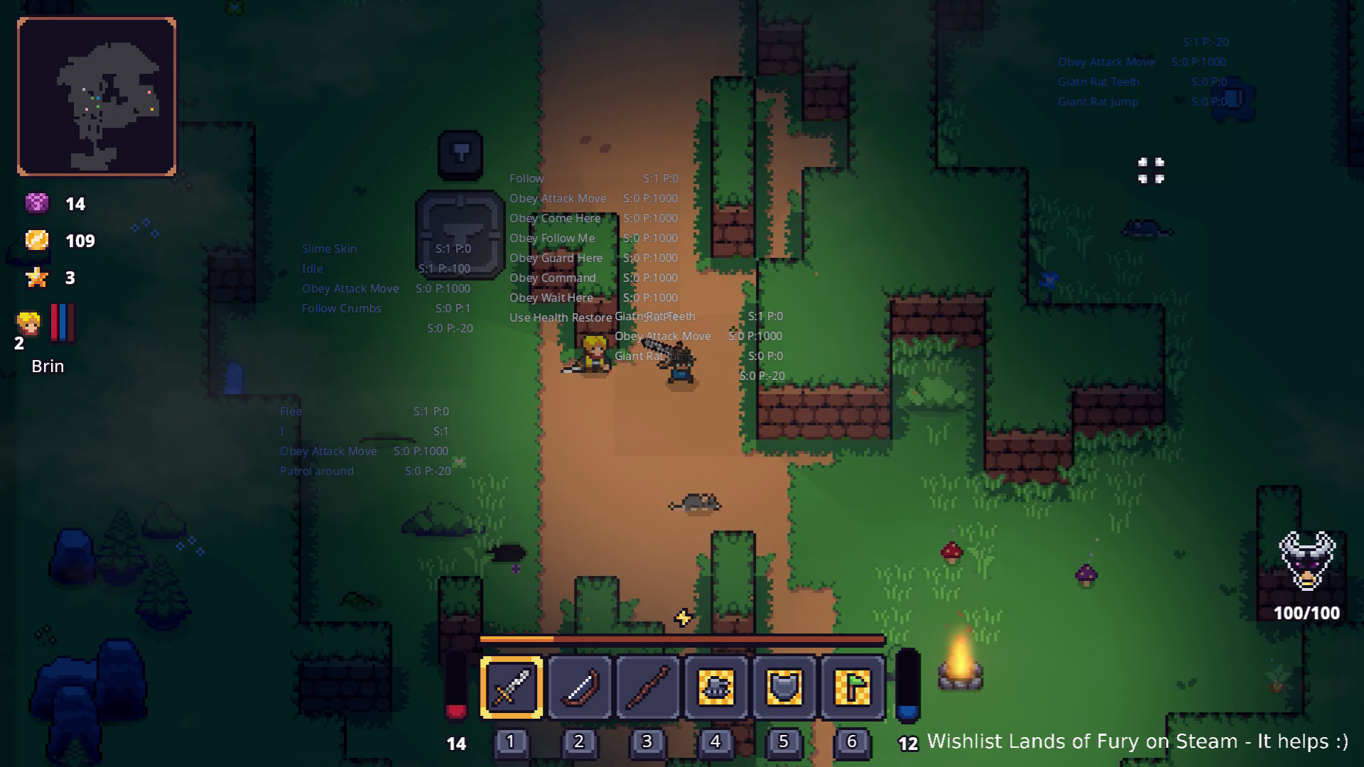
pyautogui.press('s')
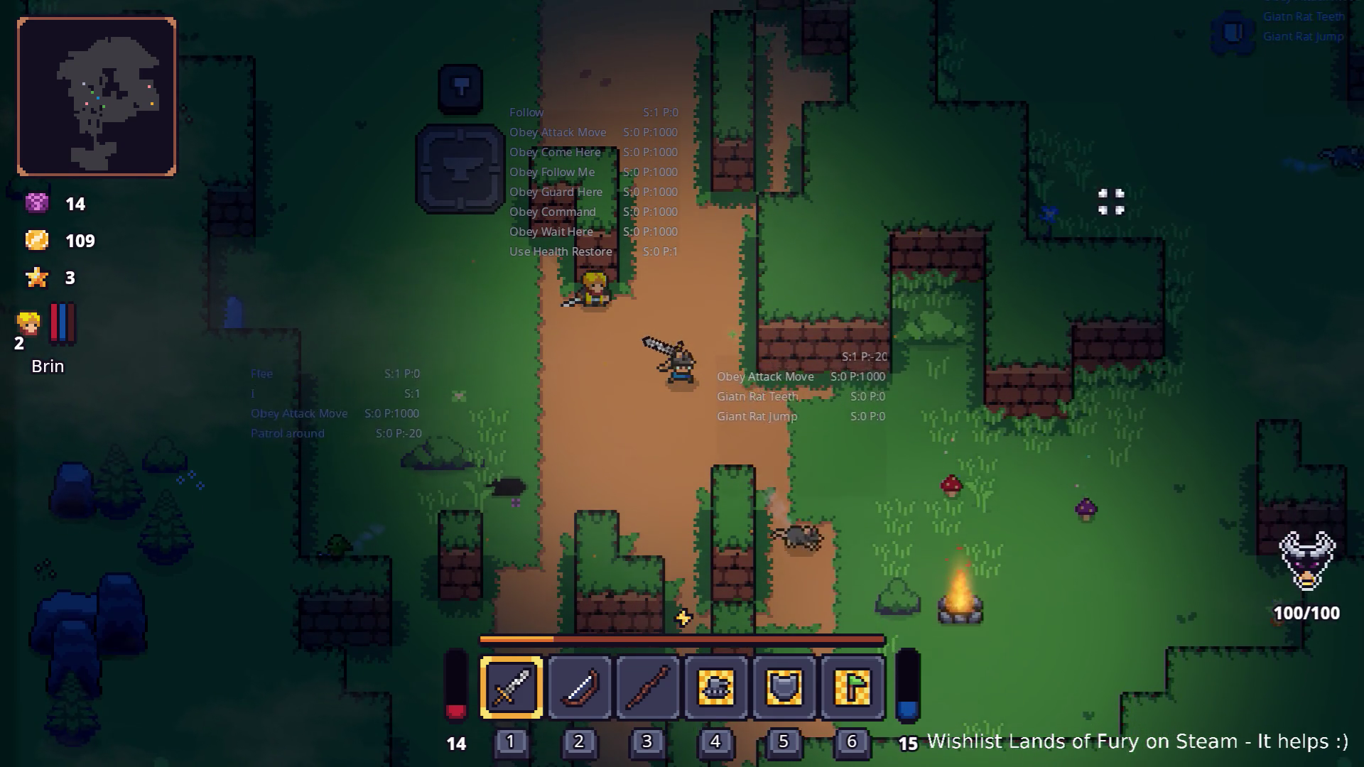
pyautogui.press('Escape')
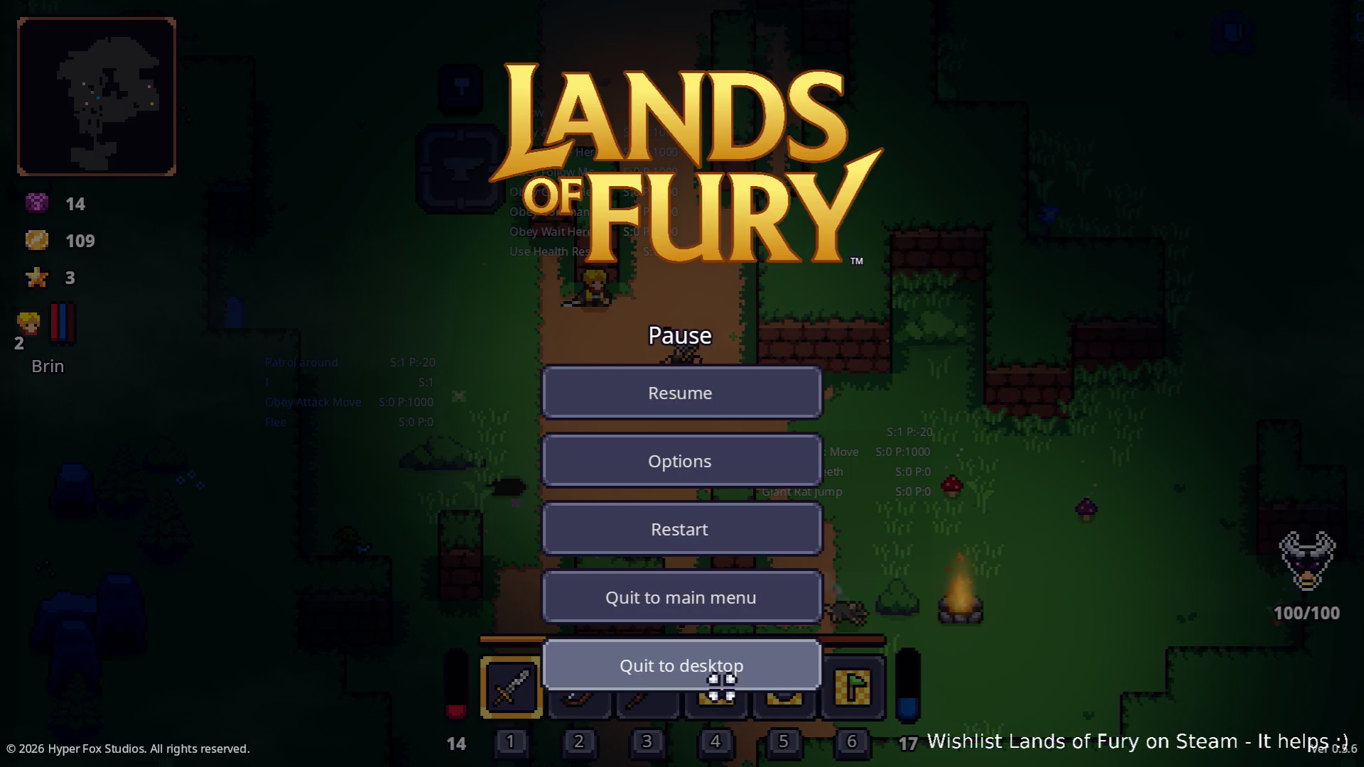
# - Back in the editor, set FollowAction's Id to follow_summoner and Name to 'Follow summoner', then save
pyautogui.click(721, 686)
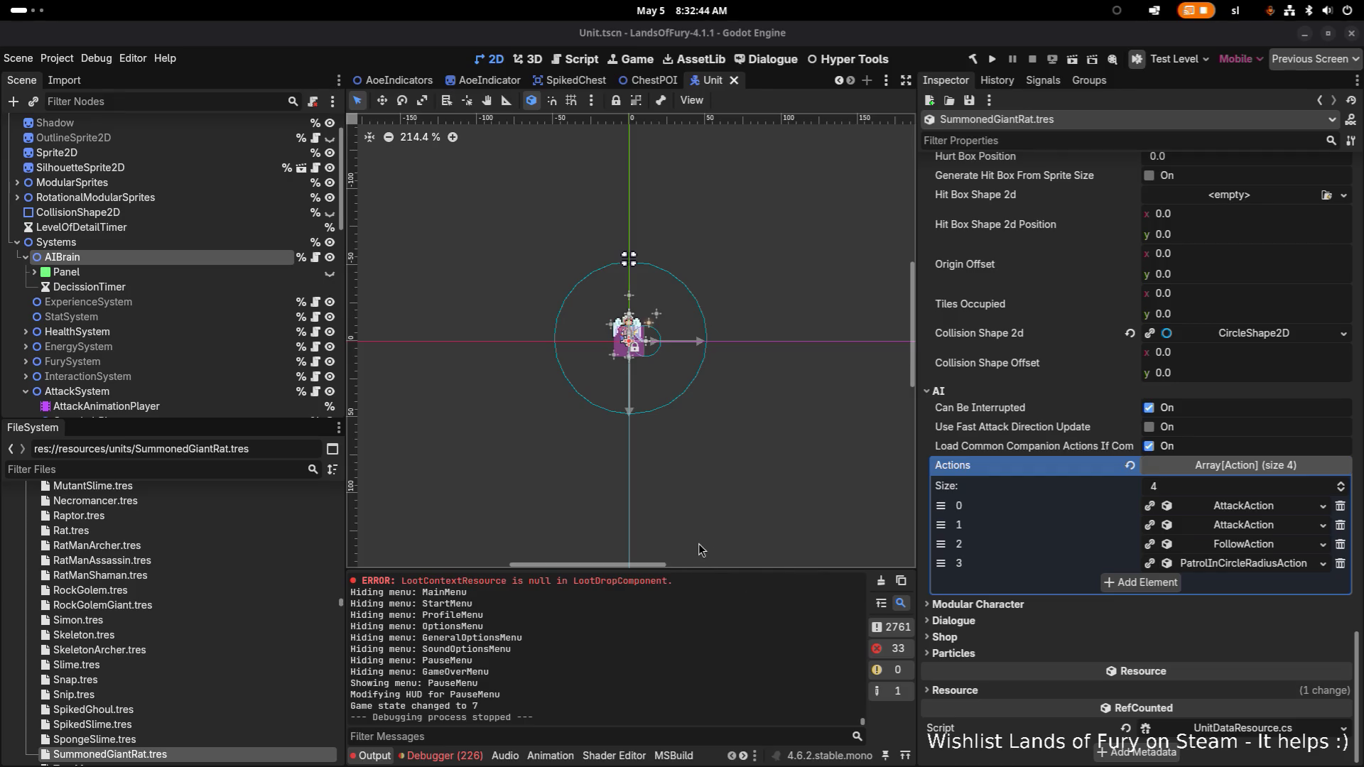
pyautogui.click(1269, 554)
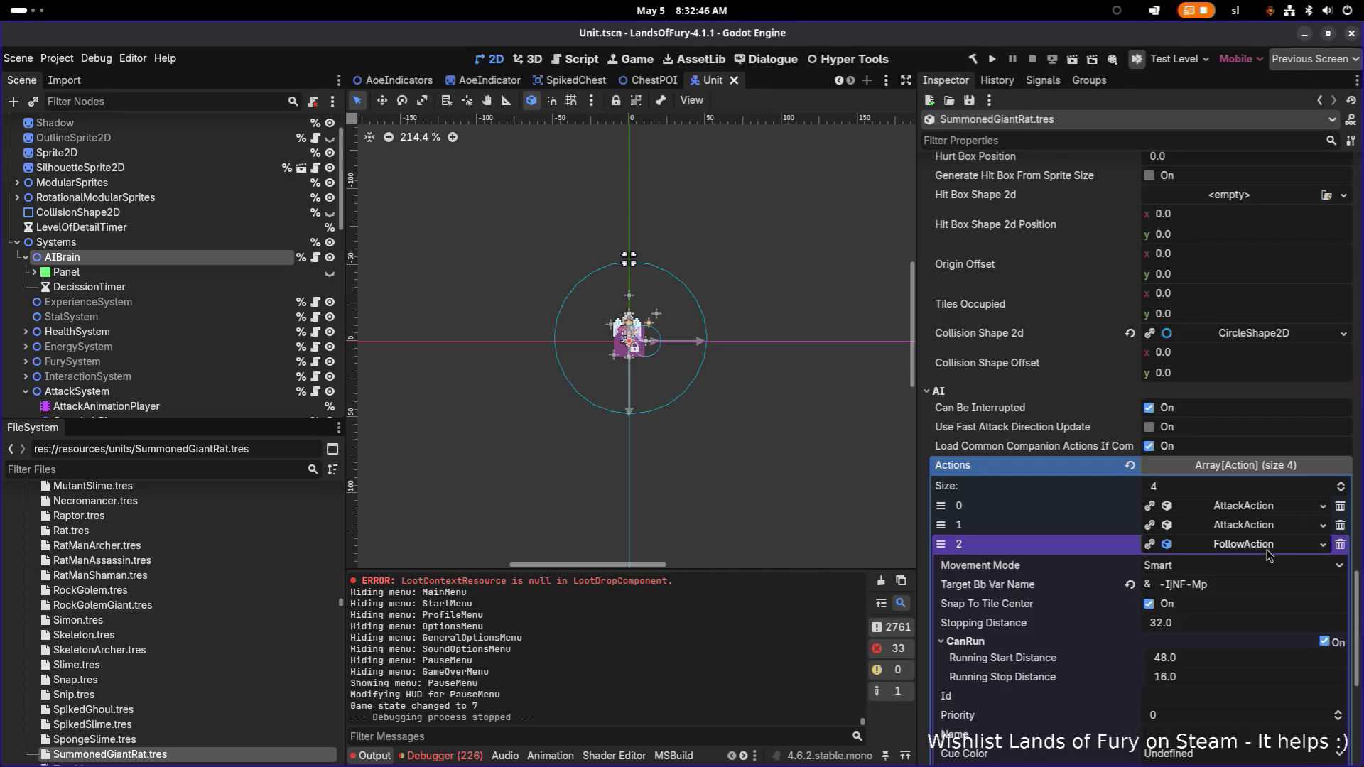
pyautogui.scroll(-5, 1216, 630)
pyautogui.click(1220, 546)
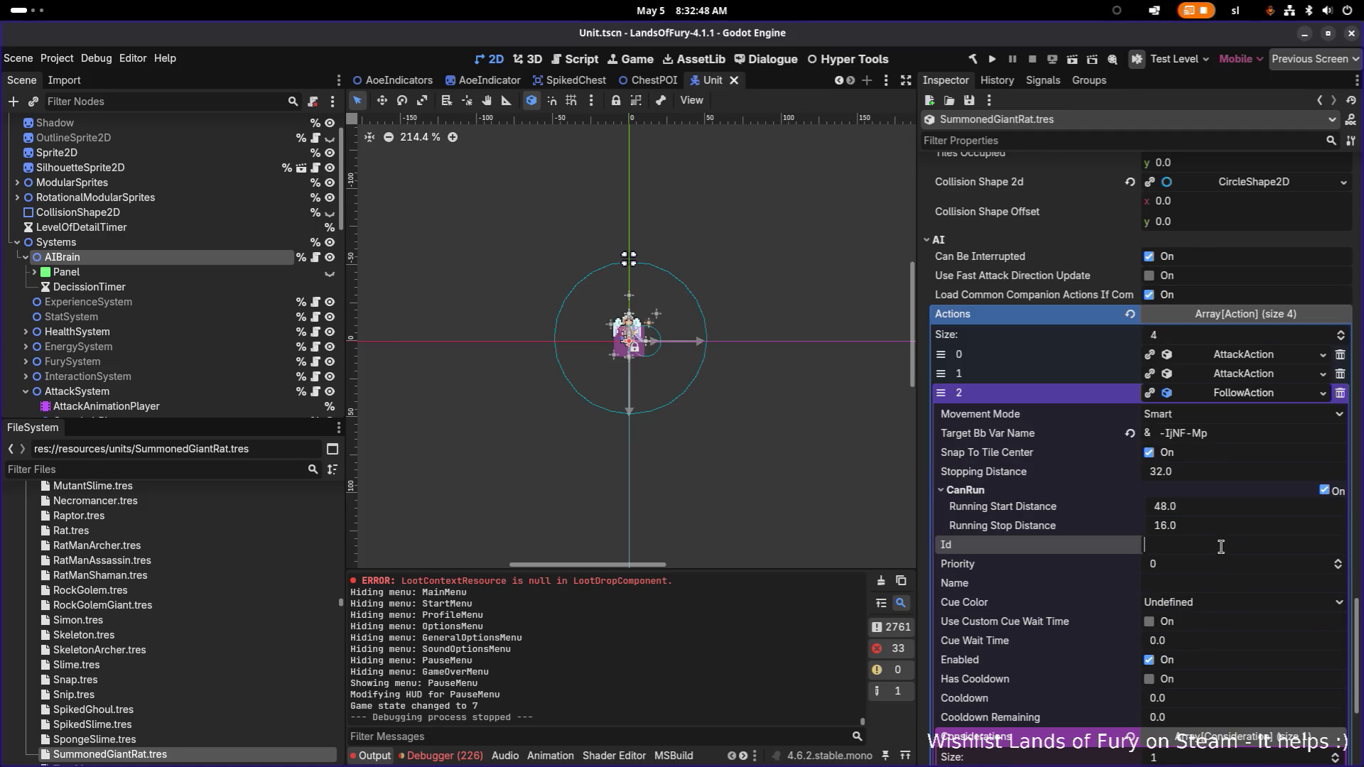
pyautogui.write('fopo')
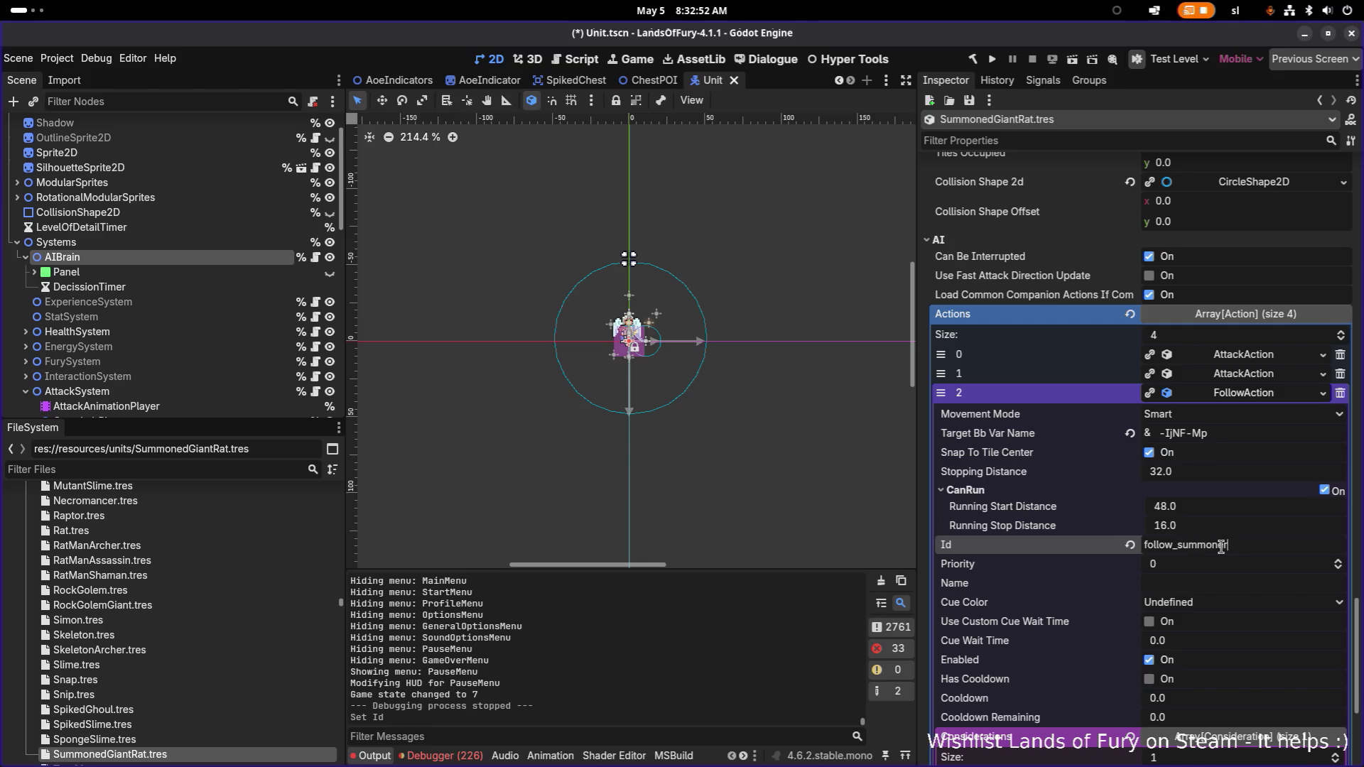
pyautogui.press('Tab')
pyautogui.press('Tab')
pyautogui.write('Follow summone')
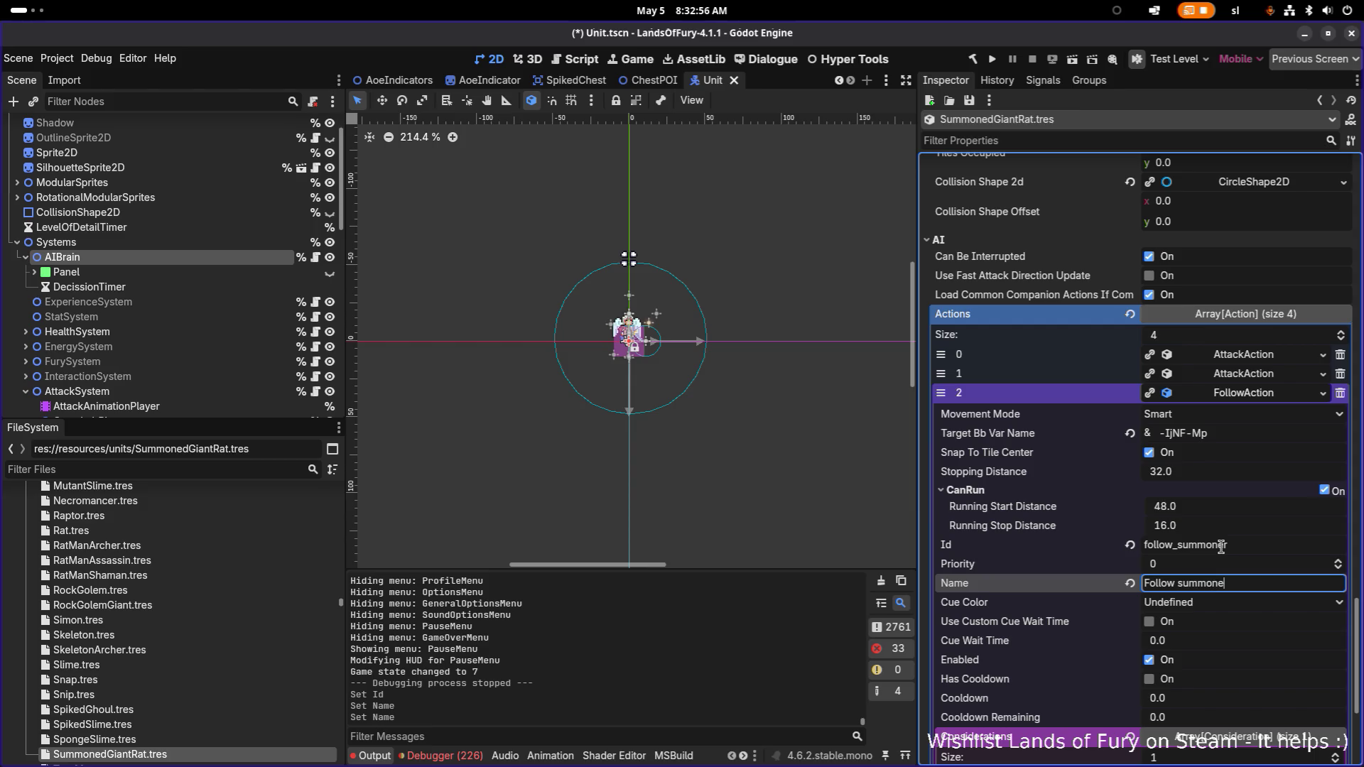
pyautogui.write('r')
pyautogui.hotkey('ctrl', 's')
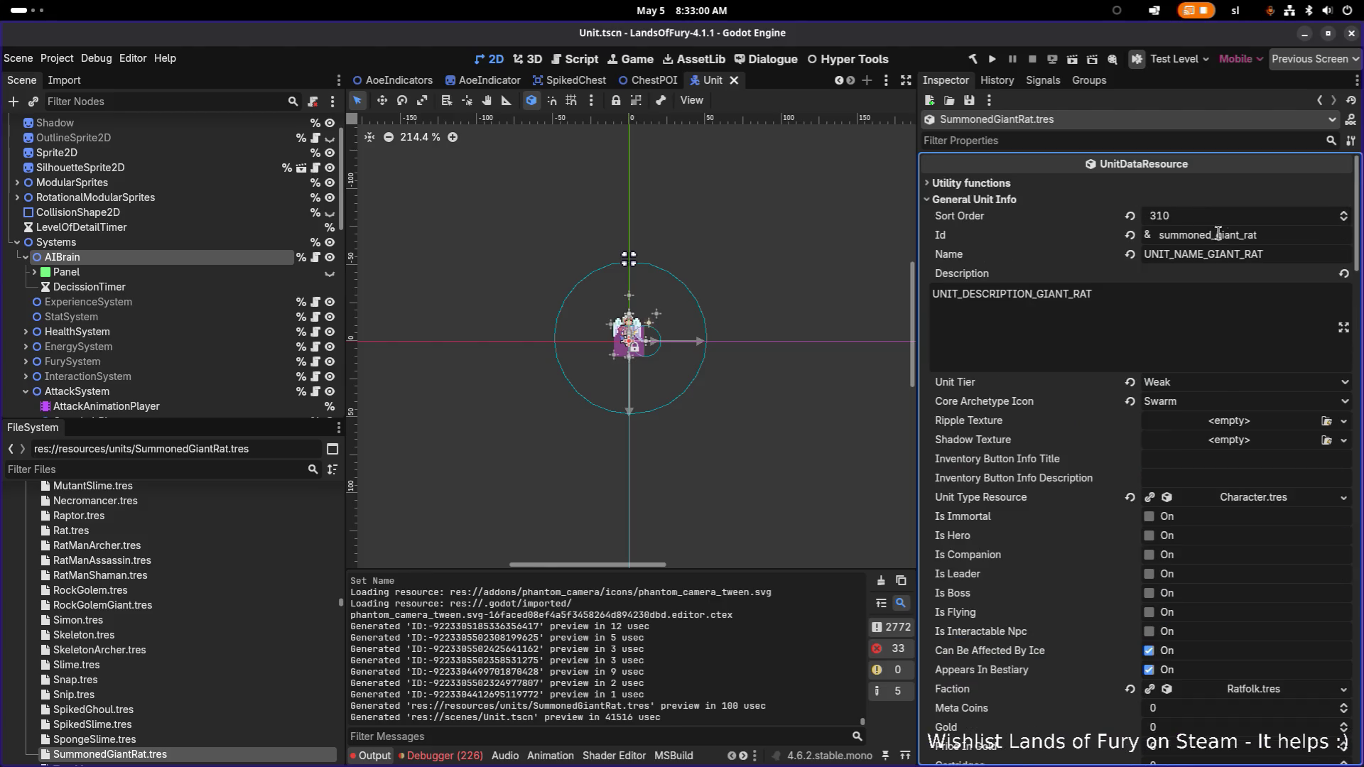
# - Find RatHat.tres by filtering for 'rath', open it, and expand its spawn-unit effect
pyautogui.click(191, 471)
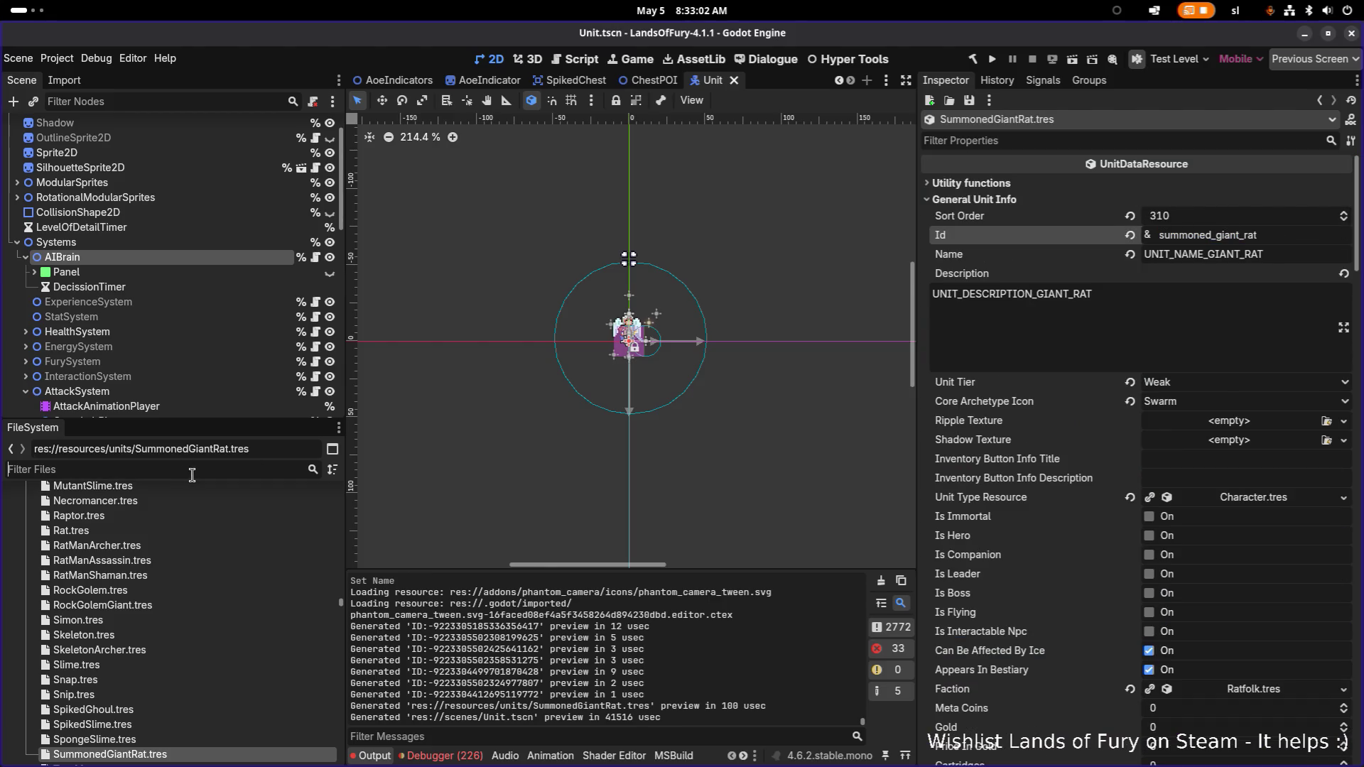
pyautogui.write('rat')
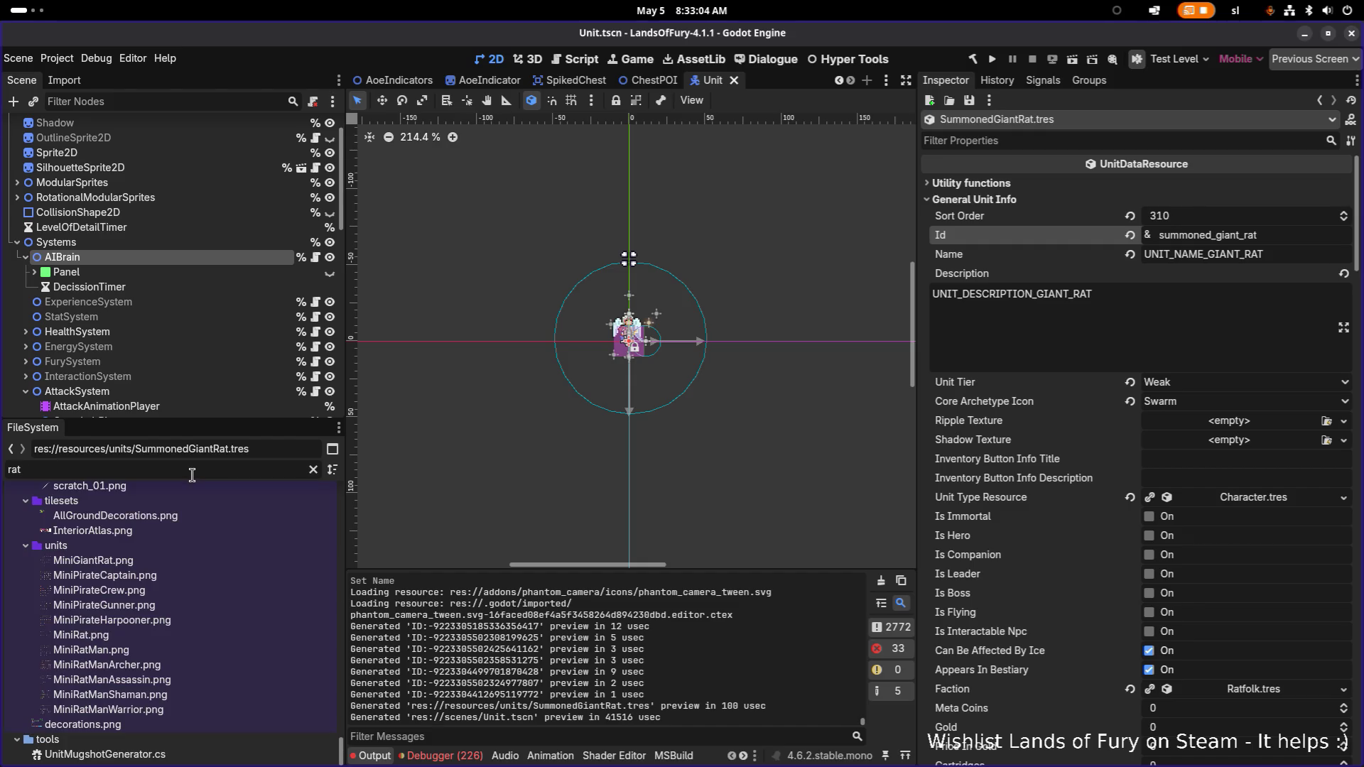
pyautogui.write('h')
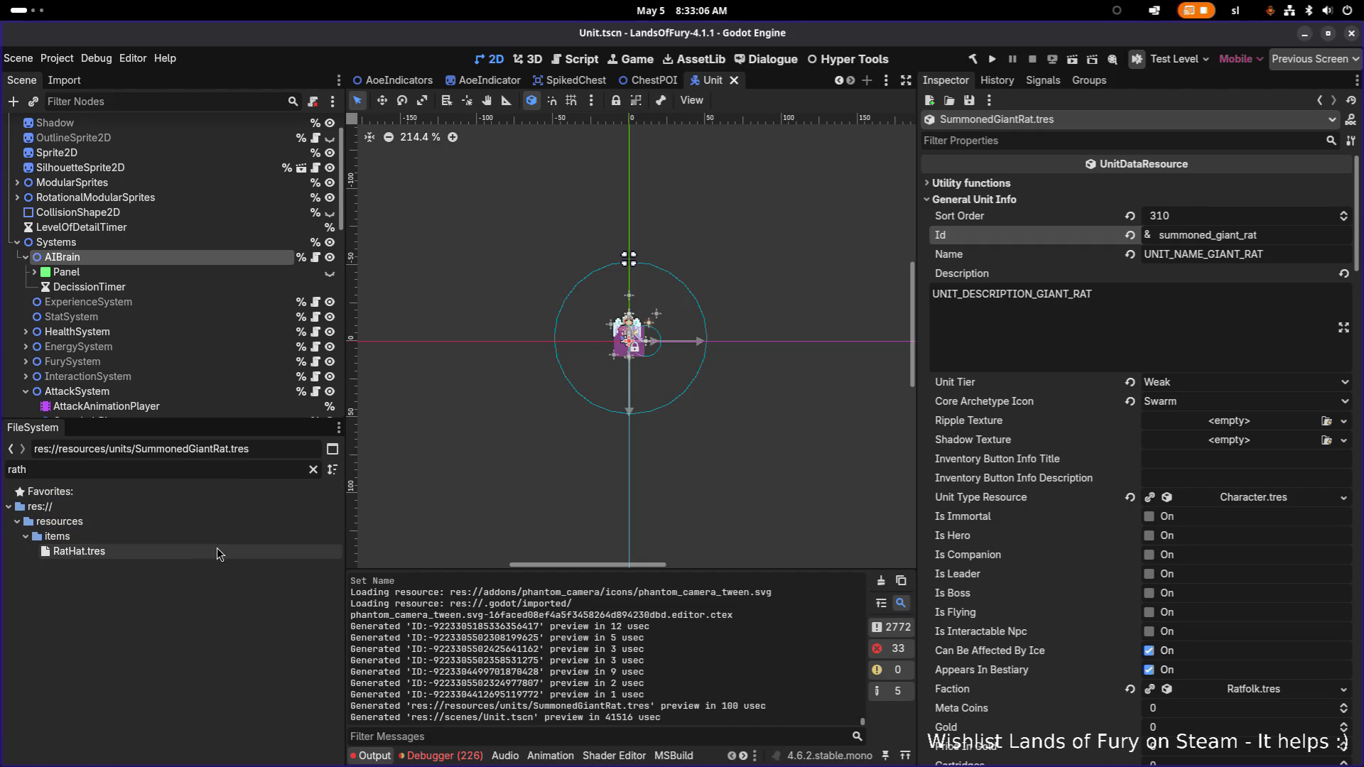
pyautogui.doubleClick(79, 551)
pyautogui.scroll(-5, 1244, 467)
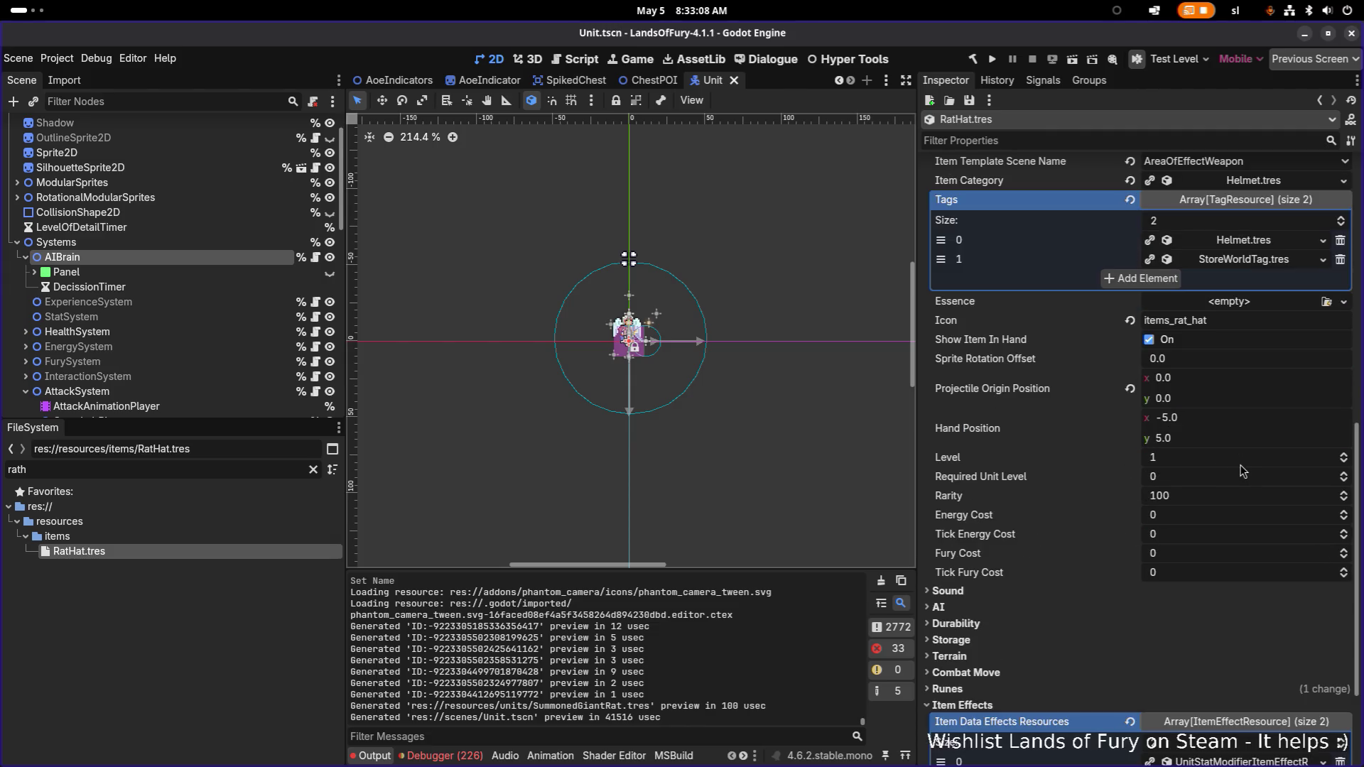
pyautogui.click(1268, 623)
# - Change Unit To Spawn Id from giant_rat to summoned_giant_rat and save
pyautogui.scroll(-2, 1270, 630)
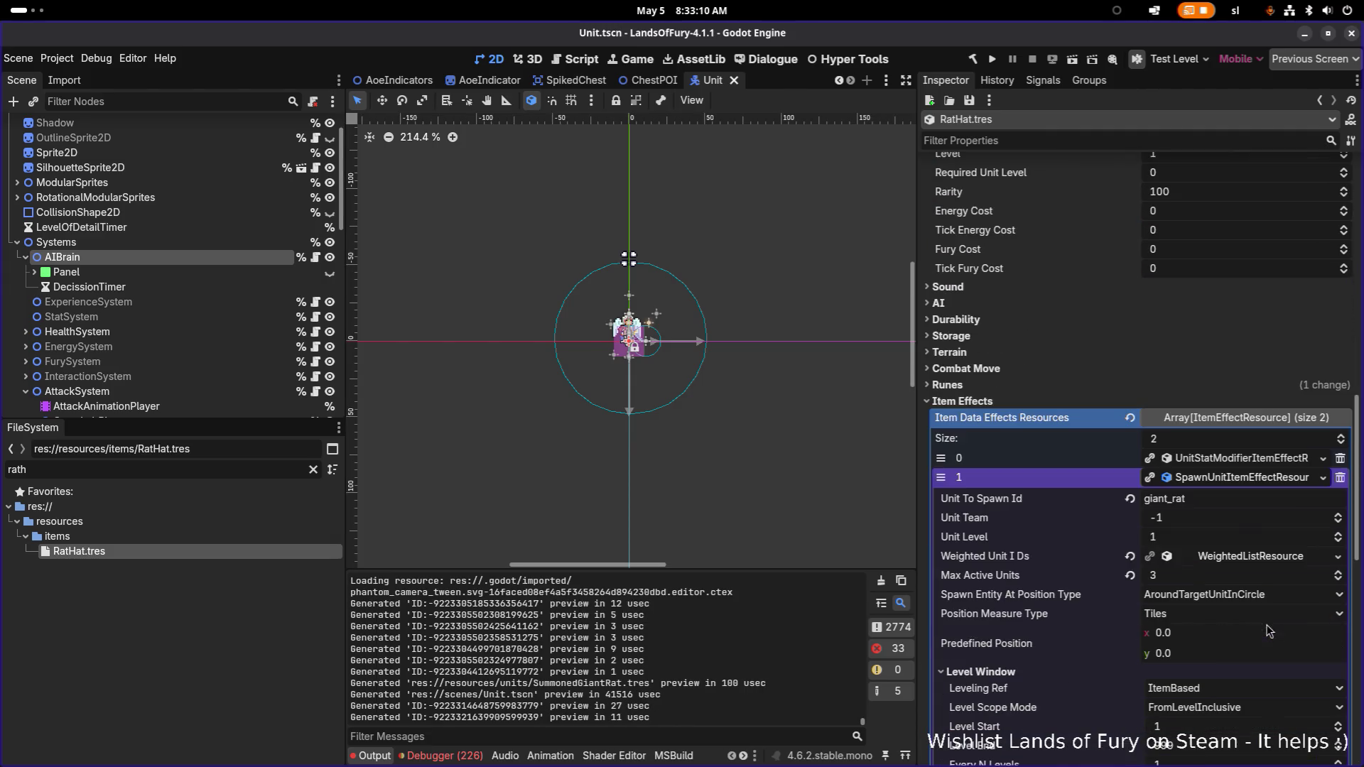
pyautogui.click(1250, 502)
pyautogui.hotkey('ctrl', 'a')
pyautogui.write('summoned_giant_rat')
pyautogui.press('Return')
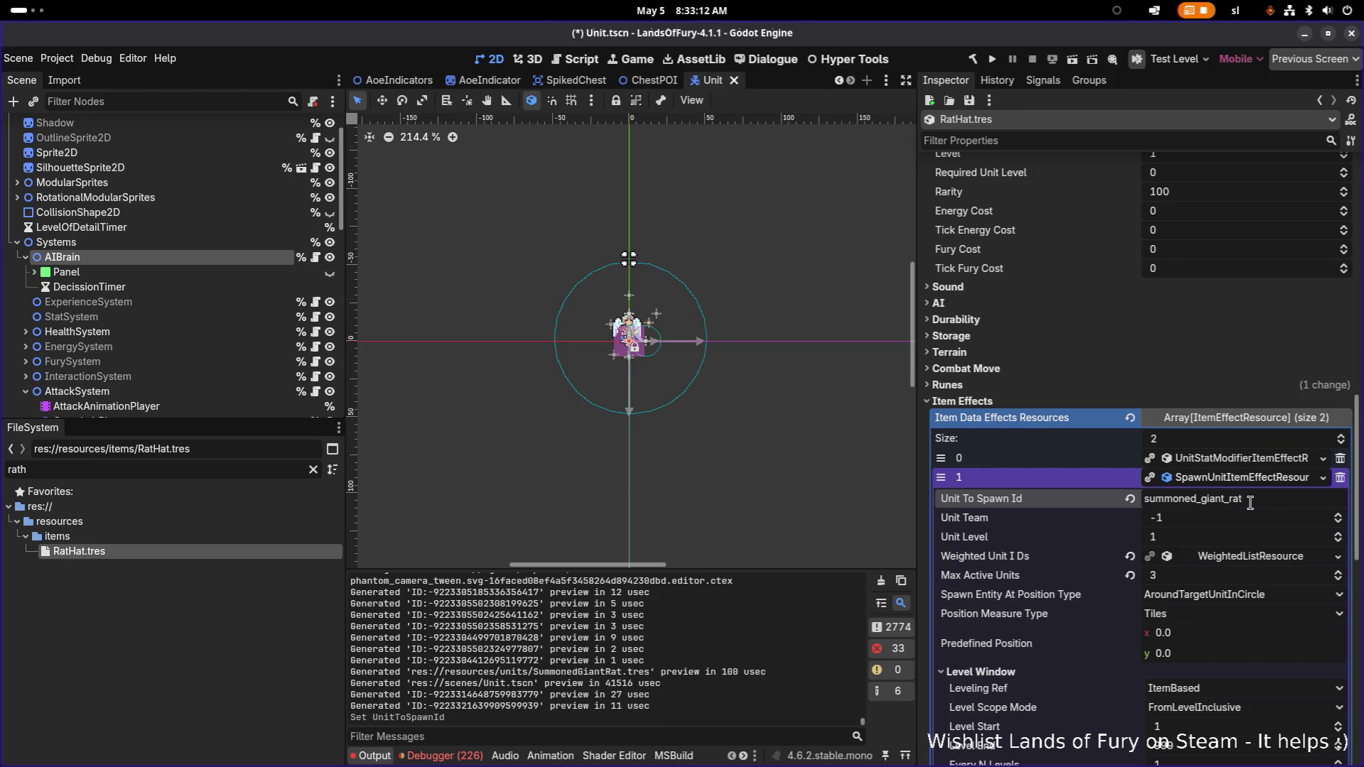
pyautogui.press('Return')
pyautogui.hotkey('ctrl', 's')
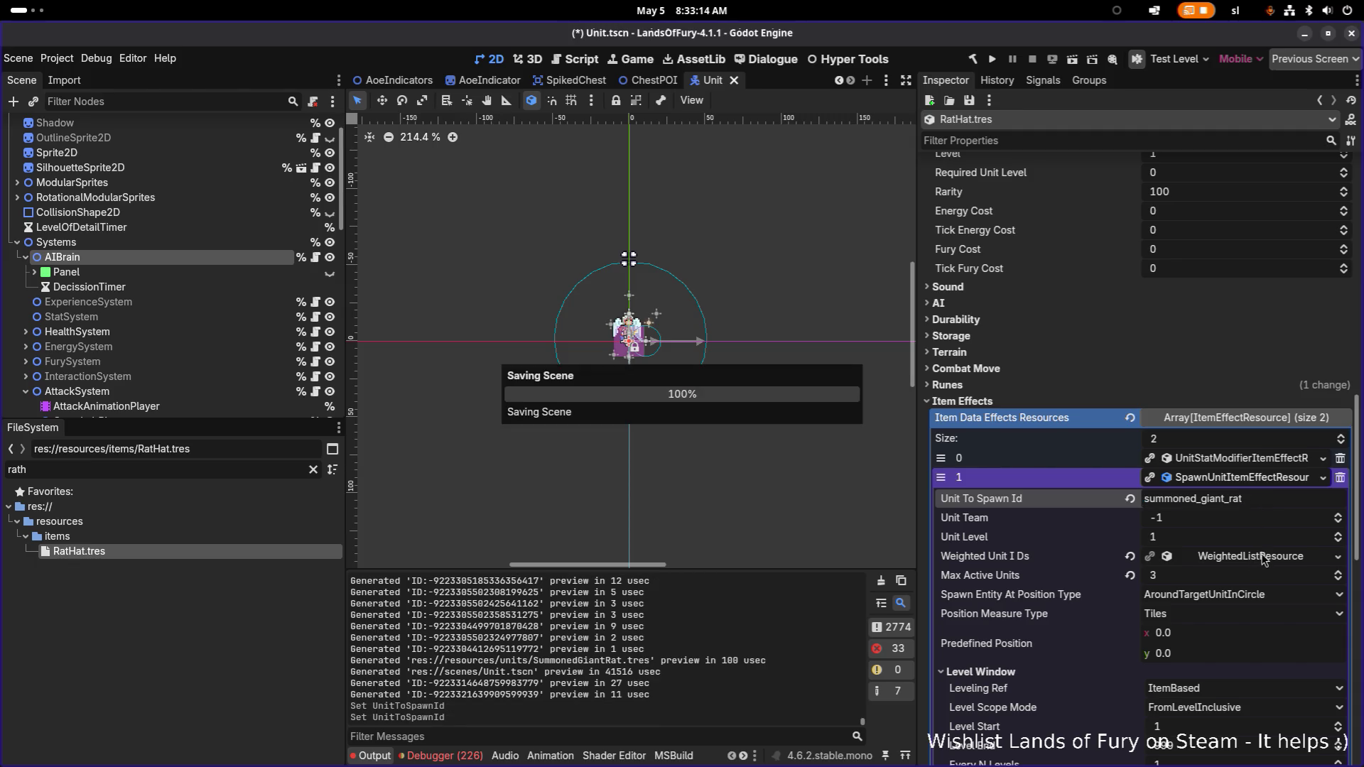
pyautogui.click(1263, 558)
pyautogui.scroll(-3, 1277, 625)
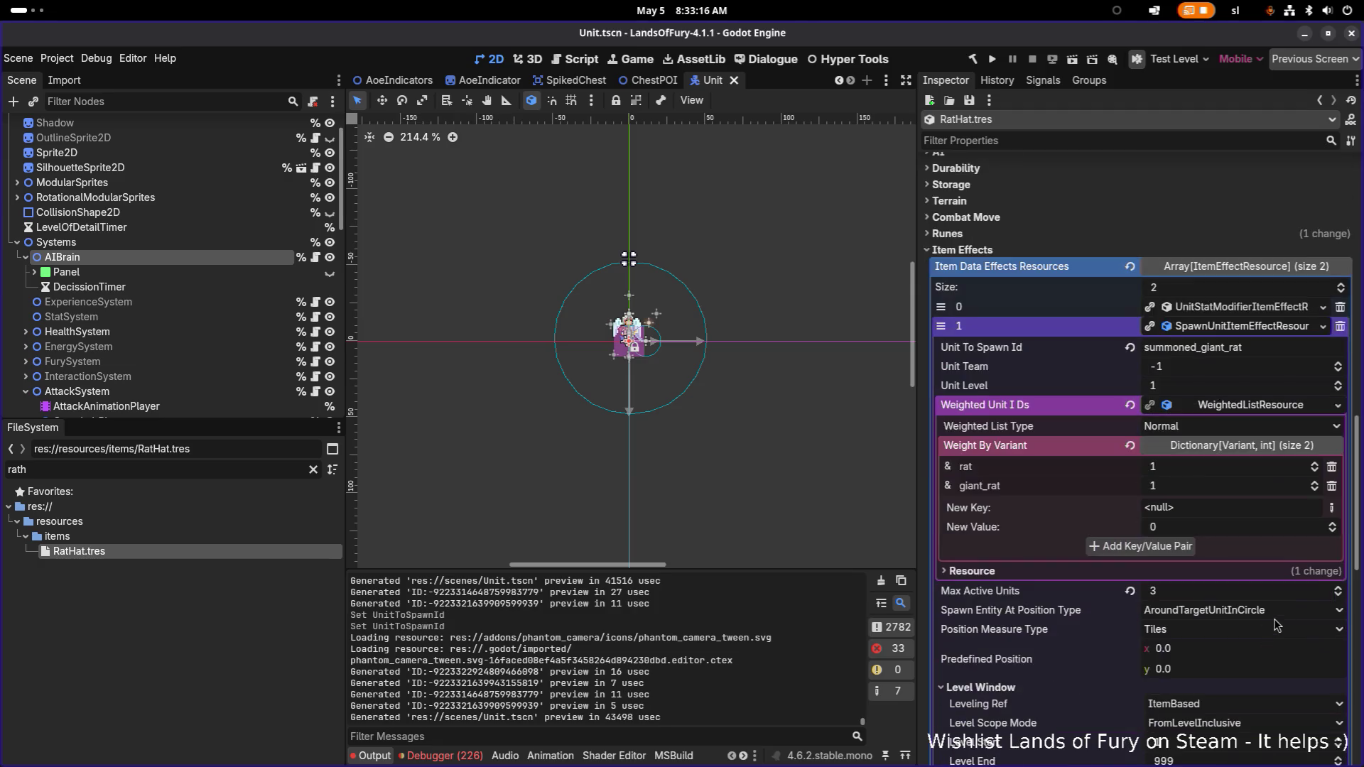
# - Add summoned_giant_rat as a StringName key to the weighted unit list
pyautogui.click(1332, 507)
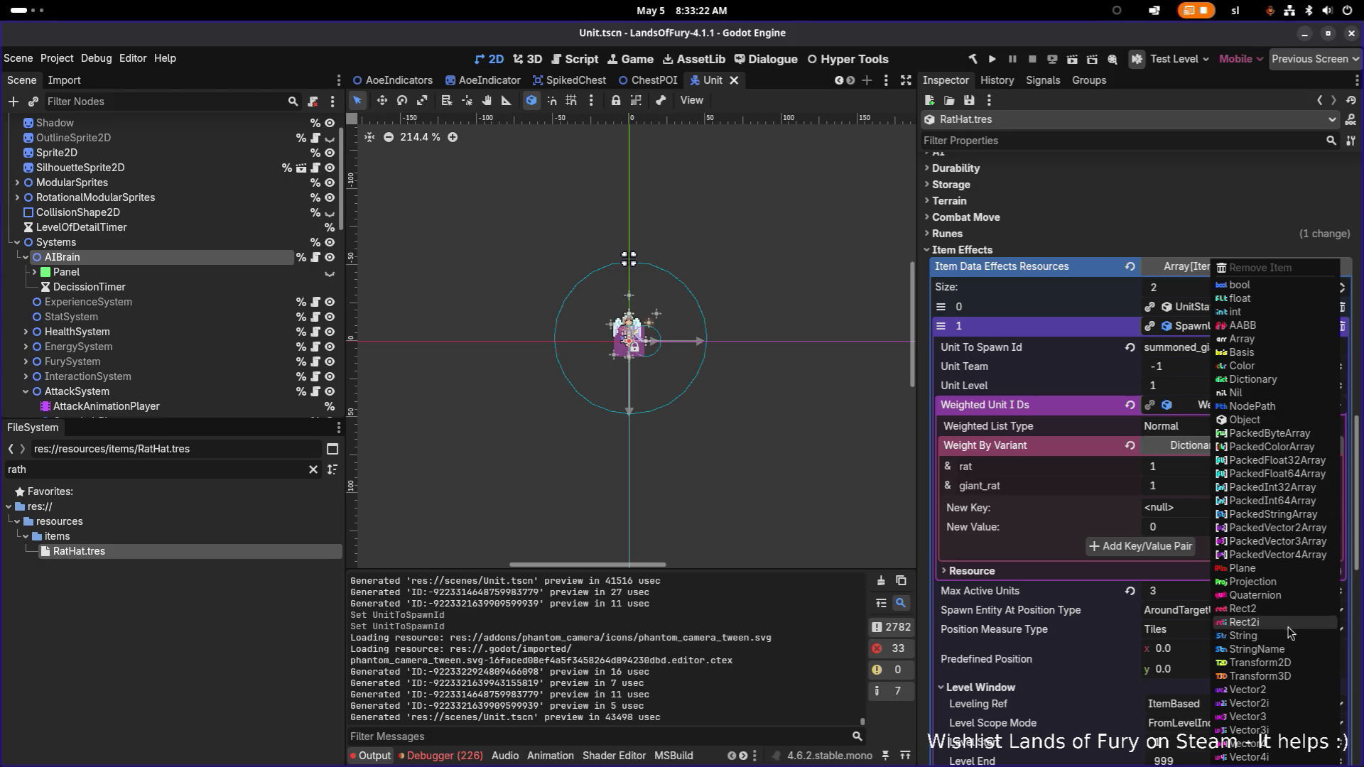
pyautogui.click(1287, 652)
pyautogui.click(1208, 506)
pyautogui.write('summoned_giant_rat')
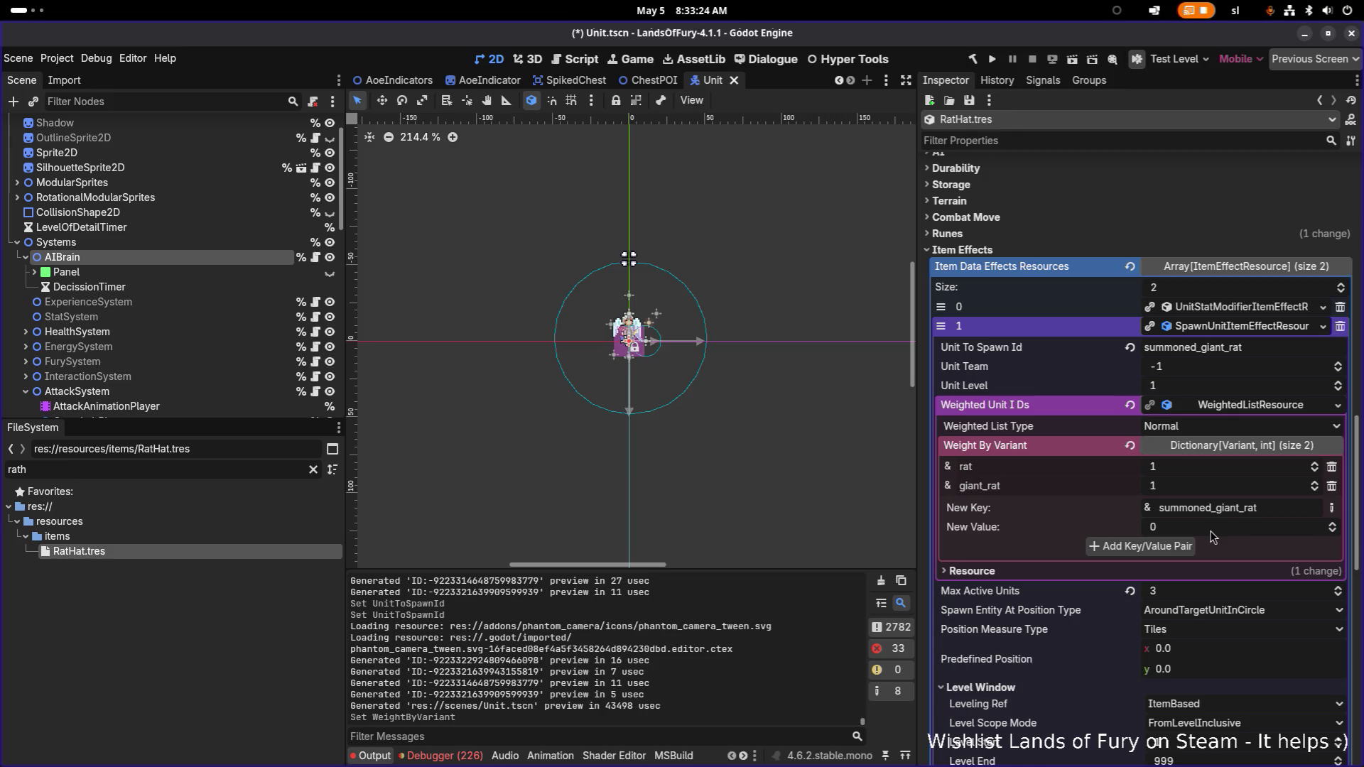
pyautogui.click(1165, 552)
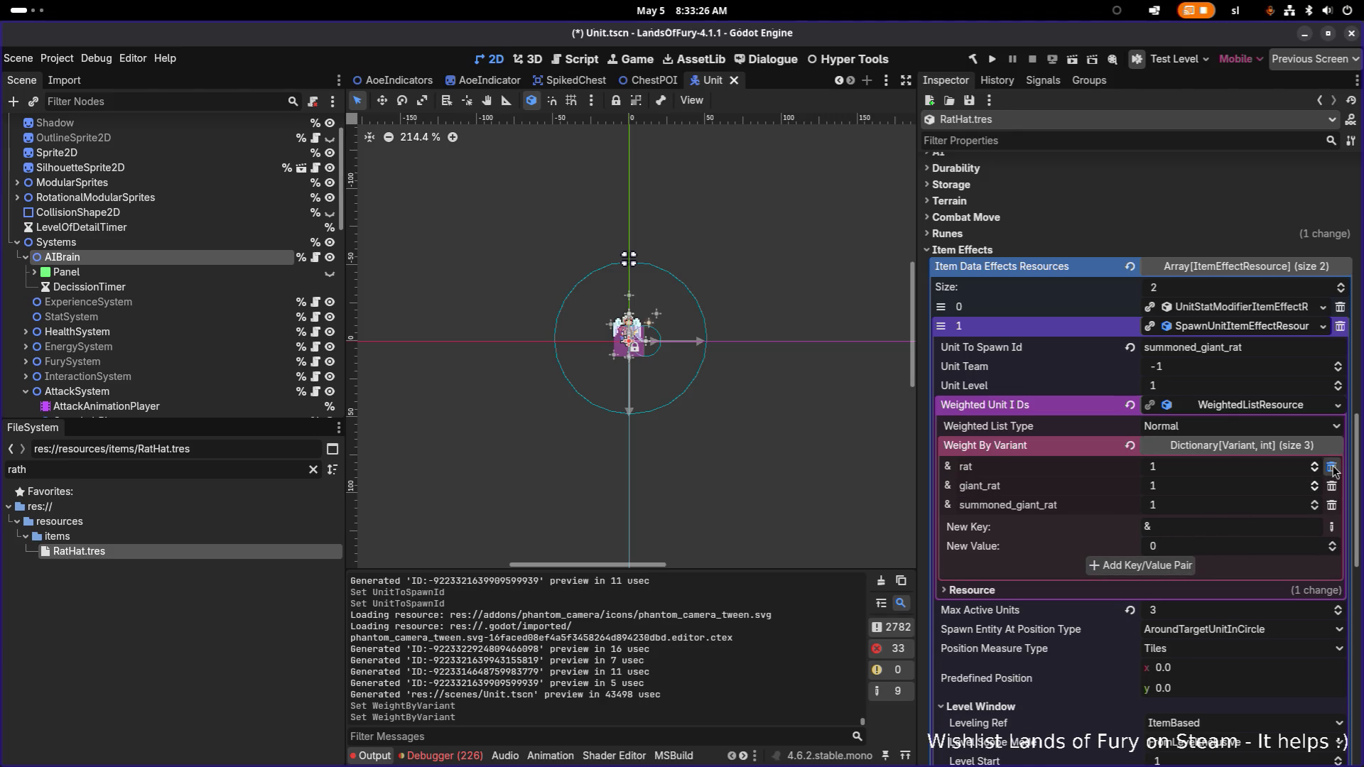
# - Remove the rat and giant_rat entries, save, and run the project
pyautogui.click(1331, 467)
pyautogui.click(1331, 466)
pyautogui.hotkey('ctrl', 's')
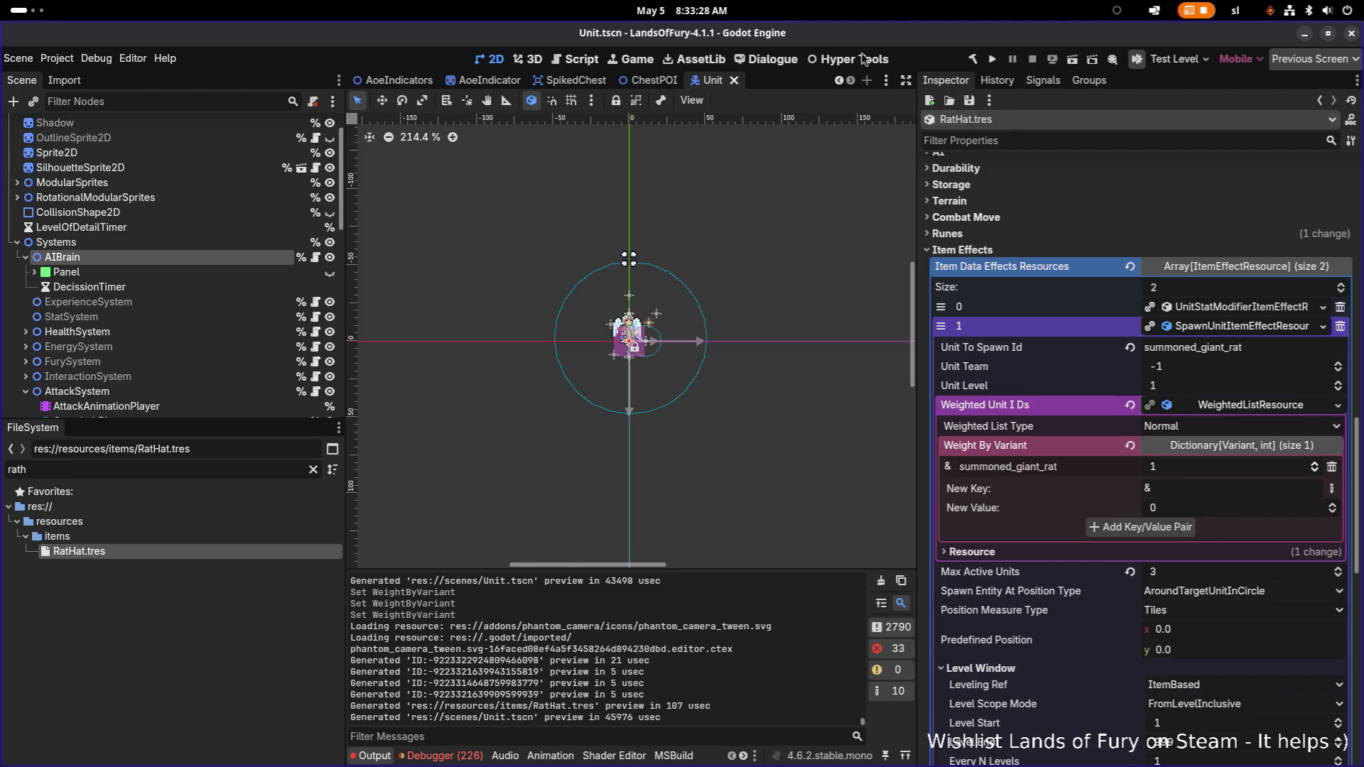
pyautogui.click(992, 63)
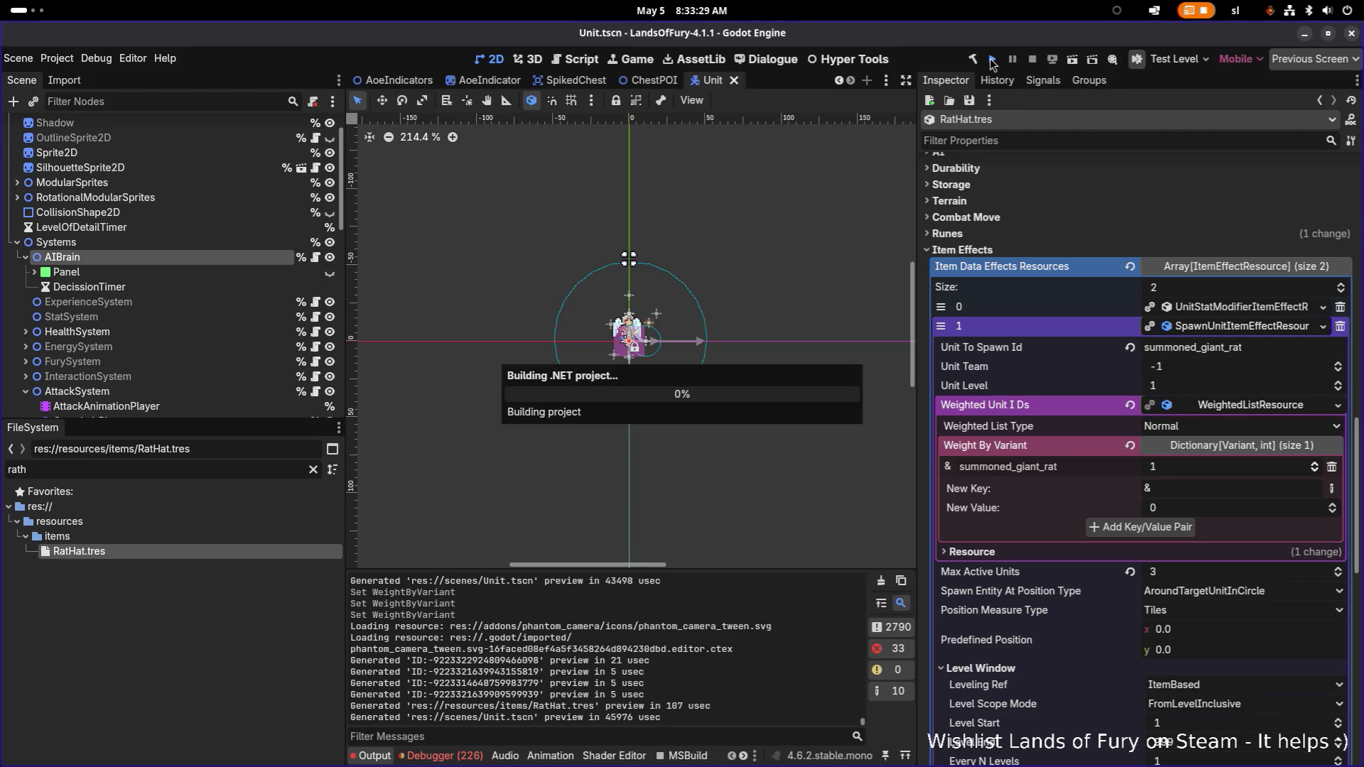
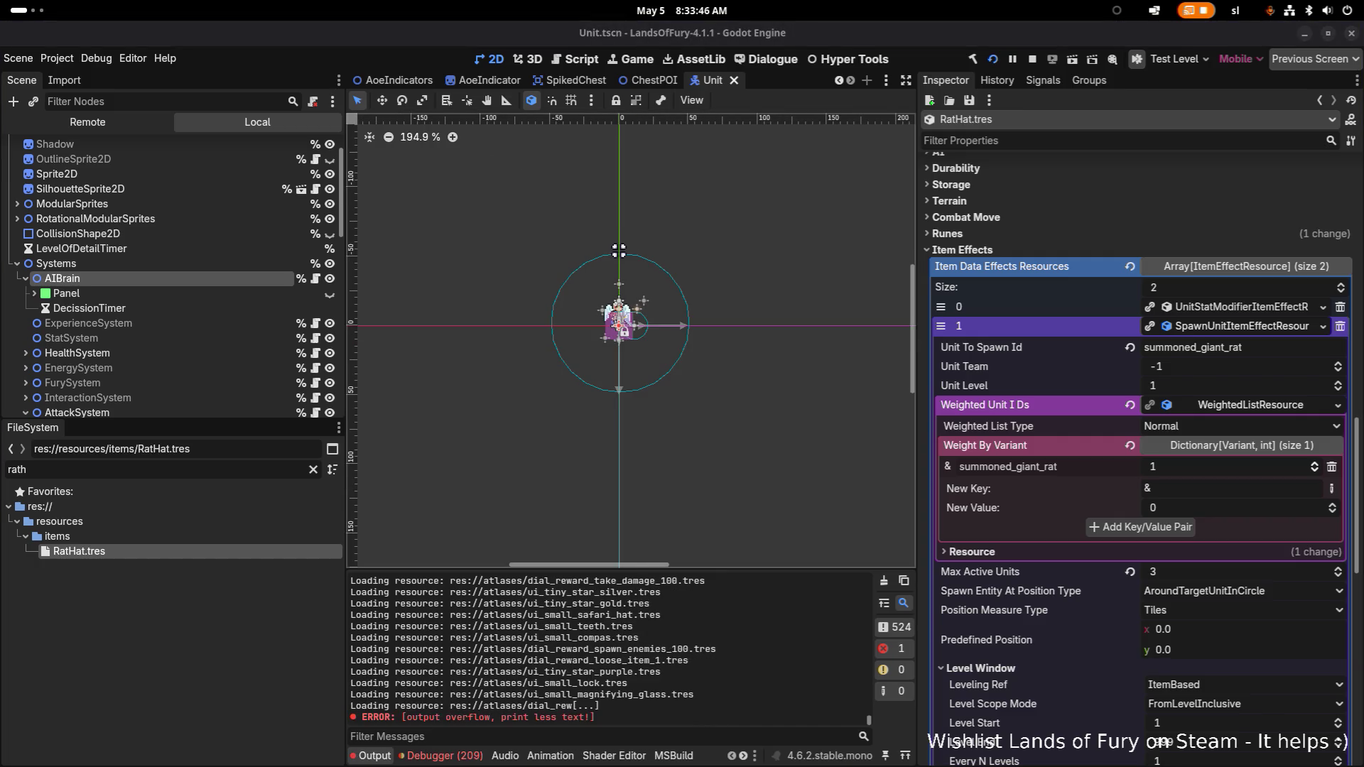
# - Run the project and load the first profile into The Glade
pyautogui.press('Return')
pyautogui.press('Return')
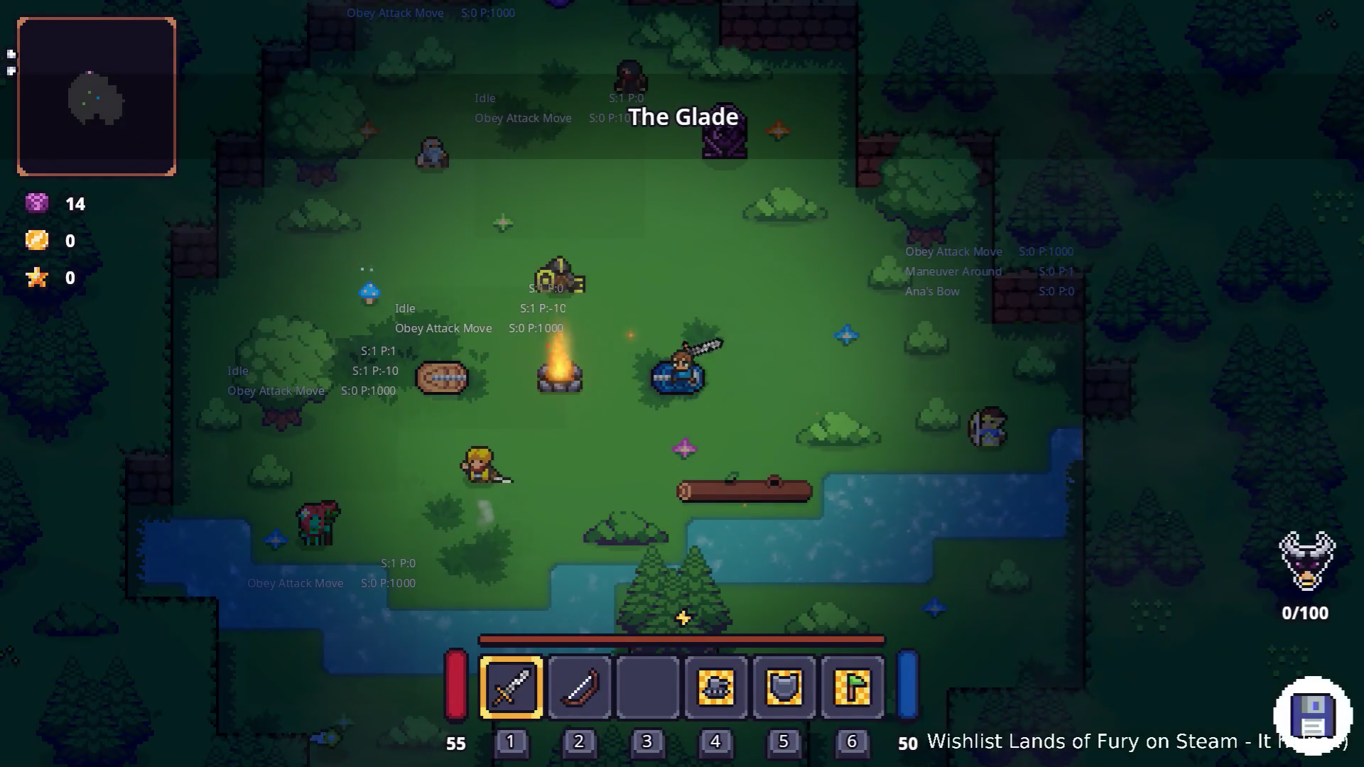
# - Add a rat hat with Player.AddItem(rat_hat,1) in the console, then equip it as headgear
pyautogui.hotkey('w', 'a')
pyautogui.press('`')
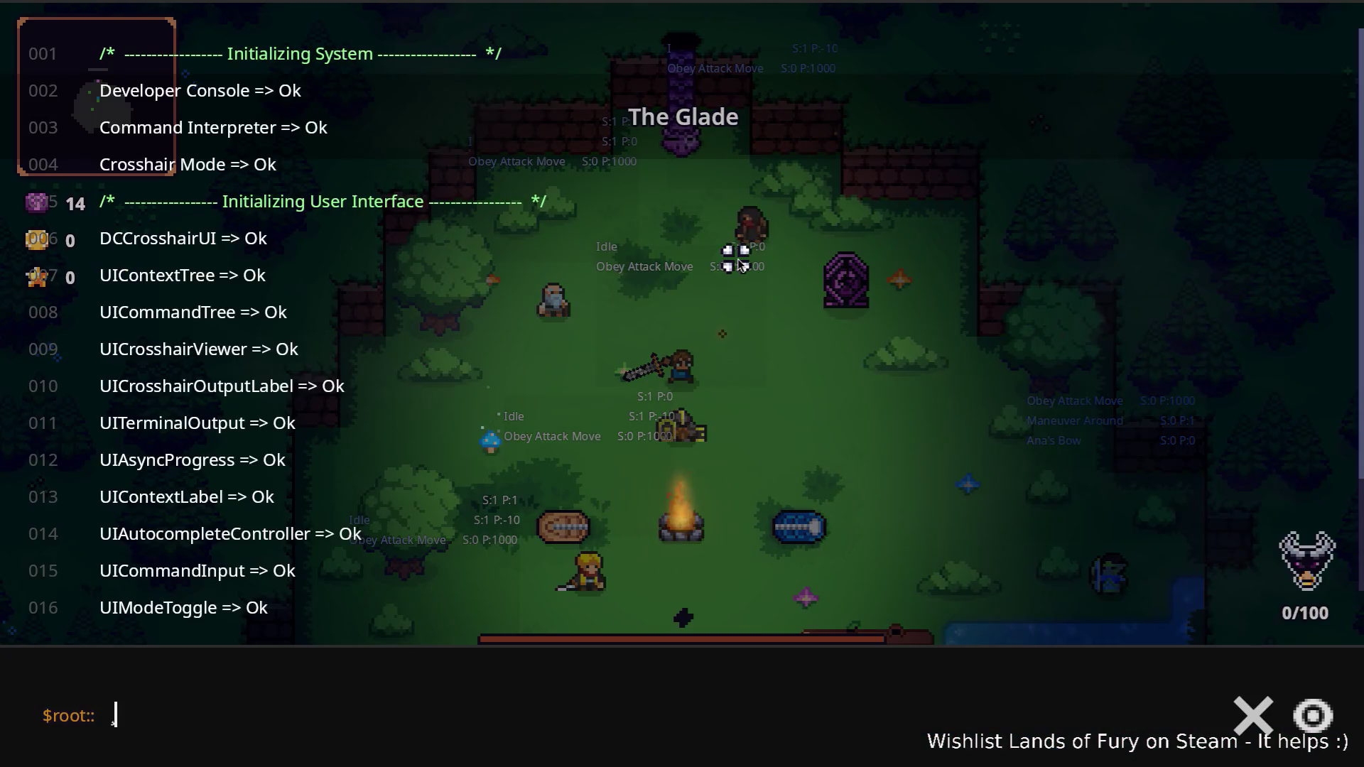
pyautogui.write('Player.Ad')
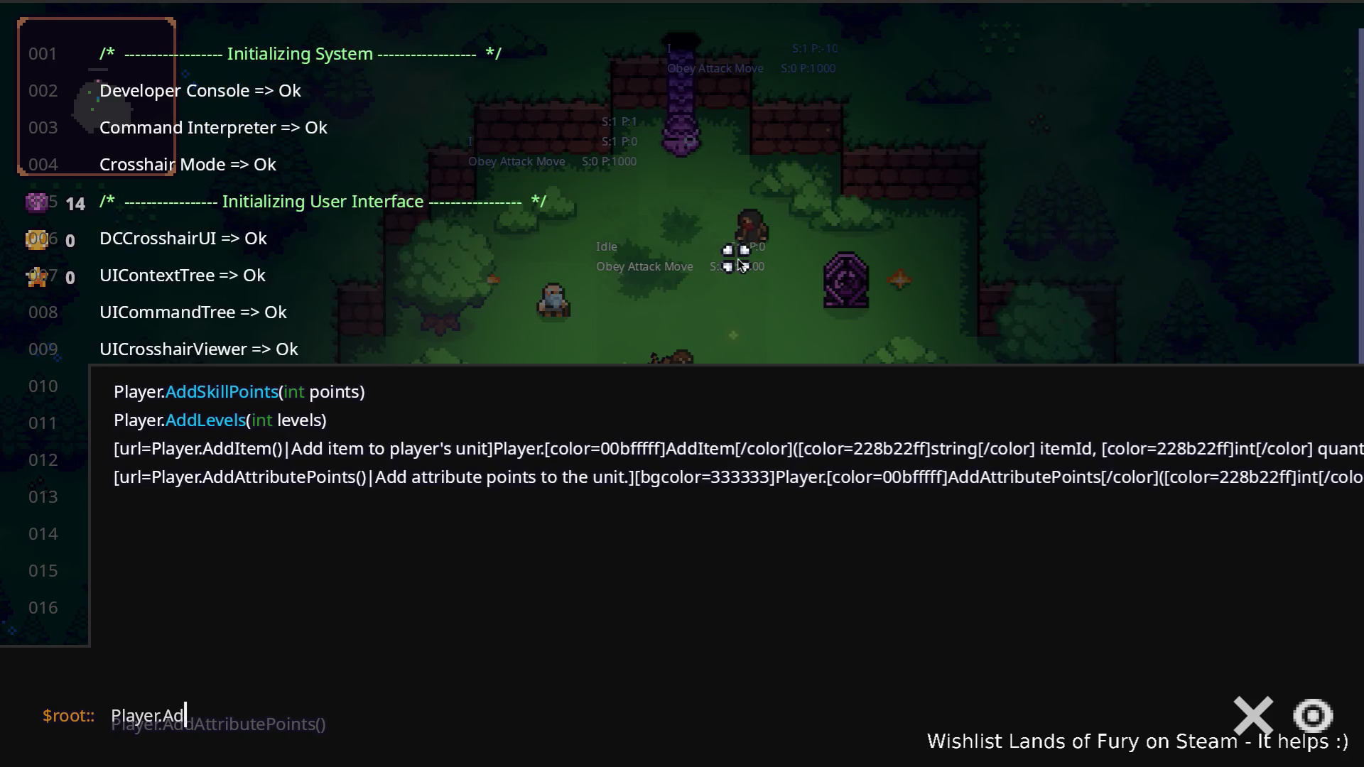
pyautogui.write('dItem(rat_')
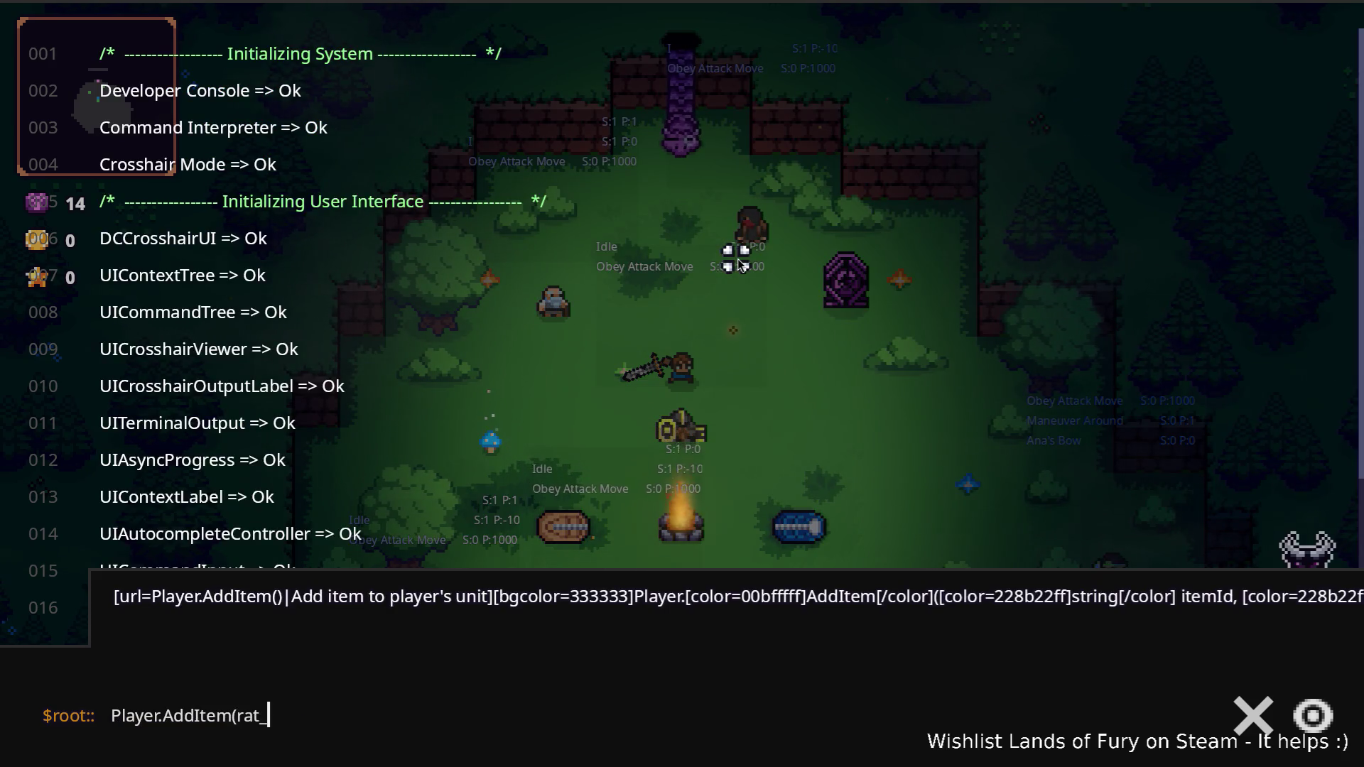
pyautogui.write('hat_1')
pyautogui.press('Return')
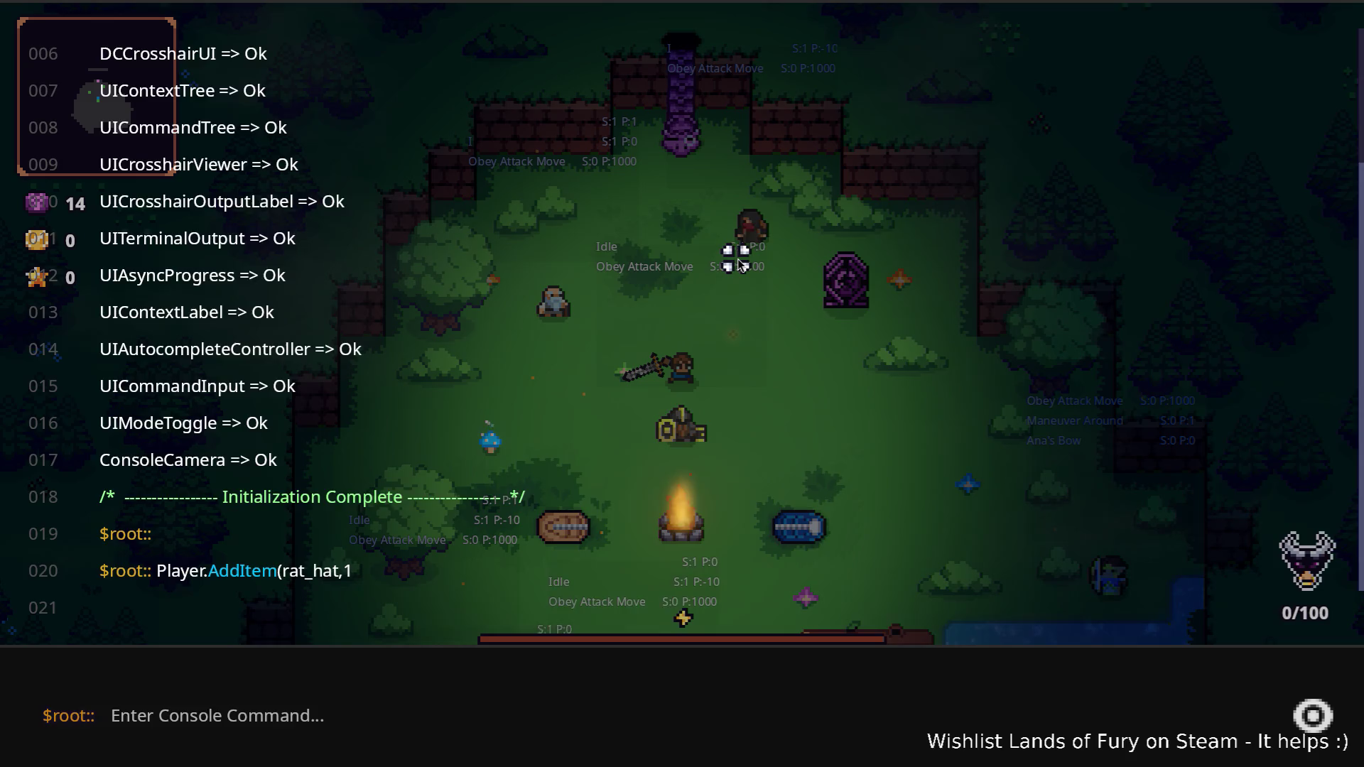
pyautogui.press('`')
pyautogui.press('i')
pyautogui.moveTo(649, 518); pyautogui.dragTo(909, 529)
# - Close the inventory and travel from The Glade into Elderglade Forest
pyautogui.press('i')
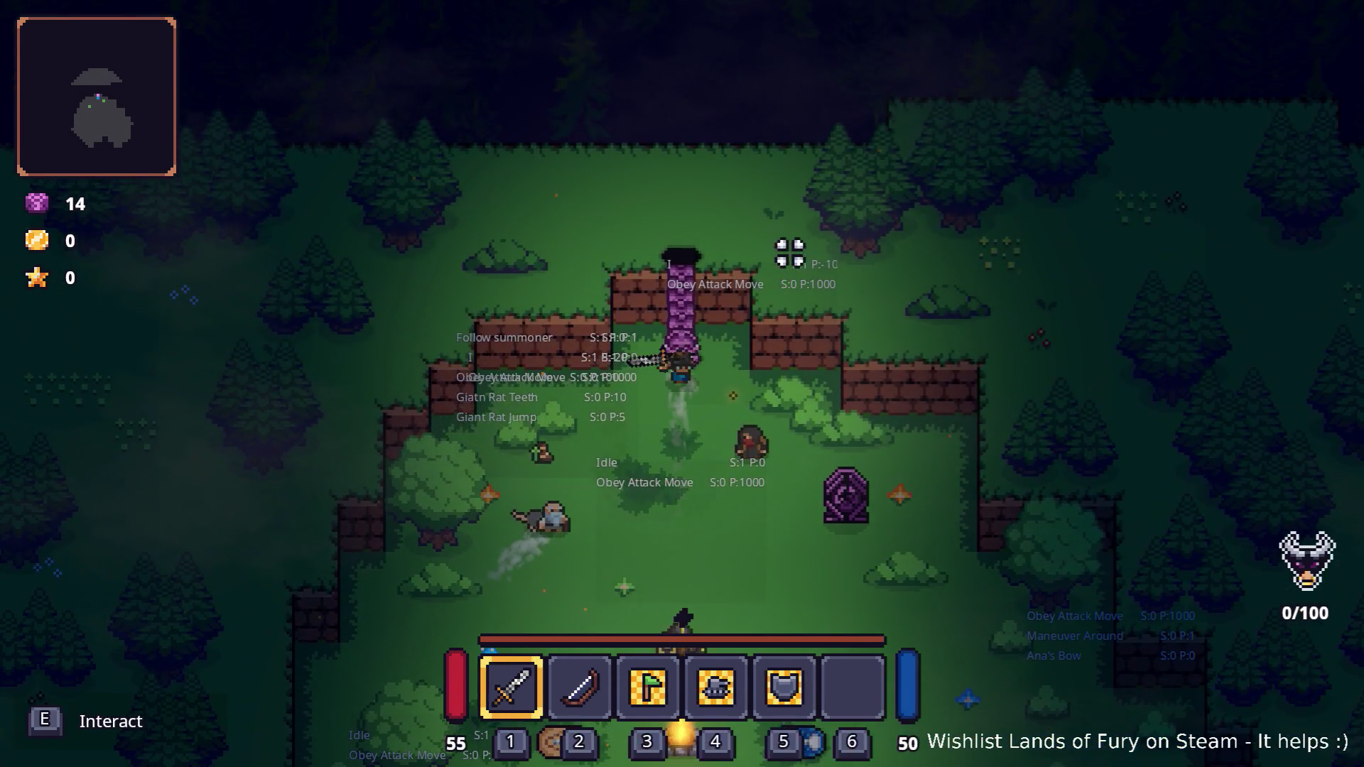
pyautogui.press('e')
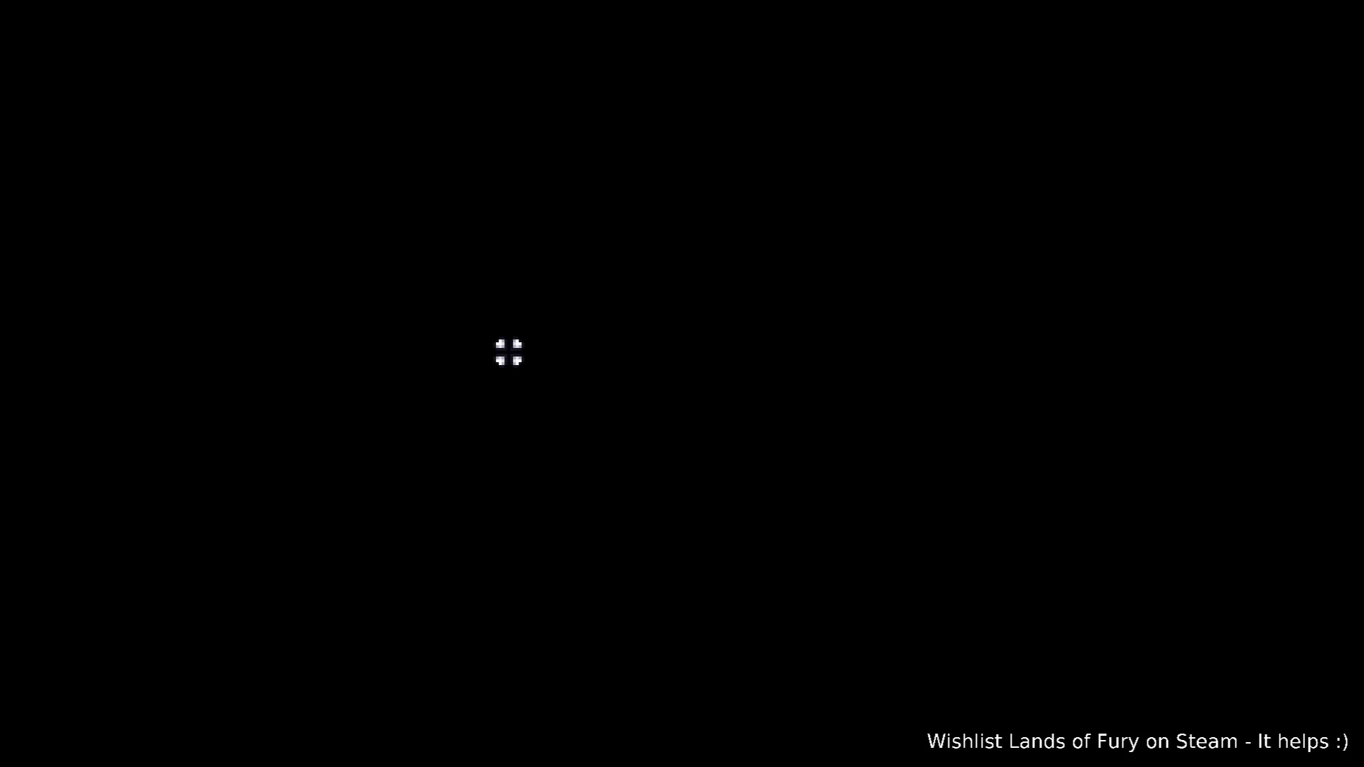
# - Walk to the campfire and fight the bandits with Brin and the giant rat, earning 14 coins and 32 XP
pyautogui.press('w')
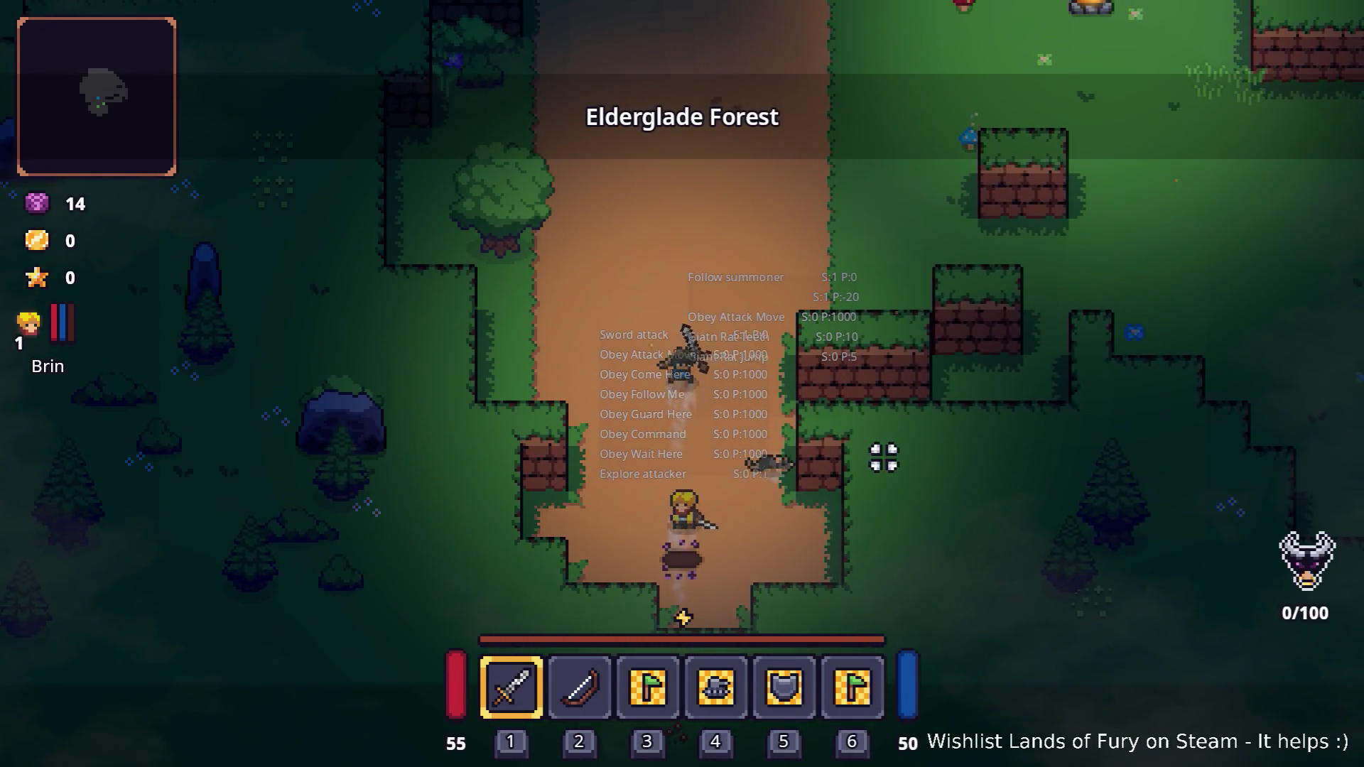
pyautogui.press('d')
pyautogui.press('w')
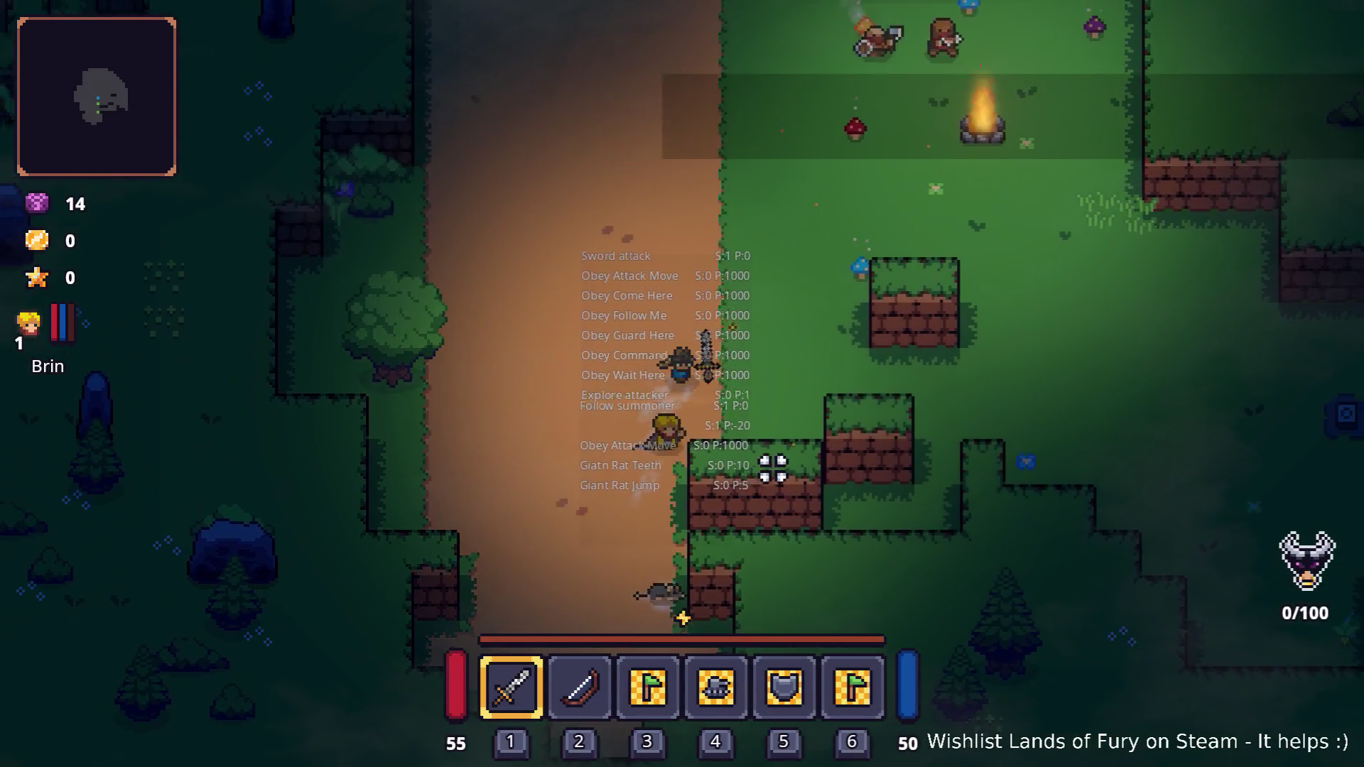
pyautogui.press('a')
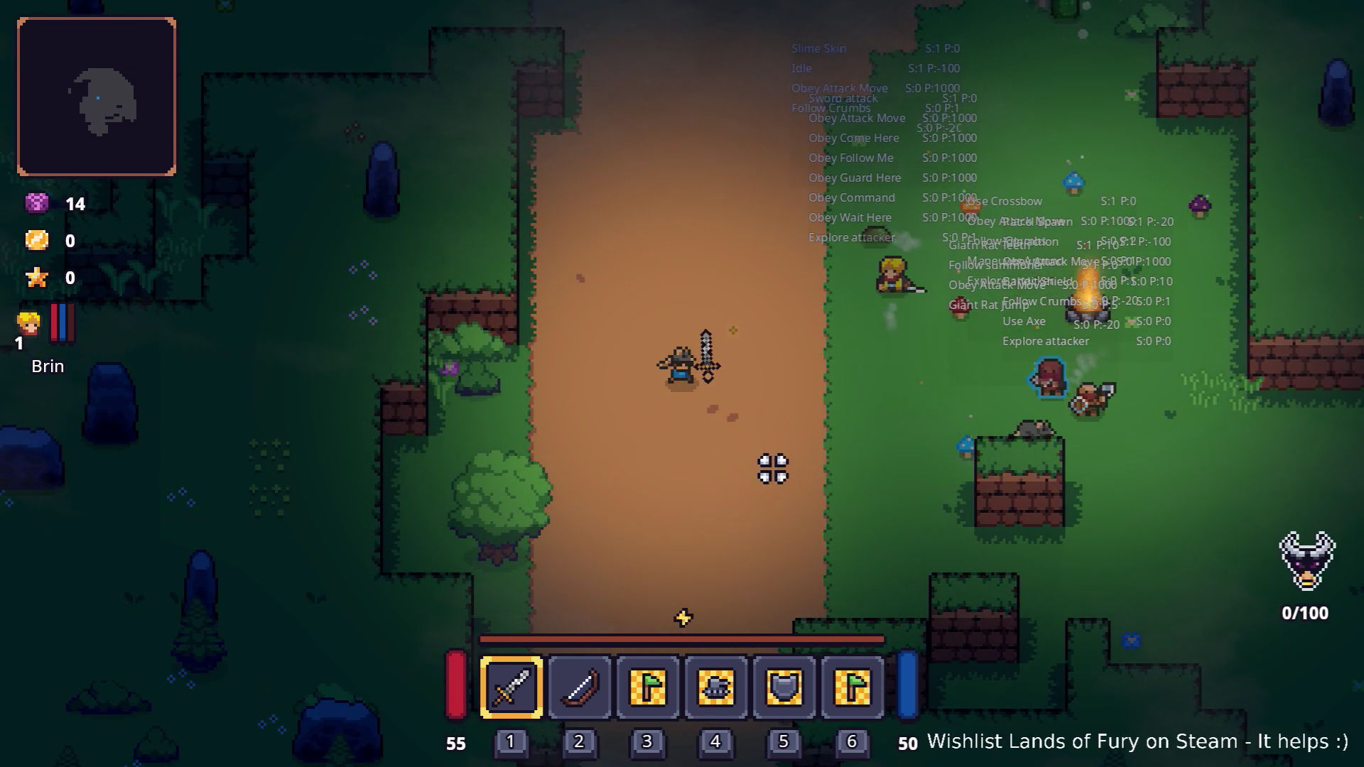
pyautogui.press('d')
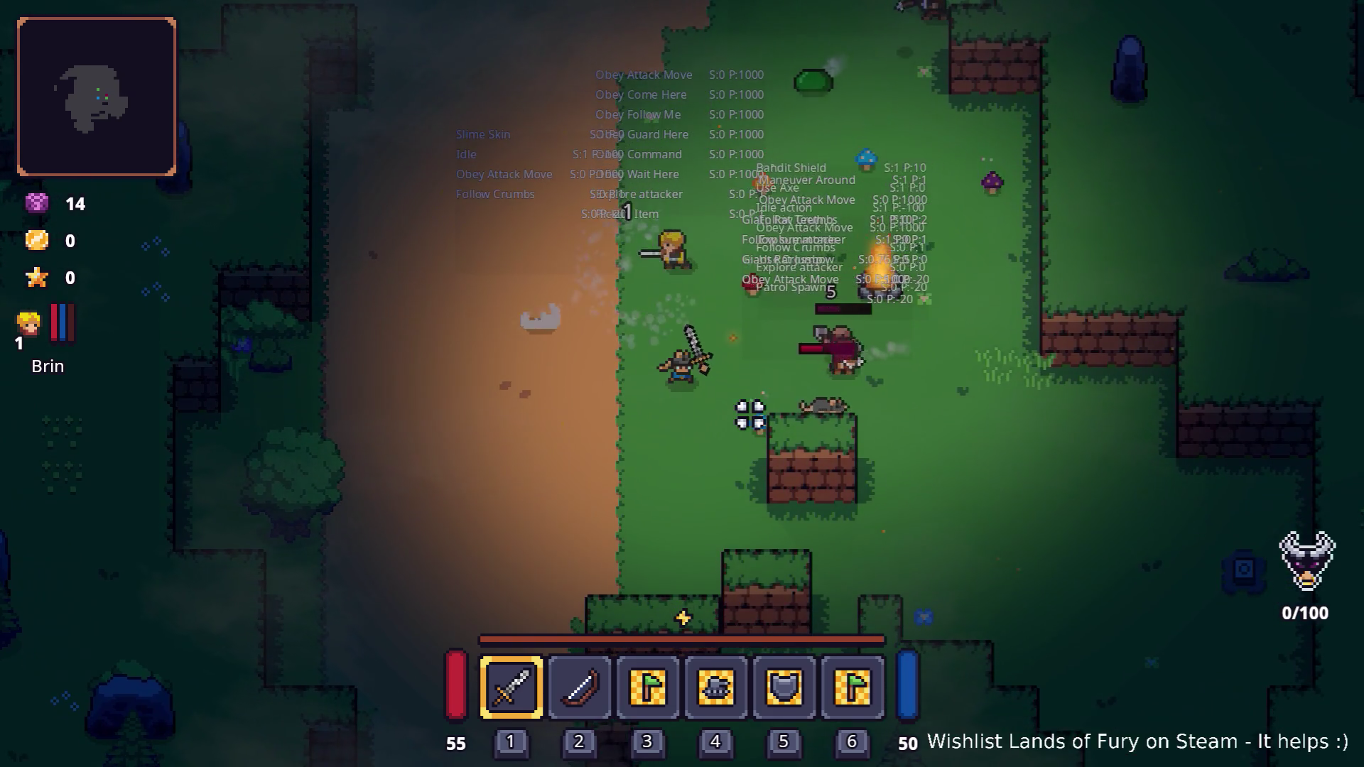
pyautogui.press('a')
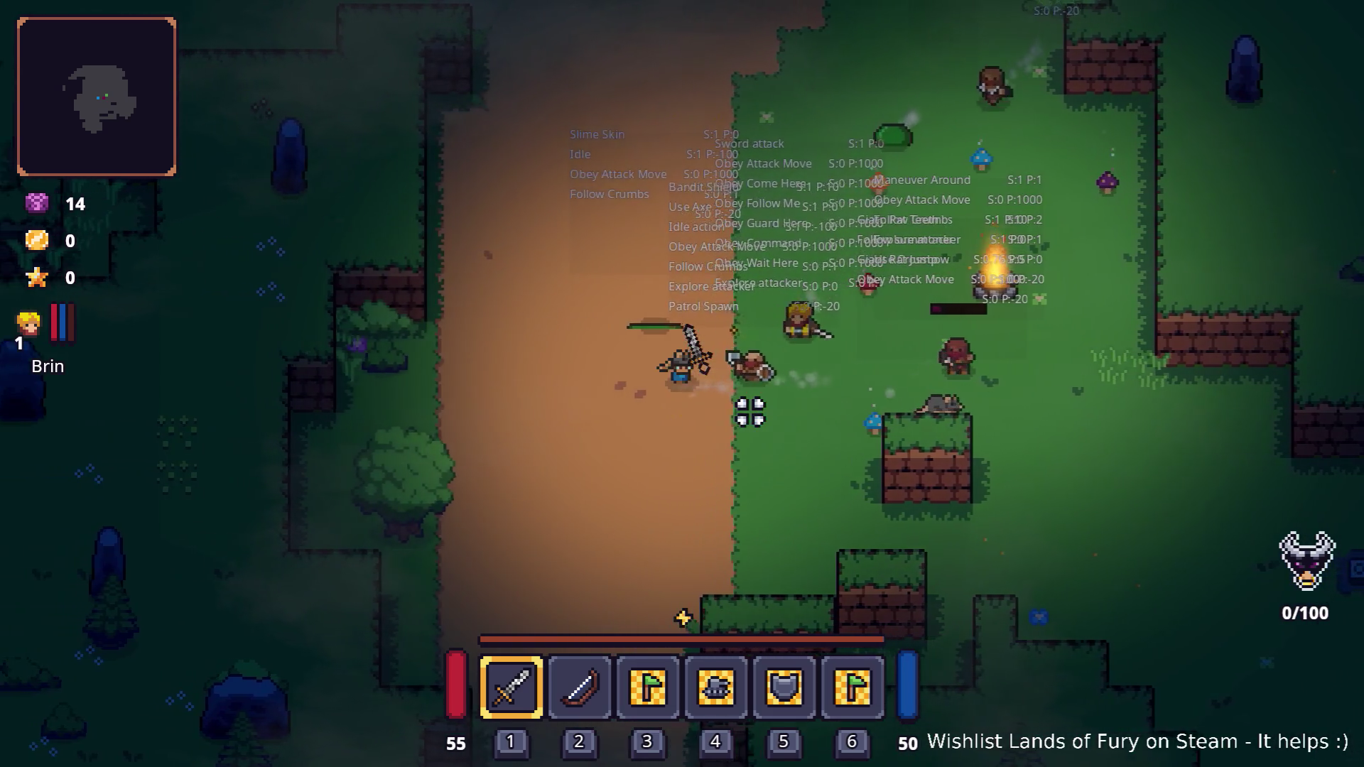
pyautogui.press('s')
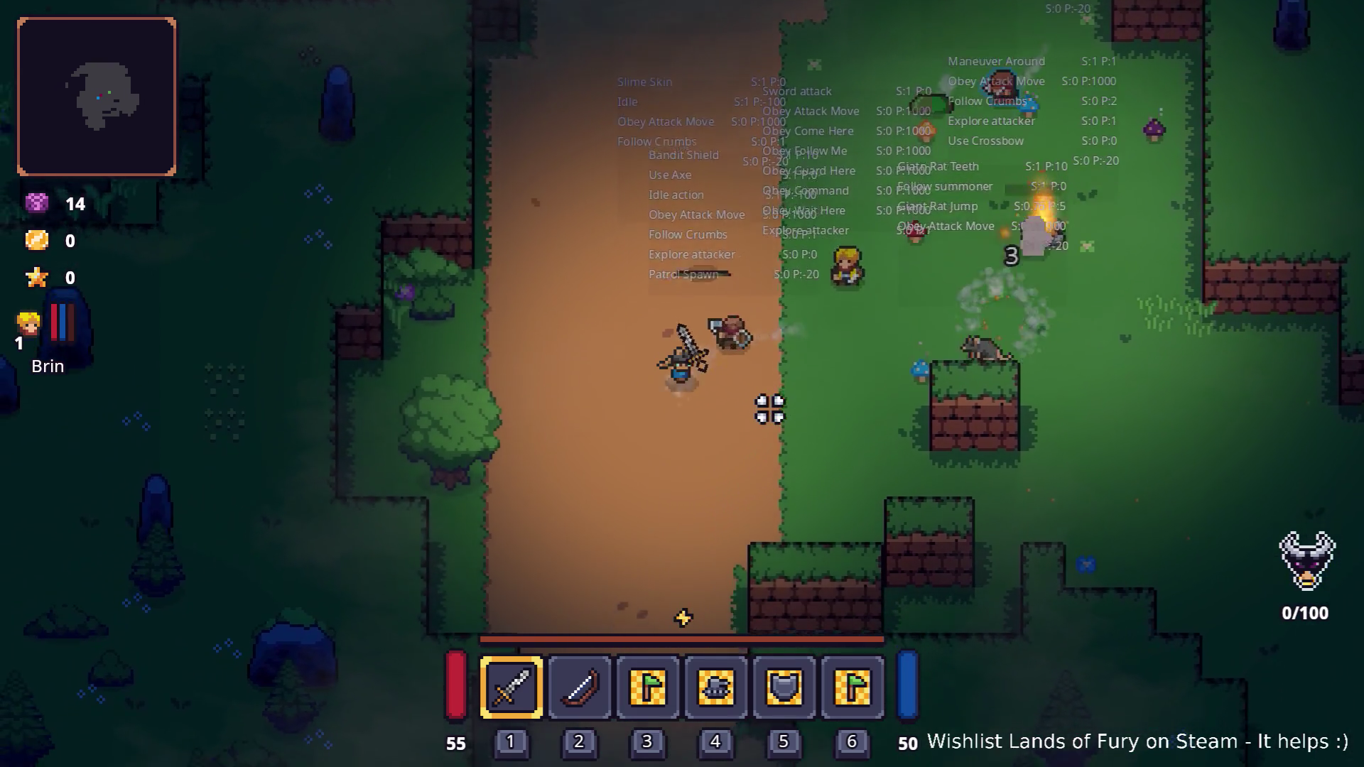
pyautogui.press('d')
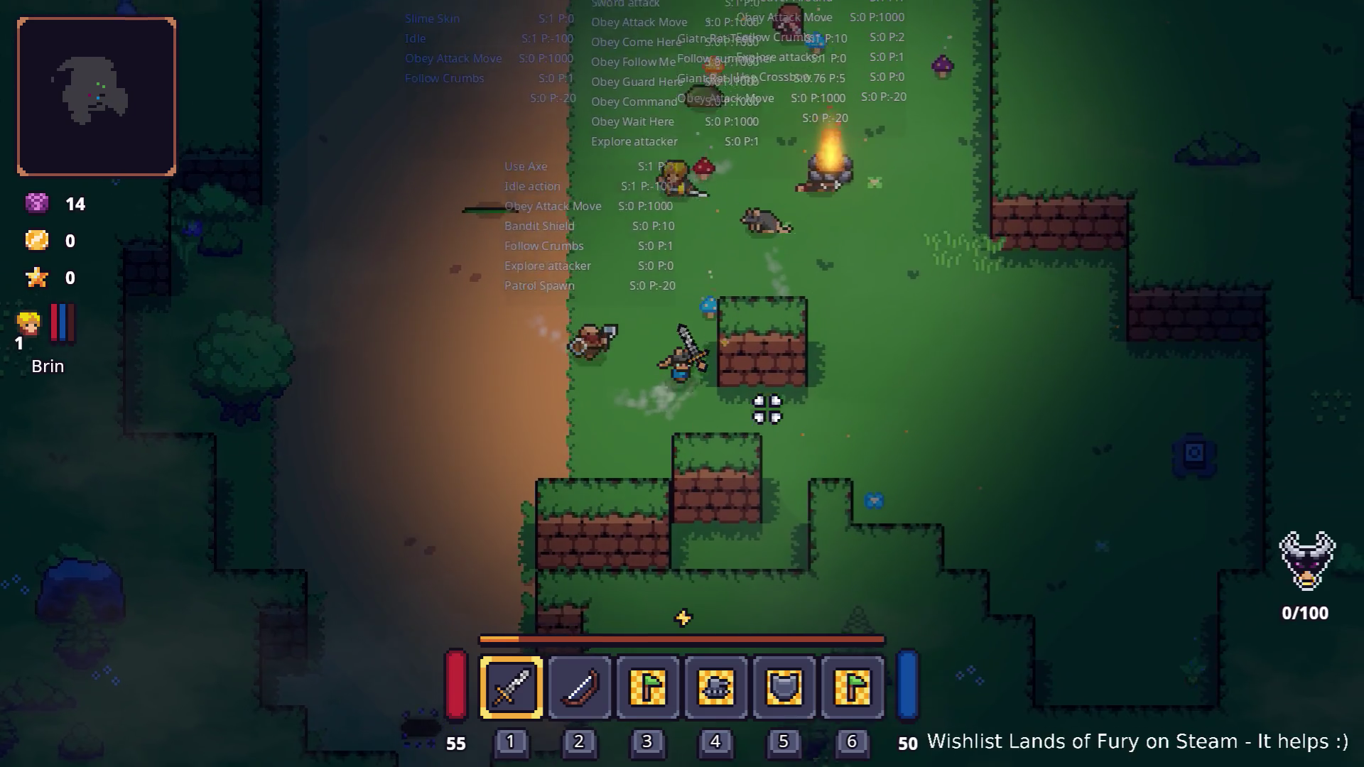
pyautogui.press('w')
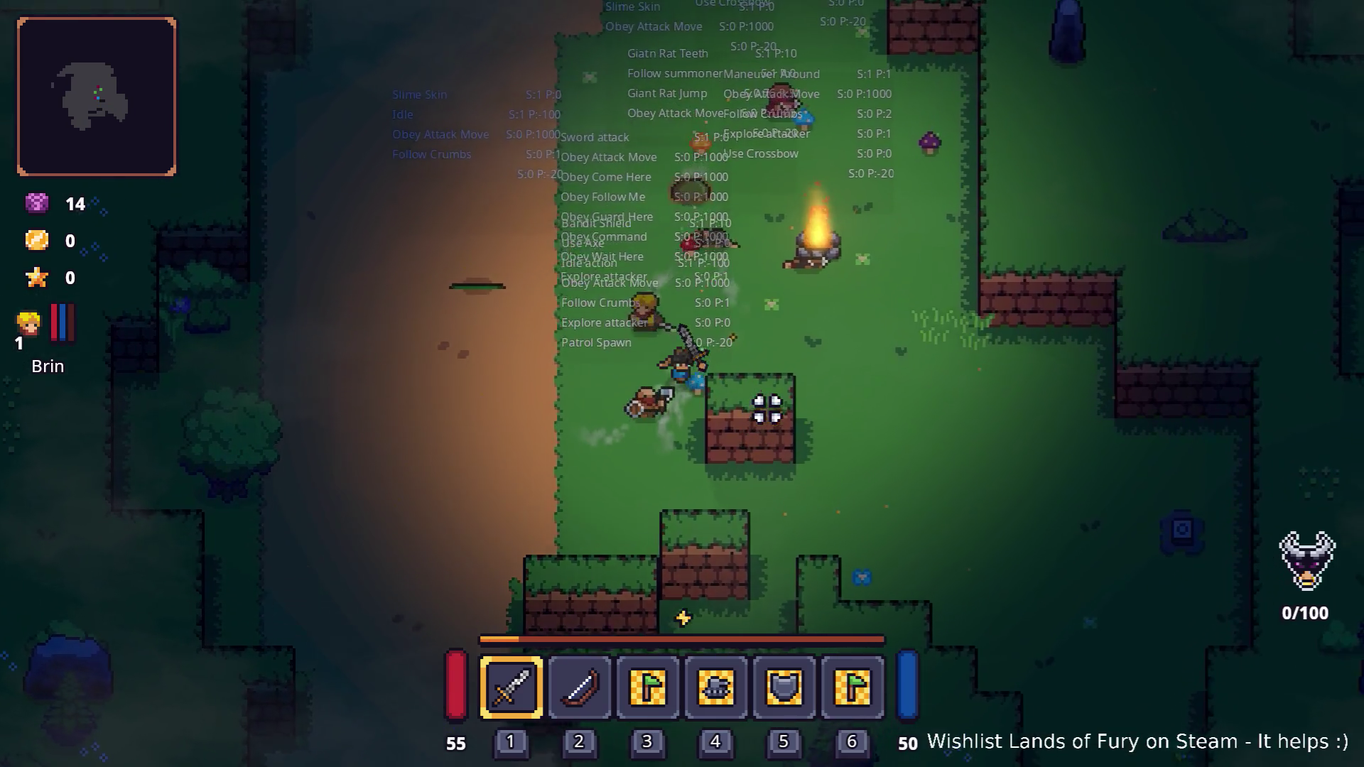
pyautogui.press('a')
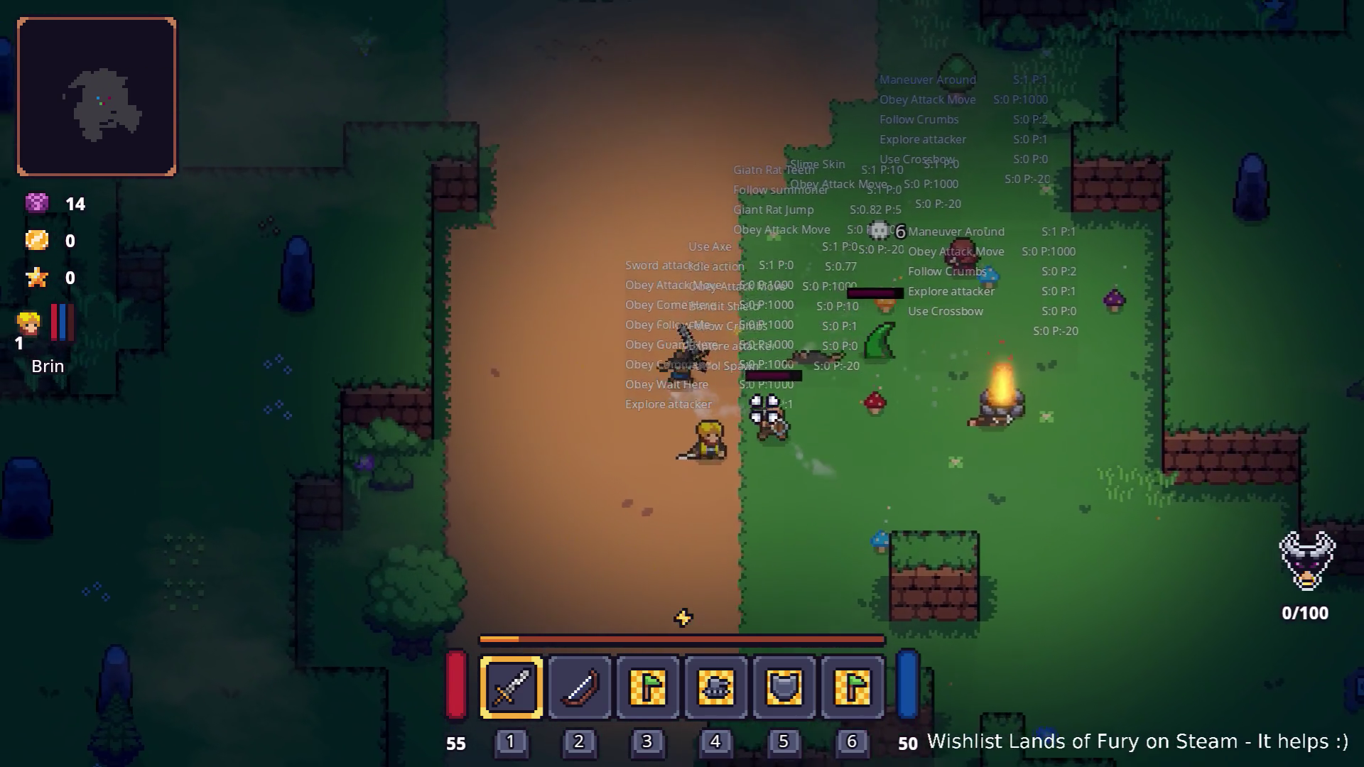
pyautogui.press('s')
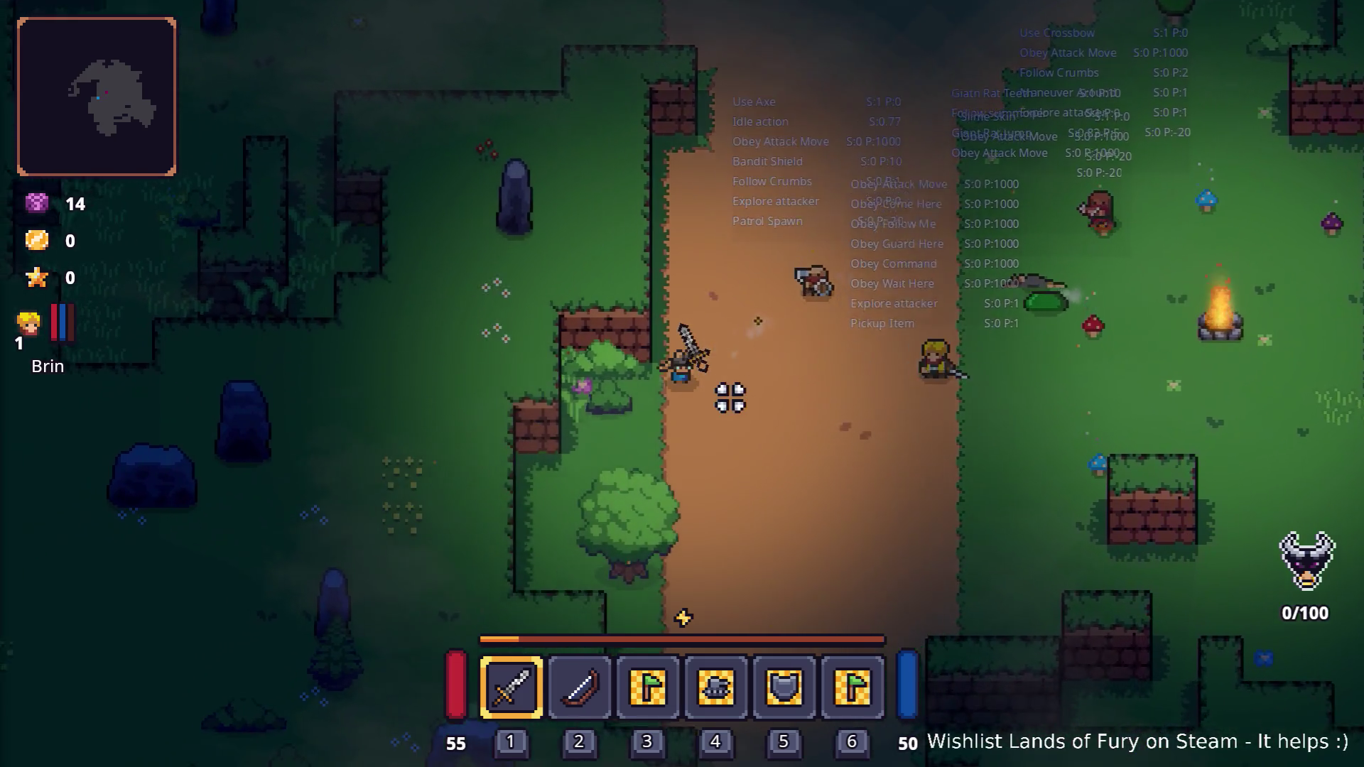
pyautogui.click(647, 262)
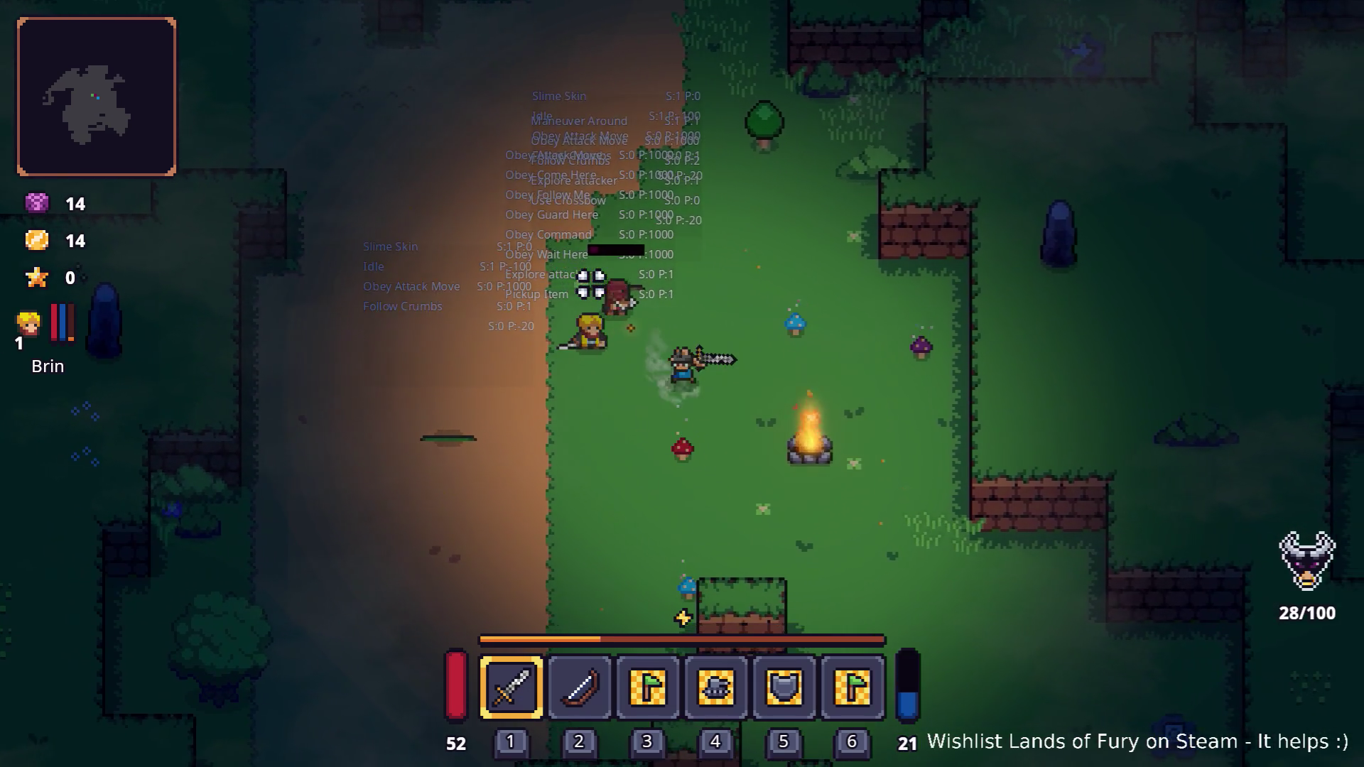
# - Walk the knight around the campfire clearing, checking that Brin and the giant rat follow
pyautogui.press('d')
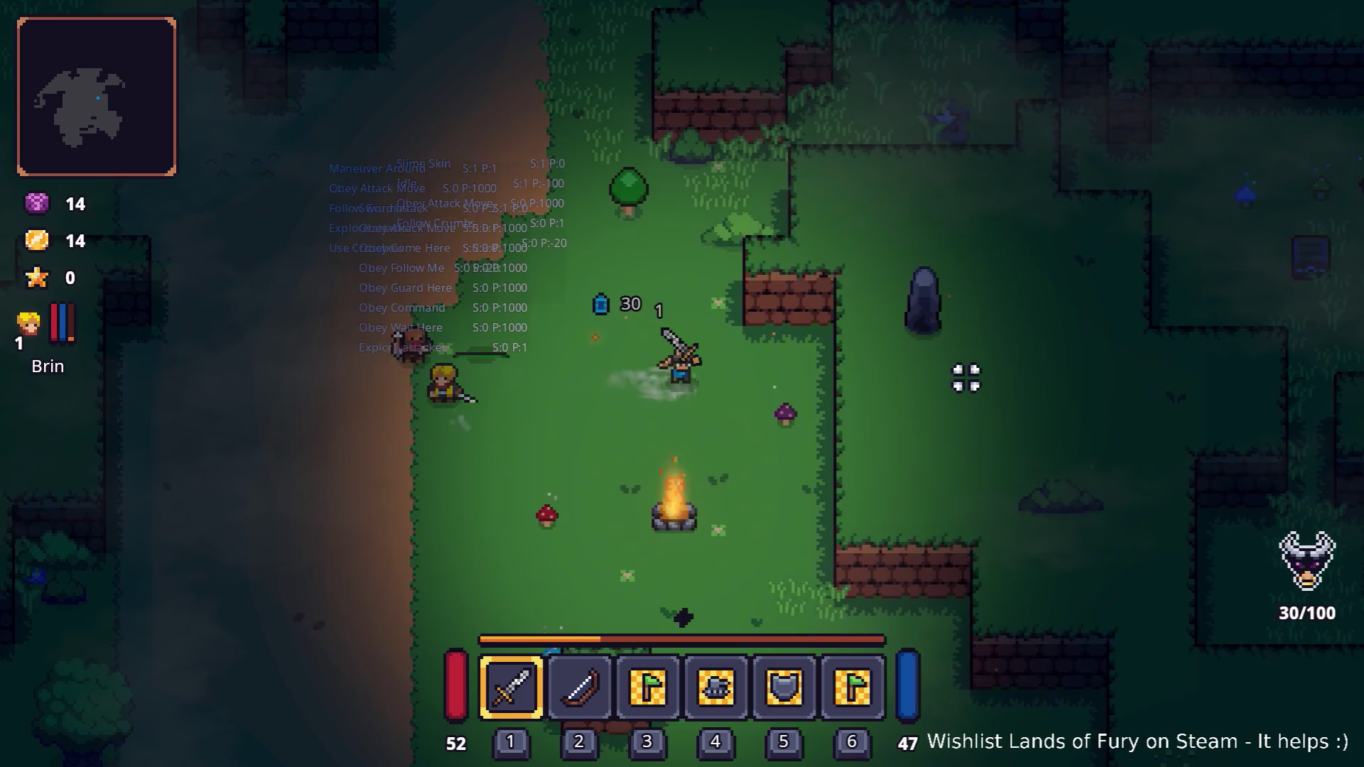
pyautogui.press('a')
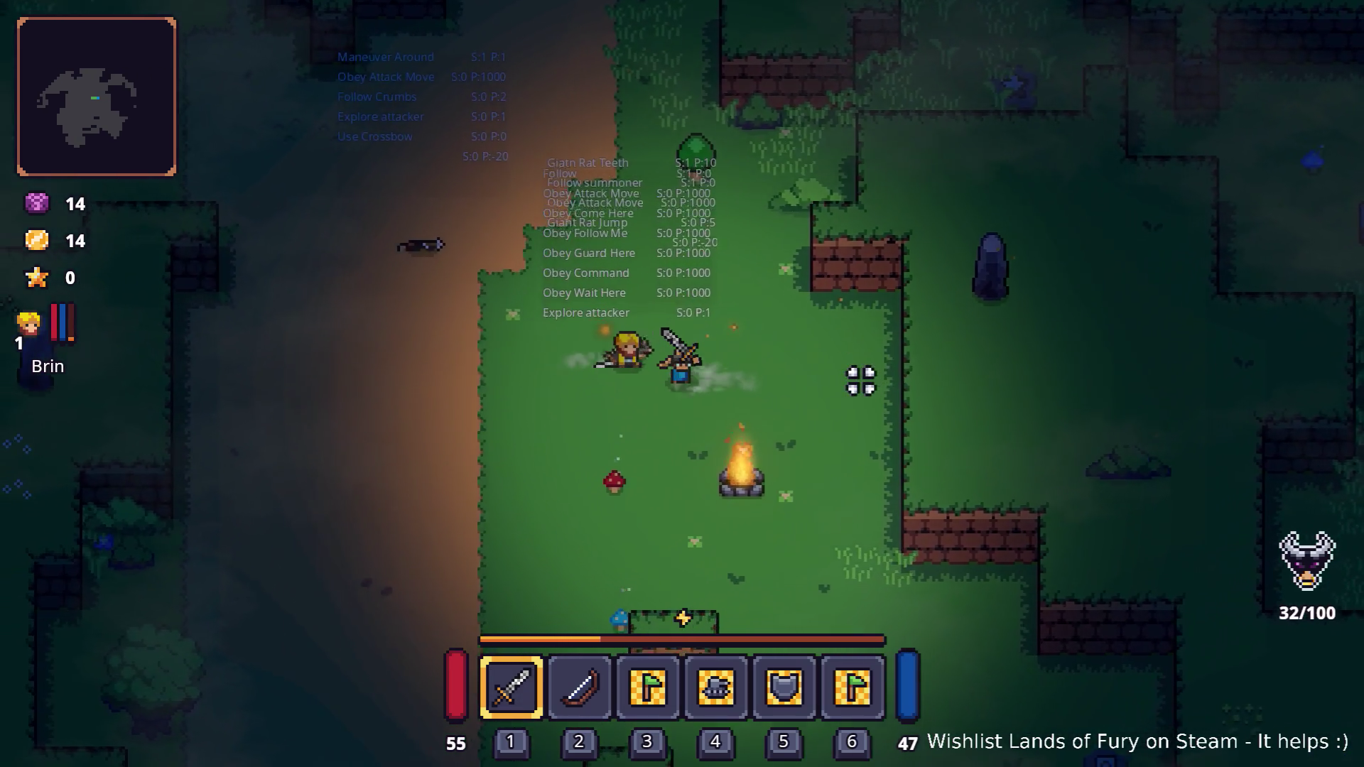
pyautogui.press('s')
pyautogui.press('a')
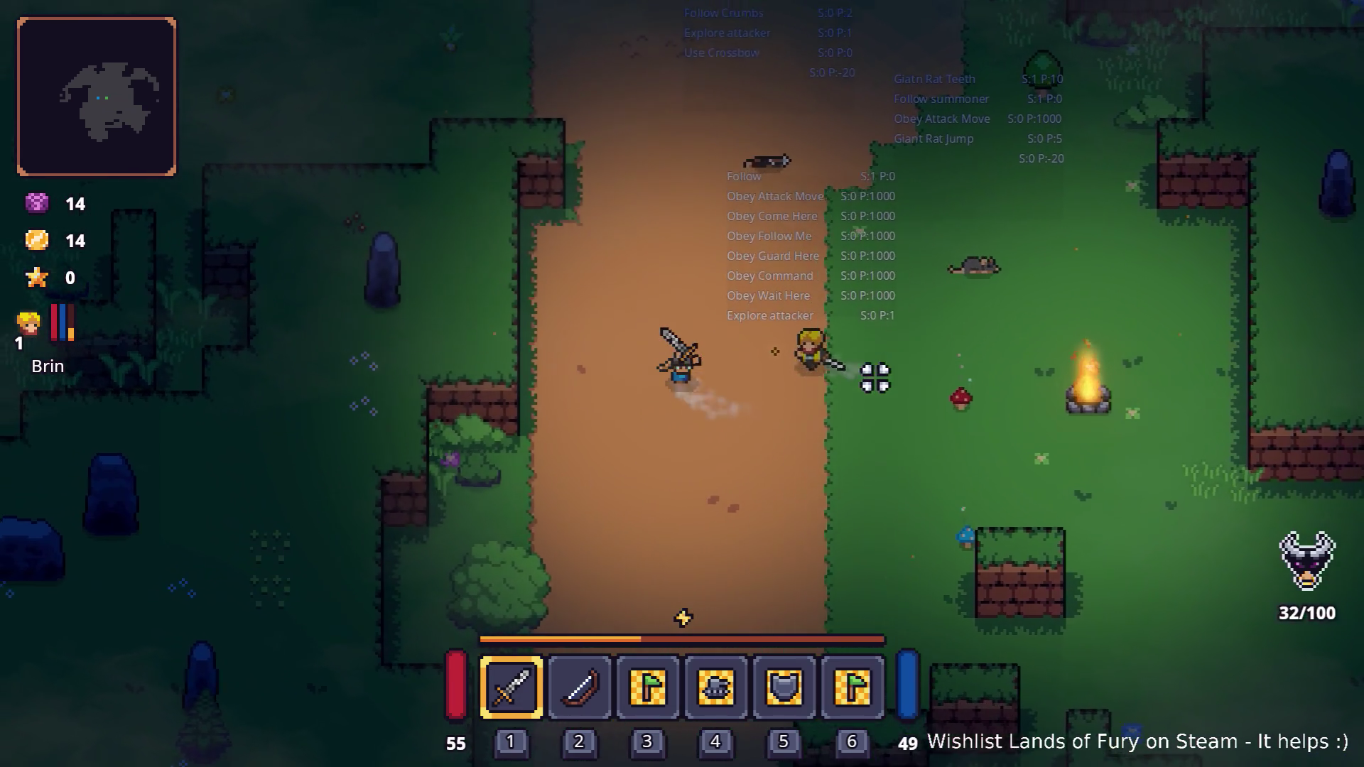
pyautogui.press('s')
pyautogui.press('d')
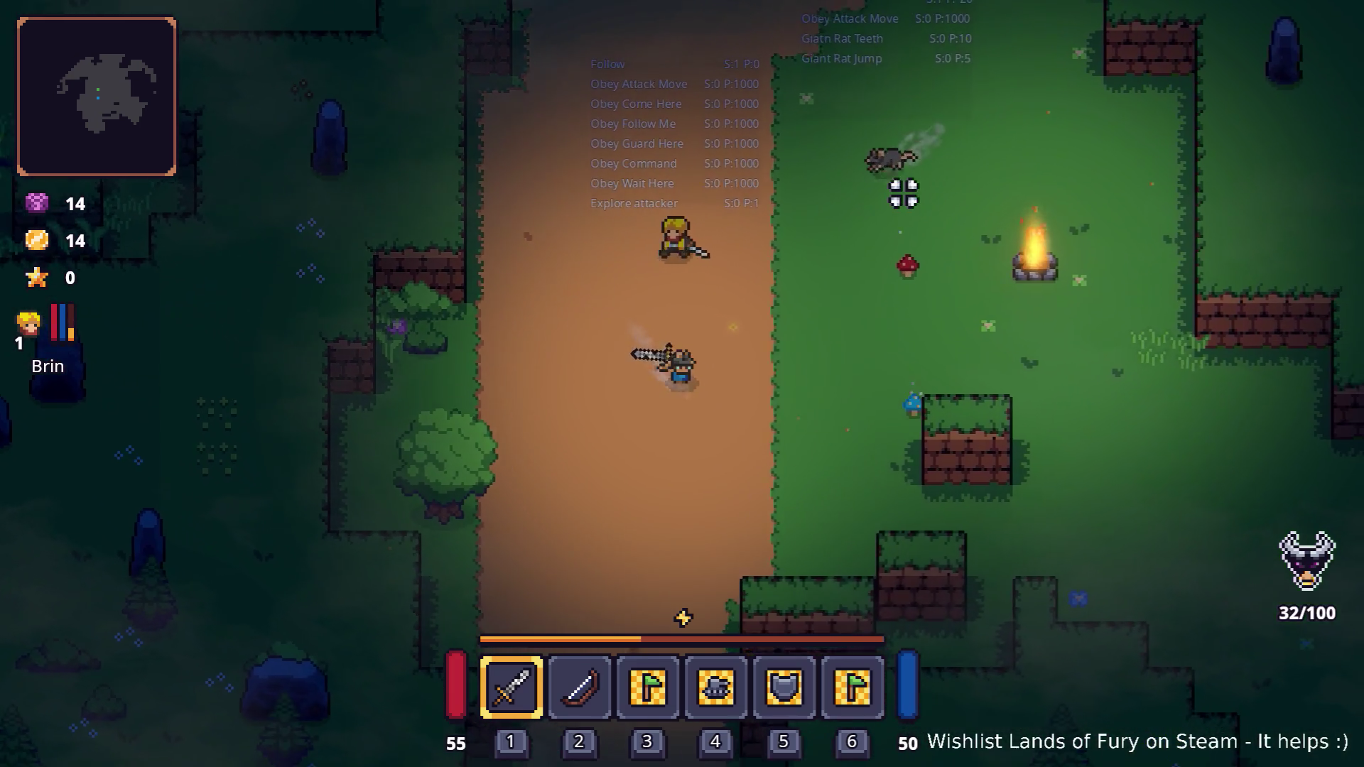
pyautogui.press('d')
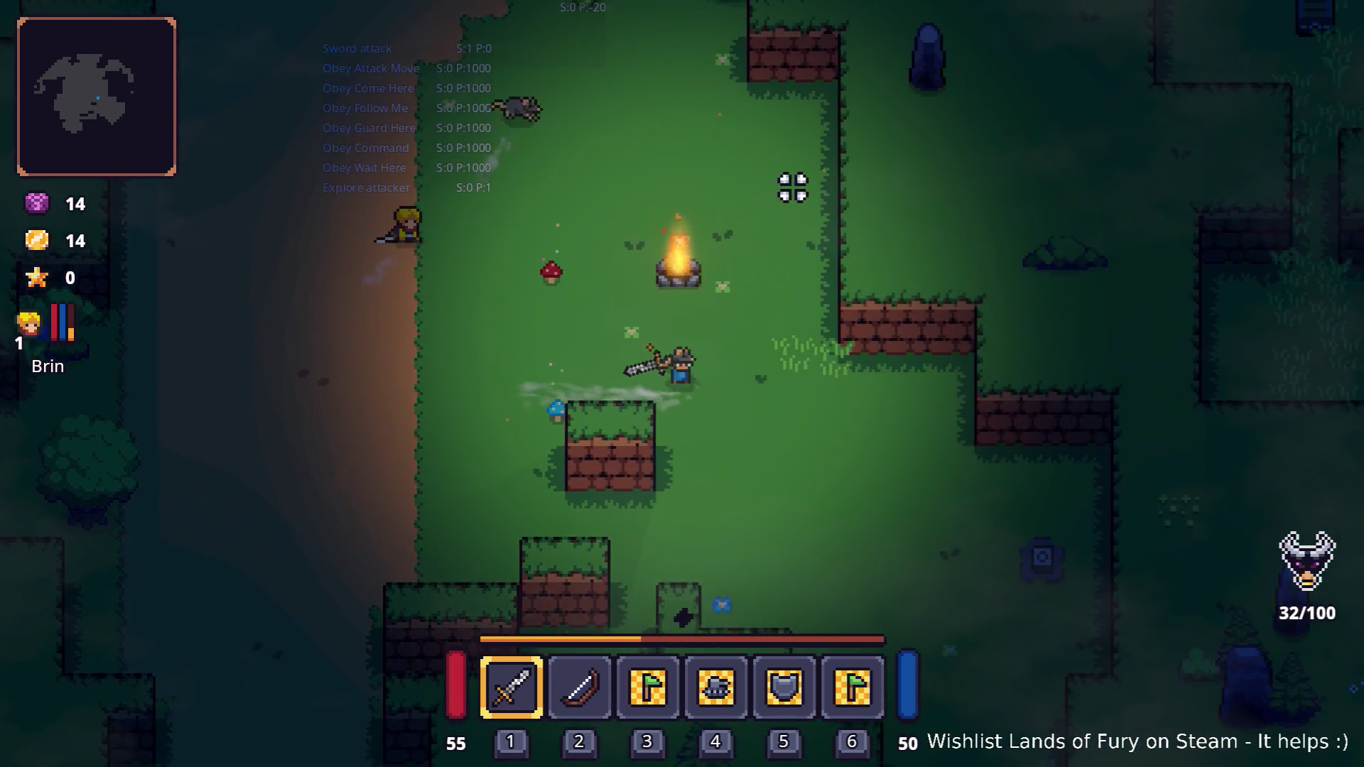
pyautogui.press('w')
pyautogui.press('a')
pyautogui.press('w')
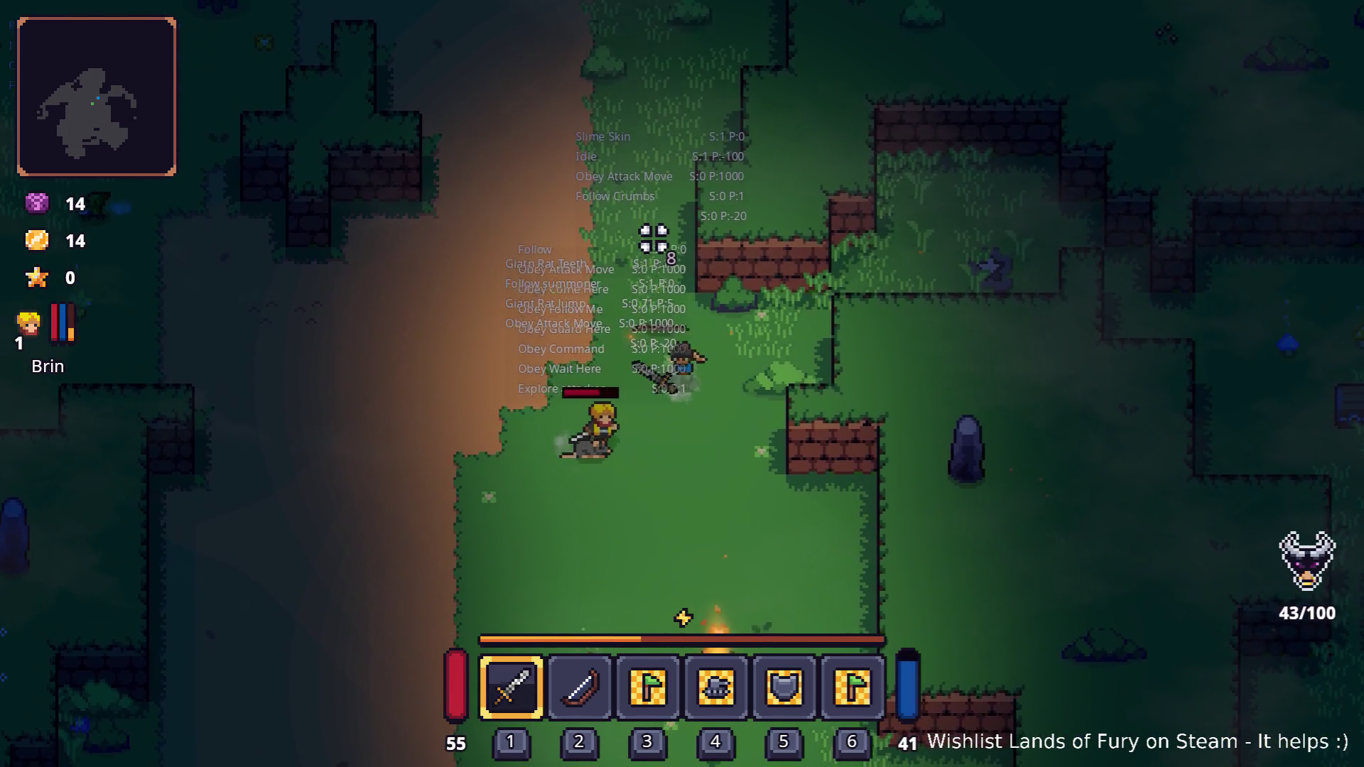
pyautogui.press('s')
pyautogui.press('d')
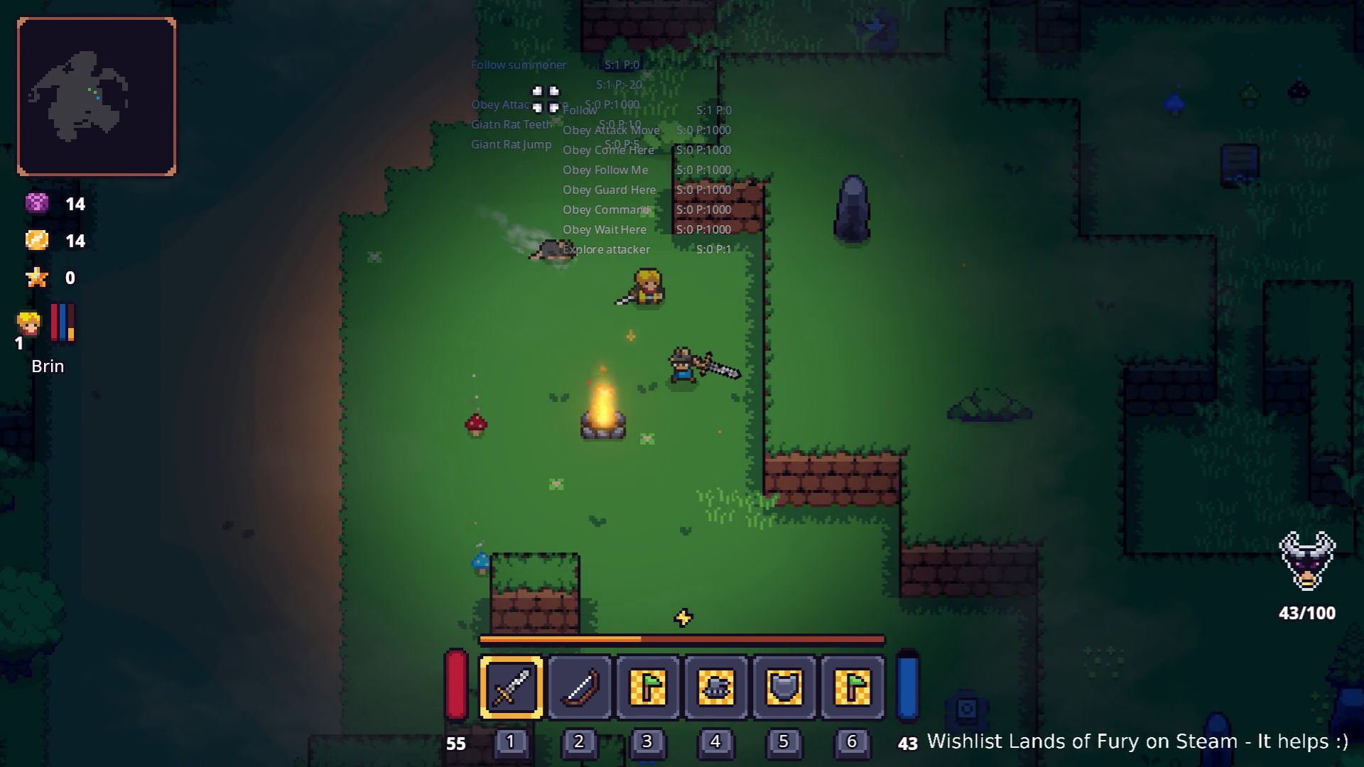
pyautogui.press('s')
pyautogui.press('d')
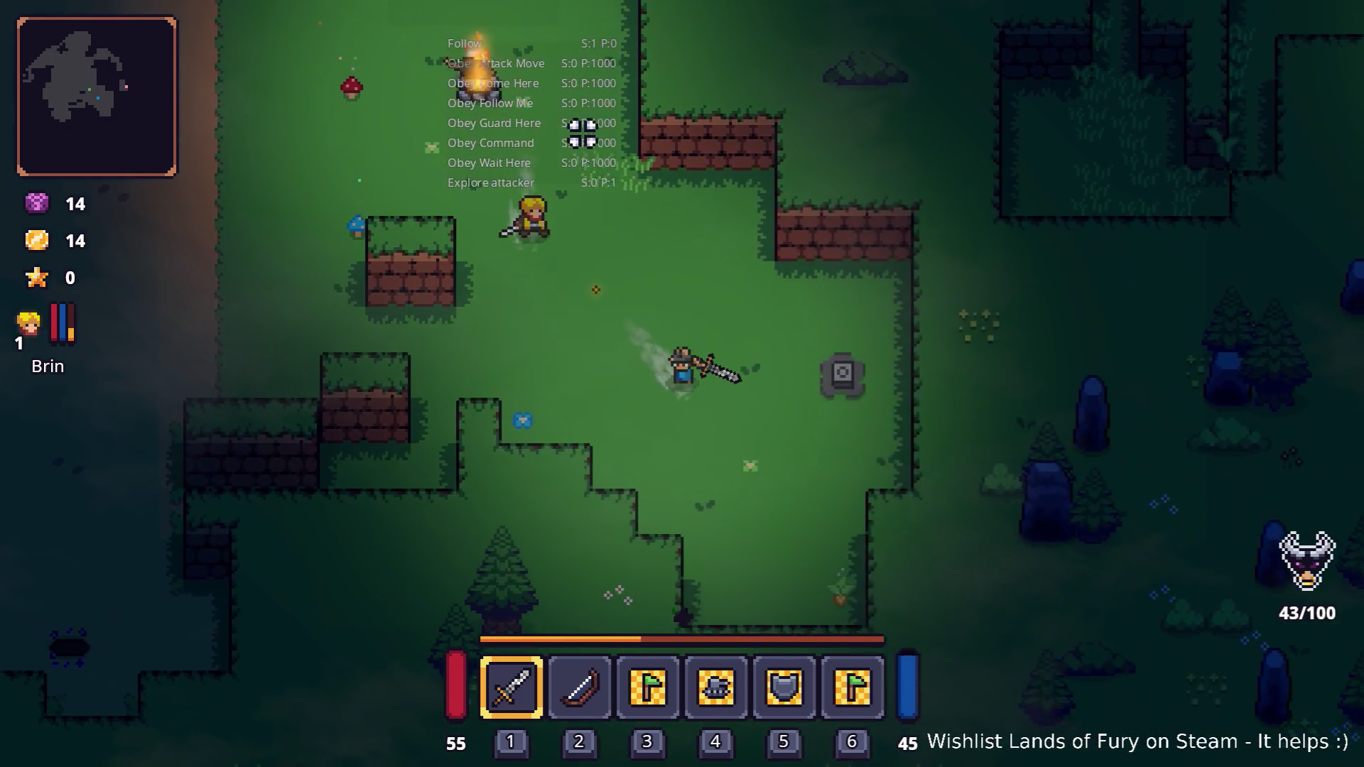
pyautogui.press('d')
pyautogui.press('s')
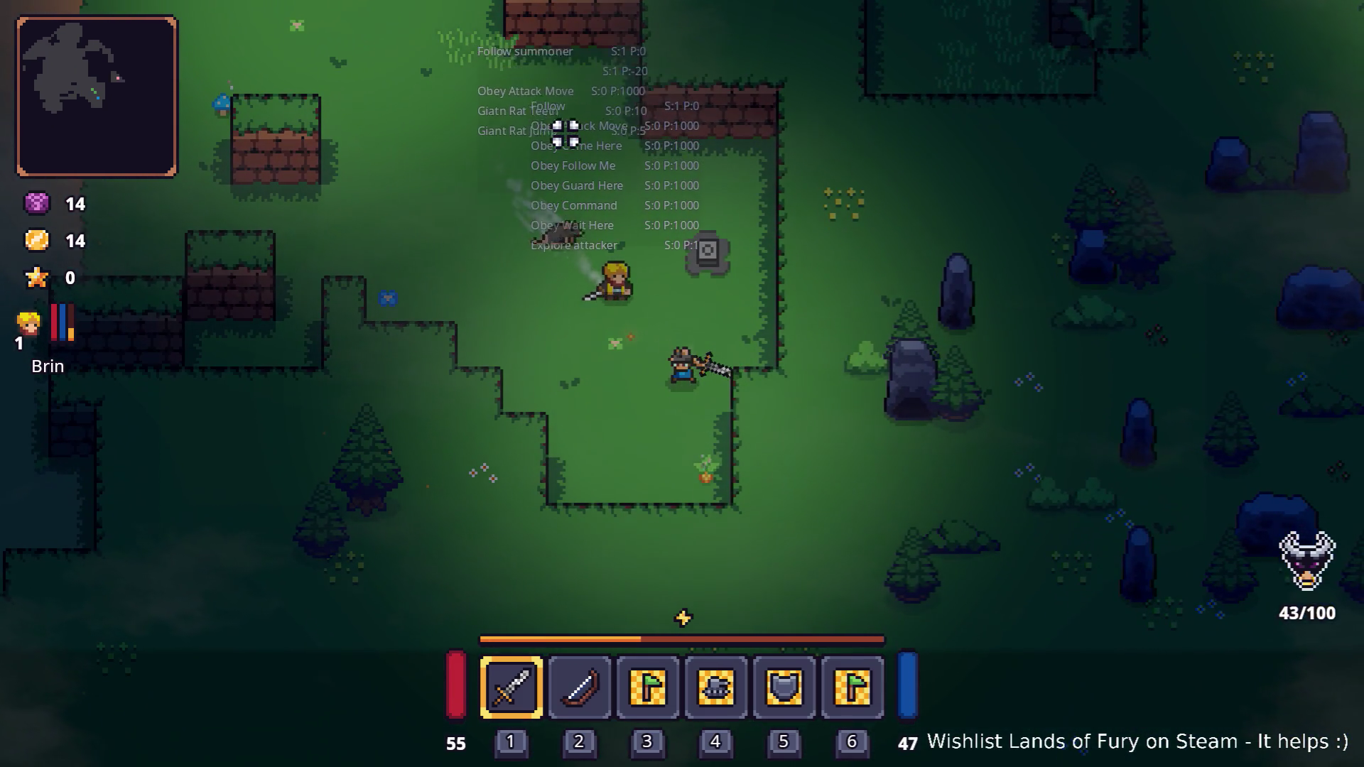
pyautogui.press('a')
pyautogui.press('w')
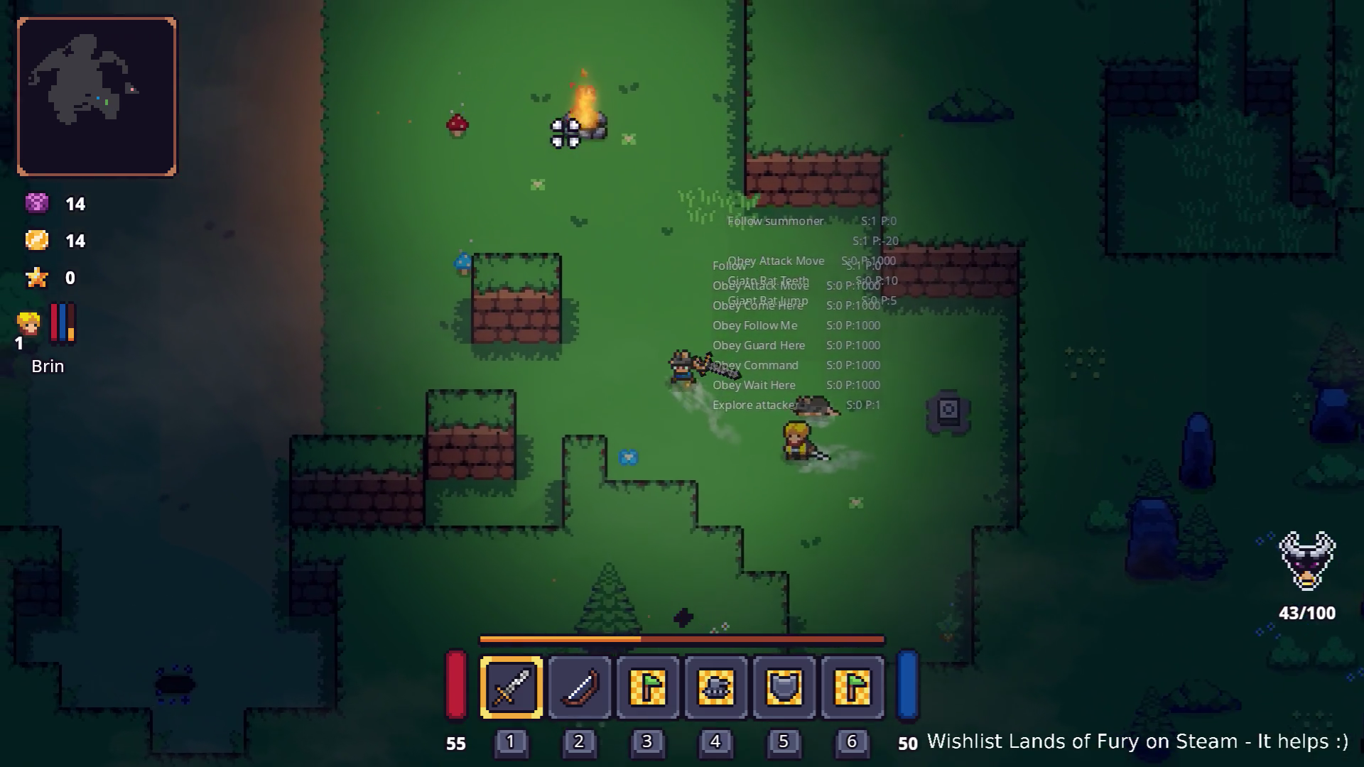
pyautogui.press('d')
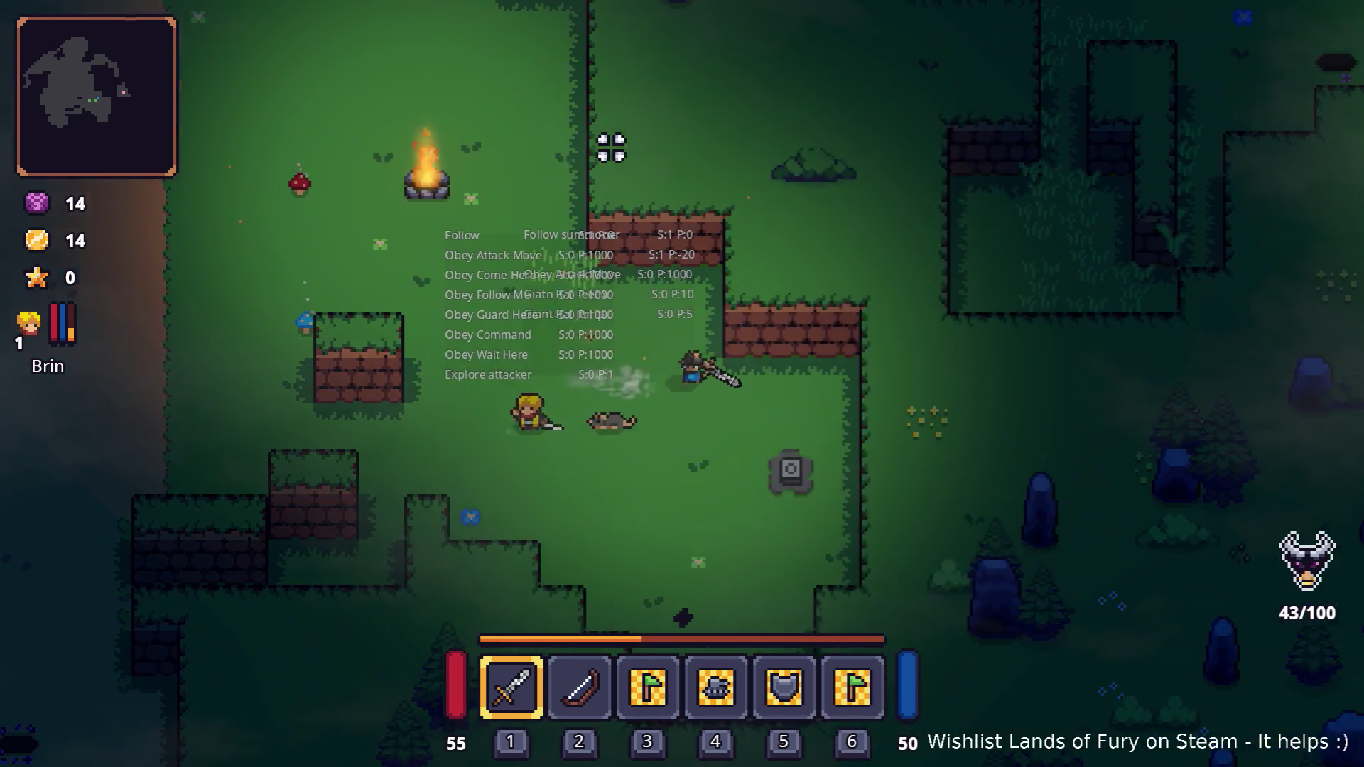
# - Lead the party up-left through the forest and back down past the campfire
pyautogui.press('s')
pyautogui.press('a')
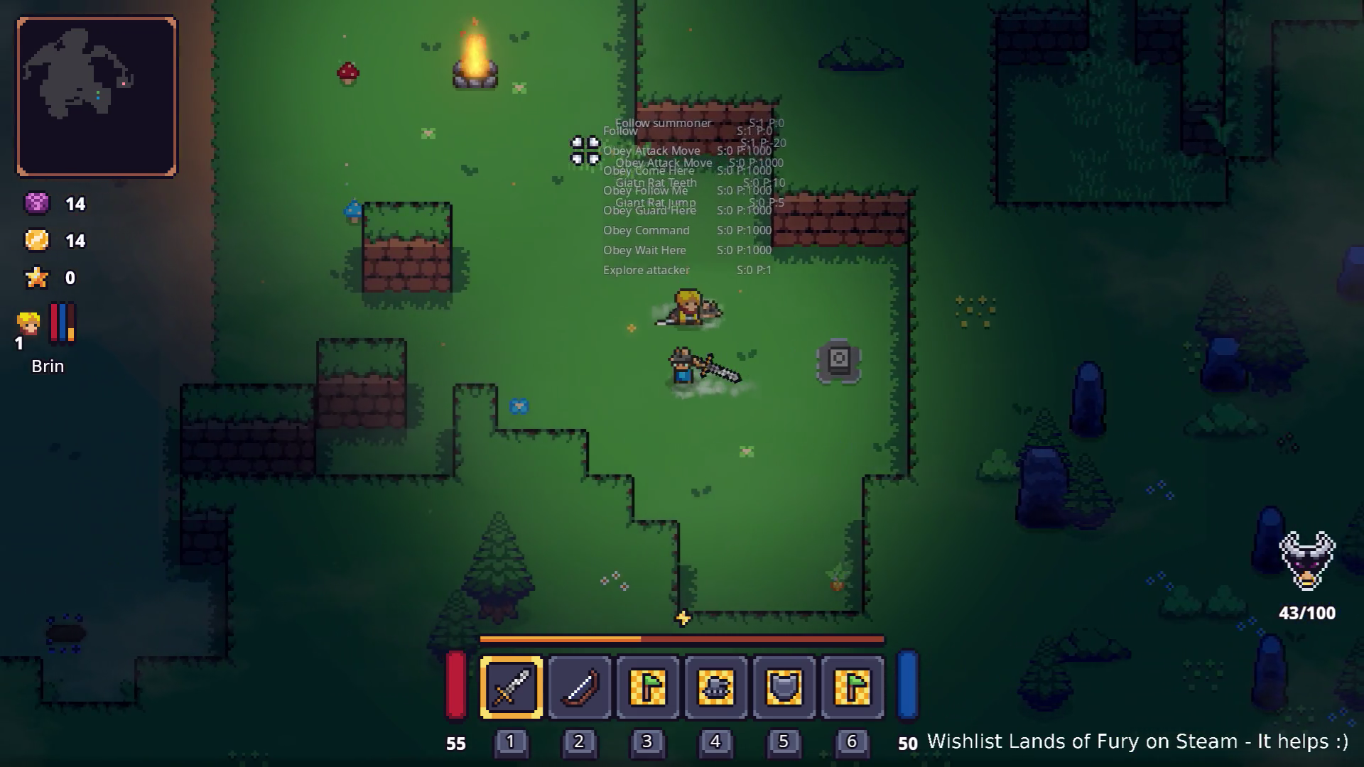
pyautogui.press('w')
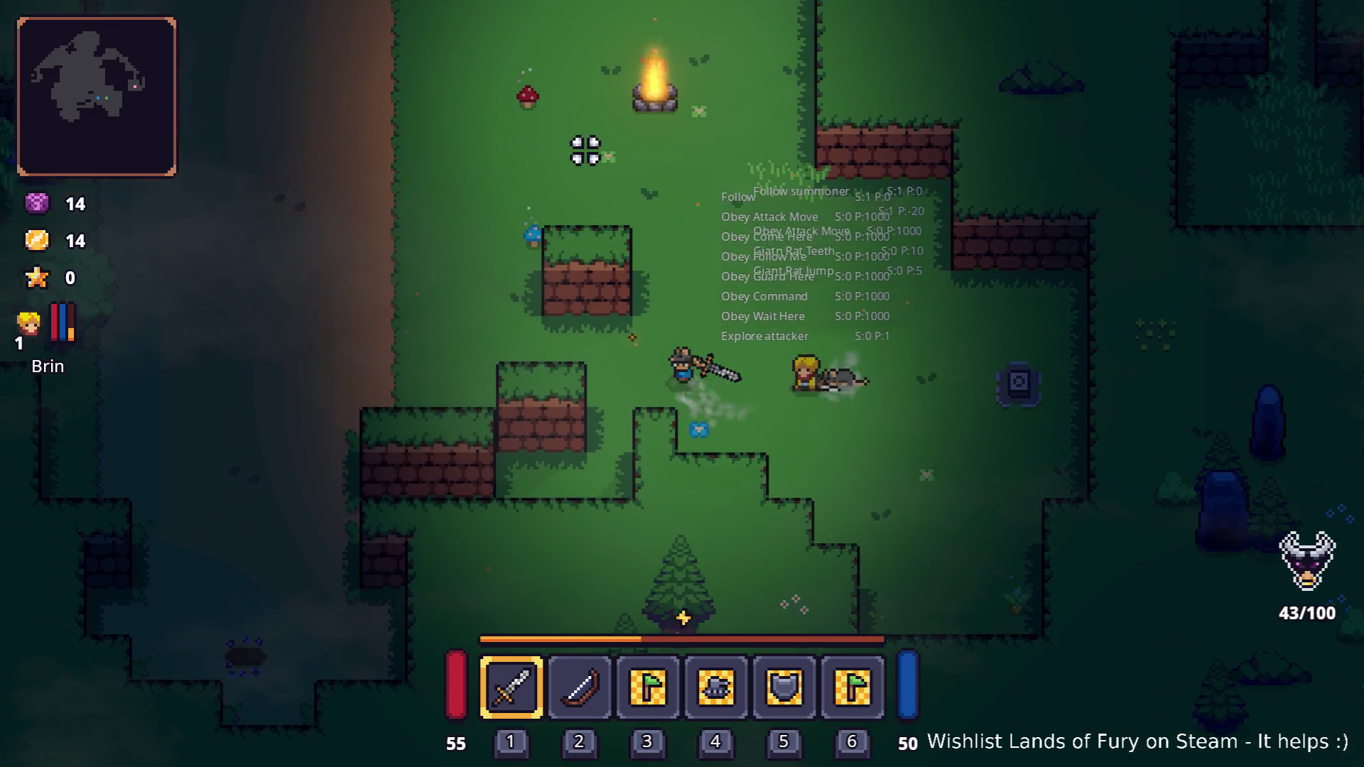
pyautogui.press('w')
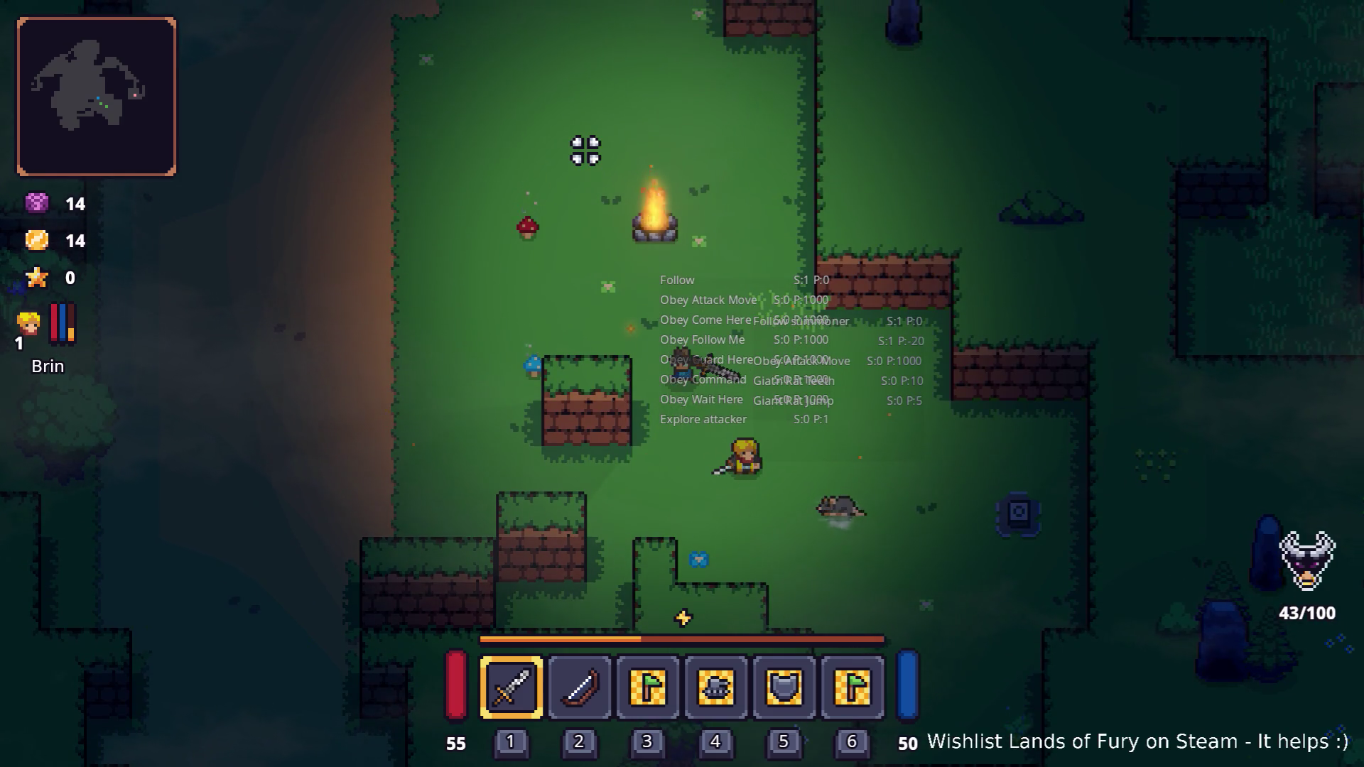
pyautogui.press('w')
pyautogui.press('a')
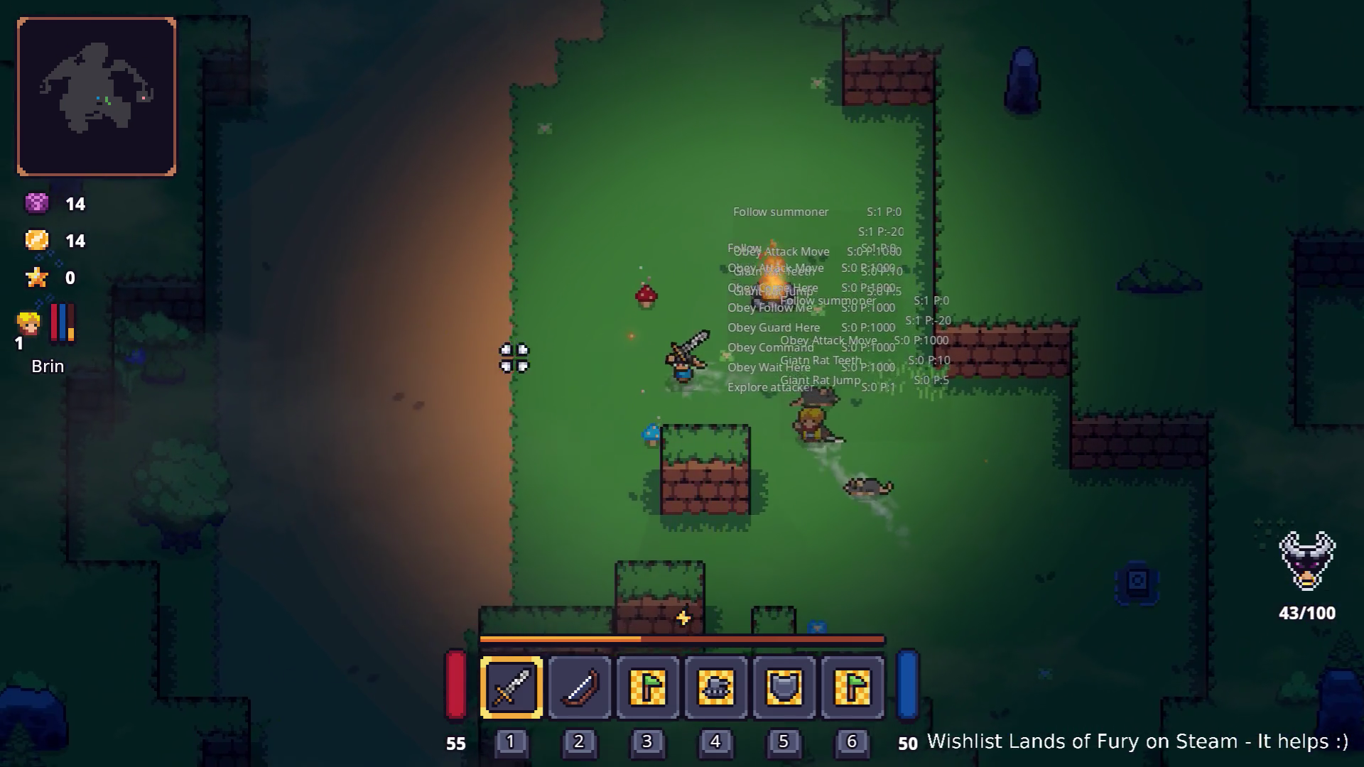
pyautogui.press('w')
pyautogui.press('a')
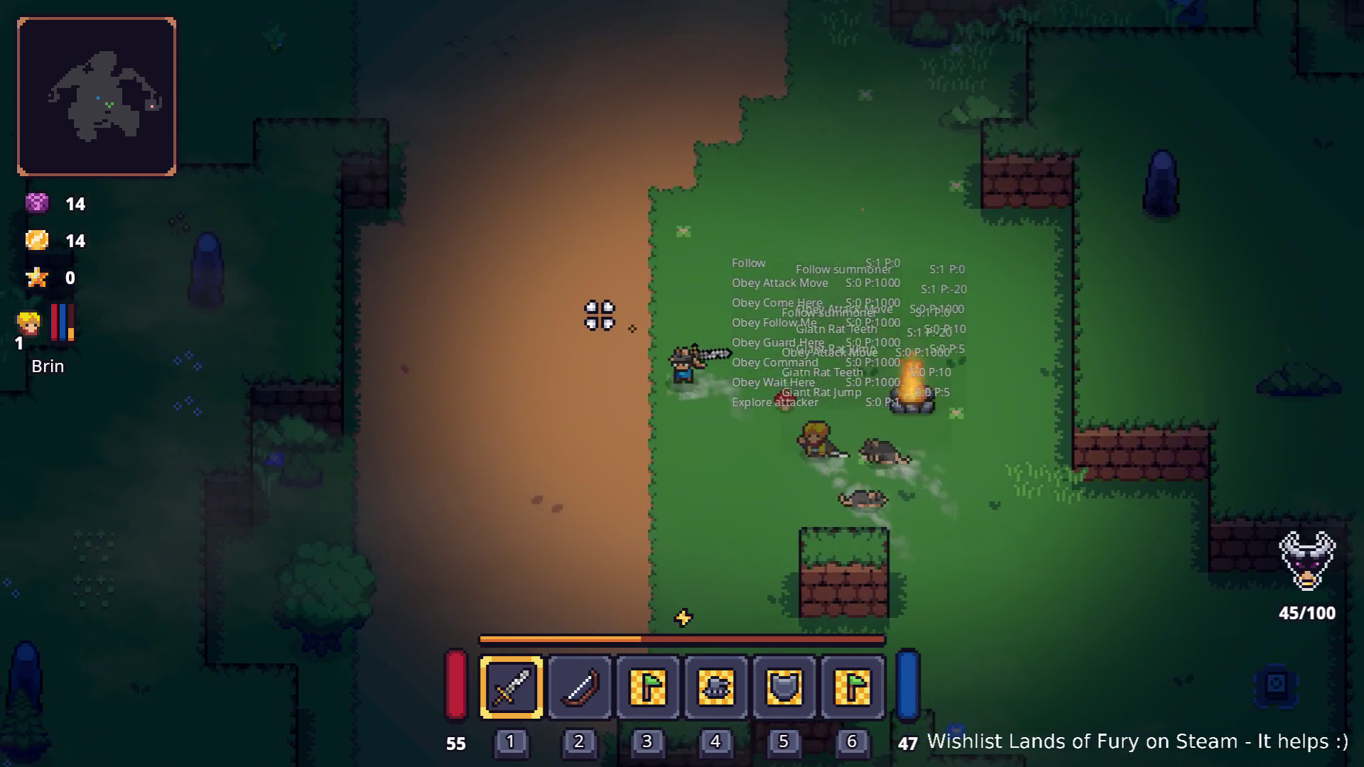
pyautogui.press('w')
pyautogui.press('a')
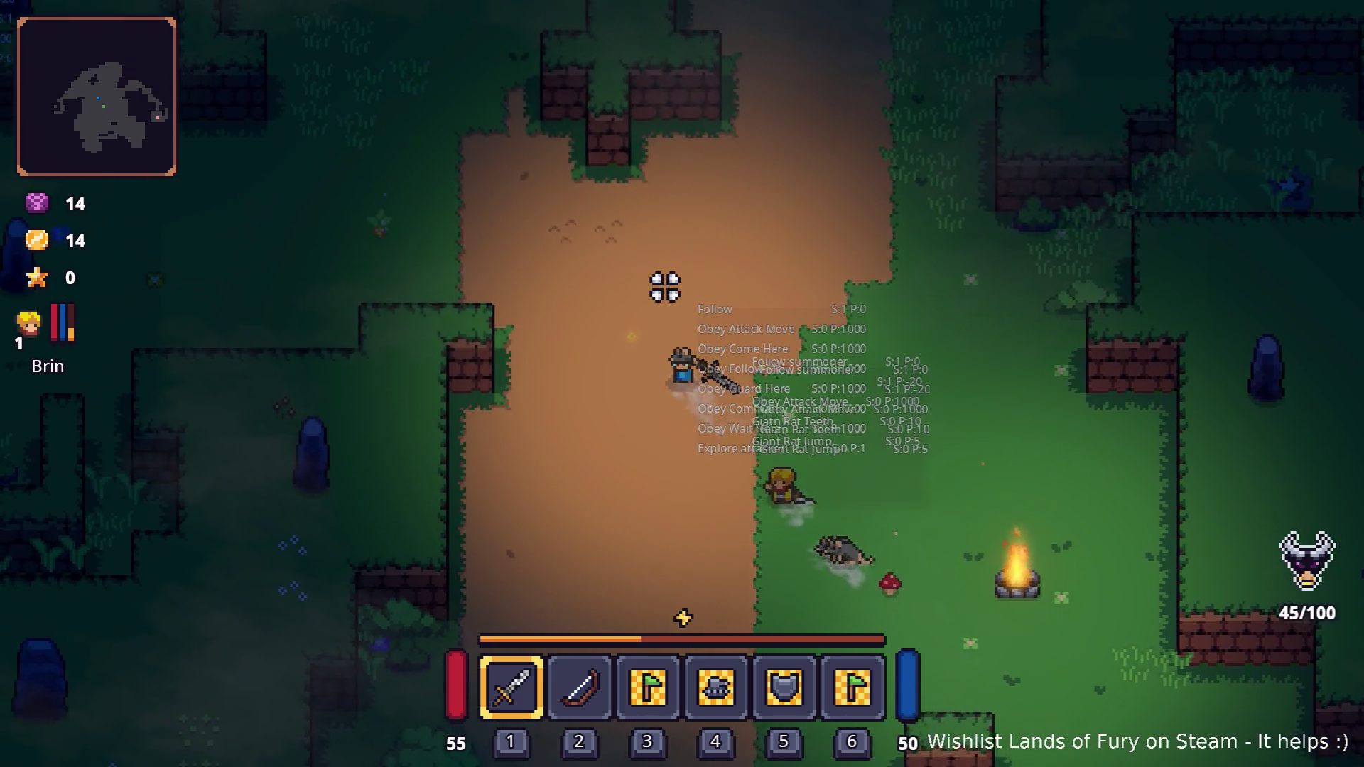
pyautogui.press('w')
pyautogui.press('a')
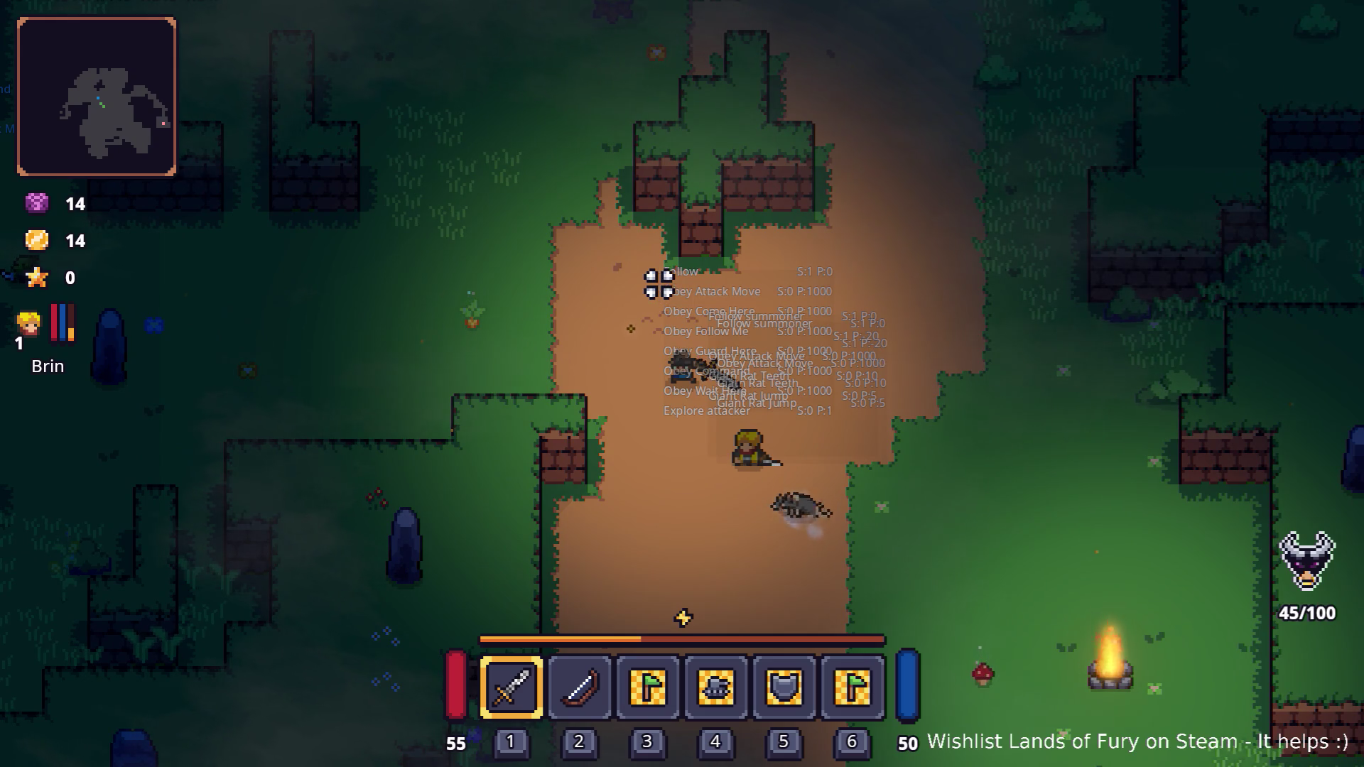
pyautogui.press('s')
pyautogui.press('d')
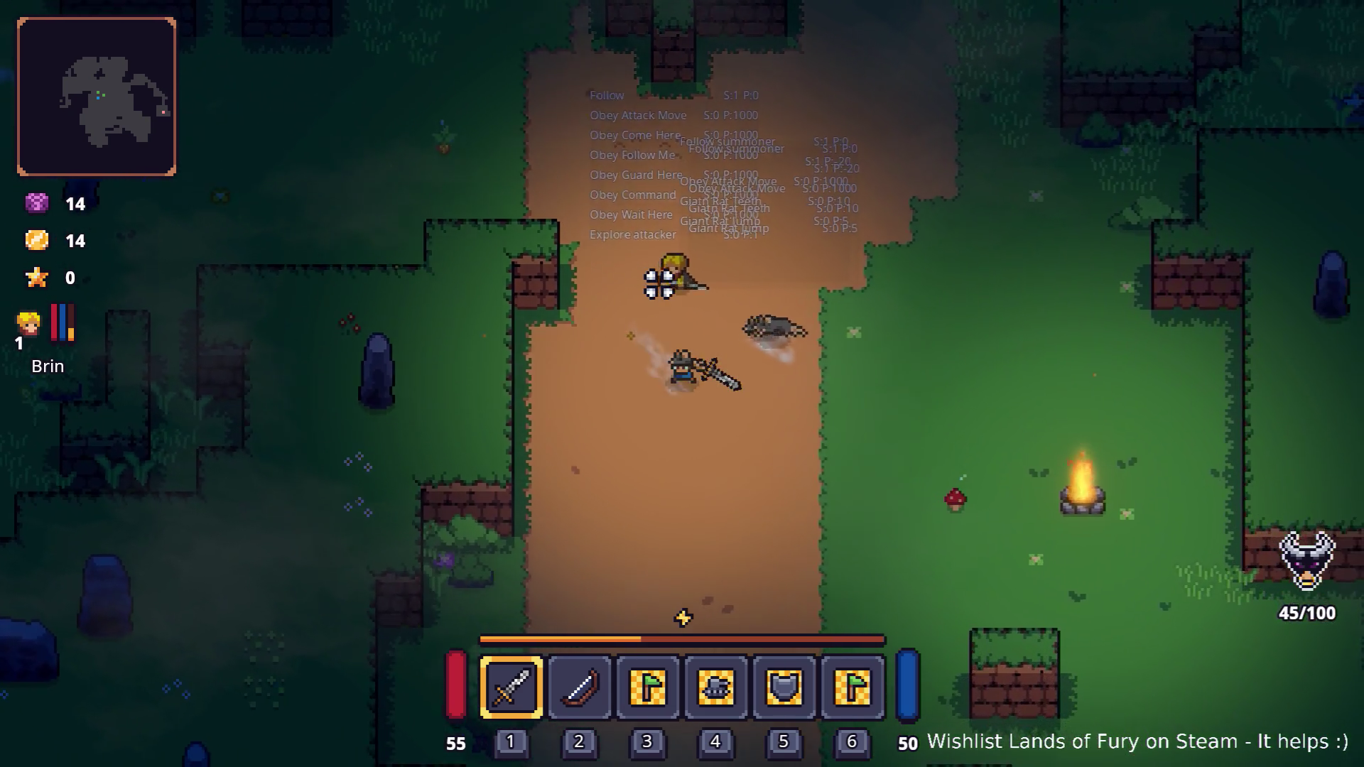
pyautogui.press('s')
pyautogui.press('d')
pyautogui.press('d')
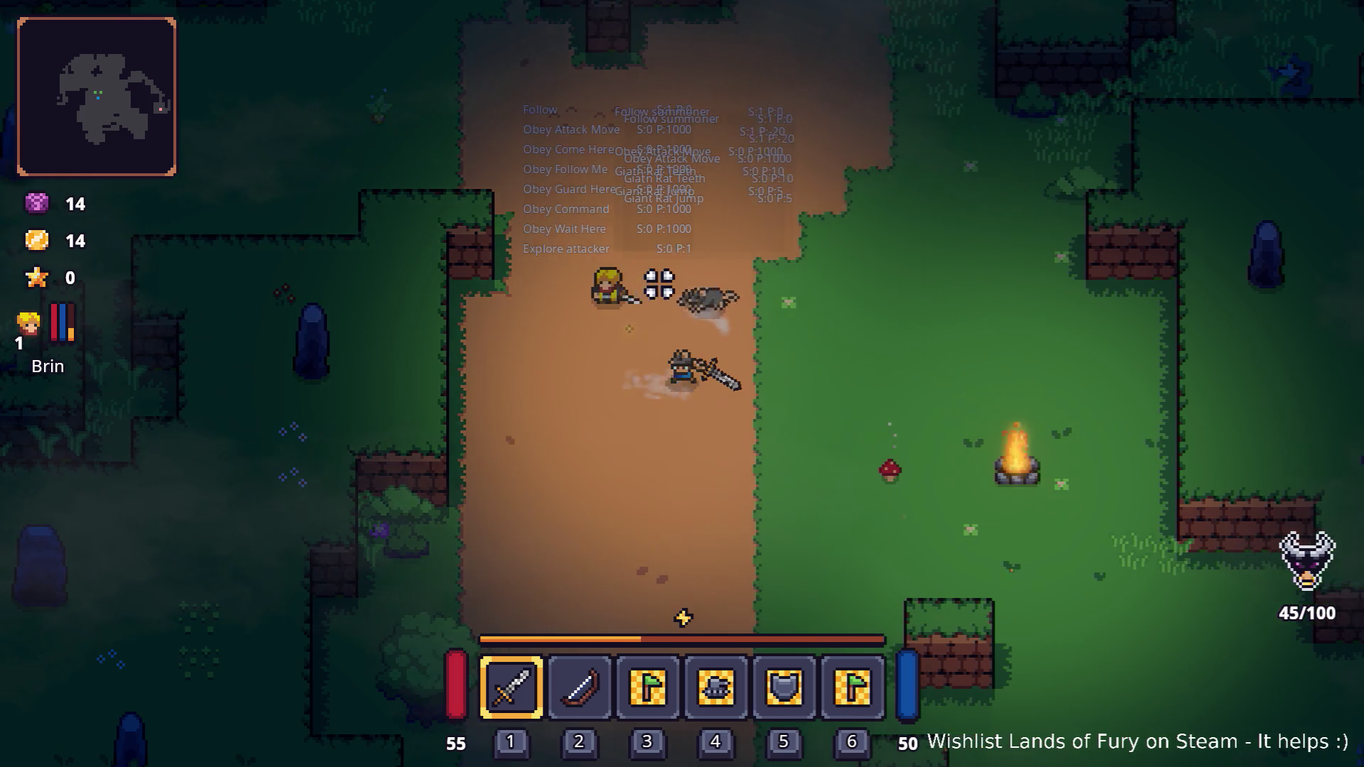
pyautogui.press('w')
pyautogui.press('s')
pyautogui.press('d')
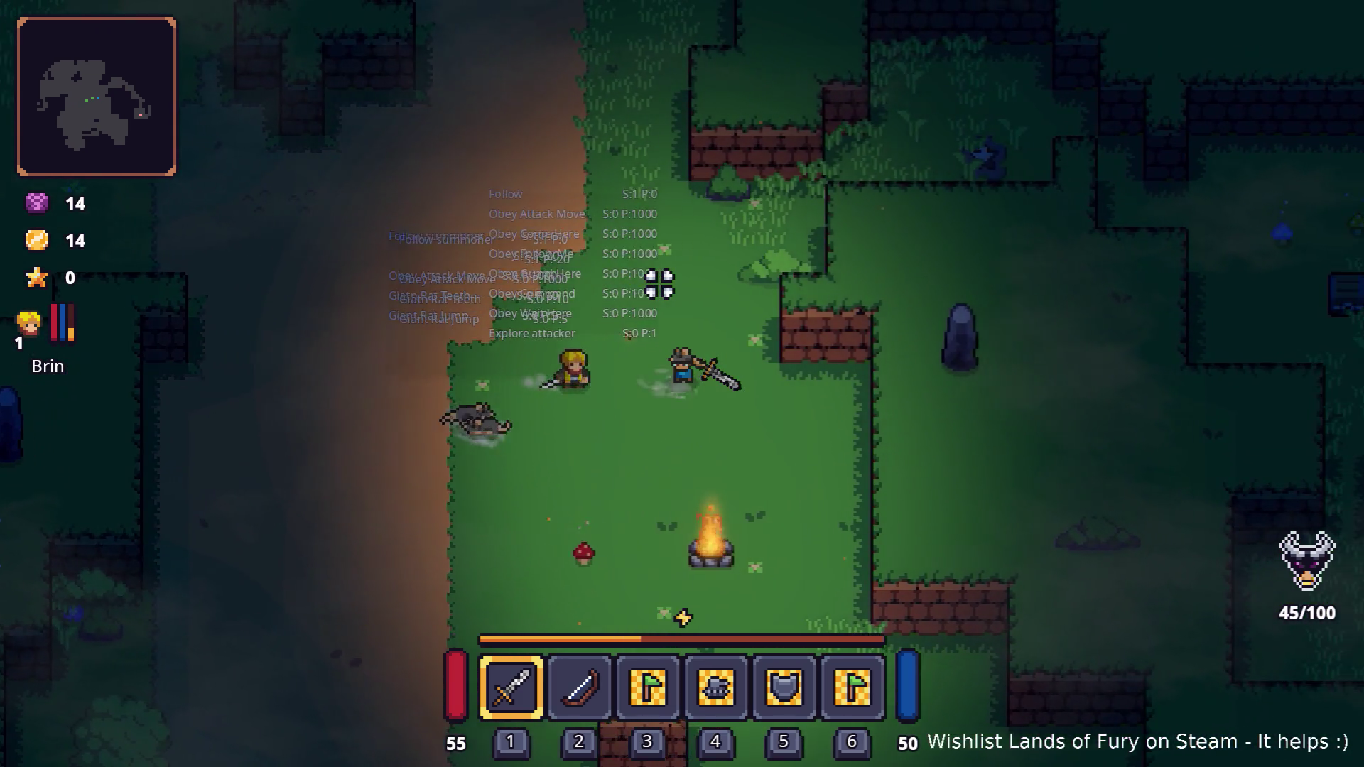
pyautogui.press('a')
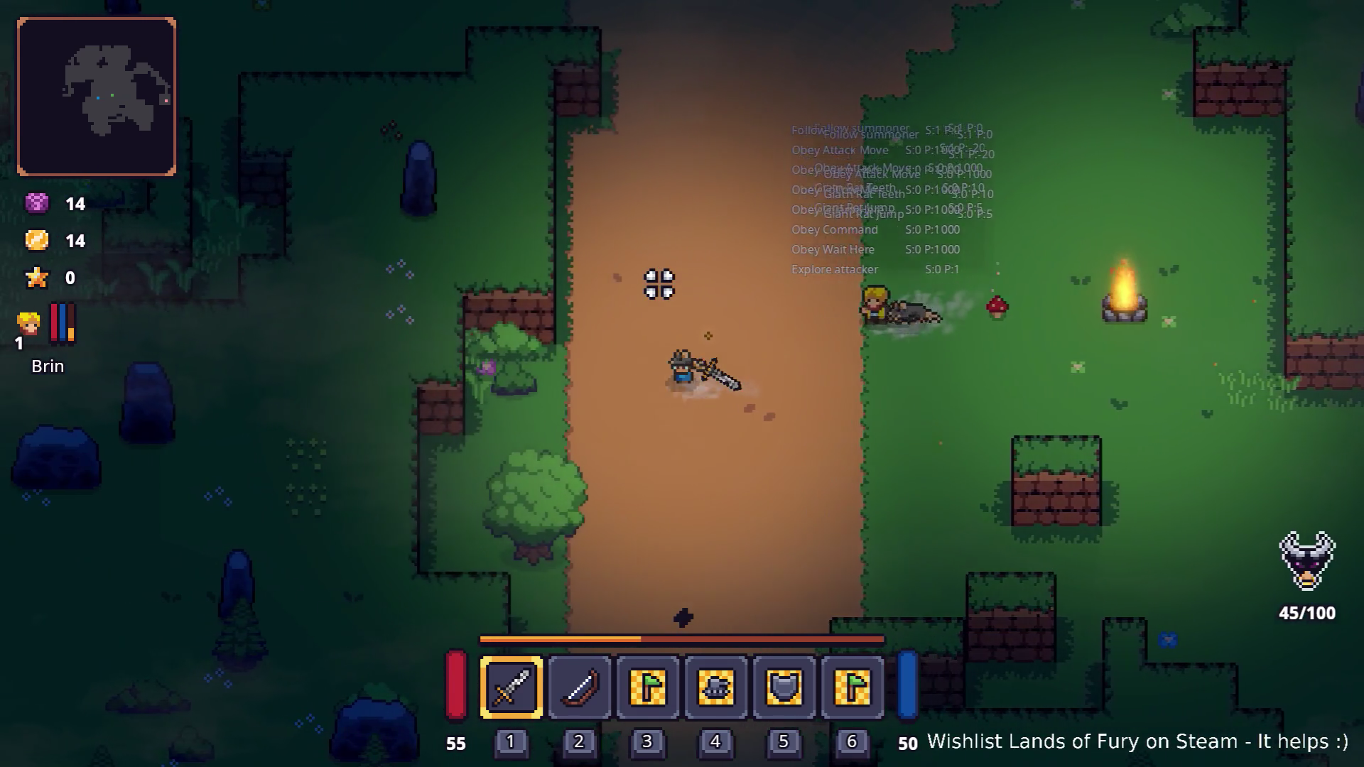
# - Follow the dirt path north until the axe-wielding Patrol around enemy comes into view
pyautogui.press('w')
pyautogui.press('w')
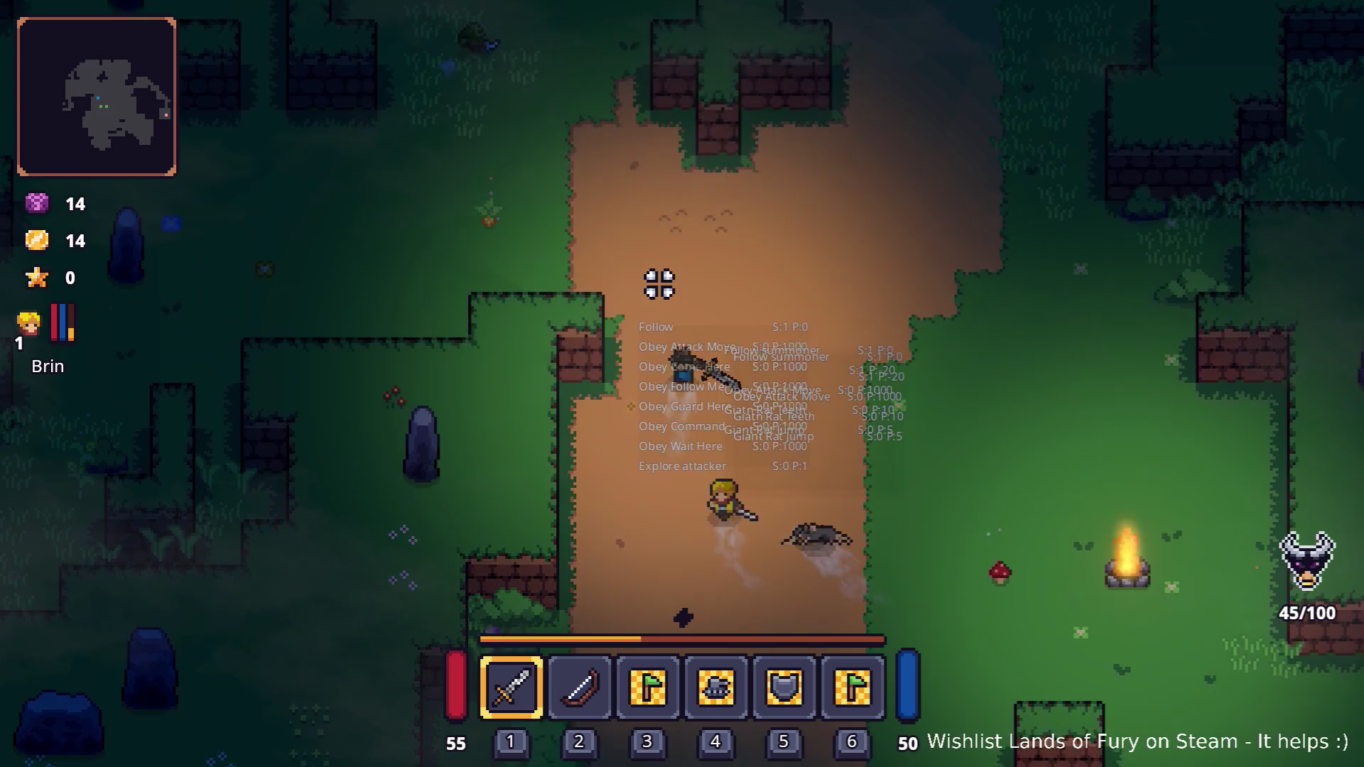
pyautogui.press('w')
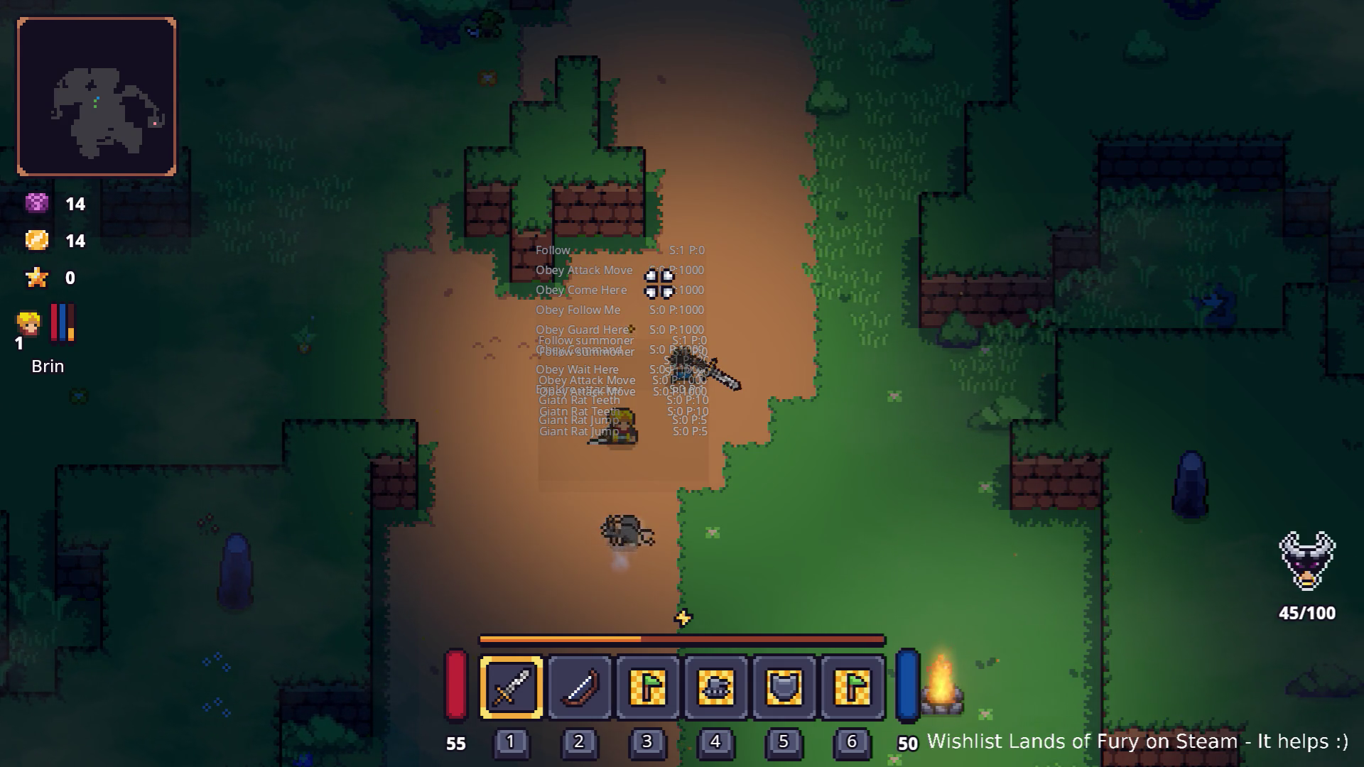
pyautogui.press('w')
pyautogui.press('d')
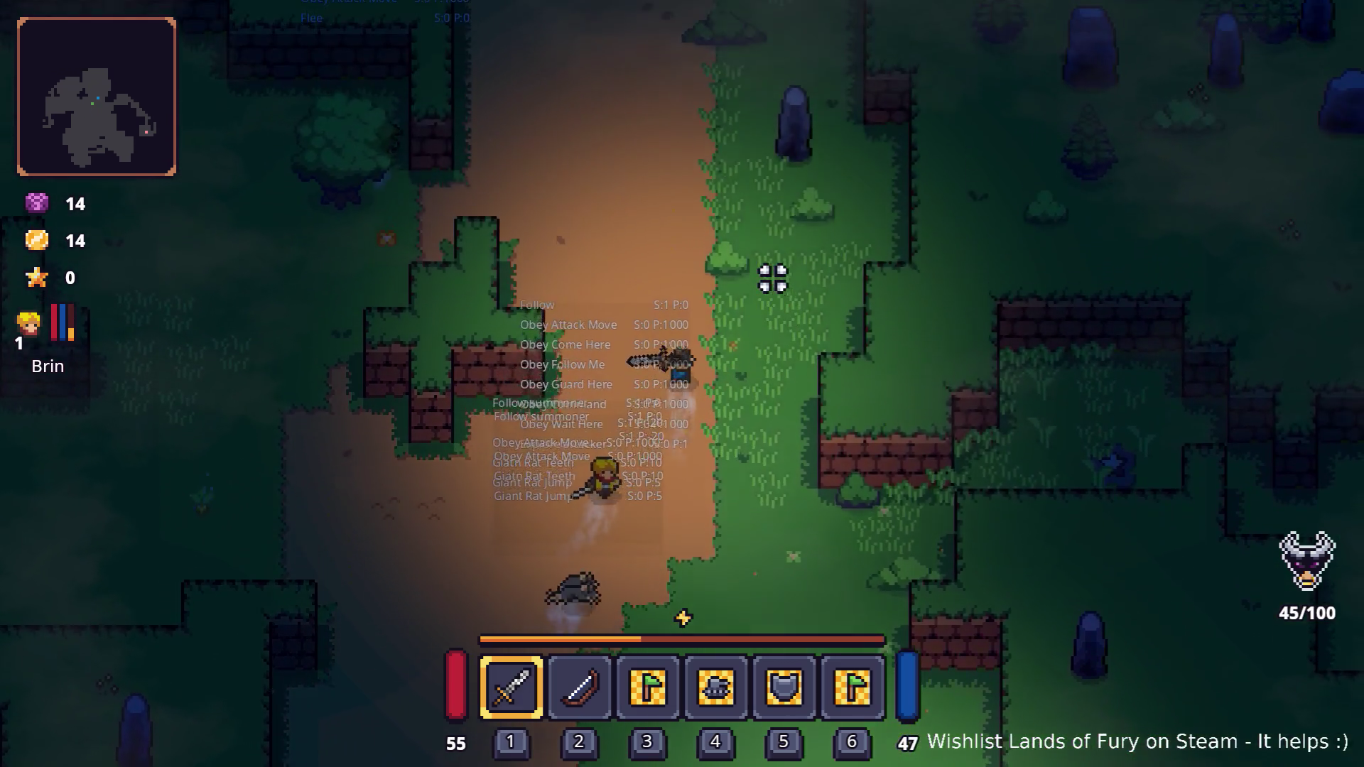
pyautogui.press('w')
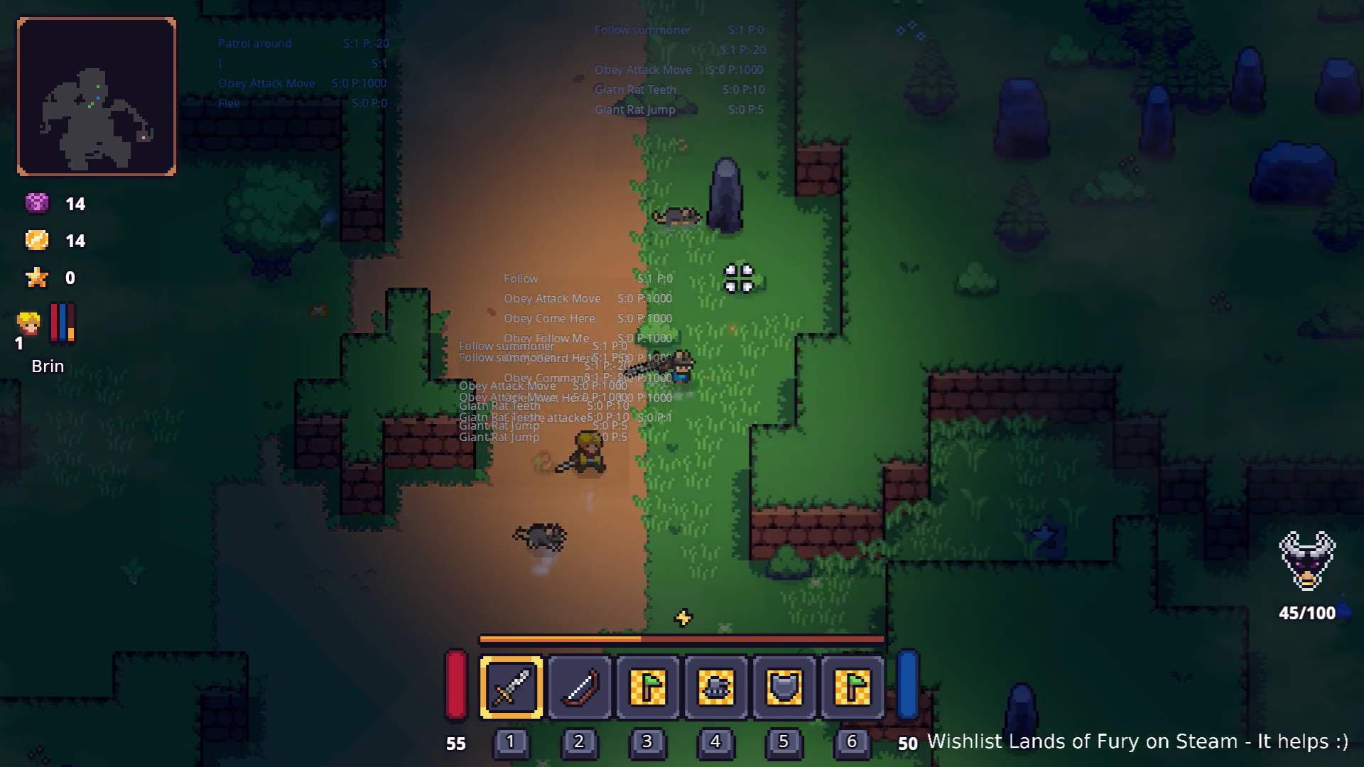
pyautogui.press('s')
pyautogui.press('a')
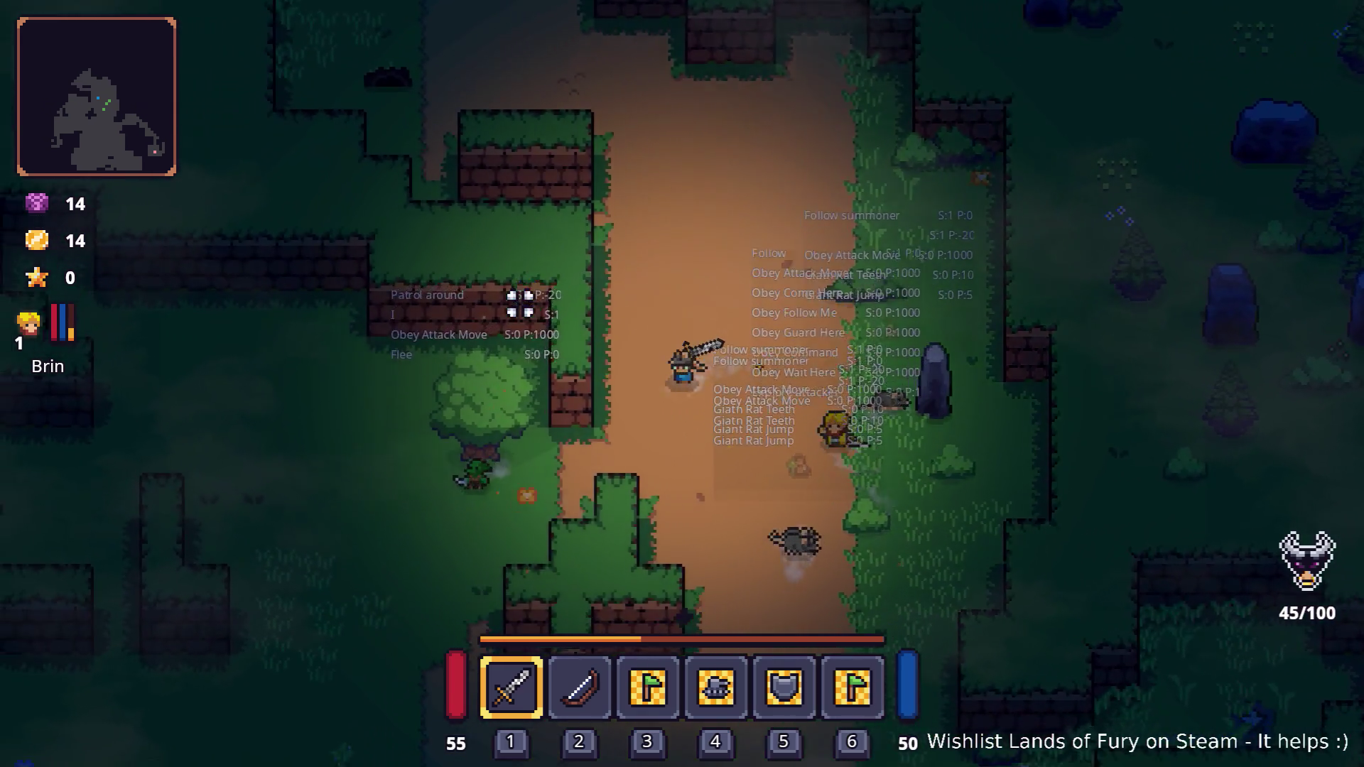
pyautogui.press('a')
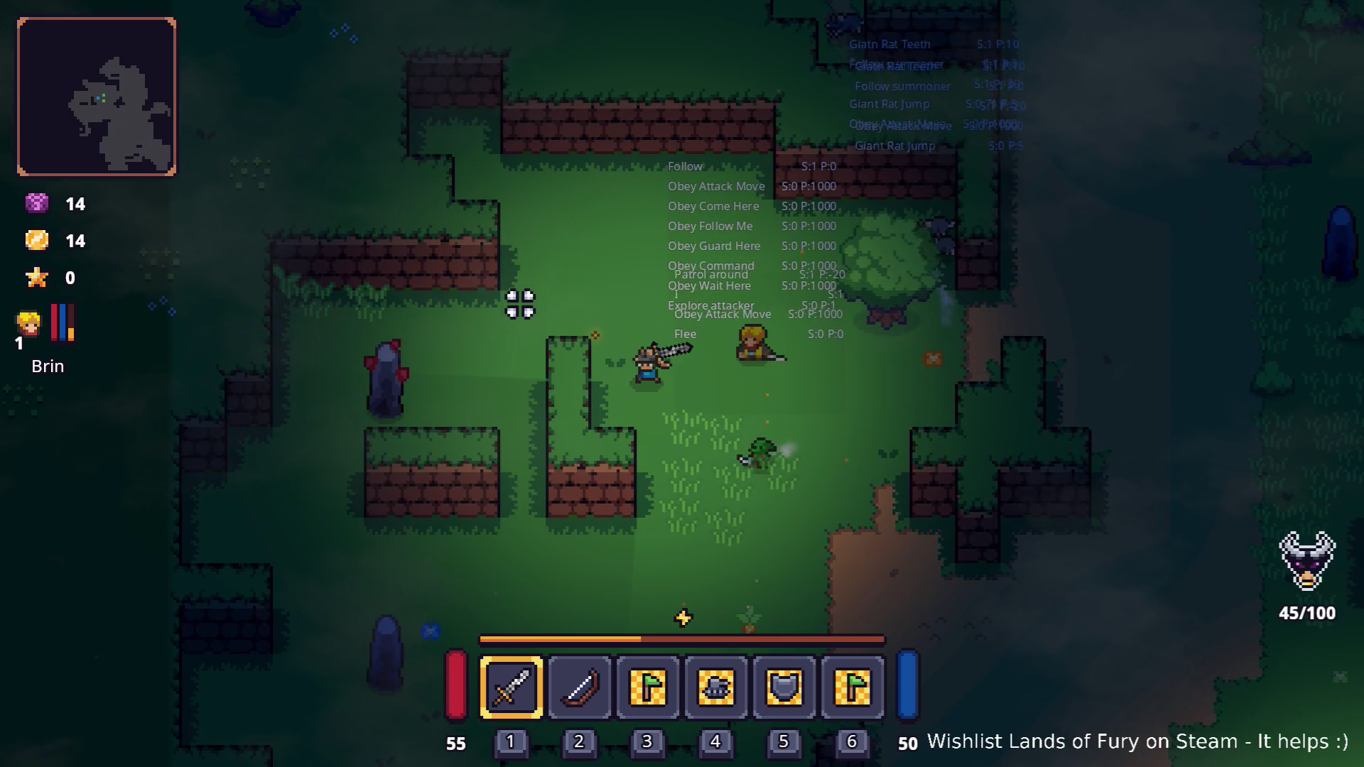
pyautogui.press('d')
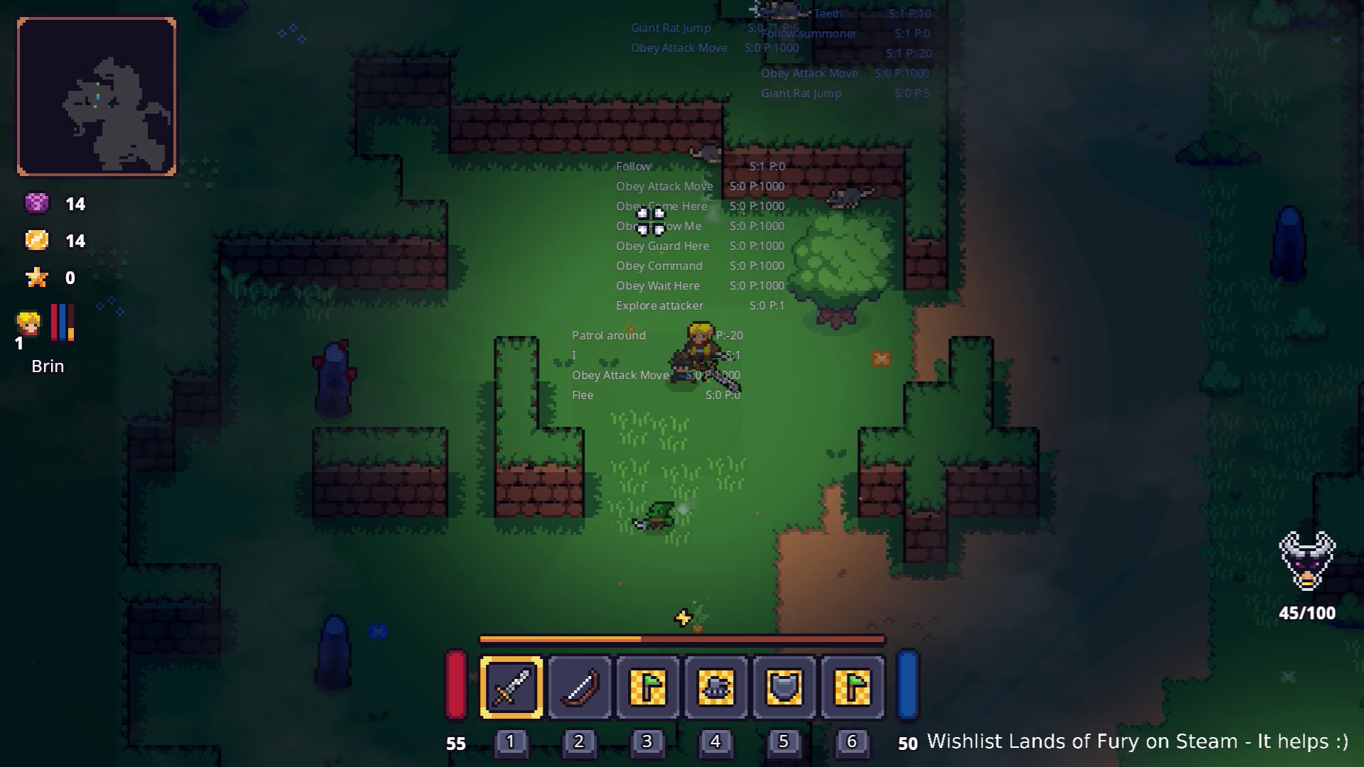
pyautogui.press('d')
pyautogui.press('w')
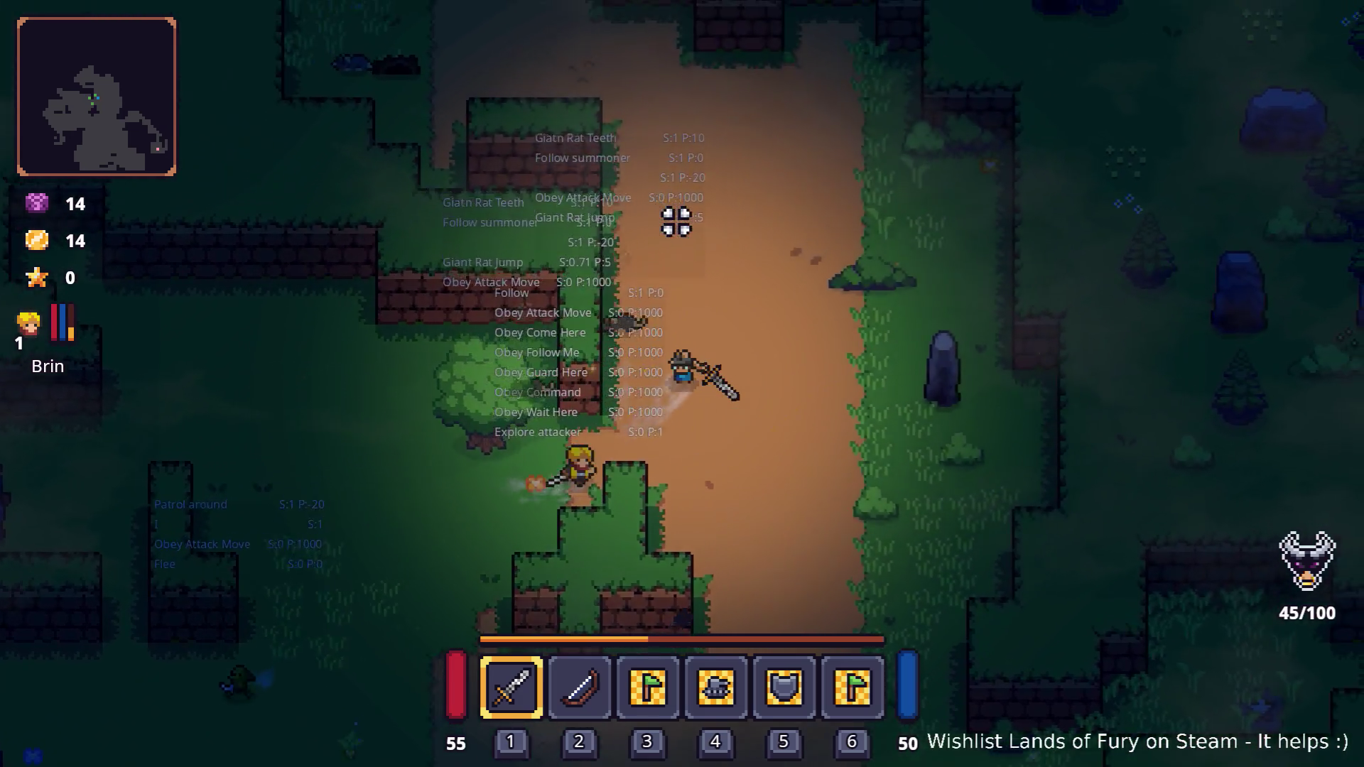
pyautogui.press('w')
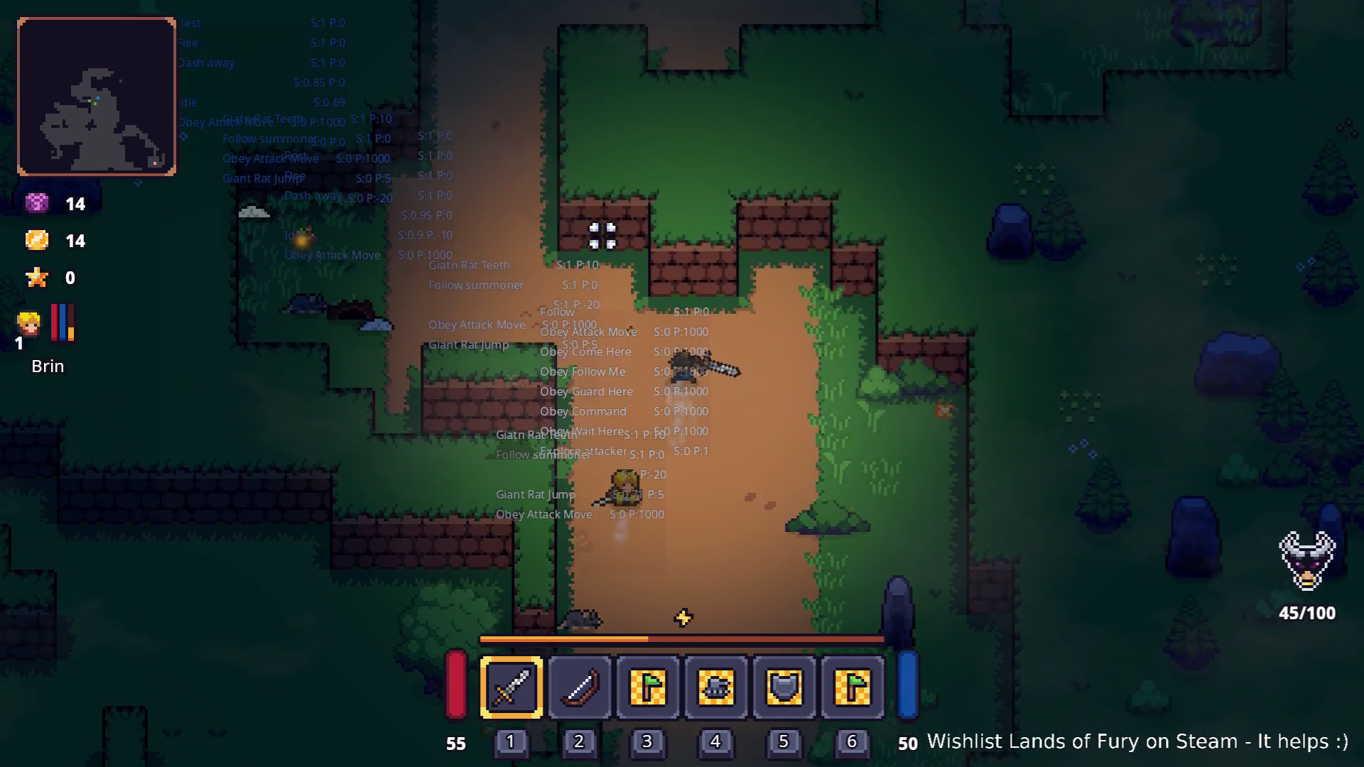
pyautogui.press('w')
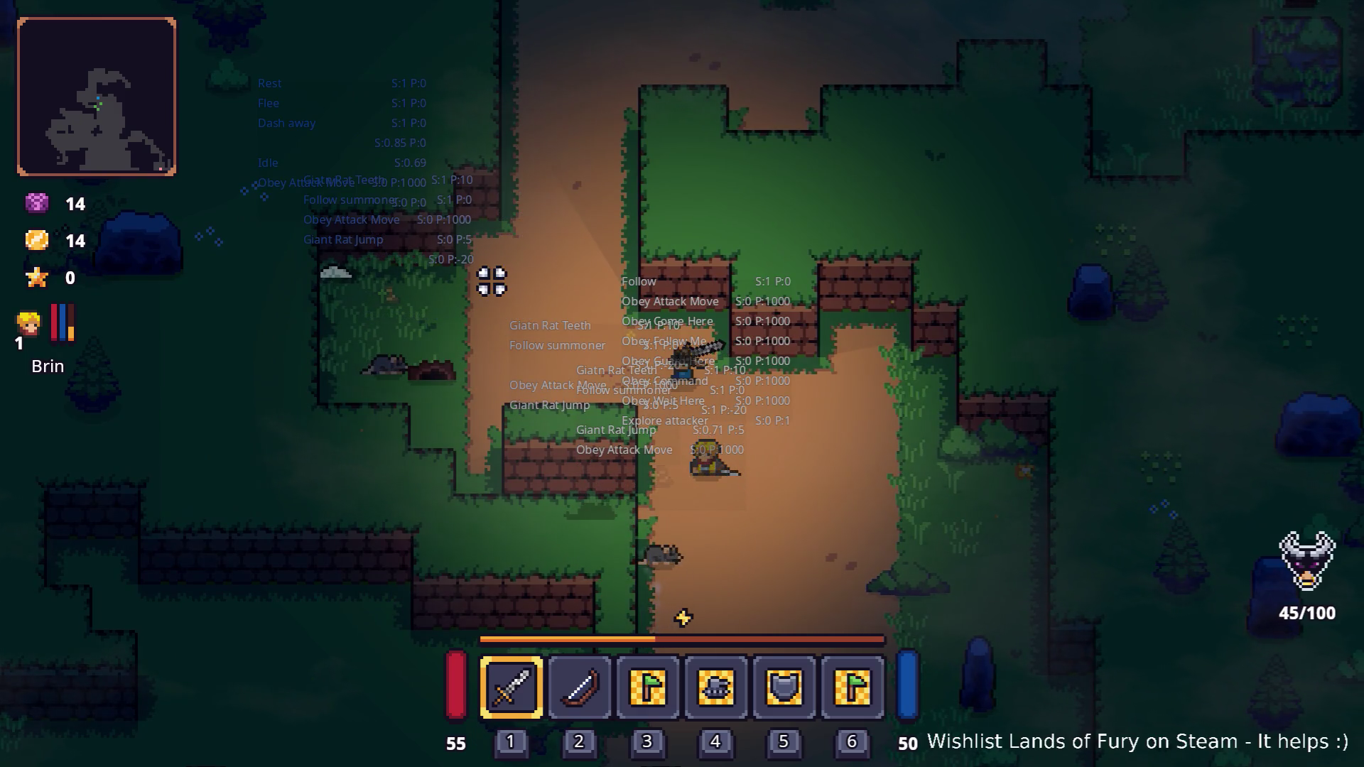
pyautogui.press('a')
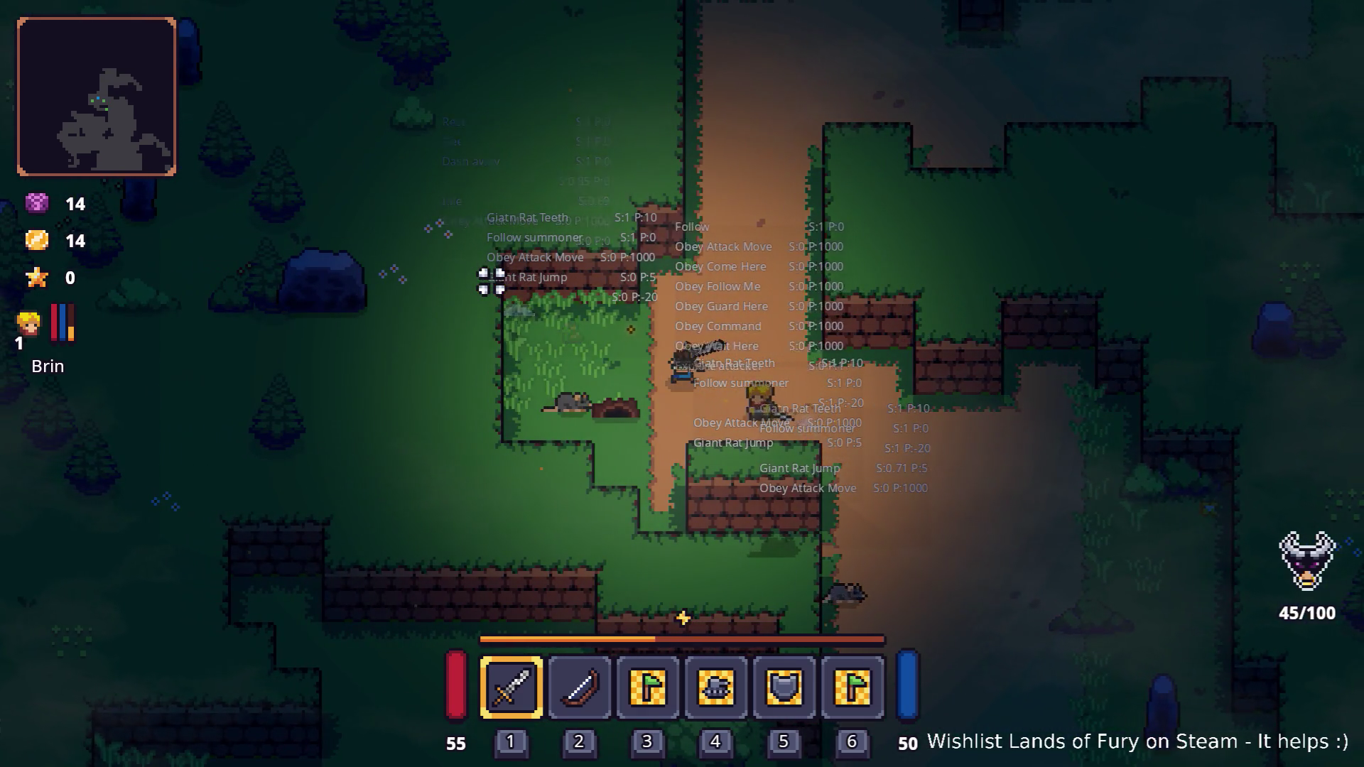
pyautogui.press('d')
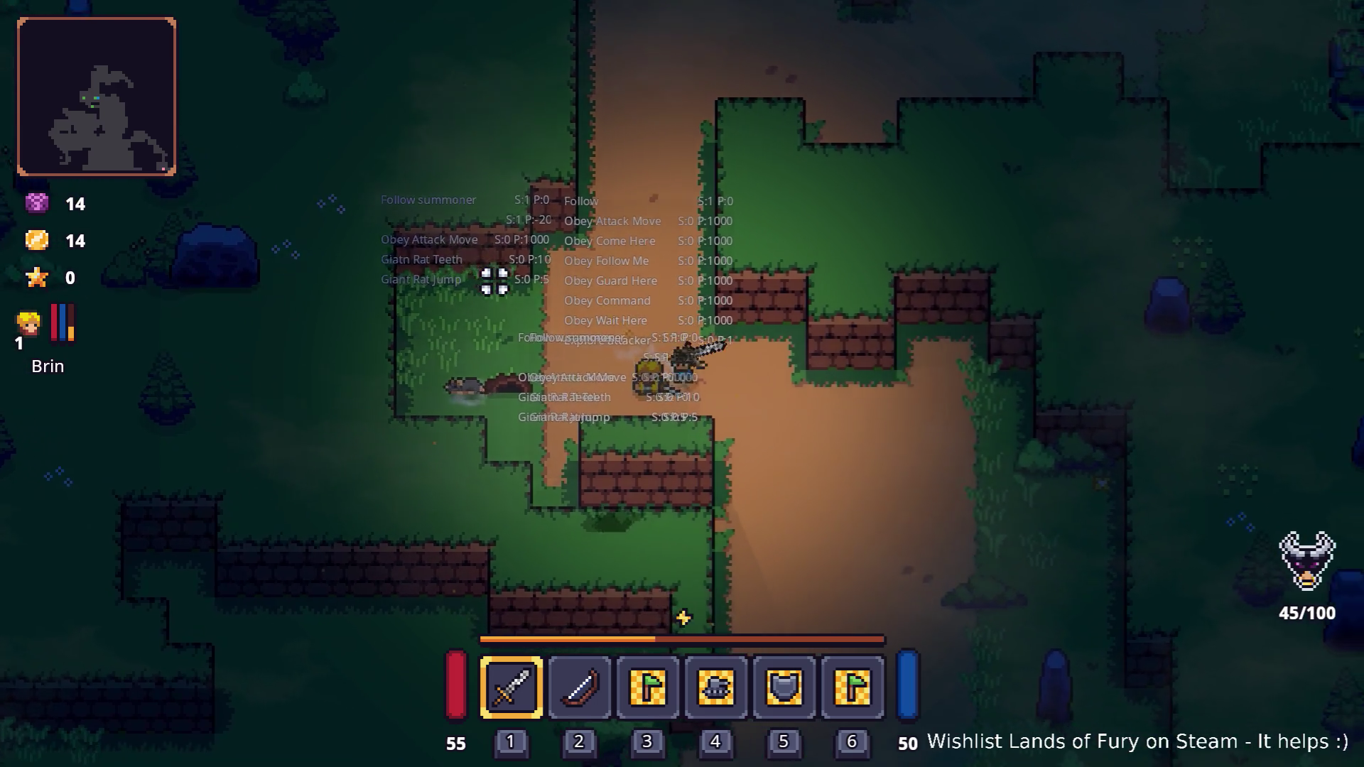
pyautogui.press('s')
pyautogui.press('d')
pyautogui.press('s')
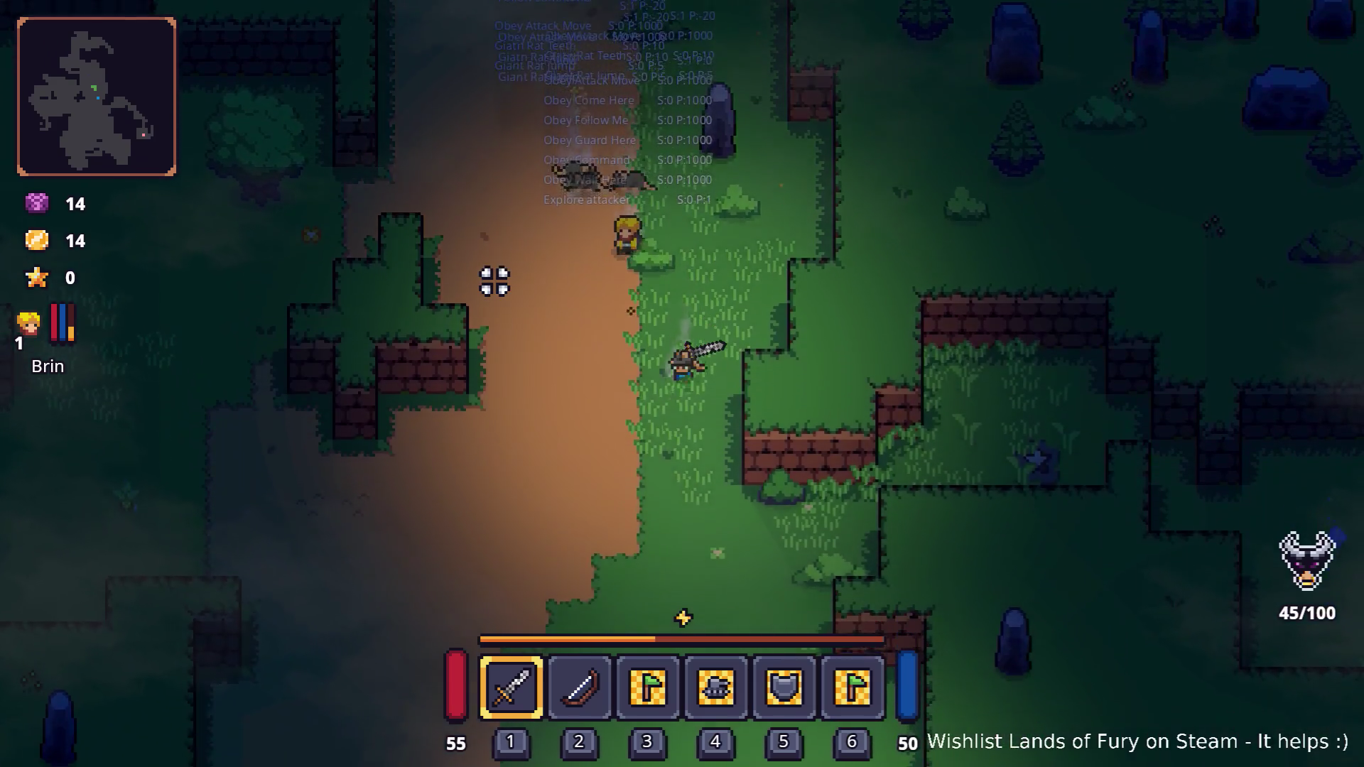
# - Walk right to the bandit camp and attack the bandits alongside the rat summons
pyautogui.press('w')
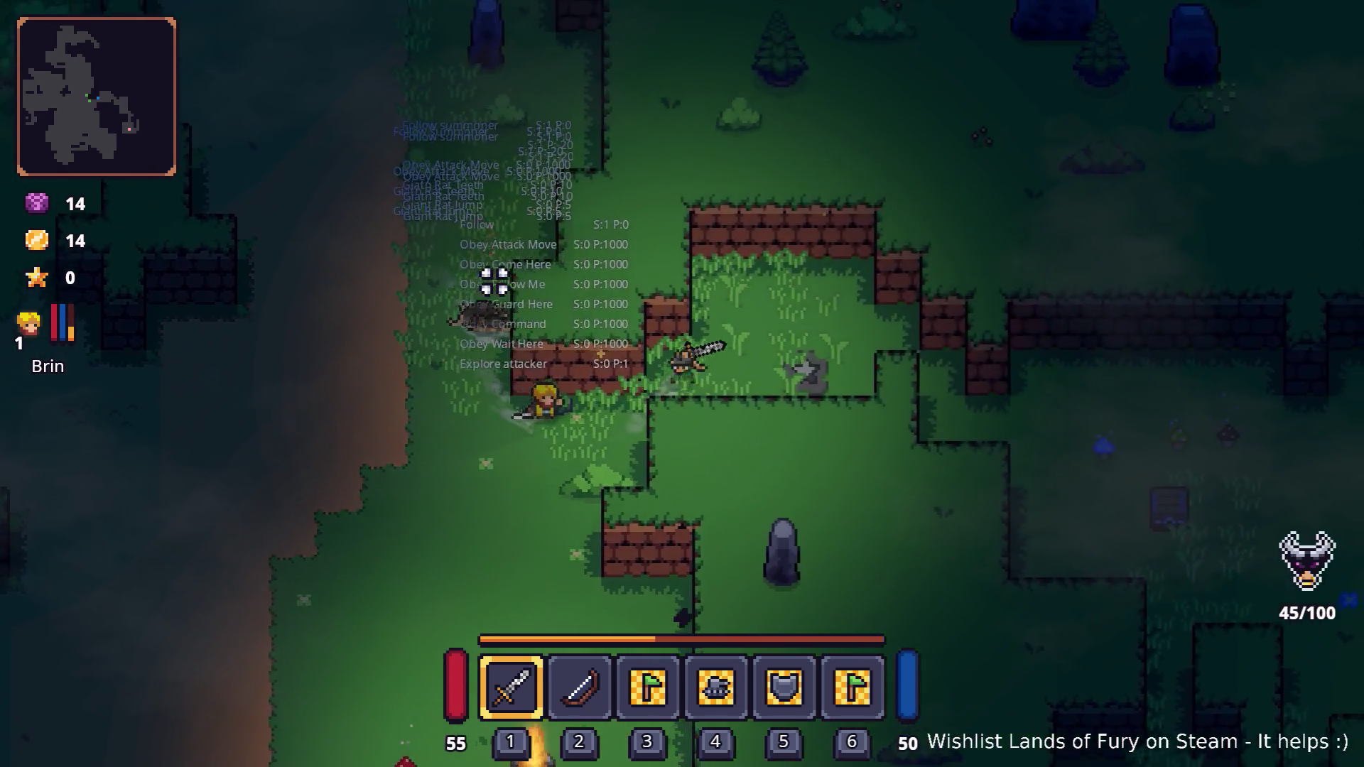
pyautogui.press('d')
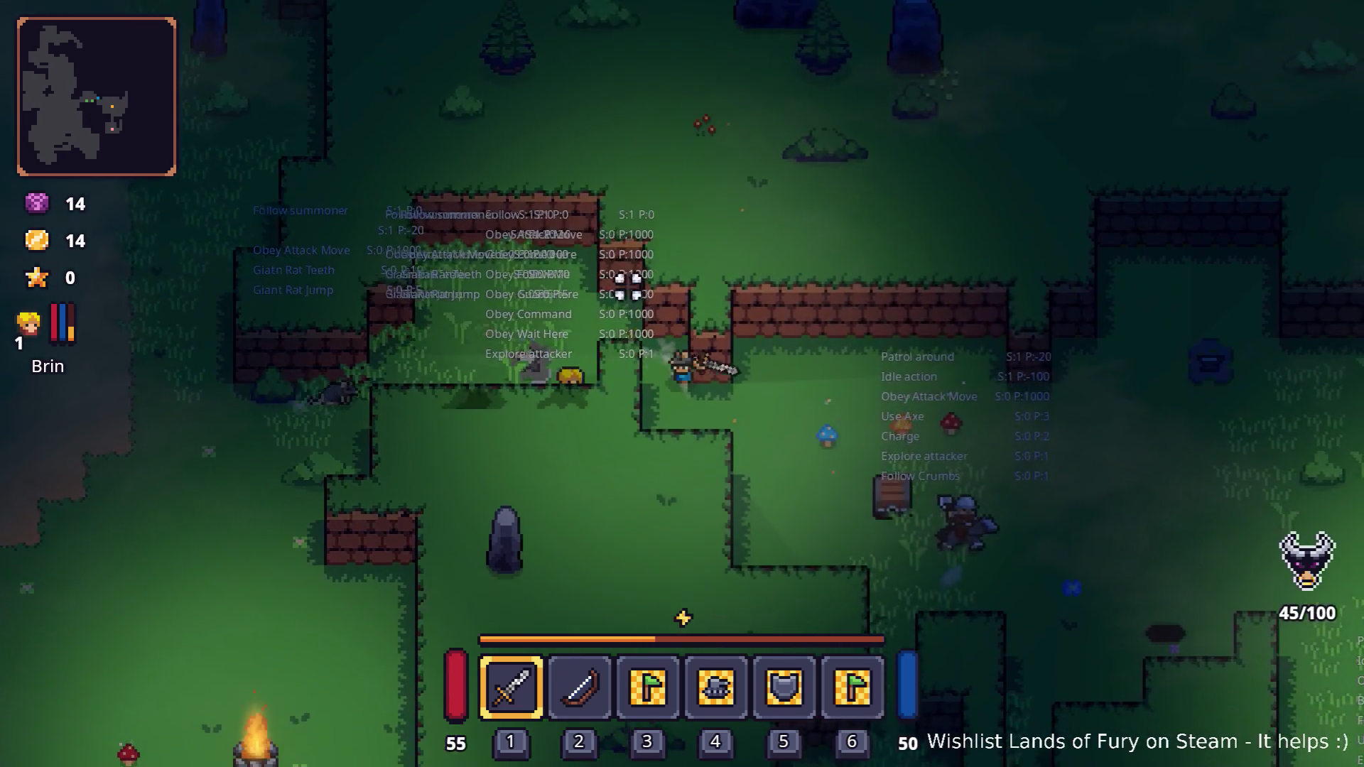
pyautogui.press('s')
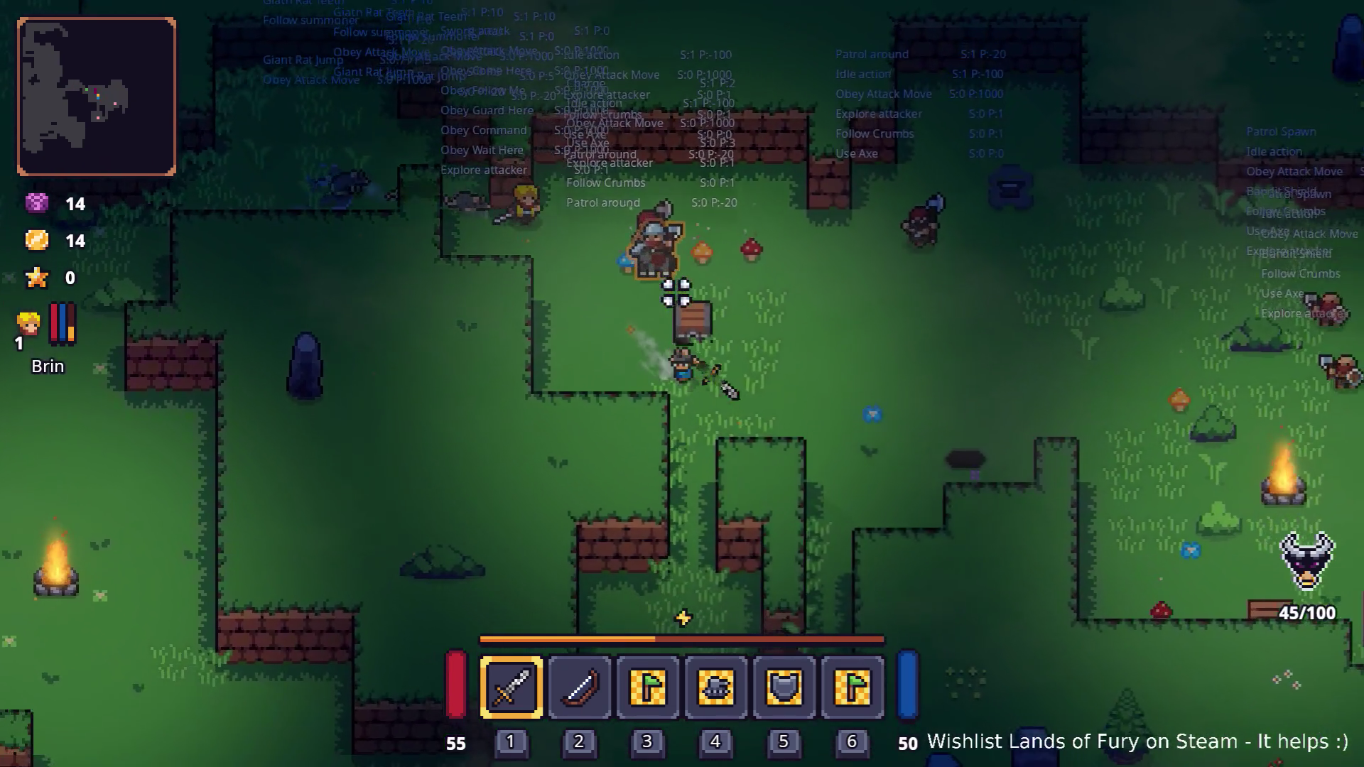
pyautogui.press('d')
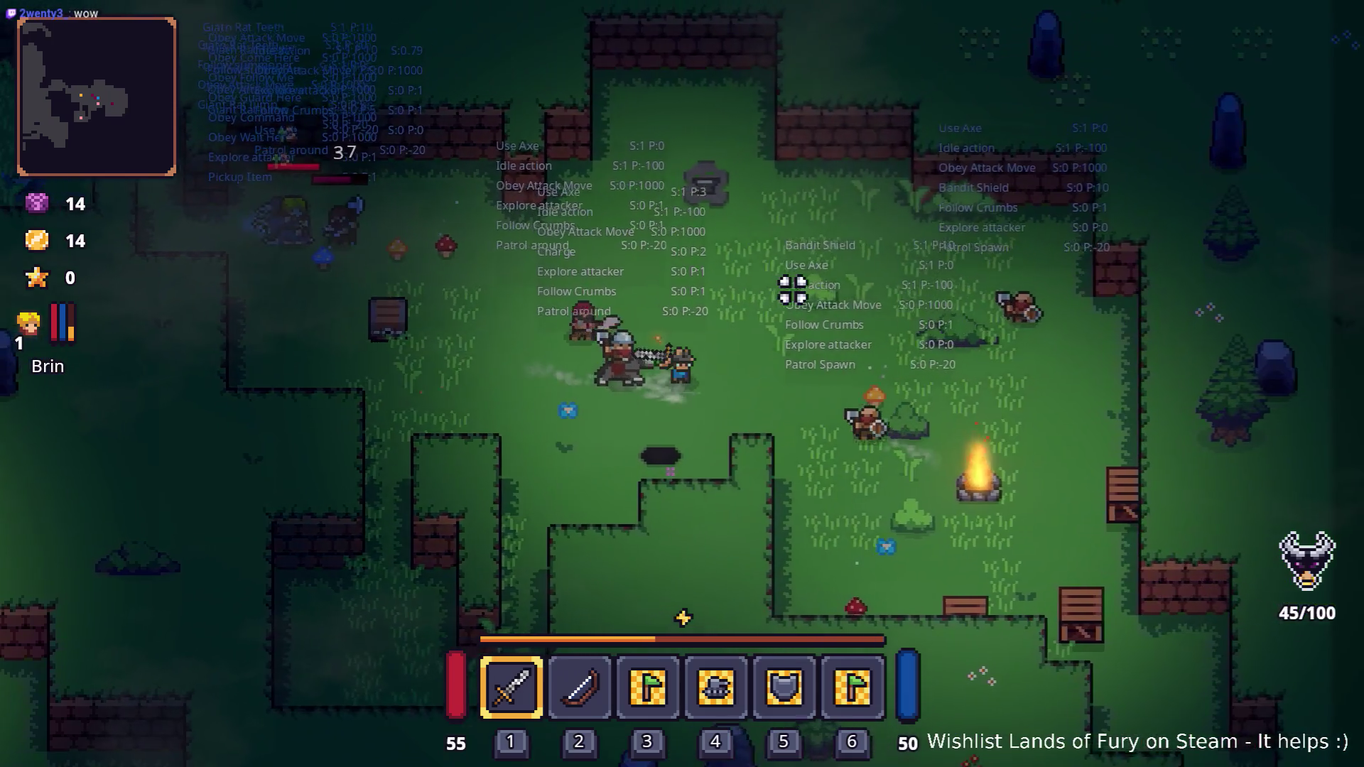
pyautogui.press('a')
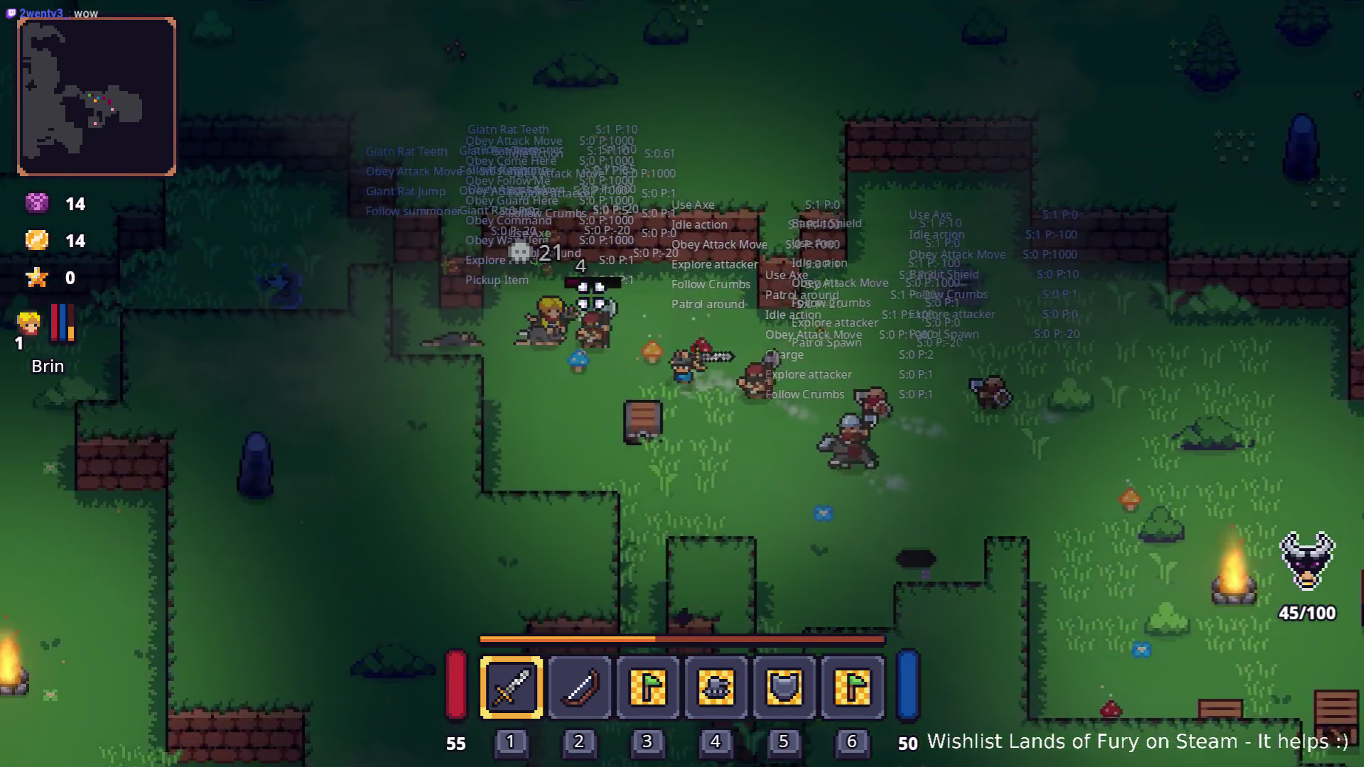
pyautogui.press('s')
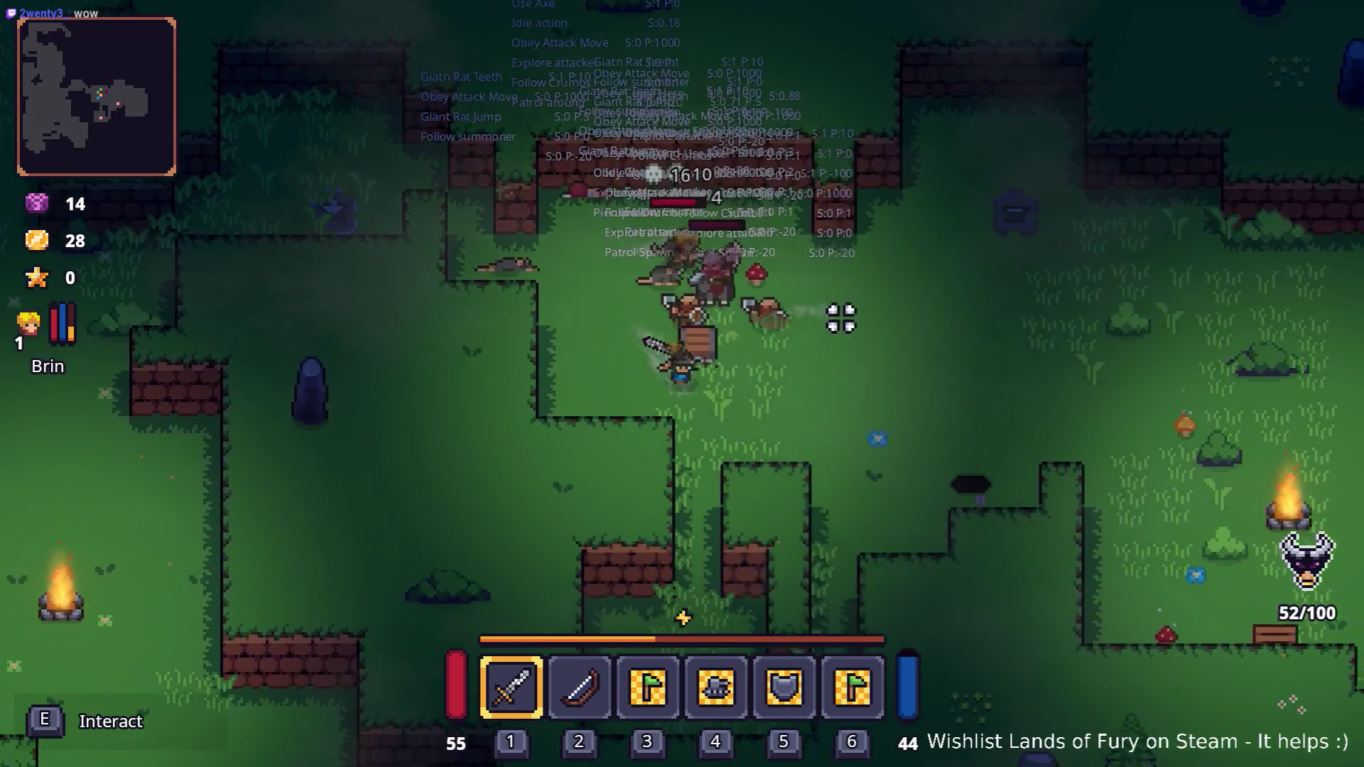
pyautogui.press('d')
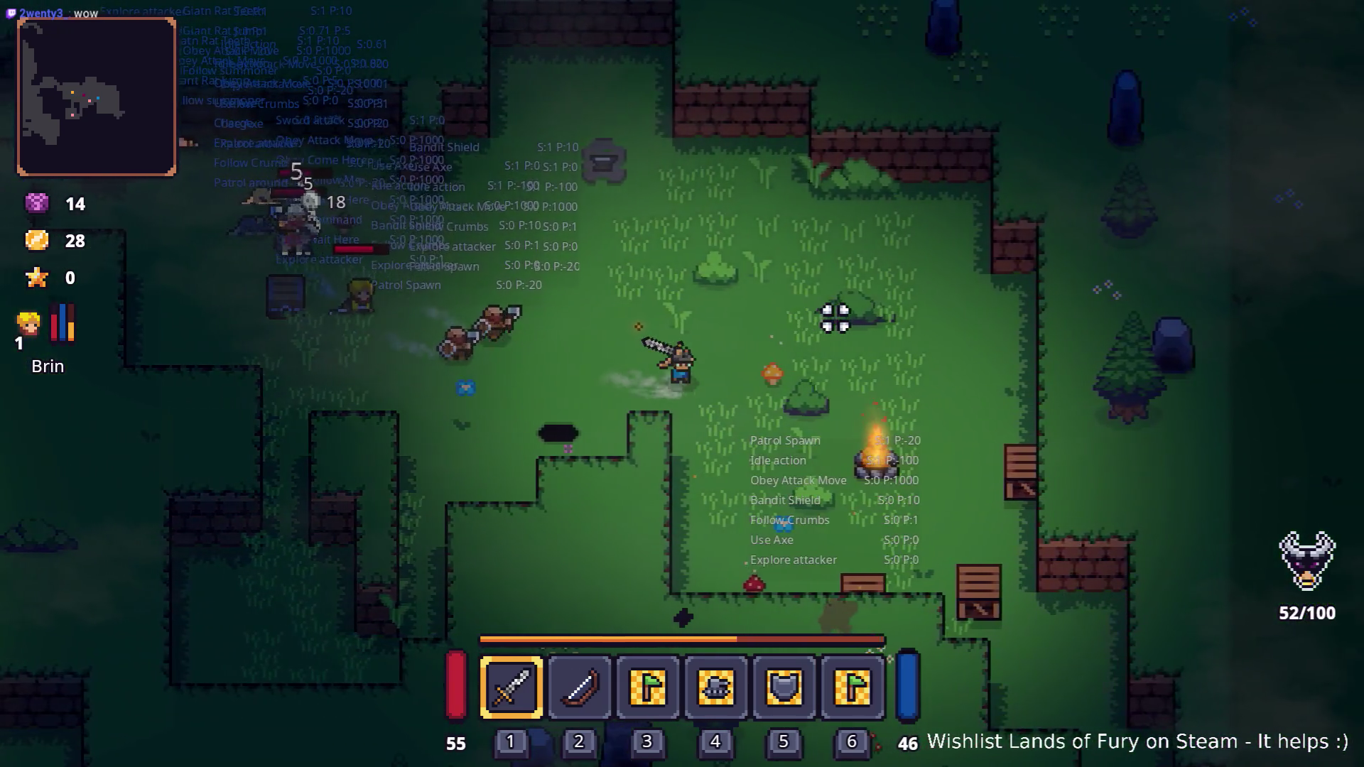
pyautogui.press('d')
pyautogui.press('s')
pyautogui.click(826, 314)
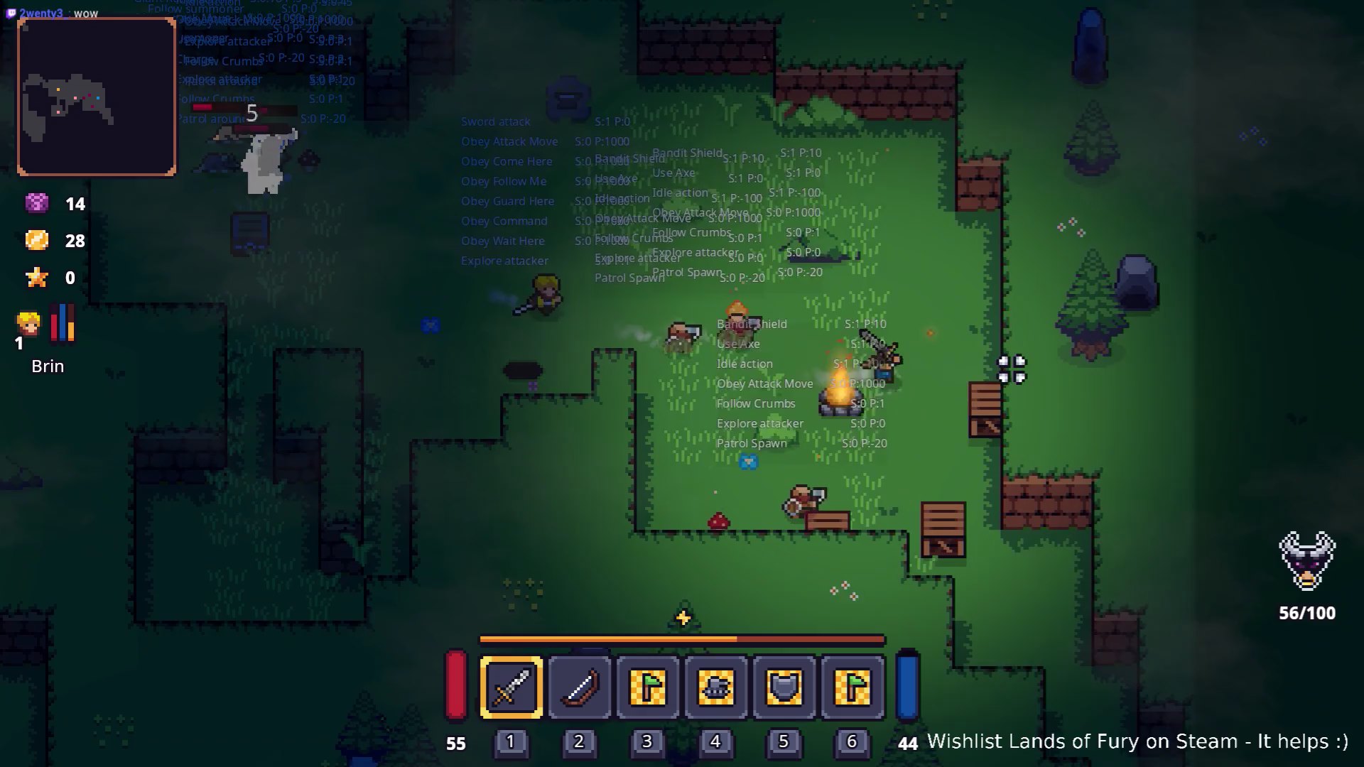
pyautogui.press('d')
pyautogui.press('s')
pyautogui.press('s')
pyautogui.click(876, 435)
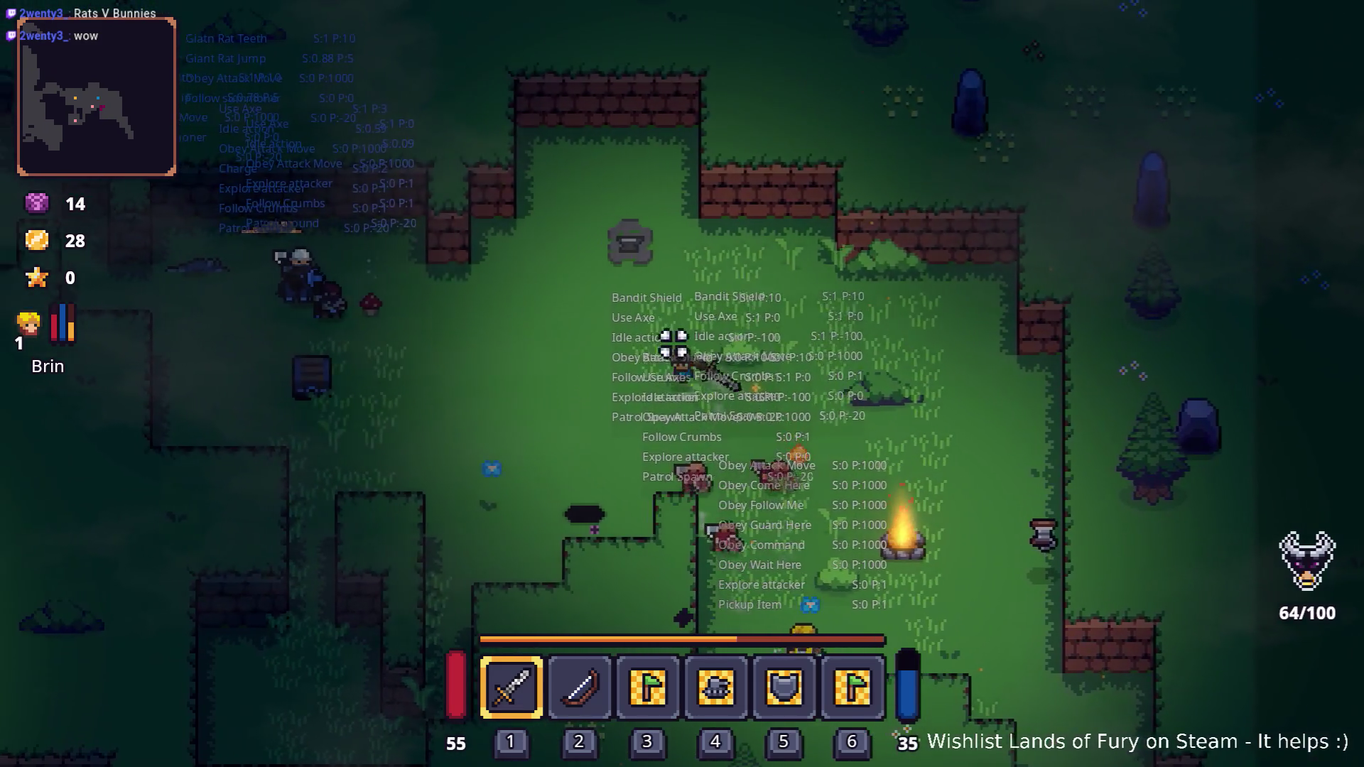
# - Keep moving around the clearing while the party defeats the axe bandit patrol
pyautogui.press('a')
pyautogui.press('s')
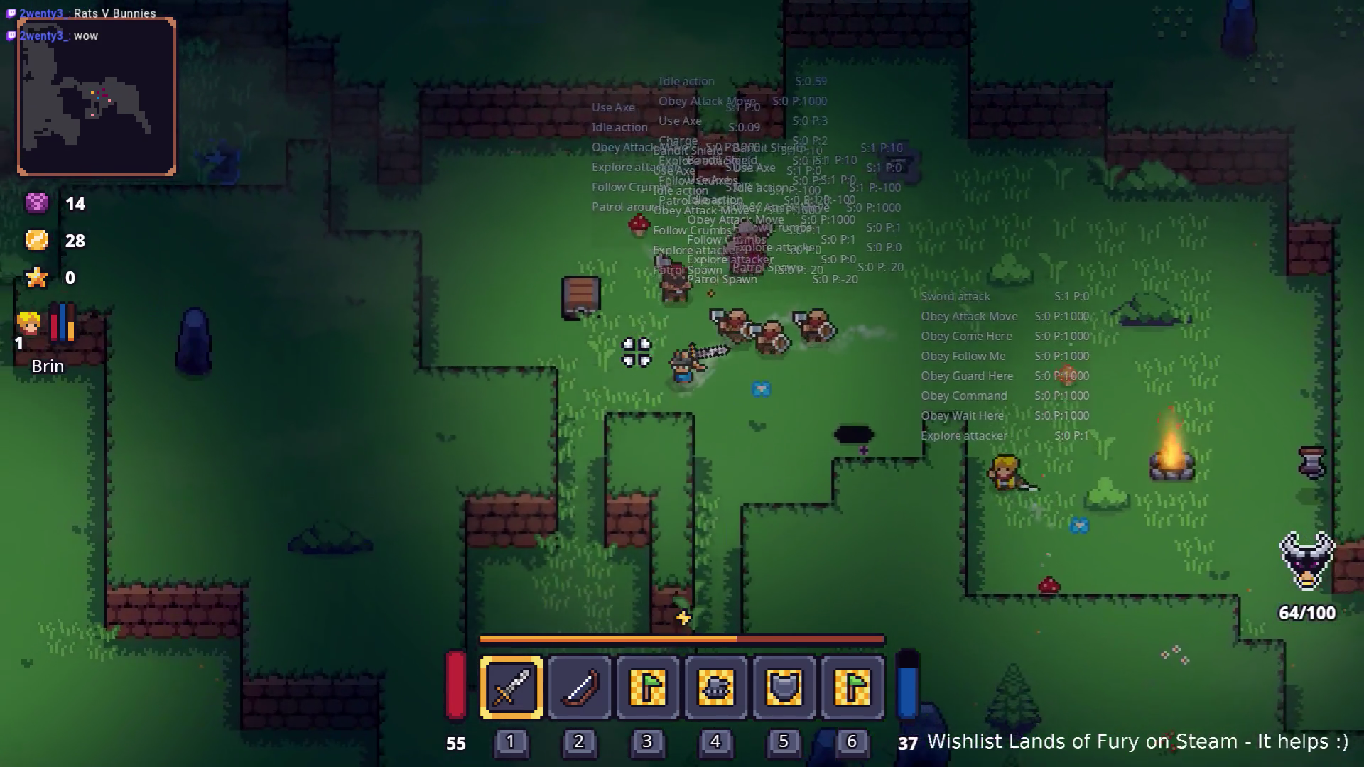
pyautogui.press('a')
pyautogui.press('w')
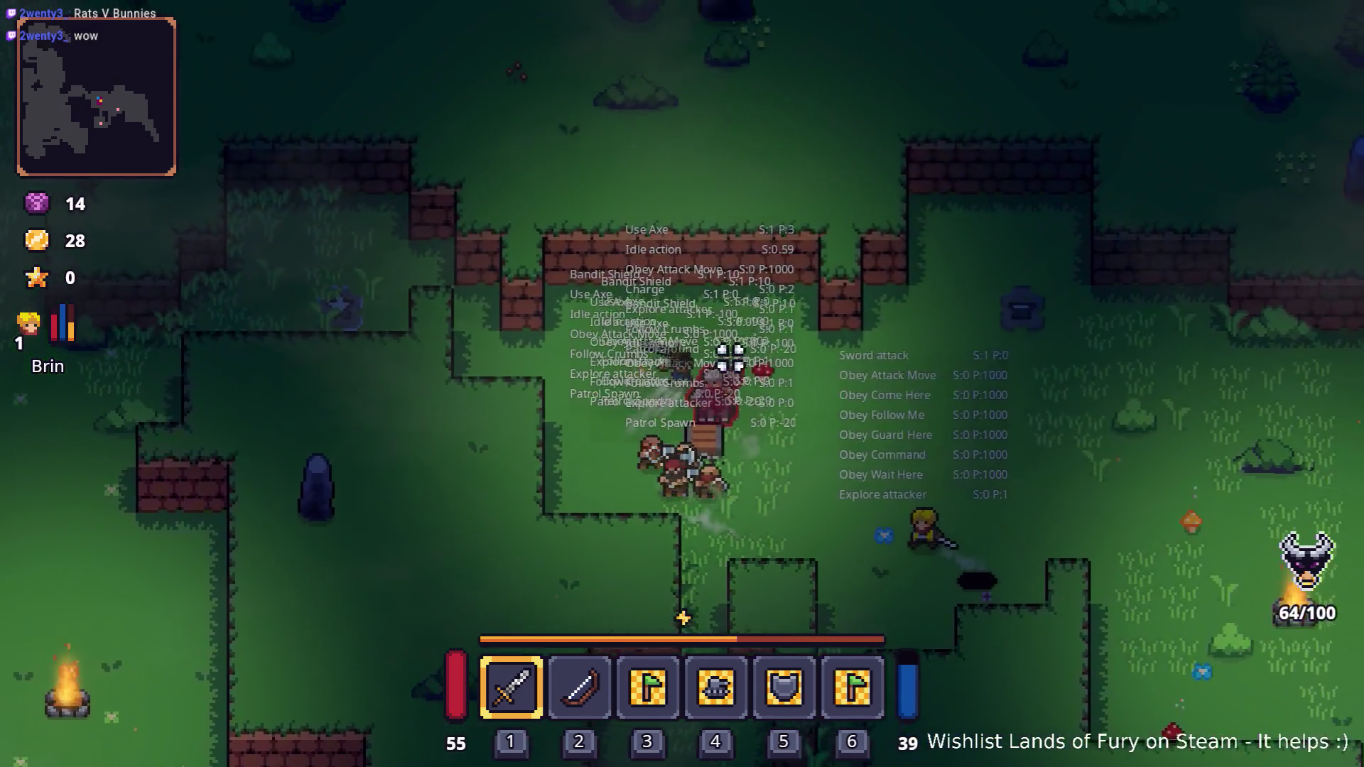
pyautogui.press('d')
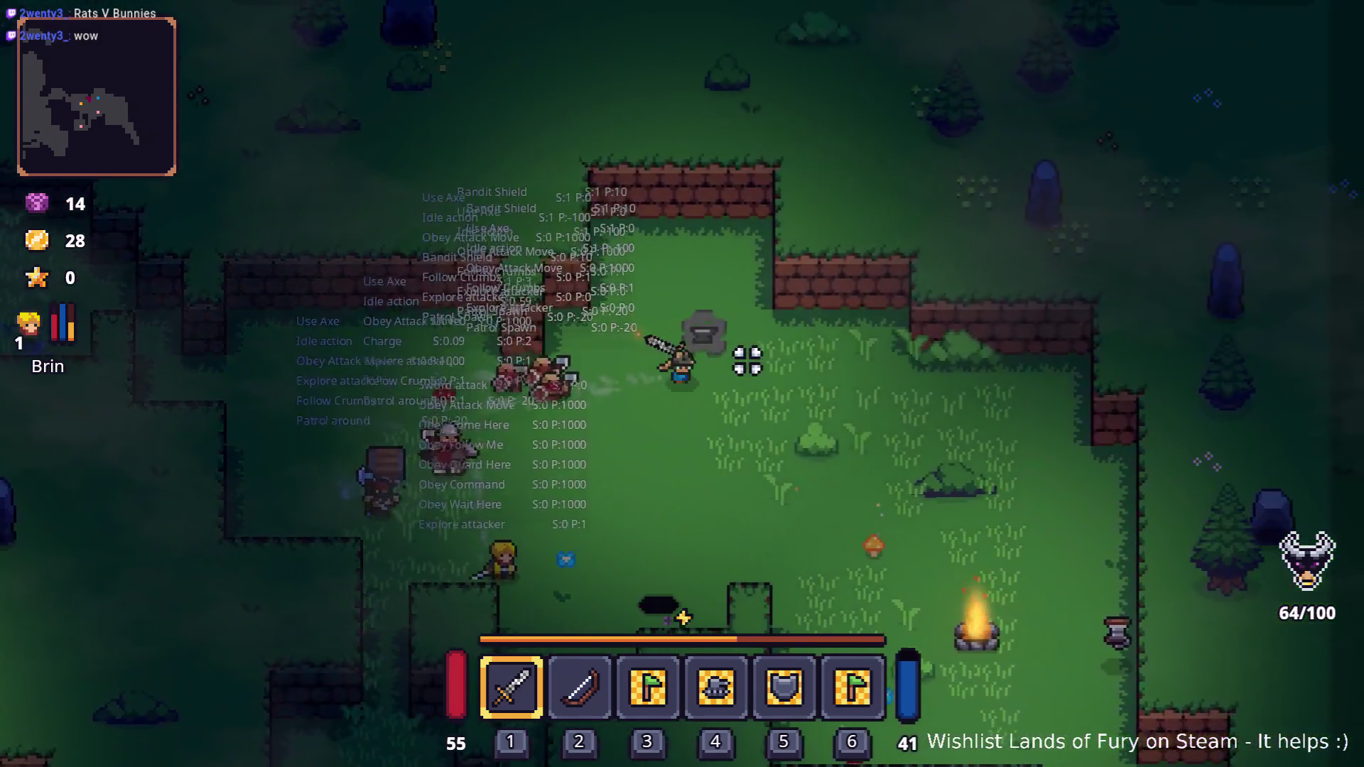
pyautogui.press('s')
pyautogui.press('d')
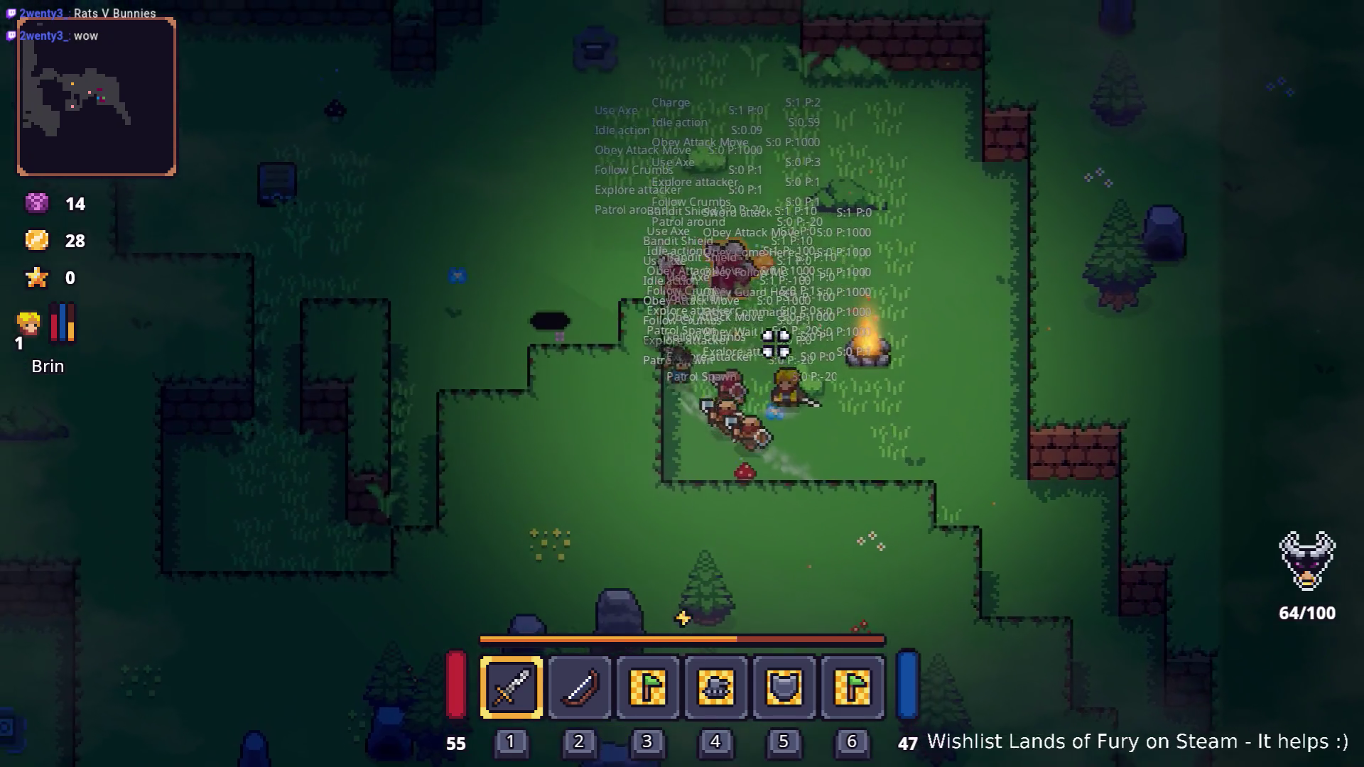
pyautogui.press('a')
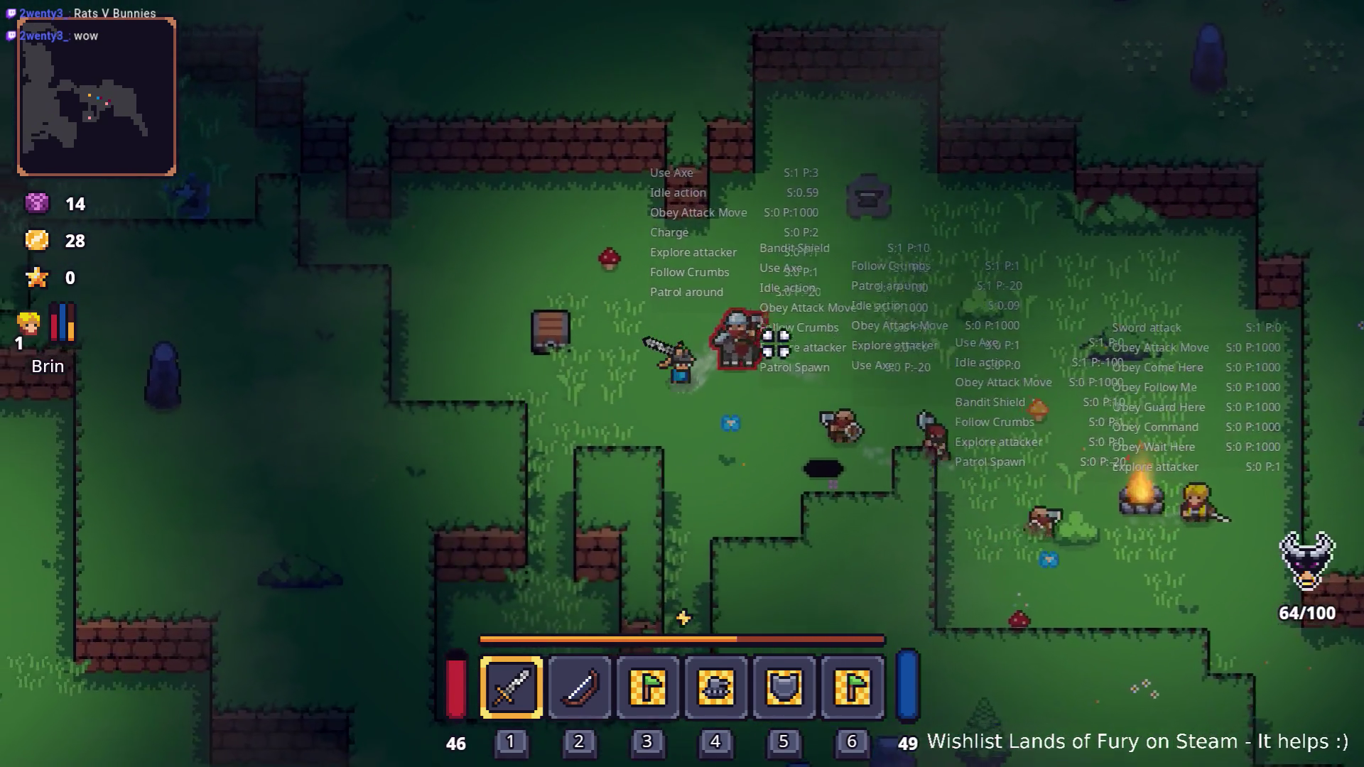
pyautogui.press('w')
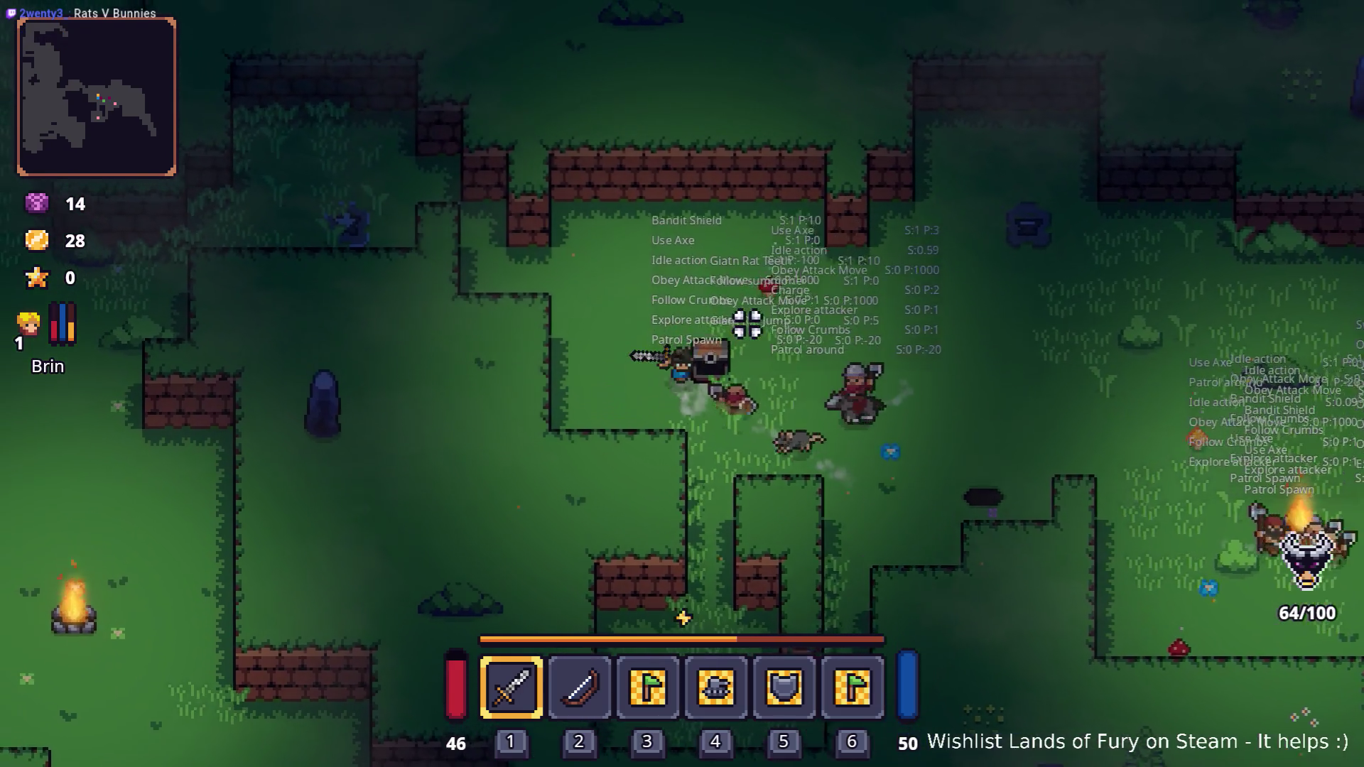
pyautogui.press('d')
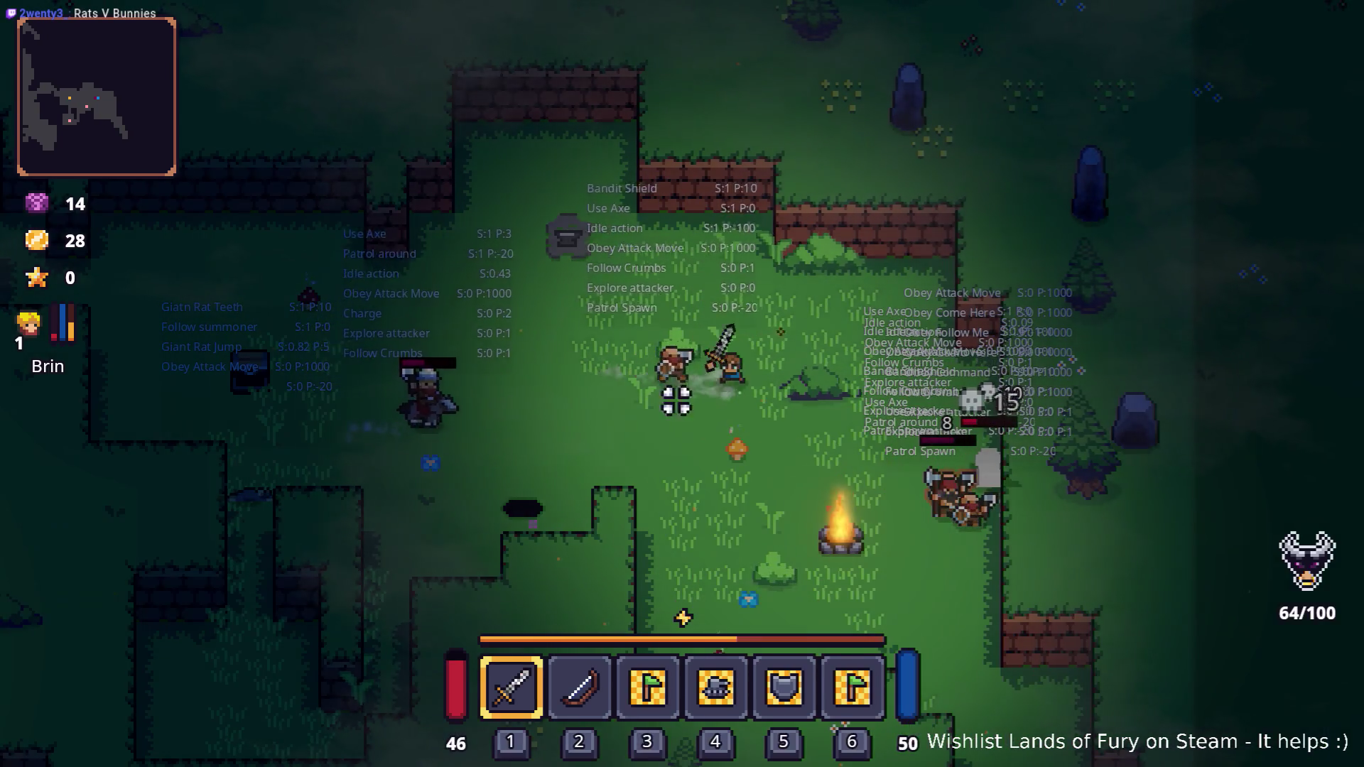
pyautogui.press('s')
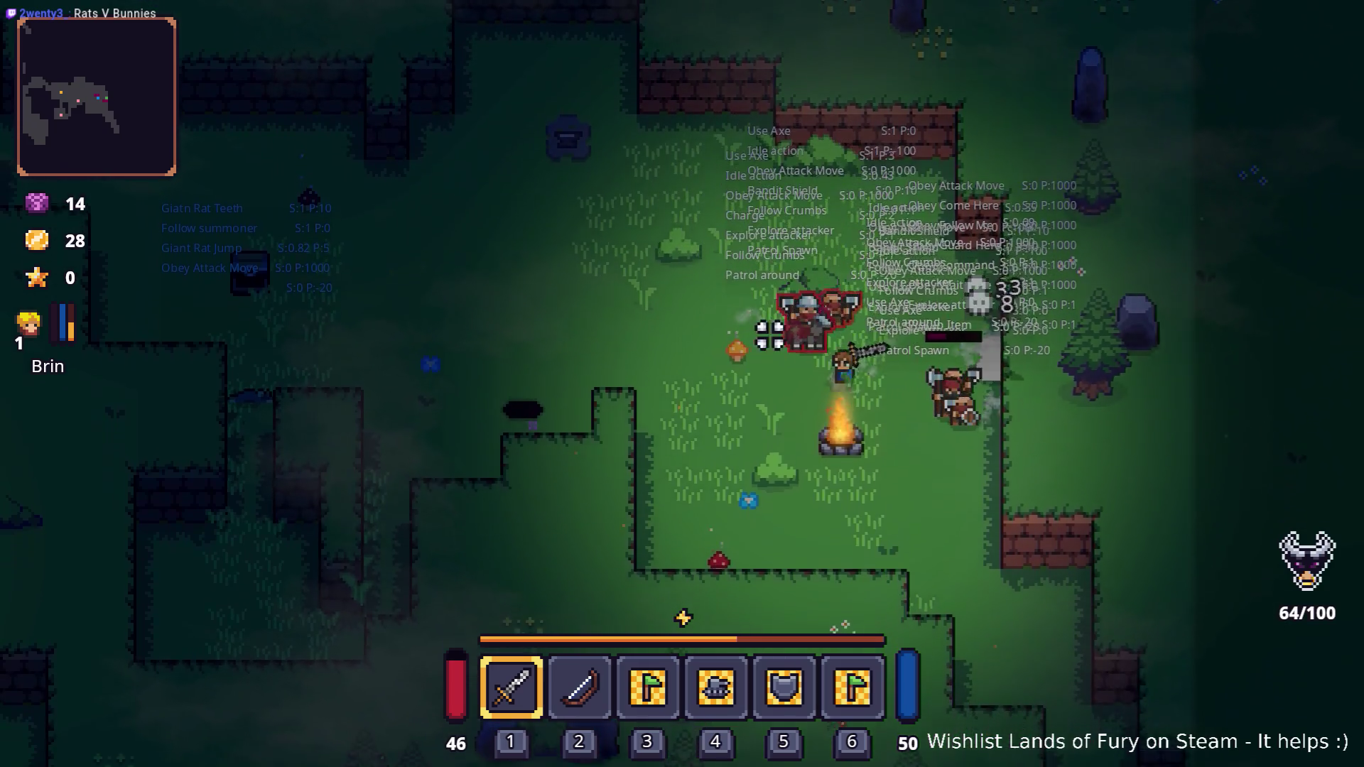
pyautogui.press('a')
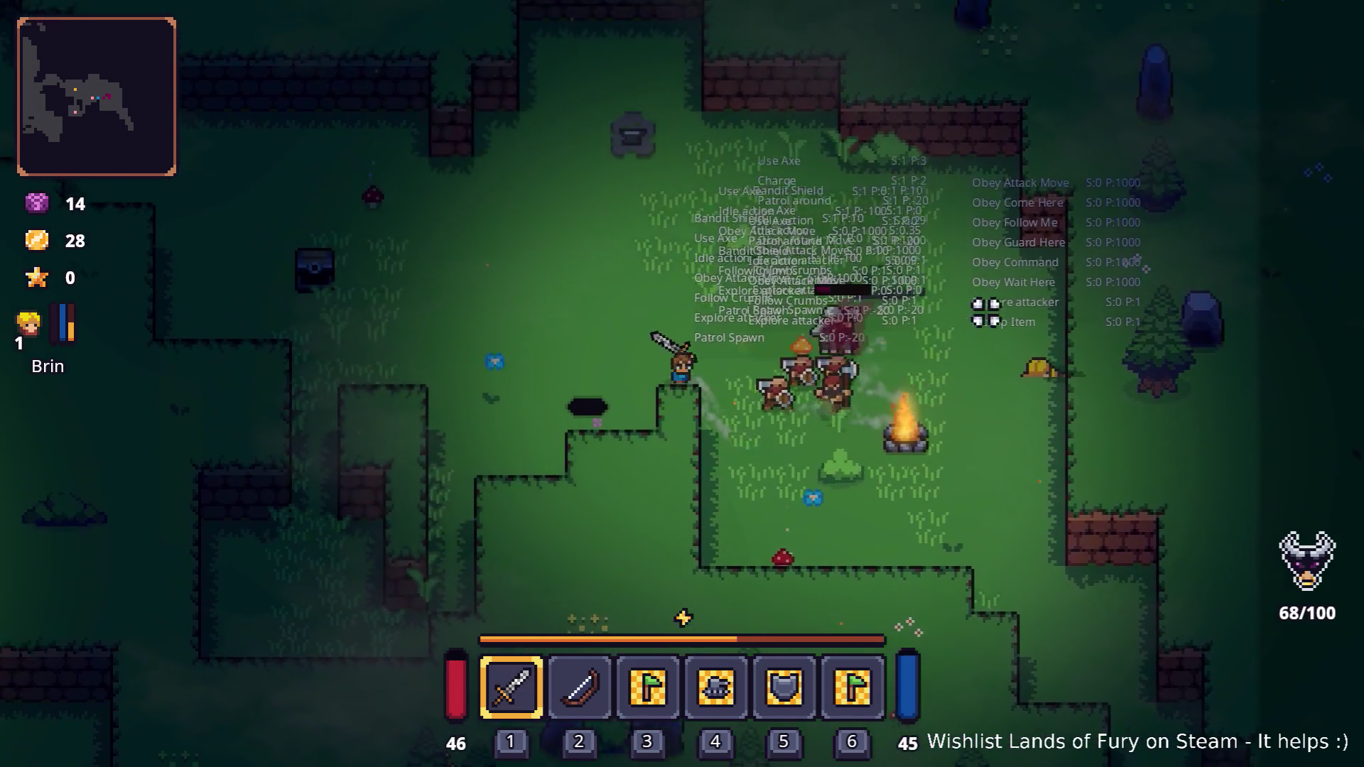
pyautogui.press('a')
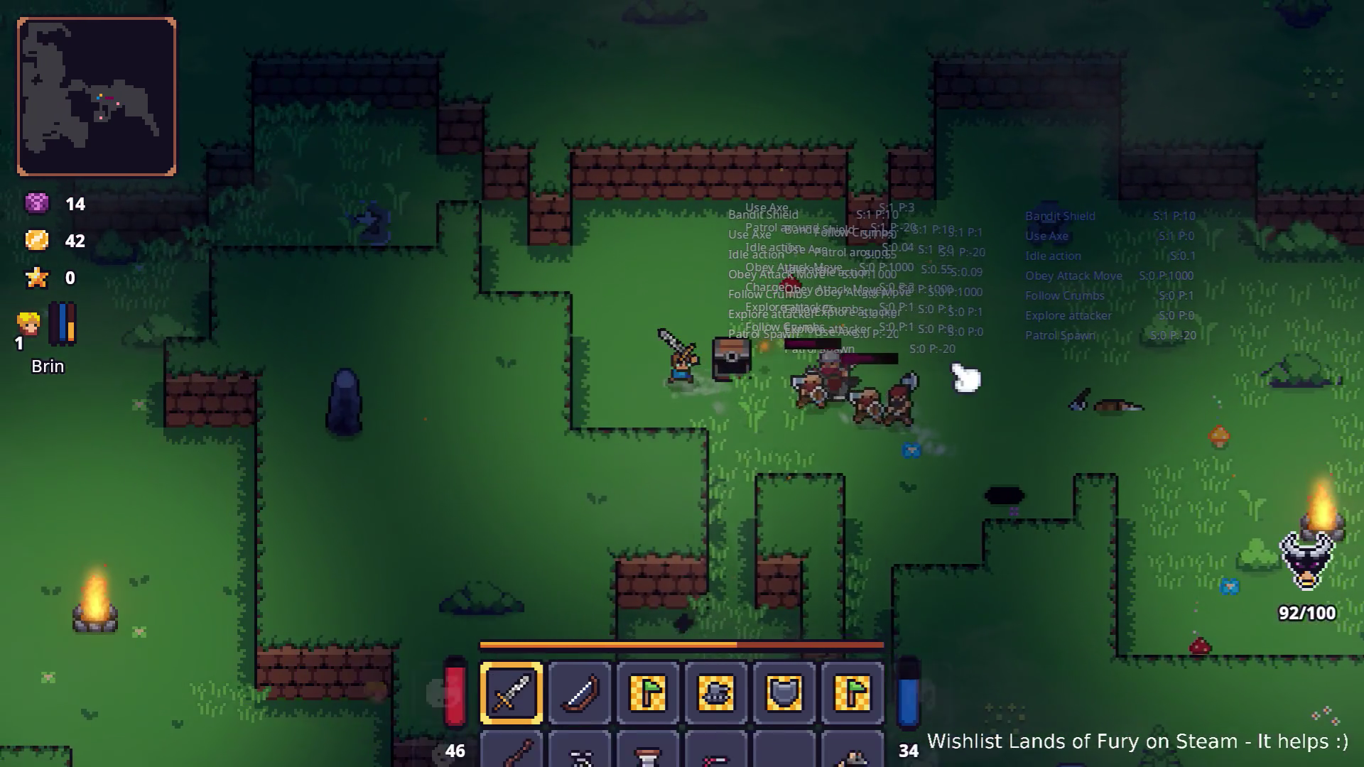
# - Check the inventory loot and finish the remaining bandits, leaving coins at 106
pyautogui.press('Tab')
pyautogui.press('Tab')
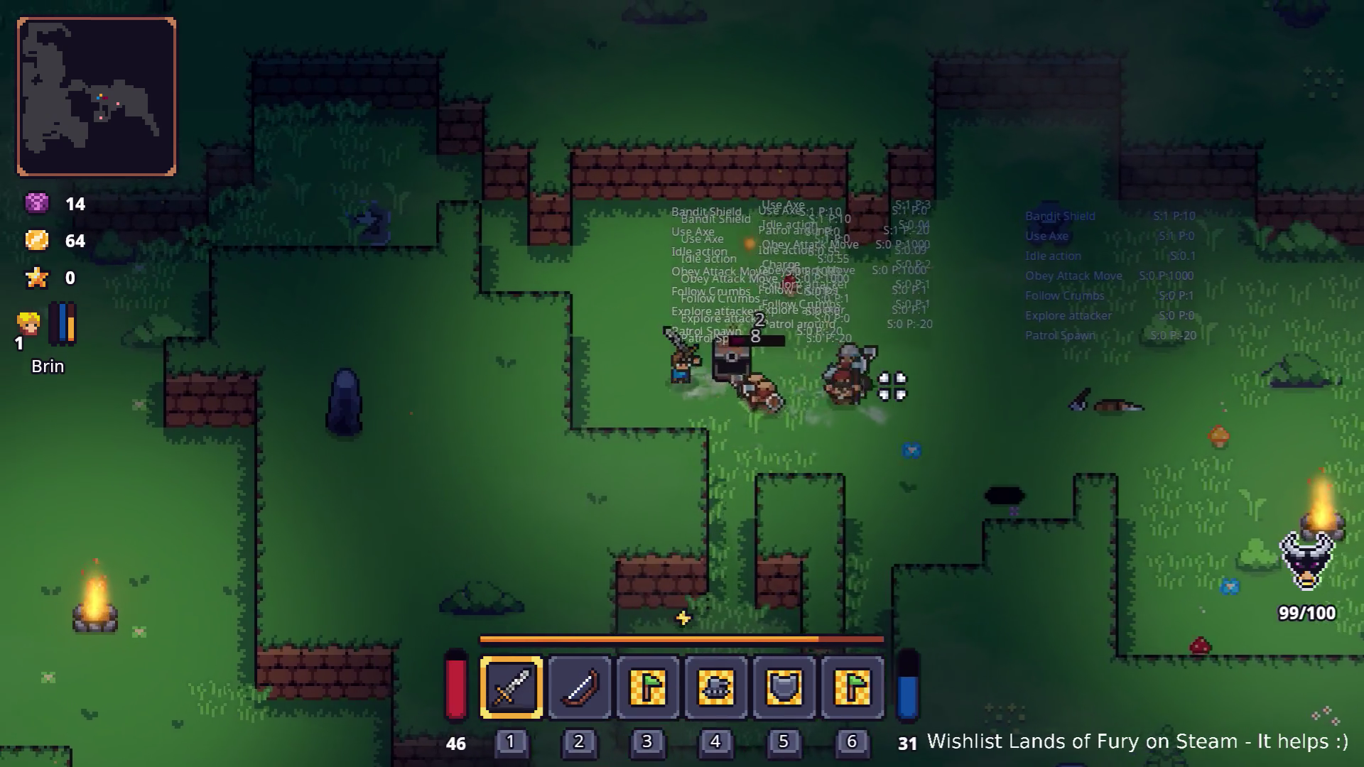
pyautogui.press('Tab')
pyautogui.press('Tab')
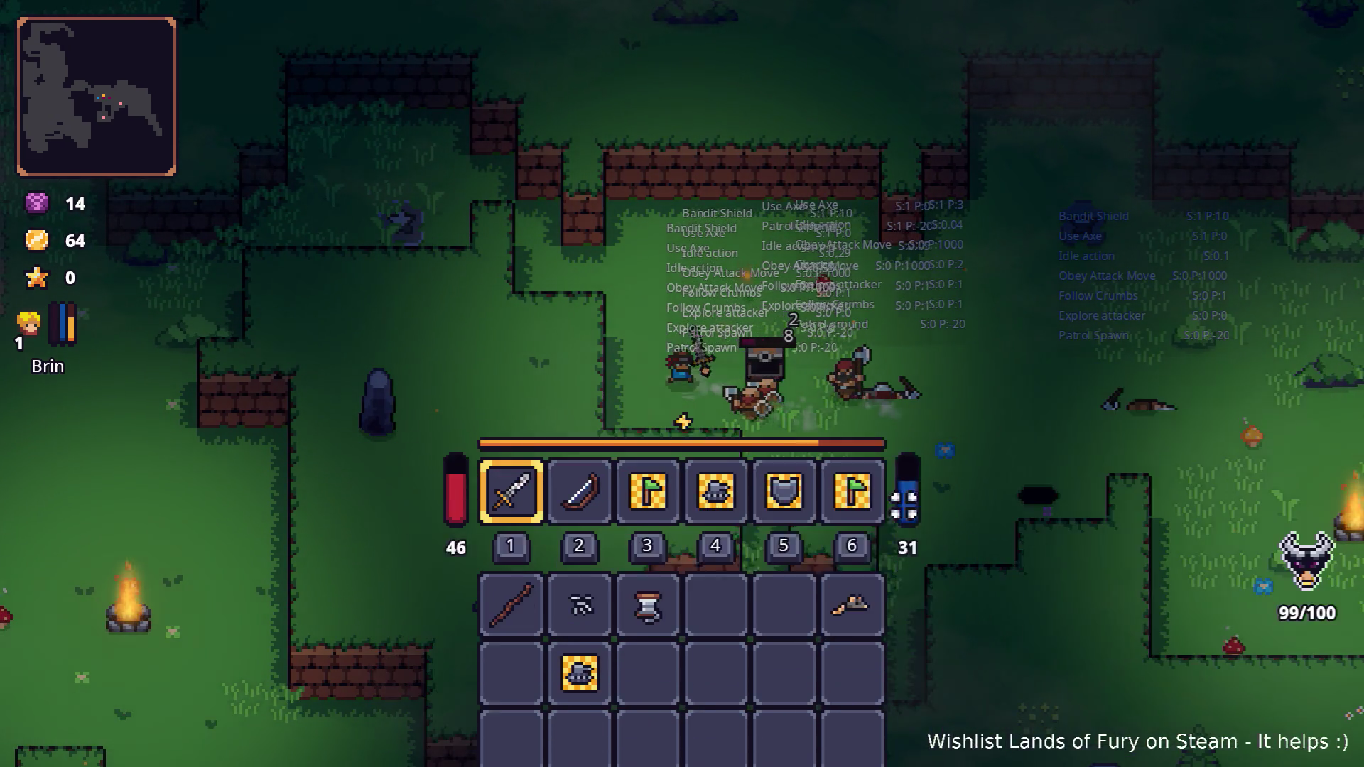
pyautogui.press('d')
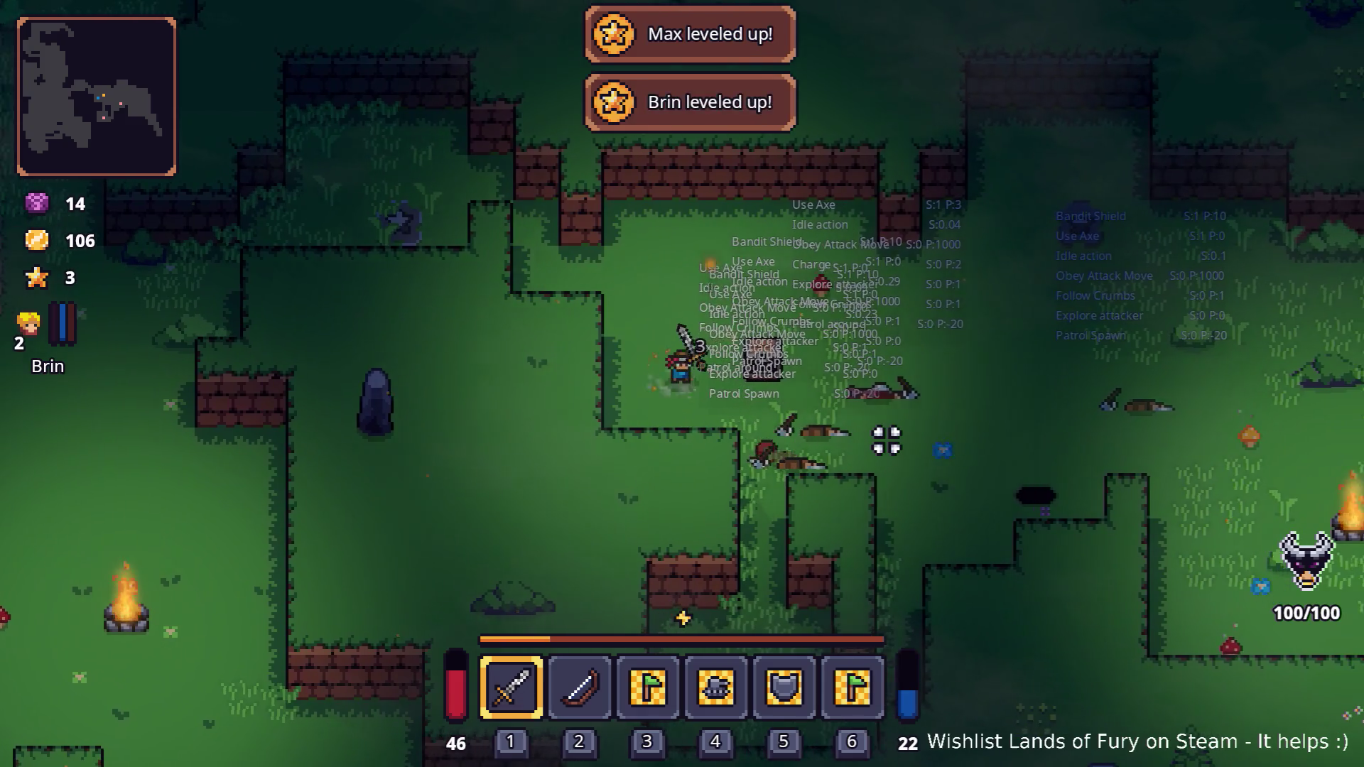
pyautogui.press('d')
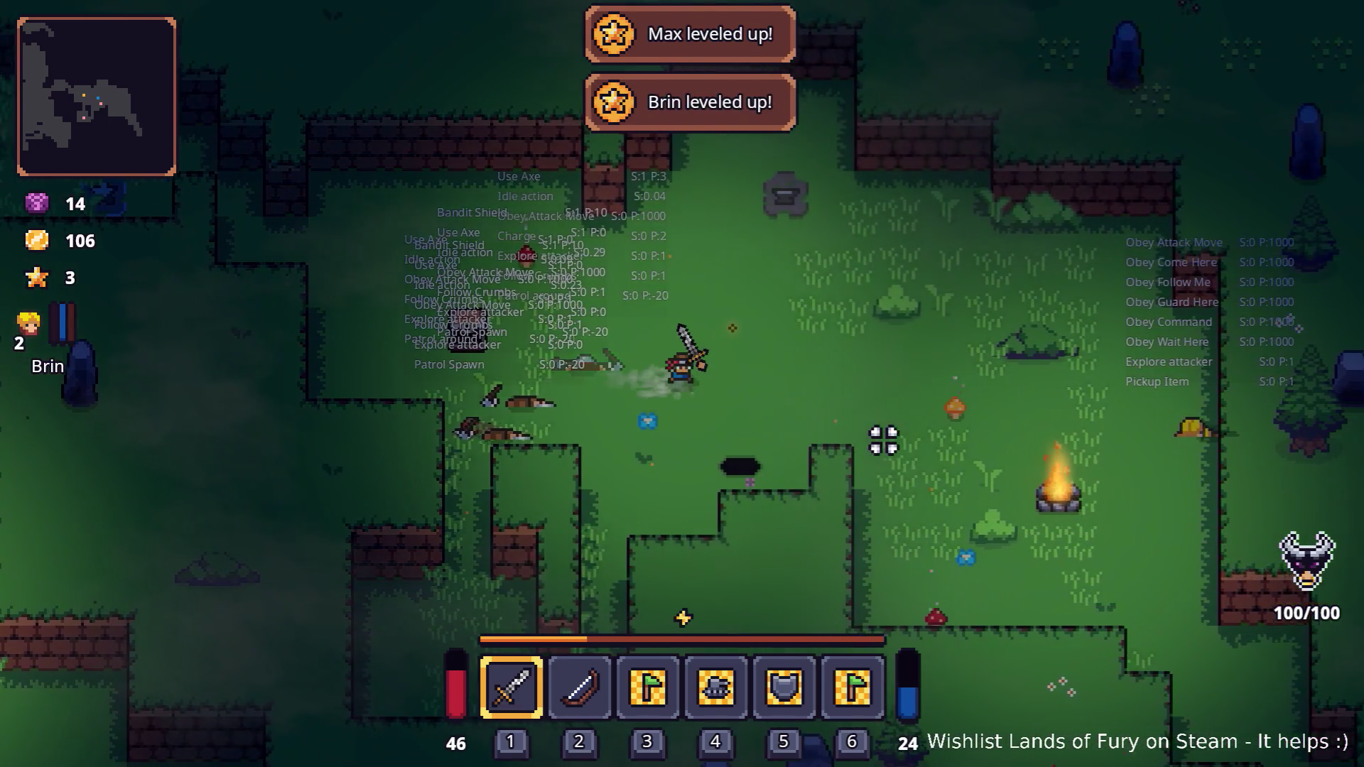
pyautogui.hotkey('alt', 'Tab')
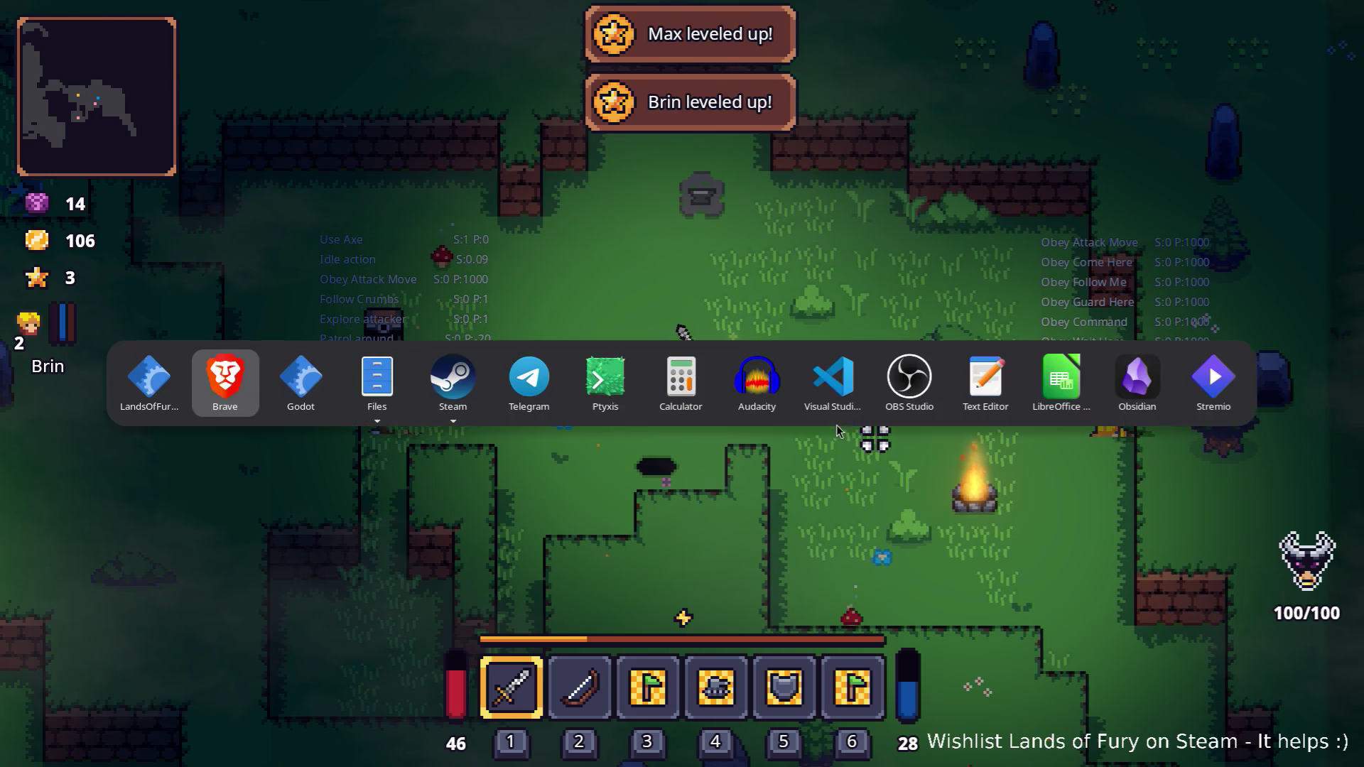
# - Look up the UNIT_NAME_DINO_MAN_WARLORD keys near row 617 in Translations.csv, then return to the game
pyautogui.click(608, 406)
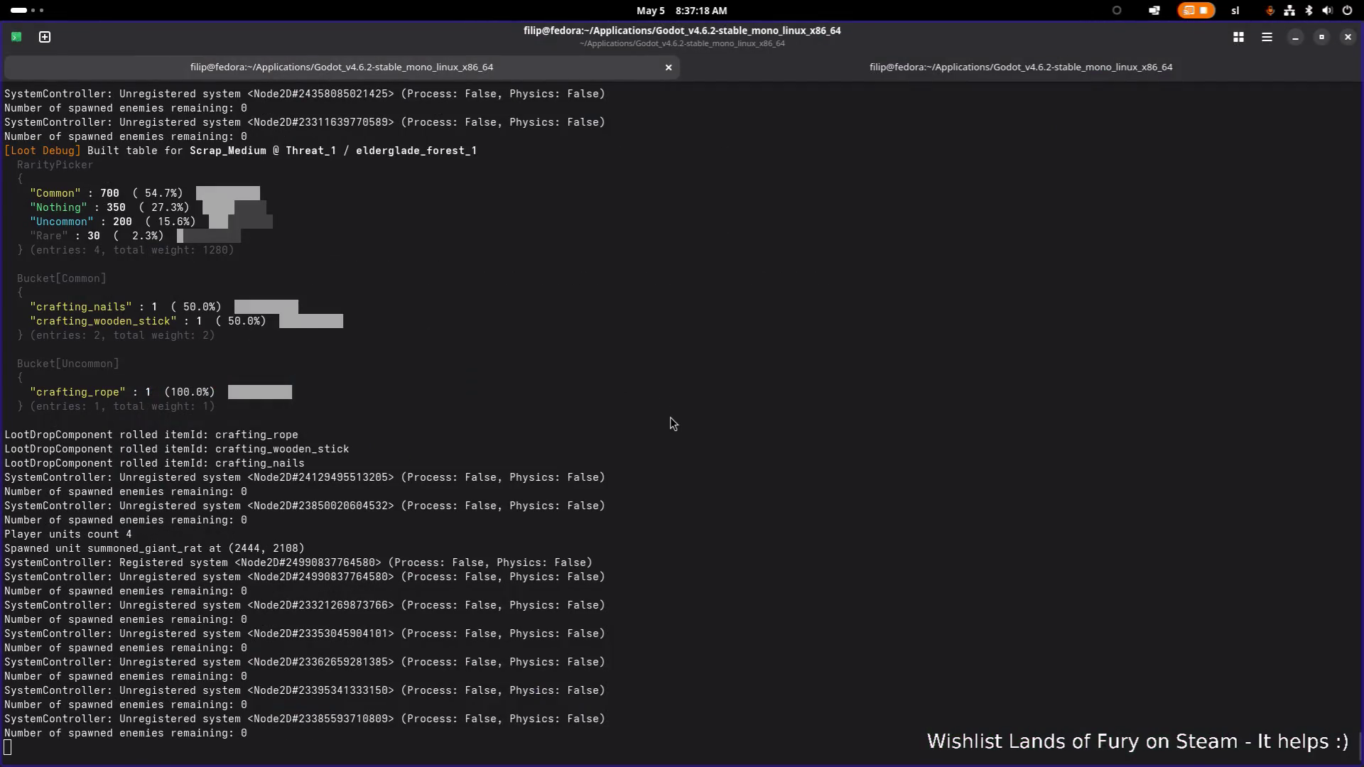
pyautogui.hotkey('alt', 'Tab')
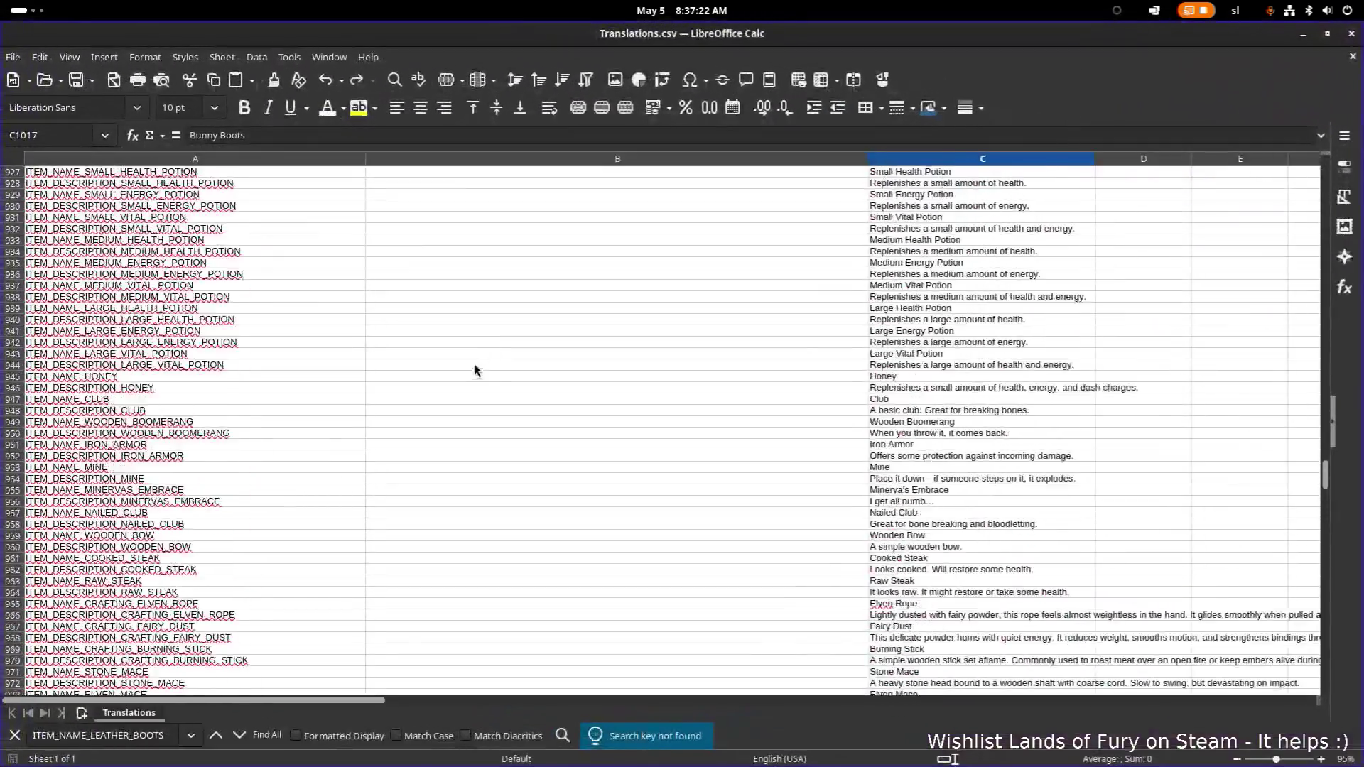
pyautogui.scroll(20, 457, 389)
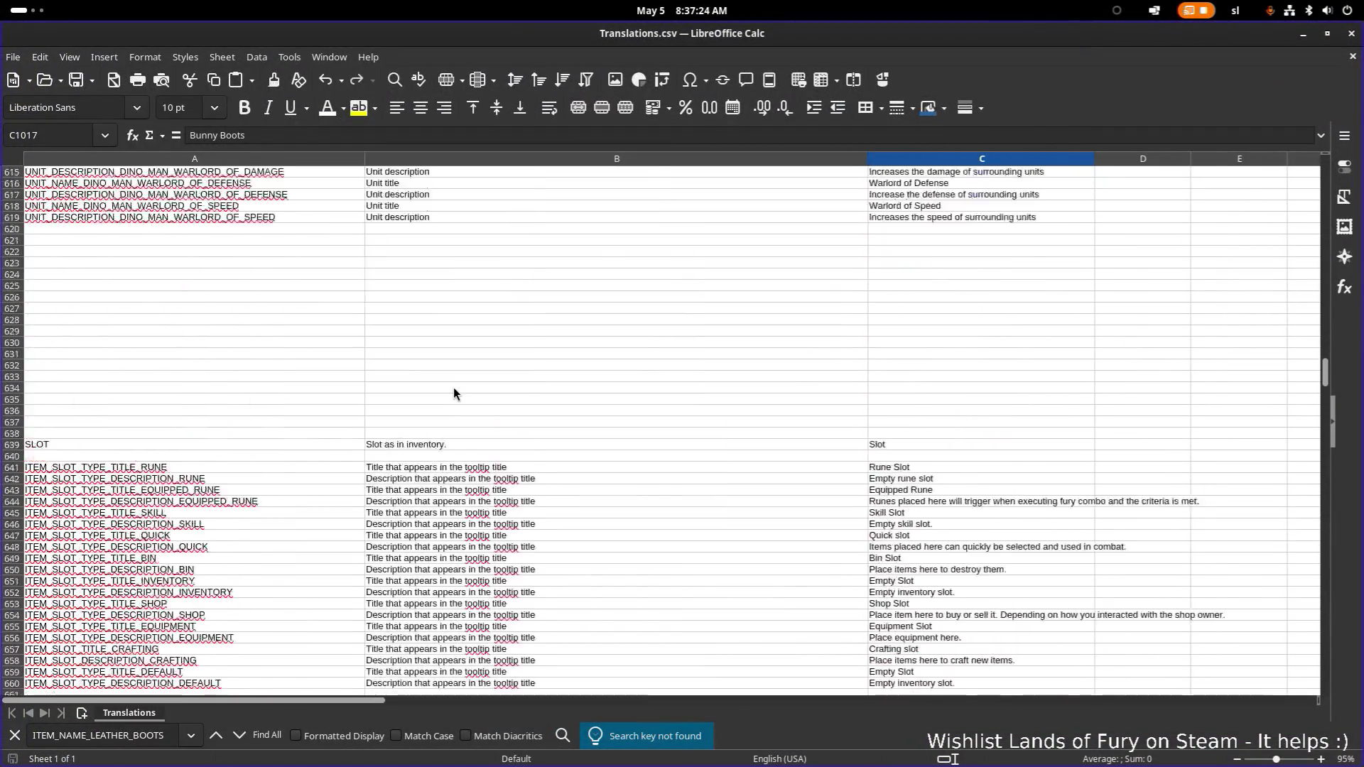
pyautogui.click(254, 299)
pyautogui.click(245, 311)
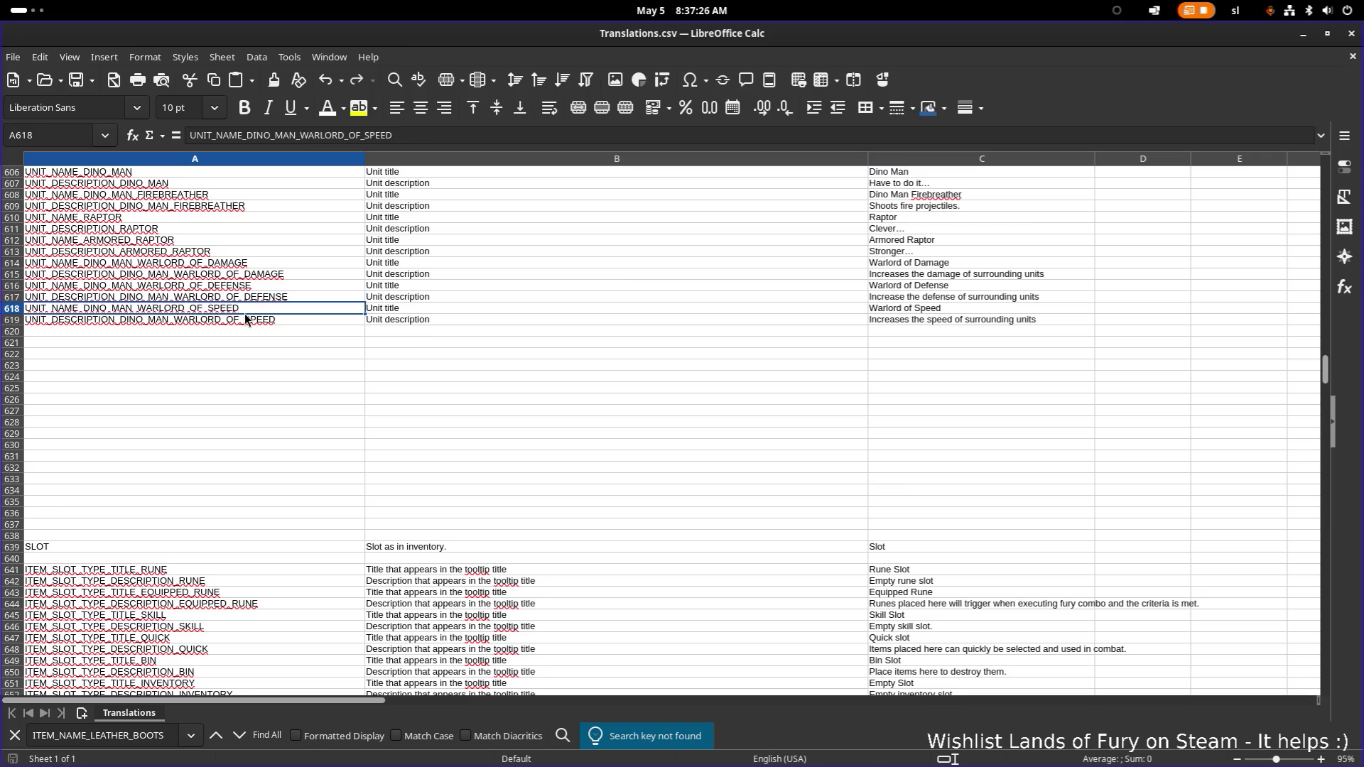
pyautogui.hotkey('alt', 'Tab')
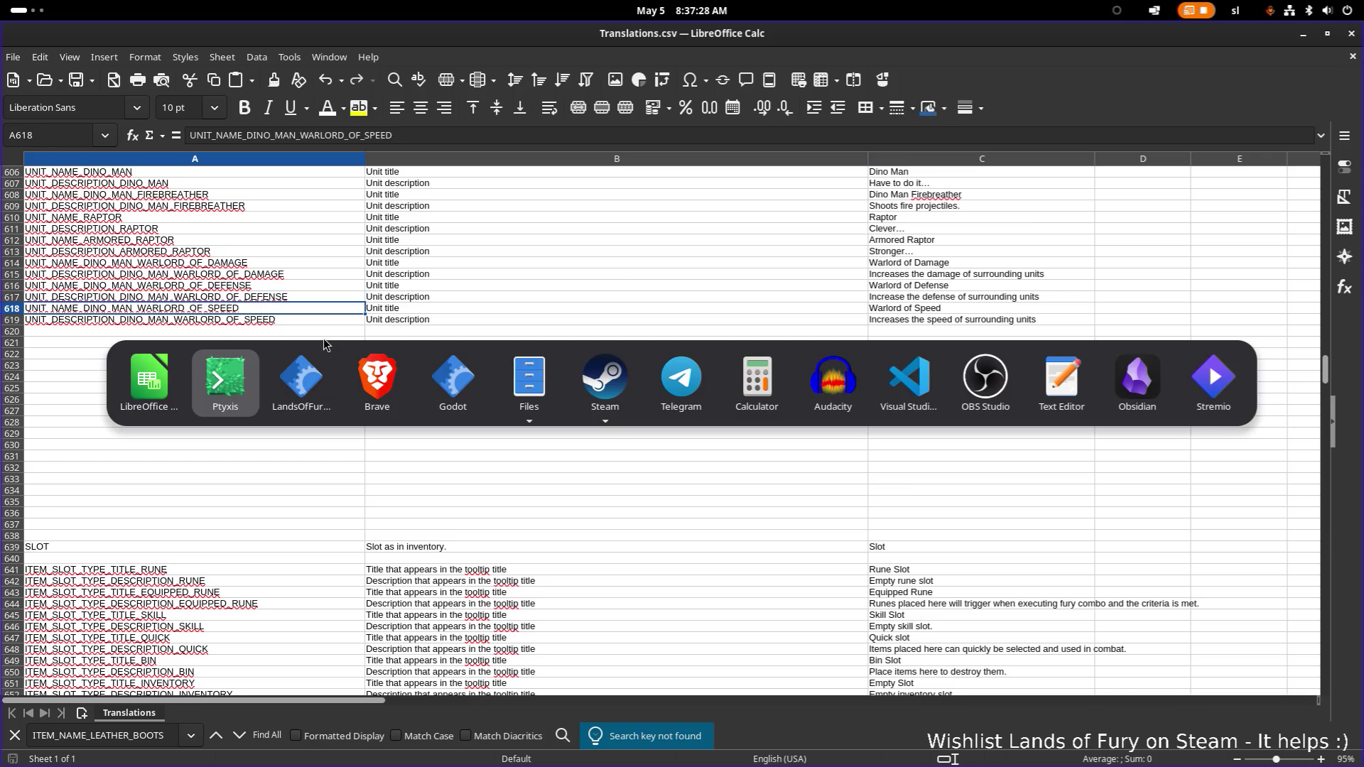
pyautogui.click(298, 393)
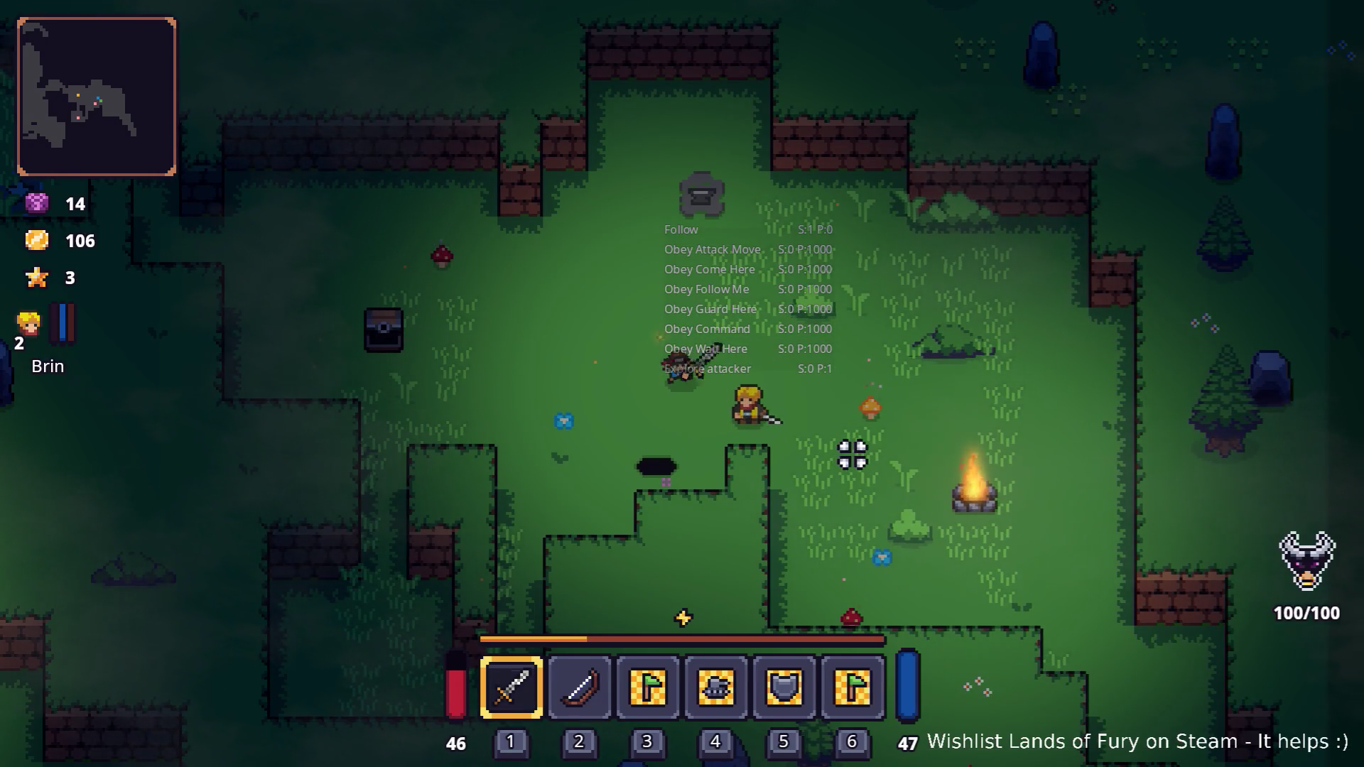
# - Quit Lands of Fury to desktop and return to the Godot editor showing RatHat.tres
pyautogui.press('Escape')
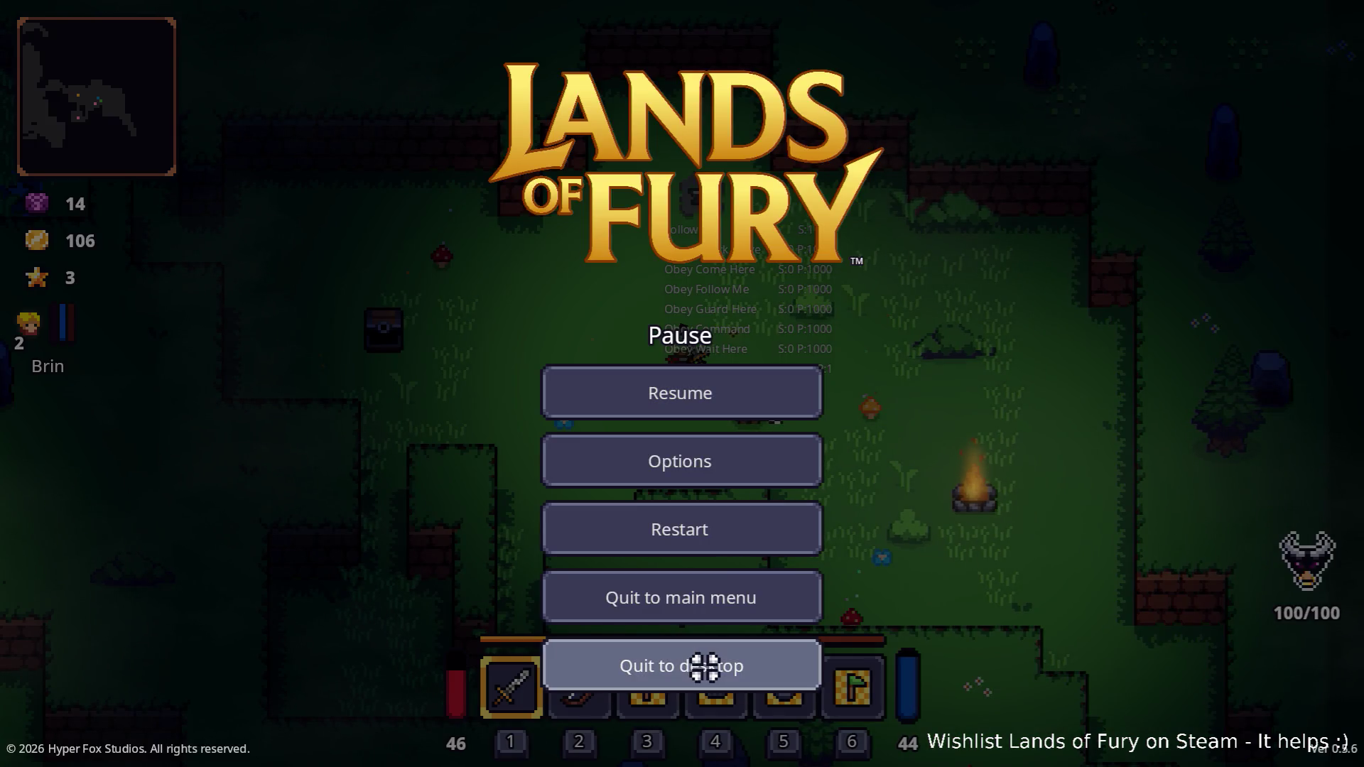
pyautogui.click(705, 666)
pyautogui.hotkey('alt', 'Tab')
pyautogui.hotkey('alt', 'Tab')
pyautogui.hotkey('alt', 'Tab')
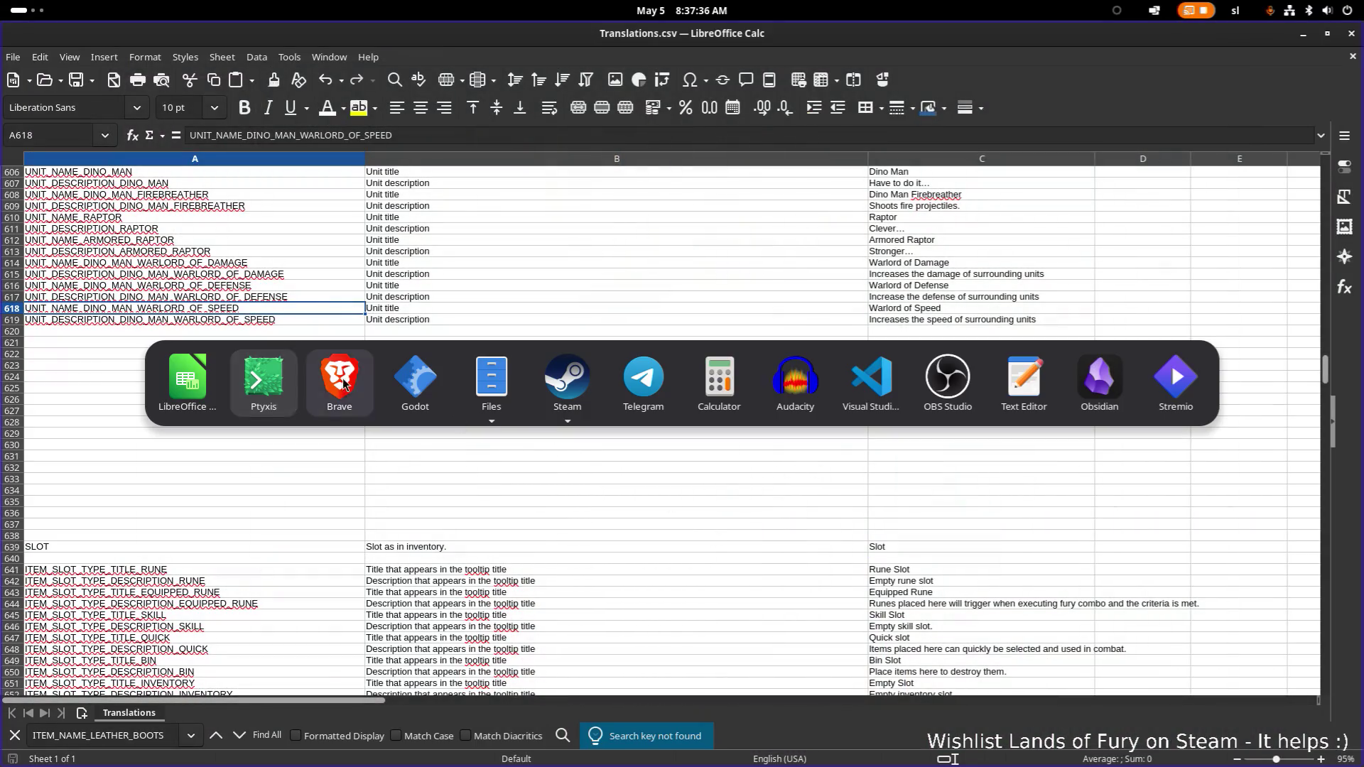
pyautogui.scroll(-3, 949, 446)
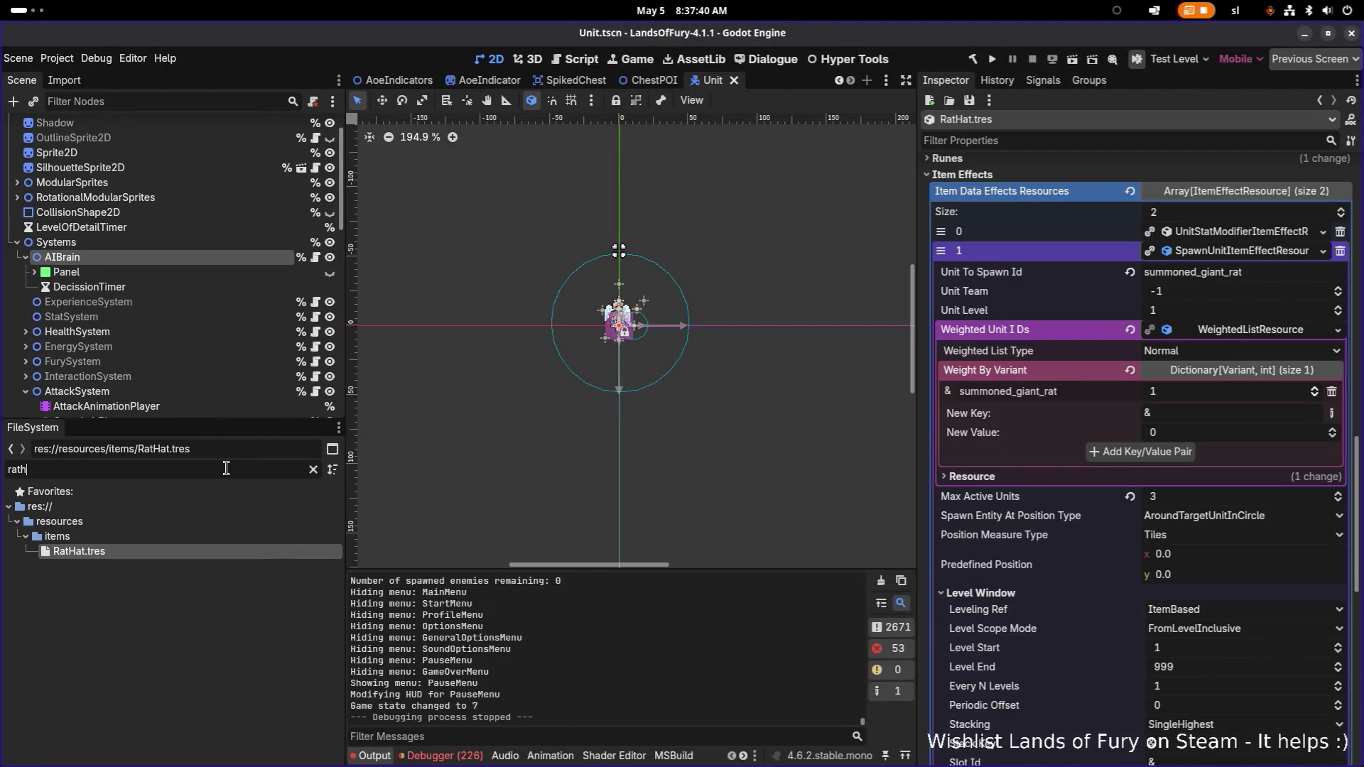
# - Open SummonedGiantRat.tres and add a fifth AI action of type ManeuverAroundTargetAction
pyautogui.write('summoned')
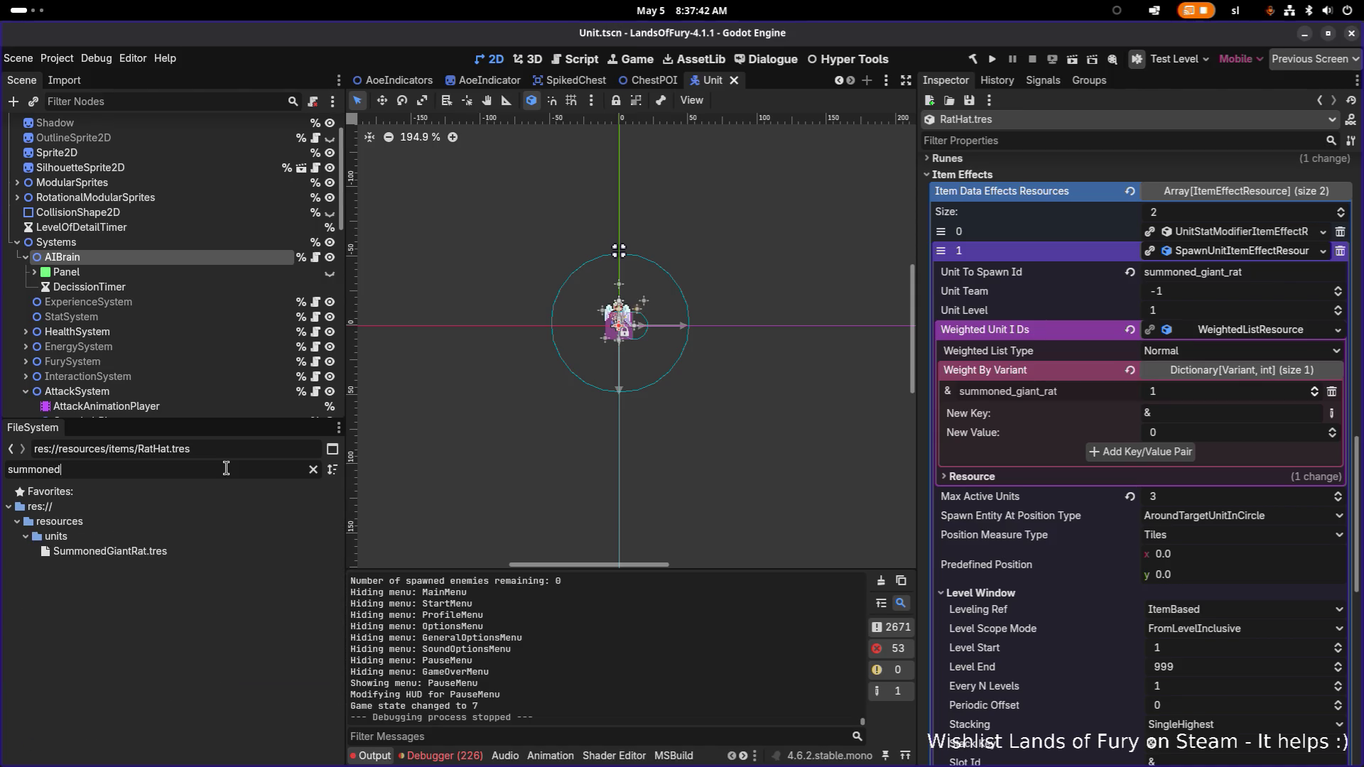
pyautogui.click(224, 549)
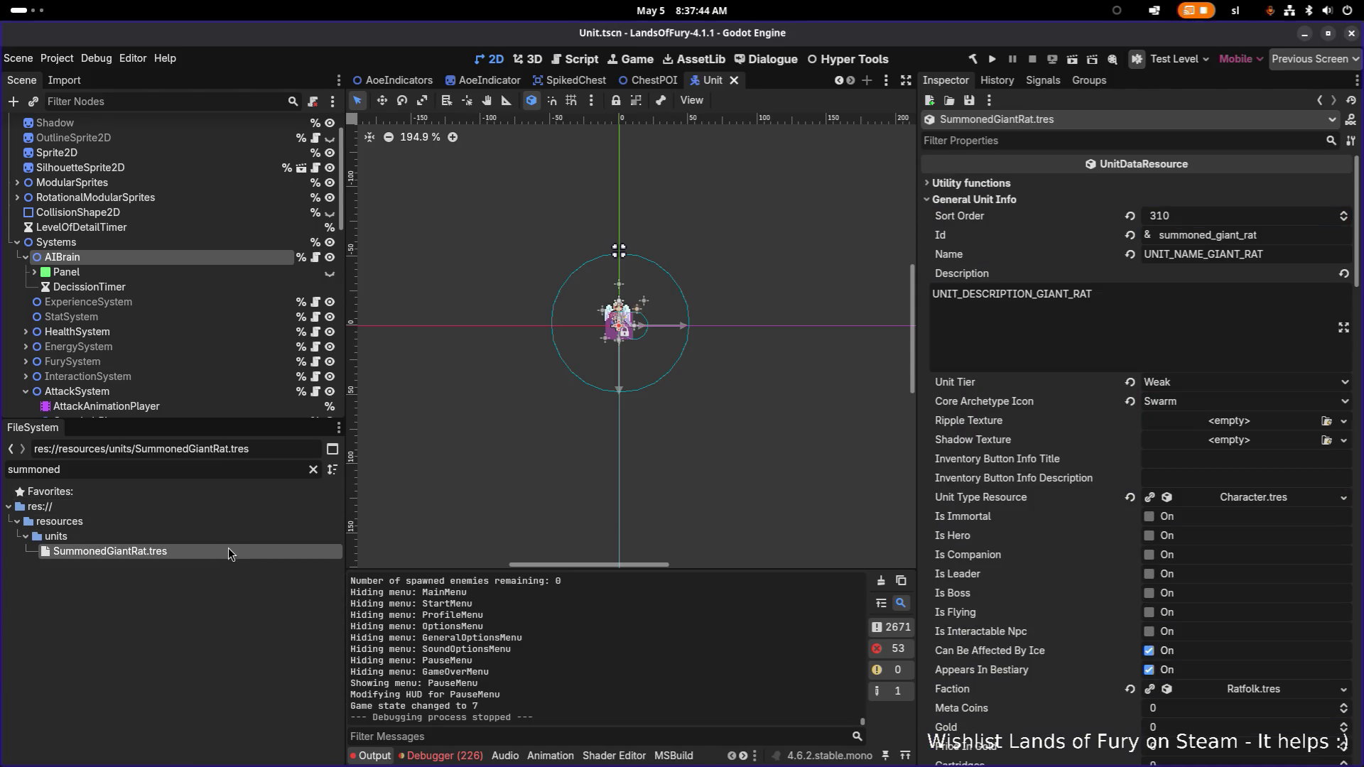
pyautogui.scroll(-10, 1179, 440)
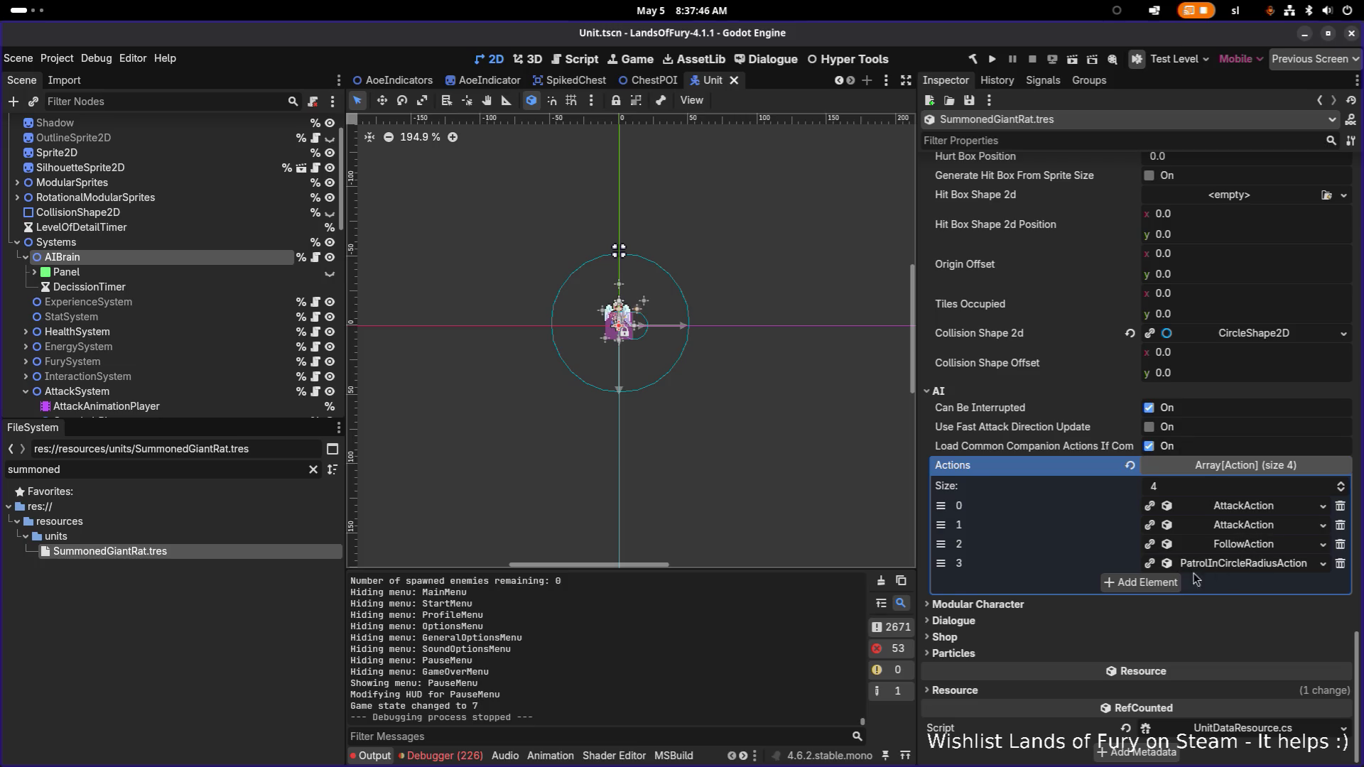
pyautogui.click(1143, 582)
pyautogui.click(1235, 587)
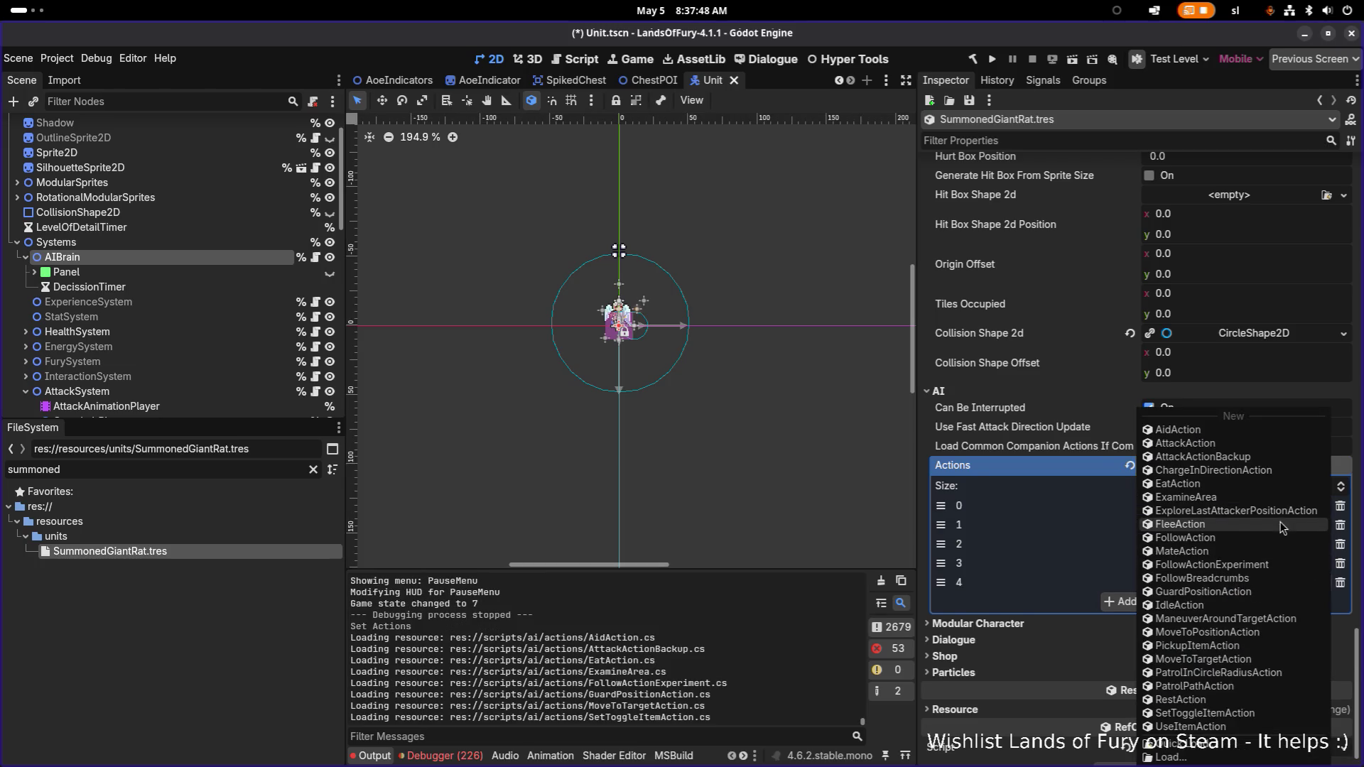
pyautogui.click(1274, 618)
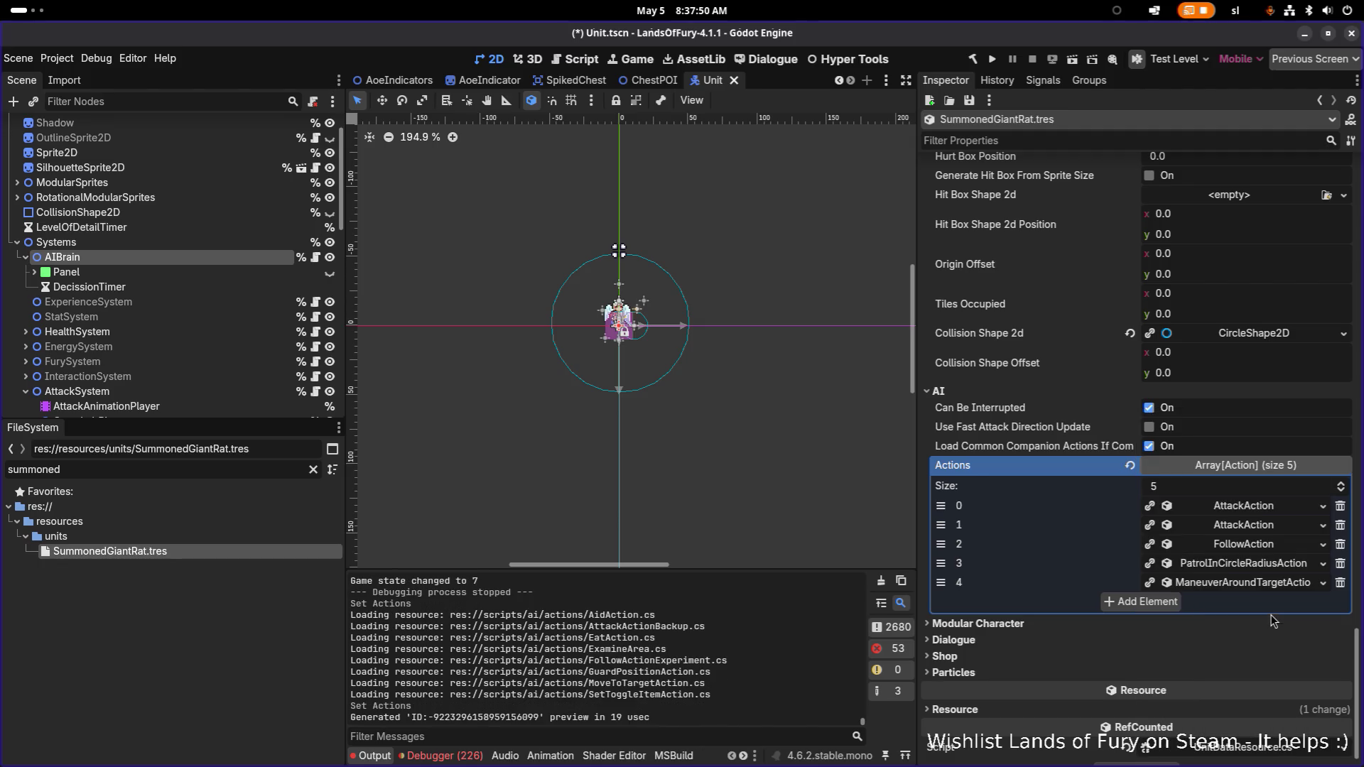
pyautogui.click(1251, 590)
# - Copy the patrol action's AmIDetectingNodeType consideration and paste it as unique into the maneuver action
pyautogui.click(1244, 565)
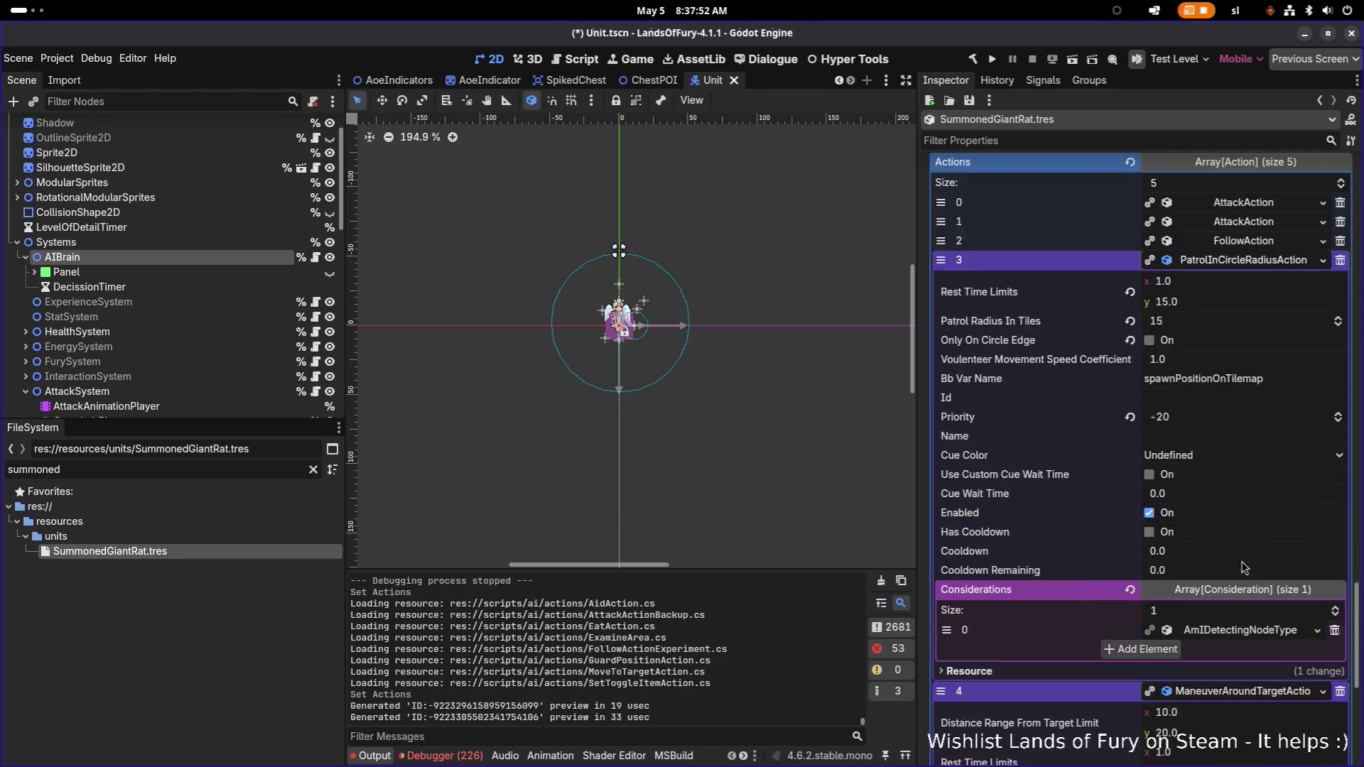
pyautogui.scroll(-1, 1236, 565)
pyautogui.click(1224, 561)
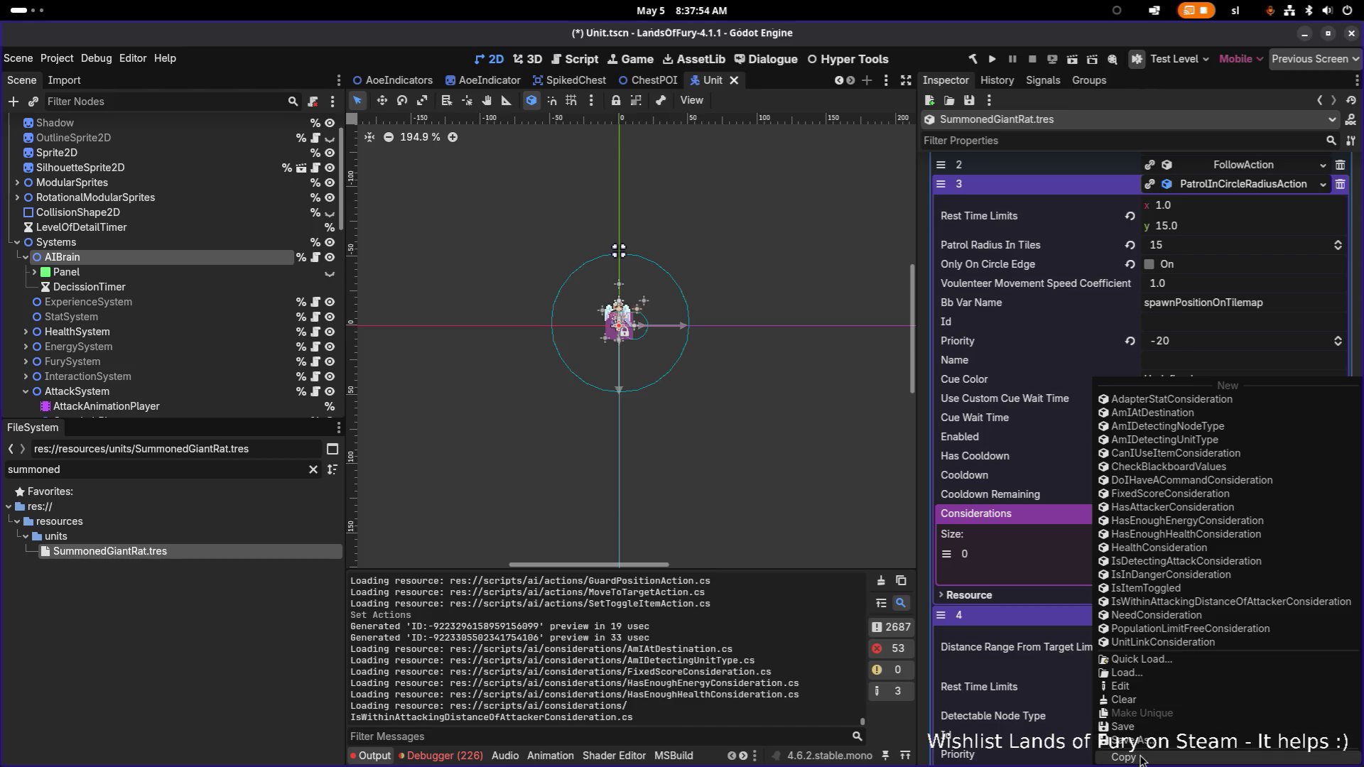
pyautogui.click(1165, 426)
pyautogui.scroll(-5, 1222, 569)
pyautogui.click(1231, 556)
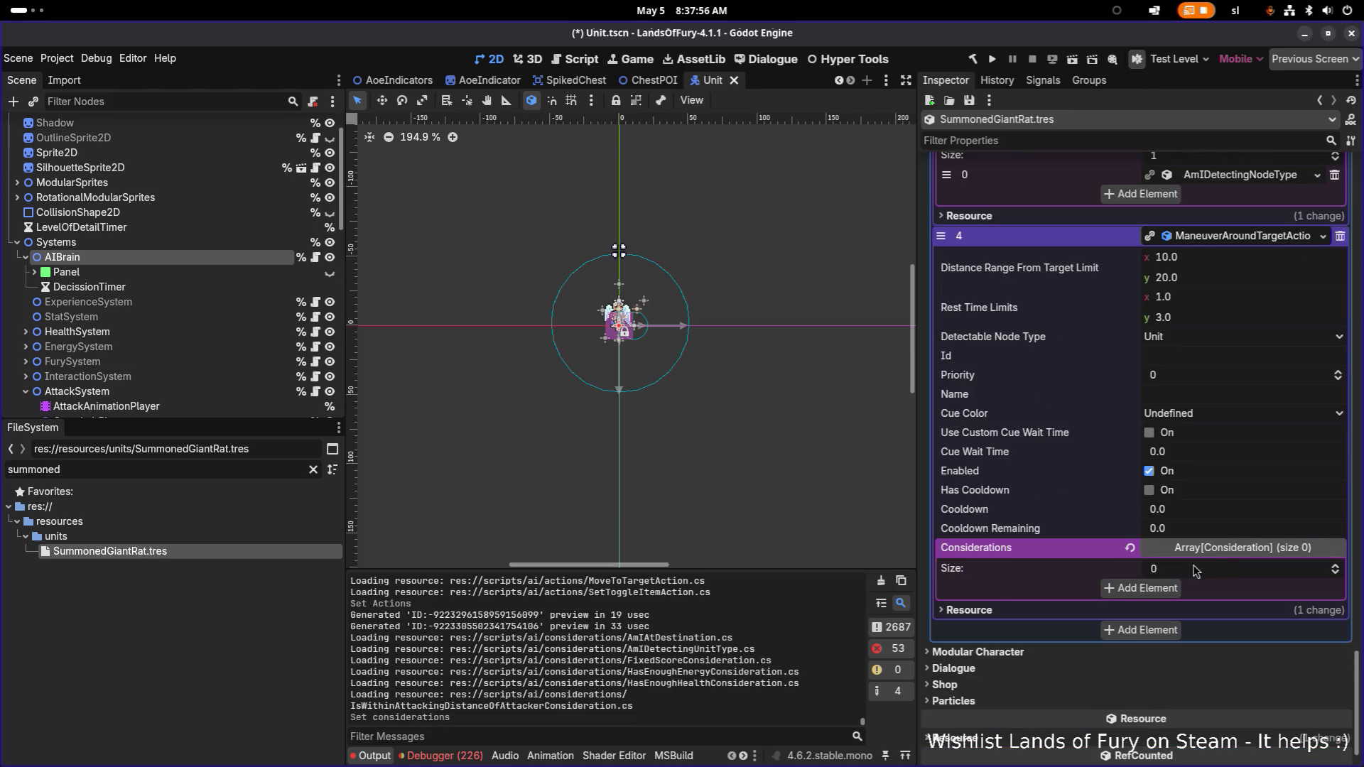
pyautogui.click(1149, 586)
pyautogui.click(1185, 590)
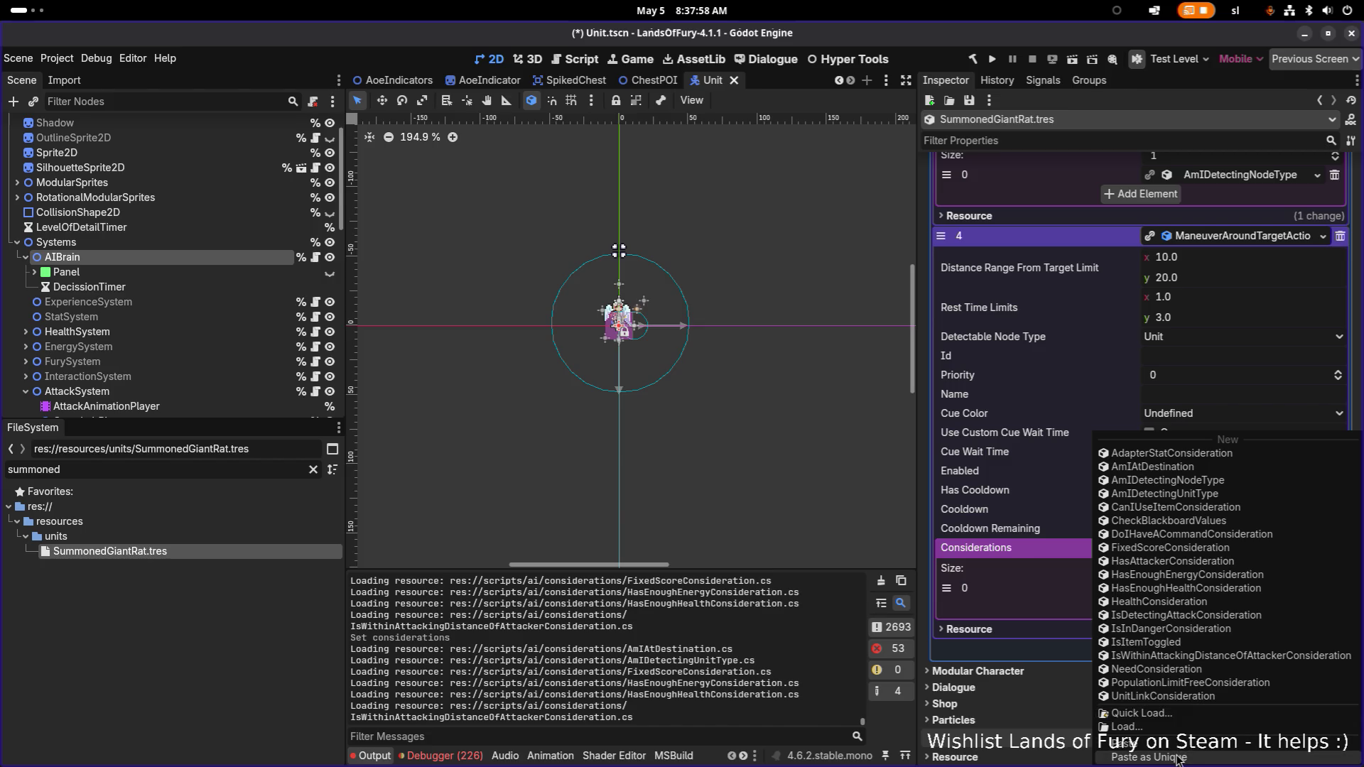
pyautogui.click(1151, 756)
# - Delete FollowAction from the giant rat's AI action list
pyautogui.scroll(6, 1260, 402)
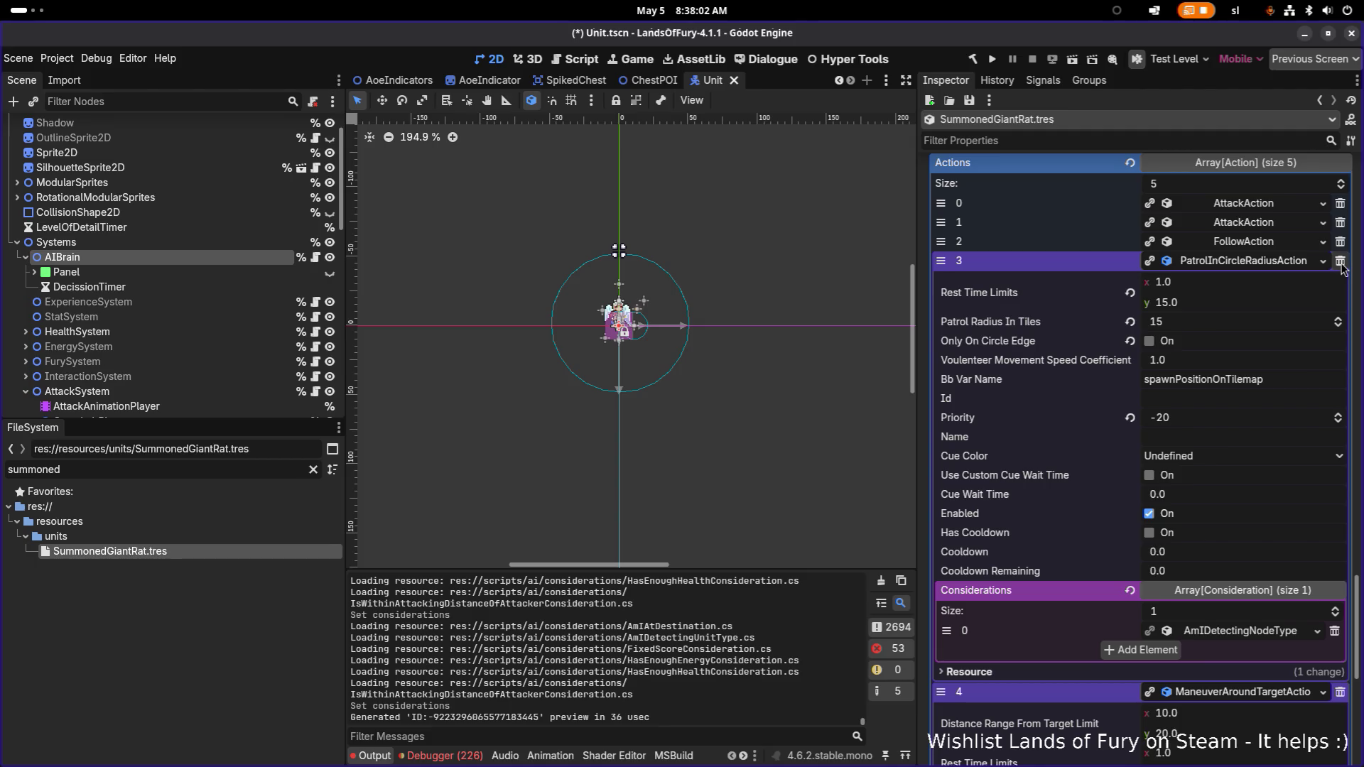
pyautogui.click(1279, 263)
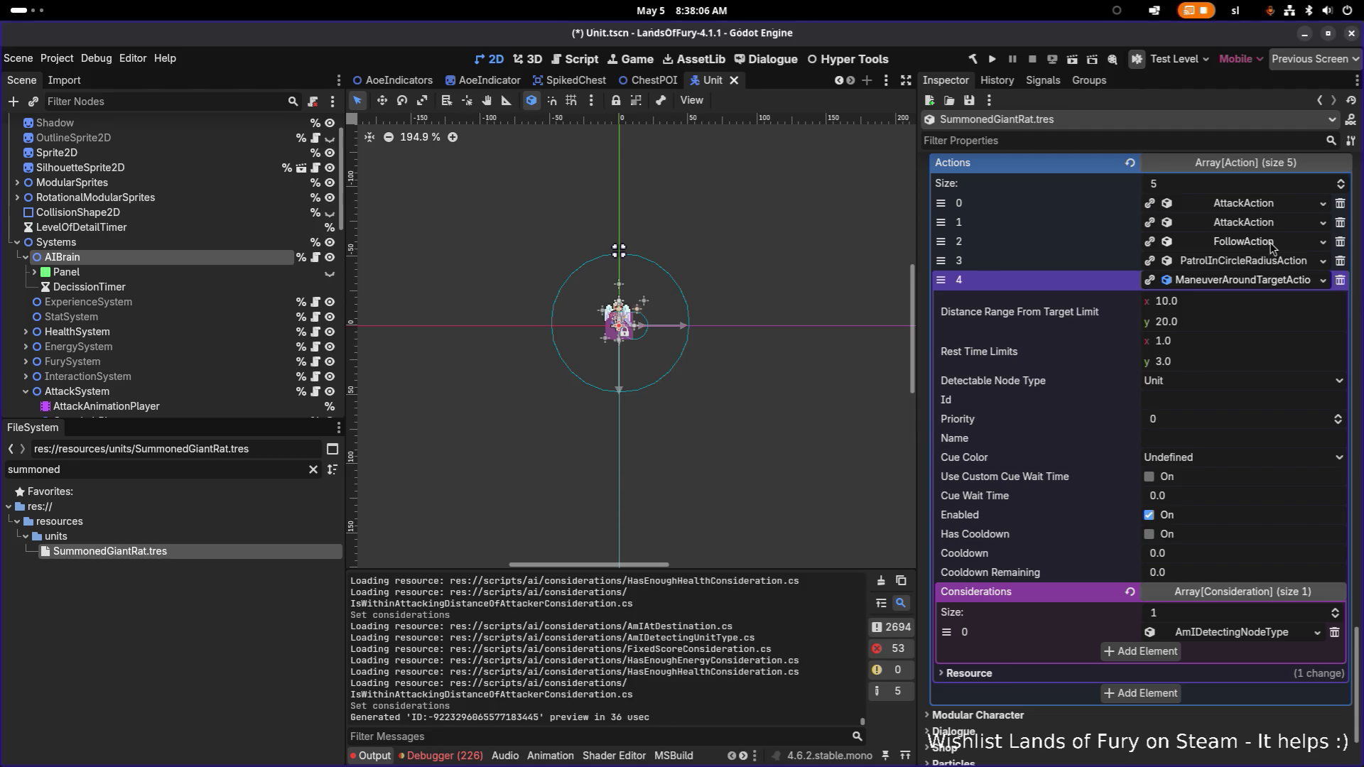
pyautogui.click(1279, 242)
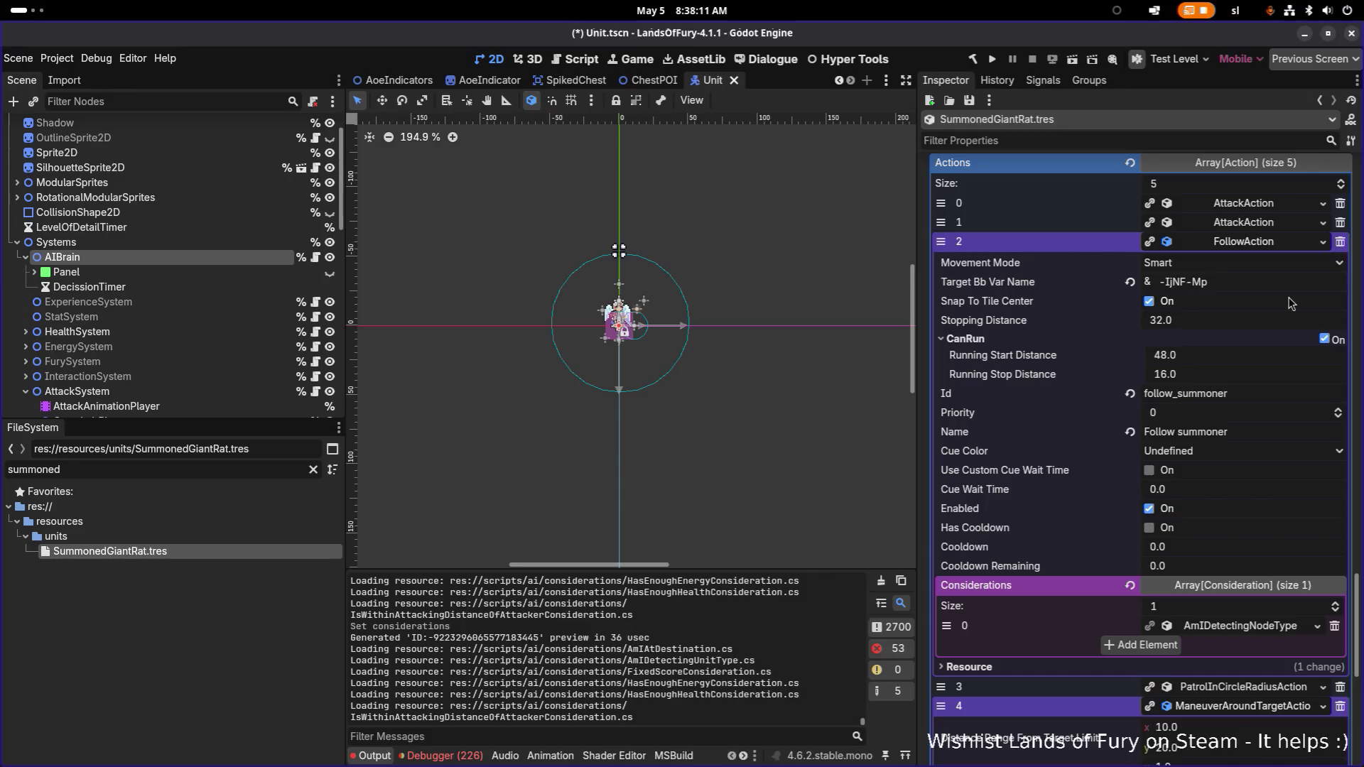
pyautogui.click(1339, 242)
pyautogui.click(1232, 245)
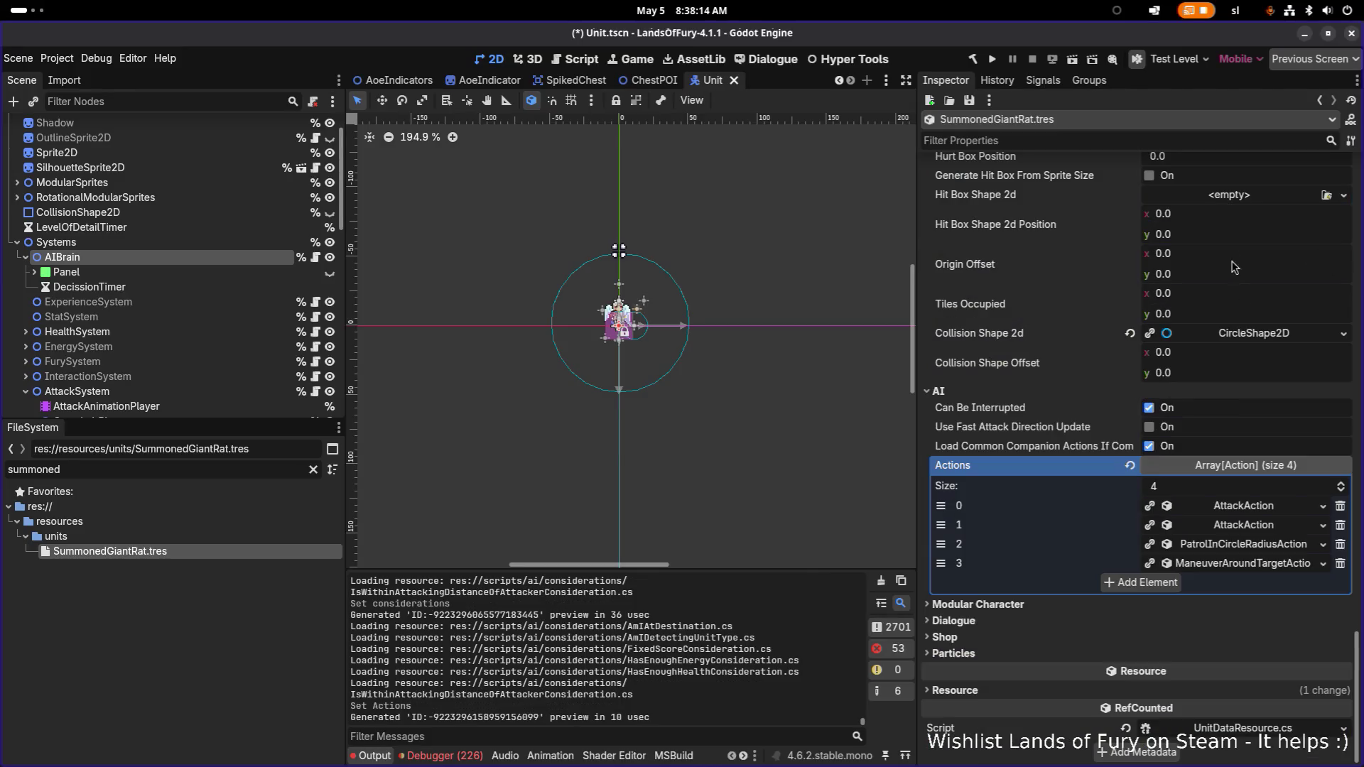
# - Assign the AmIDetectingNodeType consideration to ManeuverAroundTargetAction and review its settings
pyautogui.click(1225, 564)
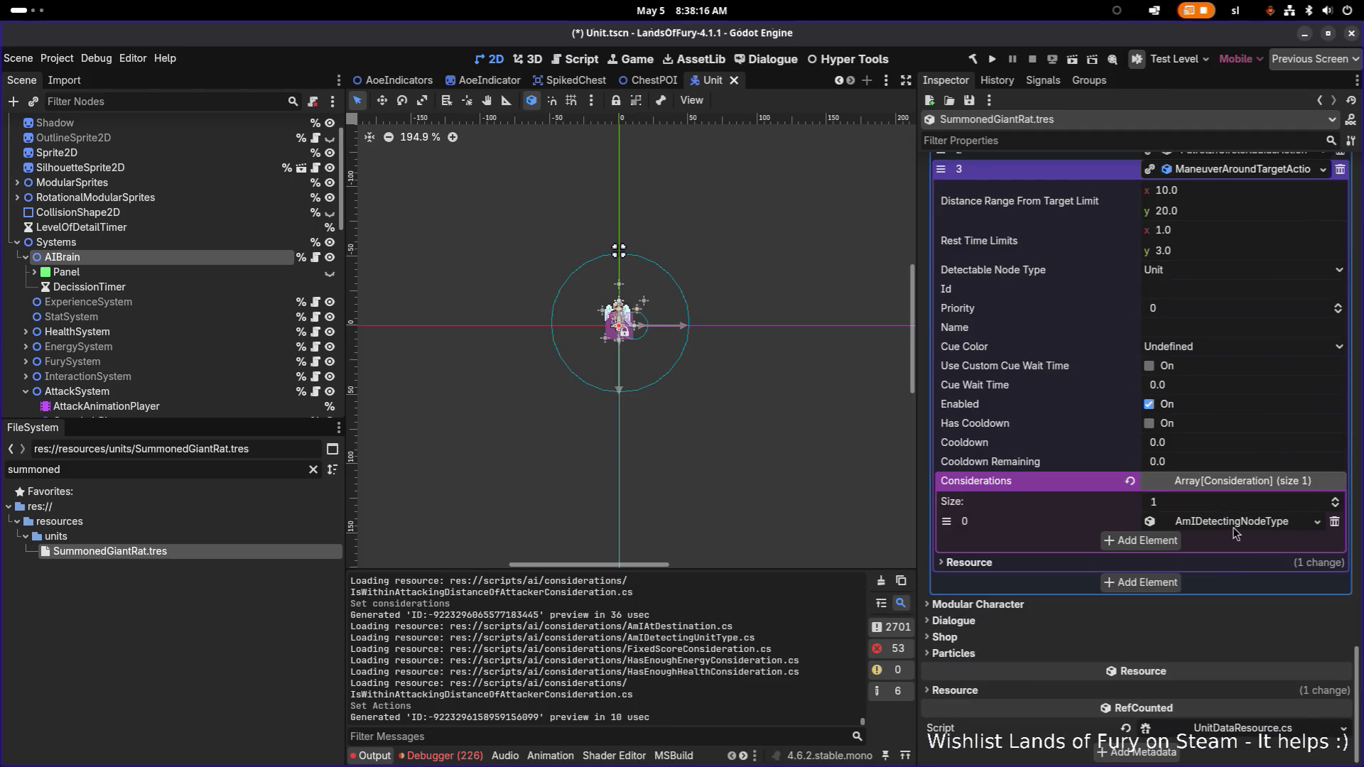
pyautogui.click(1240, 526)
pyautogui.click(1180, 399)
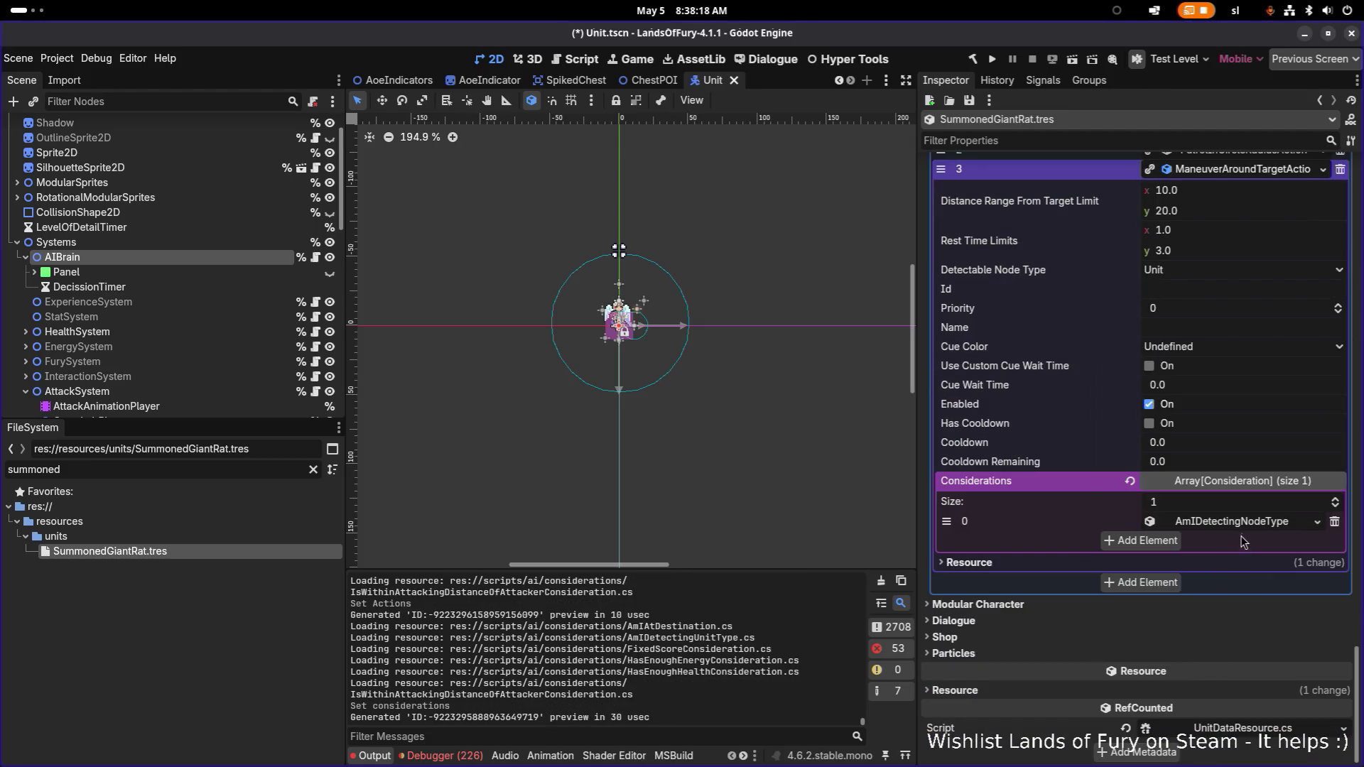
pyautogui.scroll(-5, 1257, 557)
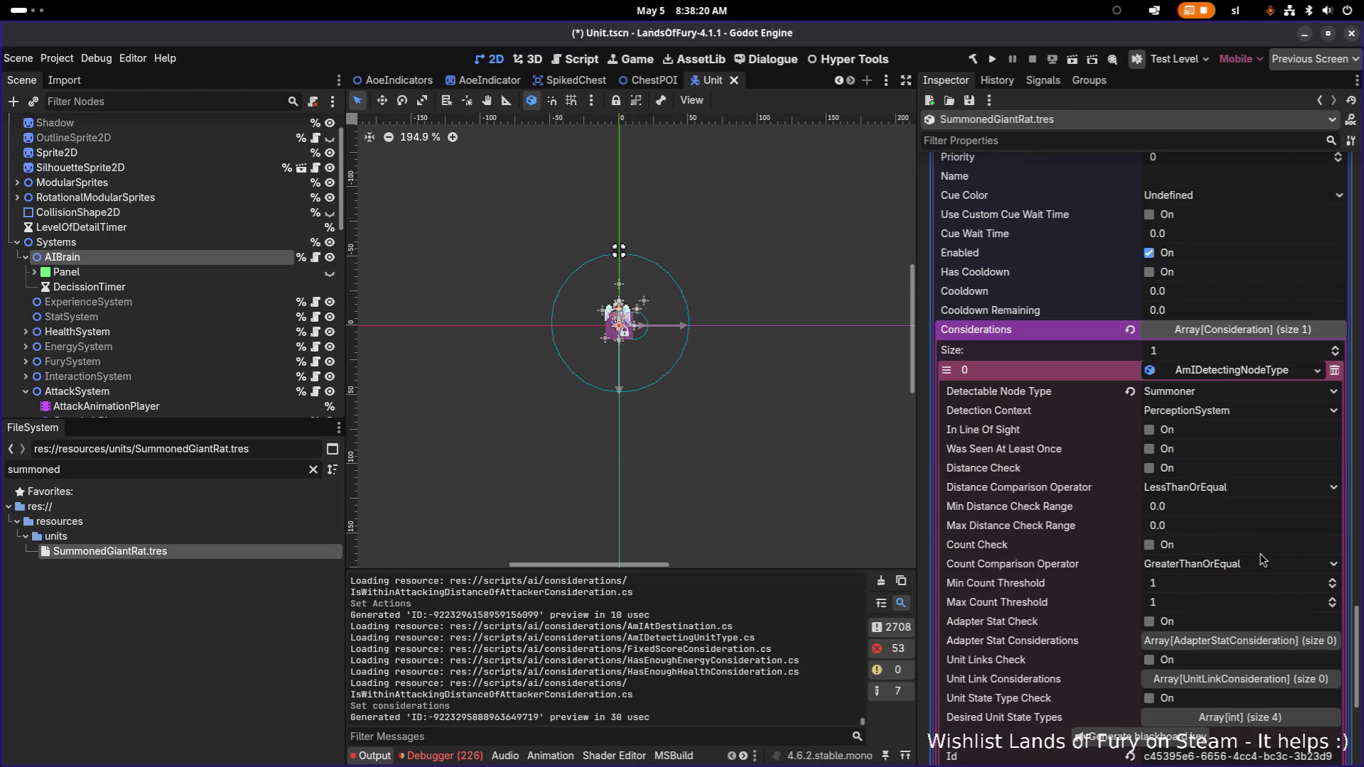
pyautogui.scroll(-10, 1261, 559)
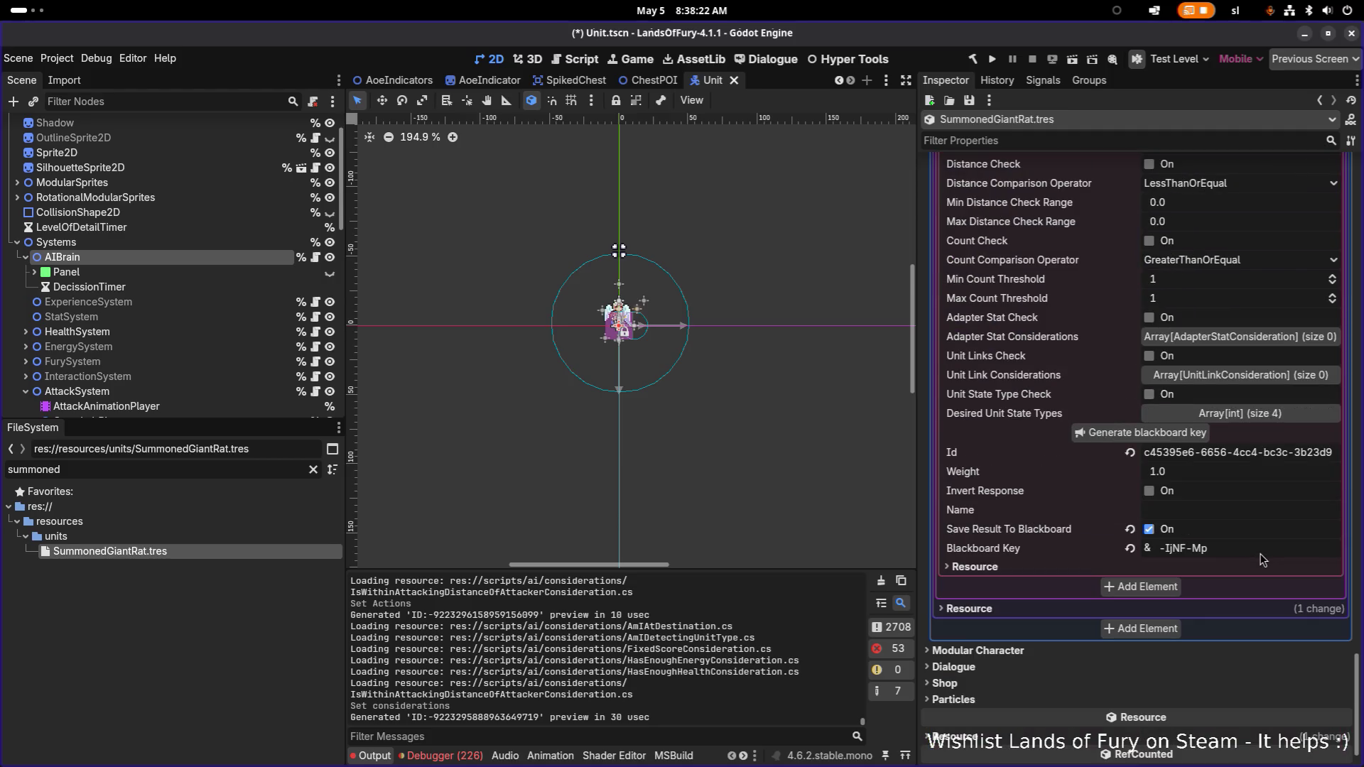
pyautogui.scroll(12, 1262, 559)
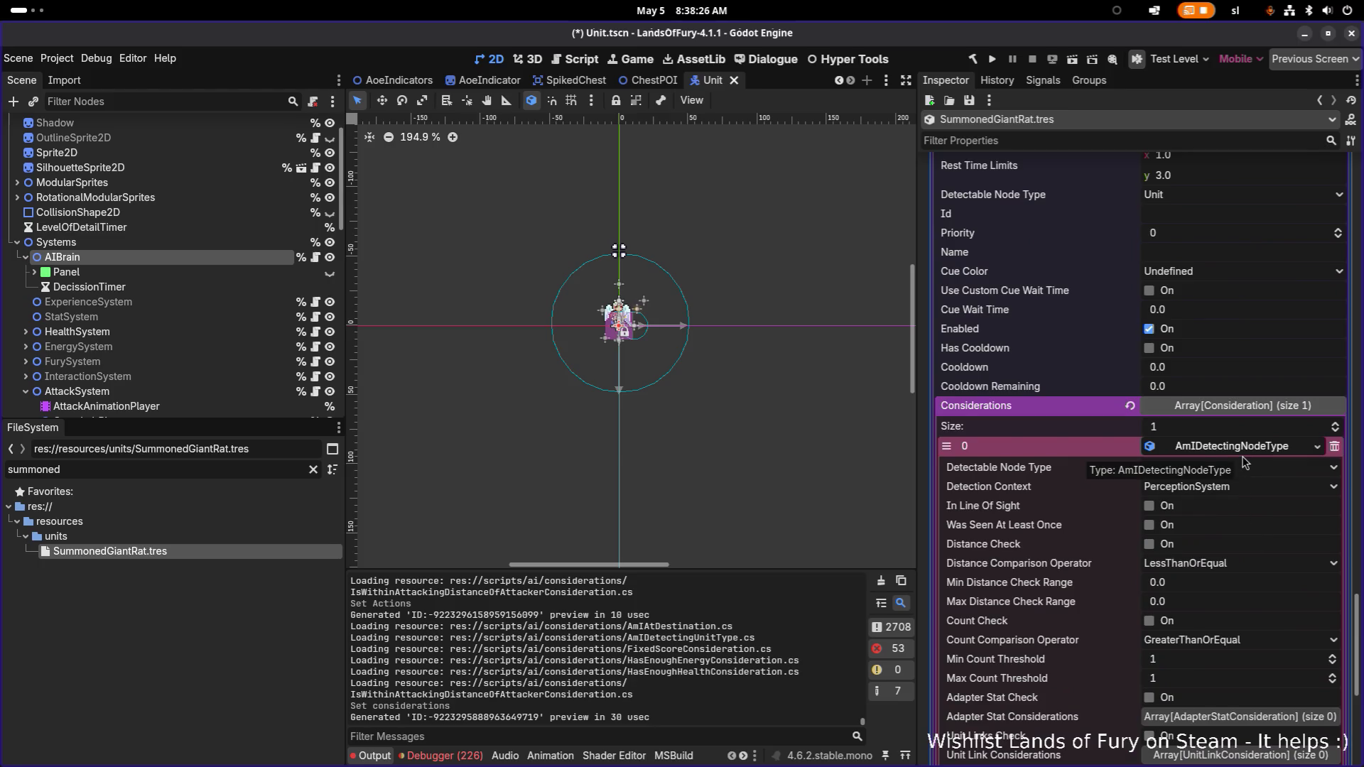
pyautogui.click(1243, 455)
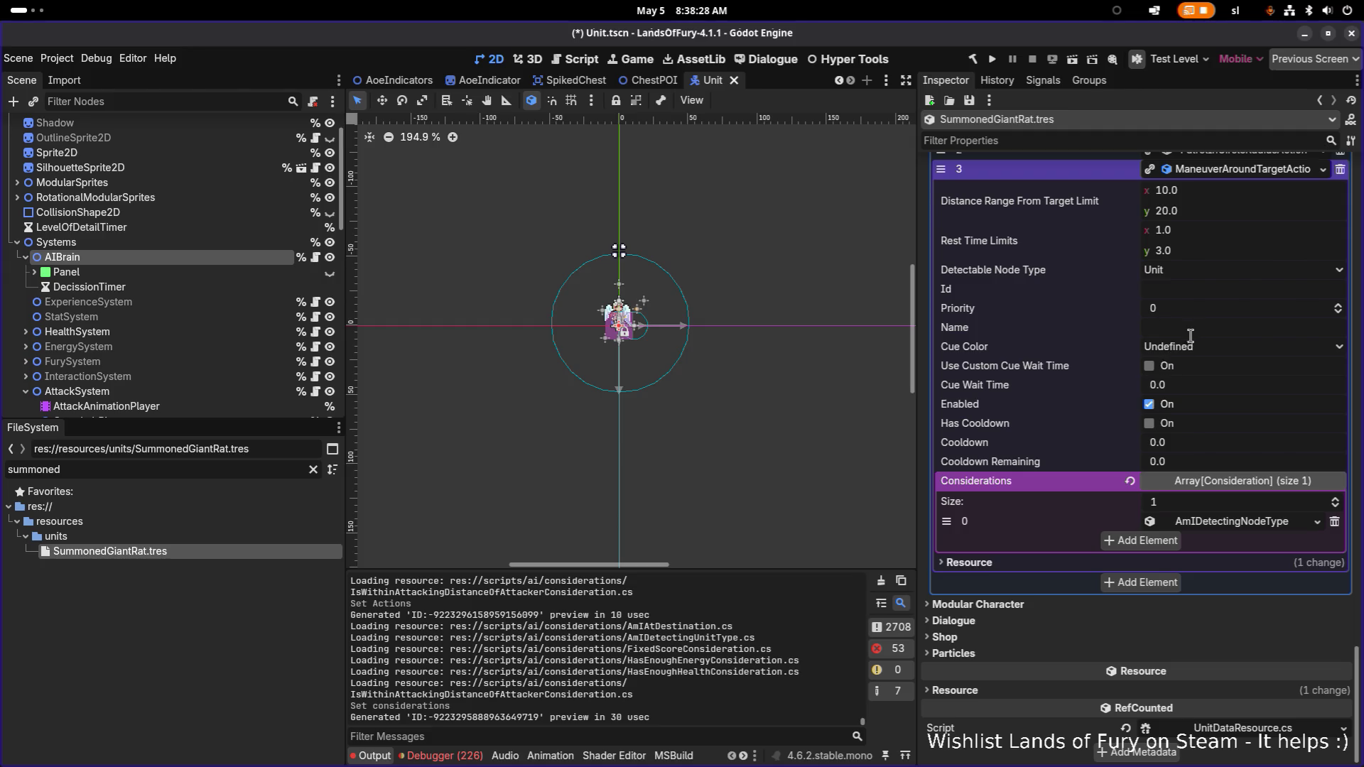
pyautogui.scroll(5, 1193, 363)
pyautogui.click(1215, 385)
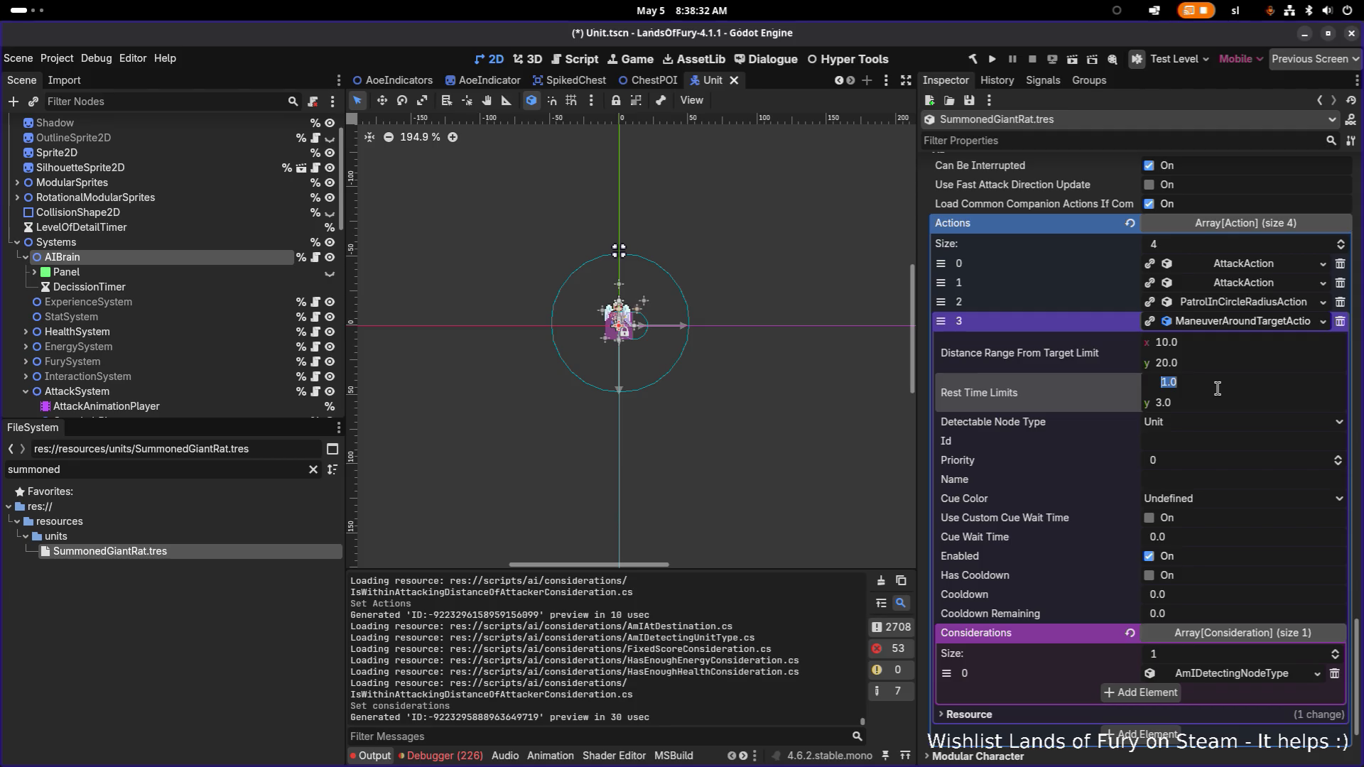
# - Set the maneuver action's Rest Time Limits to 0.5–1.0 and Distance Range to 32–48
pyautogui.write('0.5')
pyautogui.press('Tab')
pyautogui.write('1')
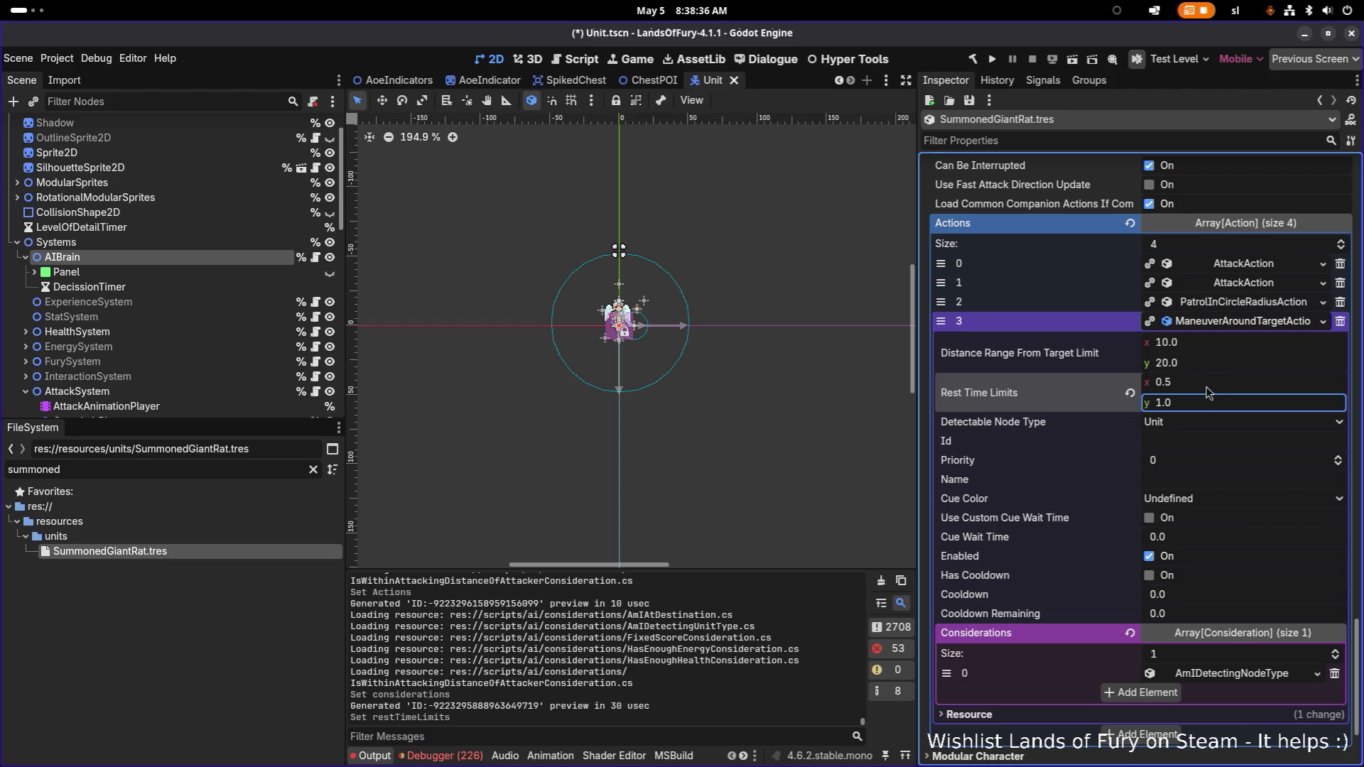
pyautogui.click(1215, 351)
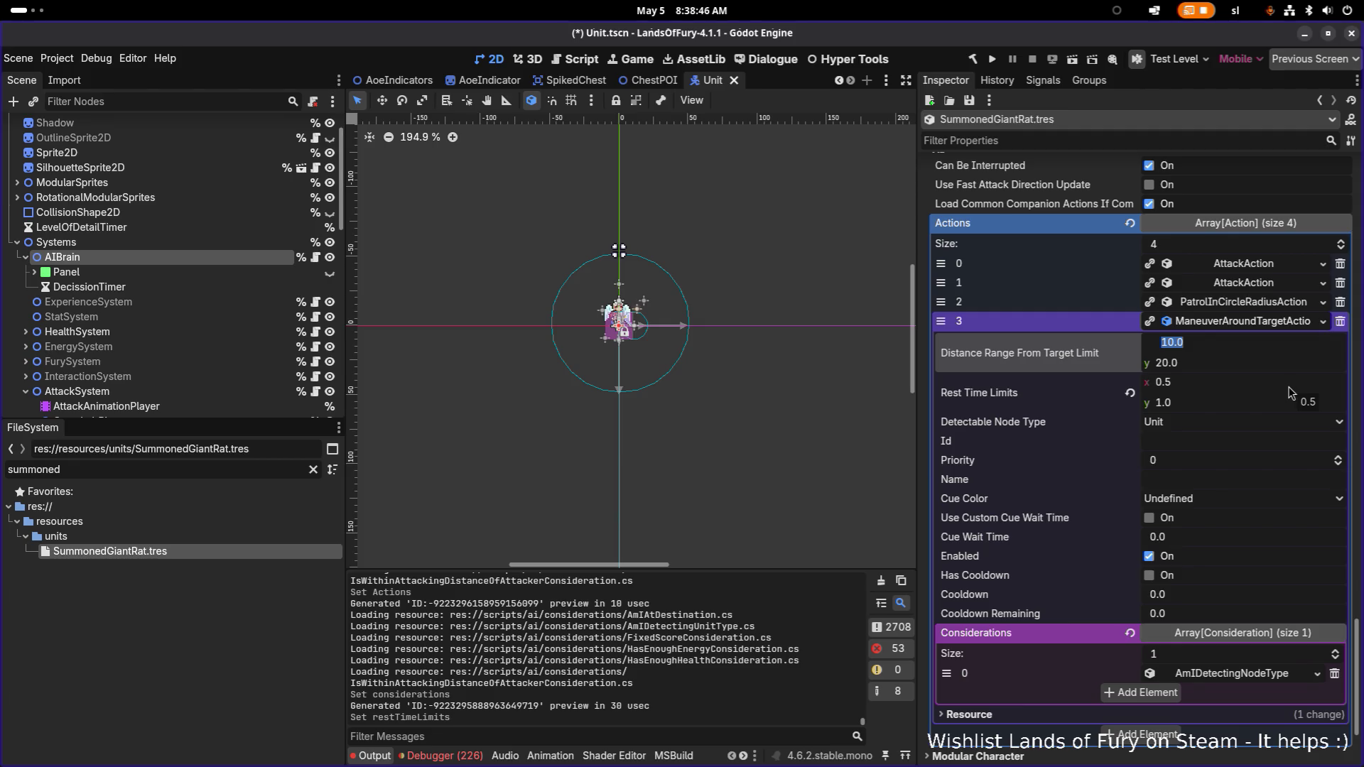
pyautogui.write('32')
pyautogui.press('Tab')
pyautogui.write('48')
pyautogui.press('Return')
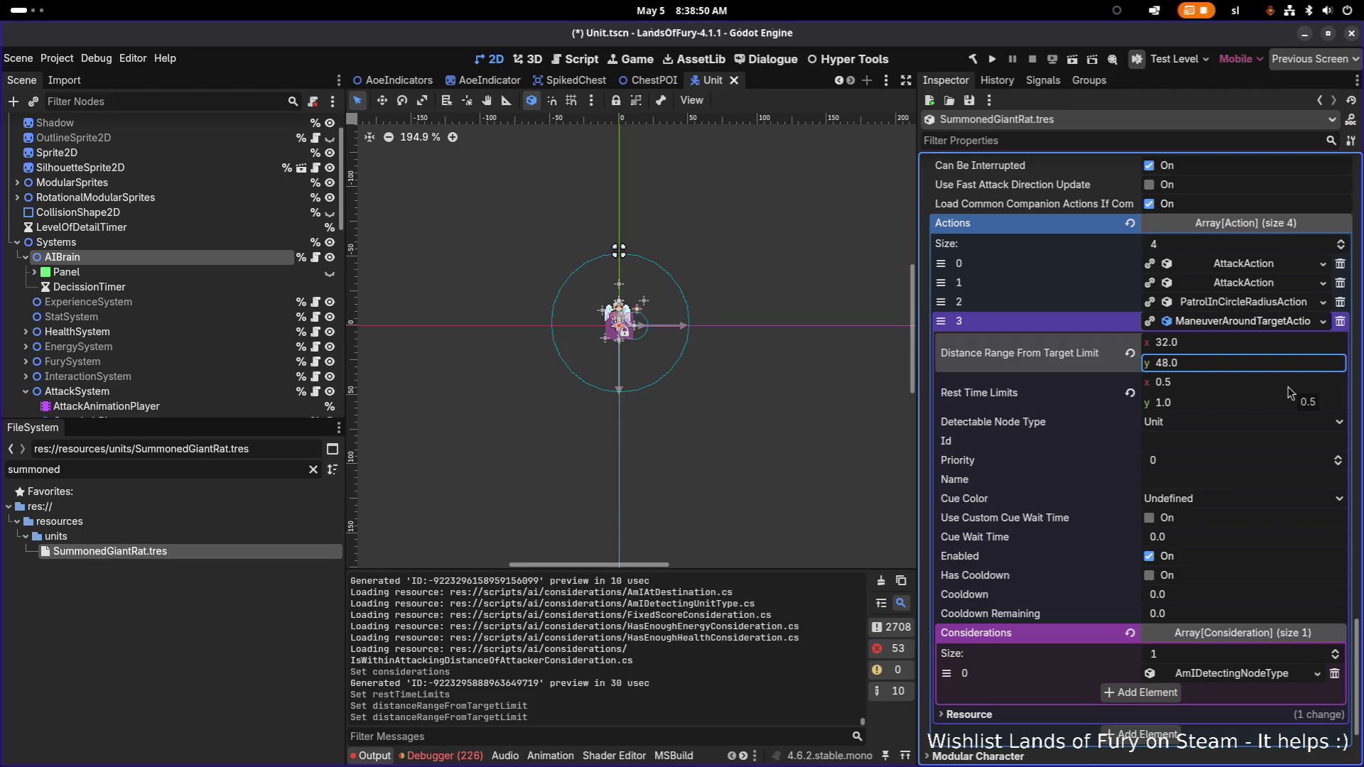
# - Set the consideration's Detectable Node Type to Summoner and save the scene
pyautogui.click(1223, 428)
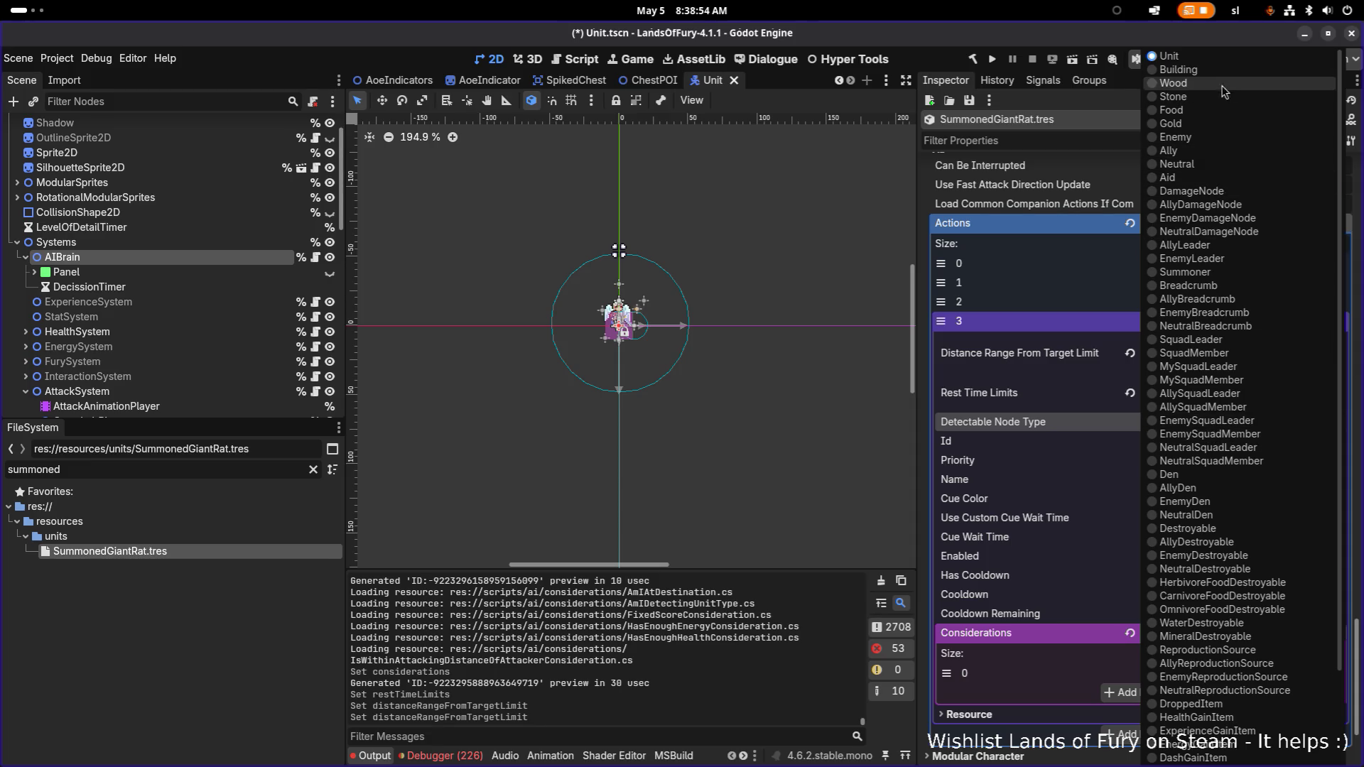
pyautogui.click(1208, 274)
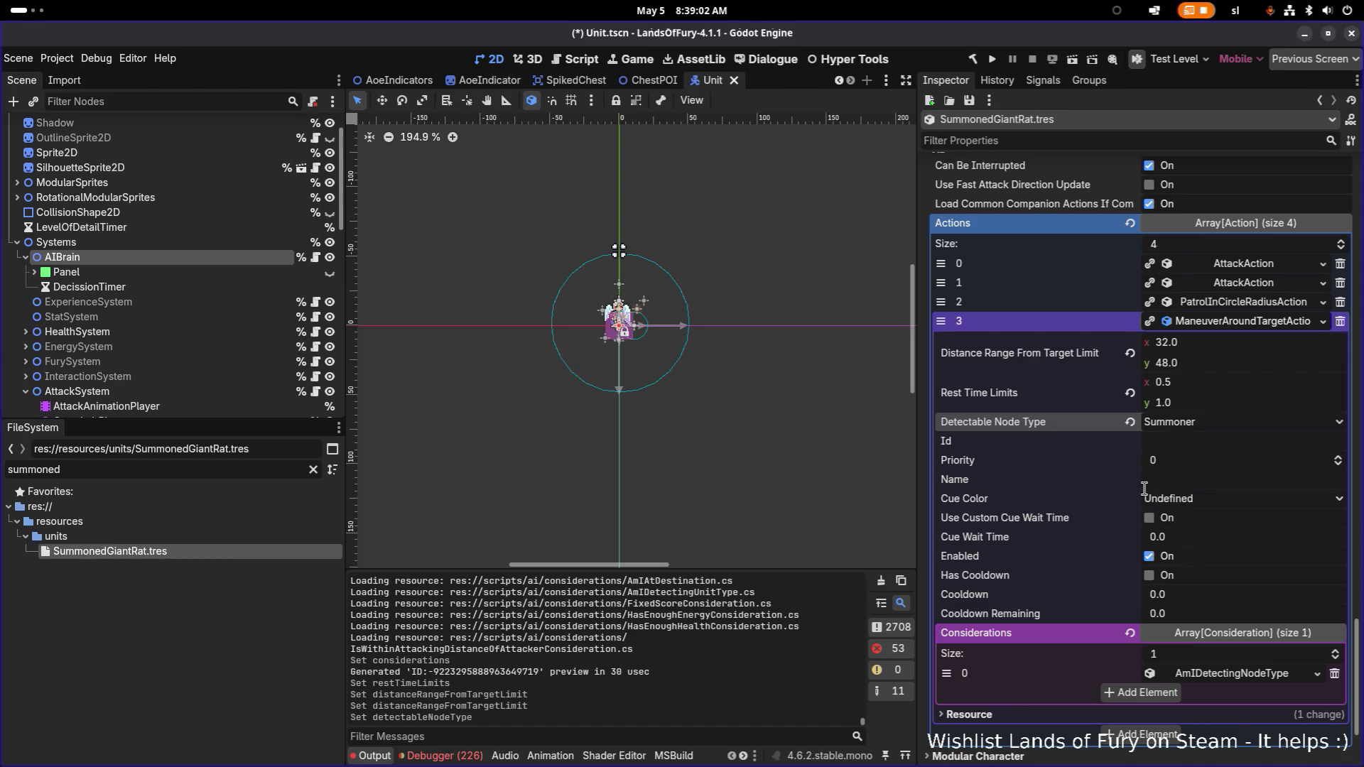
pyautogui.click(1269, 679)
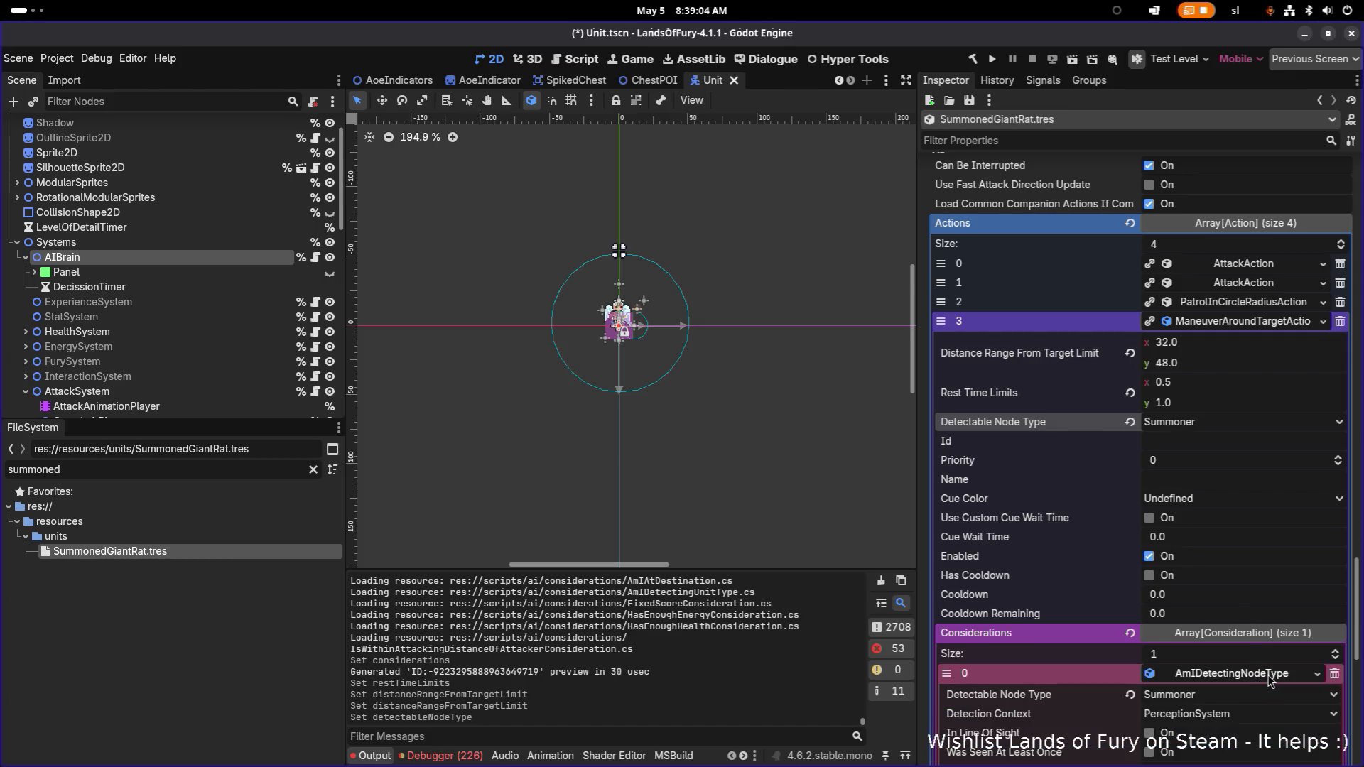
pyautogui.scroll(-6, 1268, 679)
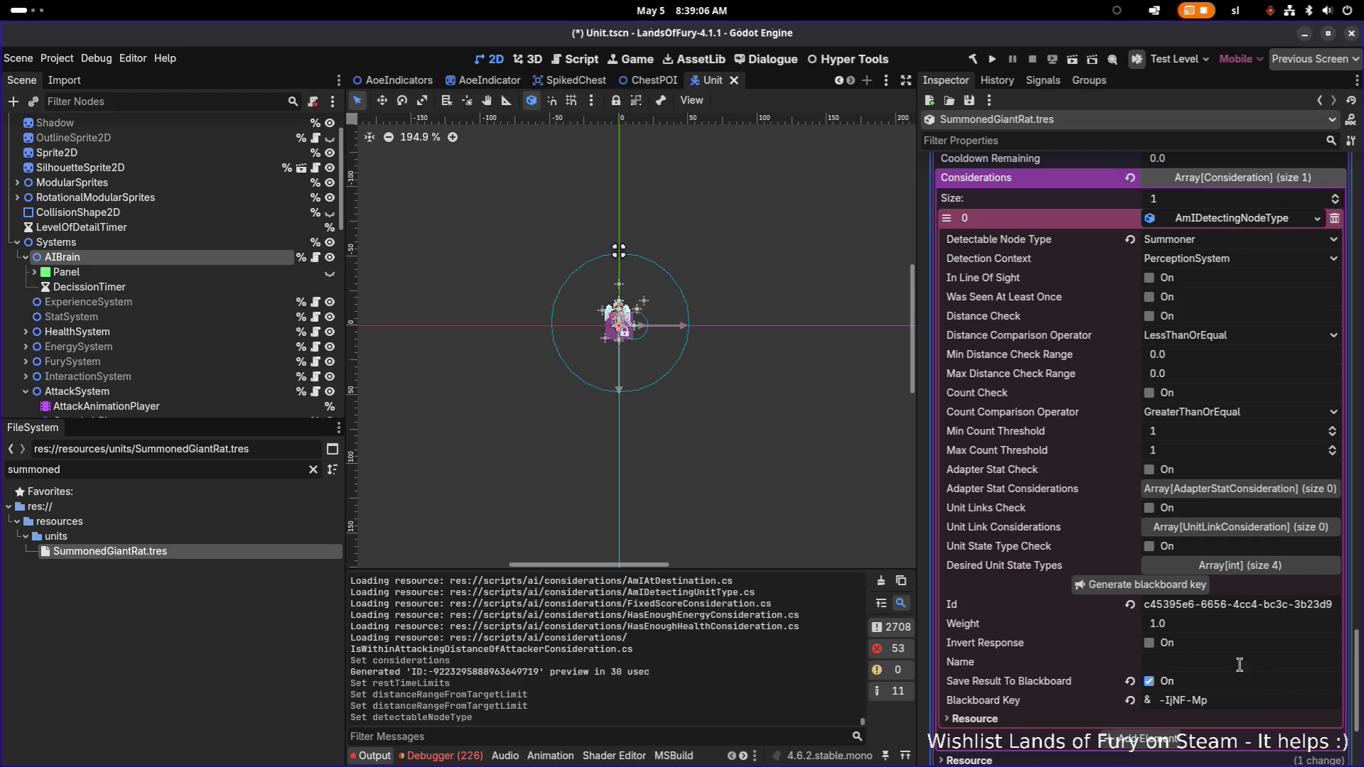
pyautogui.hotkey('ctrl', 's')
pyautogui.scroll(7, 1137, 554)
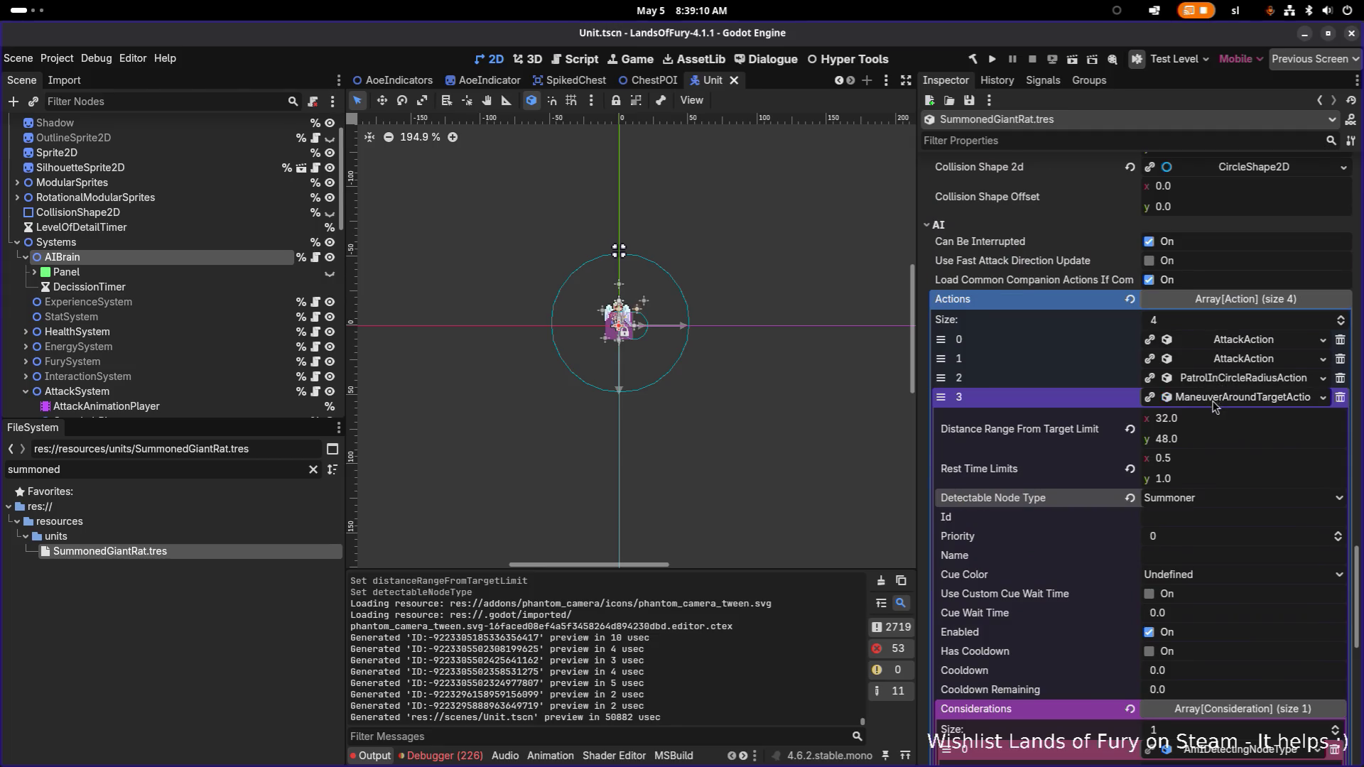
# - Move ManeuverAroundTargetAction above PatrolInCircleRadiusAction, save, and reselect SummonedGiantRat.tres
pyautogui.click(1221, 398)
pyautogui.moveTo(941, 564); pyautogui.dragTo(941, 544)
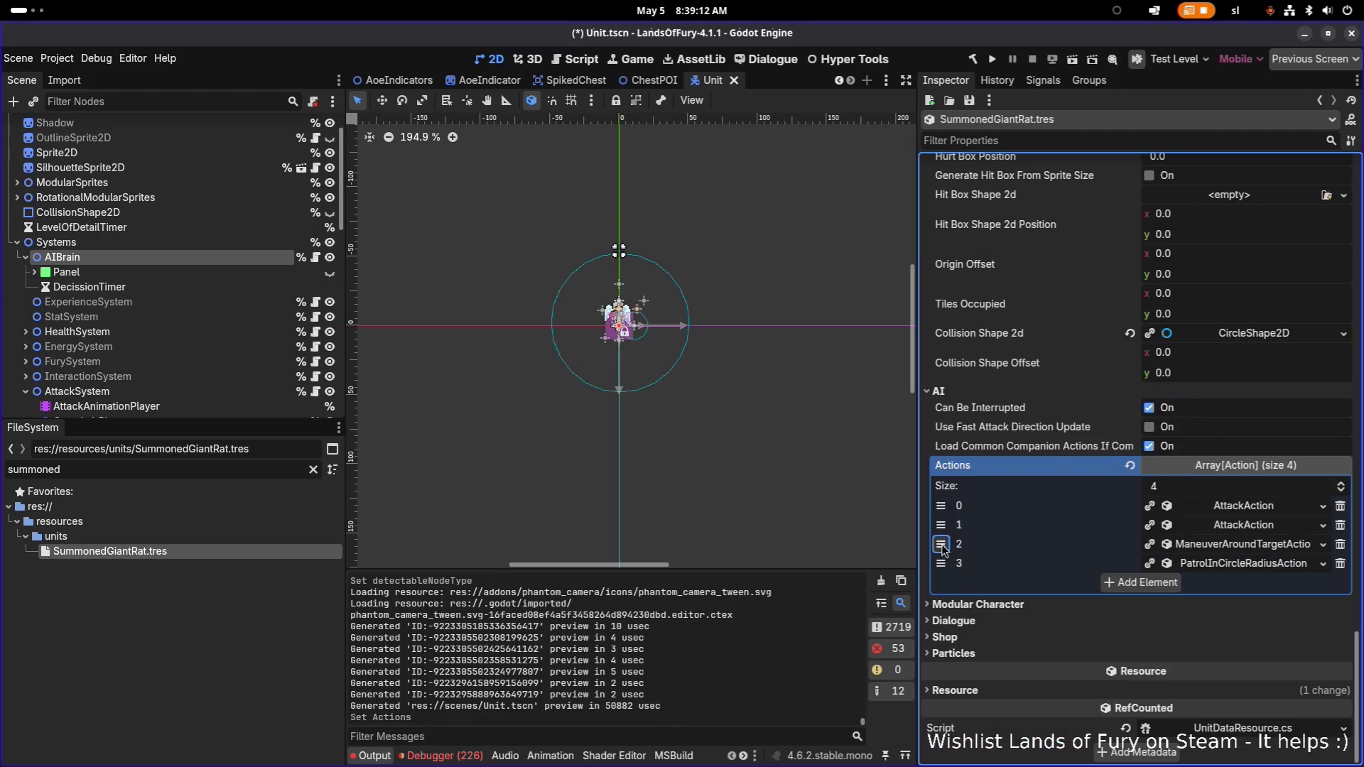
pyautogui.hotkey('ctrl', 's')
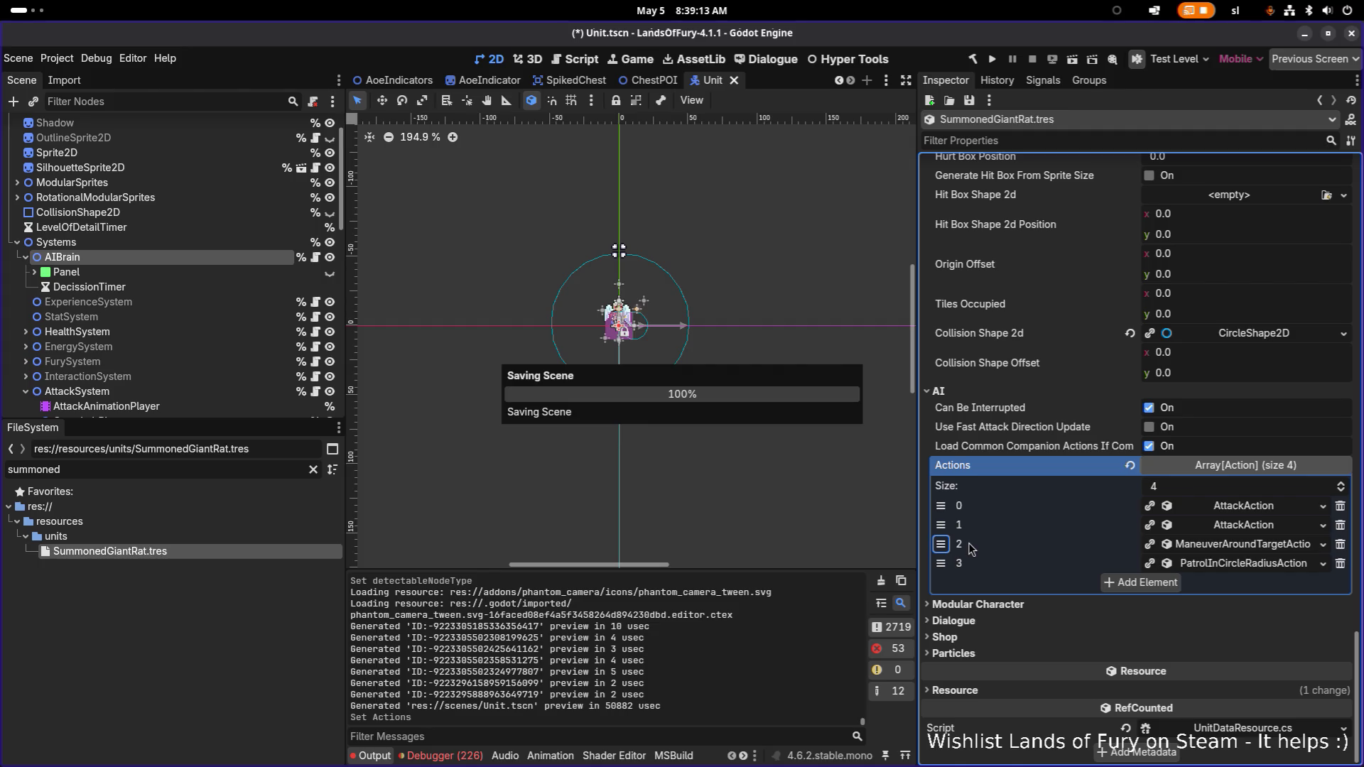
pyautogui.click(244, 232)
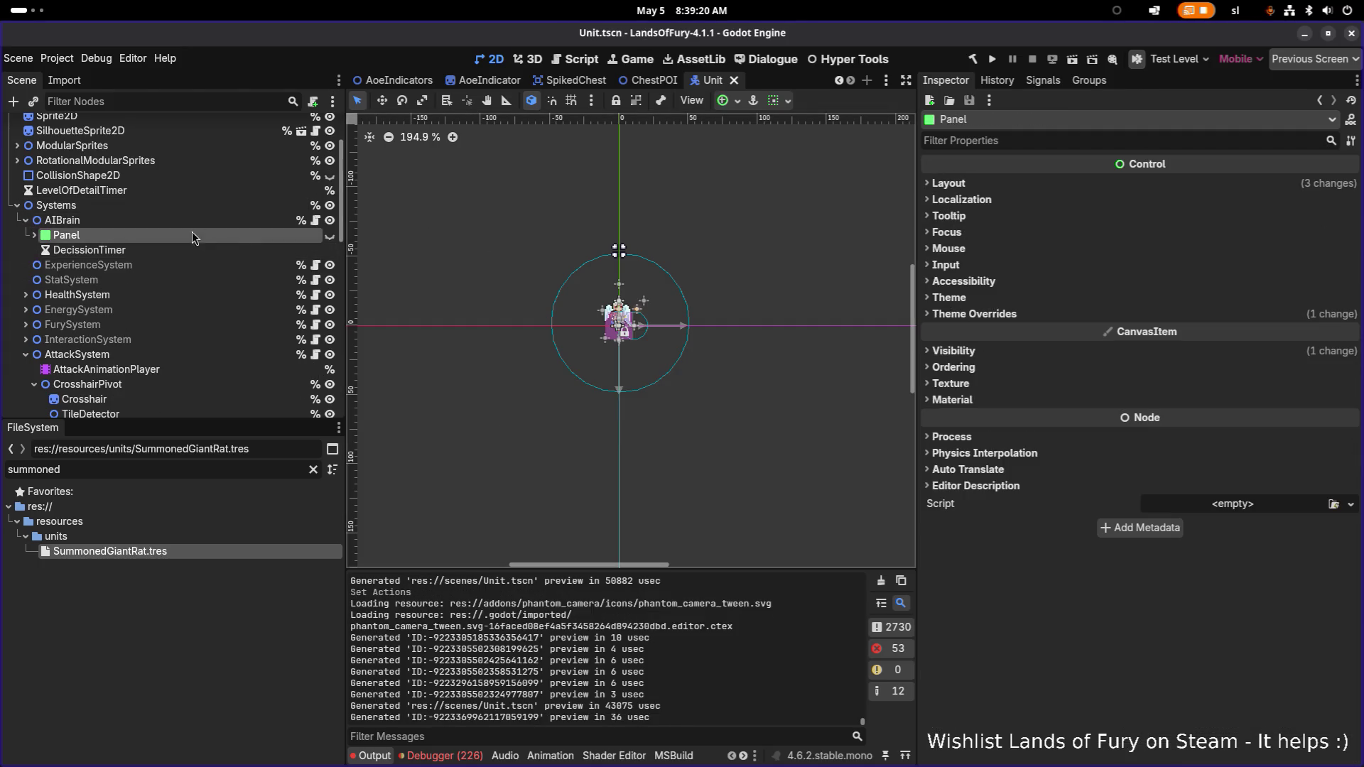
pyautogui.click(210, 209)
pyautogui.click(207, 222)
pyautogui.click(250, 550)
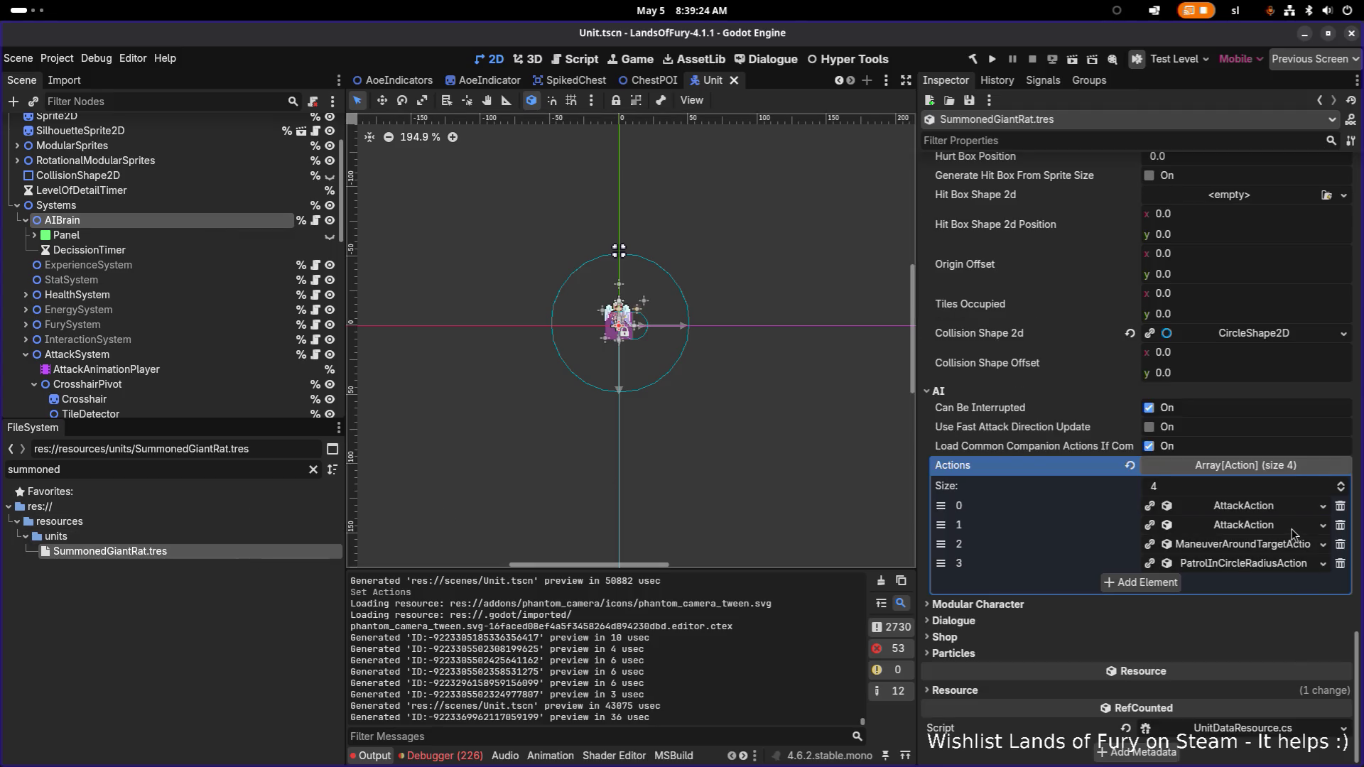
# - Select the giant rat's name key UNIT_NAME_GIANT_RAT in the Inspector
pyautogui.scroll(10, 1147, 413)
pyautogui.scroll(10, 1147, 414)
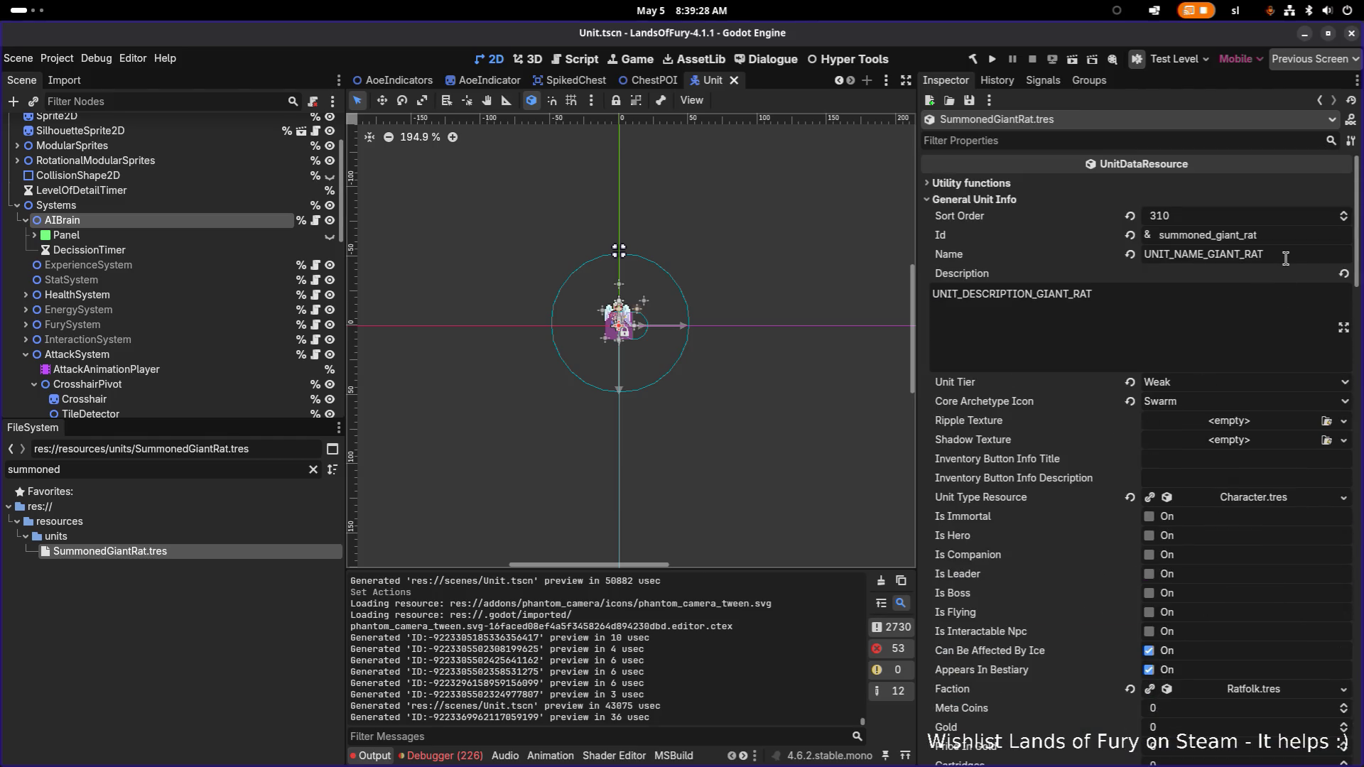
pyautogui.doubleClick(1285, 258)
pyautogui.hotkey('alt', 'Tab')
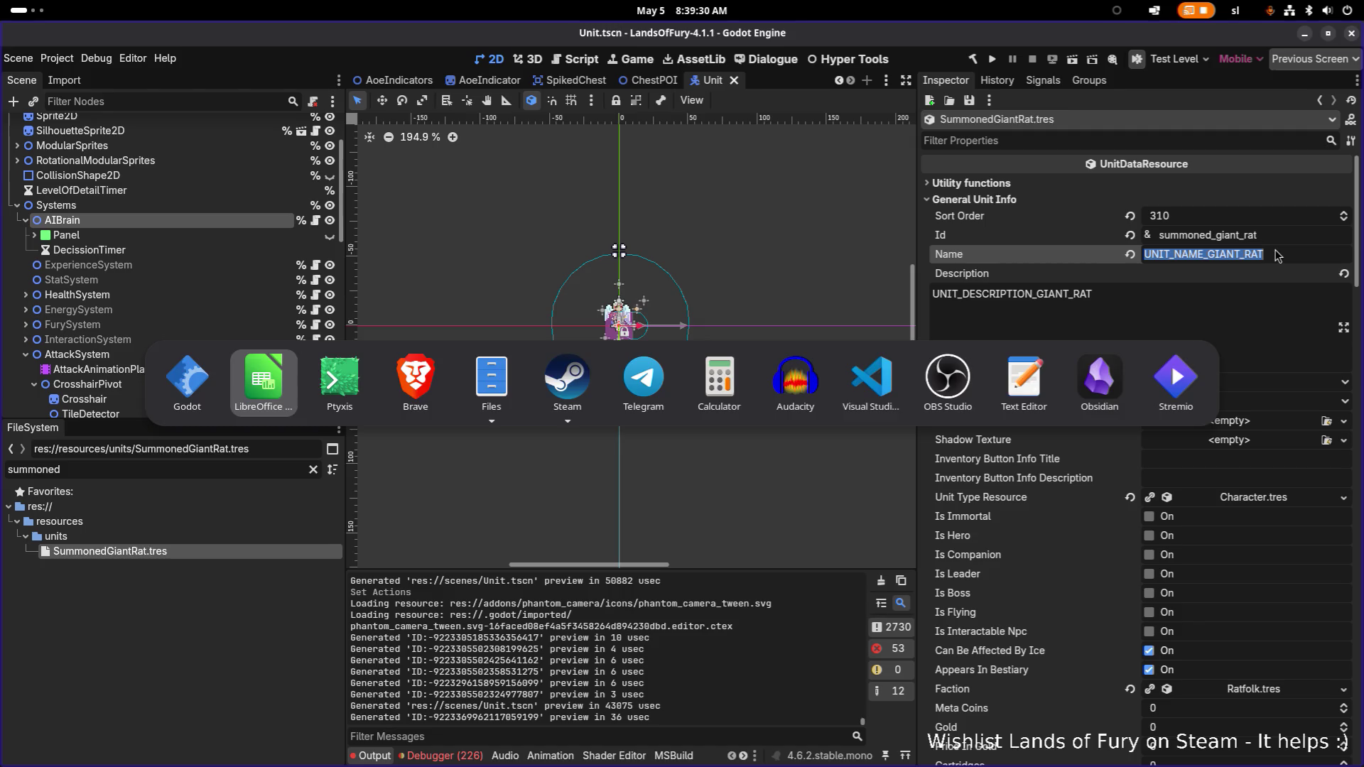
pyautogui.press('Escape')
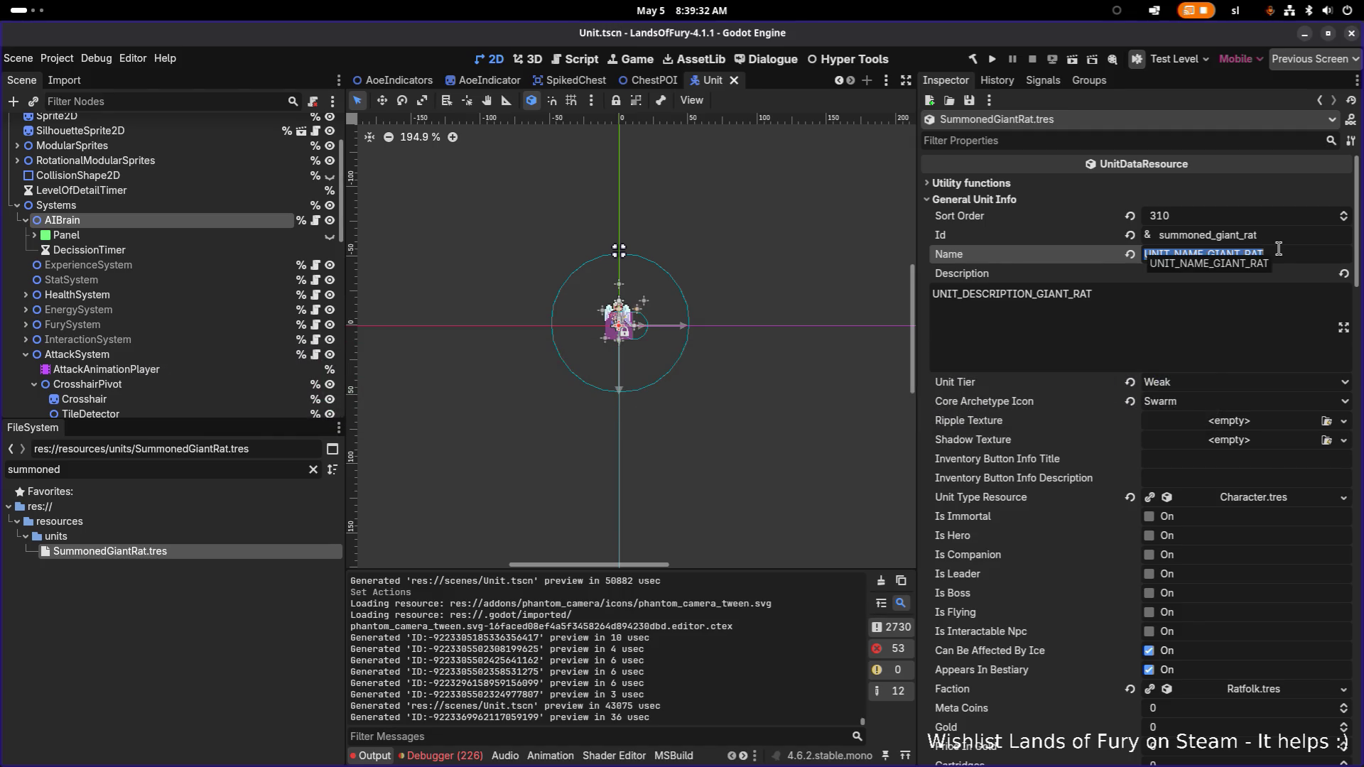
# - Filter for 'ratha', open RatHat.tres, and copy its name key ITEM_NAME_RAT_HAT
pyautogui.doubleClick(165, 473)
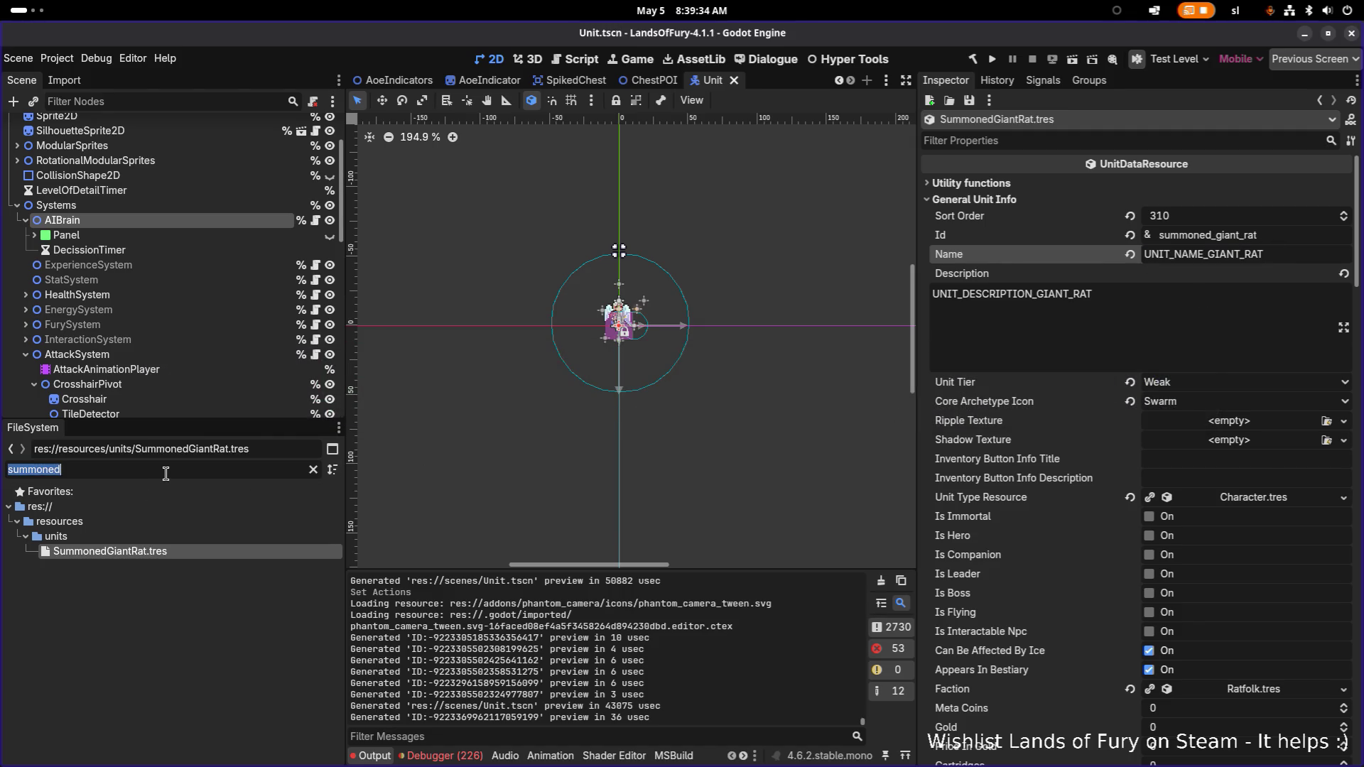
pyautogui.write('rat')
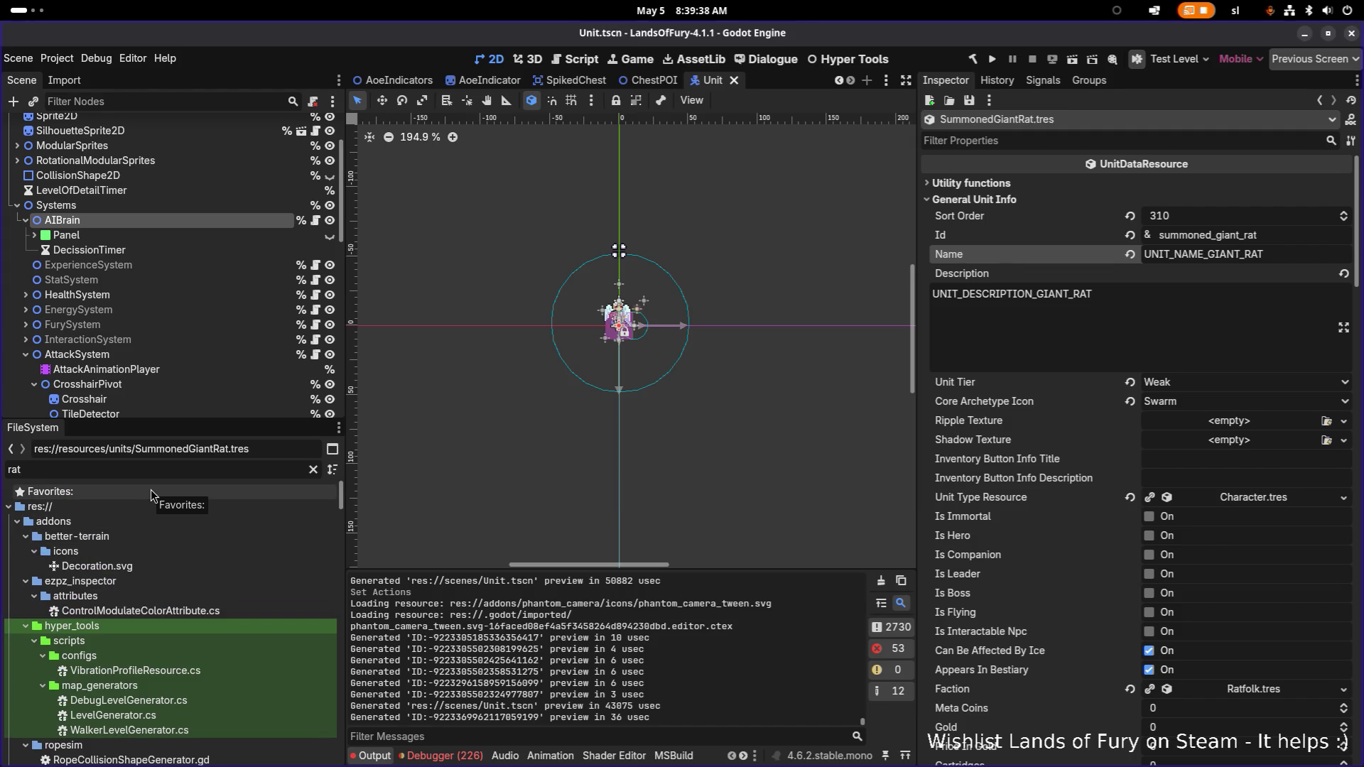
pyautogui.write('ha')
pyautogui.click(113, 551)
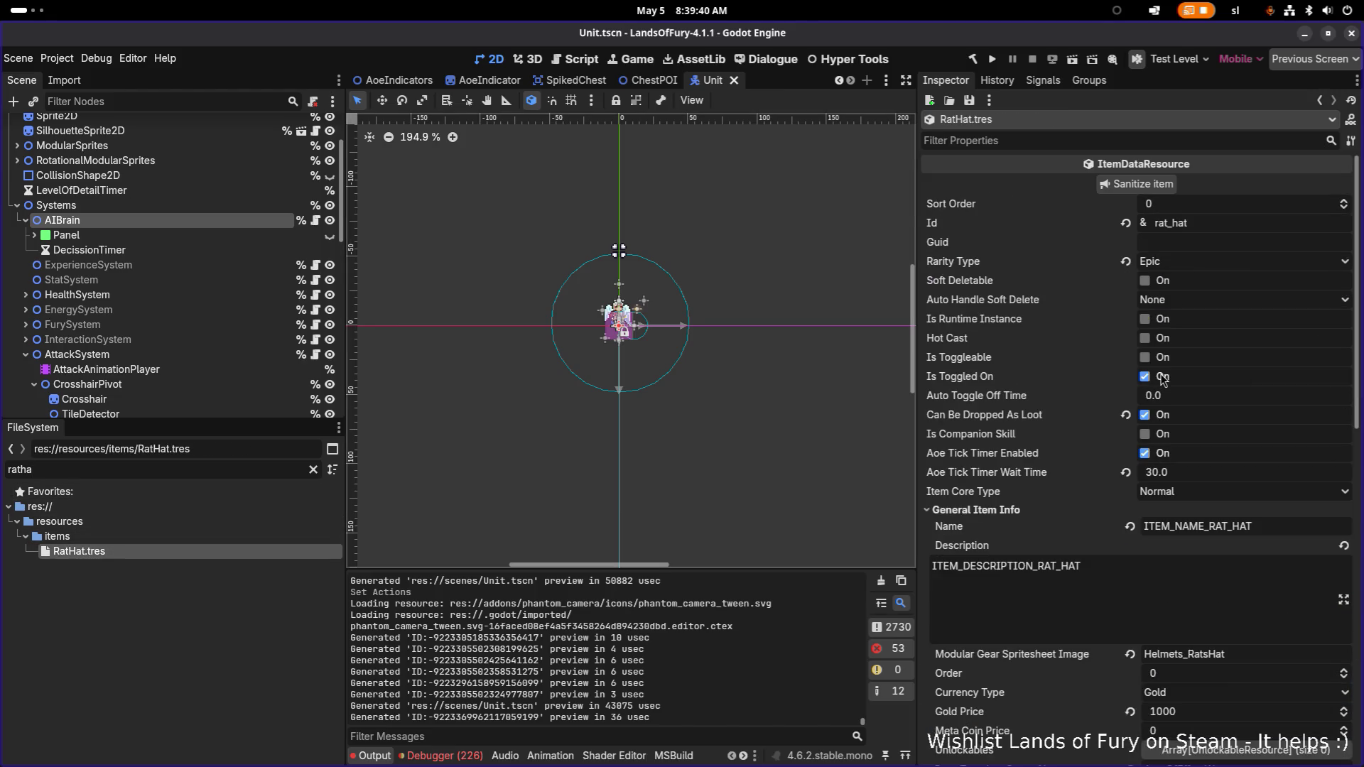
pyautogui.doubleClick(1289, 531)
pyautogui.hotkey('ctrl', 'c')
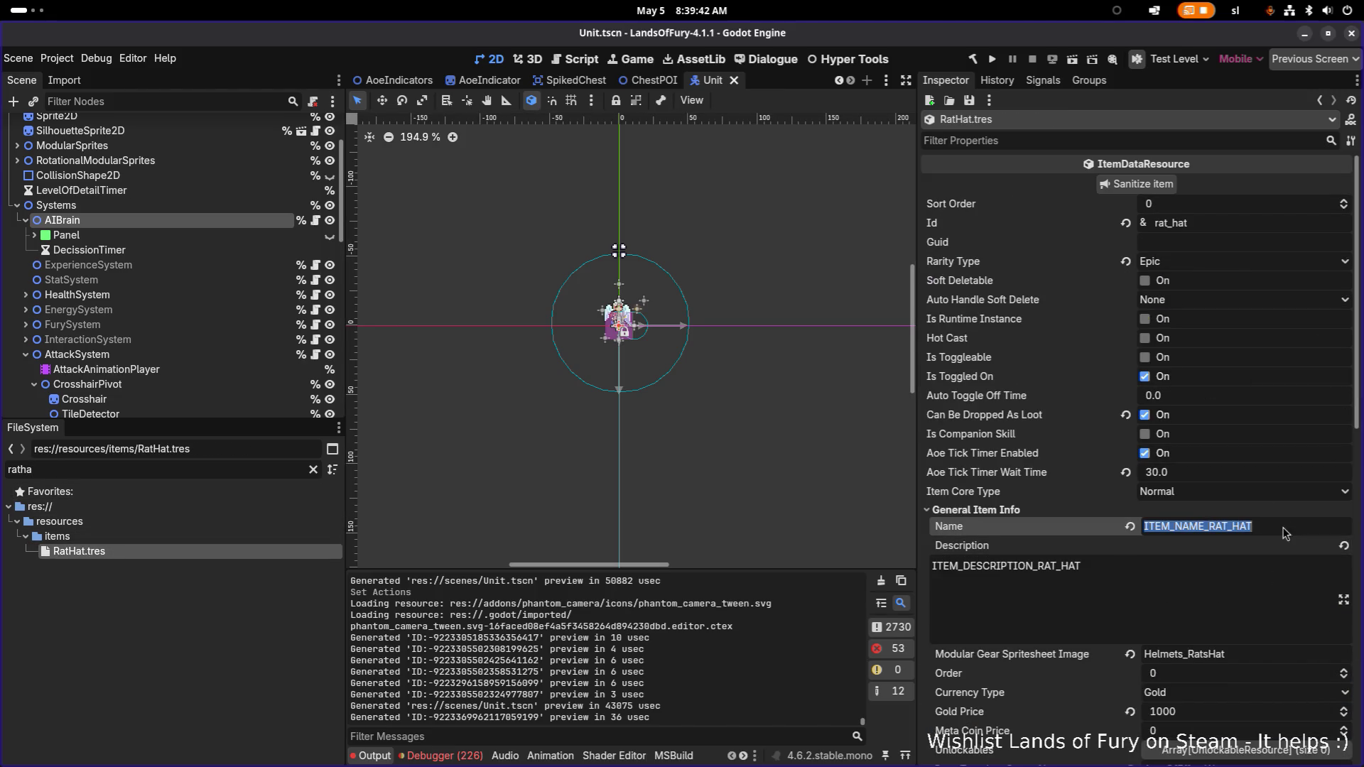
pyautogui.press('super')
pyautogui.click(293, 387)
# - Paste ITEM_NAME_RAT_HAT into cell A781 below the last entry
pyautogui.click(287, 334)
pyautogui.scroll(-12, 298, 378)
pyautogui.scroll(-20, 299, 384)
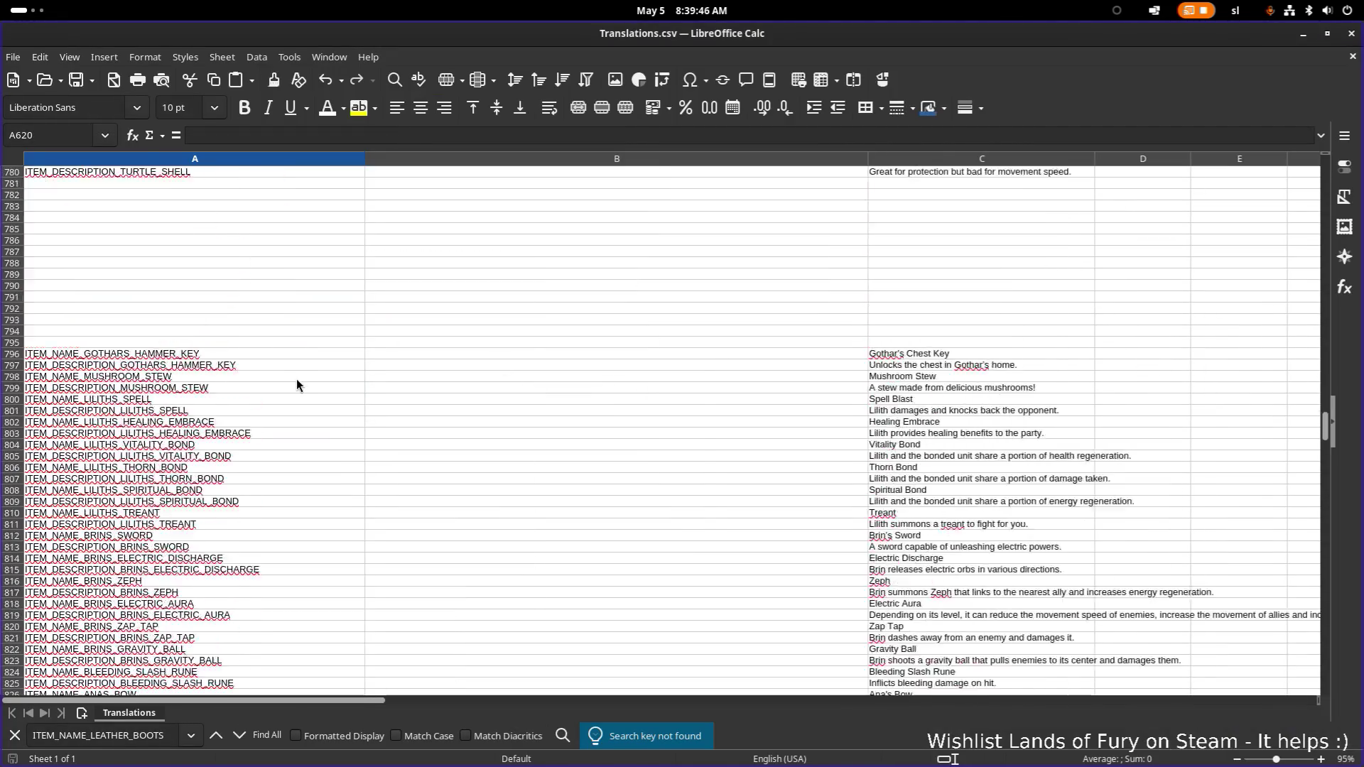
pyautogui.scroll(3, 296, 384)
pyautogui.click(222, 458)
pyautogui.hotkey('ctrl', 'v')
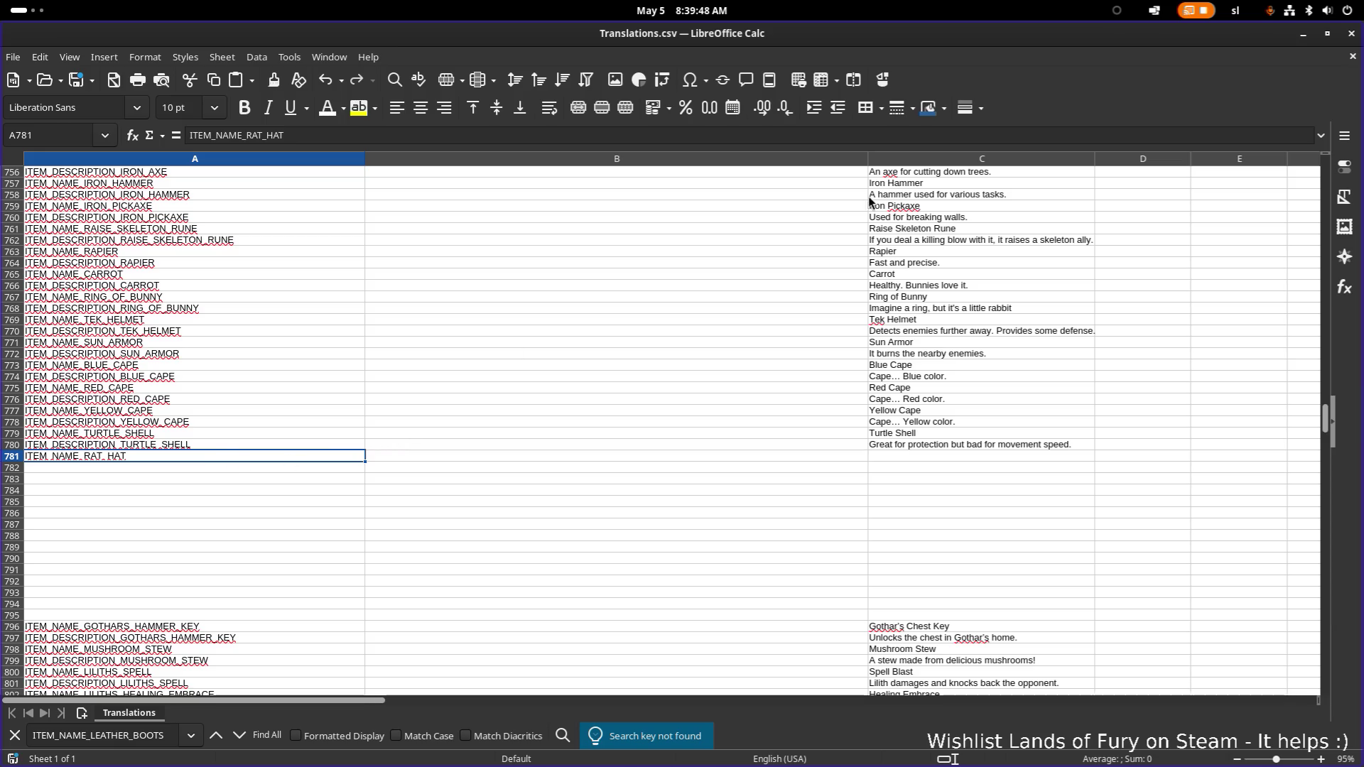
pyautogui.hotkey('alt', 'Tab')
pyautogui.press('Escape')
pyautogui.press('Tab')
pyautogui.click(226, 459)
# - Add the key ITEM_DESCRIPTION_RAT_HAT in cell A782
pyautogui.click(226, 470)
pyautogui.hotkey('ctrl', 'v')
pyautogui.doubleClick(70, 468)
pyautogui.press('BackSpace')
pyautogui.press('BackSpace')
pyautogui.press('BackSpace')
pyautogui.write('DESCRIPTION')
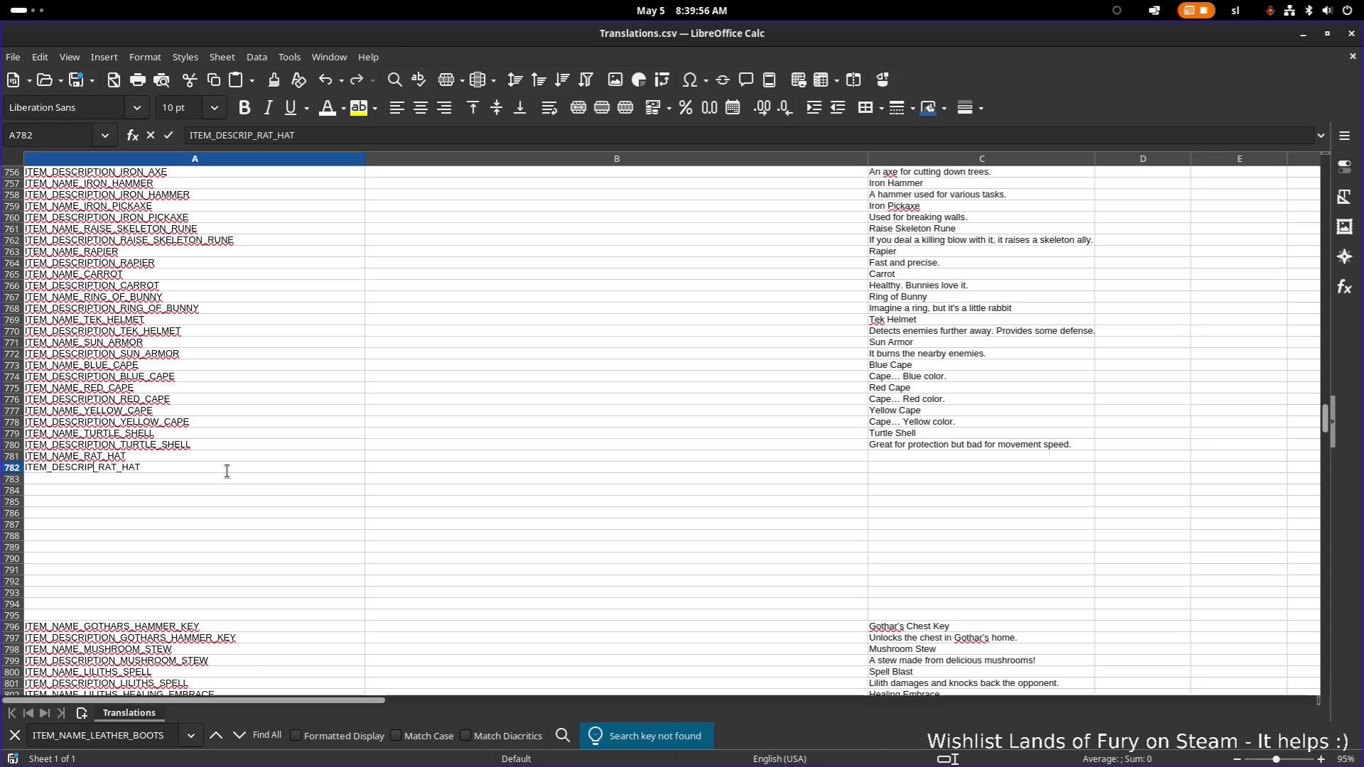
# - Enter 'Rat Hat' in C781 and 'Summons friendly rats!' in C782
pyautogui.scroll(1, 260, 475)
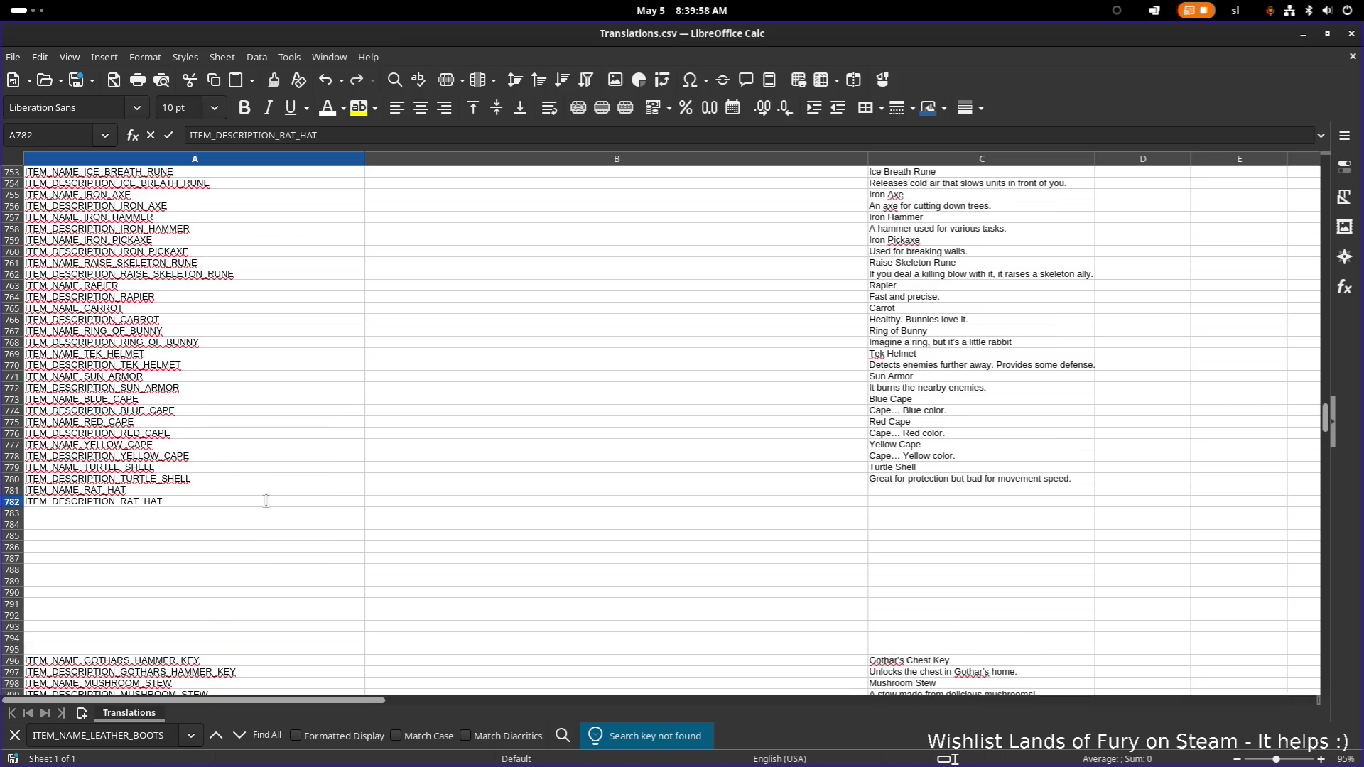
pyautogui.click(905, 490)
pyautogui.write('Rat Hat')
pyautogui.press('Tab')
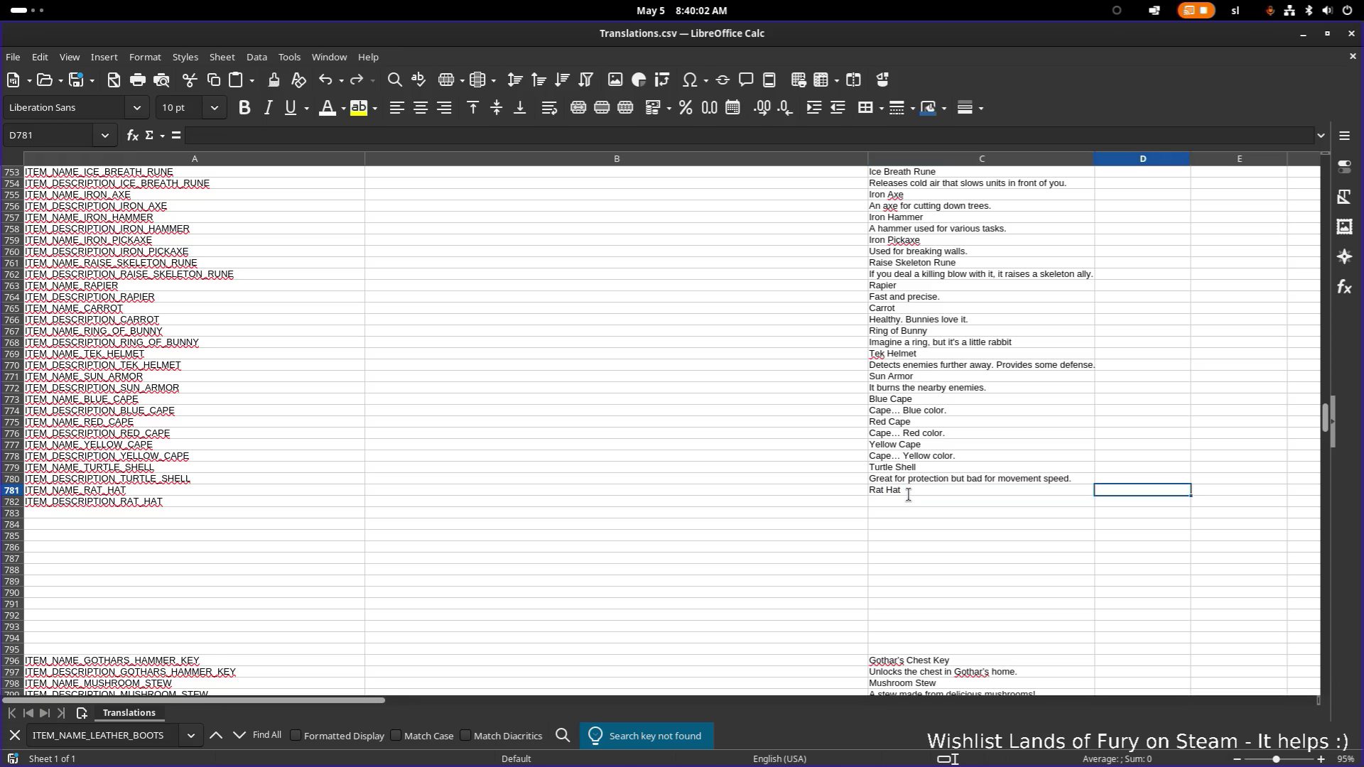
pyautogui.click(886, 503)
pyautogui.write('Summons ')
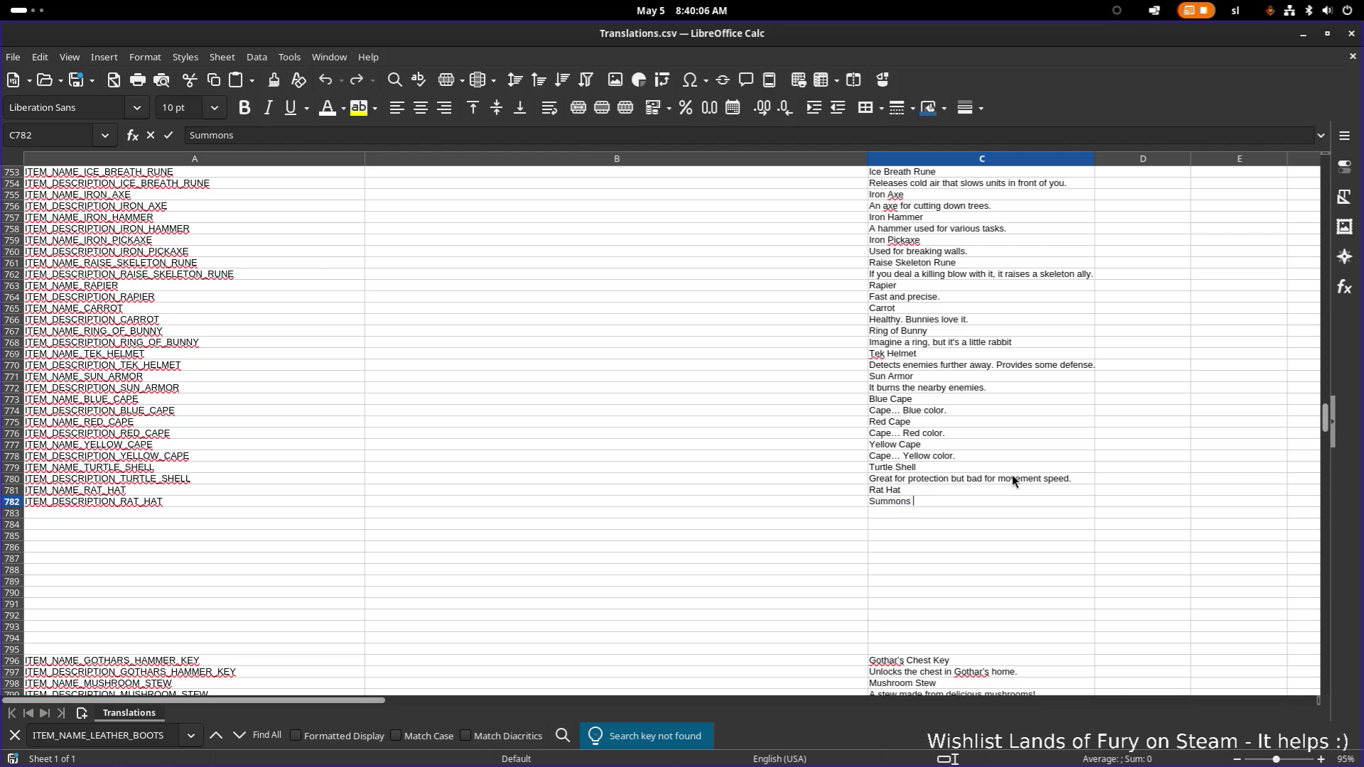
pyautogui.write('friendly r')
pyautogui.write('ats!')
pyautogui.click(1027, 470)
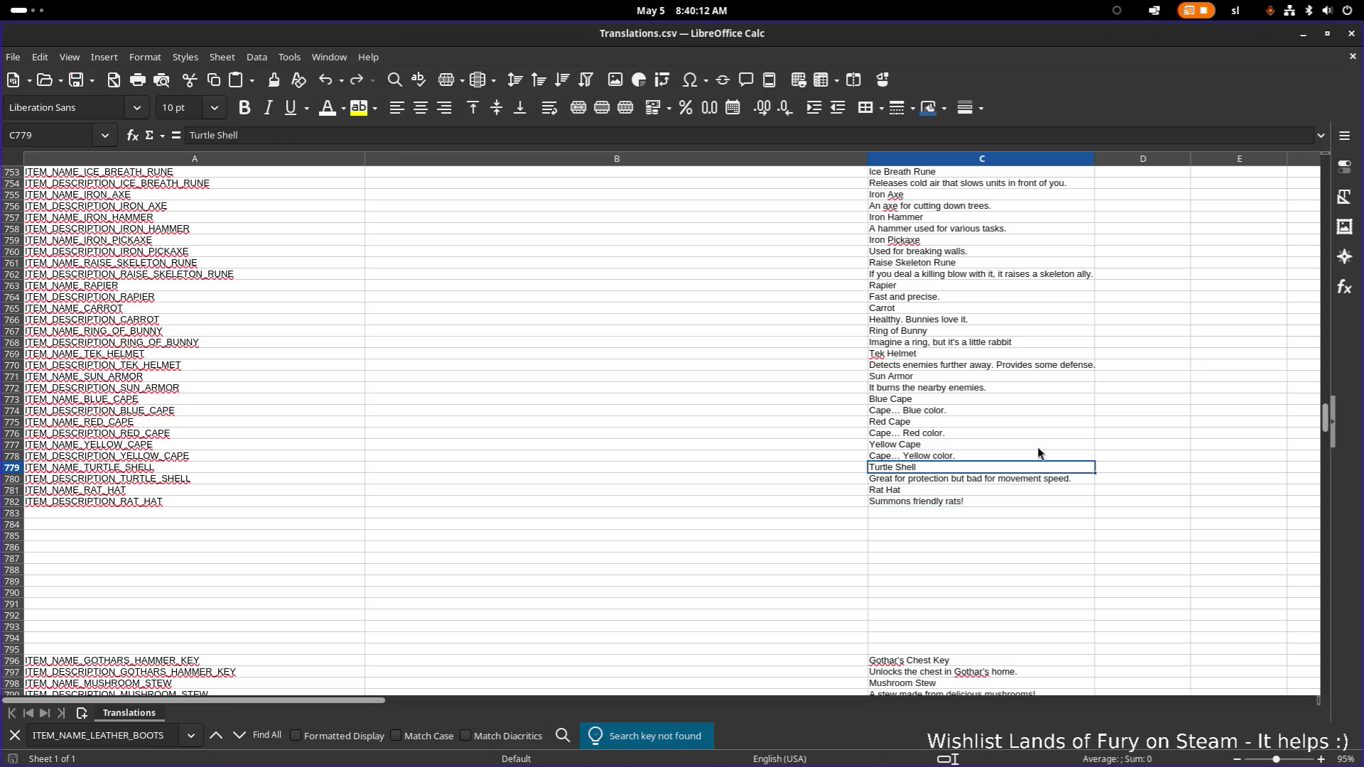
pyautogui.click(1304, 33)
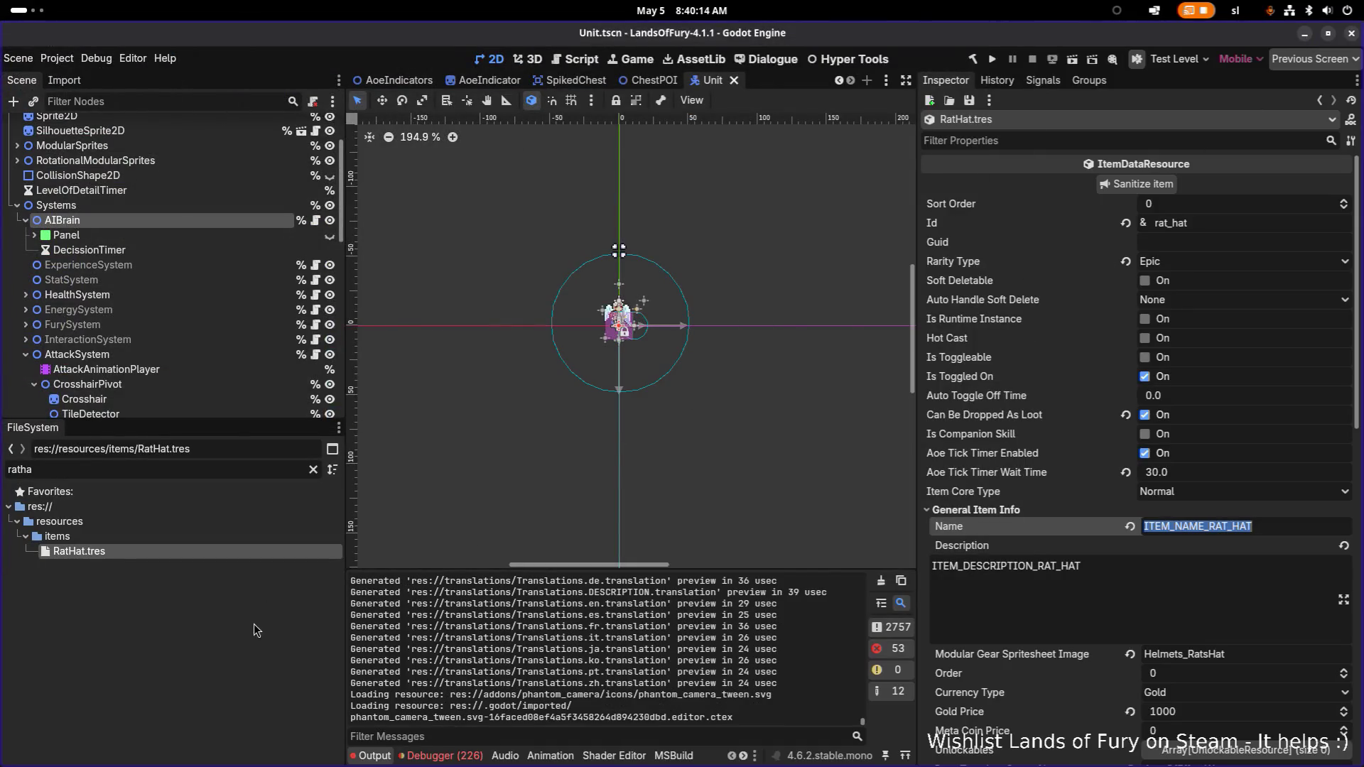
# - Run the project so the game builds and shows the Lands of Fury main menu
pyautogui.click(994, 61)
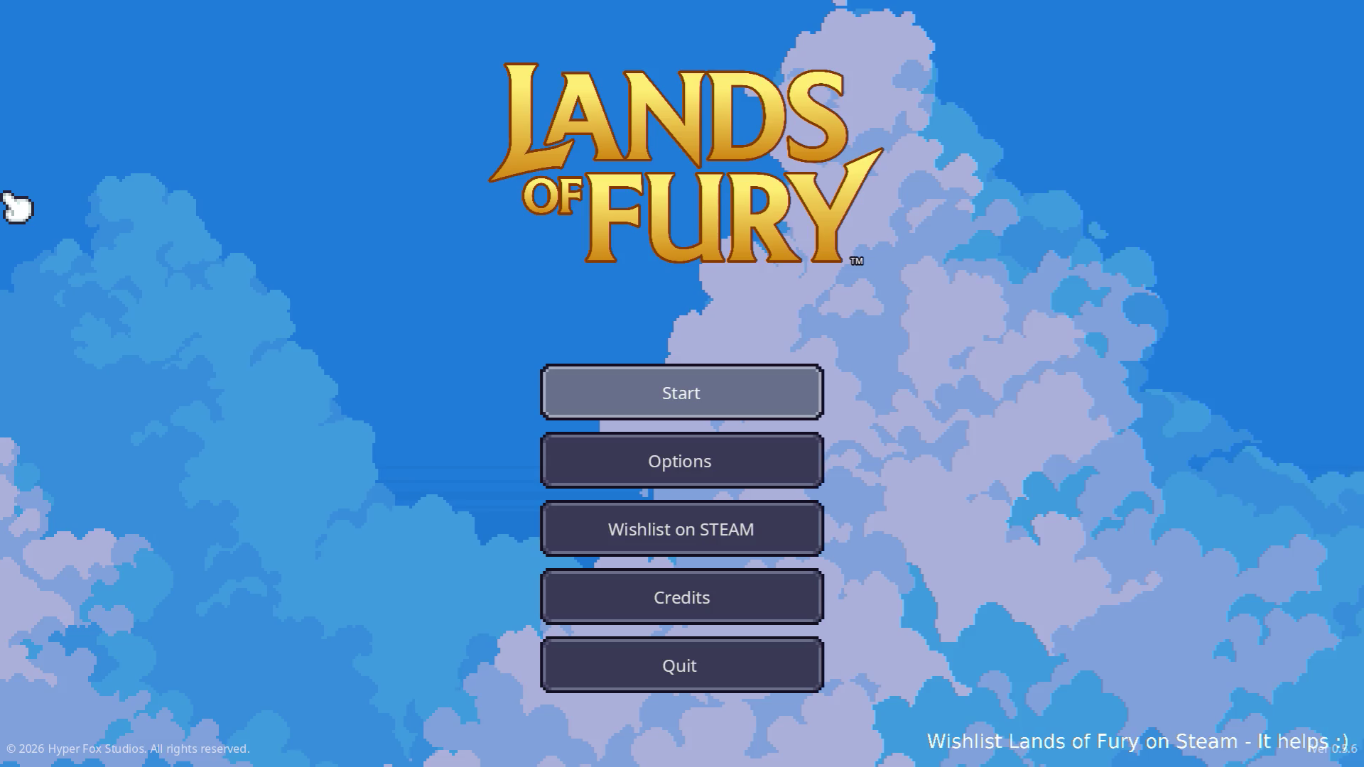
# - Start a new game in The Glade, swing the sword once, and open the developer console
pyautogui.press('Return')
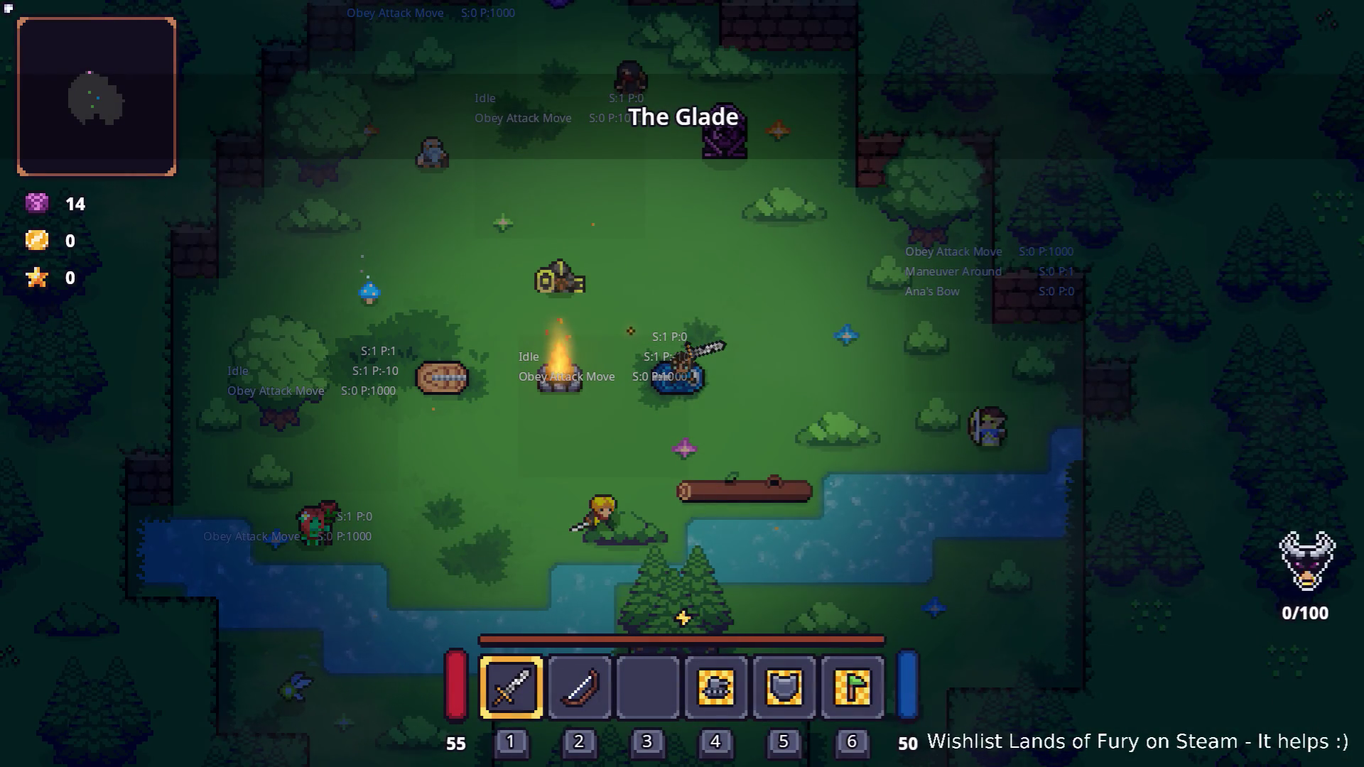
pyautogui.click(674, 444)
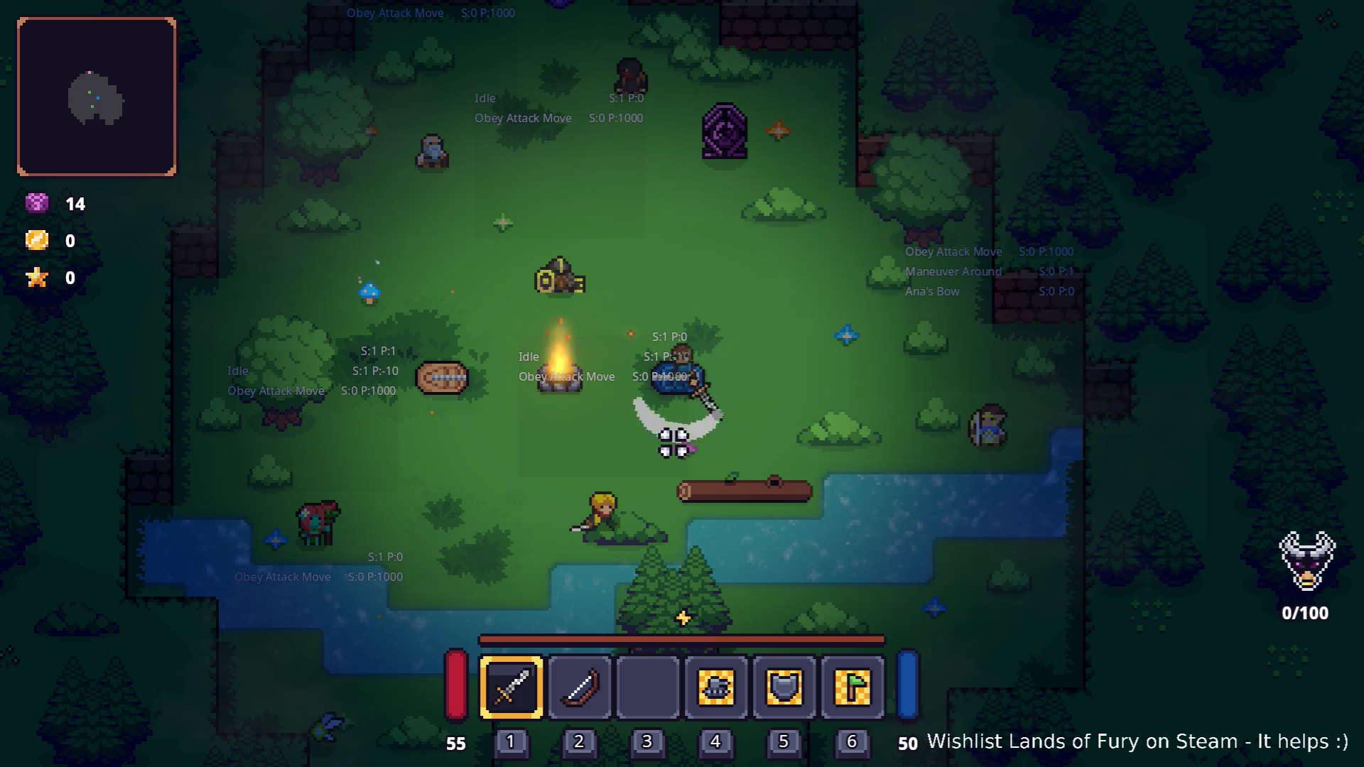
pyautogui.press('`')
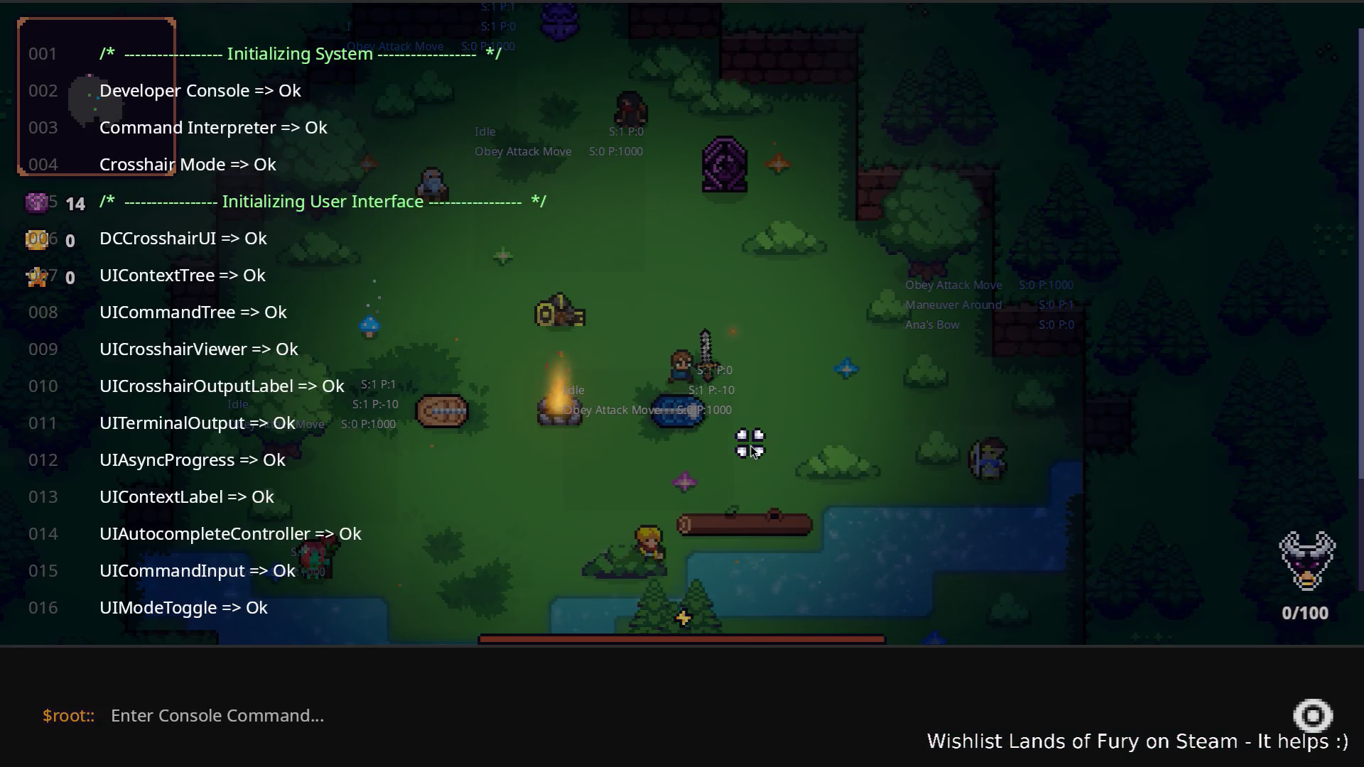
# - Give the player rat_hat_1 via Player.AddItem and use the Rat Hat to summon a Giant Rat
pyautogui.write('Player.AddItem')
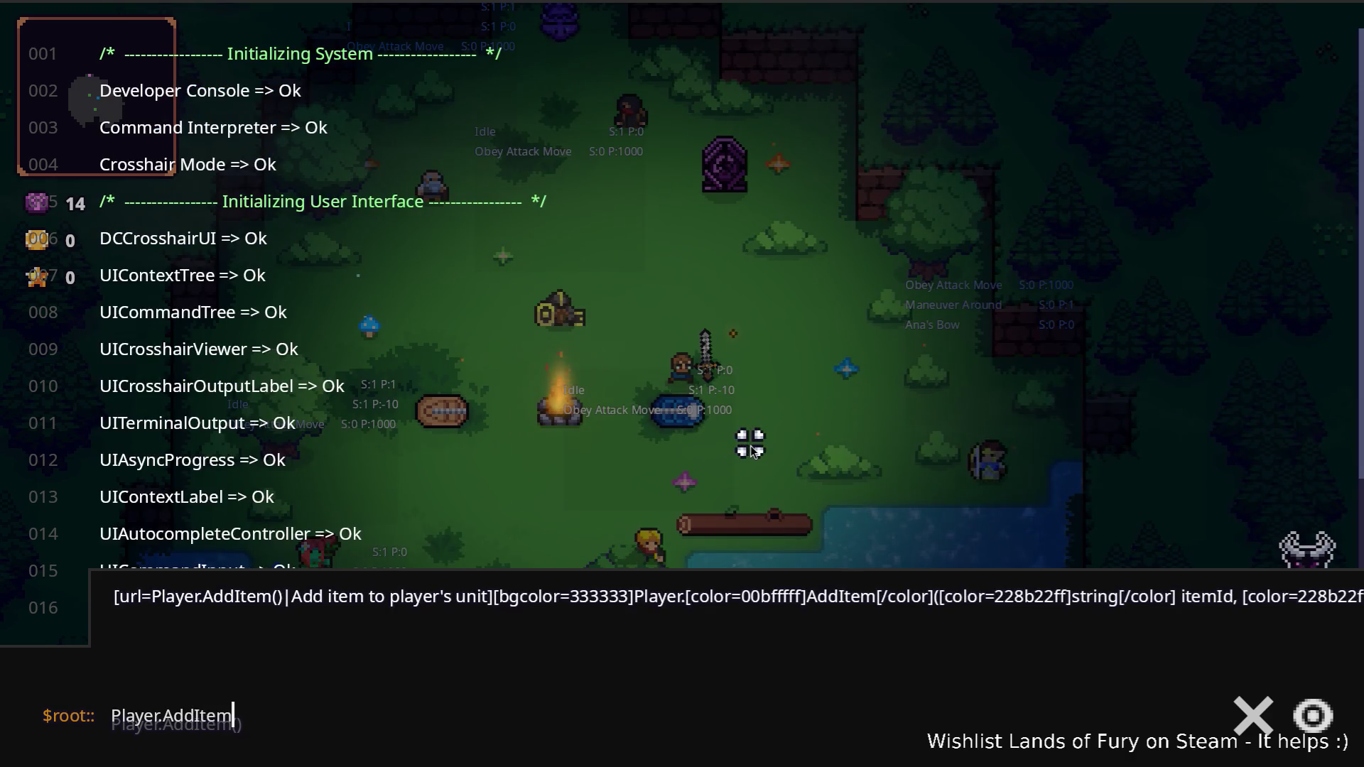
pyautogui.write('(rat_hat_1)')
pyautogui.press('Return')
pyautogui.press('`')
pyautogui.press('i')
pyautogui.click(648, 517)
pyautogui.click(923, 522)
pyautogui.press('i')
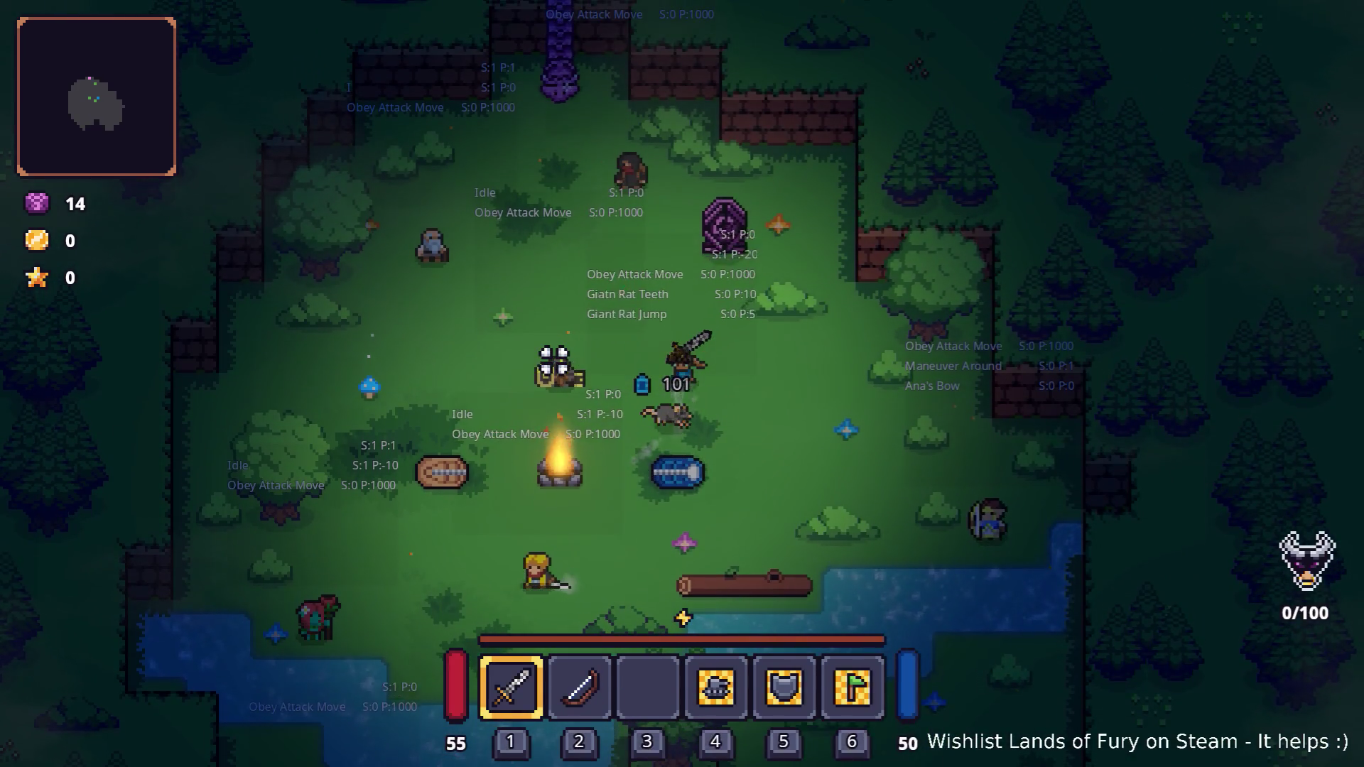
pyautogui.press('a')
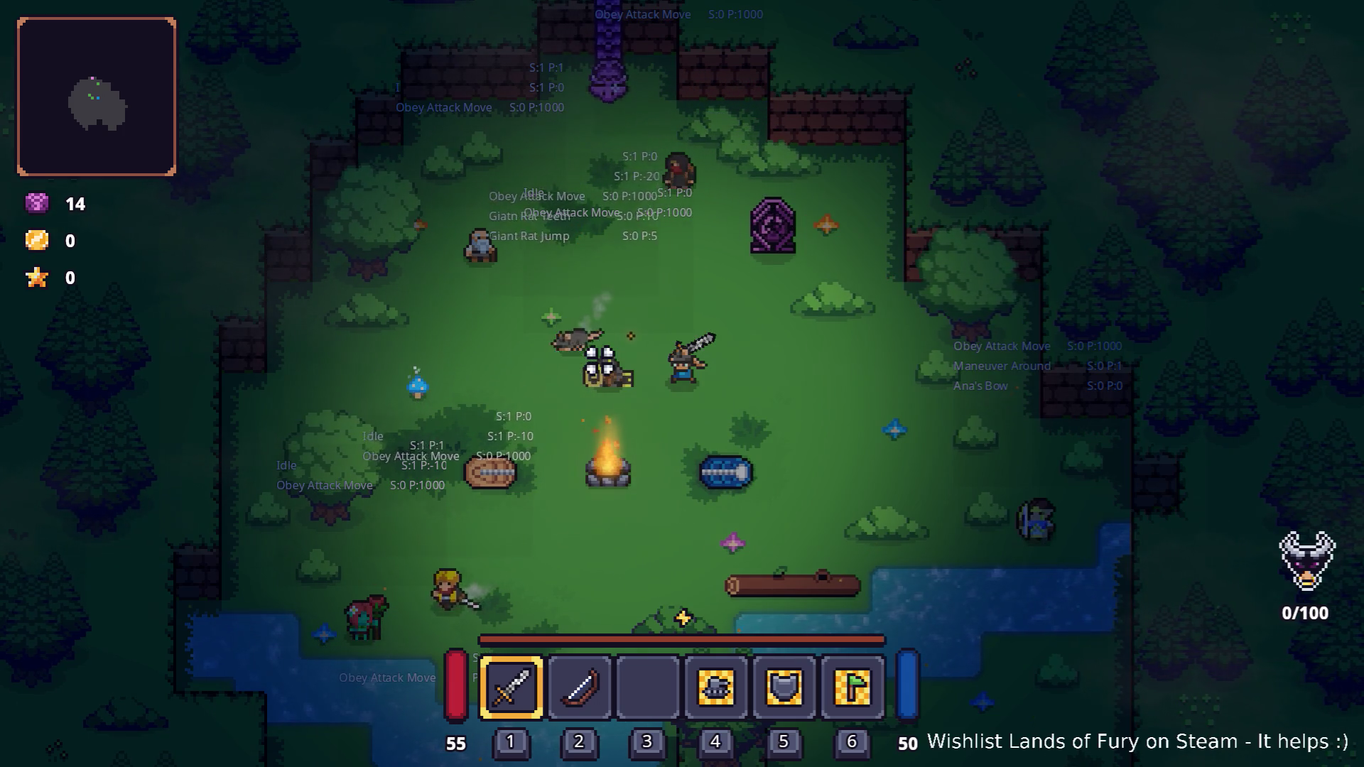
# - Walk the hero to the purple portal and enter it to reach Elderglade Forest
pyautogui.hotkey('w', 'a')
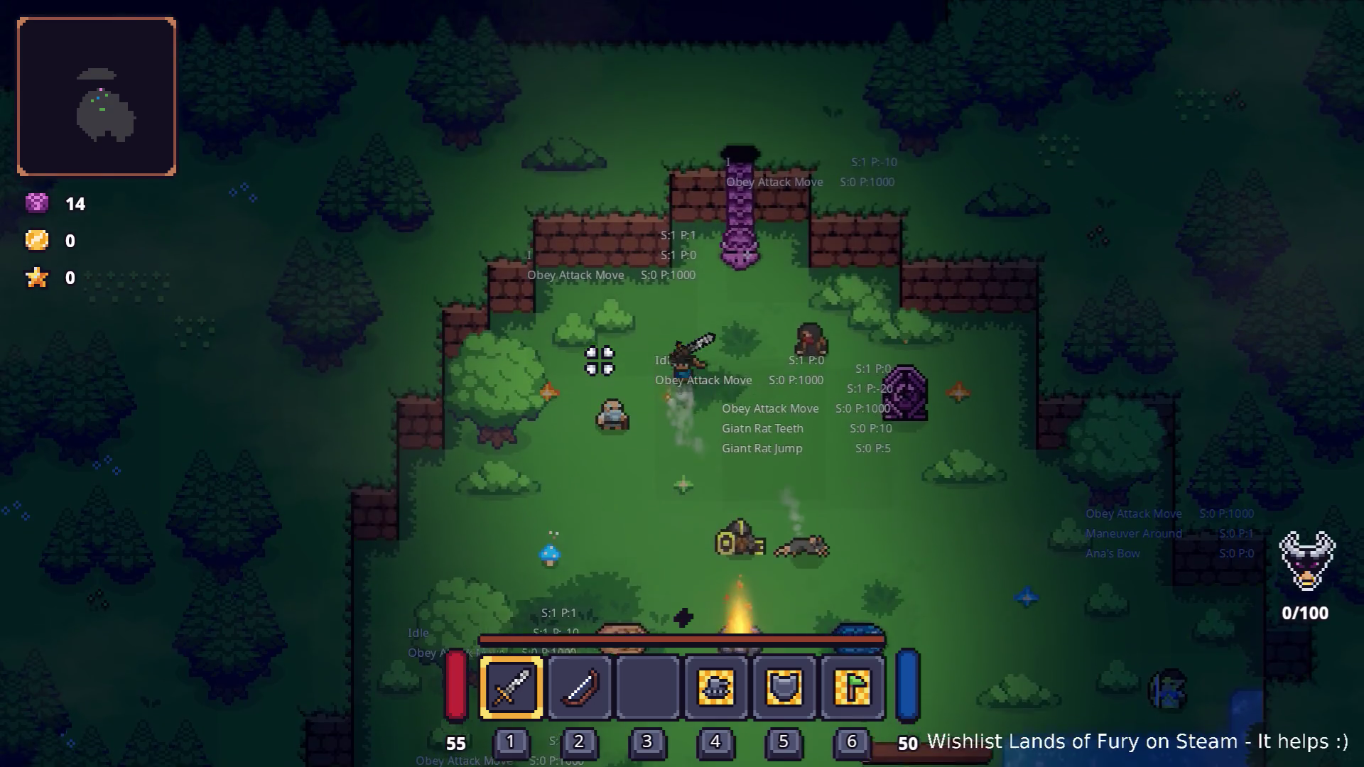
pyautogui.press('w')
pyautogui.press('e')
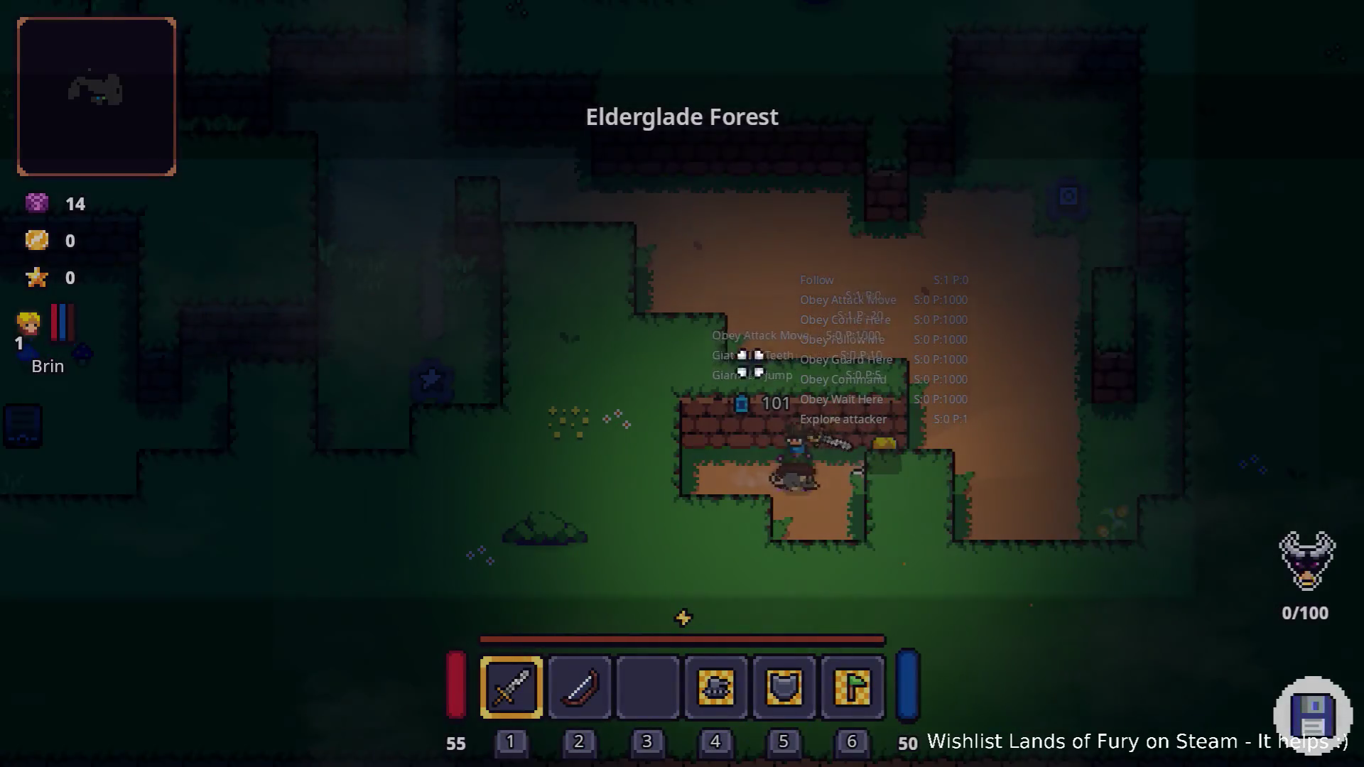
# - Walk along the dirt path and attack the slimes encountered
pyautogui.press('w')
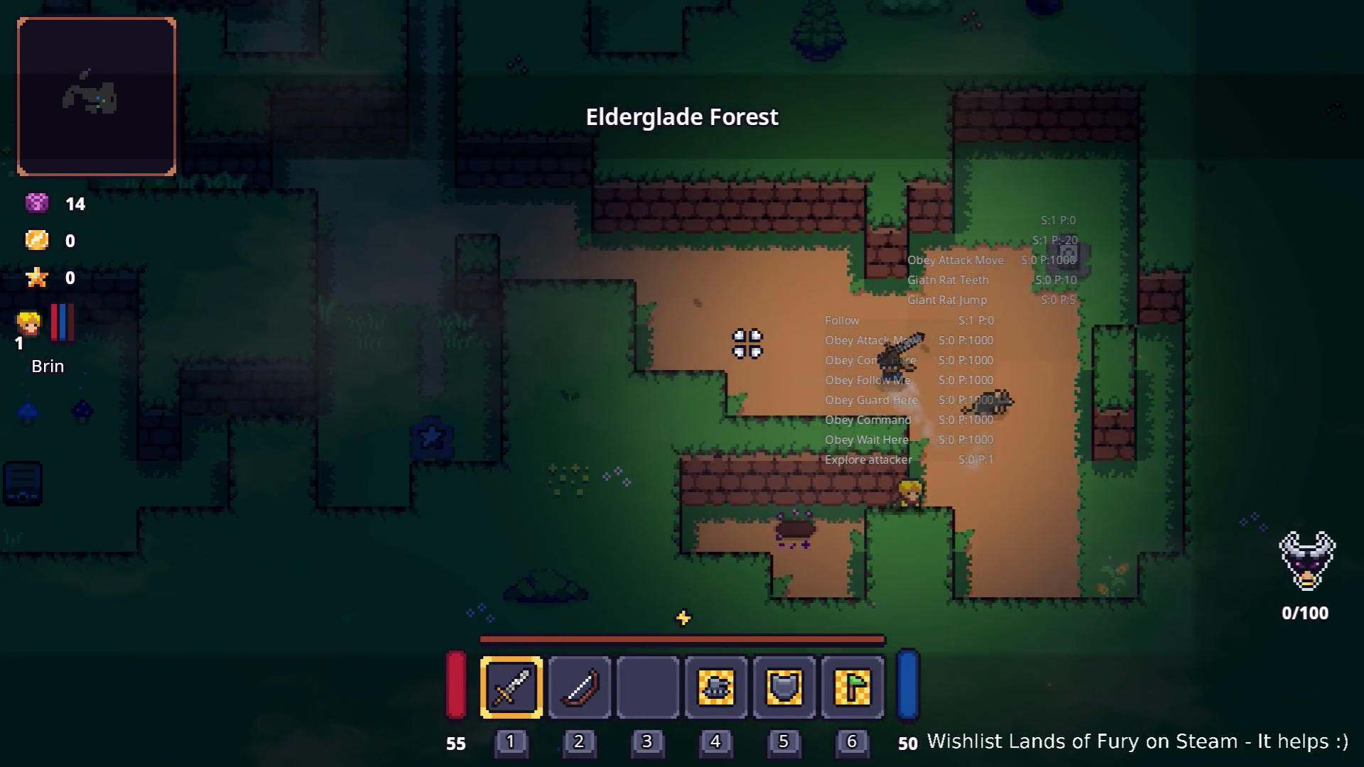
pyautogui.press('w')
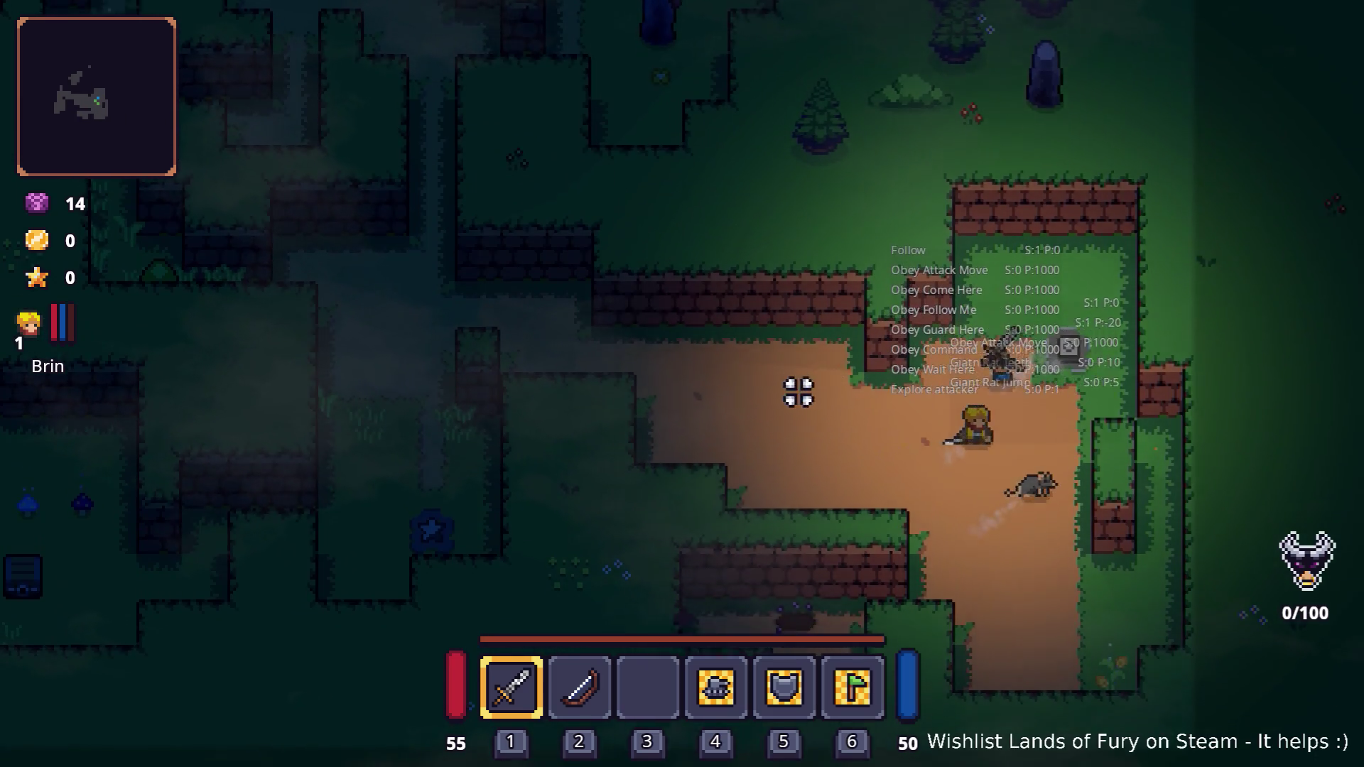
pyautogui.press('a')
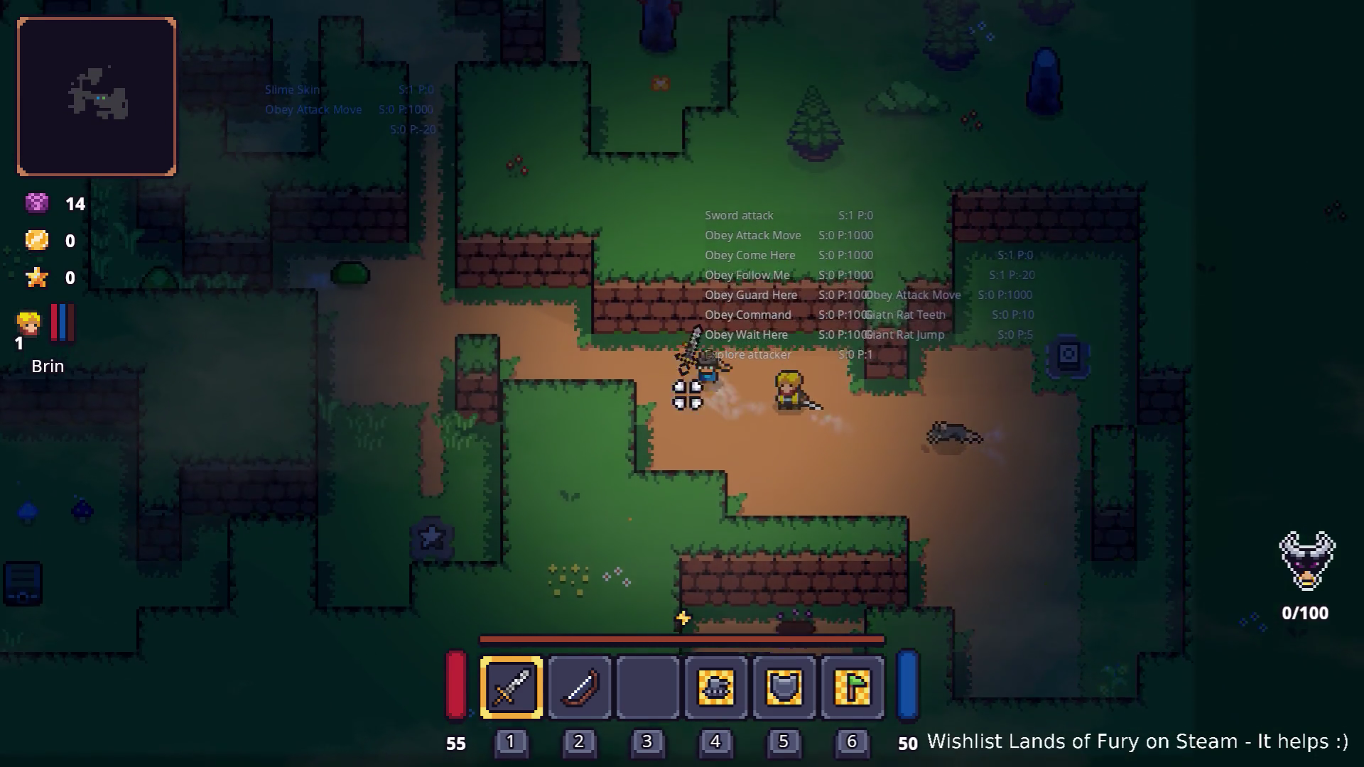
pyautogui.press('a')
pyautogui.click(440, 332)
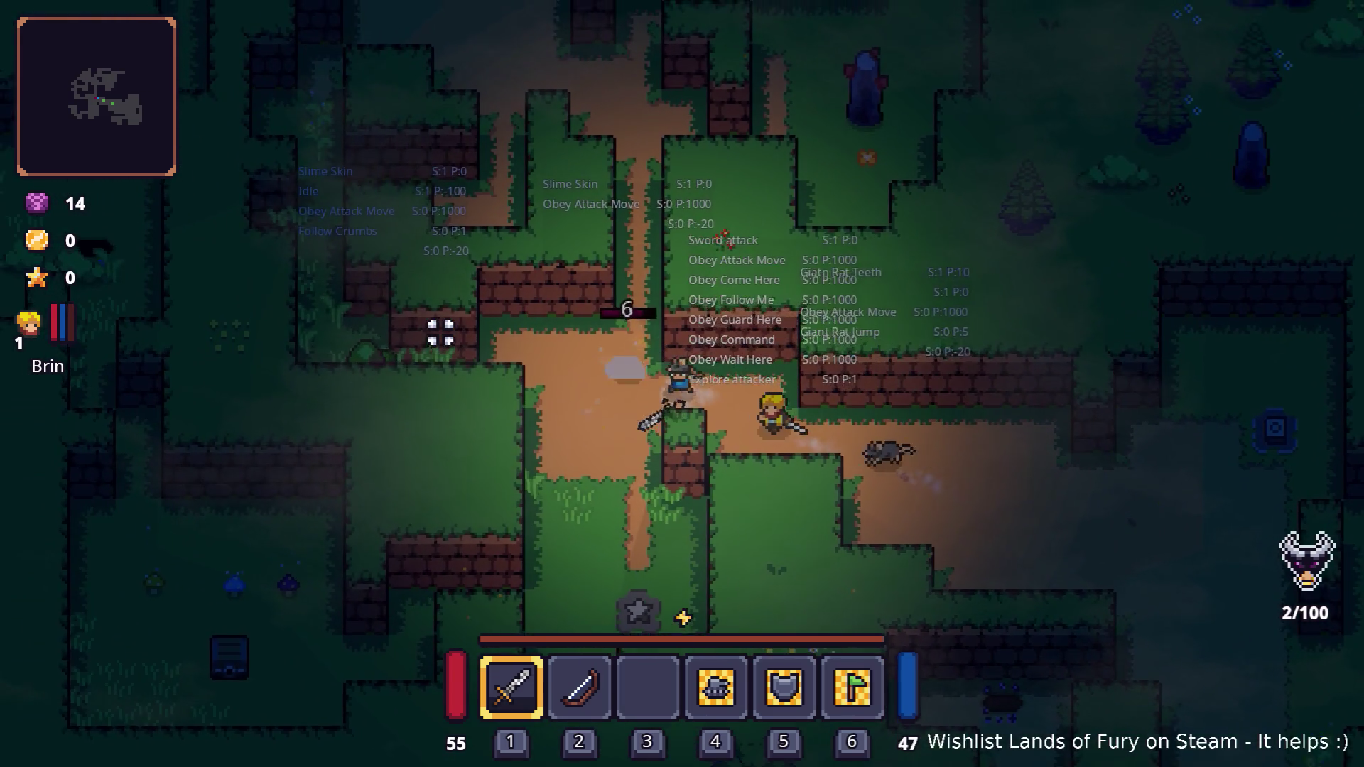
pyautogui.press('a')
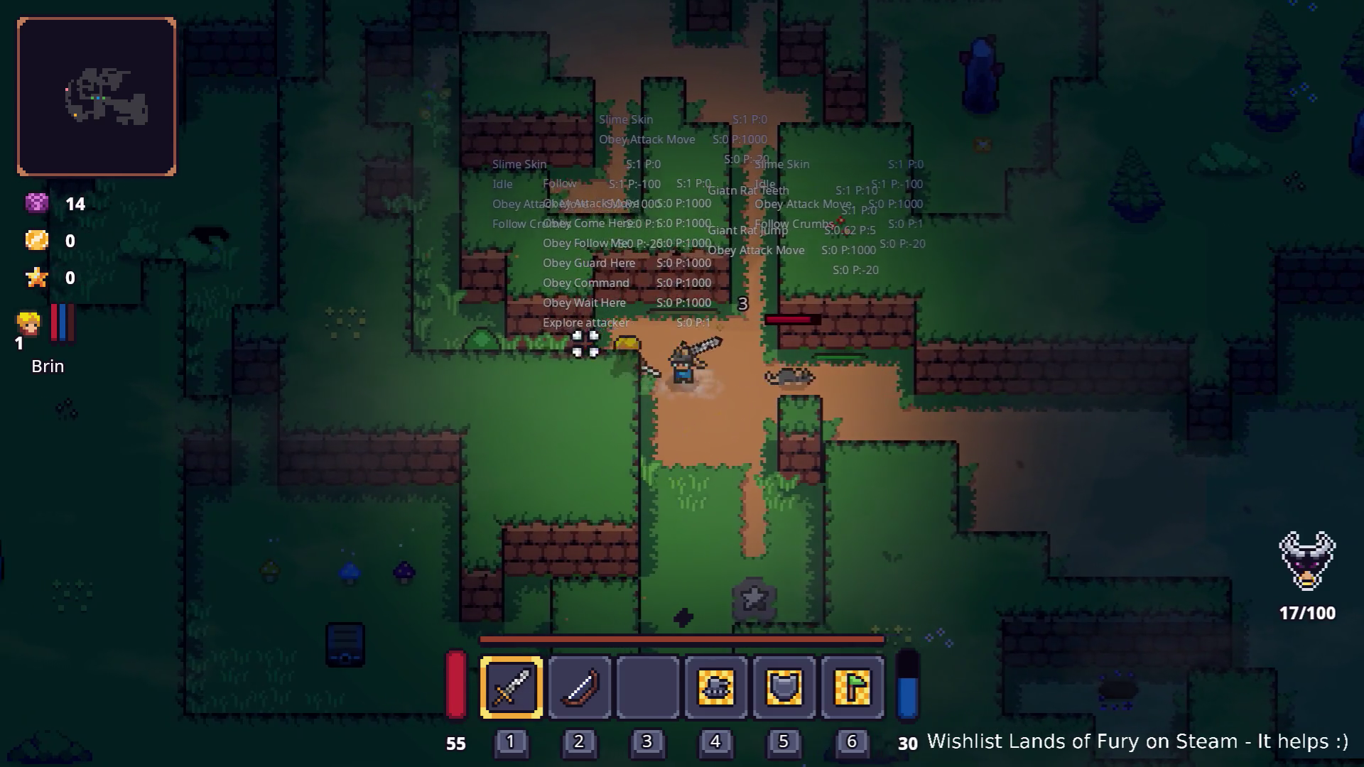
pyautogui.press('a')
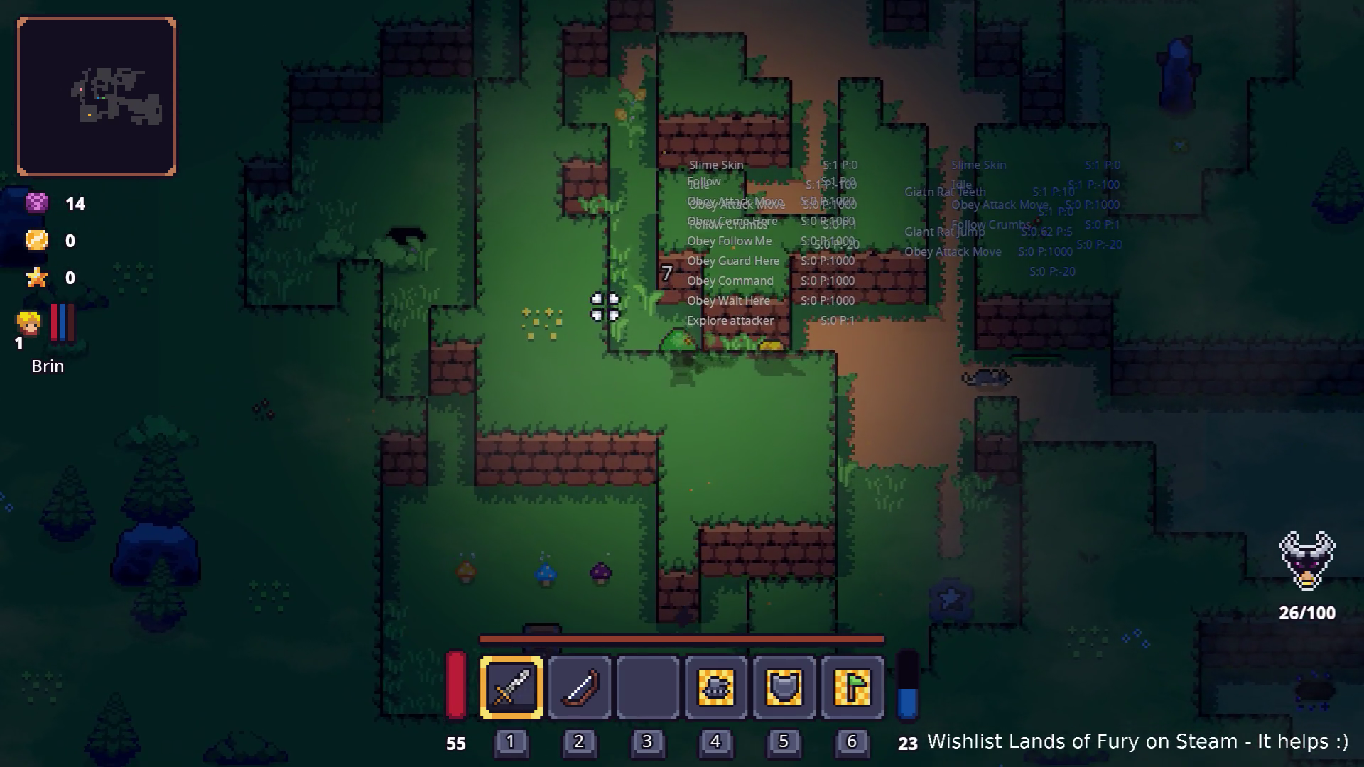
pyautogui.click(582, 310)
pyautogui.press('d')
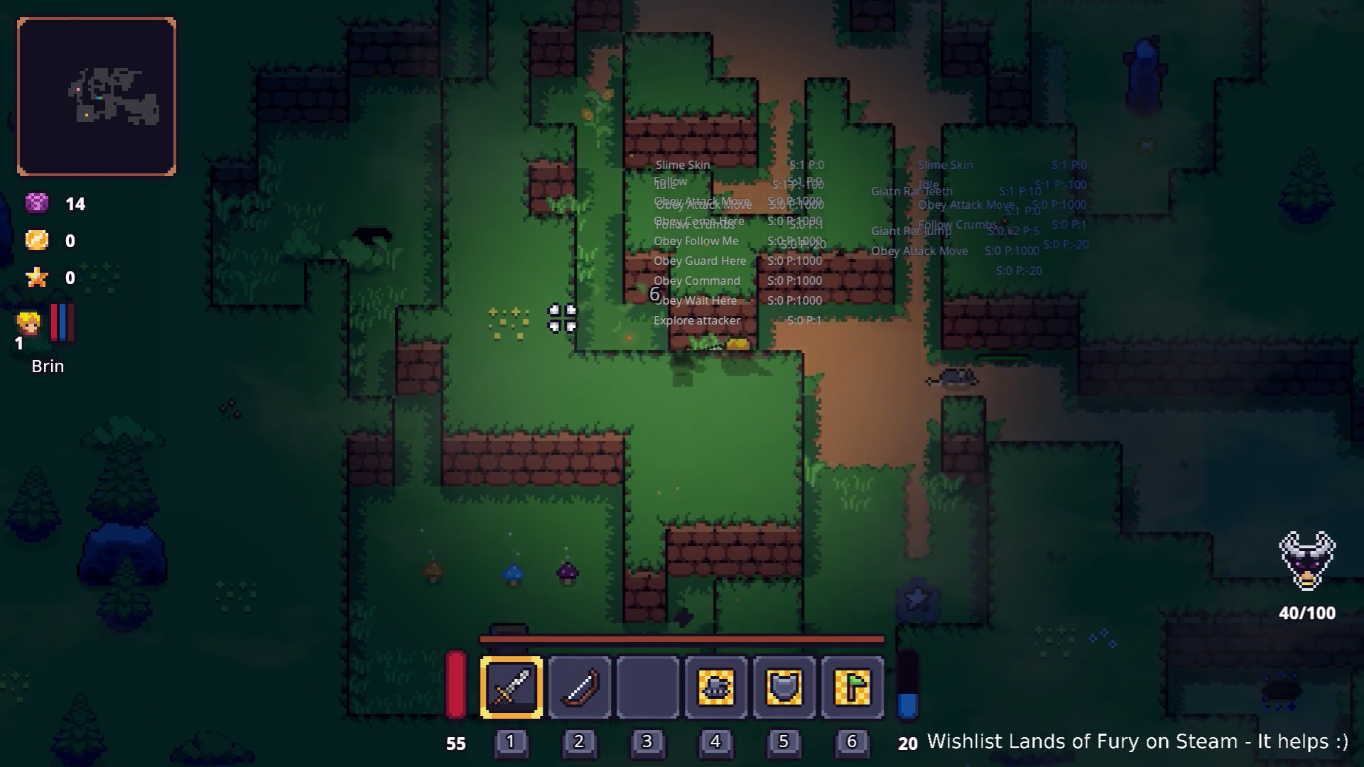
pyautogui.click(553, 317)
# - Join the giant rat's fight, switch to the slot 3 sword, and attack the enemy
pyautogui.press('s')
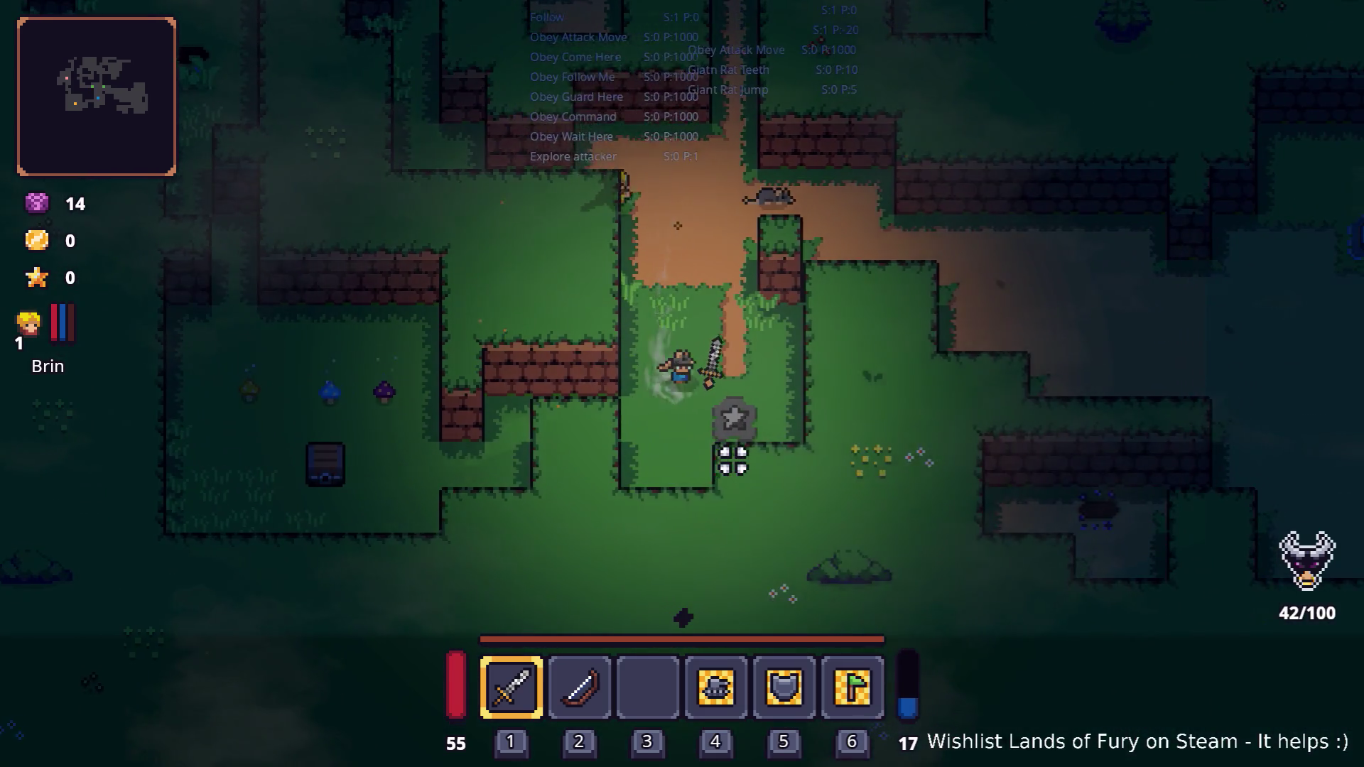
pyautogui.press('a')
pyautogui.press('a')
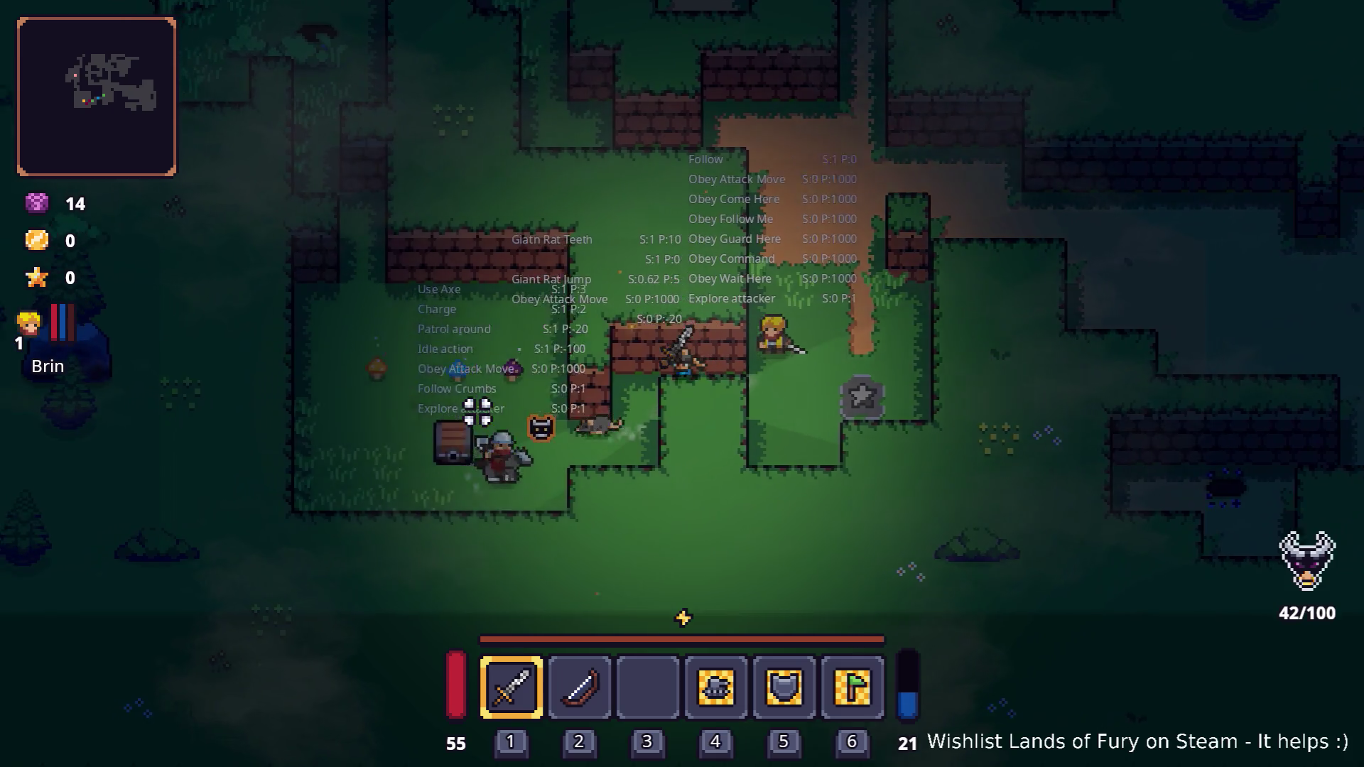
pyautogui.press('a')
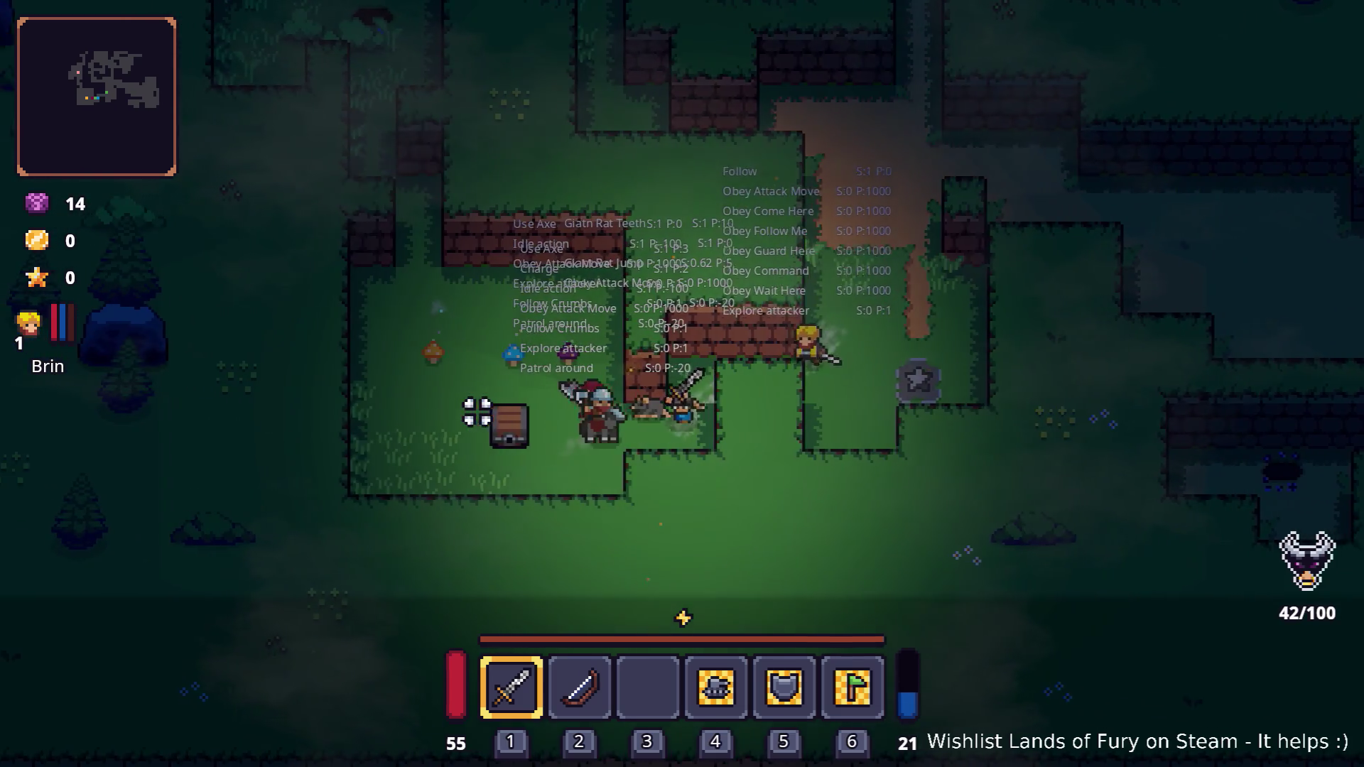
pyautogui.press('s')
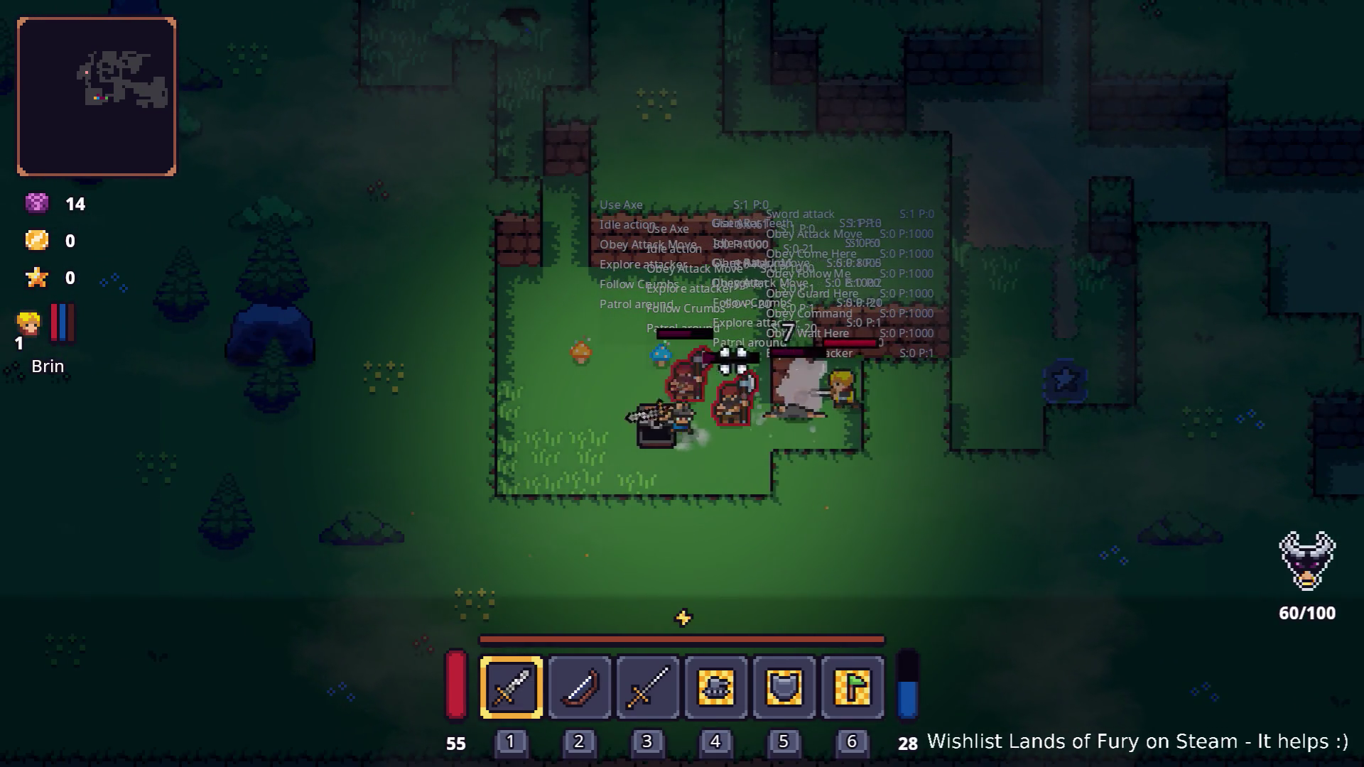
pyautogui.press('d')
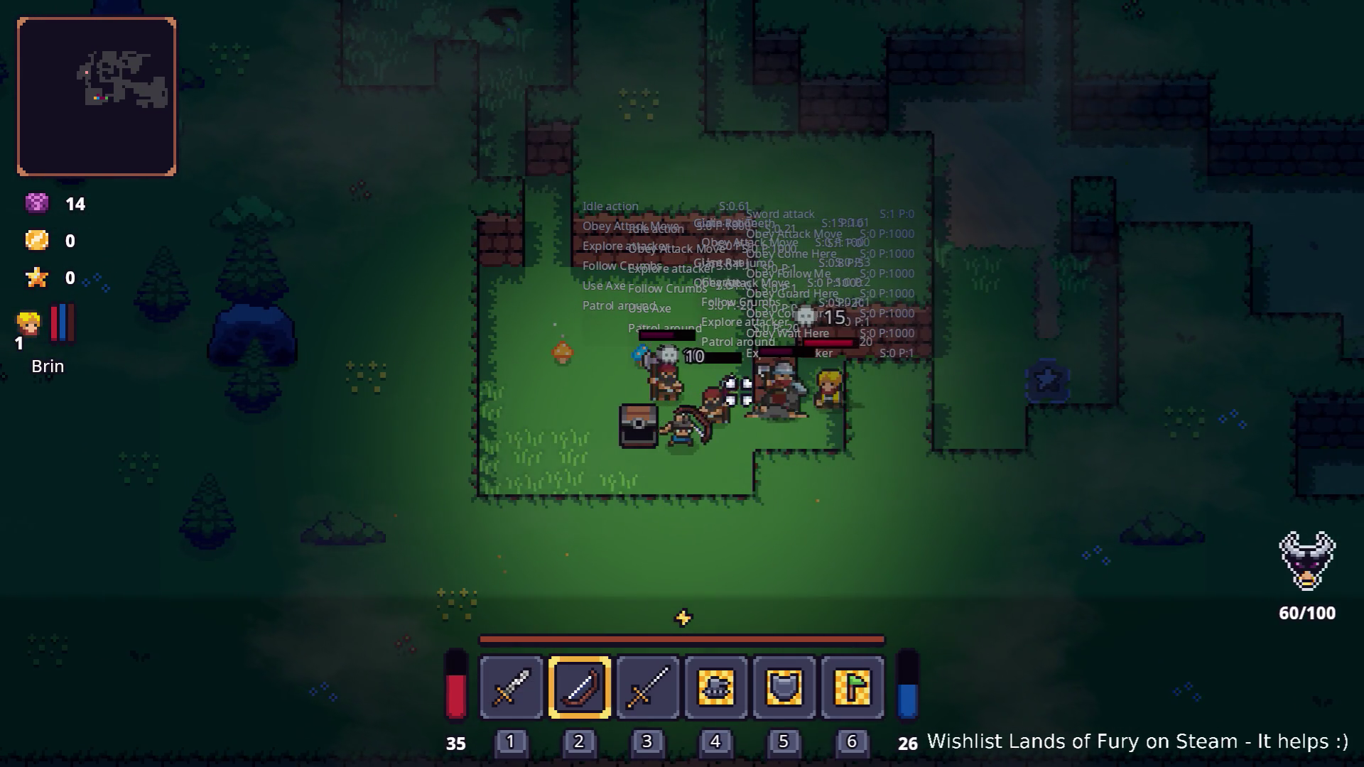
pyautogui.press('3')
pyautogui.press('d')
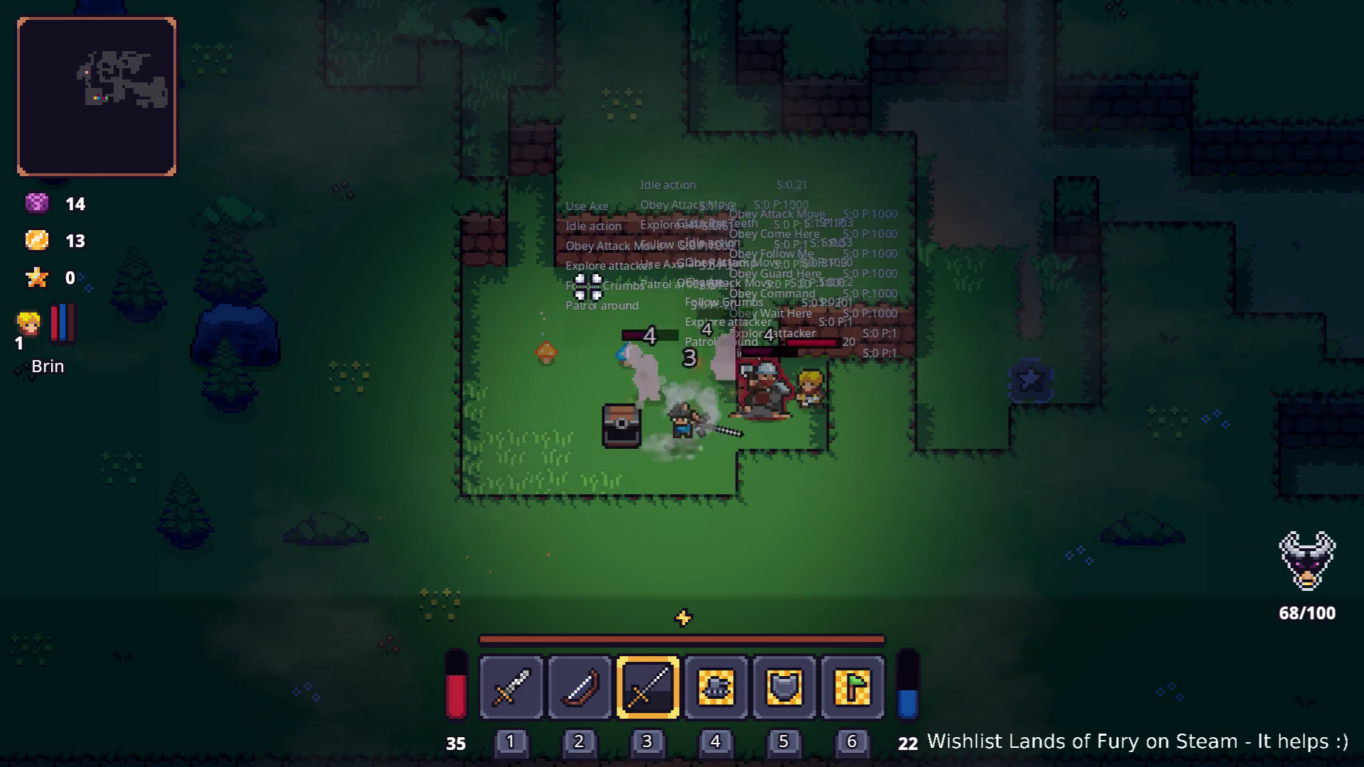
pyautogui.click(776, 304)
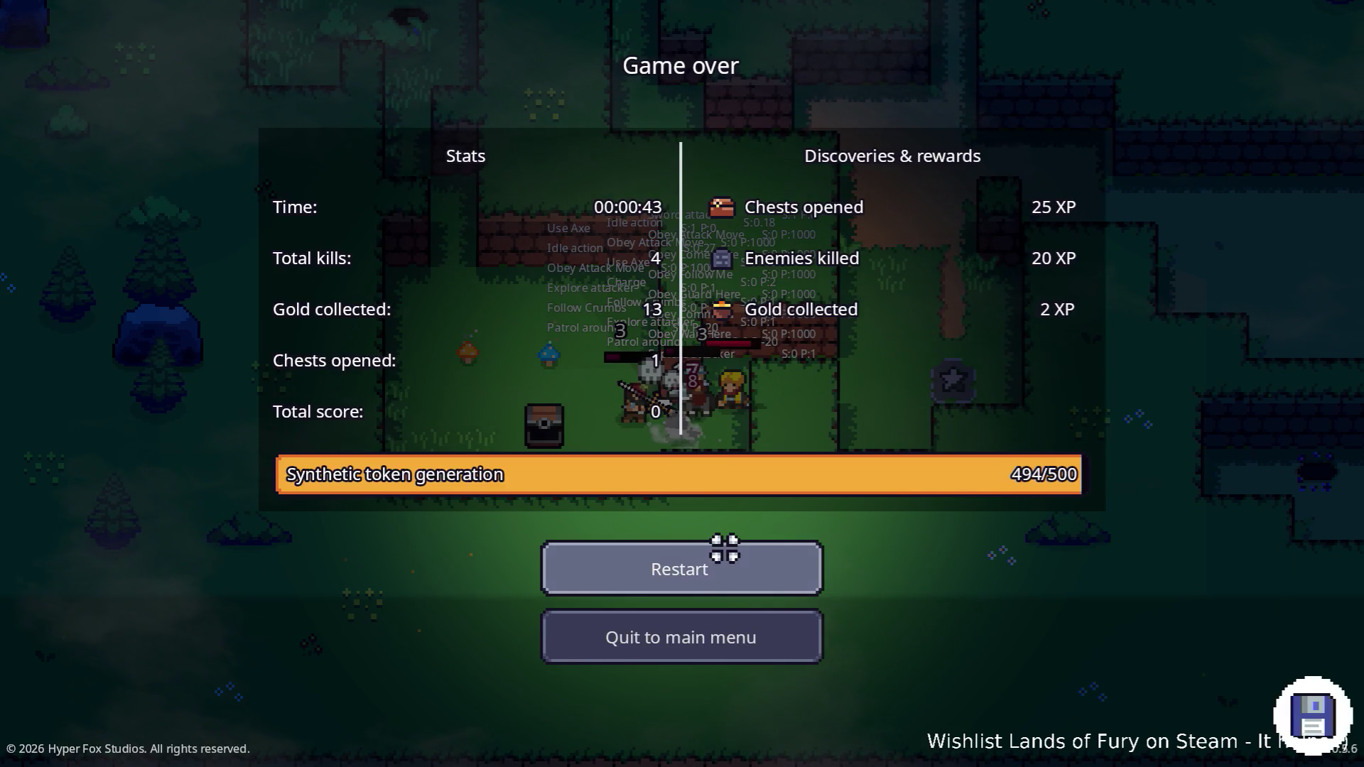
# - Restart the run in The Glade and open the developer console with a cleared input line
pyautogui.click(718, 558)
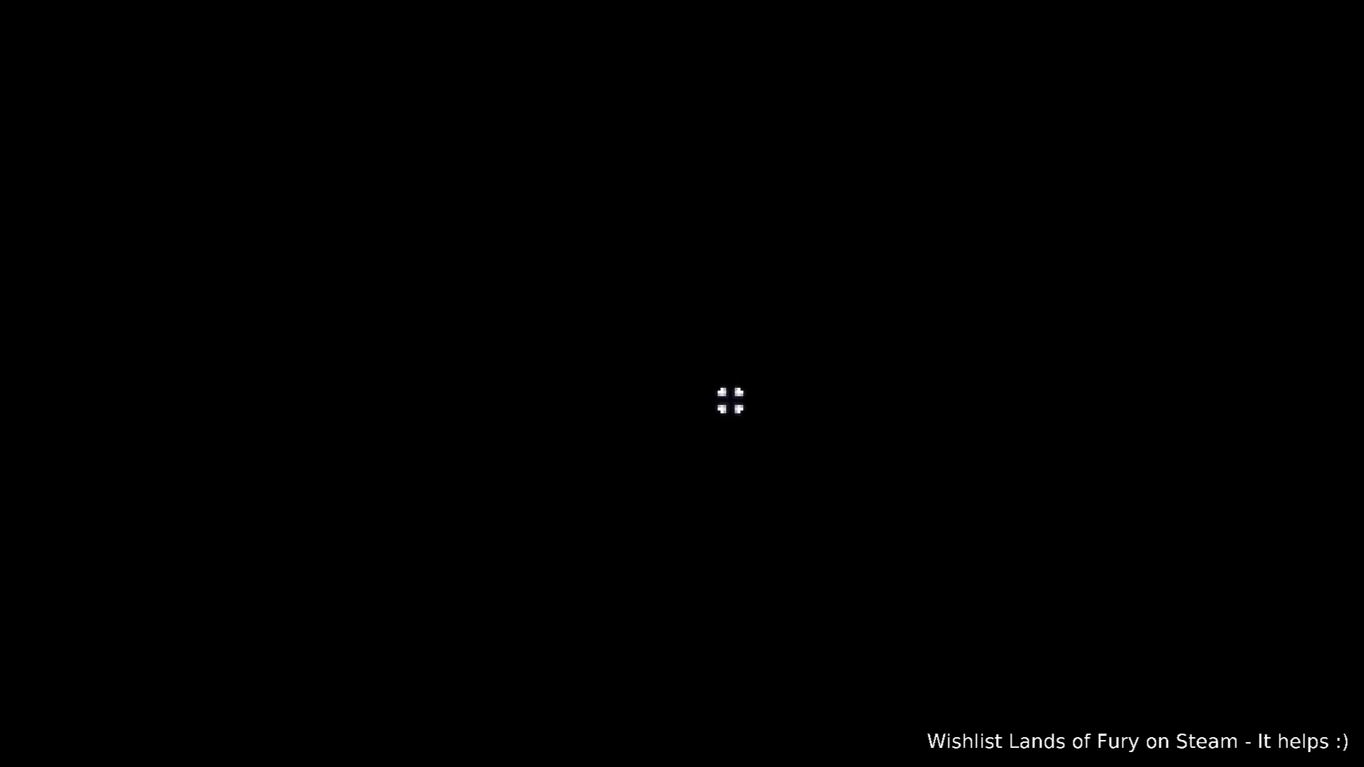
pyautogui.press('w')
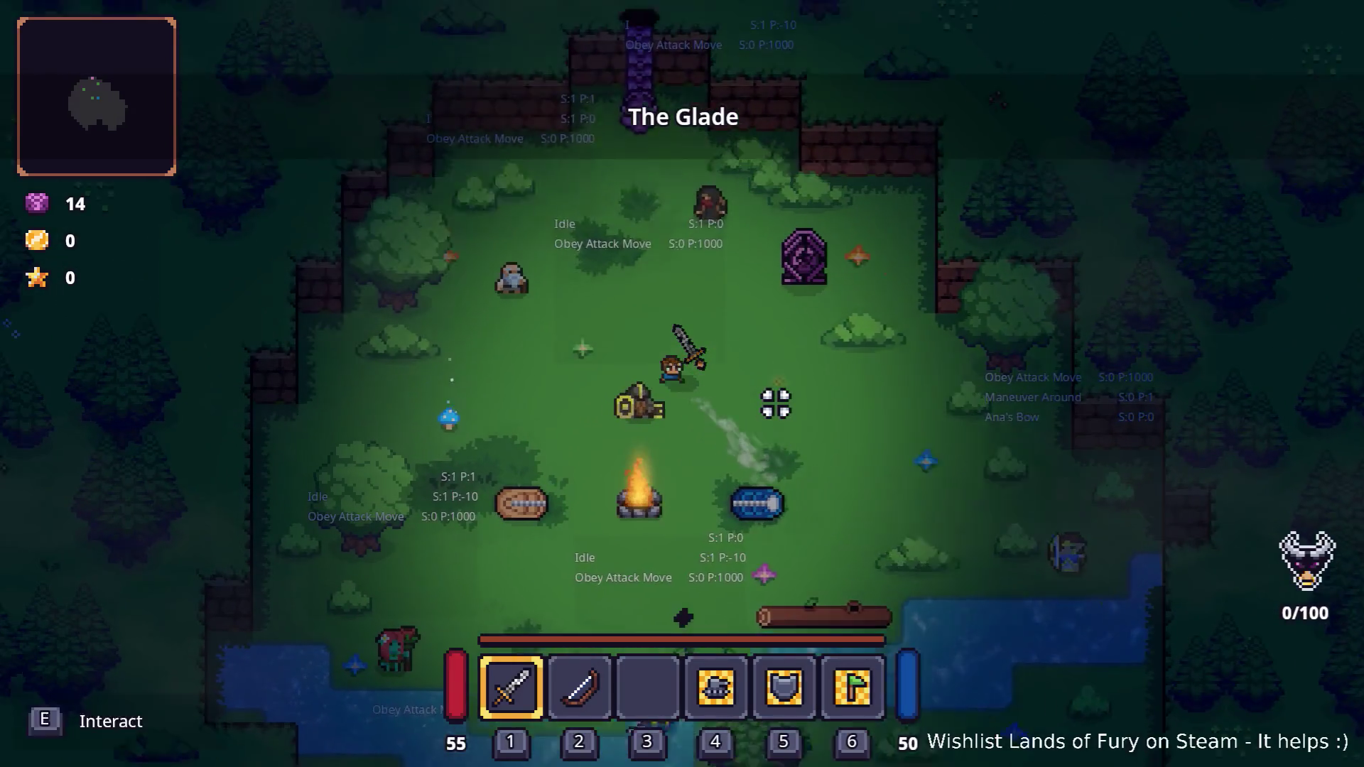
pyautogui.press('`')
pyautogui.press('BackSpace')
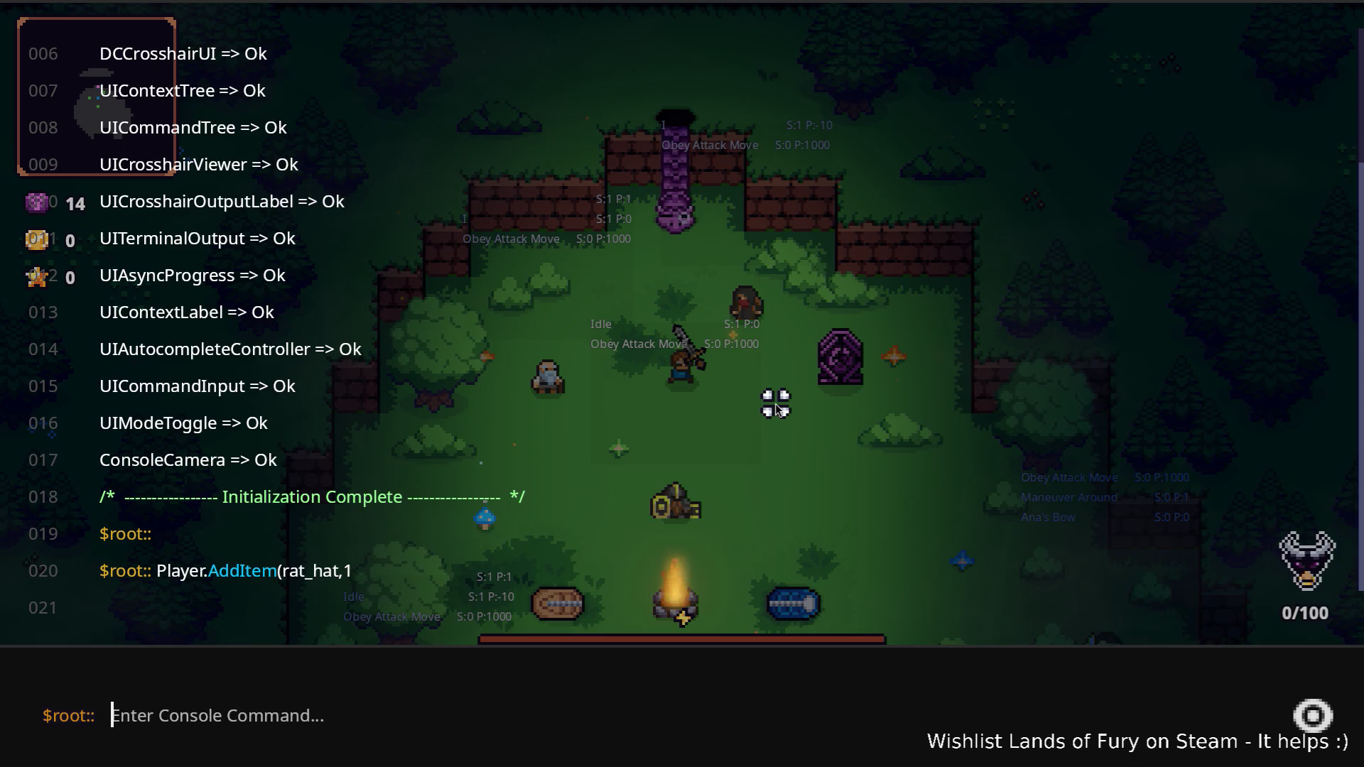
# - Add a Rat Hat with the console command Player.AddItem(rat_hat,1), then close the console
pyautogui.write('Player.AddItem(rat_hat,1)')
pyautogui.press('Return')
pyautogui.press('`')
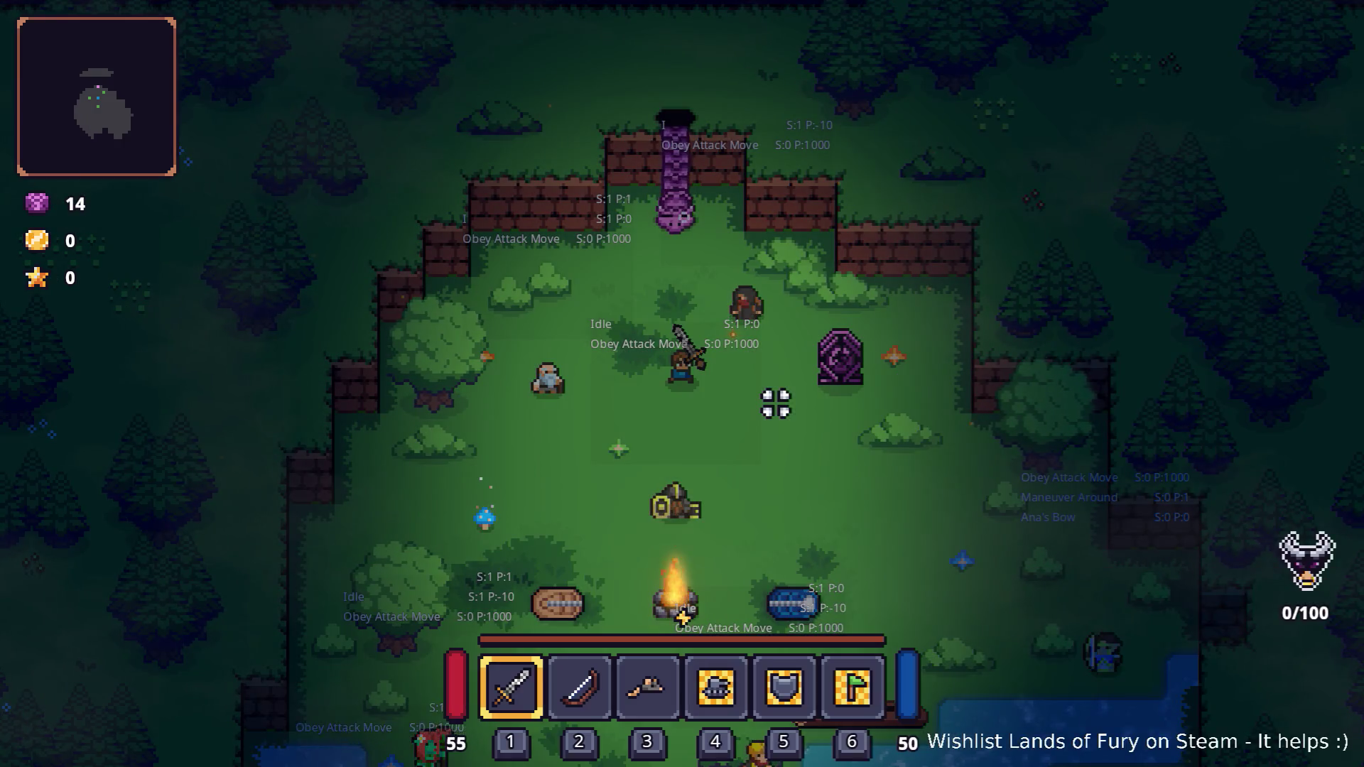
# - Equip the Rat Hat from slot 3 in the helmet slot and travel to the next area
pyautogui.press('i')
pyautogui.click(648, 513)
pyautogui.click(952, 523)
pyautogui.press('i')
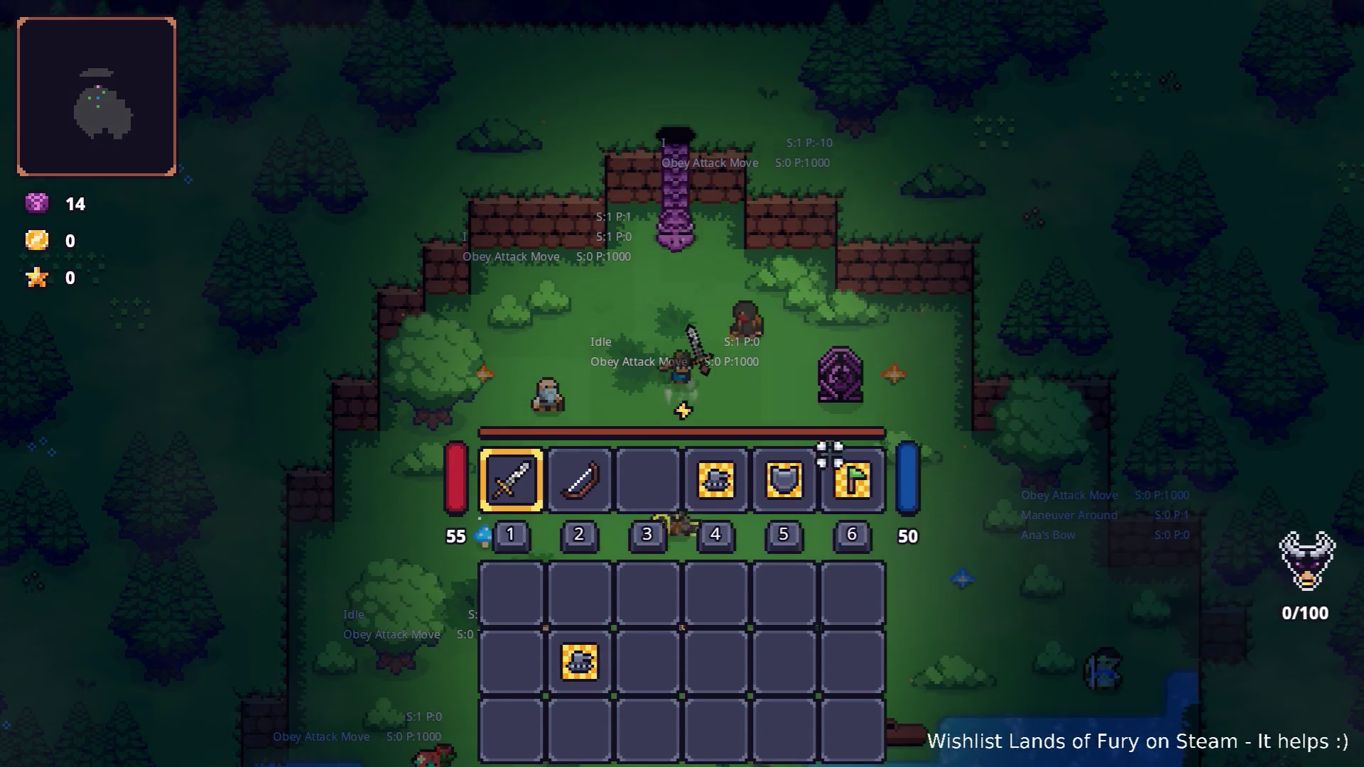
pyautogui.press('e')
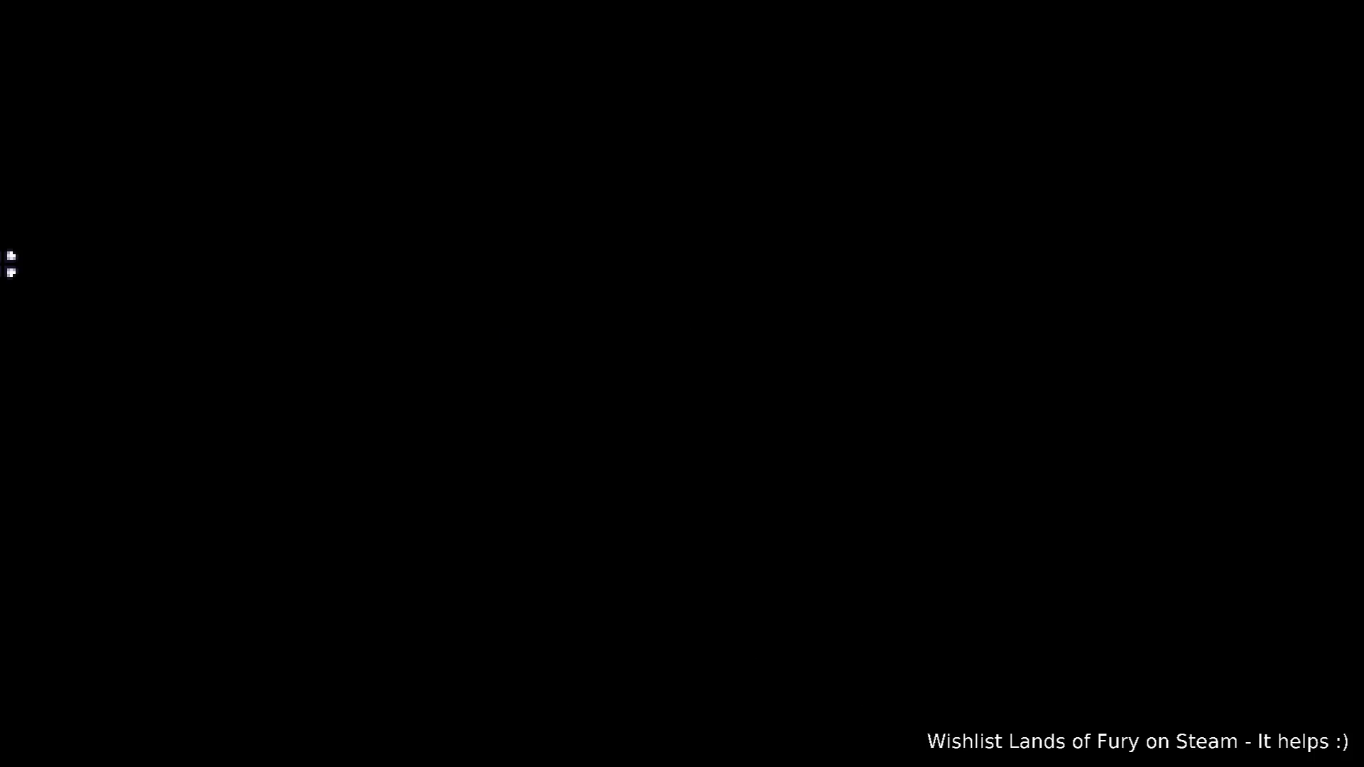
# - Walk north along the forest path and check the Rat Hat's item card in the inventory
pyautogui.press('w')
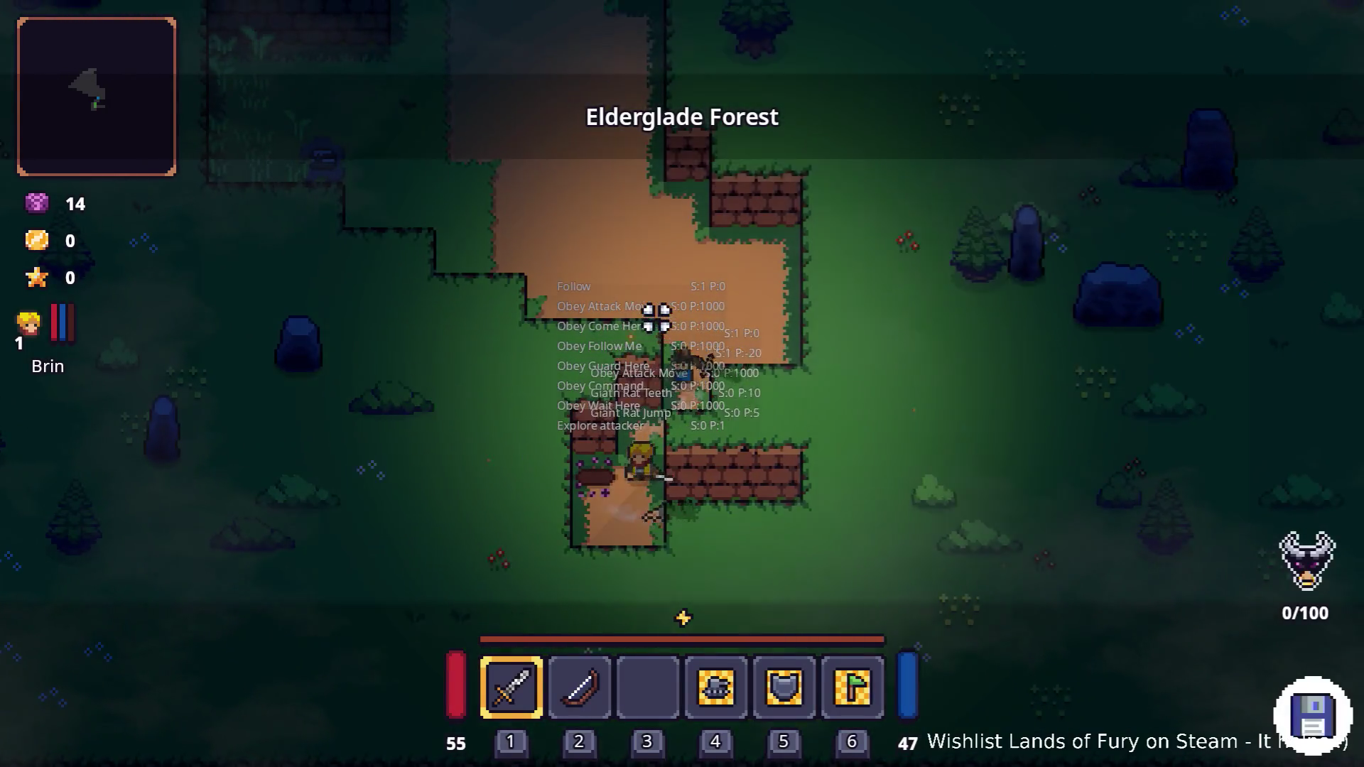
pyautogui.press('a')
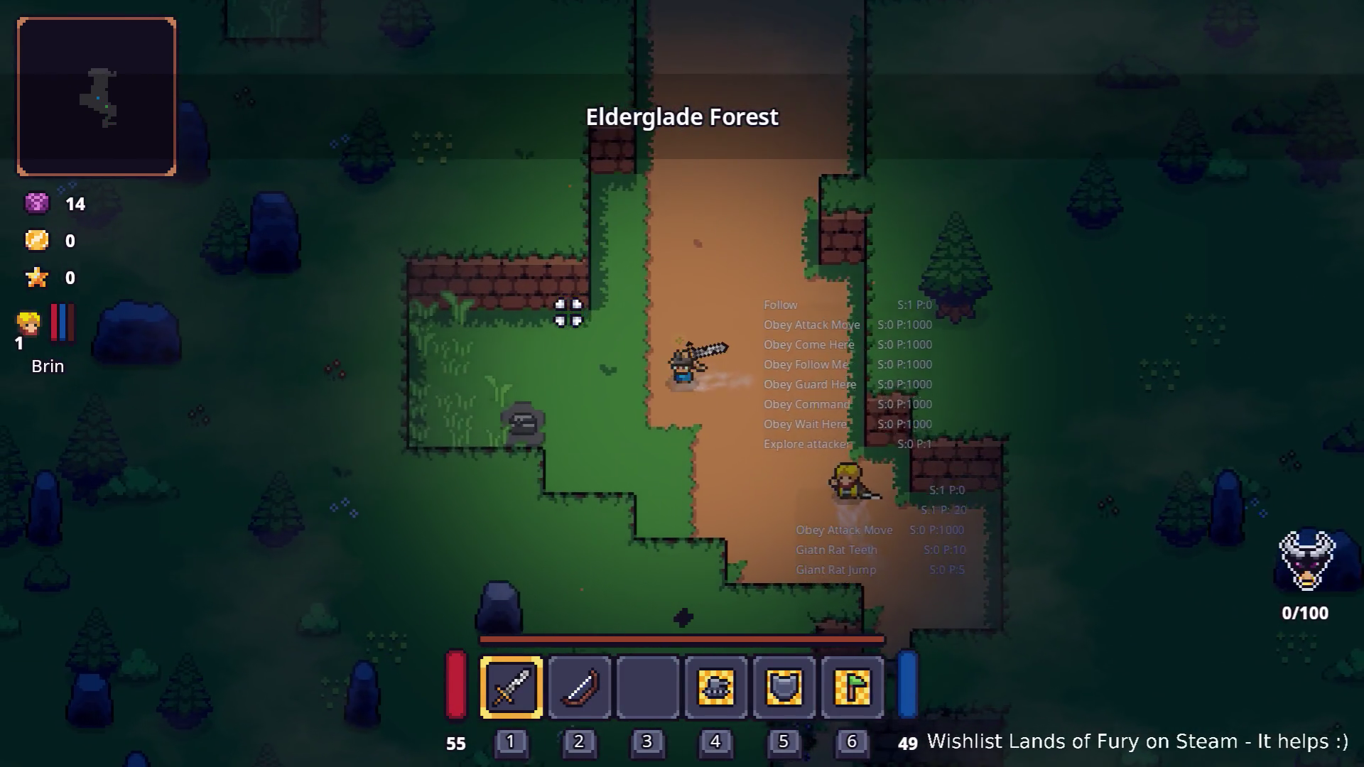
pyautogui.press('d')
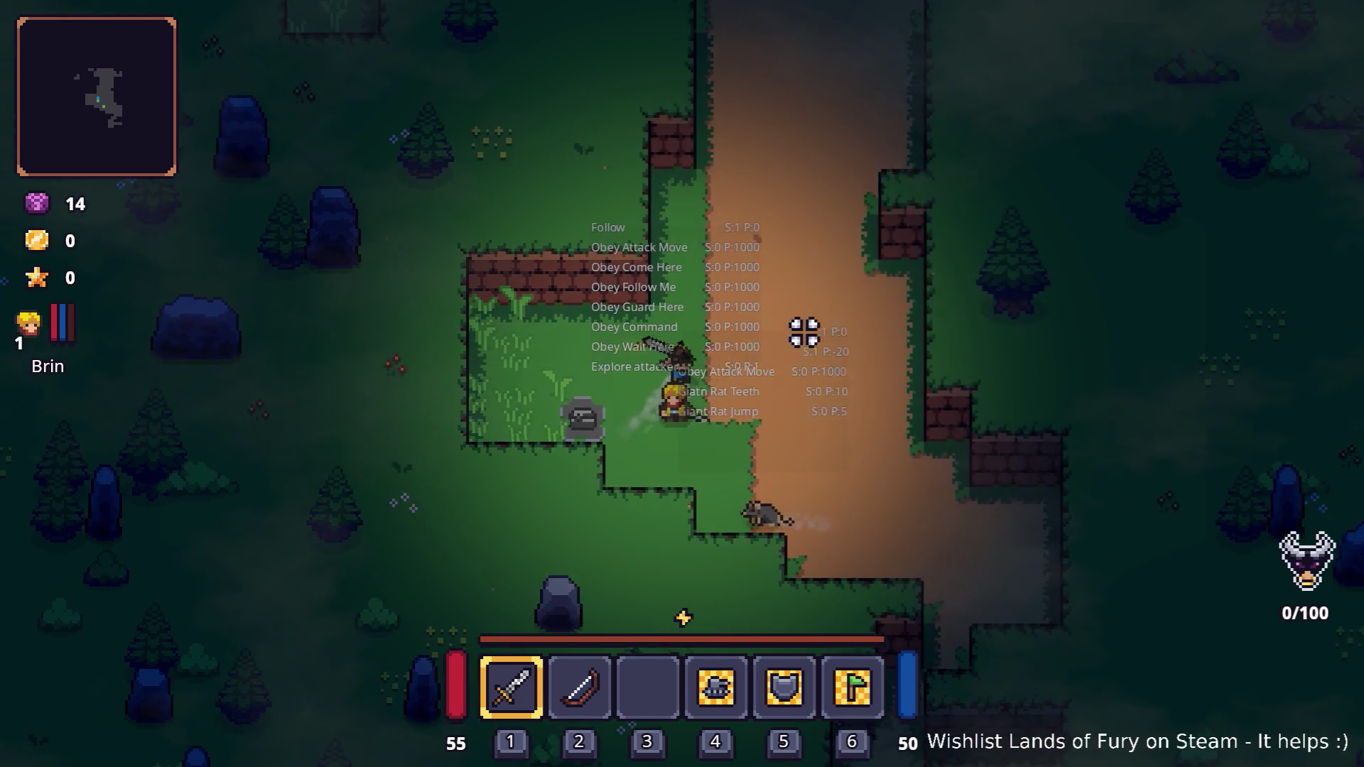
pyautogui.press('w')
pyautogui.press('i')
pyautogui.moveTo(959, 542)
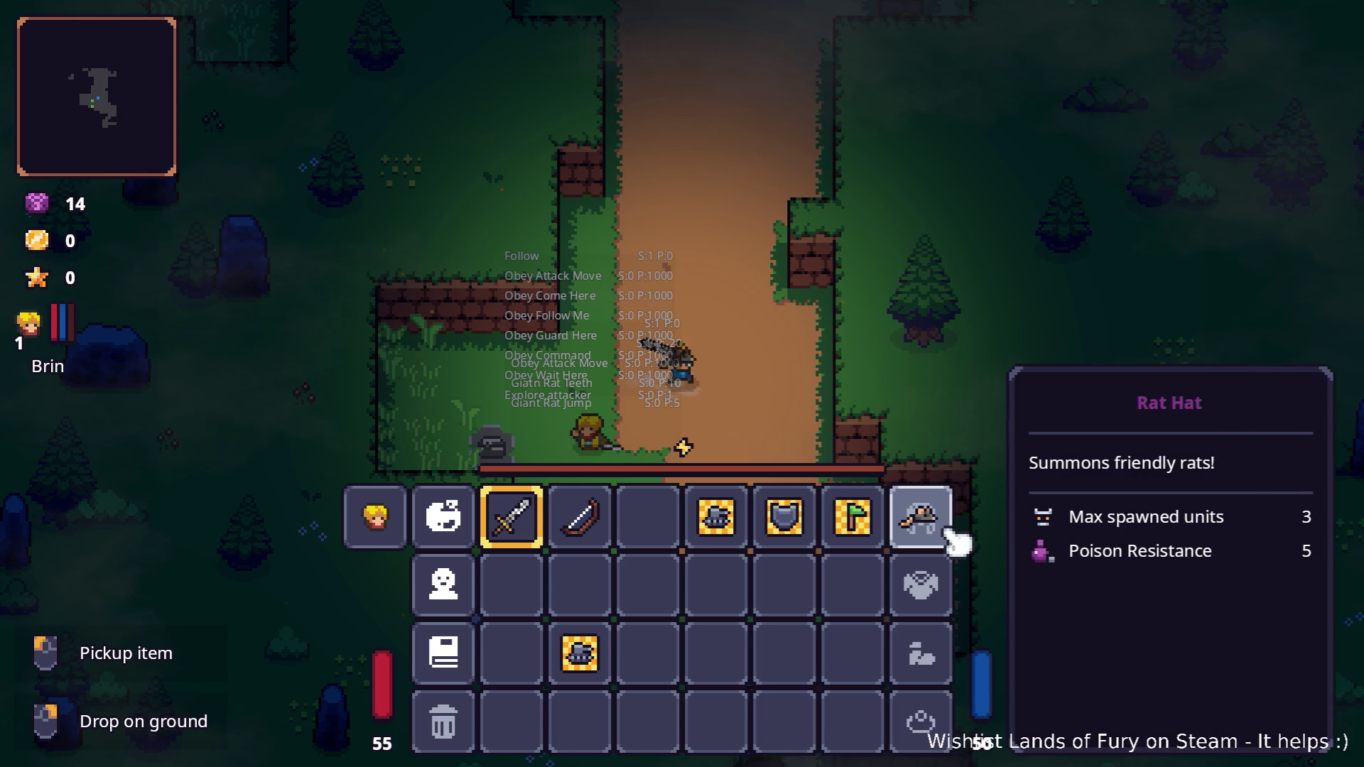
pyautogui.press('i')
# - Continue north-west toward the grassy area and swing the sword at the nearby enemy
pyautogui.press('w')
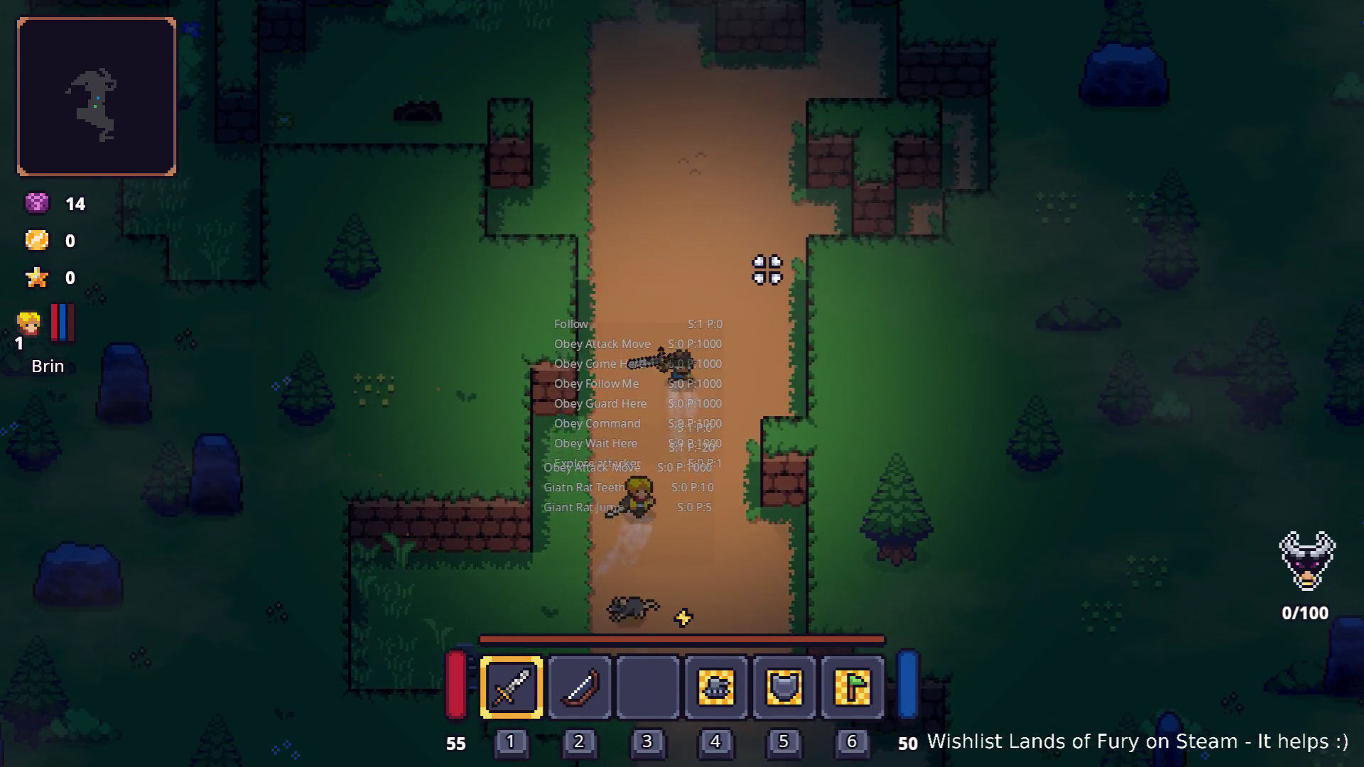
pyautogui.press('w')
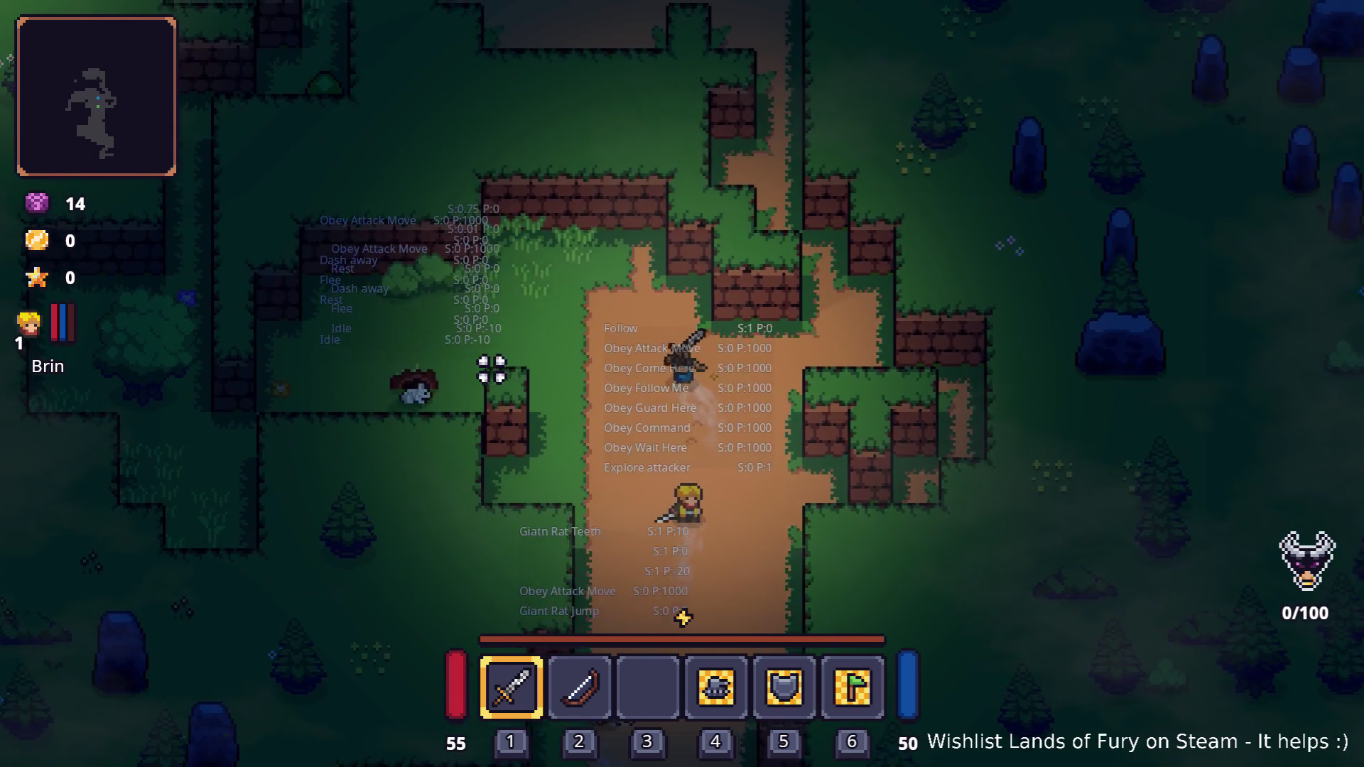
pyautogui.press('w')
pyautogui.press('a')
pyautogui.click(449, 483)
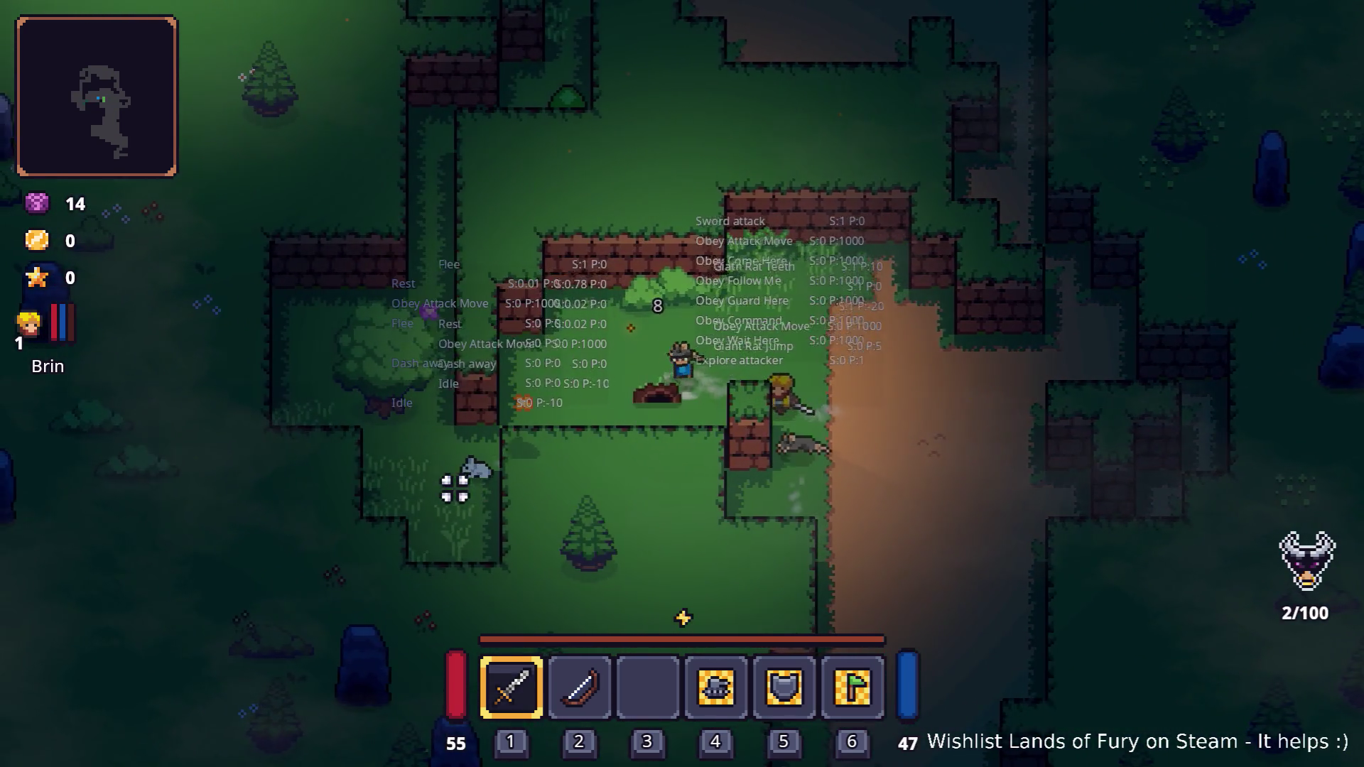
# - Head through the clearing, collect the apple, and walk north past the wall toward the campfire
pyautogui.press('a')
pyautogui.press('s')
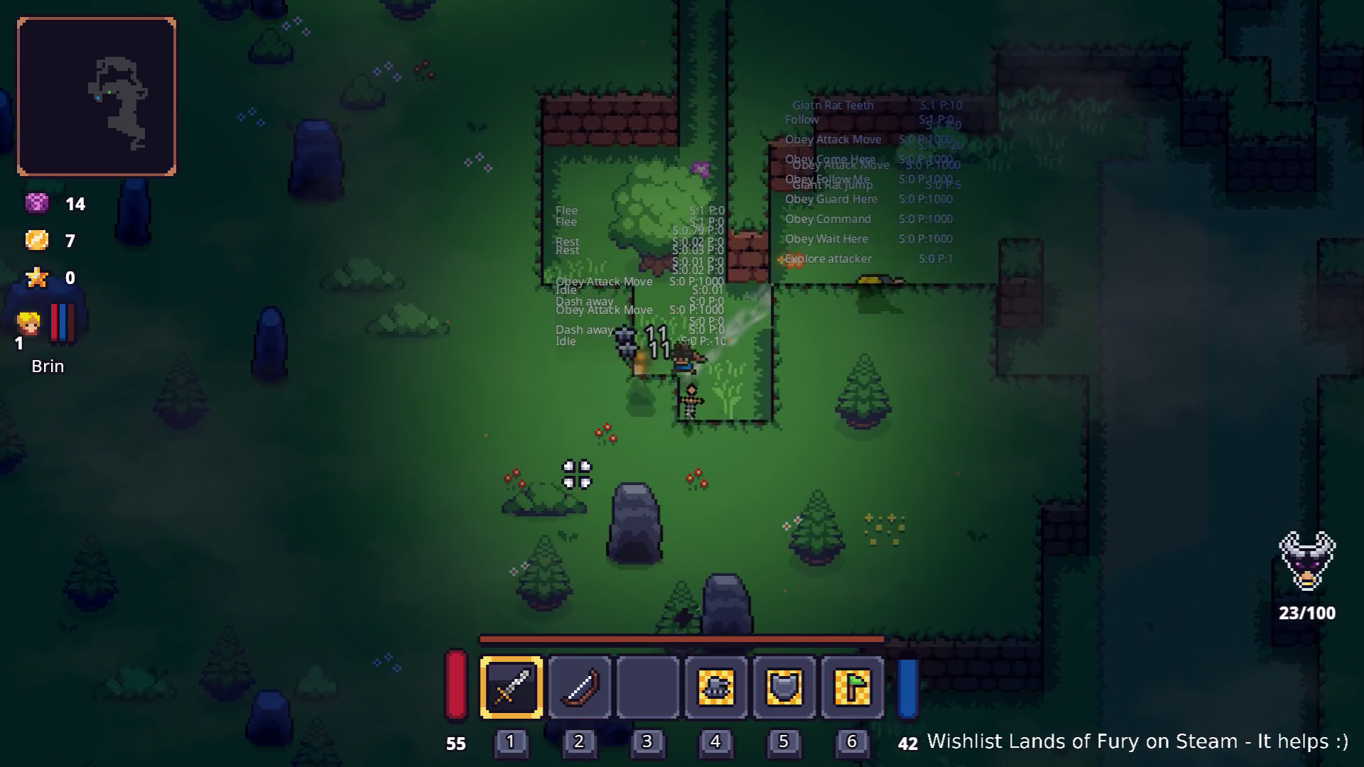
pyautogui.press('w')
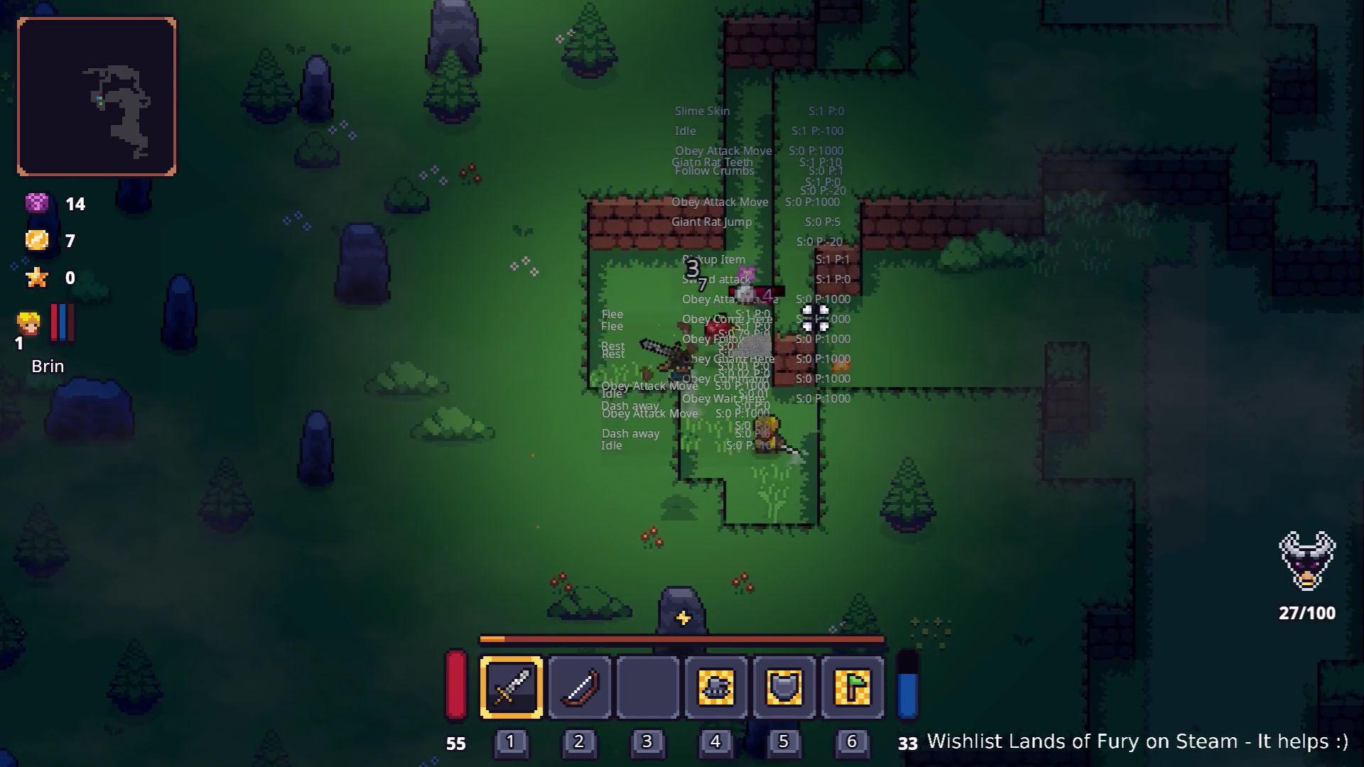
pyautogui.press('w')
pyautogui.press('d')
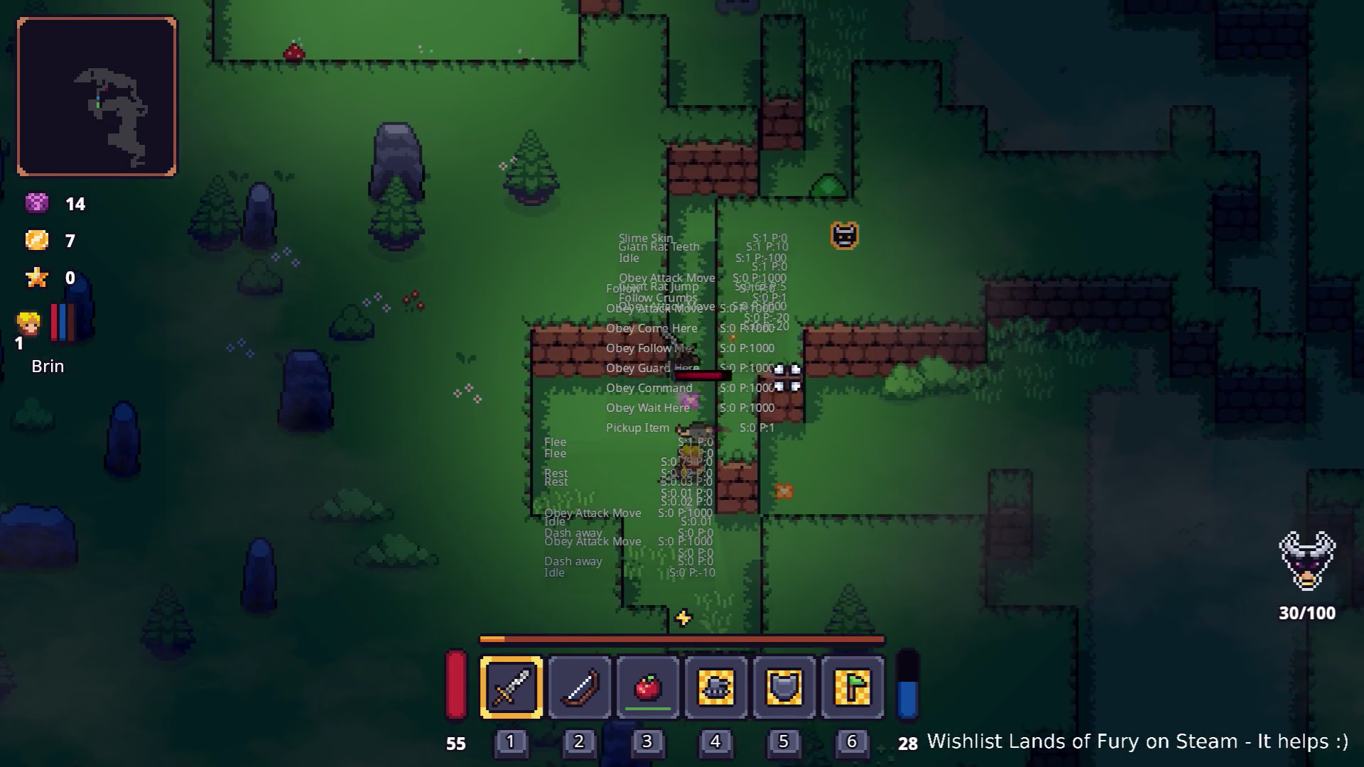
pyautogui.press('w')
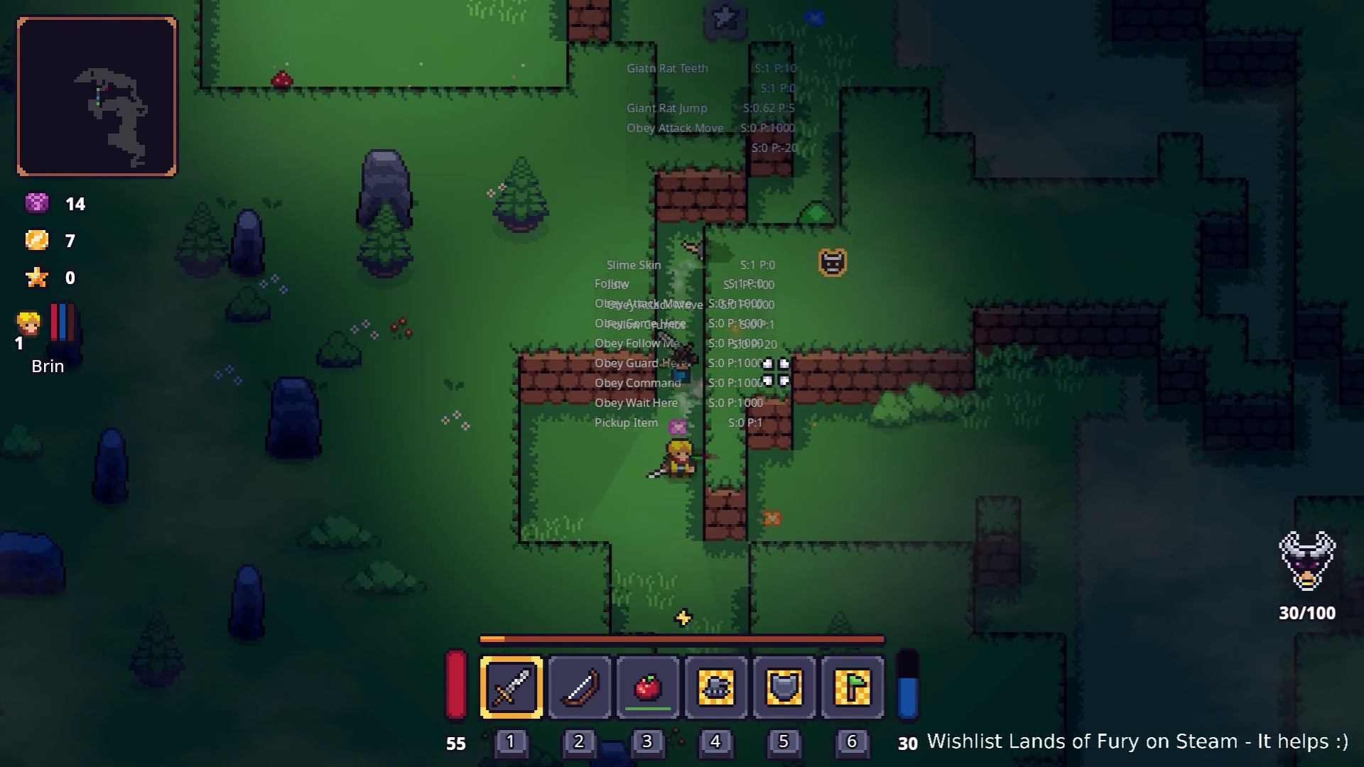
pyautogui.press('w')
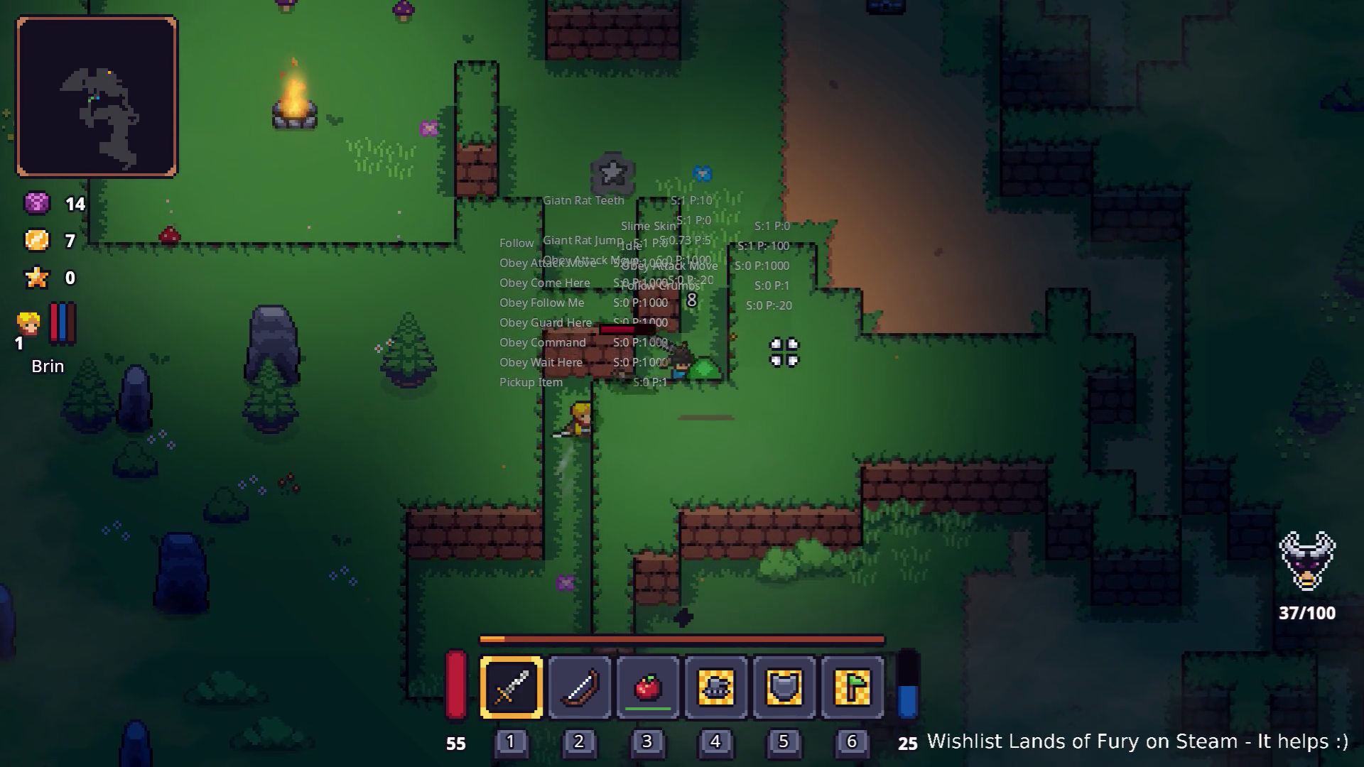
pyautogui.press('w')
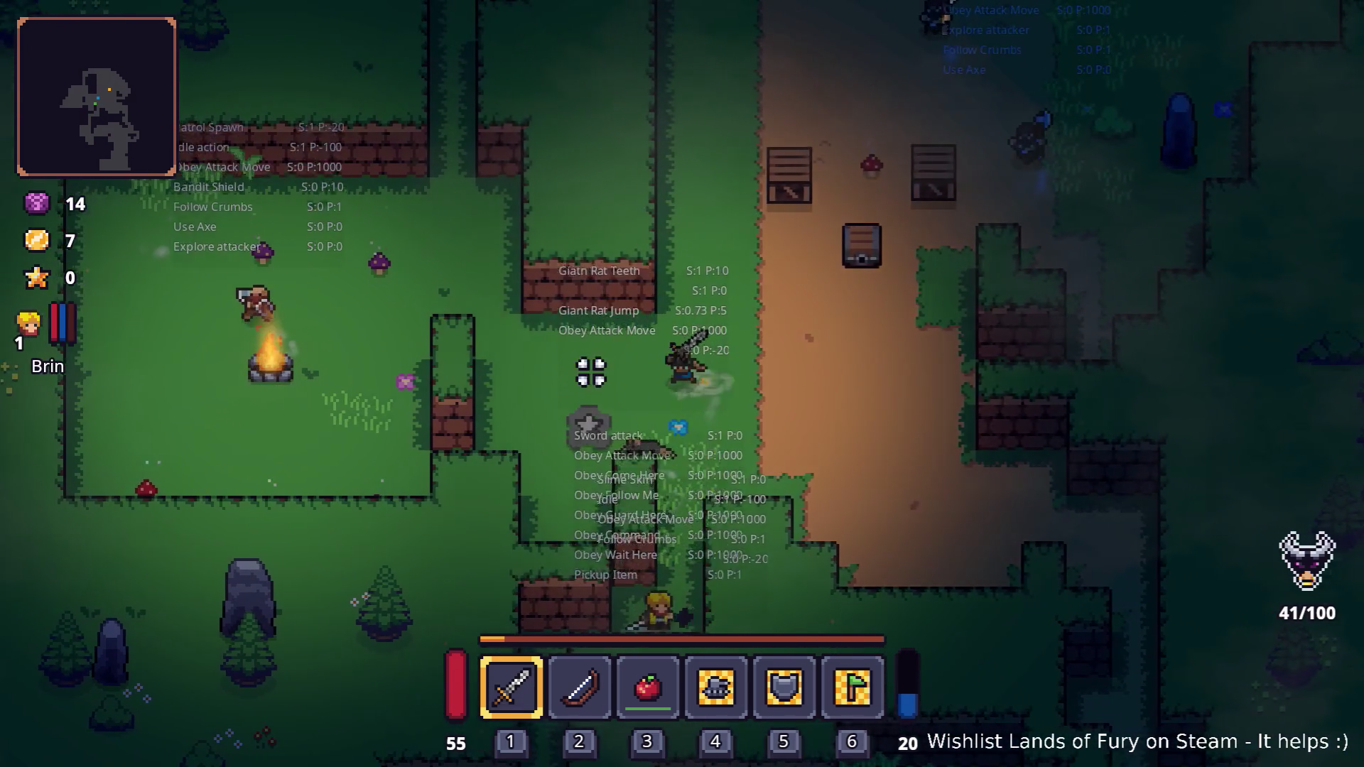
# - Fight the rats and bandits around the campfire clearing with the sword
pyautogui.press('a')
pyautogui.press('s')
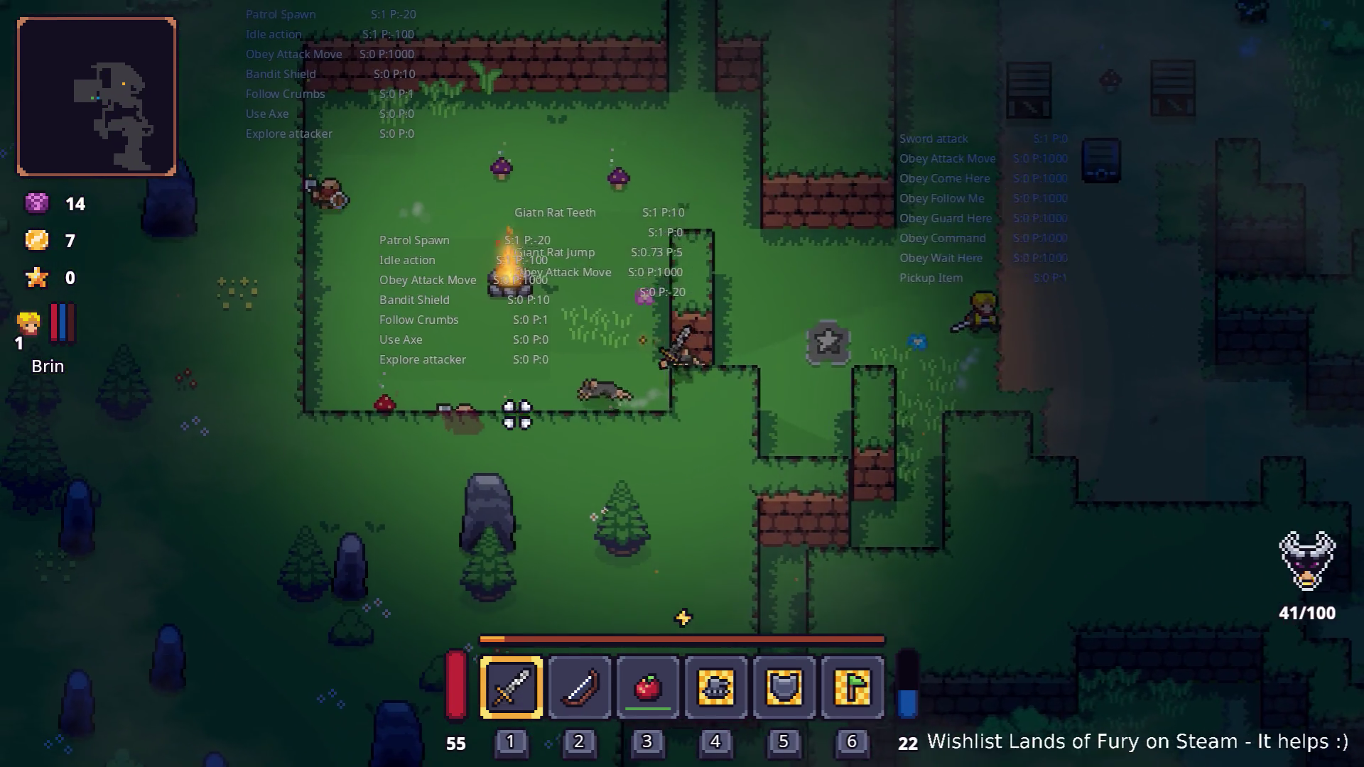
pyautogui.press('a')
pyautogui.click(853, 469)
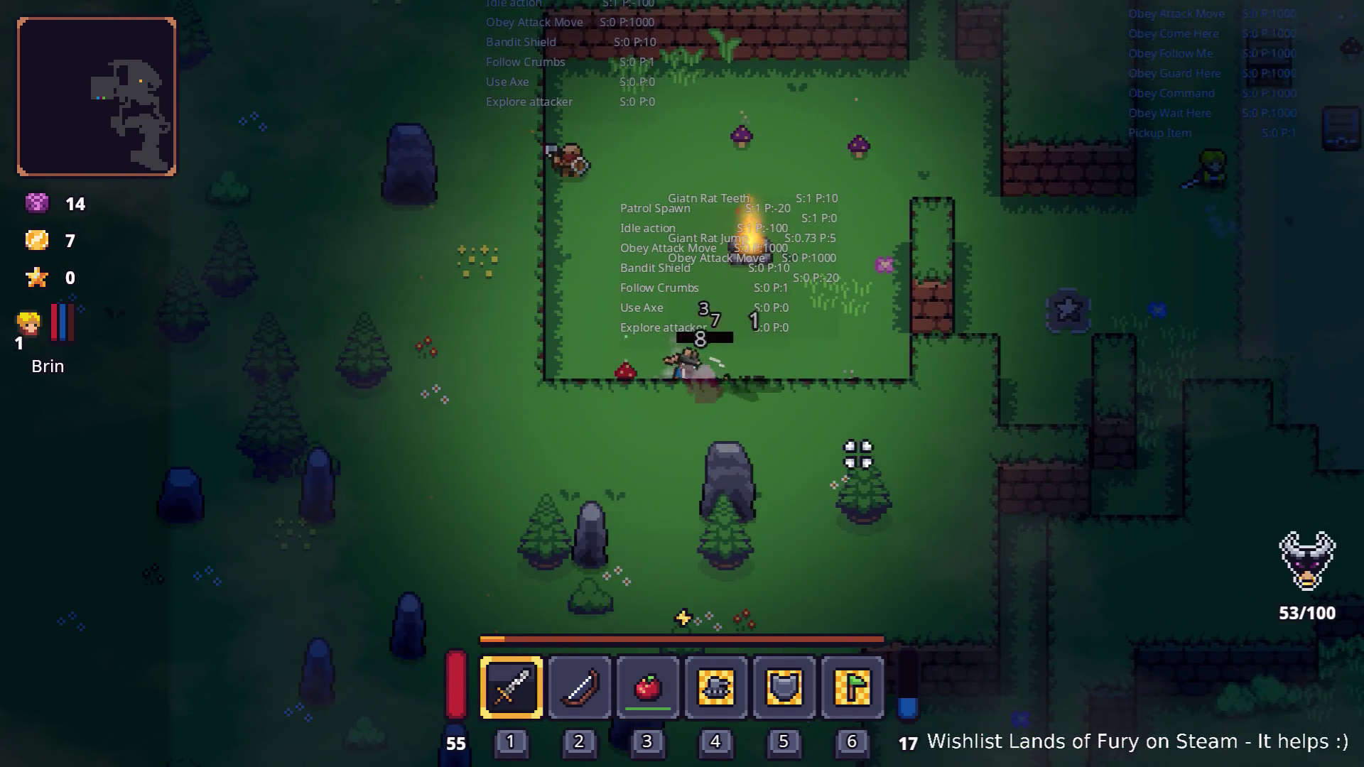
pyautogui.press('w')
pyautogui.click(524, 216)
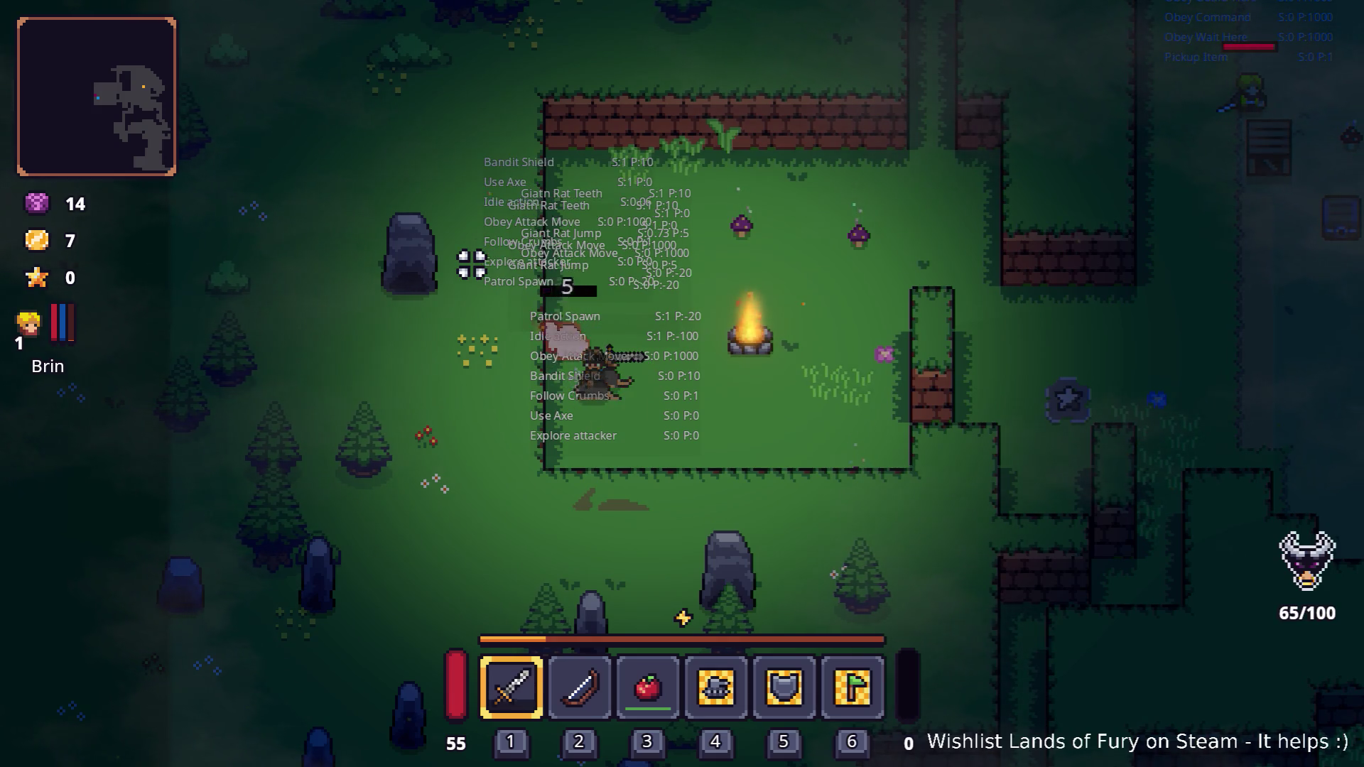
pyautogui.press('w')
pyautogui.press('d')
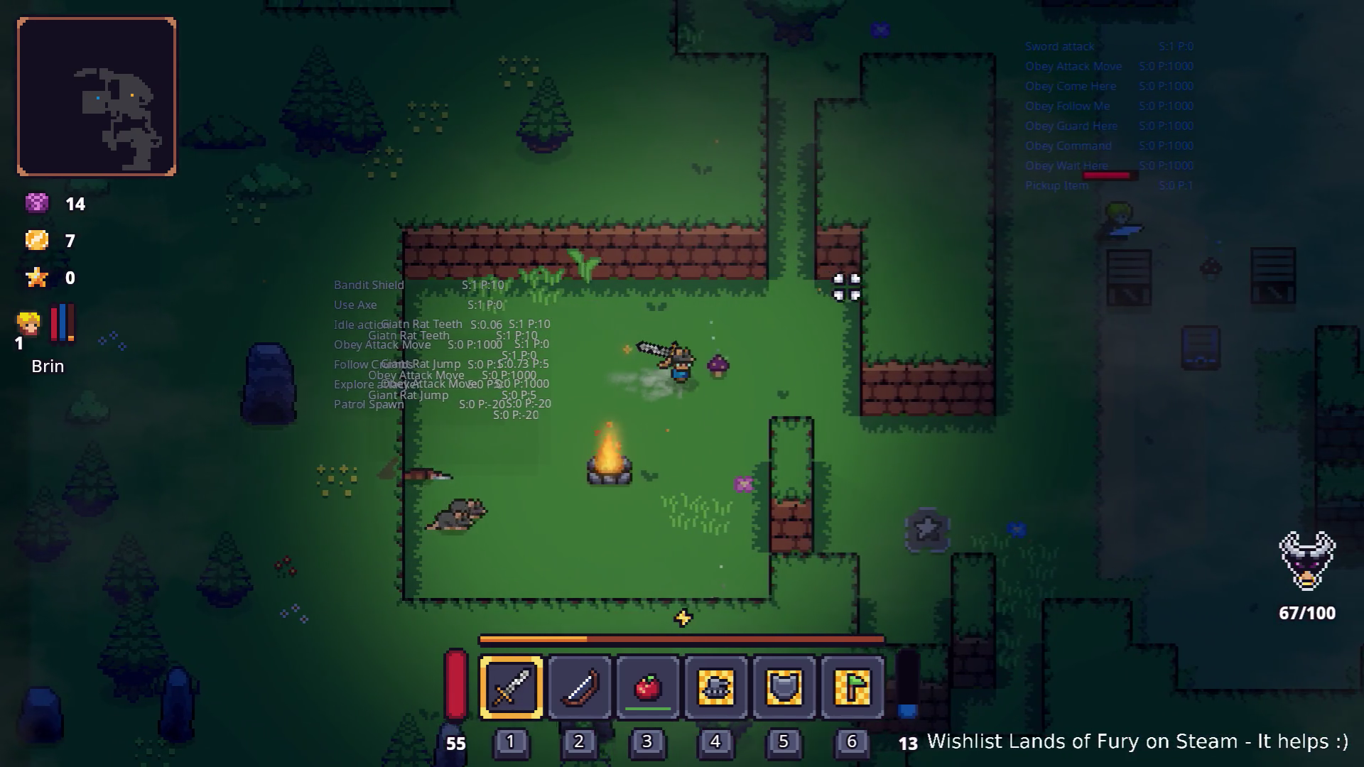
pyautogui.press('a')
pyautogui.press('s')
pyautogui.click(746, 511)
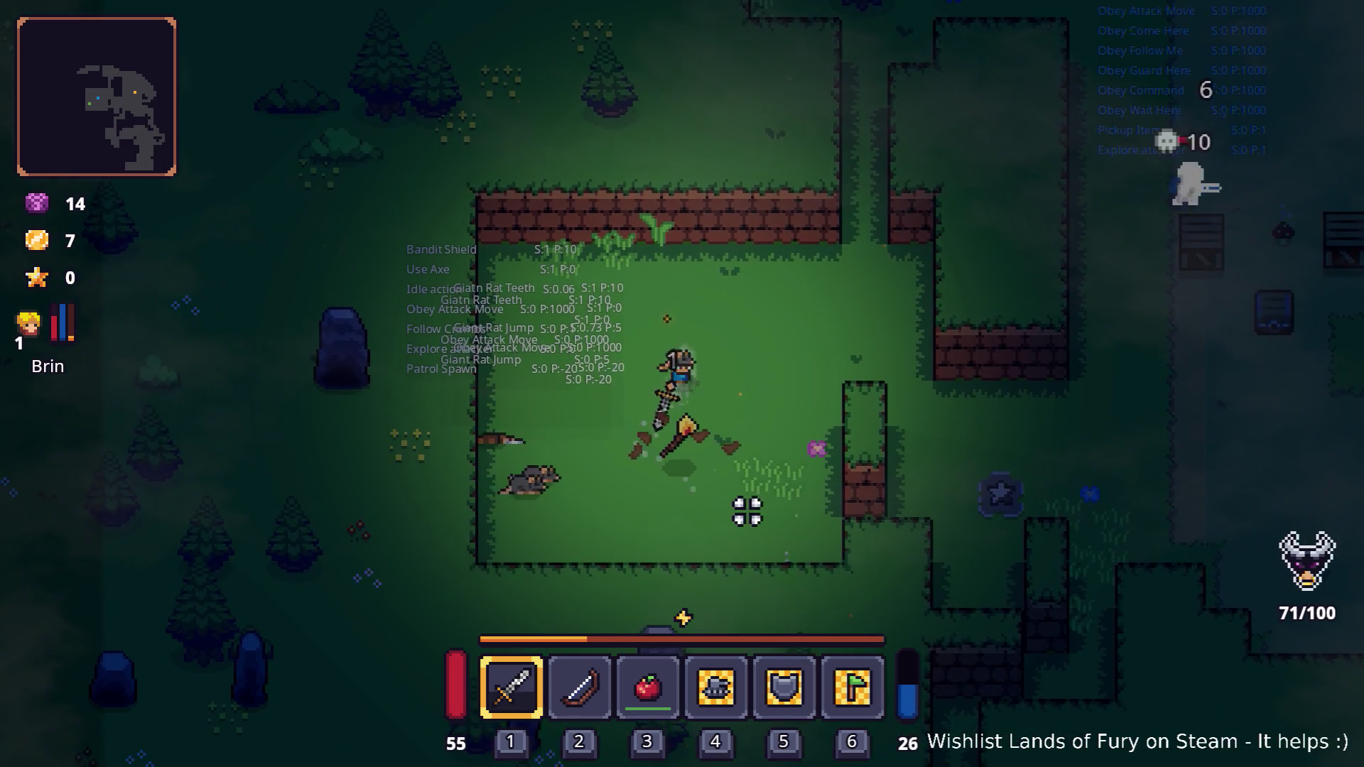
# - Leave the campfire and lead the rats through the gap in the hedge
pyautogui.press('s')
pyautogui.press('a')
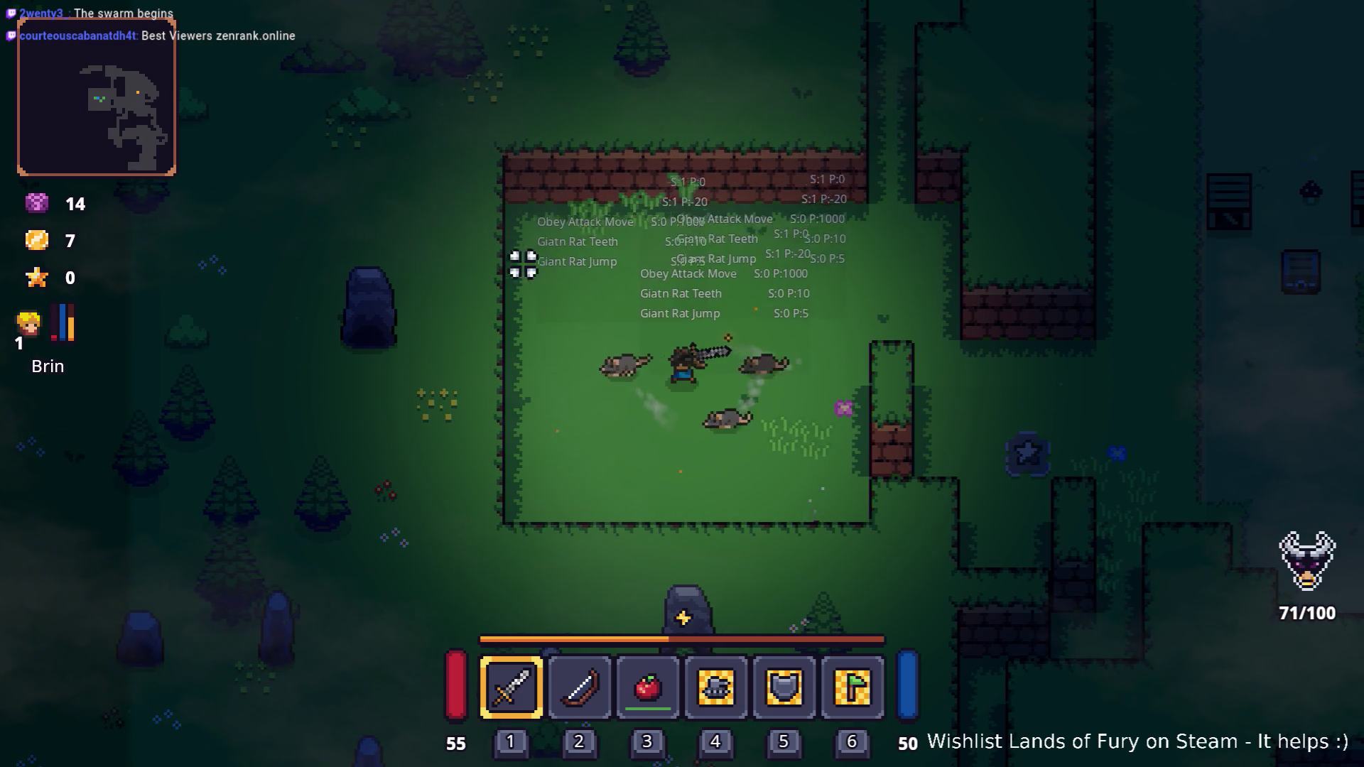
pyautogui.press('d')
pyautogui.press('w')
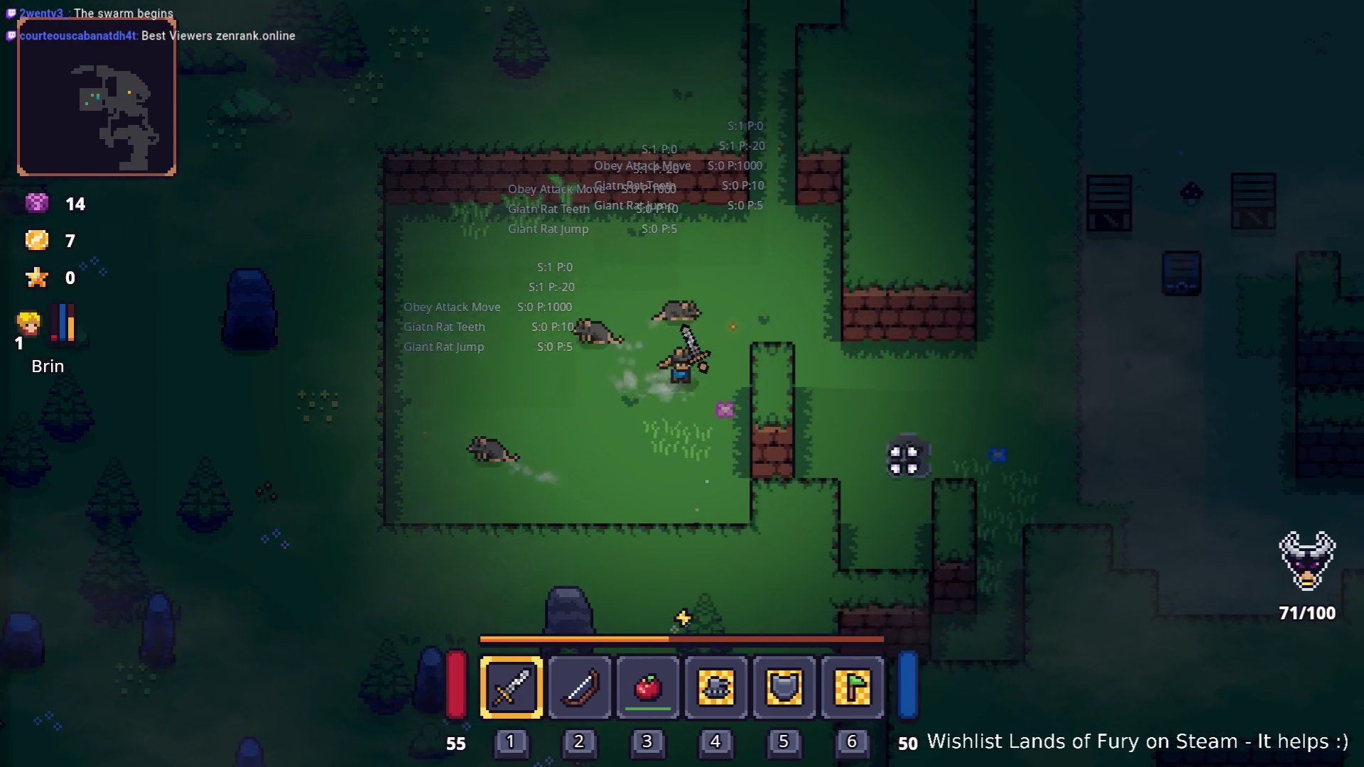
# - Walk up the dirt path and equip the Iron Armor in the armor slot
pyautogui.press('d')
pyautogui.press('w')
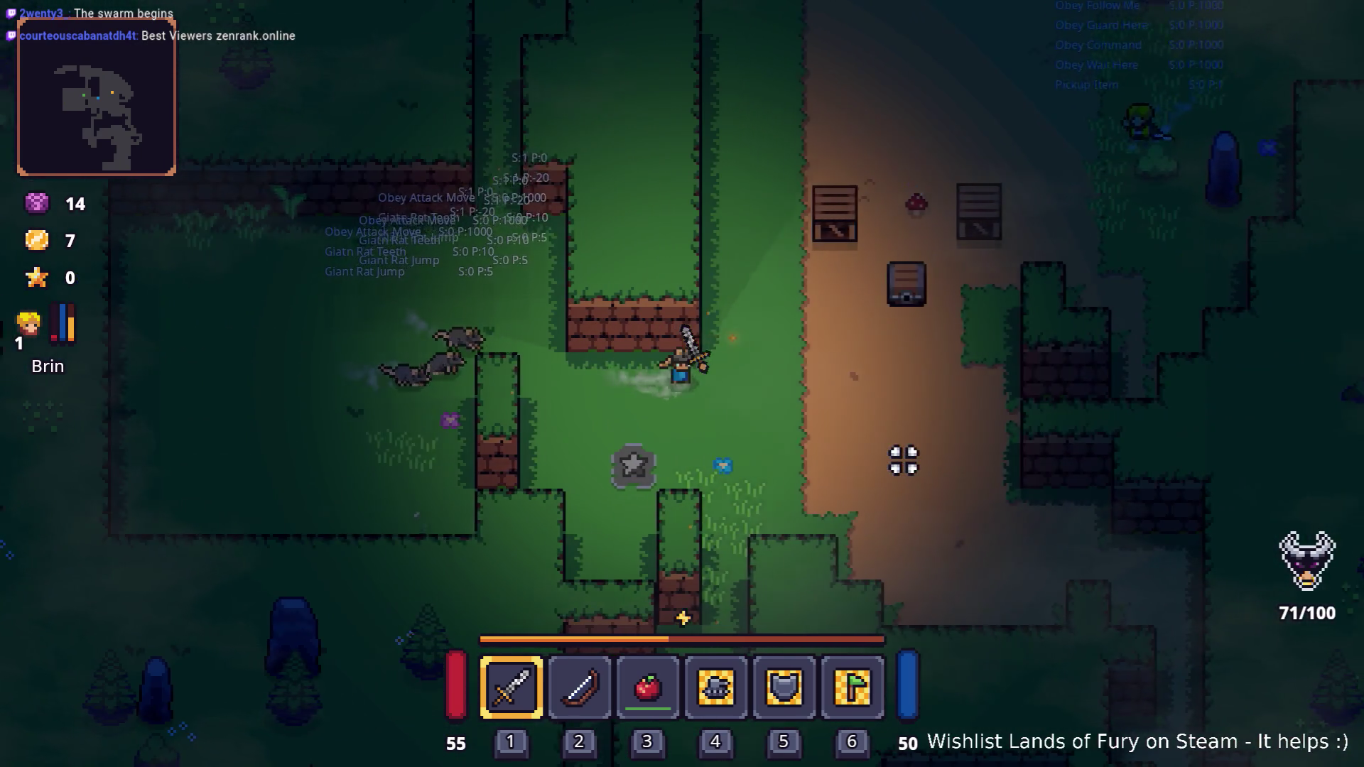
pyautogui.press('w')
pyautogui.press('d')
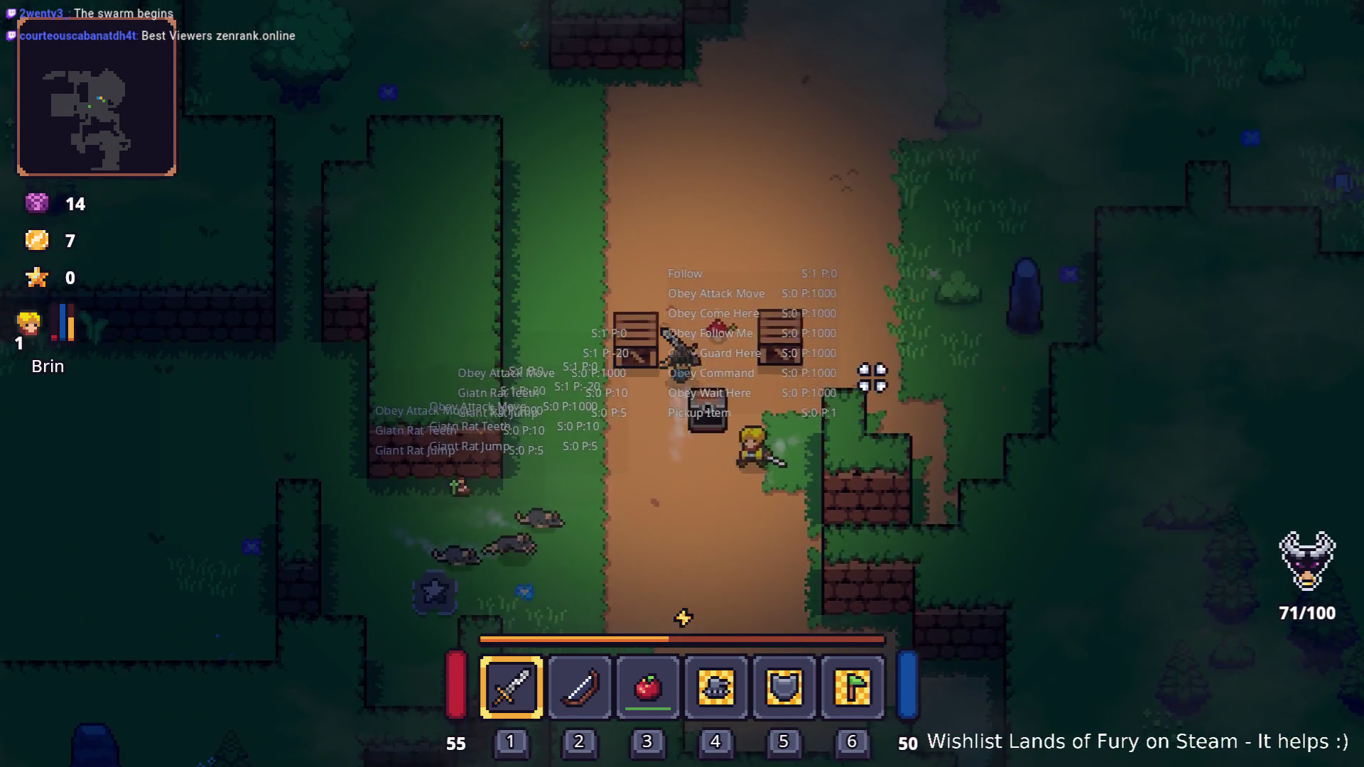
pyautogui.press('i')
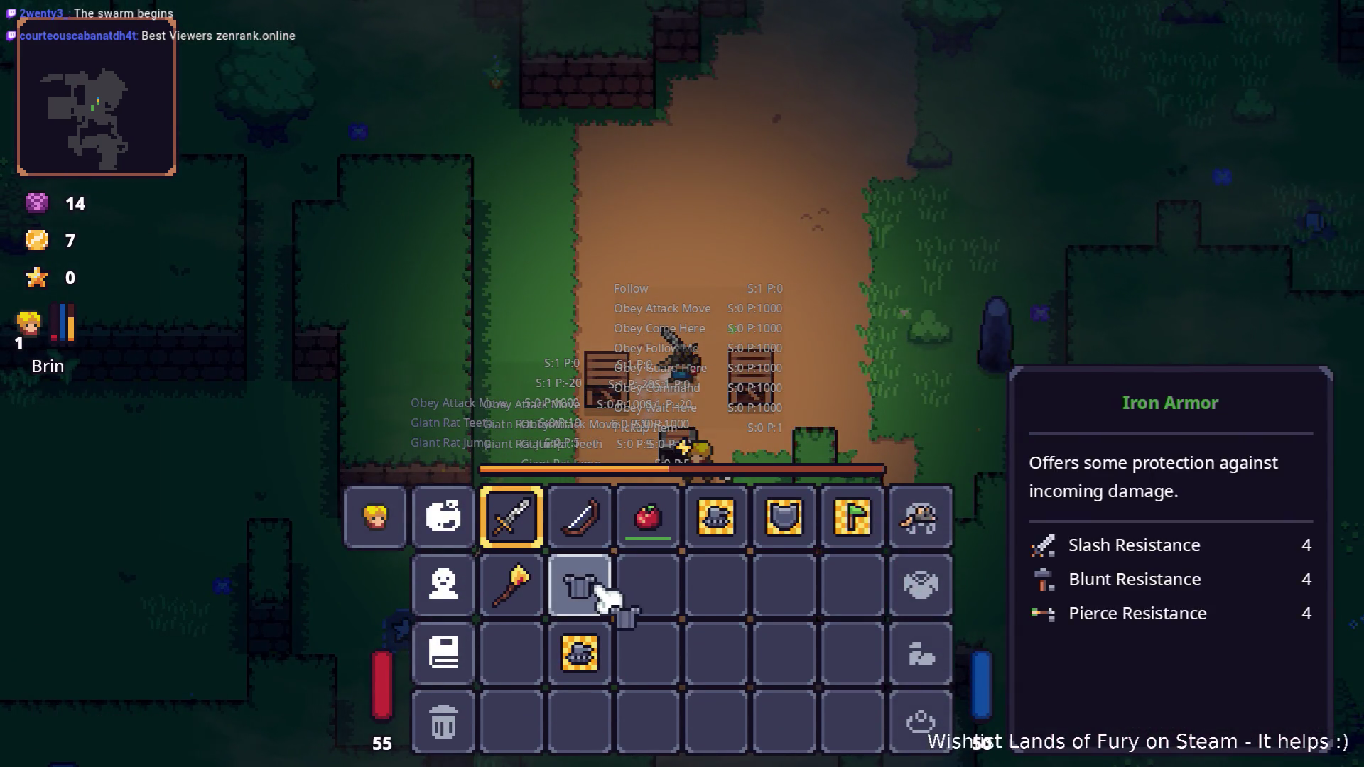
pyautogui.moveTo(596, 591); pyautogui.dragTo(917, 590)
pyautogui.press('i')
# - Move onto the grass, attack the enemy, and pick up the dropped gold
pyautogui.press('w')
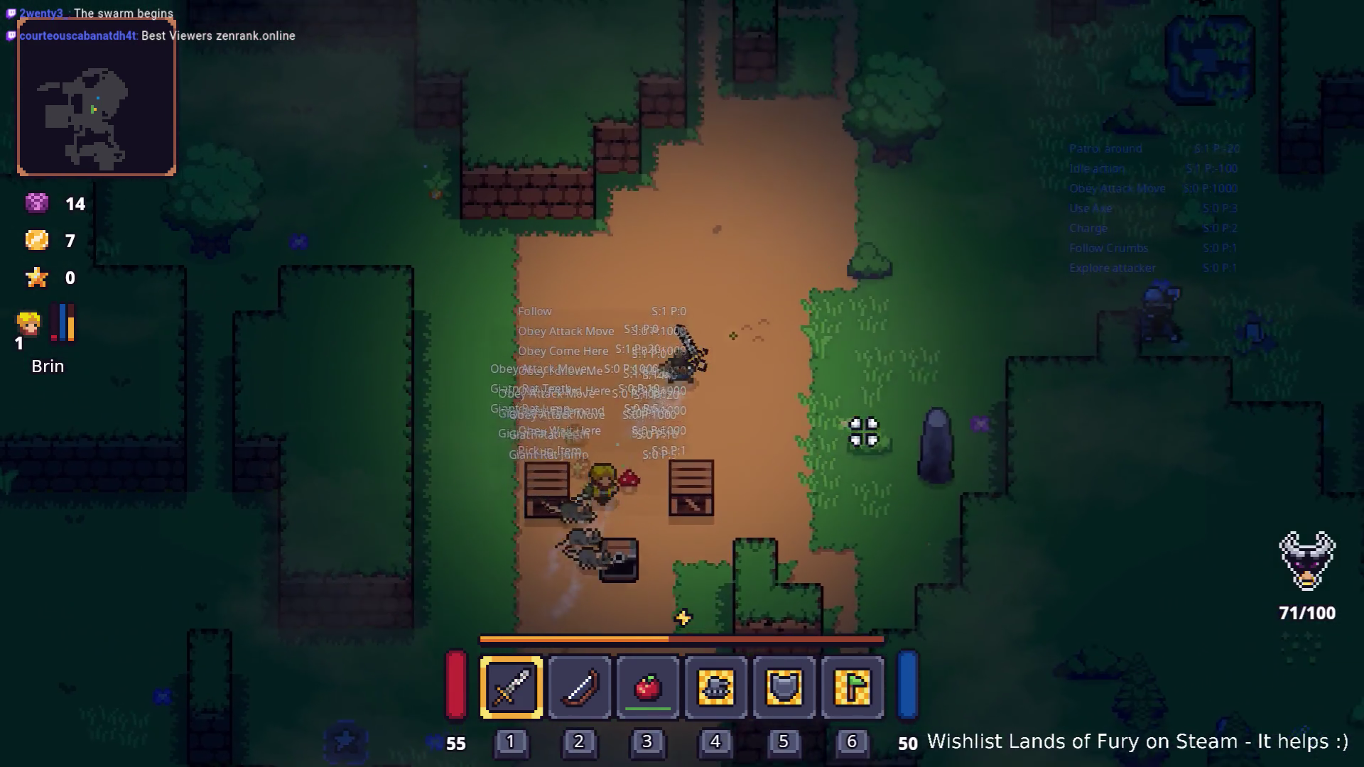
pyautogui.press('w')
pyautogui.press('d')
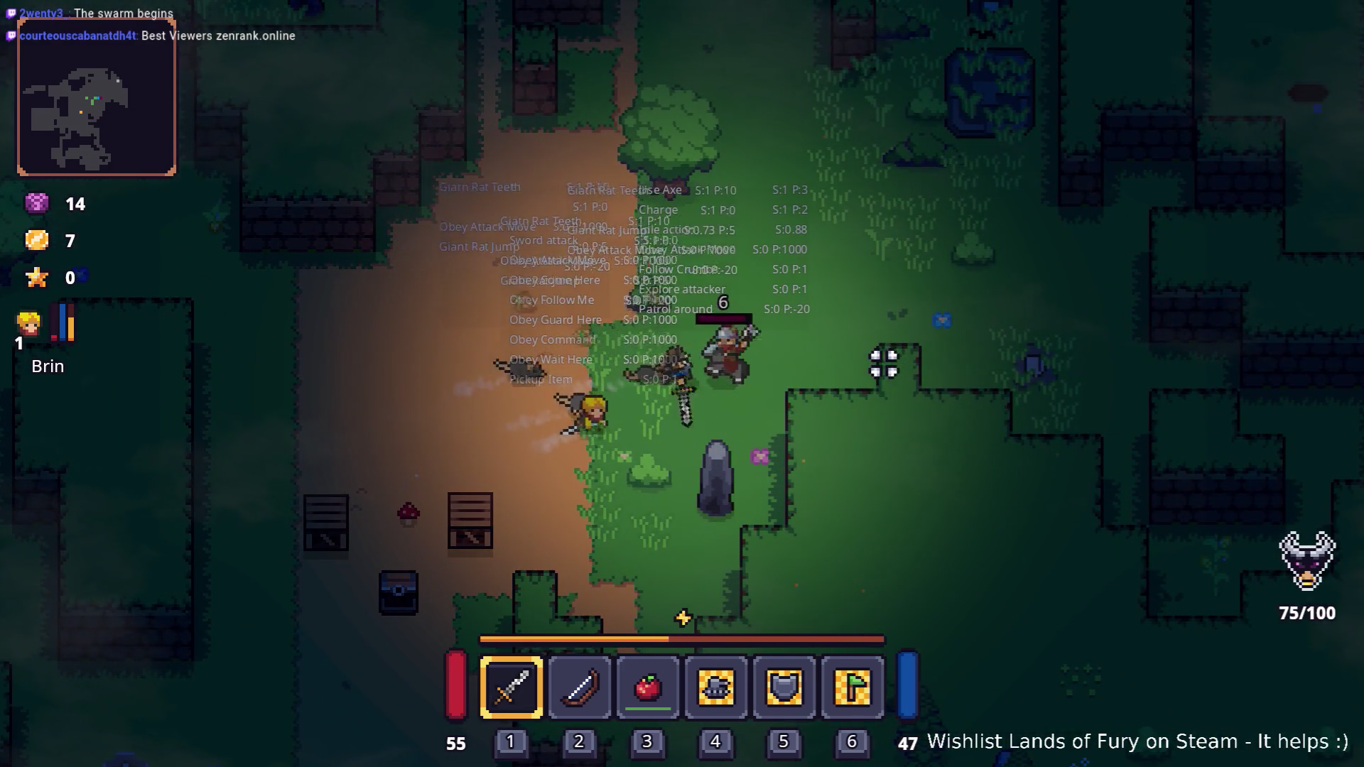
pyautogui.press('d')
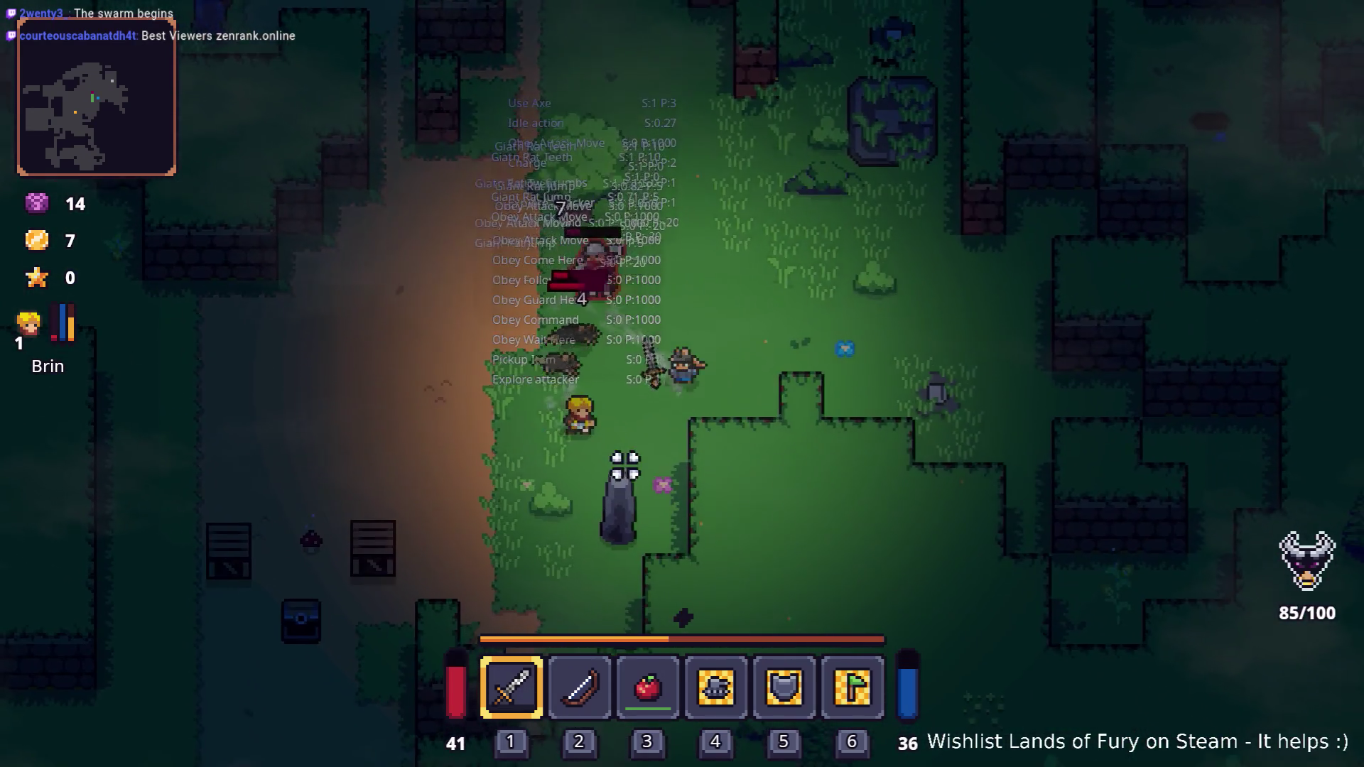
pyautogui.press('w')
pyautogui.press('a')
pyautogui.click(579, 406)
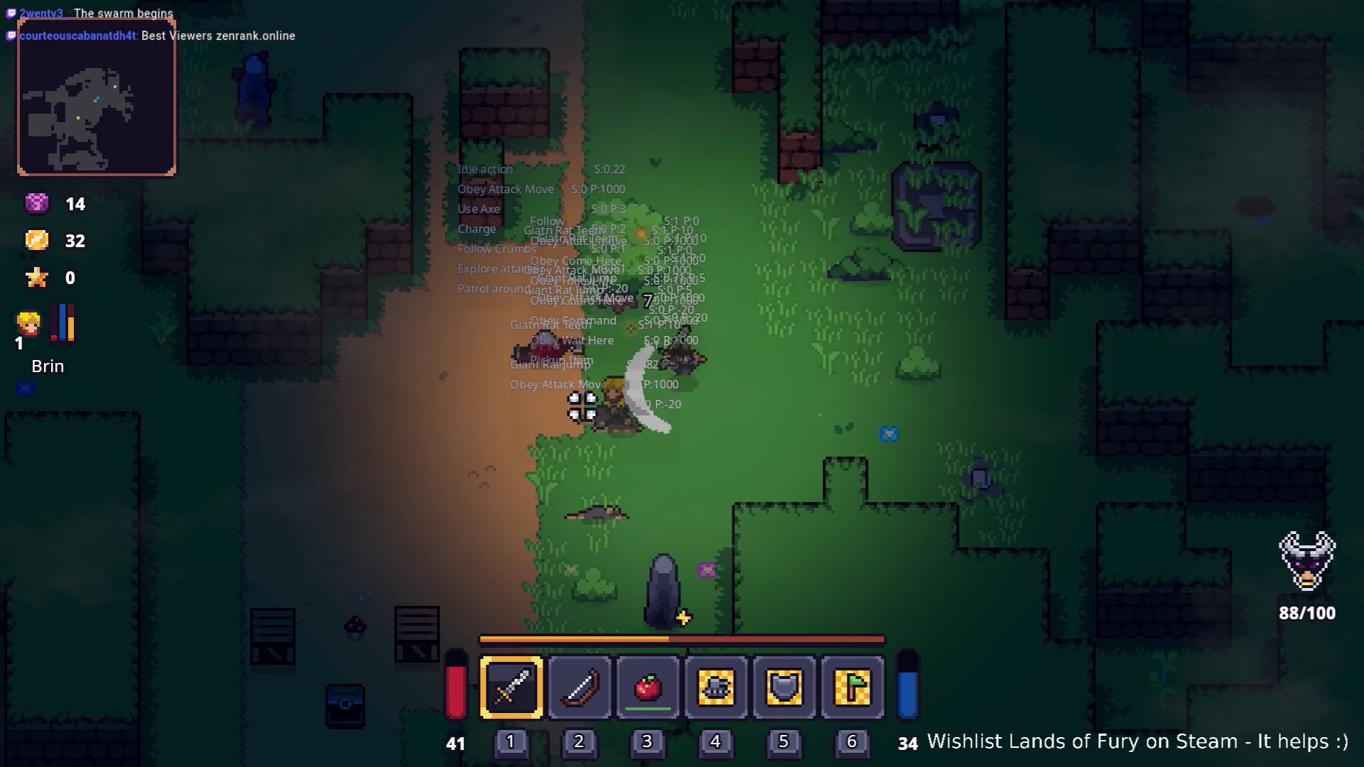
pyautogui.click(615, 315)
# - Put the beehive into hotbar slot 2, then retreat from the giant rat and reposition
pyautogui.press('w')
pyautogui.press('d')
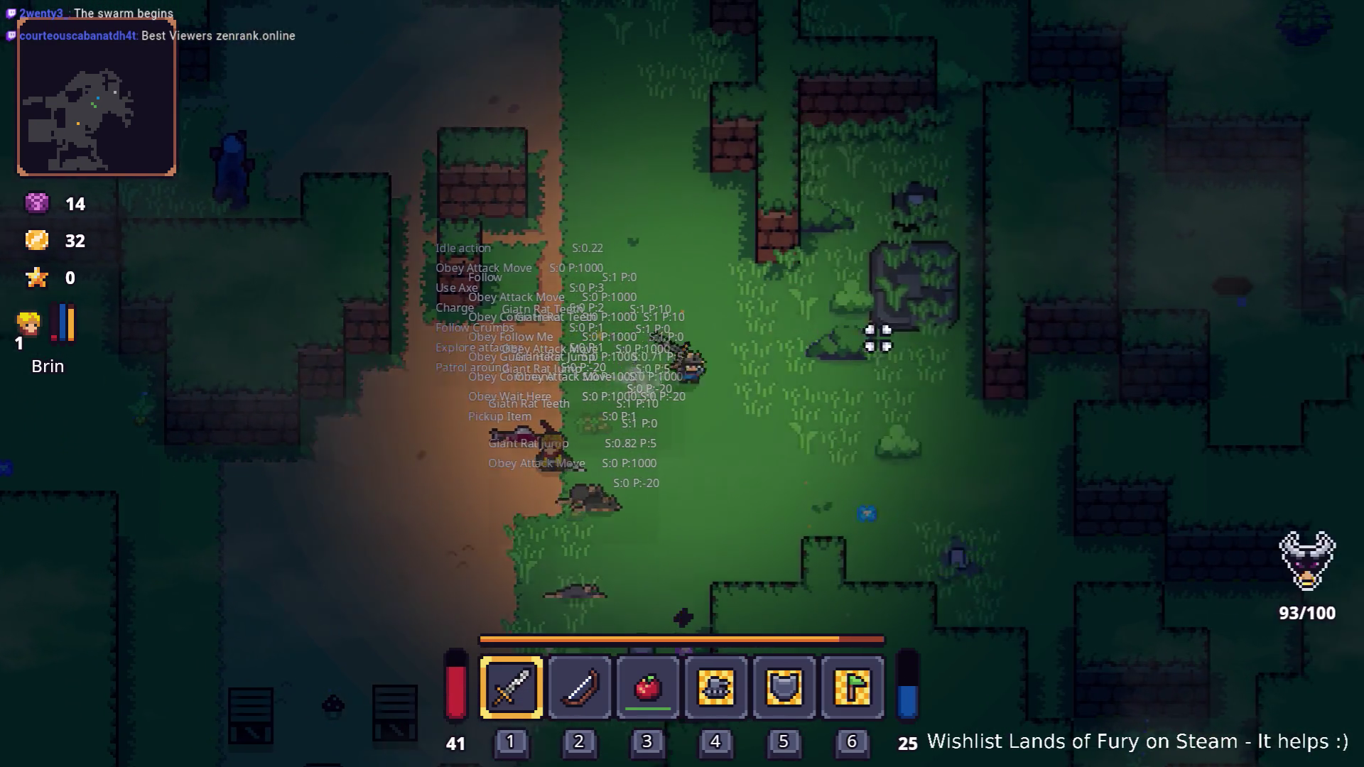
pyautogui.press('i')
pyautogui.press('i')
pyautogui.press('s')
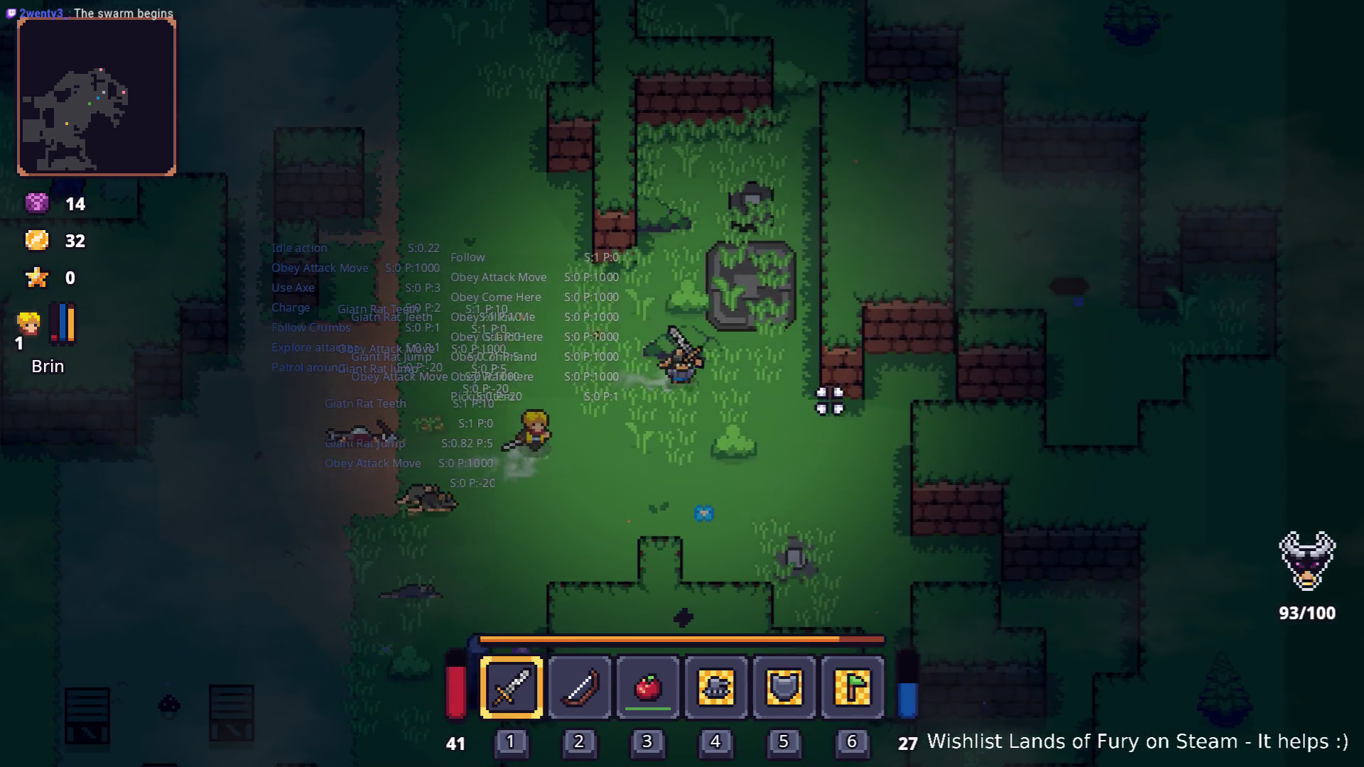
pyautogui.press('a')
pyautogui.press('i')
pyautogui.moveTo(579, 579)
pyautogui.mouseDown()
pyautogui.moveTo(600, 548)
pyautogui.moveTo(589, 490)
pyautogui.mouseUp()
pyautogui.press('i')
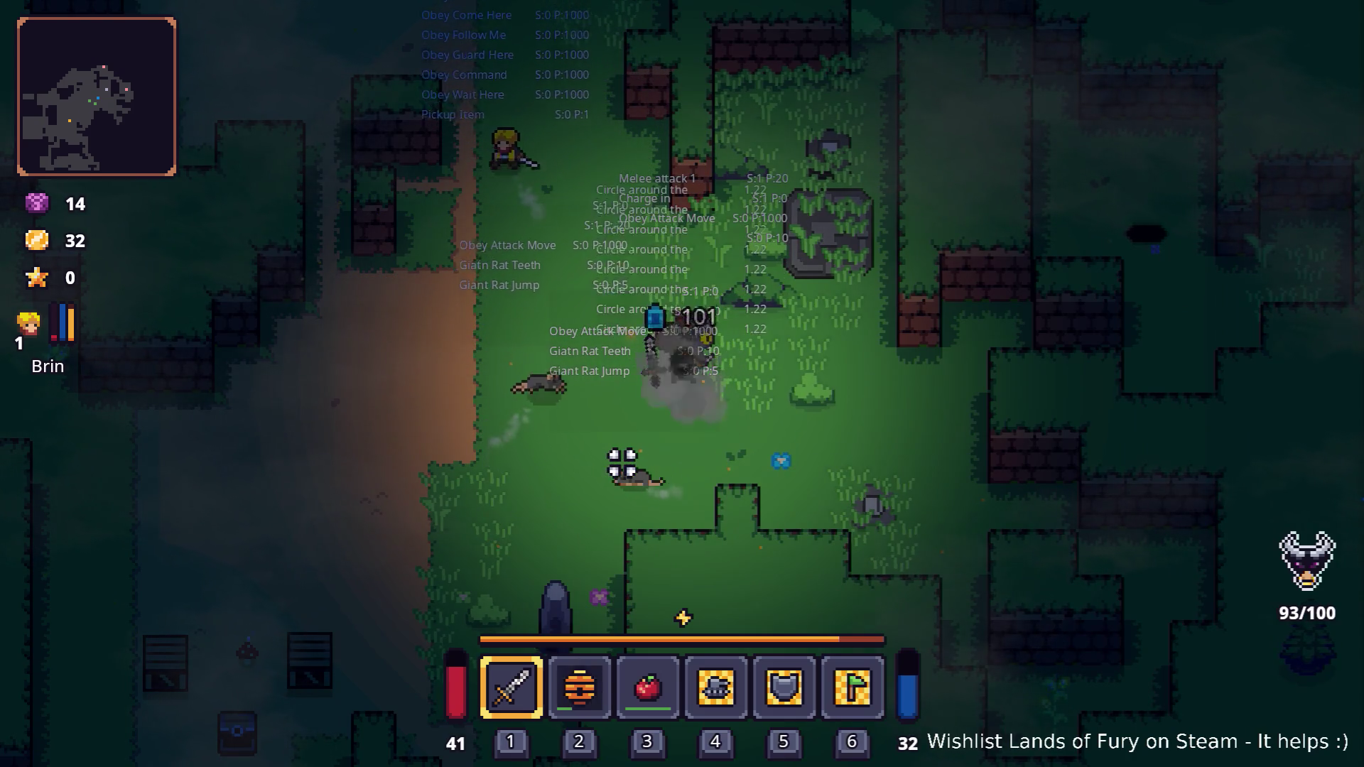
pyautogui.press('a')
pyautogui.press('w')
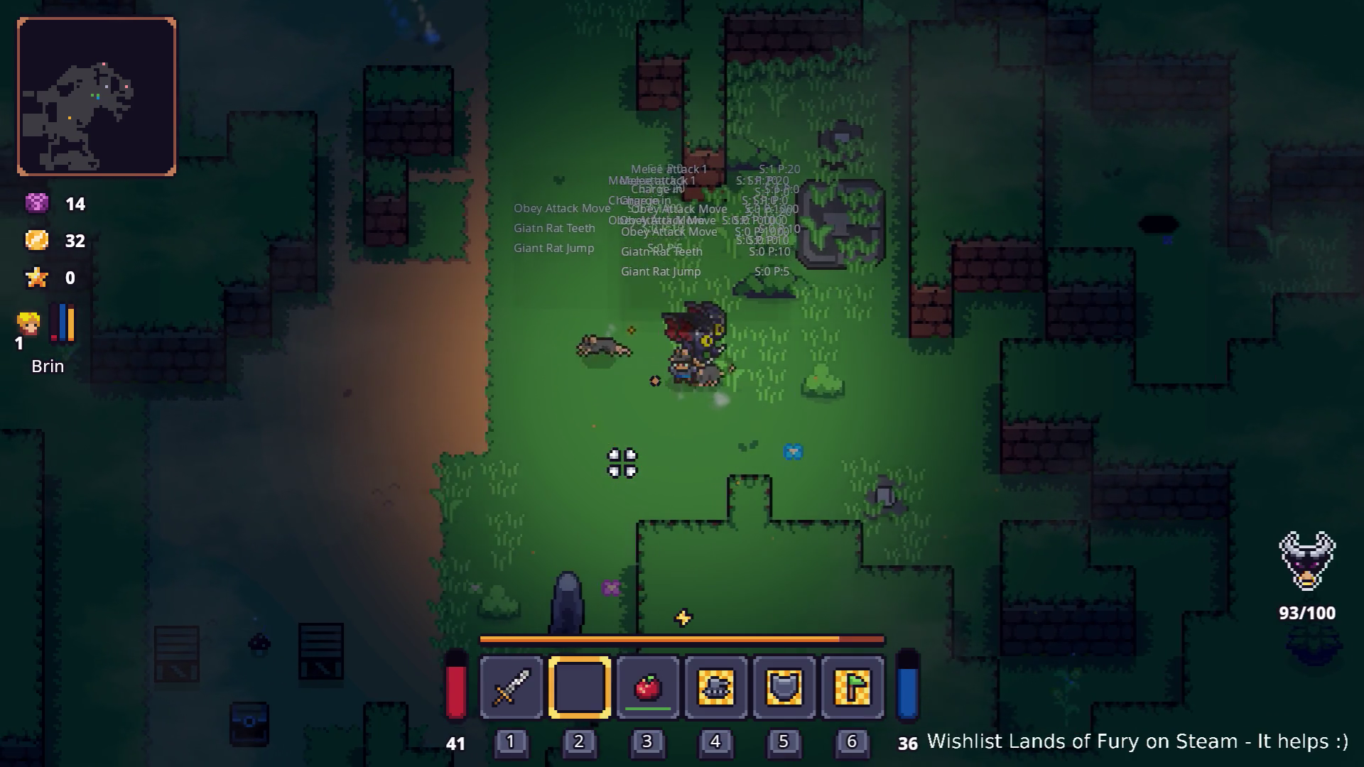
pyautogui.press('d')
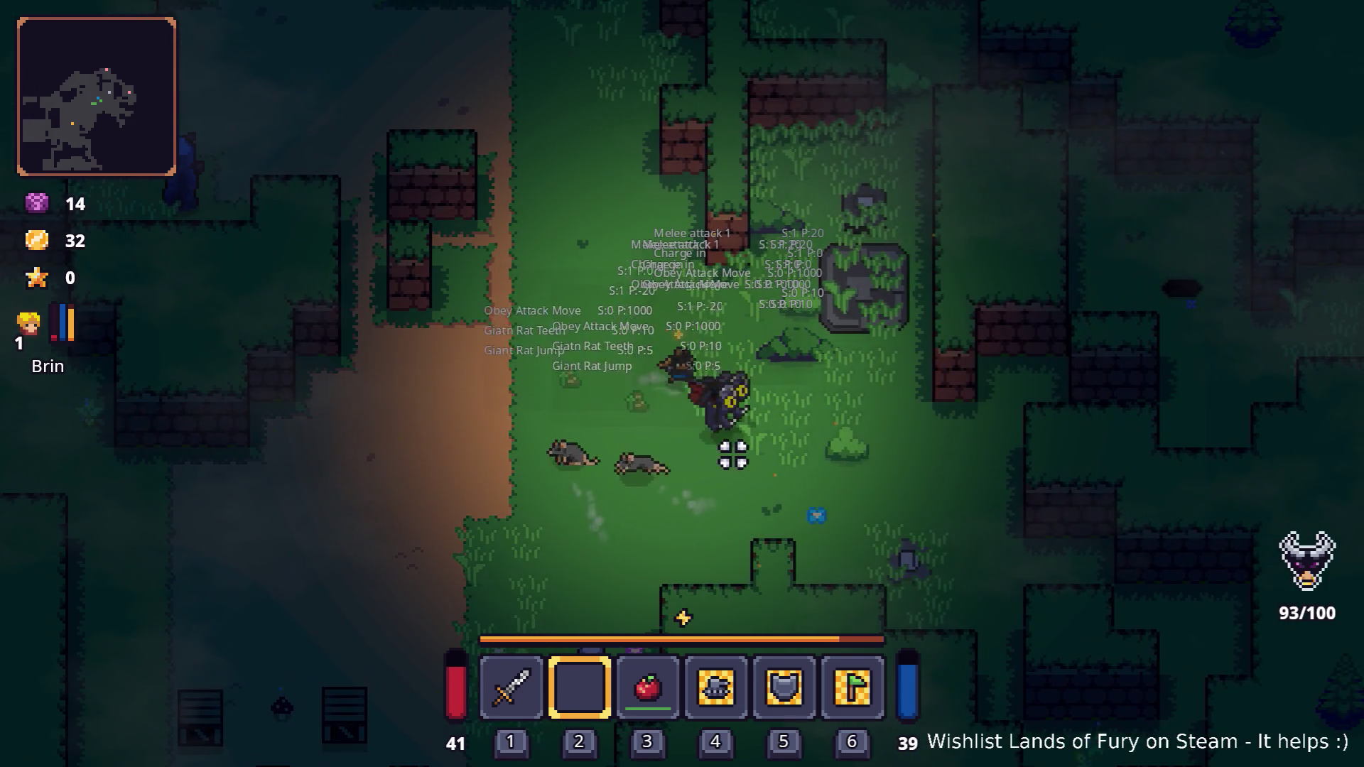
pyautogui.press('s')
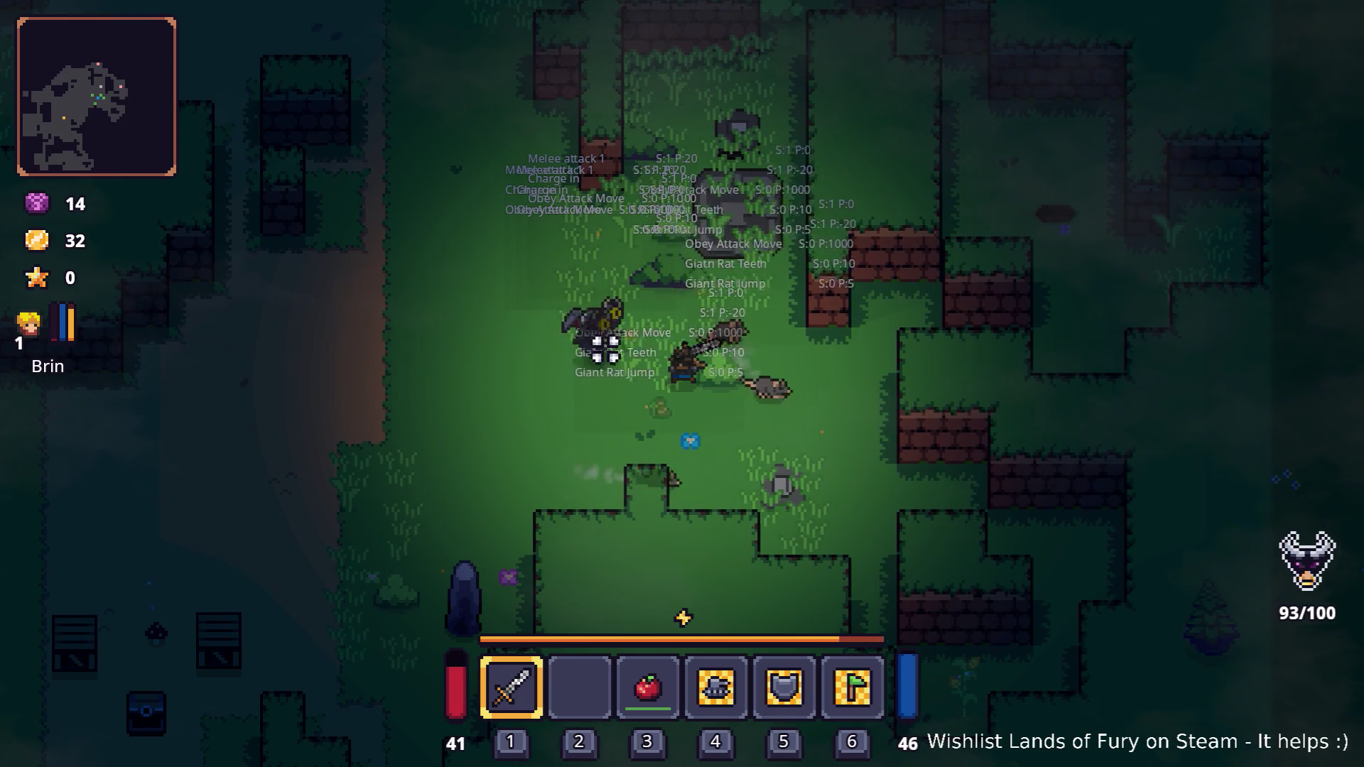
# - Move among the enemies alongside the rat summons until the hero hits level 2
pyautogui.press('d')
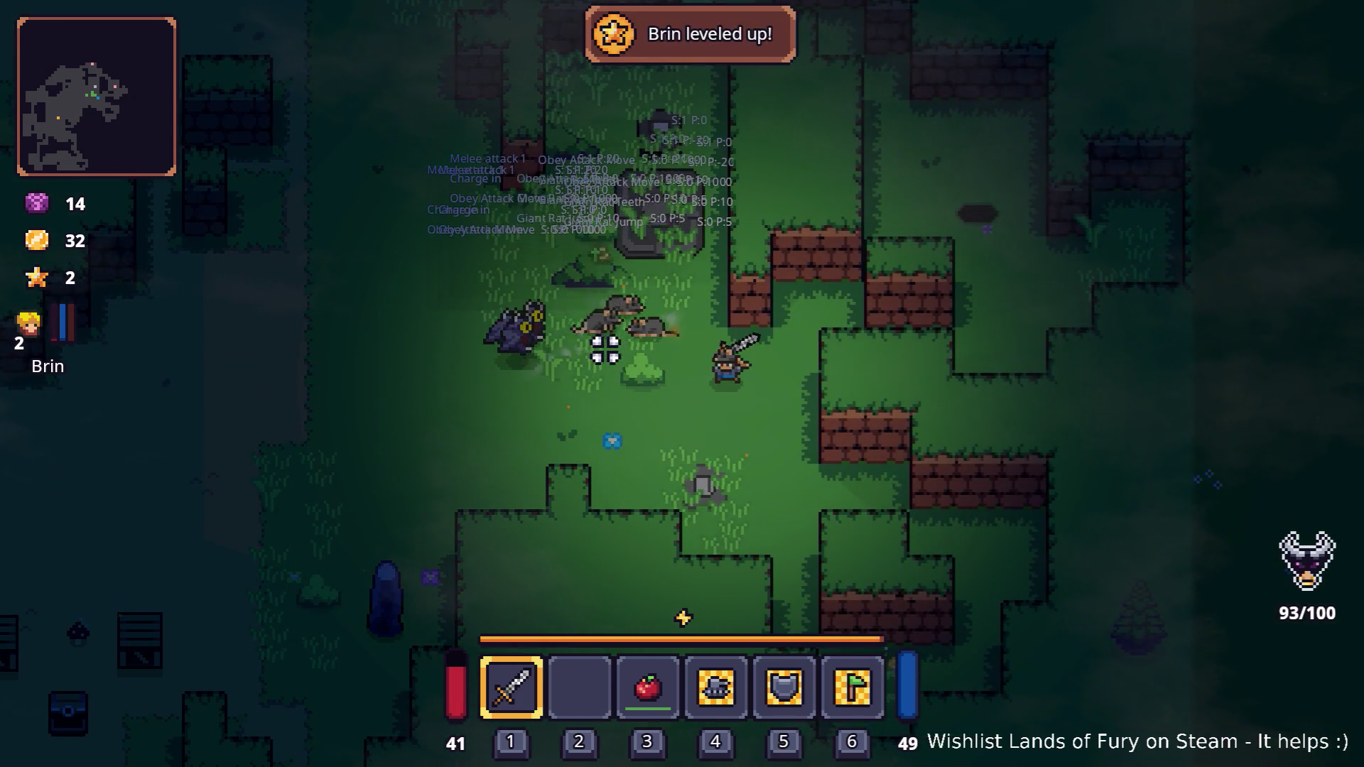
pyautogui.press('a')
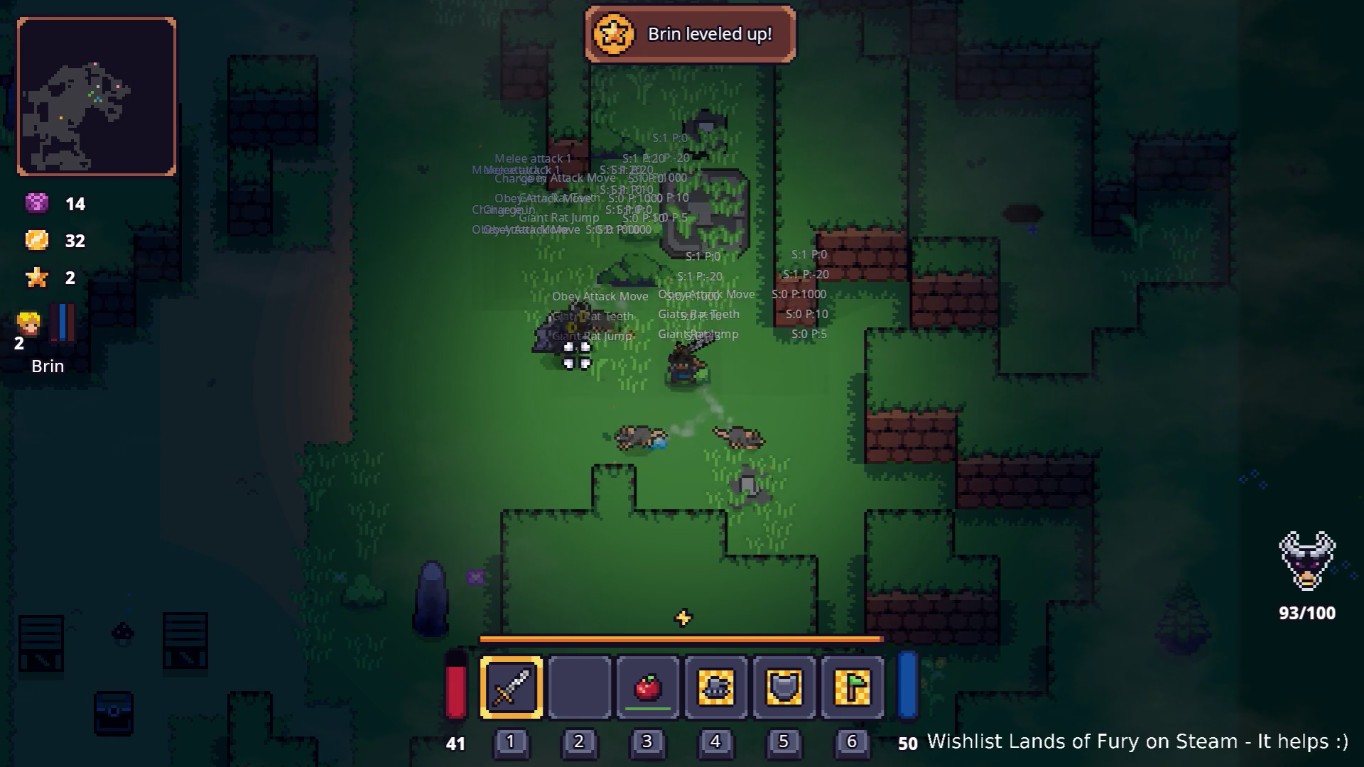
pyautogui.press('a')
pyautogui.press('w')
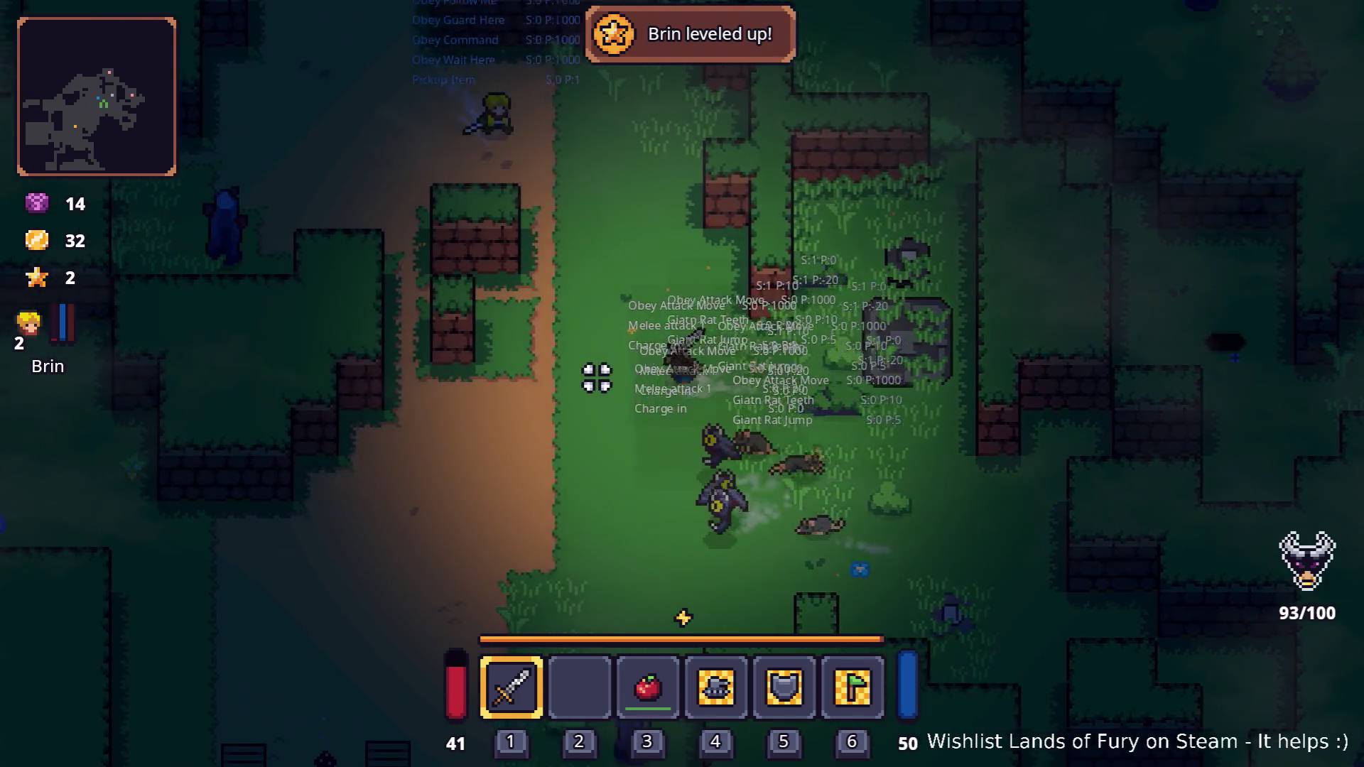
pyautogui.press('a')
pyautogui.press('w')
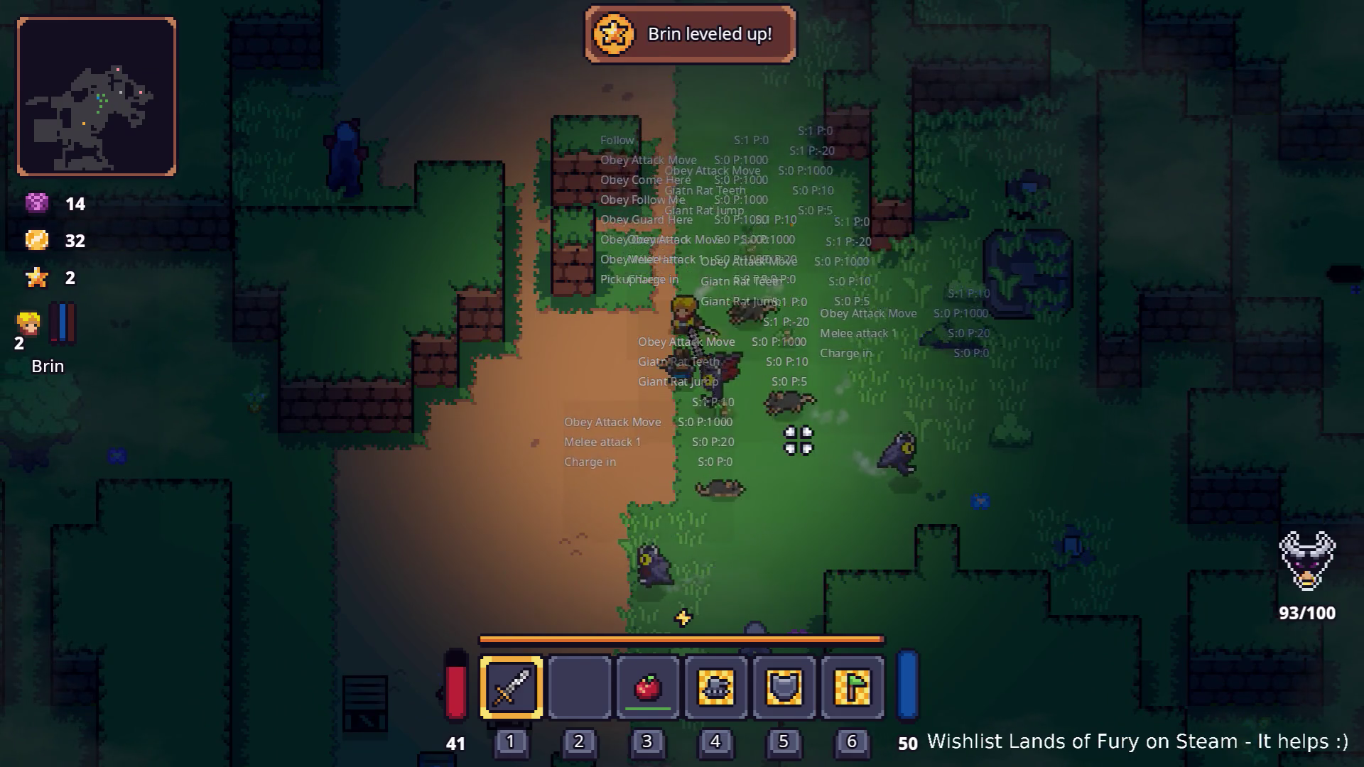
pyautogui.press('d')
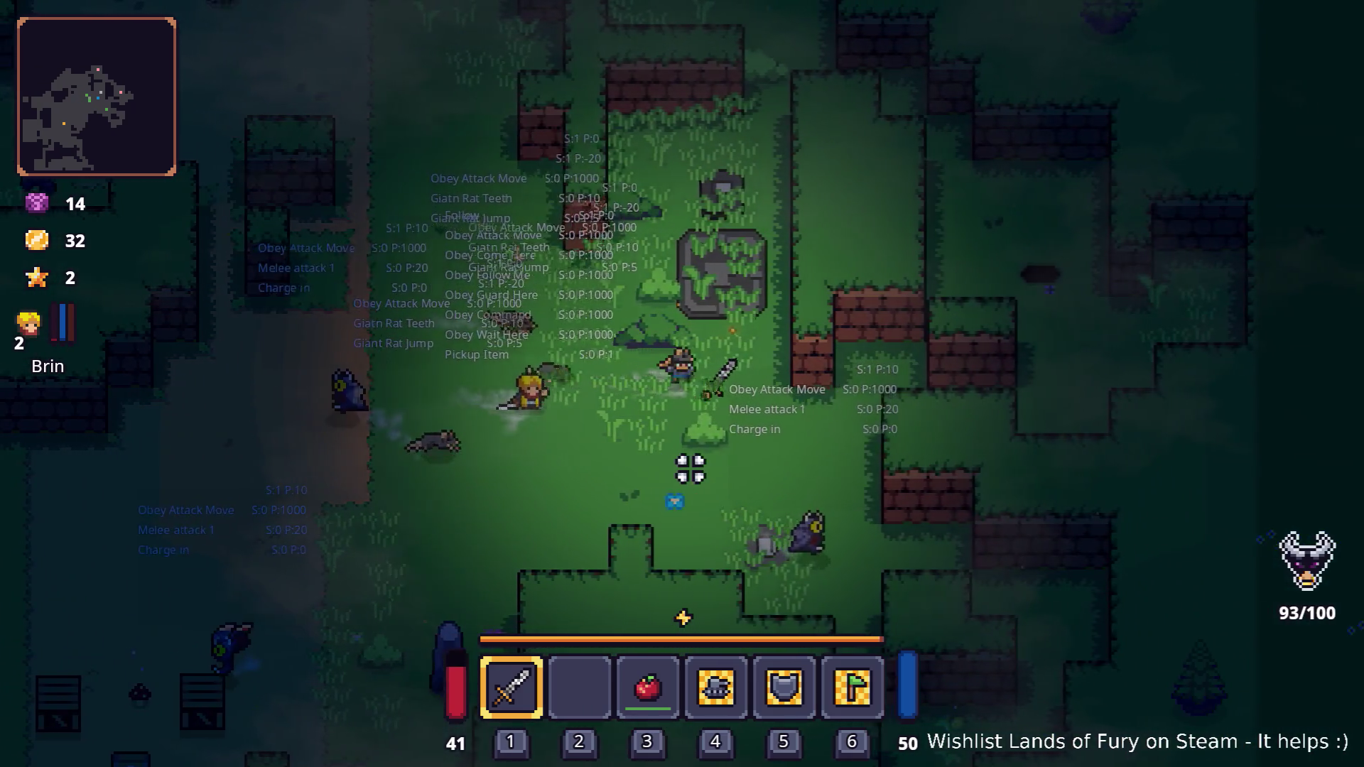
pyautogui.press('s')
pyautogui.press('d')
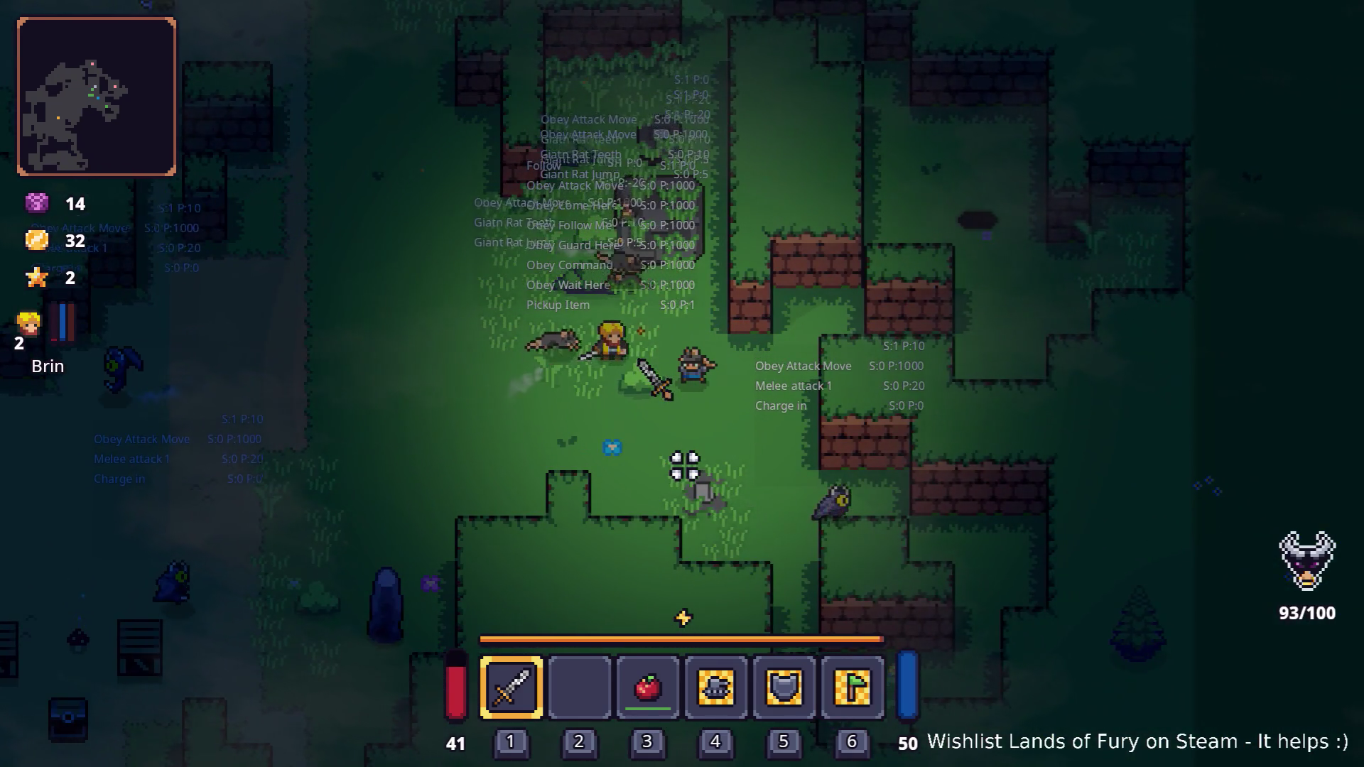
pyautogui.press('s')
pyautogui.press('d')
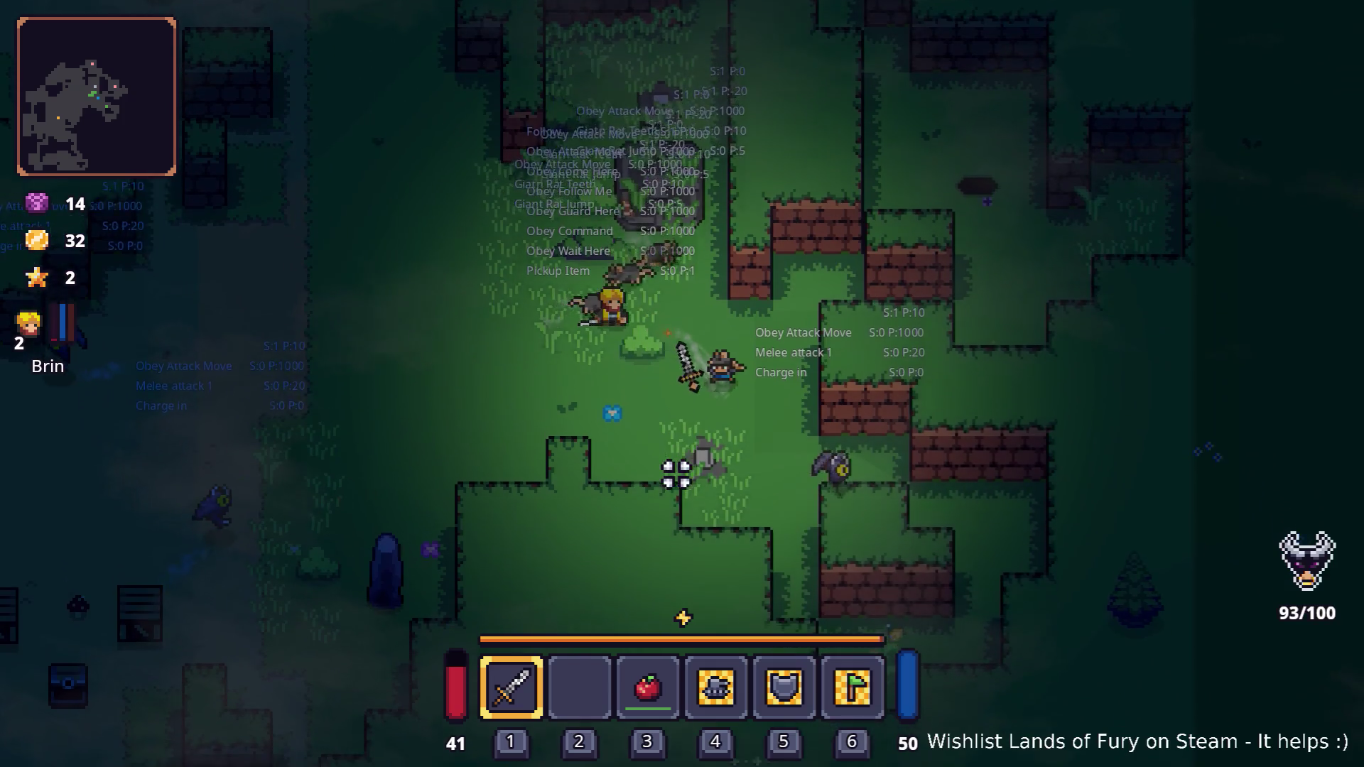
pyautogui.press('w')
# - Break away from the fight and walk left then up the dirt path to the pit
pyautogui.press('d')
pyautogui.press('w')
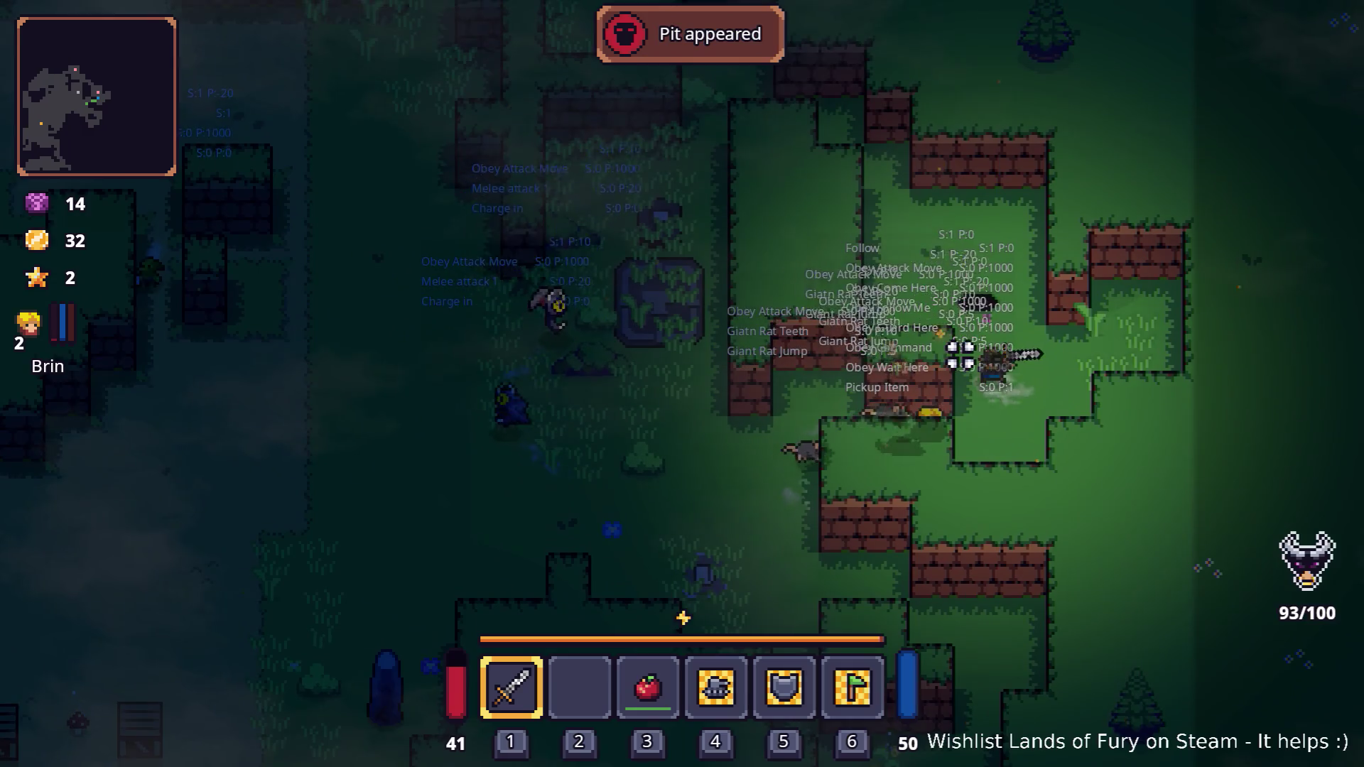
pyautogui.press('s')
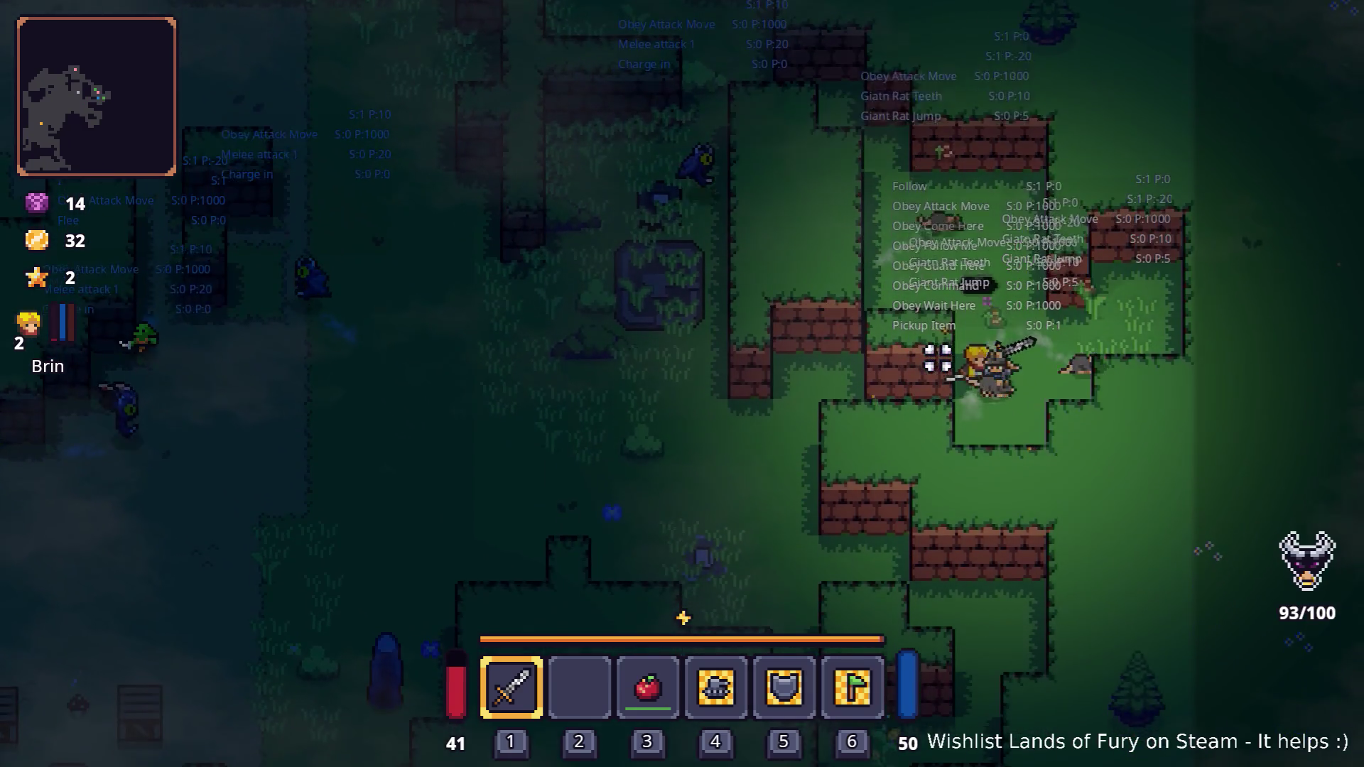
pyautogui.press('a')
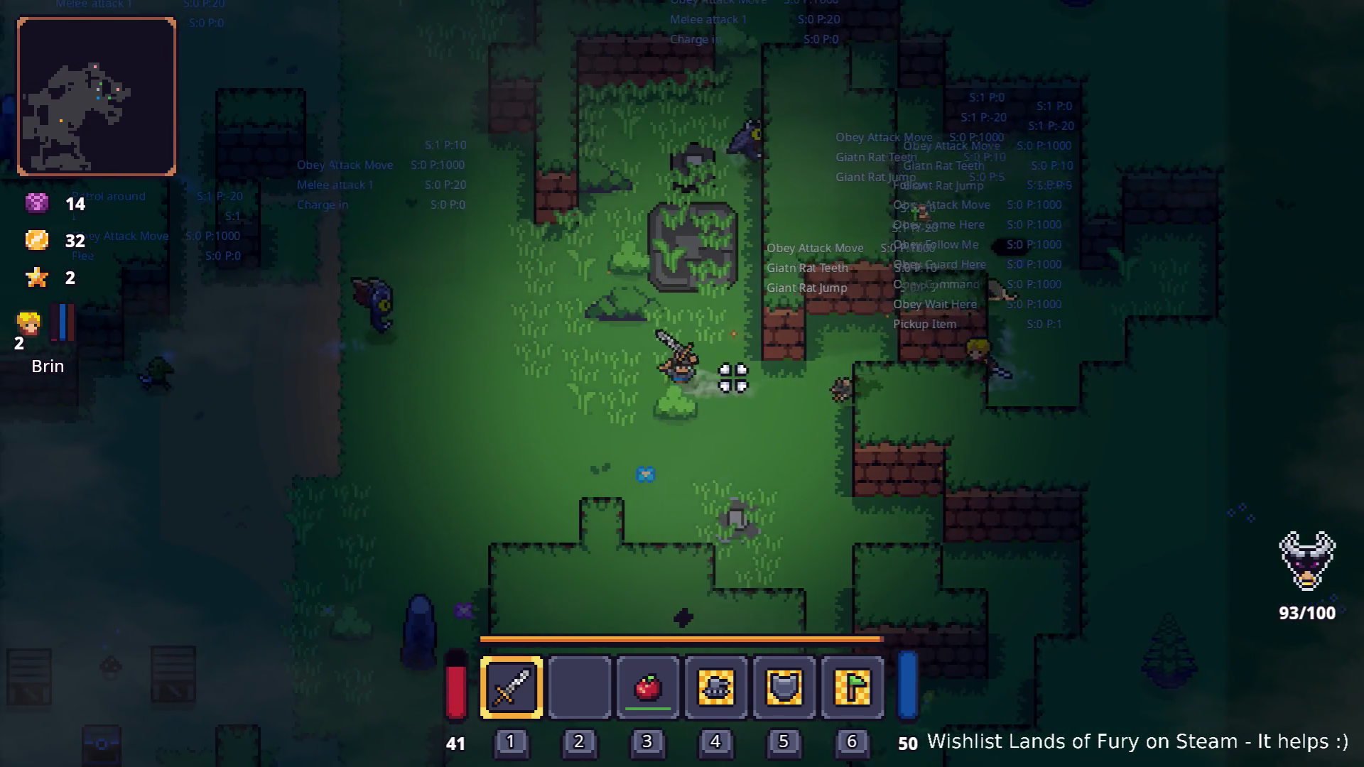
pyautogui.press('a')
pyautogui.press('w')
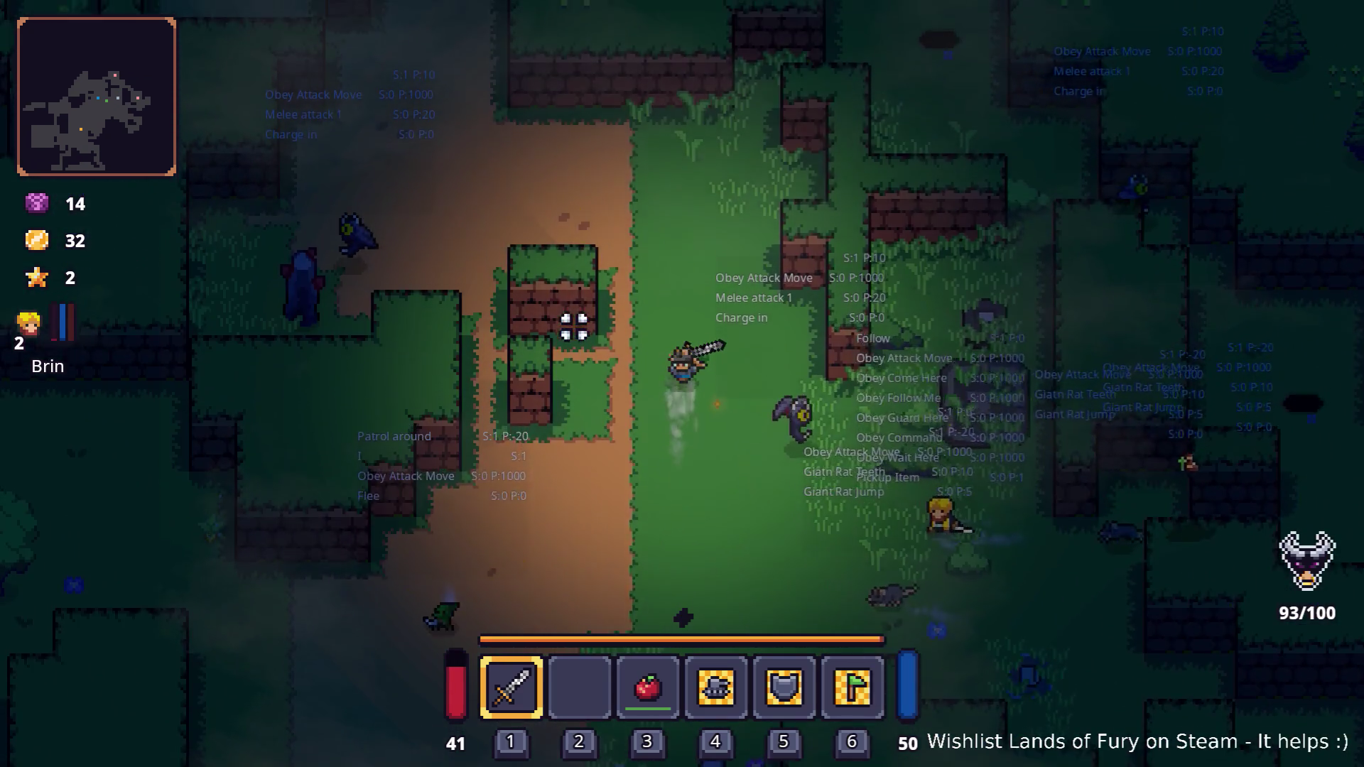
pyautogui.press('w')
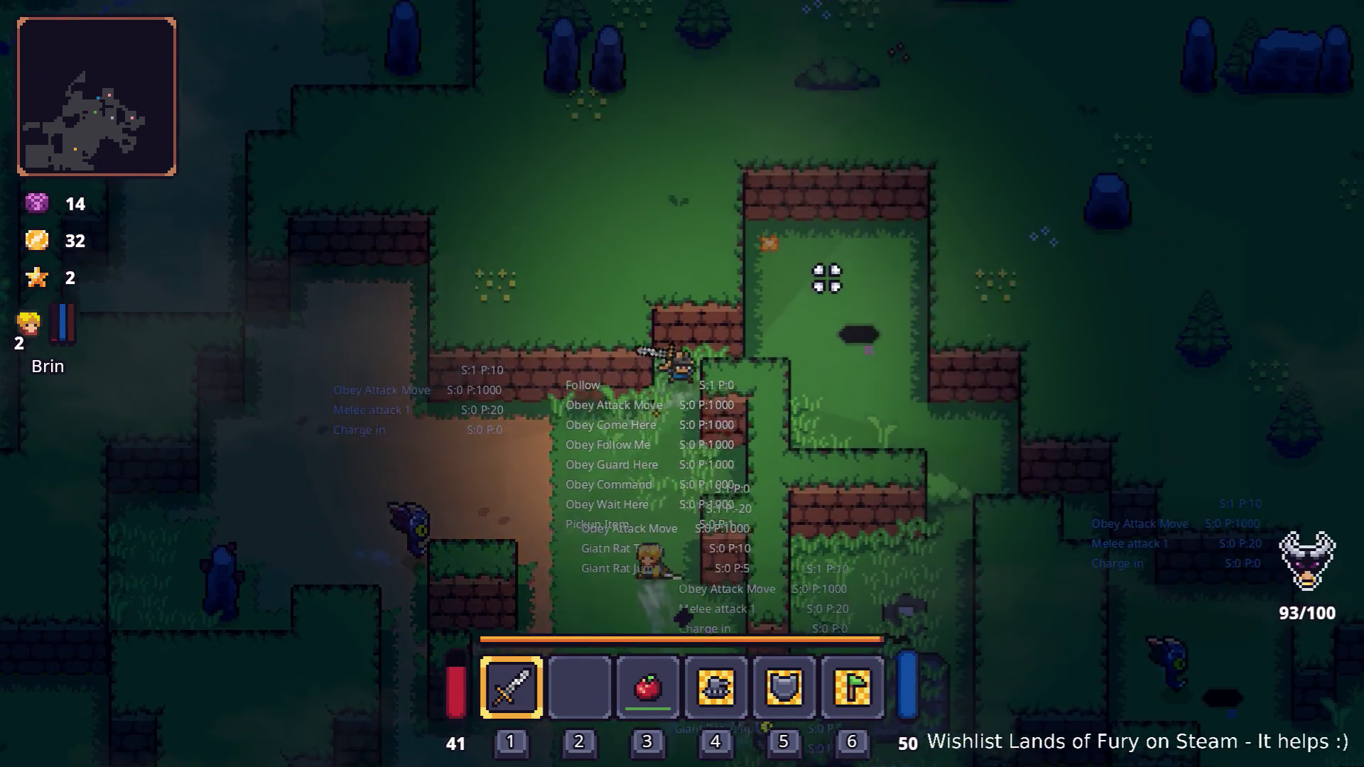
pyautogui.press('w')
pyautogui.press('d')
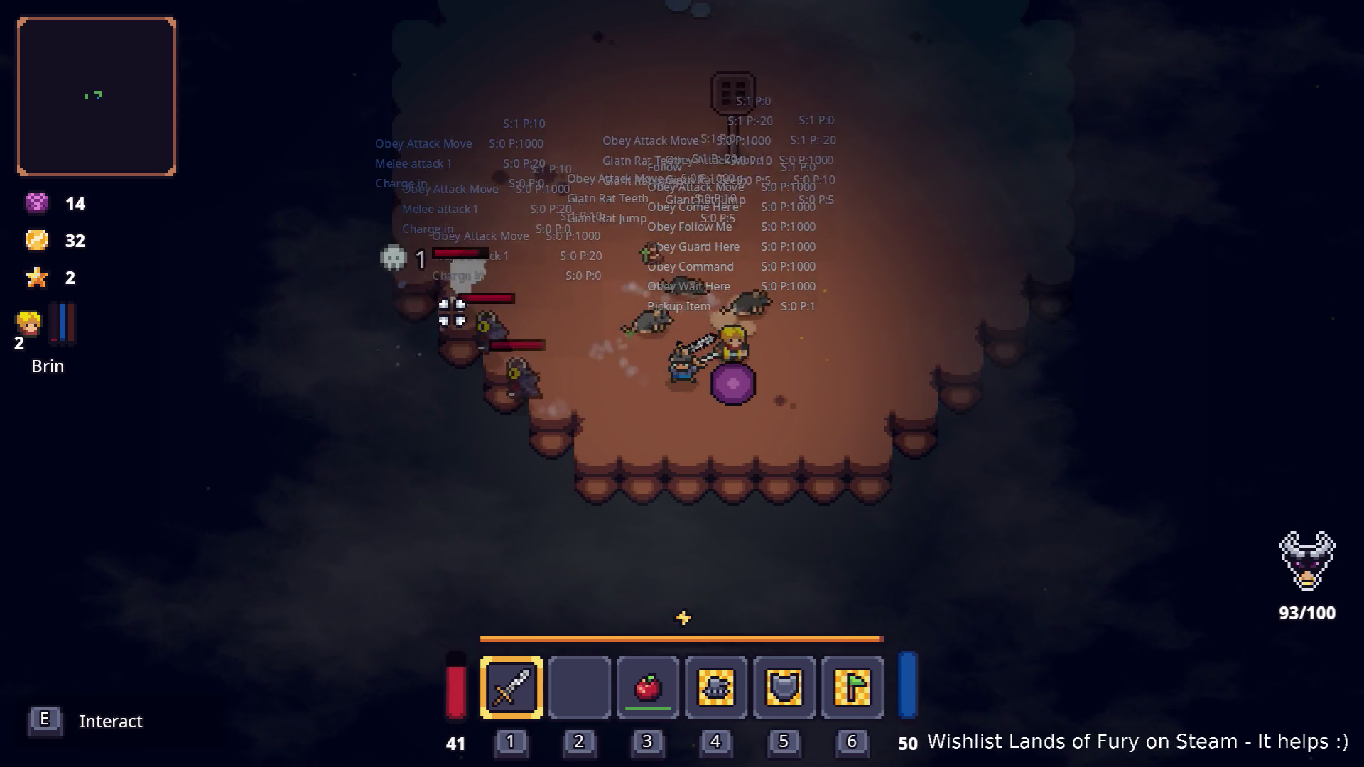
# - Open the inventory in the cavern, then switch over to the Godot editor
pyautogui.press('Tab')
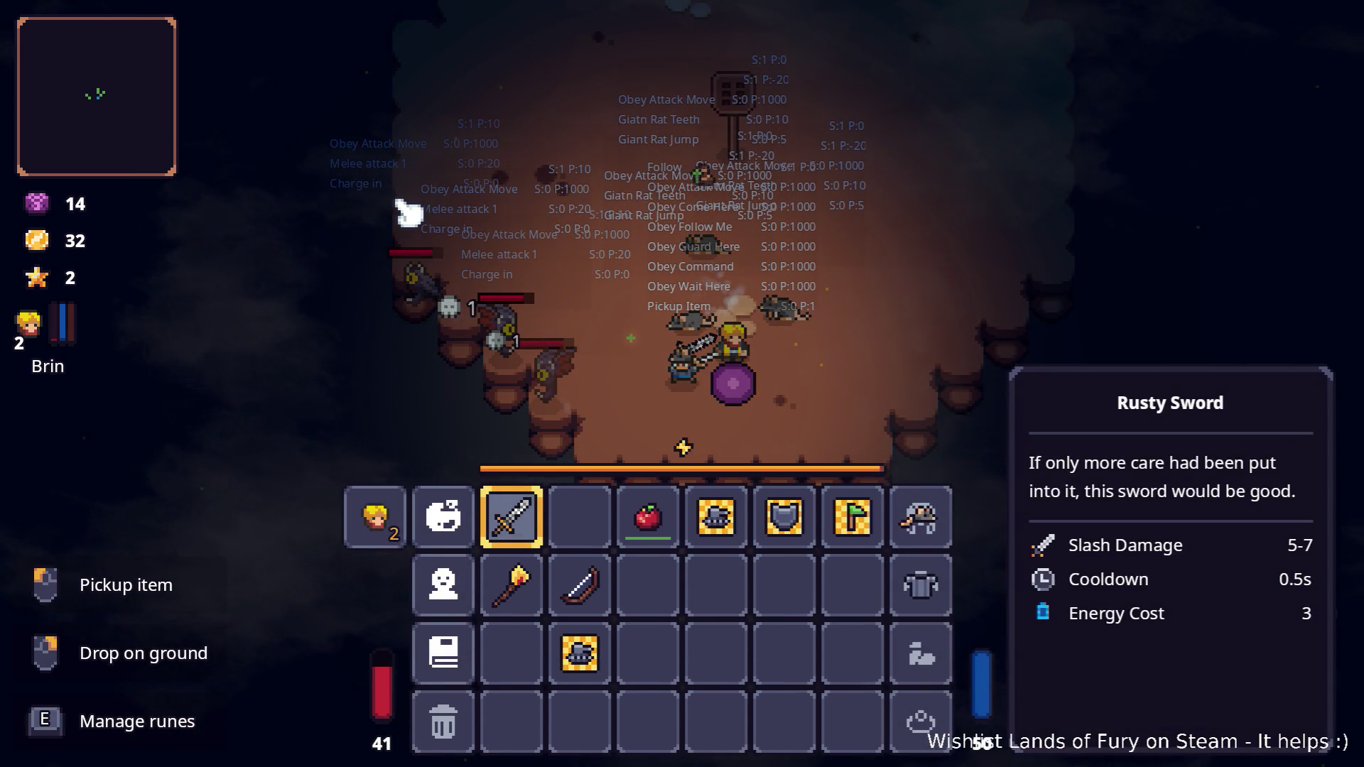
pyautogui.hotkey('alt', 'Tab')
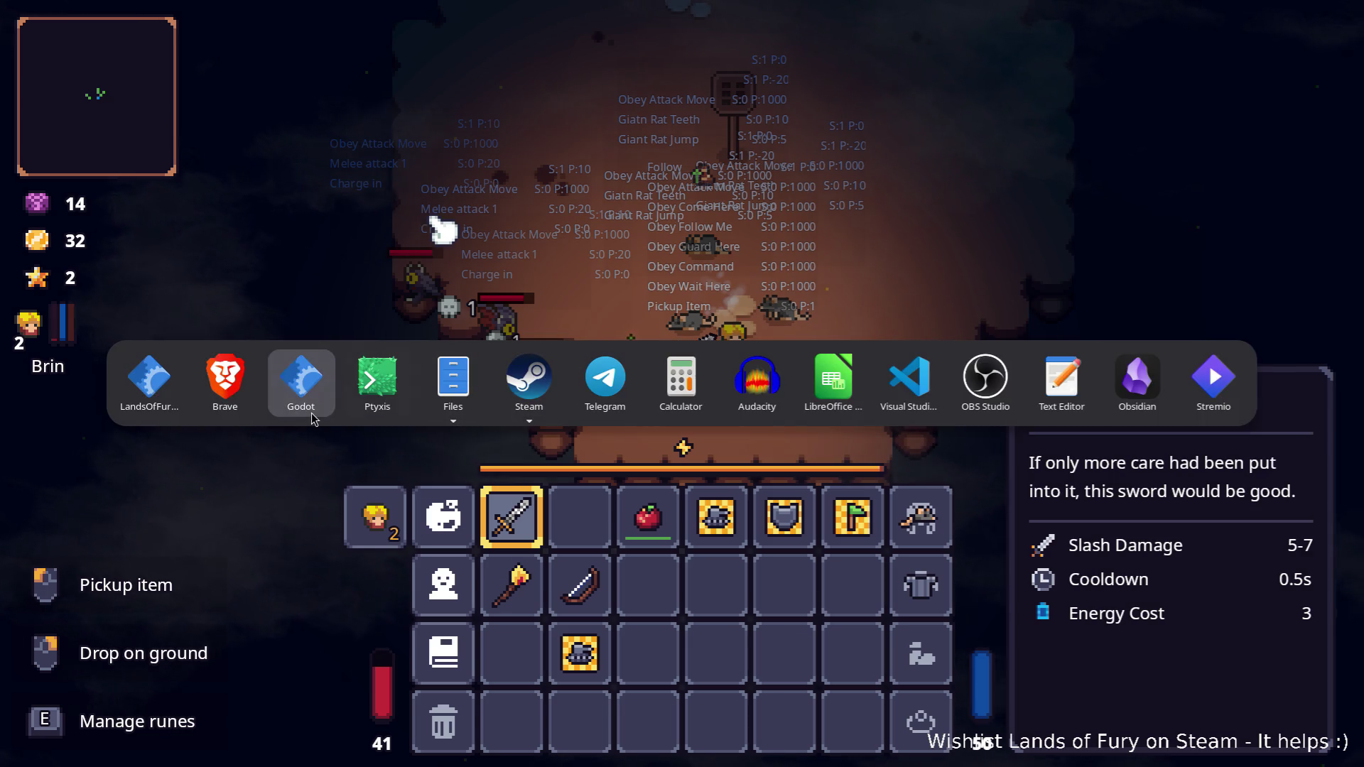
pyautogui.click(300, 403)
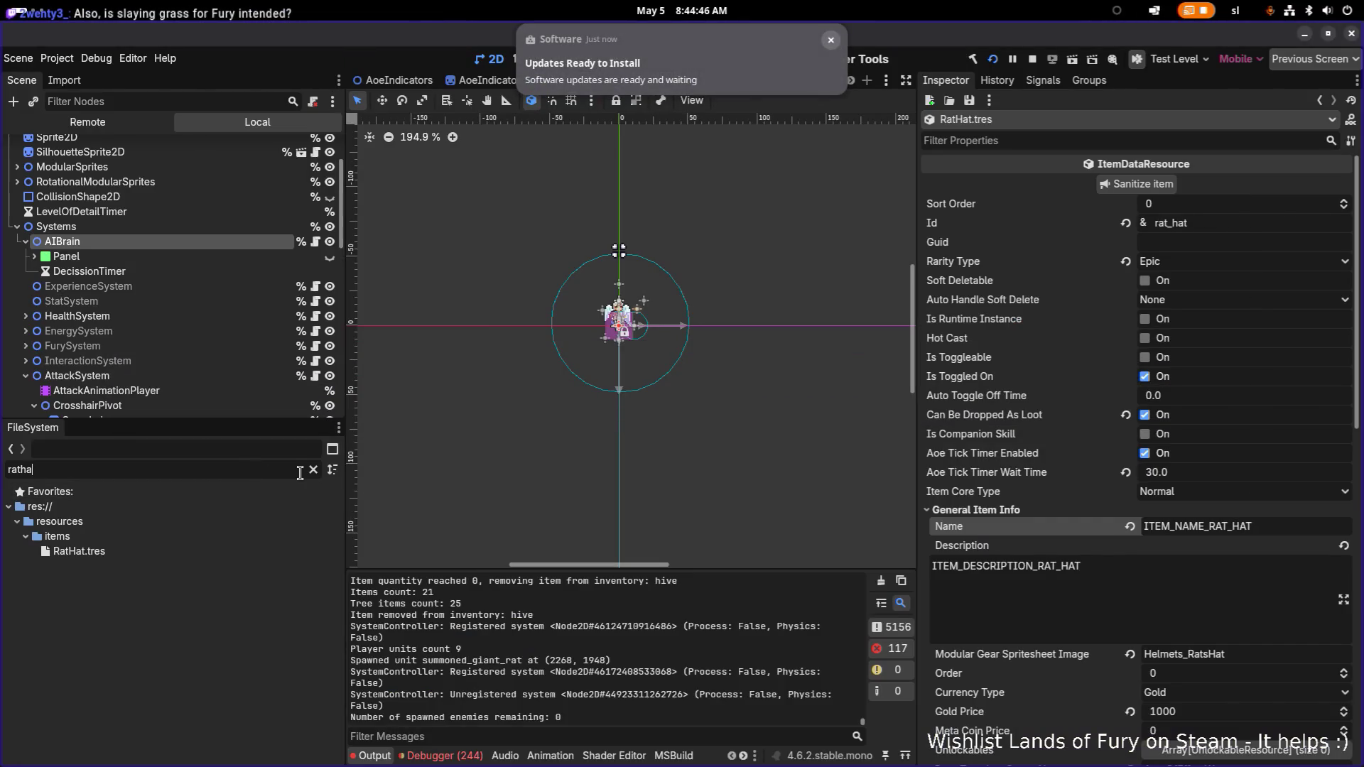
# - Filter the FileSystem for 'eyebat', open EyeBat.tres, then select the filter text to replace it
pyautogui.write('eyebat')
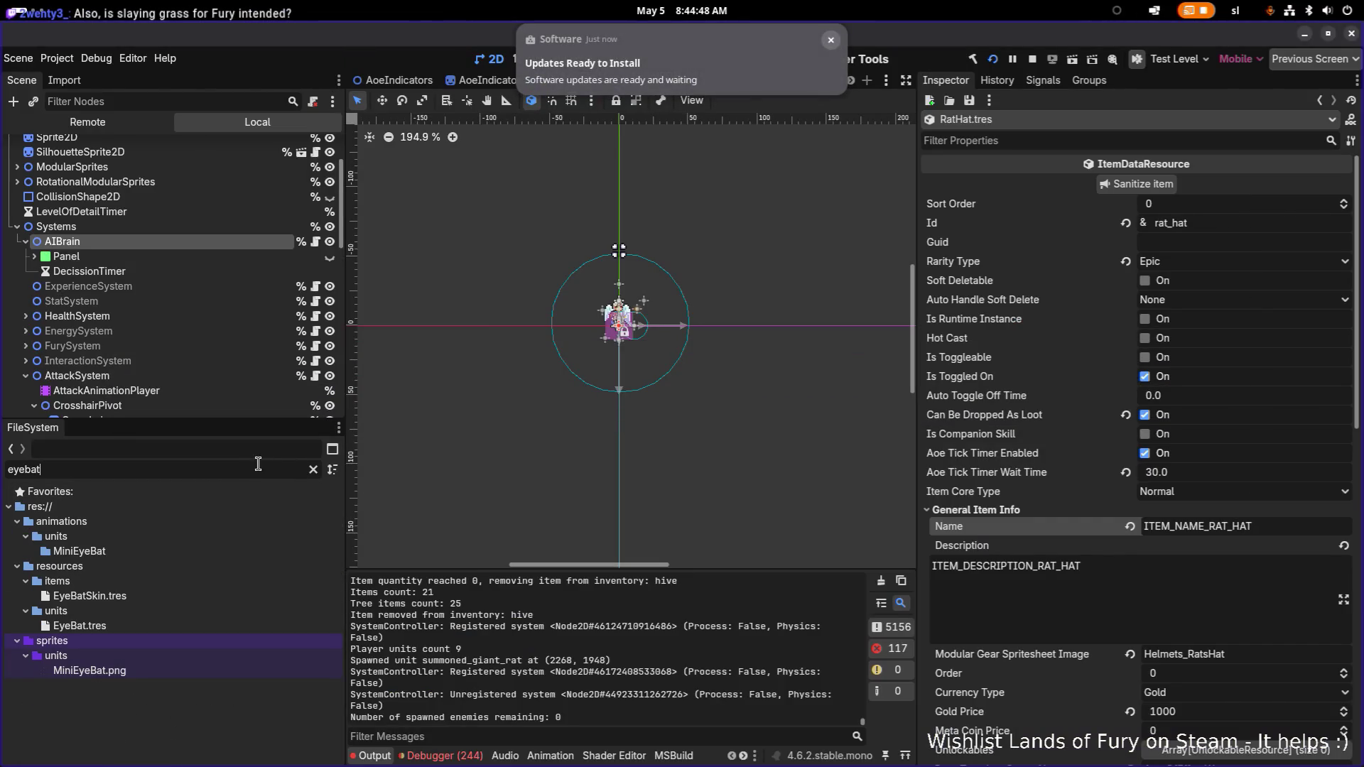
pyautogui.click(154, 628)
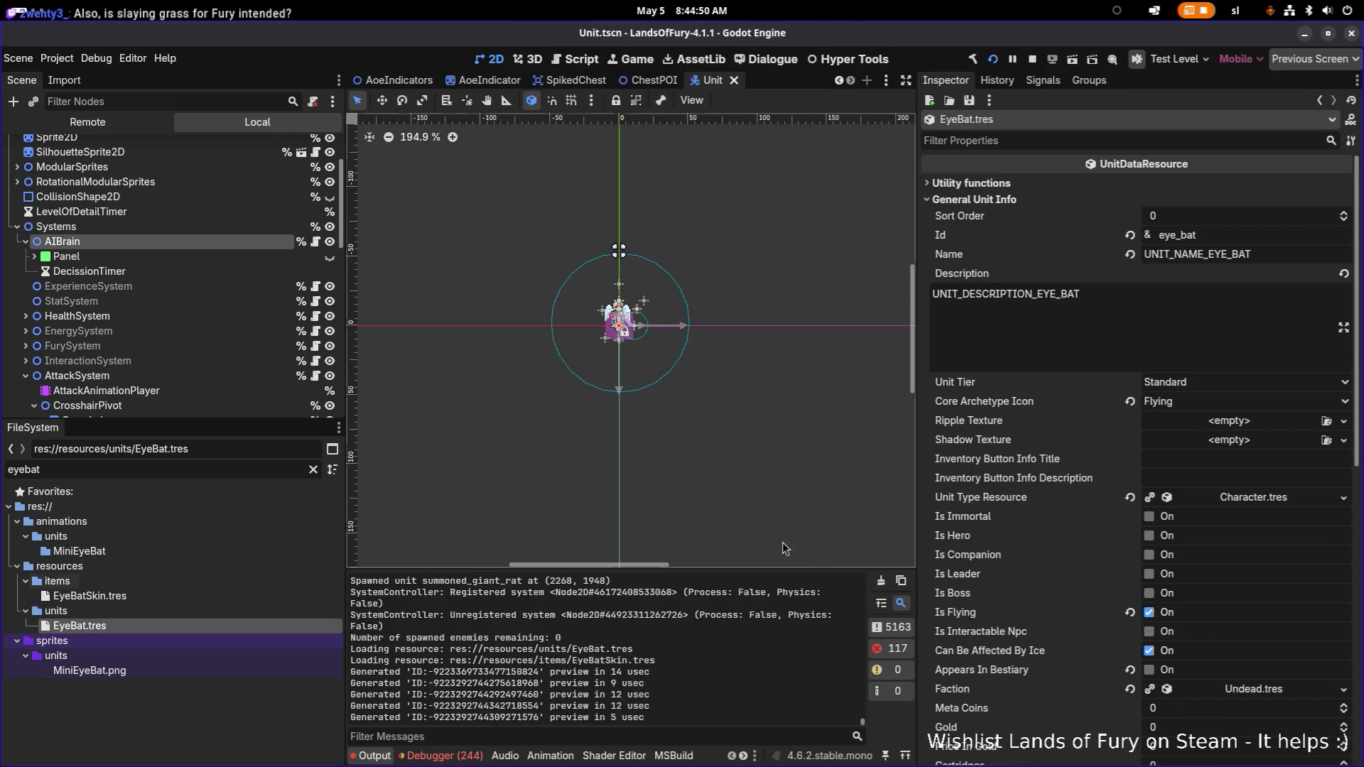
pyautogui.scroll(-10, 1253, 463)
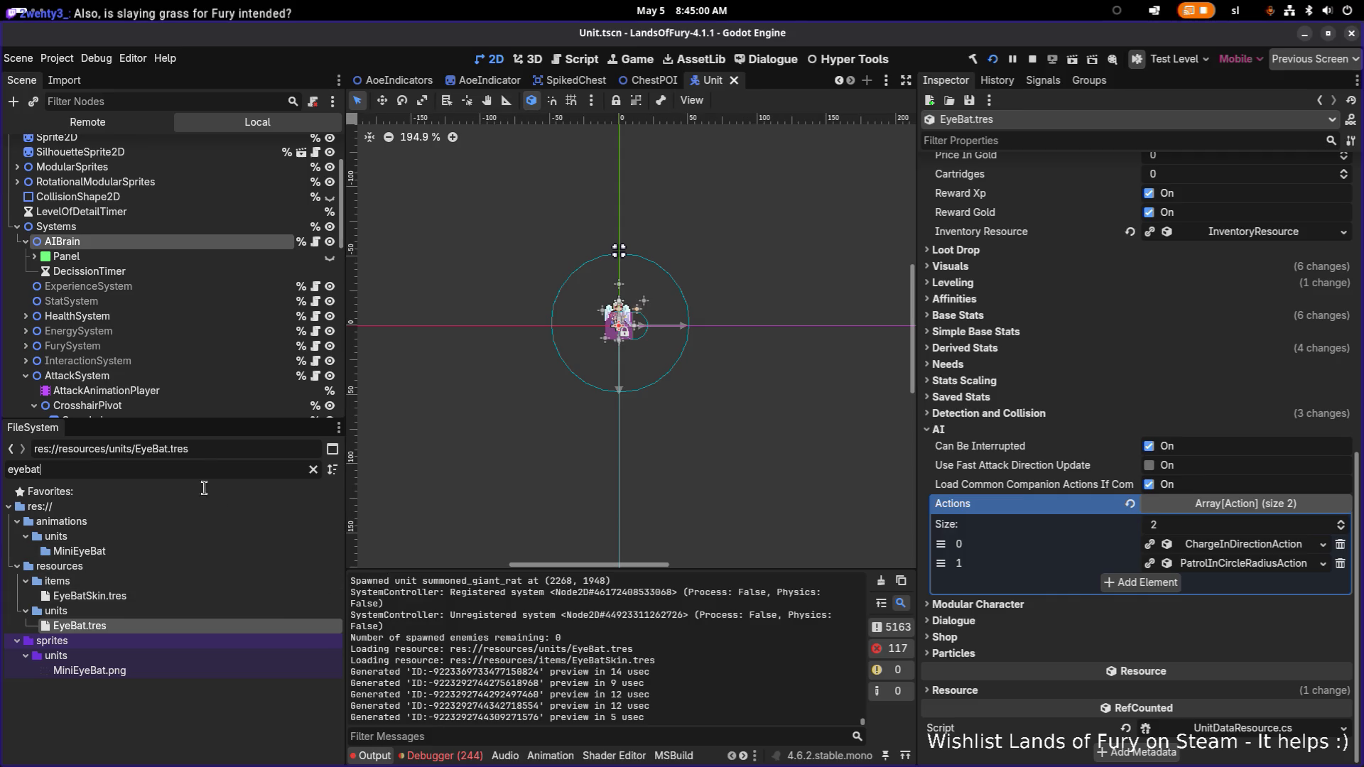
pyautogui.hotkey('ctrl', 'f')
# - Filter for 'sting' and load EyeStinger.tres to view its ChargeInDirection, Attack and PatrolInCircleRadius actions
pyautogui.write('sting')
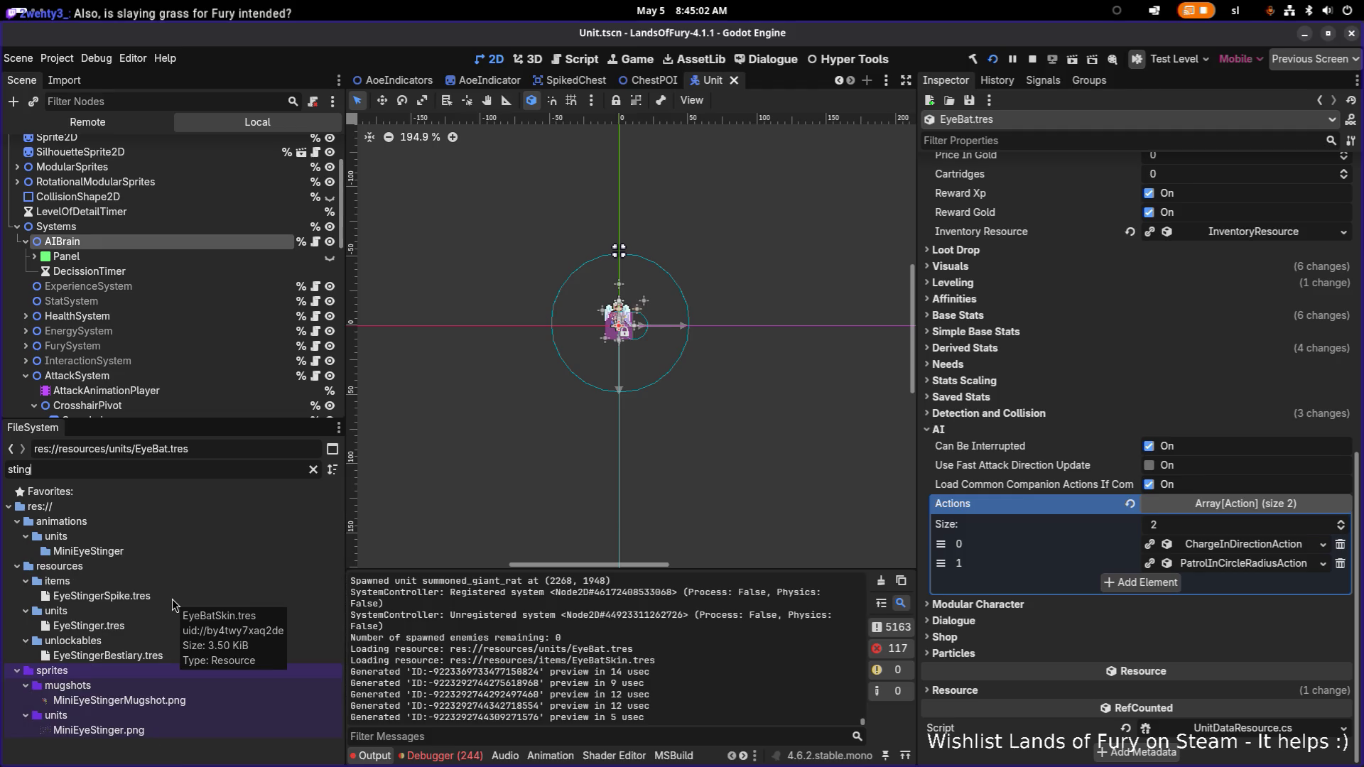
pyautogui.click(185, 623)
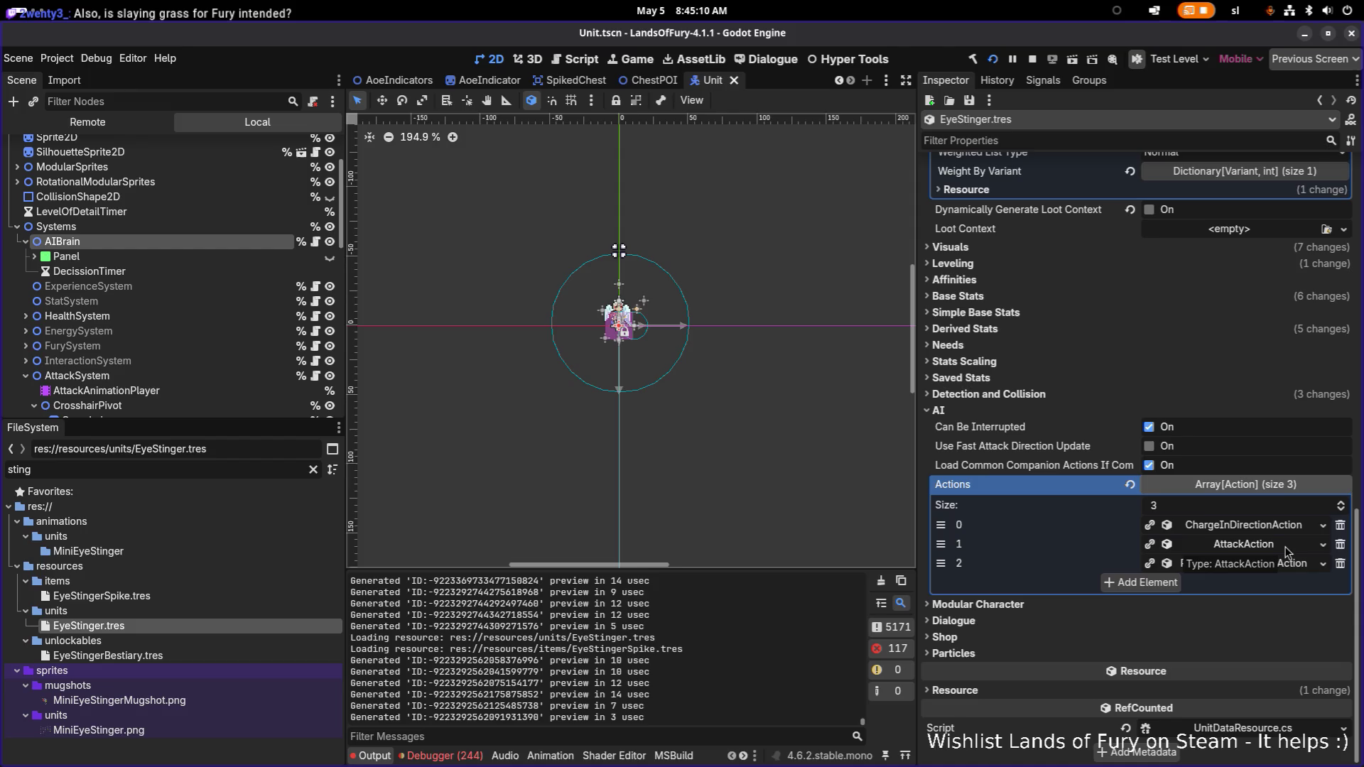
pyautogui.hotkey('alt', 'Tab')
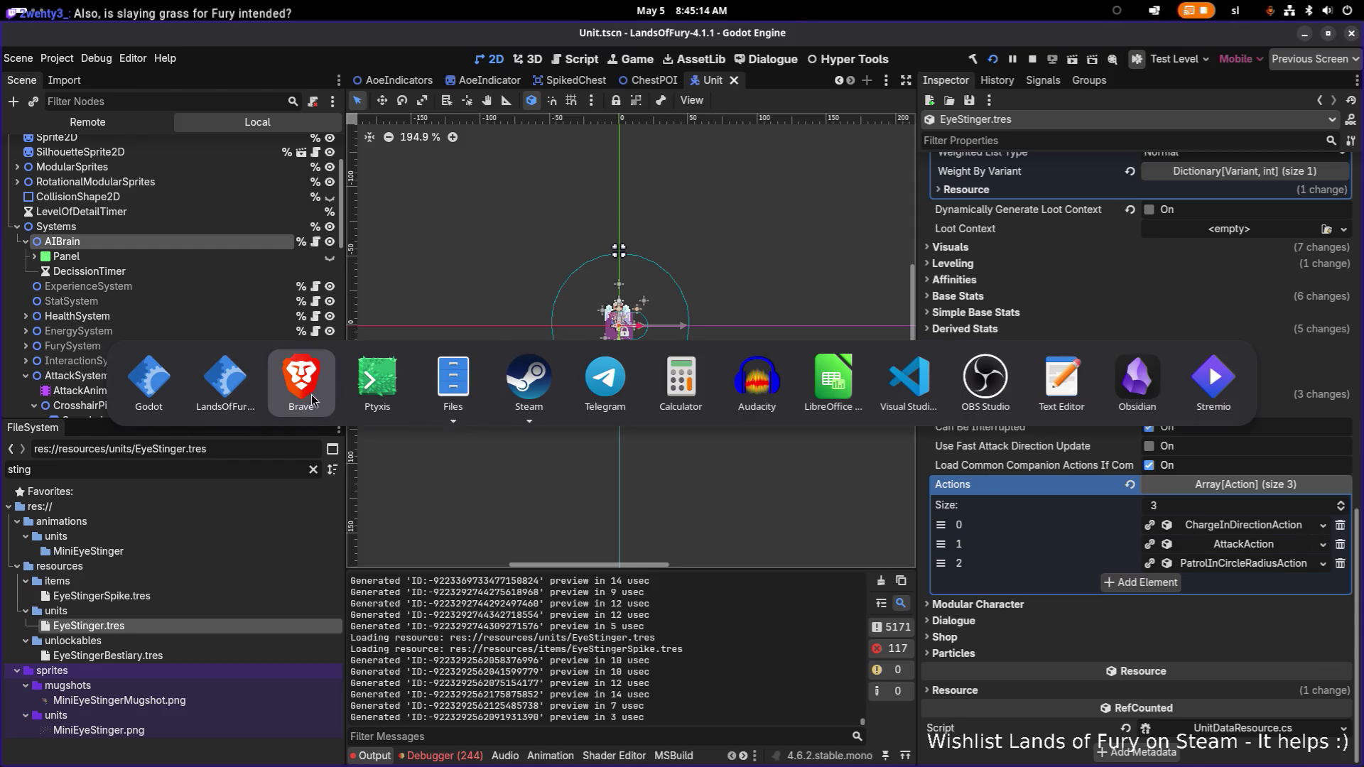
# - Glance at the AreaOfEffectWeapon script in VS Code, then return to the running Lands of Fury game
pyautogui.click(906, 384)
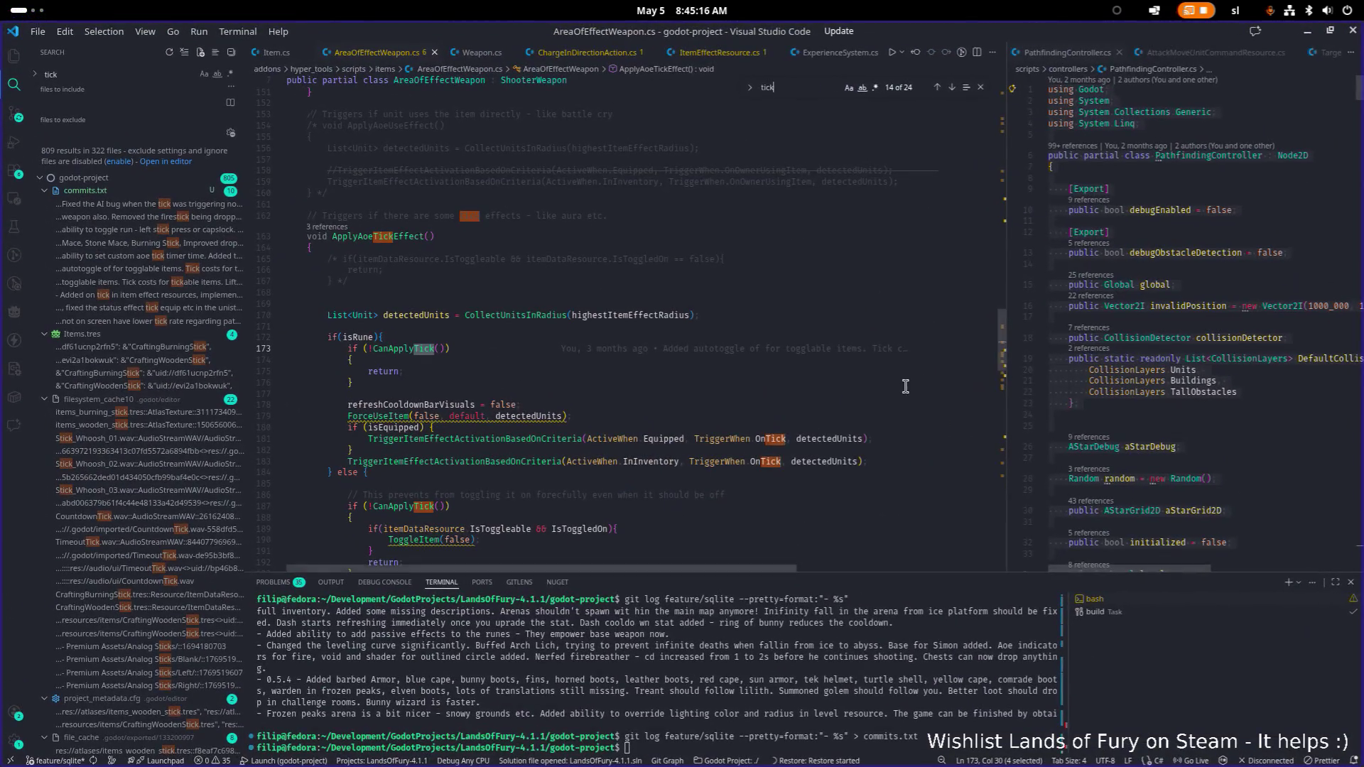
pyautogui.hotkey('alt', 'Tab')
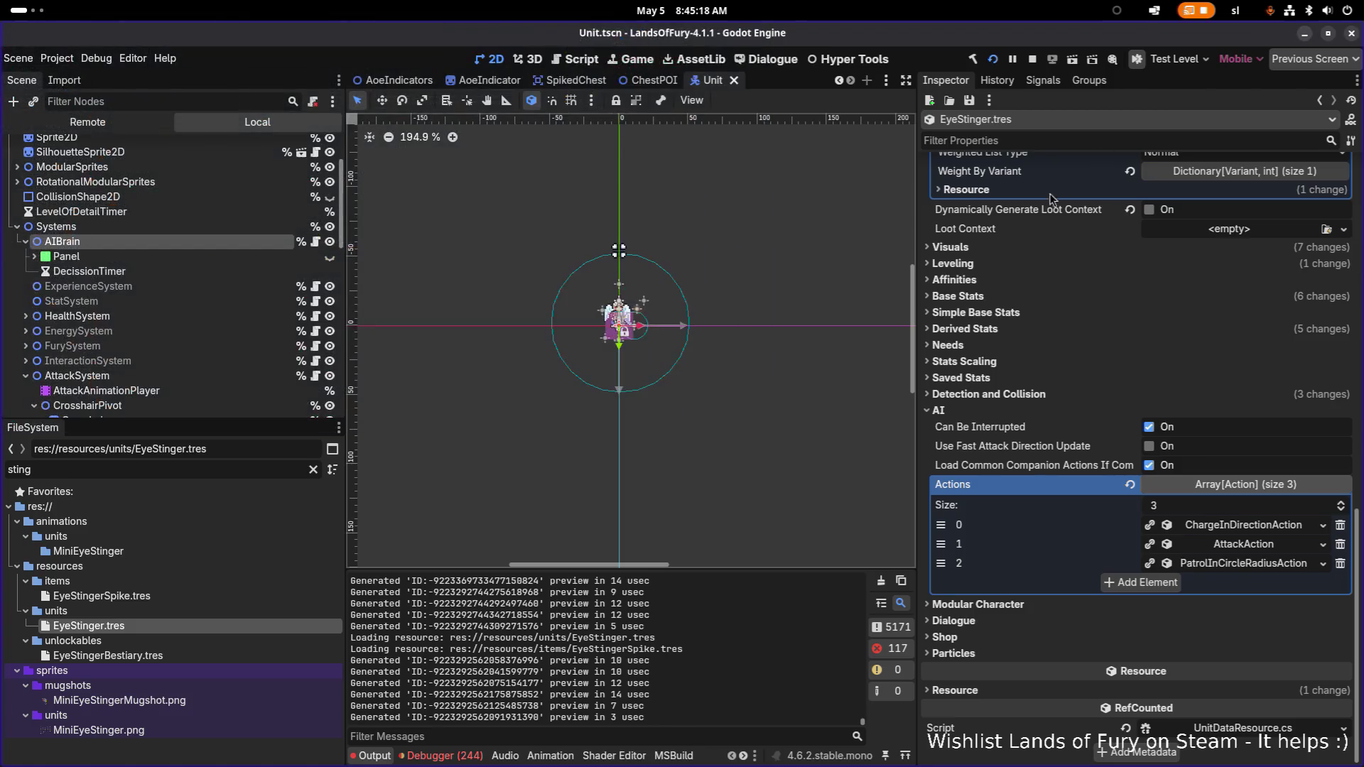
pyautogui.press('super')
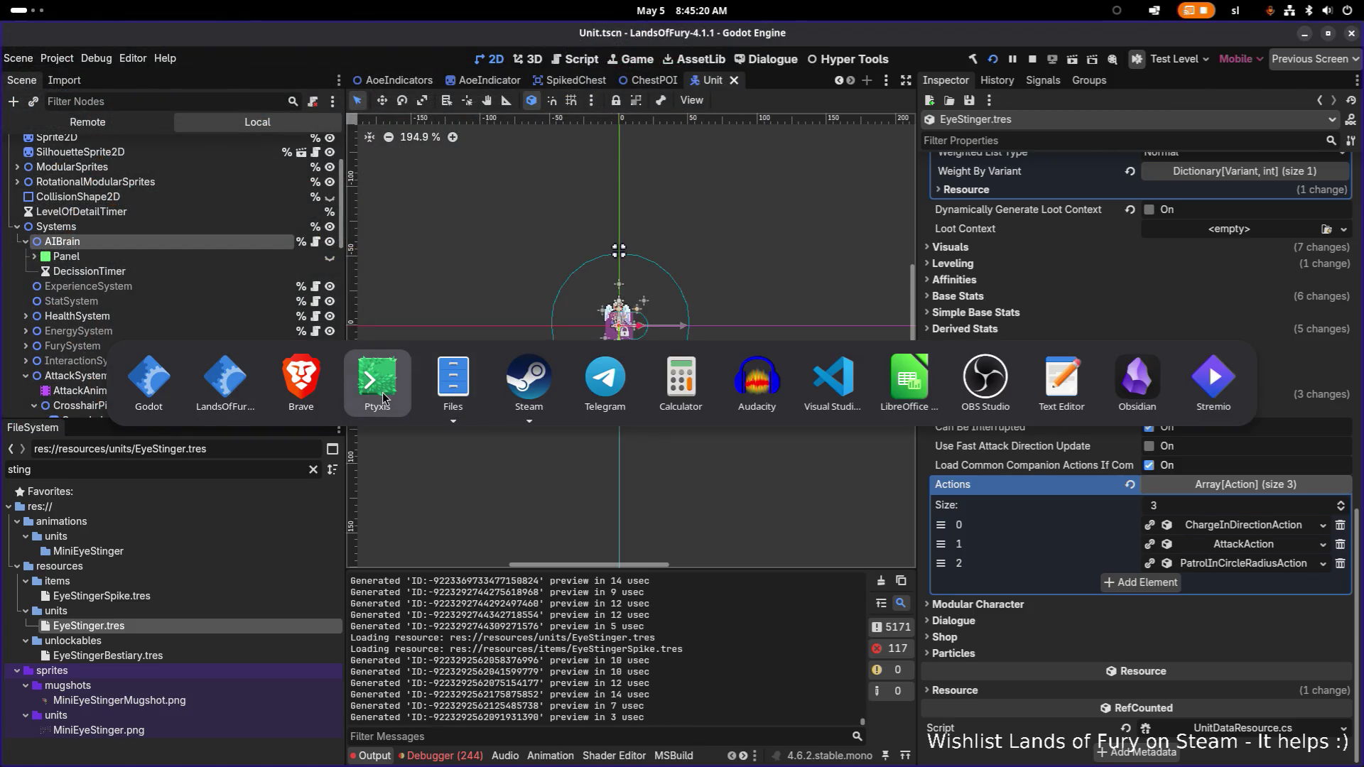
pyautogui.click(242, 395)
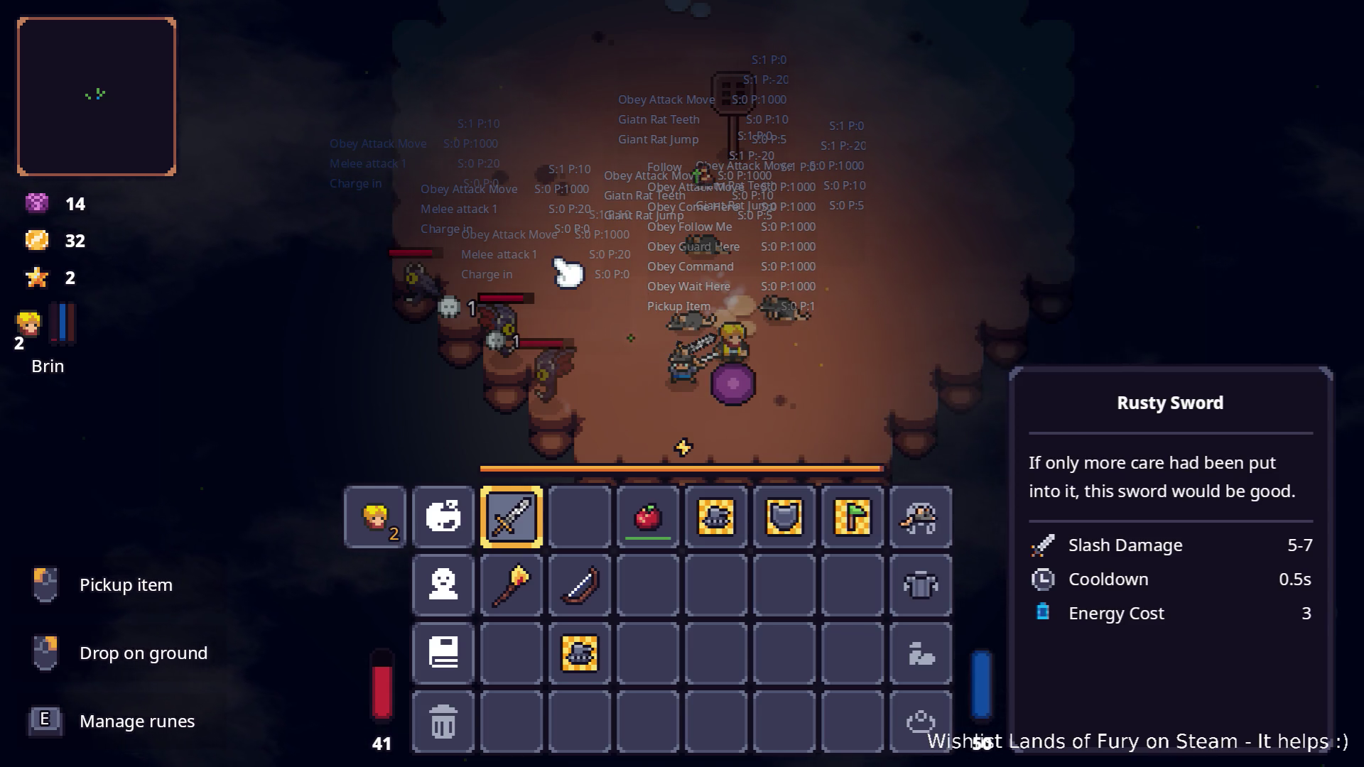
# - Leave the cavern fight with the giant rats and return to the Godot editor
pyautogui.hotkey('alt', 'Tab')
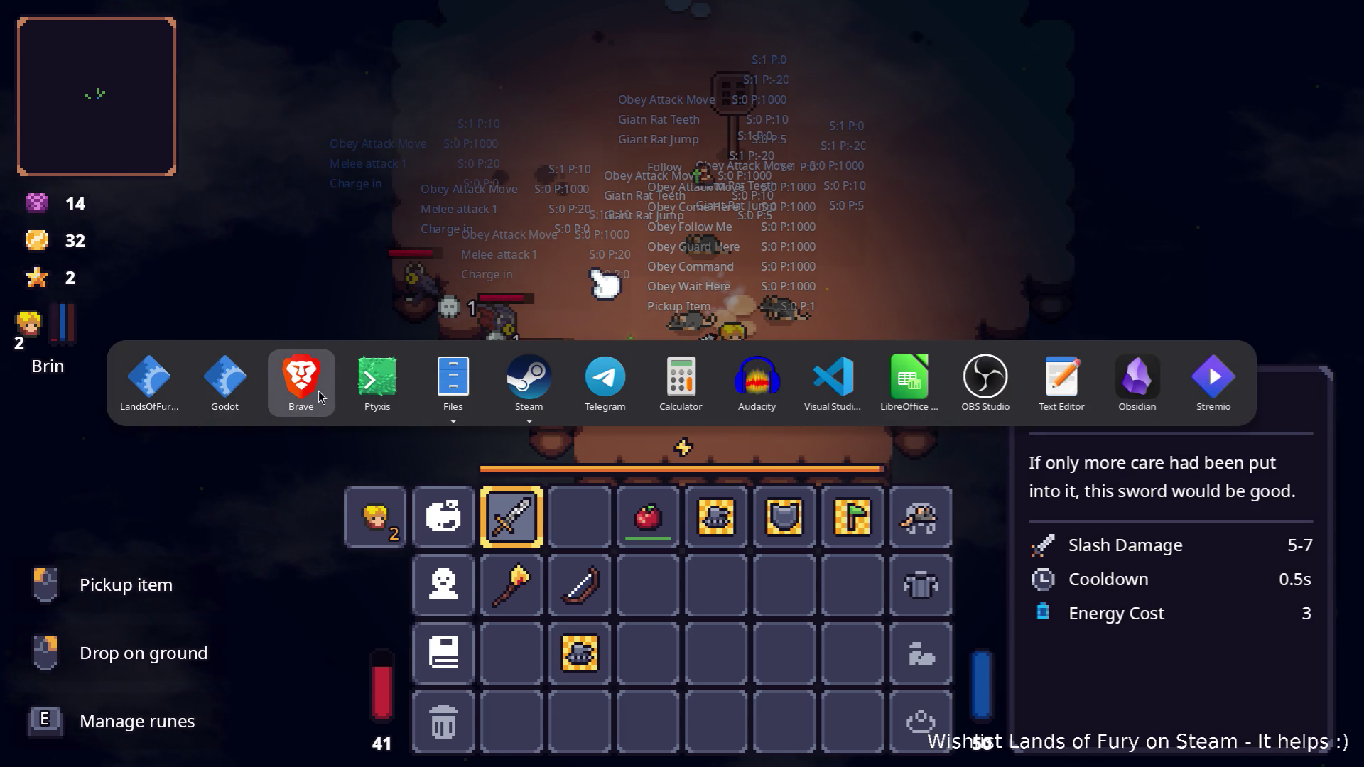
pyautogui.click(233, 394)
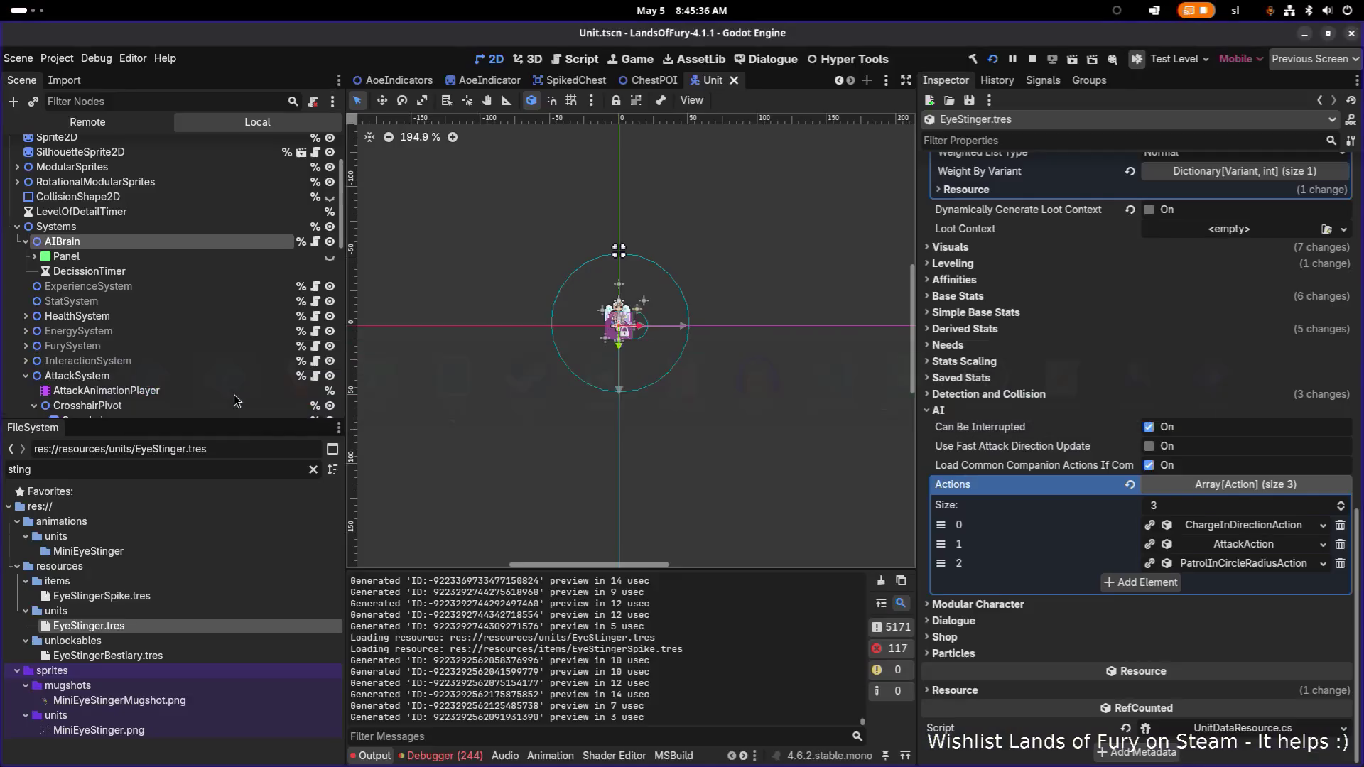
# - Expand the EyeStinger's ChargeInDirectionAction and AttackAction entries to read their settings
pyautogui.click(1295, 545)
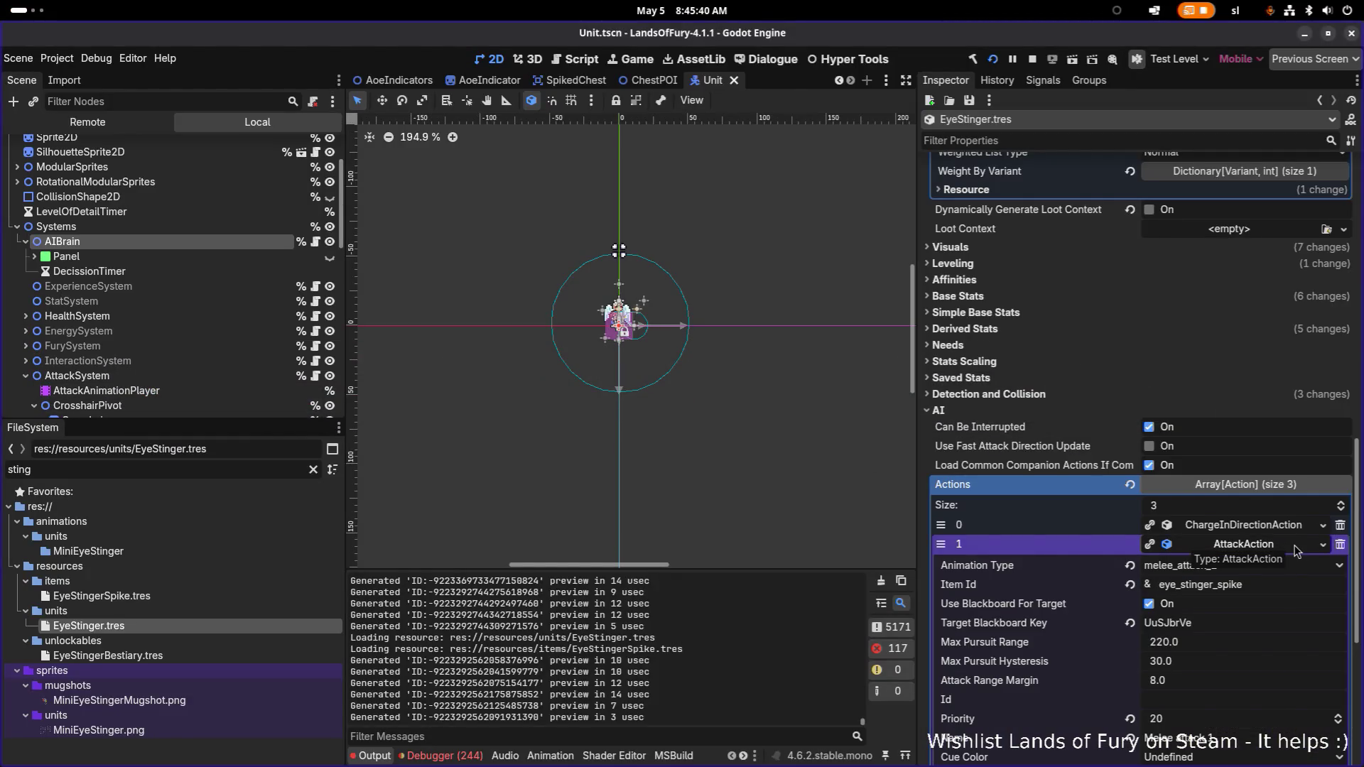
pyautogui.click(1287, 529)
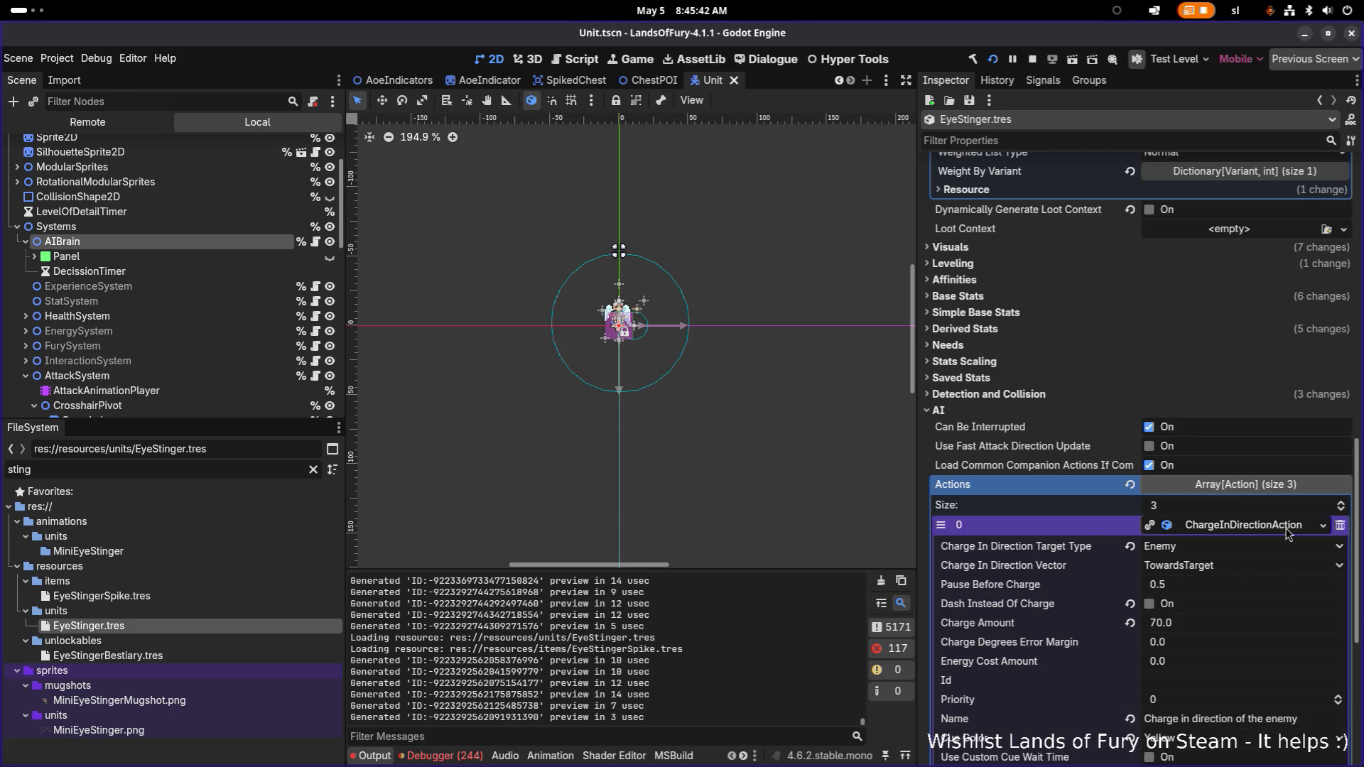
pyautogui.scroll(-2, 1270, 566)
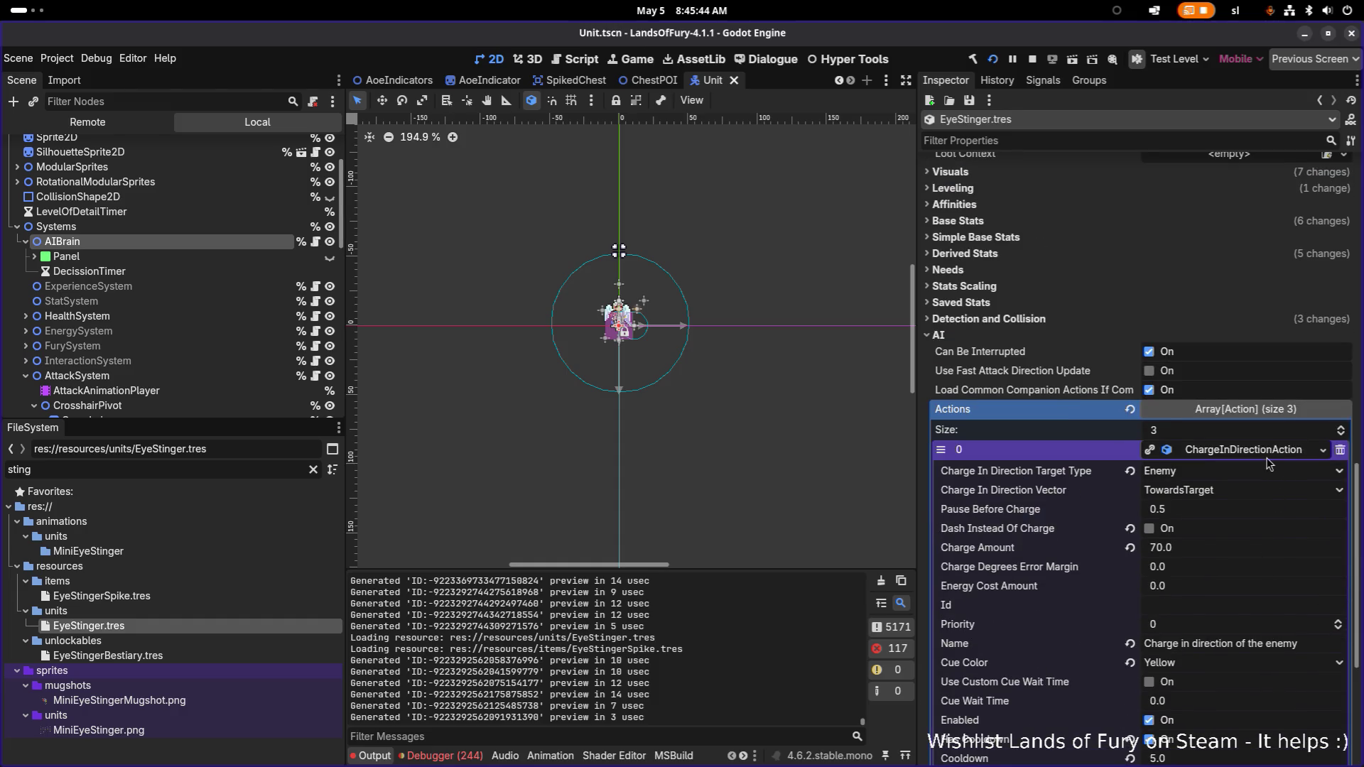
pyautogui.click(1267, 457)
pyautogui.click(1266, 546)
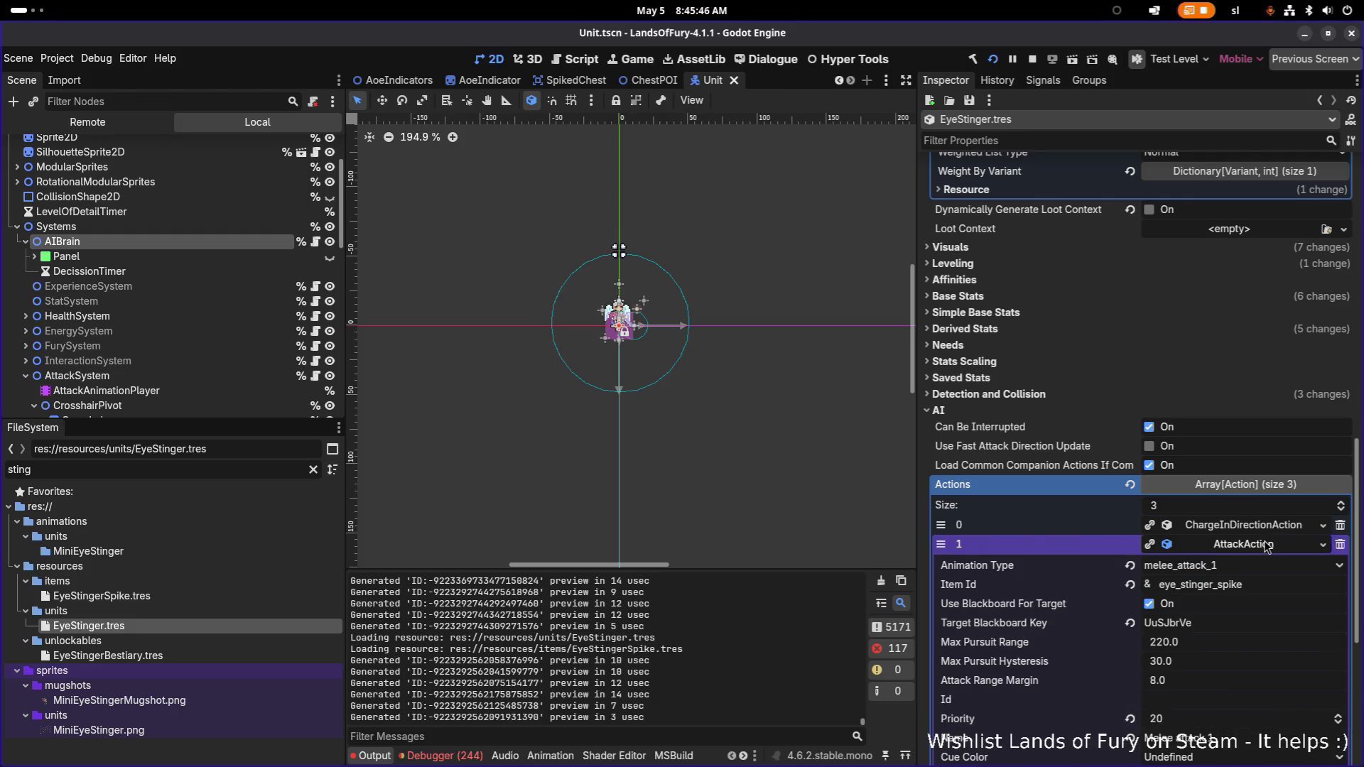
pyautogui.scroll(-4, 1268, 547)
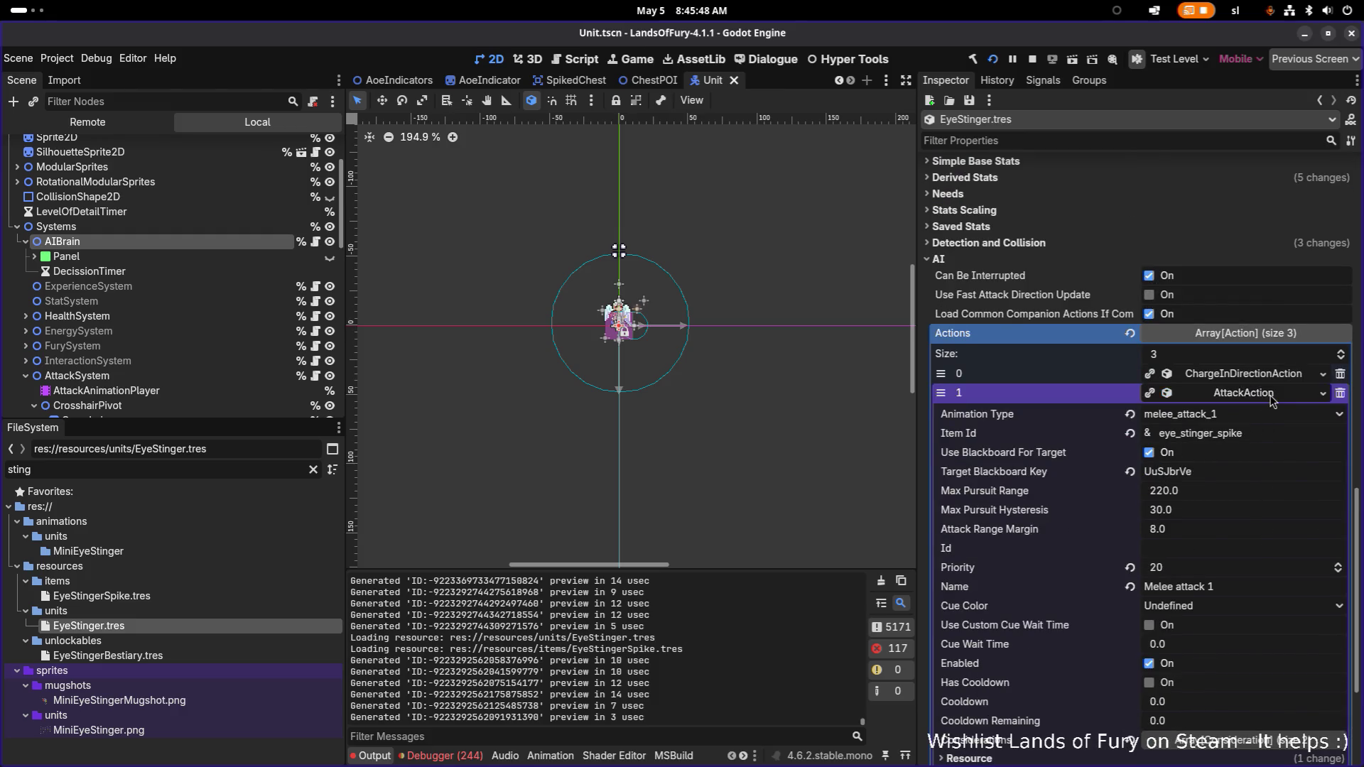
# - Read the PatrolInCircleRadiusAction settings, then return to the running Lands of Fury game
pyautogui.click(1270, 393)
pyautogui.click(1268, 540)
pyautogui.scroll(-5, 1276, 571)
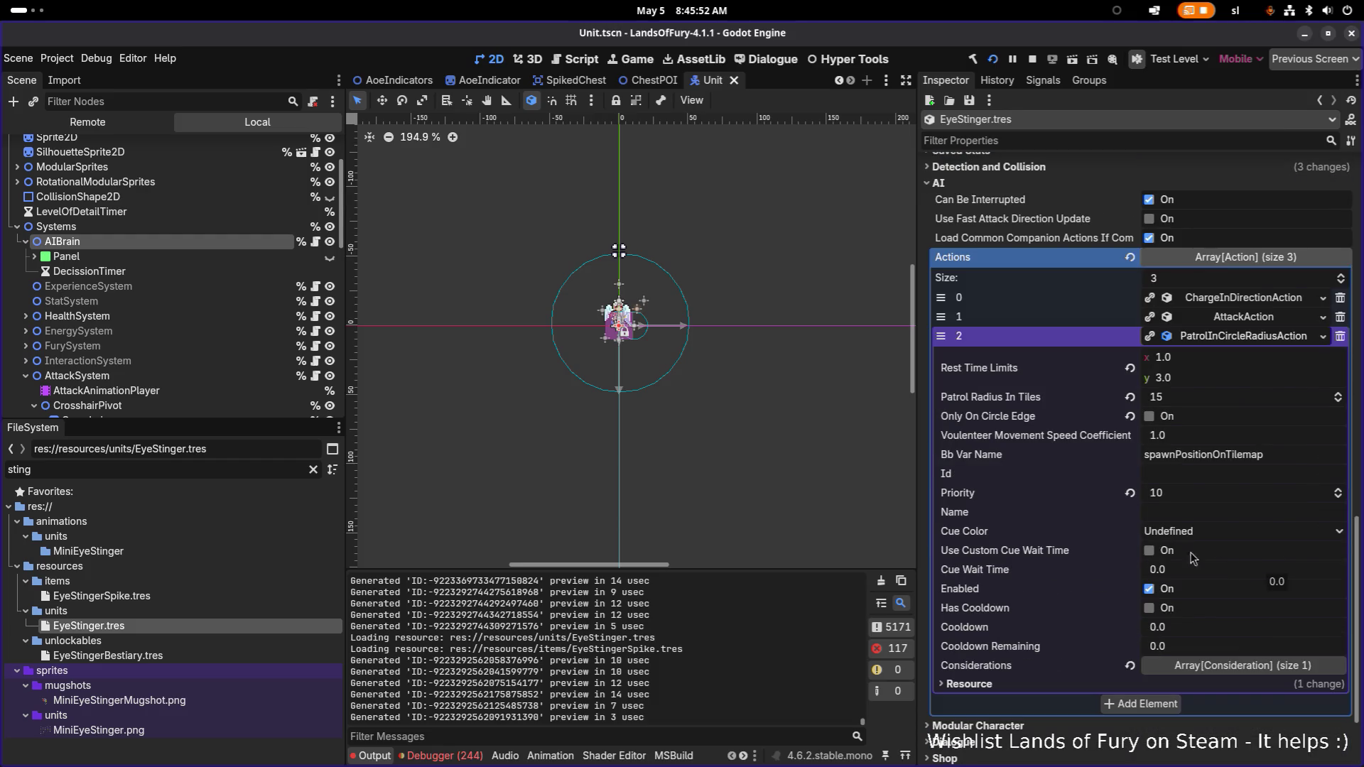
pyautogui.click(259, 471)
pyautogui.hotkey('alt', 'Tab')
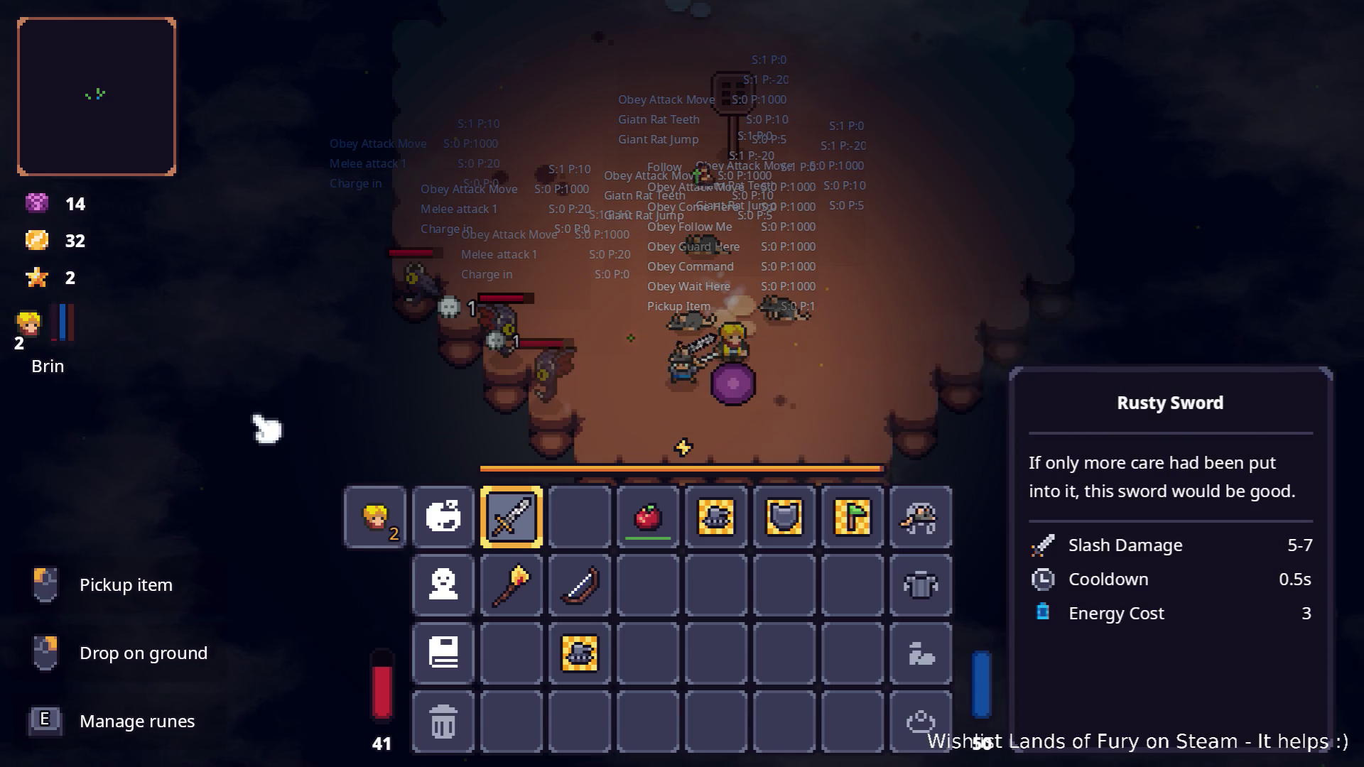
# - Spend Brin's skill point on Zeph, raise Combat from 1 to 2, and confirm
pyautogui.click(359, 501)
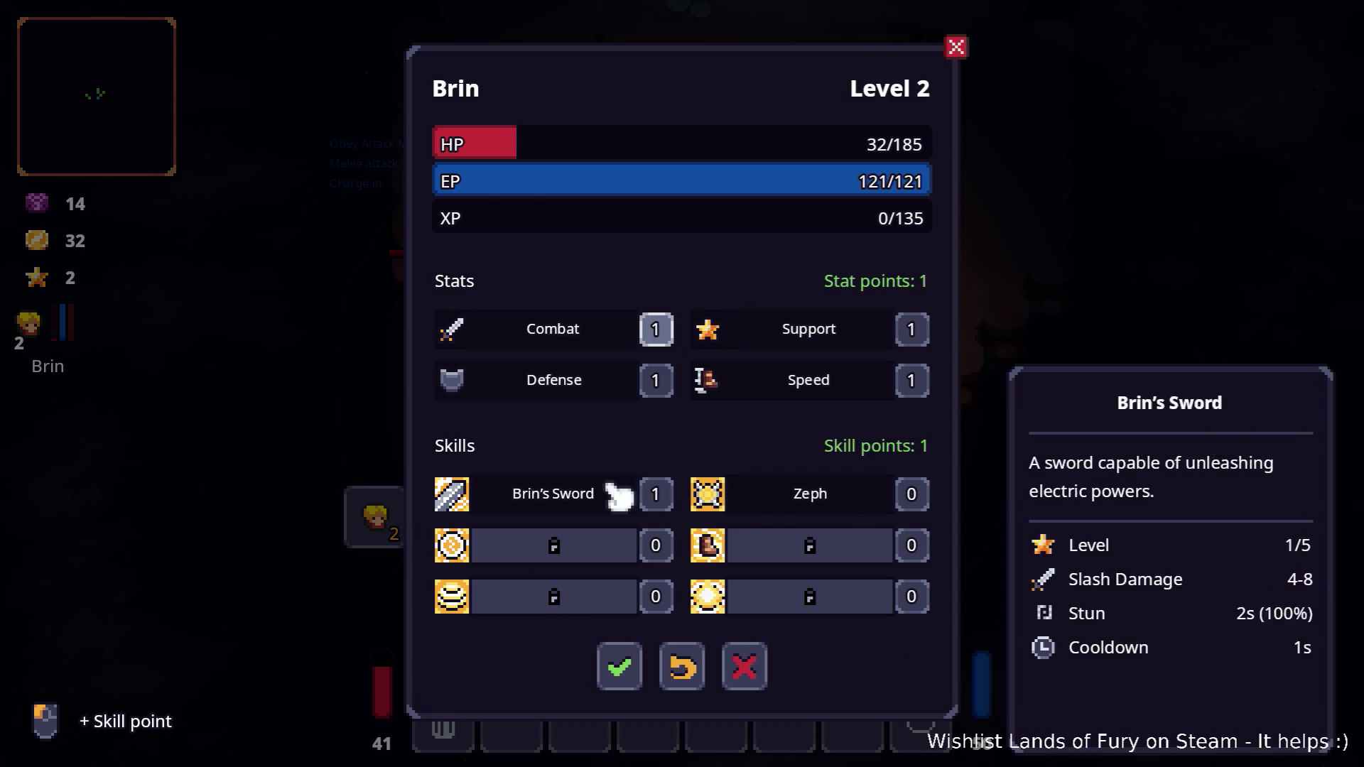
pyautogui.click(913, 495)
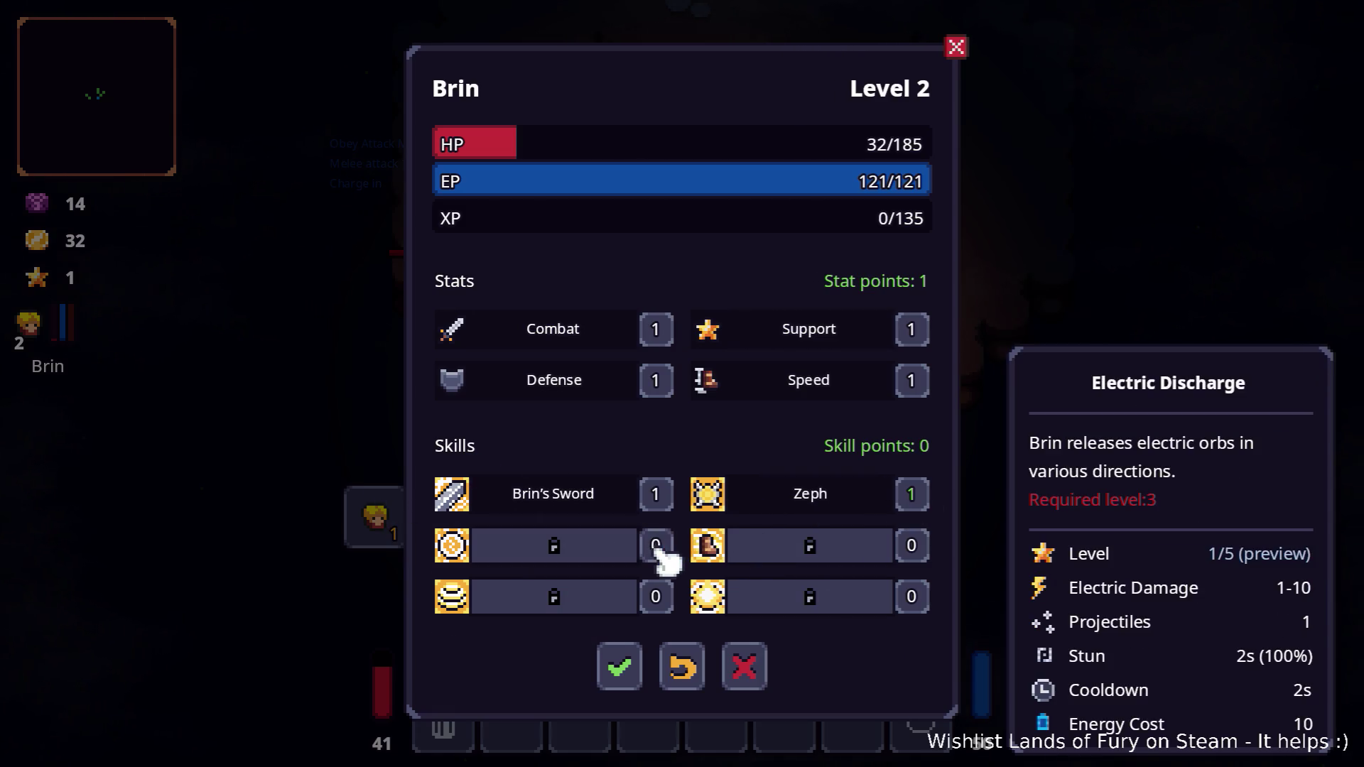
pyautogui.click(657, 334)
pyautogui.click(634, 683)
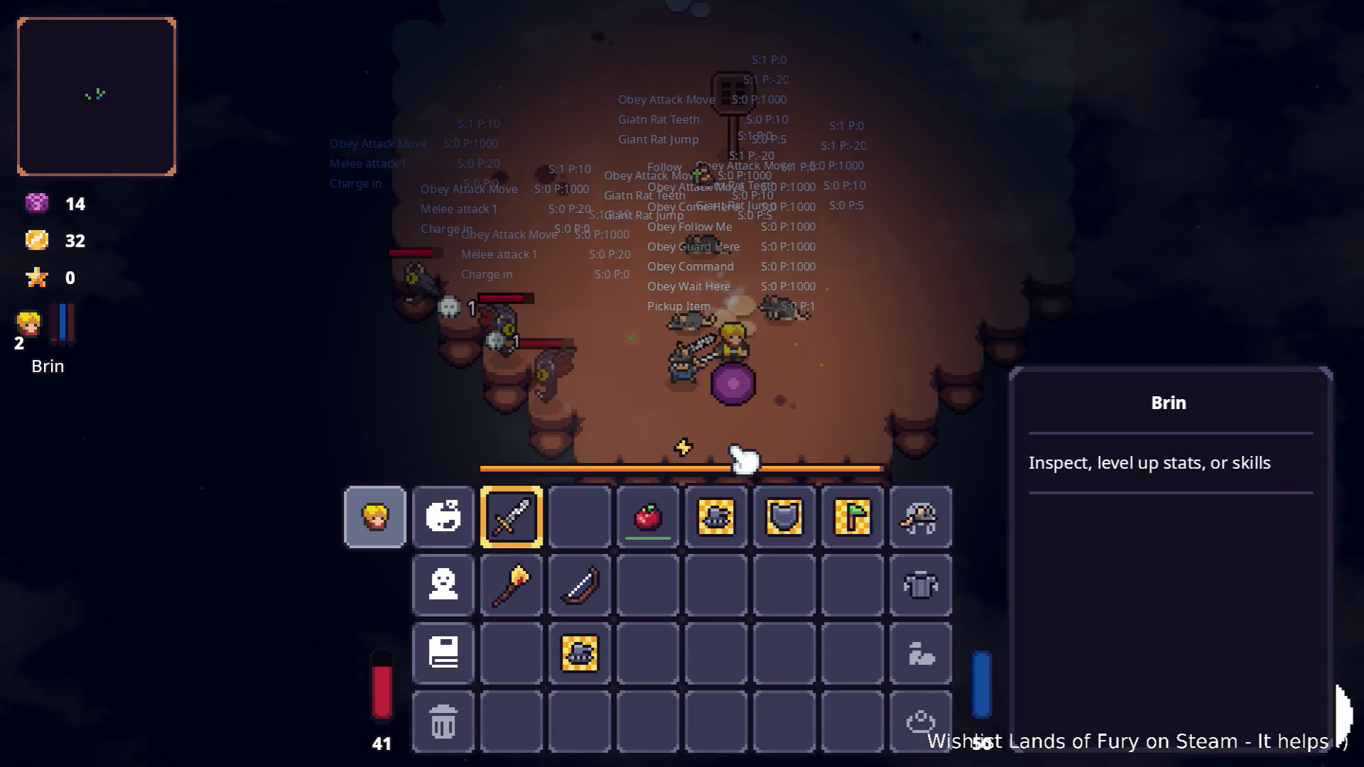
pyautogui.press('Escape')
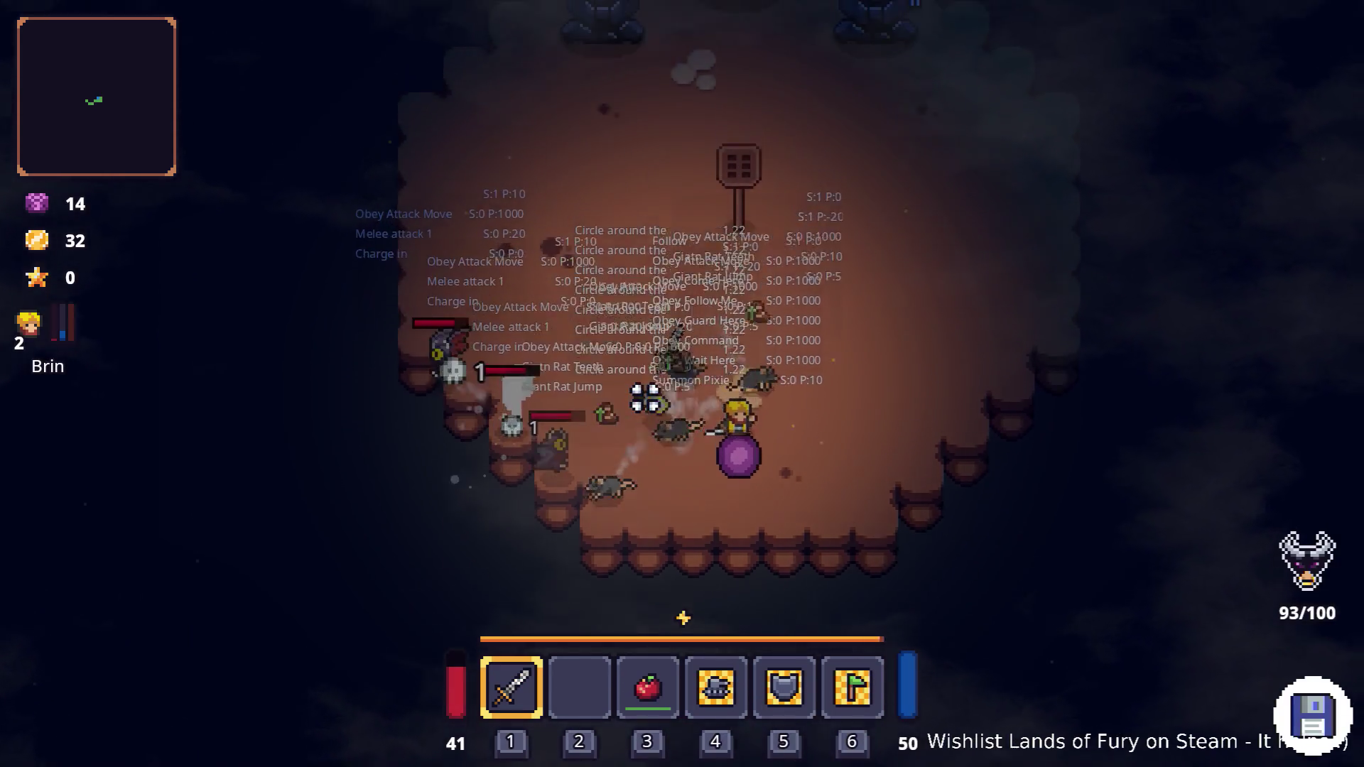
# - Roam the arena with the rat summons, then step onto the purple orb to leave
pyautogui.press('w')
pyautogui.press('a')
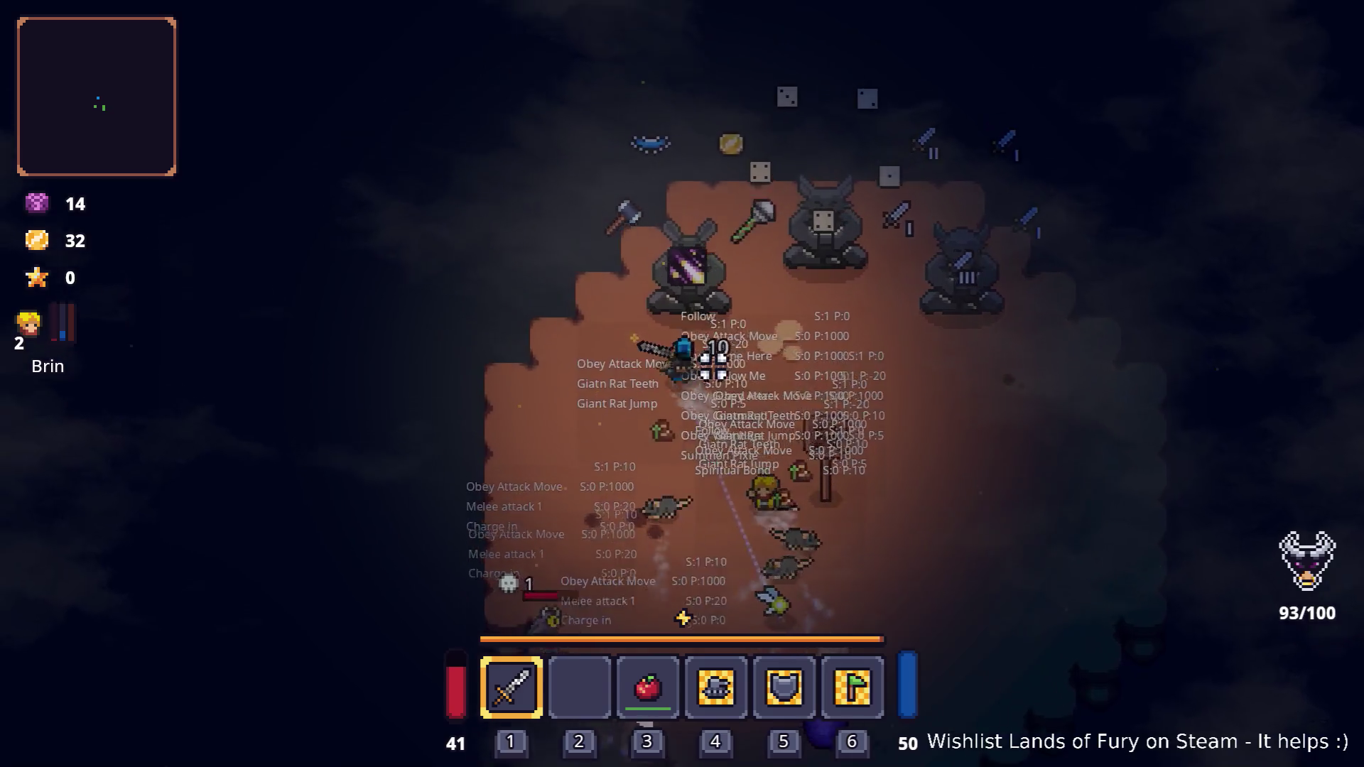
pyautogui.press('w')
pyautogui.press('a')
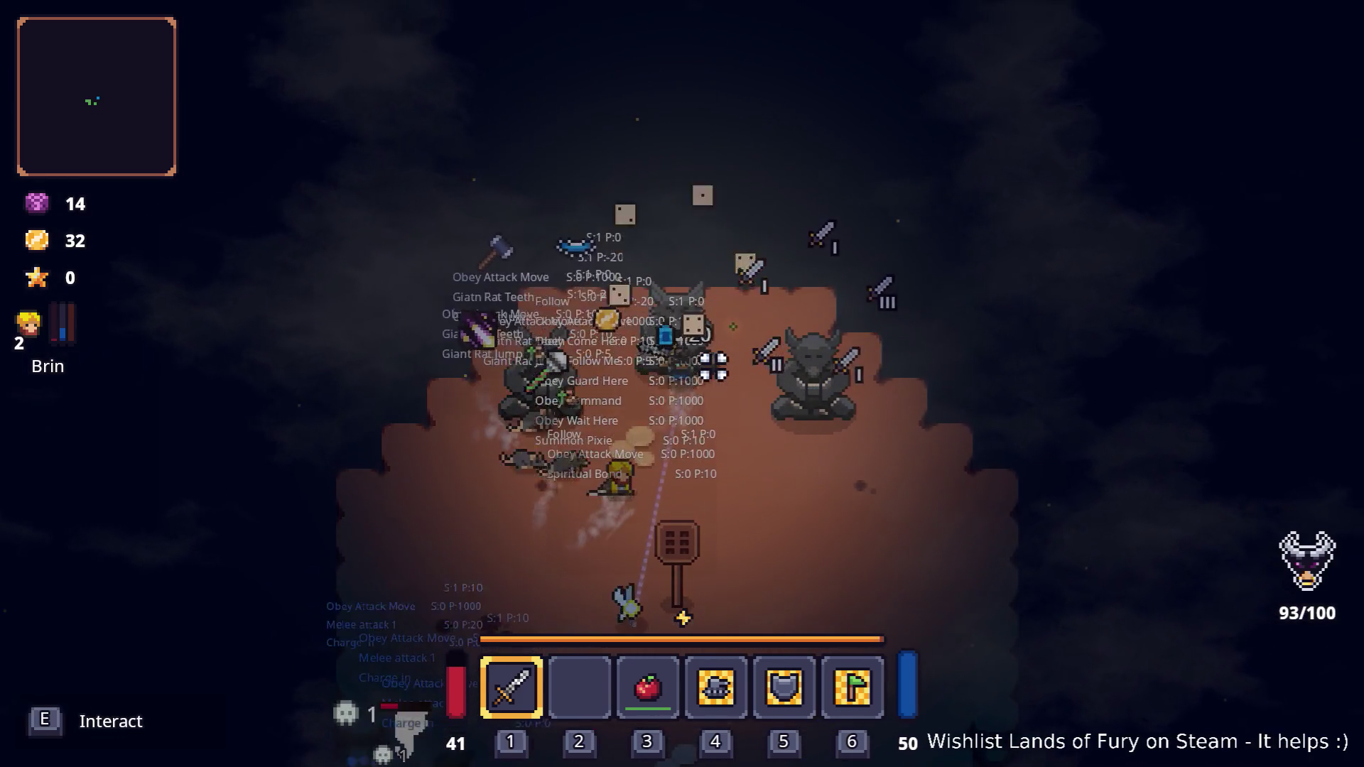
pyautogui.press('d')
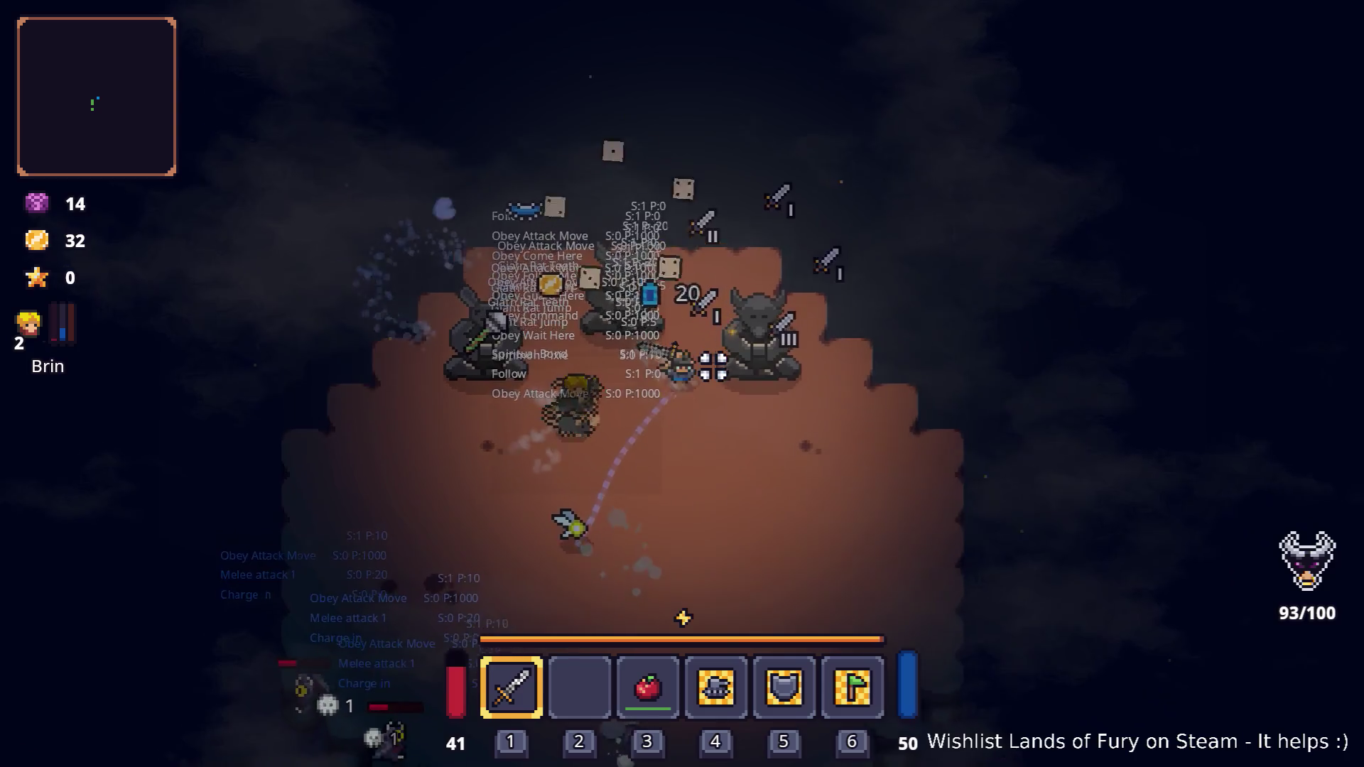
pyautogui.press('s')
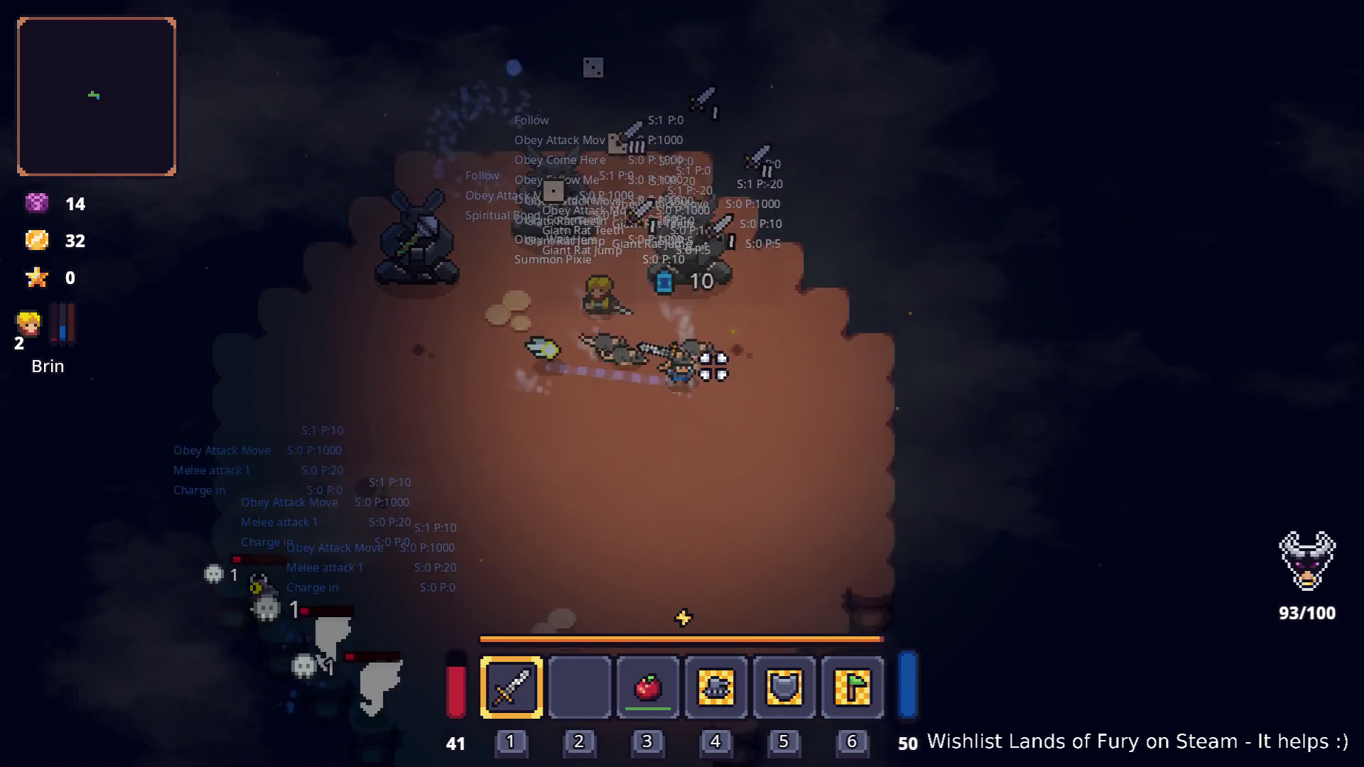
pyautogui.press('s')
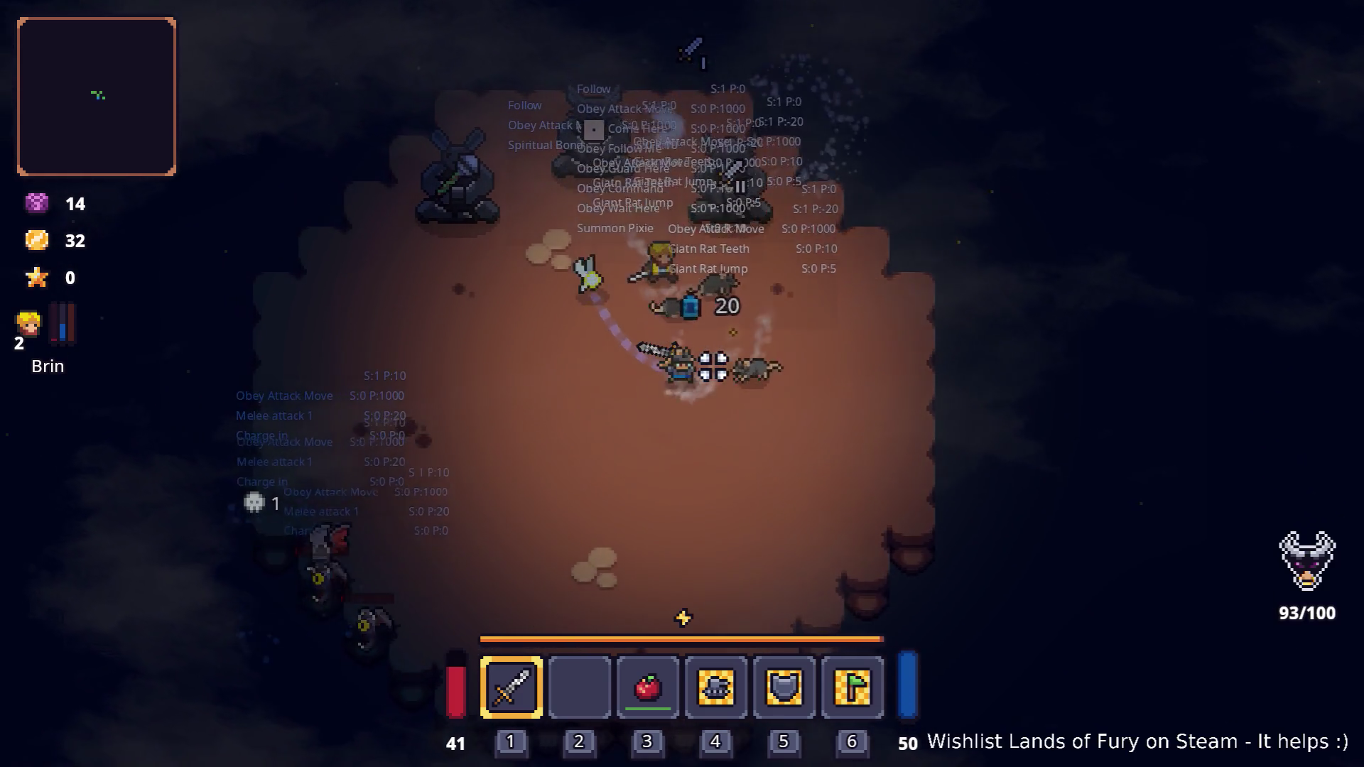
pyautogui.press('a')
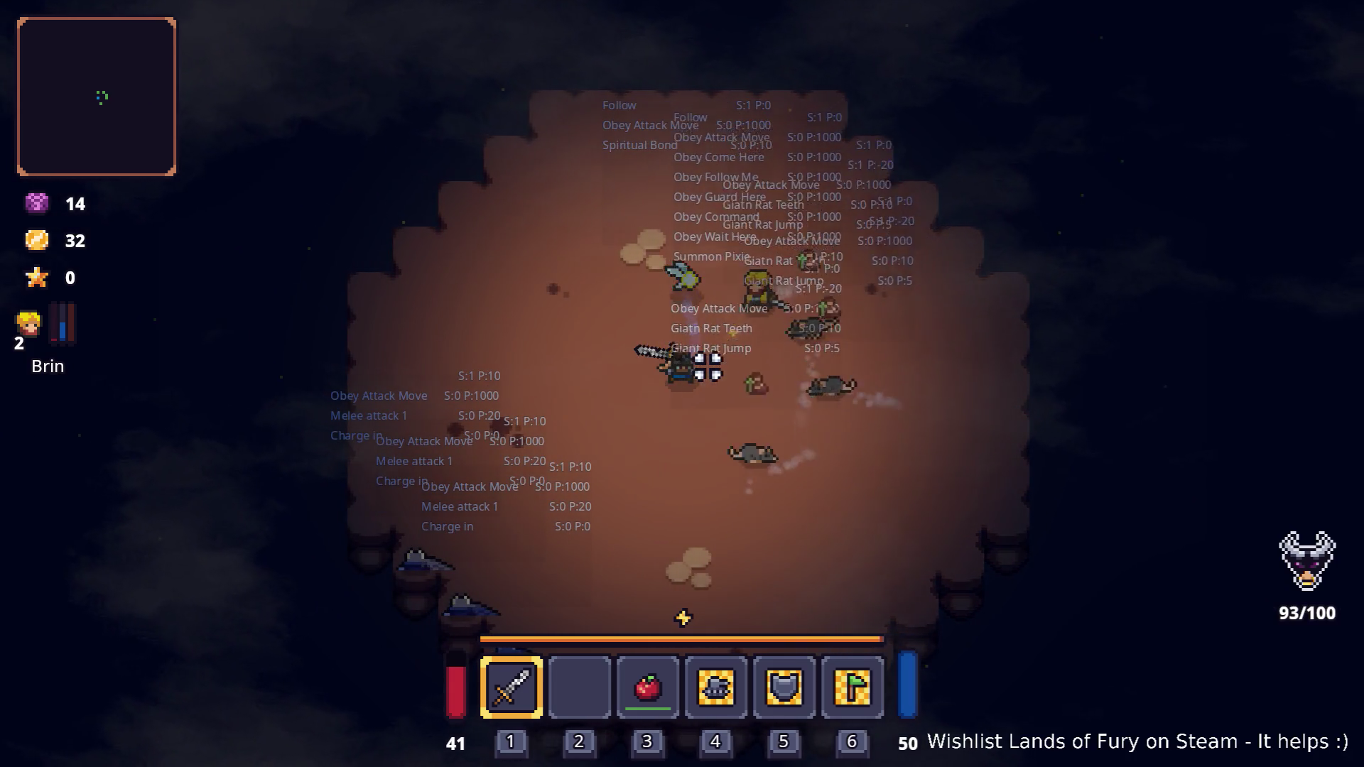
pyautogui.press('s')
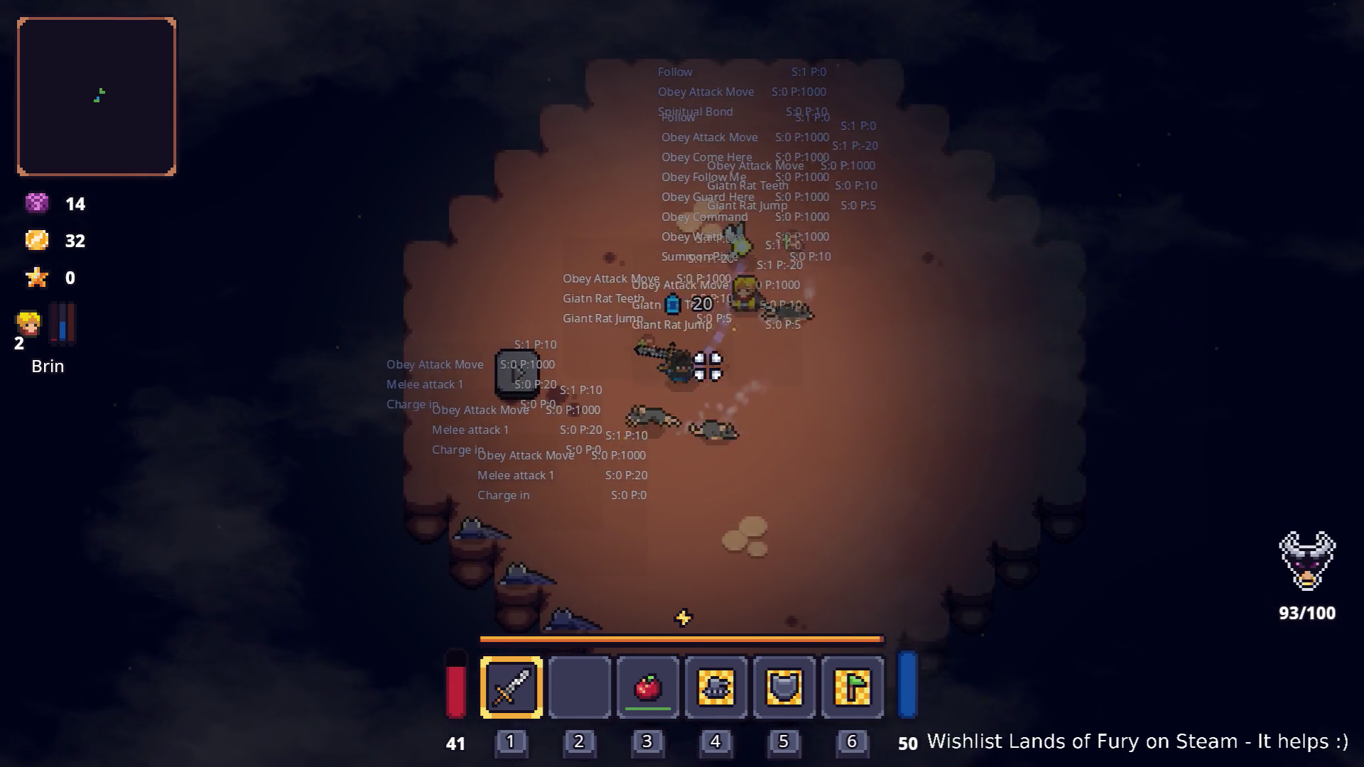
pyautogui.press('a')
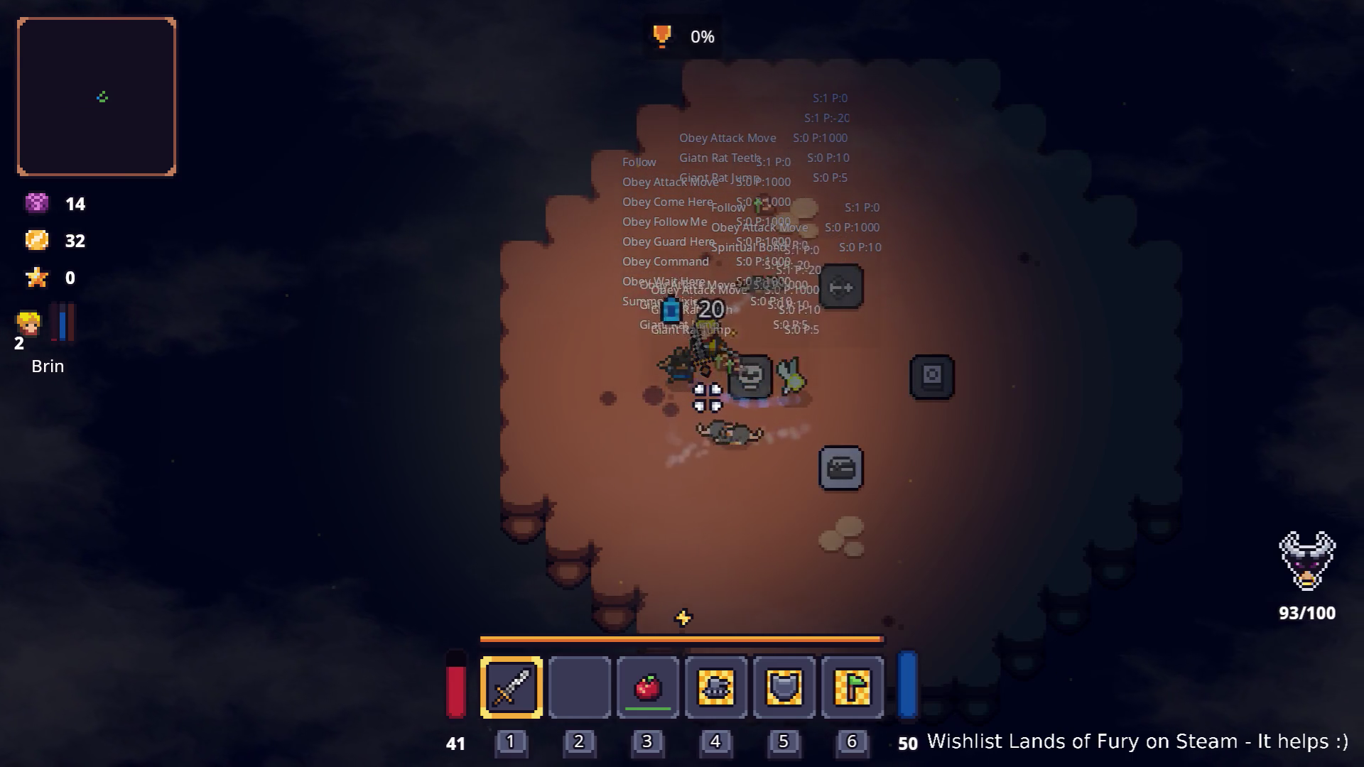
pyautogui.hotkey('s', 'd')
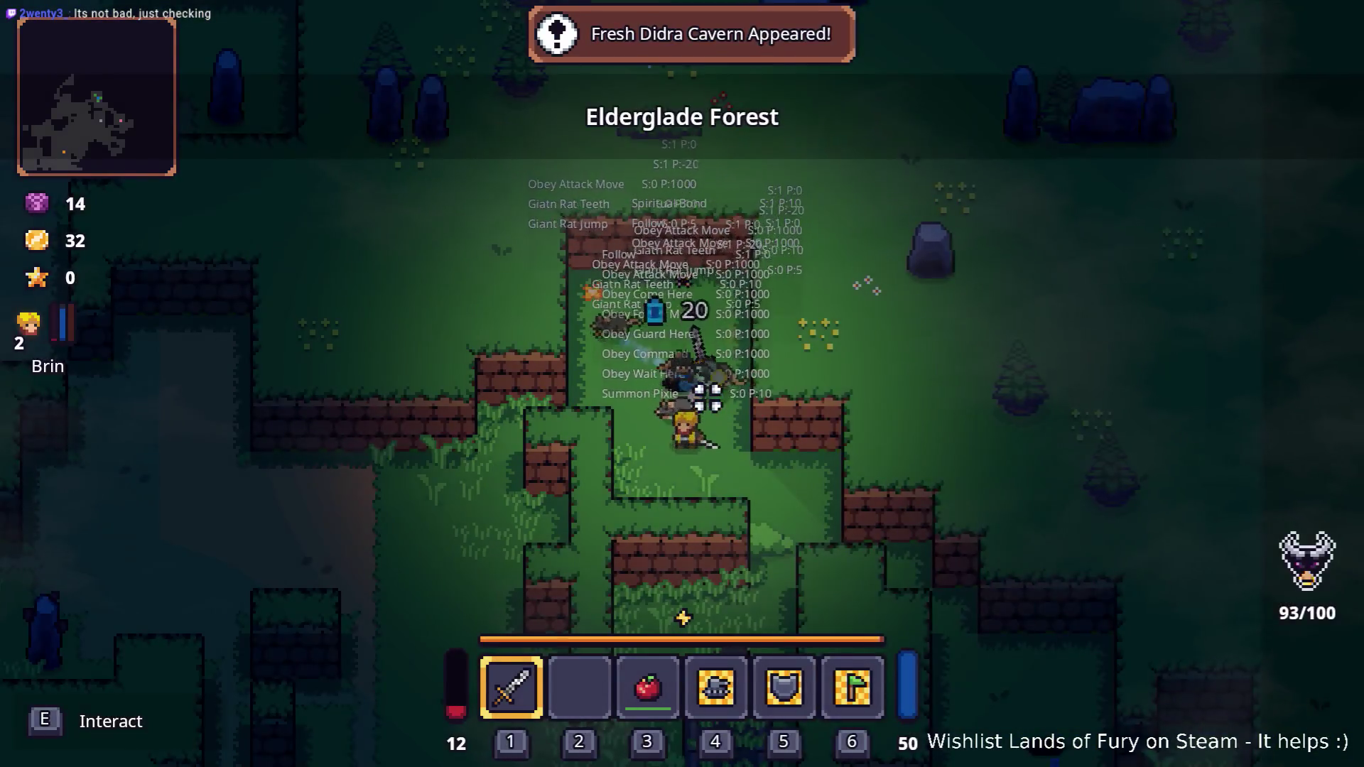
# - Walk through Elderglade Forest, strike the Dyno Ore pillar, and enter Lesser Didra Cavern
pyautogui.hotkey('a', 's')
pyautogui.hotkey('a', 's')
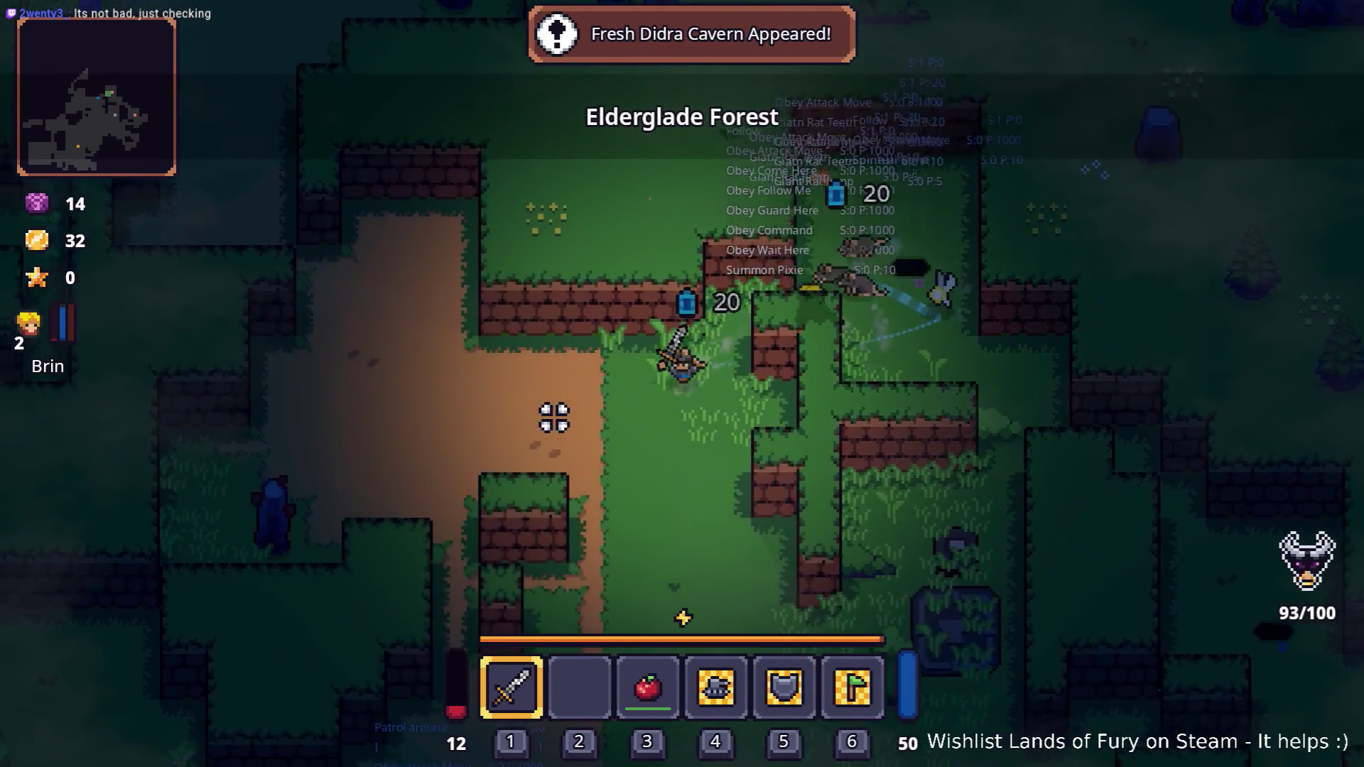
pyautogui.press('a')
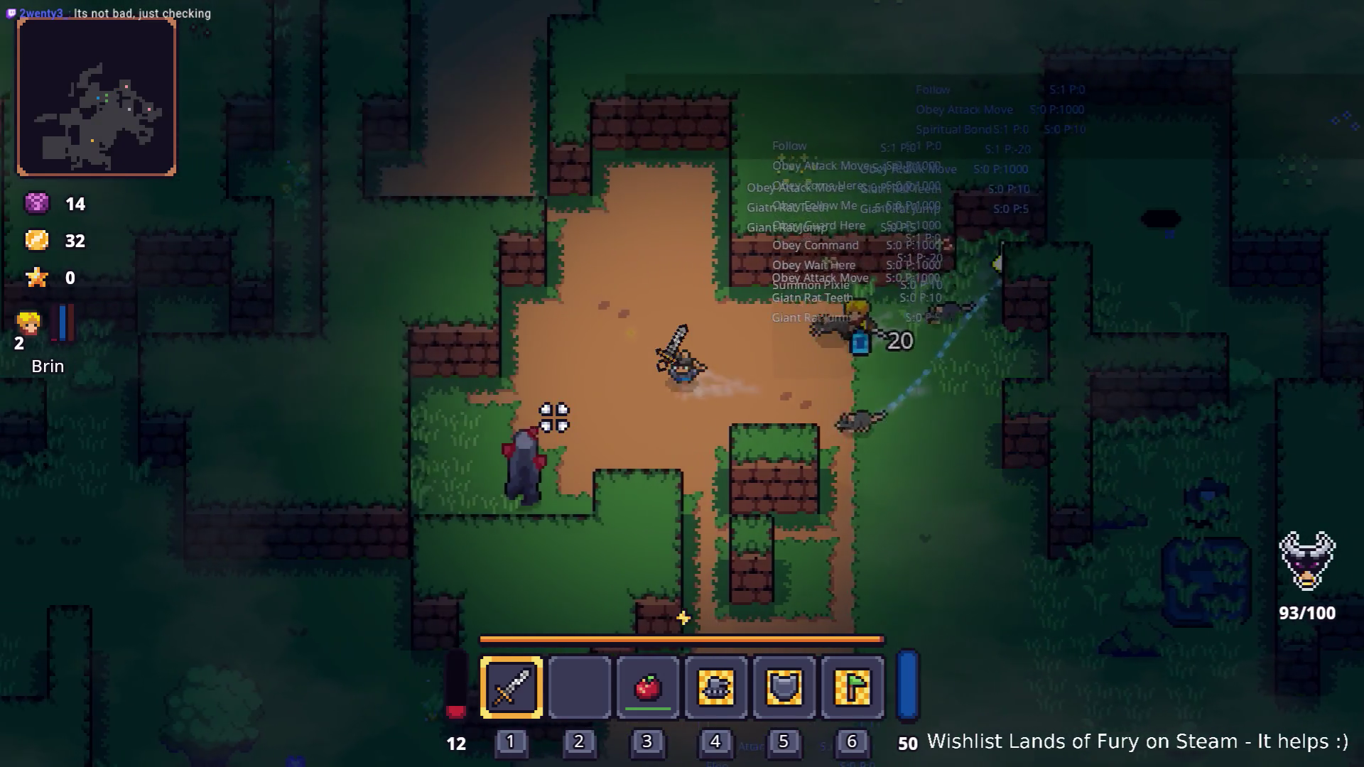
pyautogui.hotkey('a', 's')
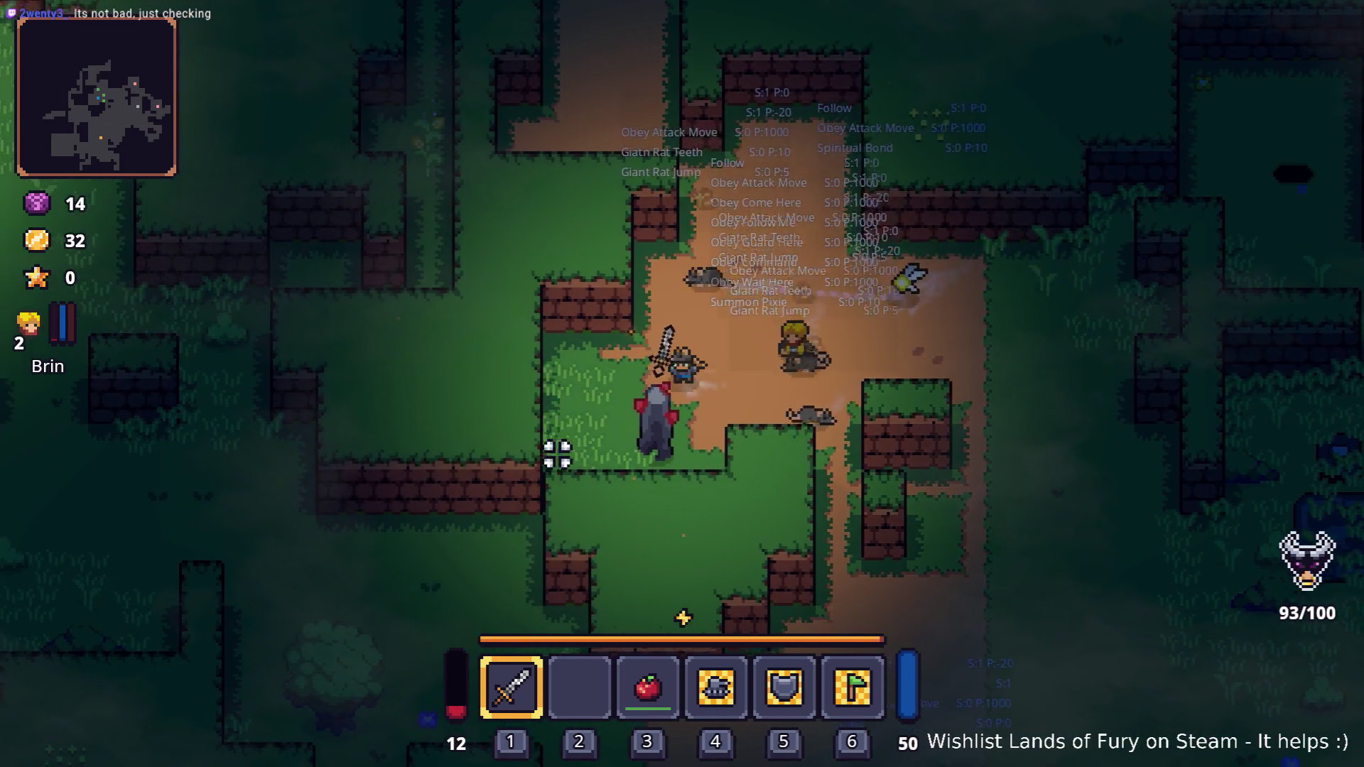
pyautogui.click(578, 497)
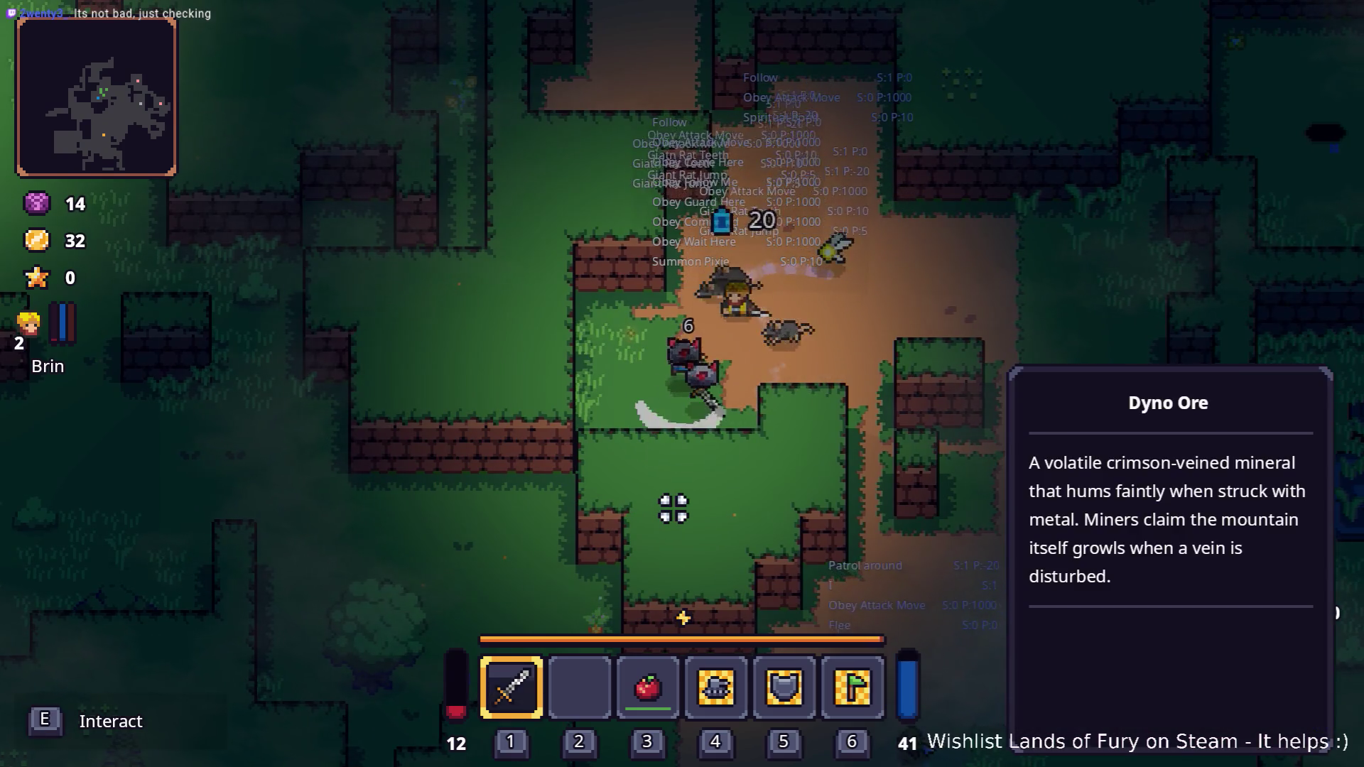
pyautogui.press('d')
pyautogui.press('d')
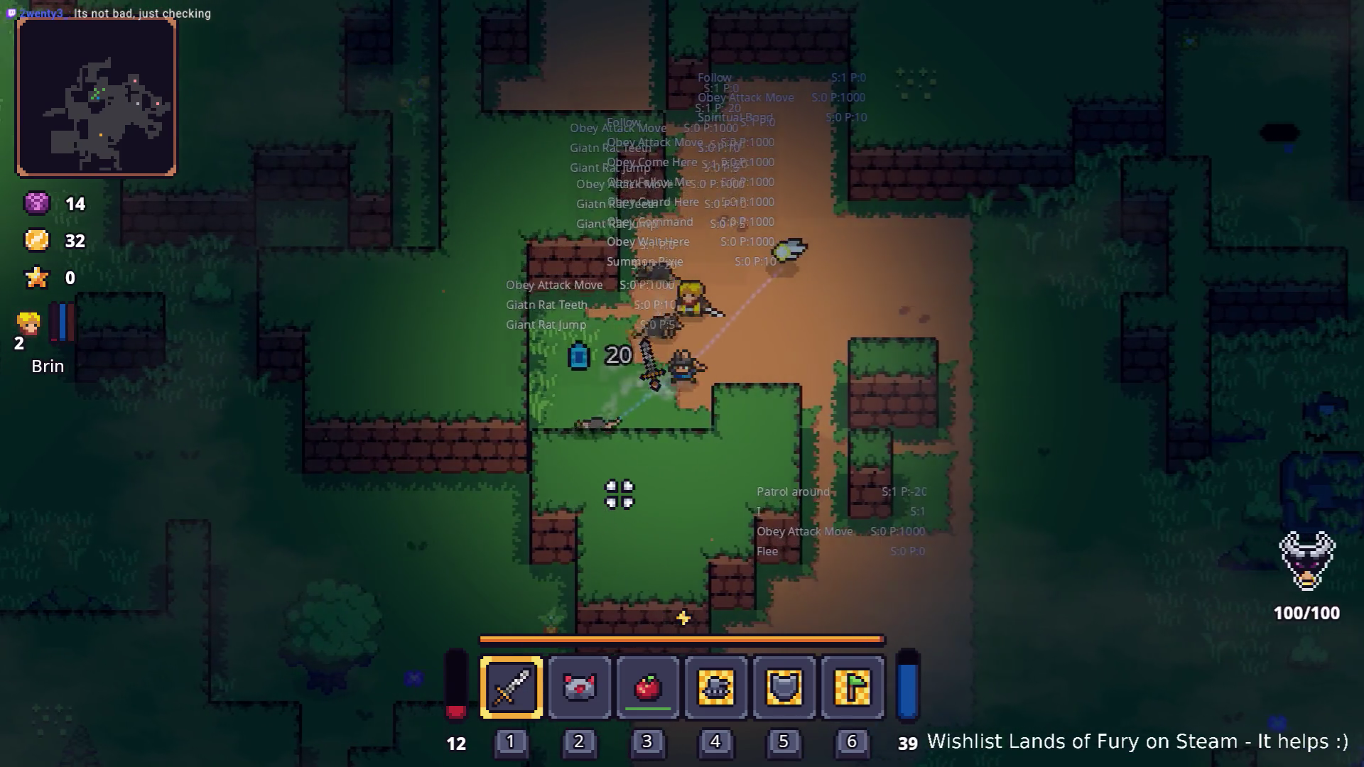
pyautogui.hotkey('d', 's')
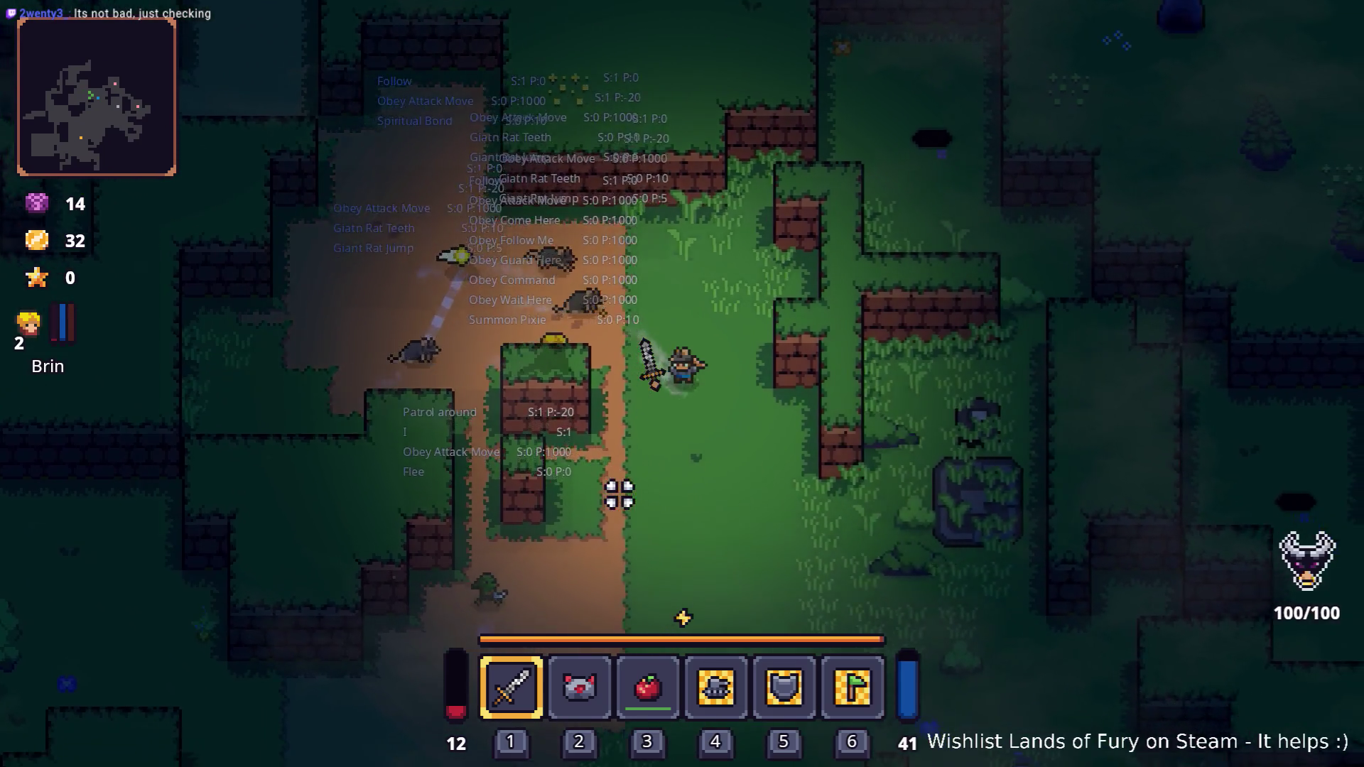
pyautogui.press('d')
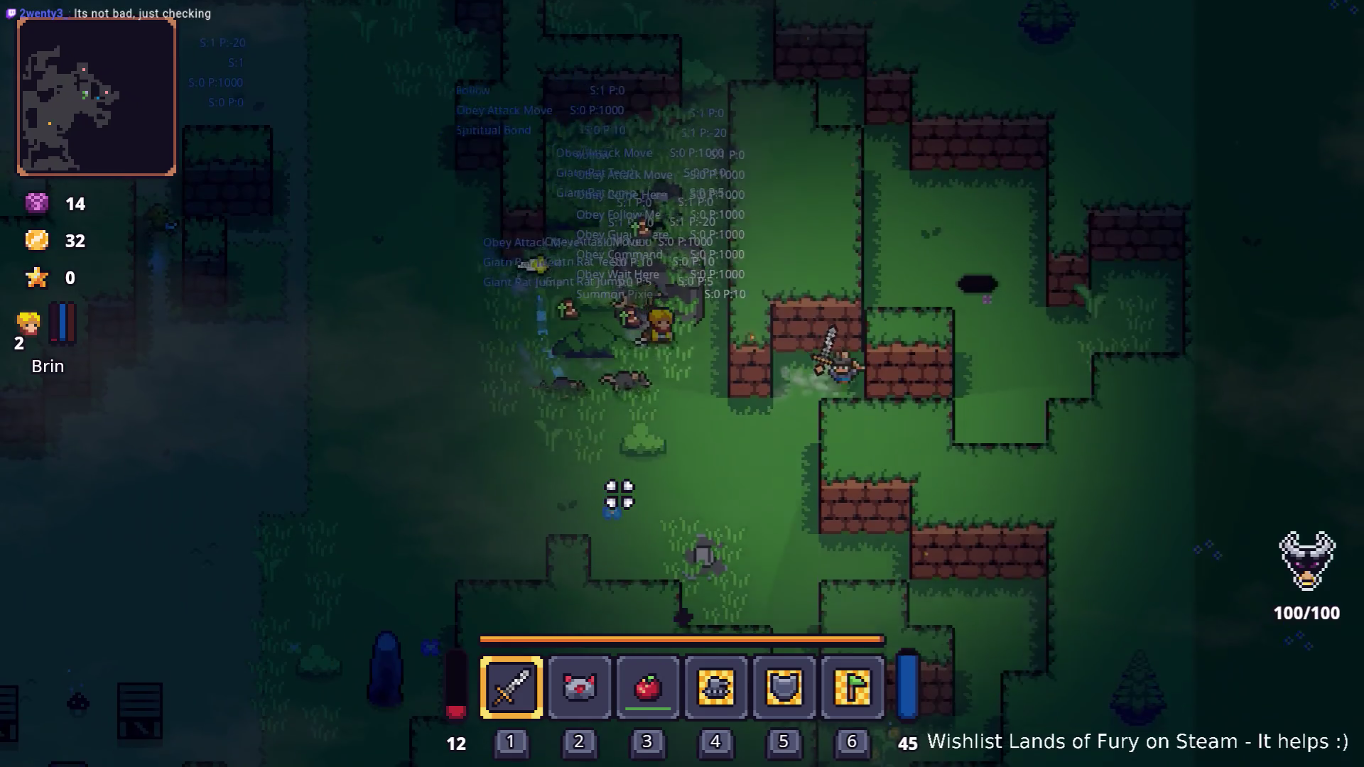
pyautogui.press('d')
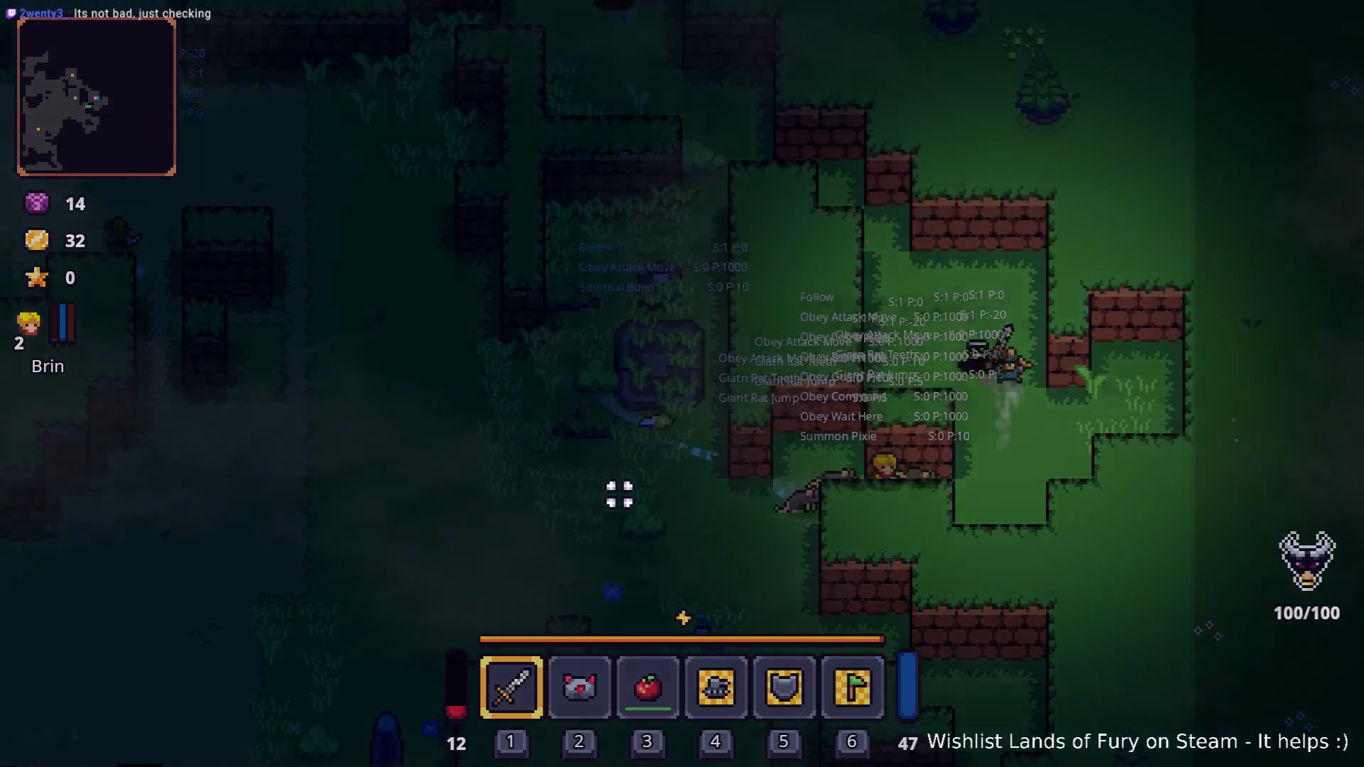
pyautogui.press('d')
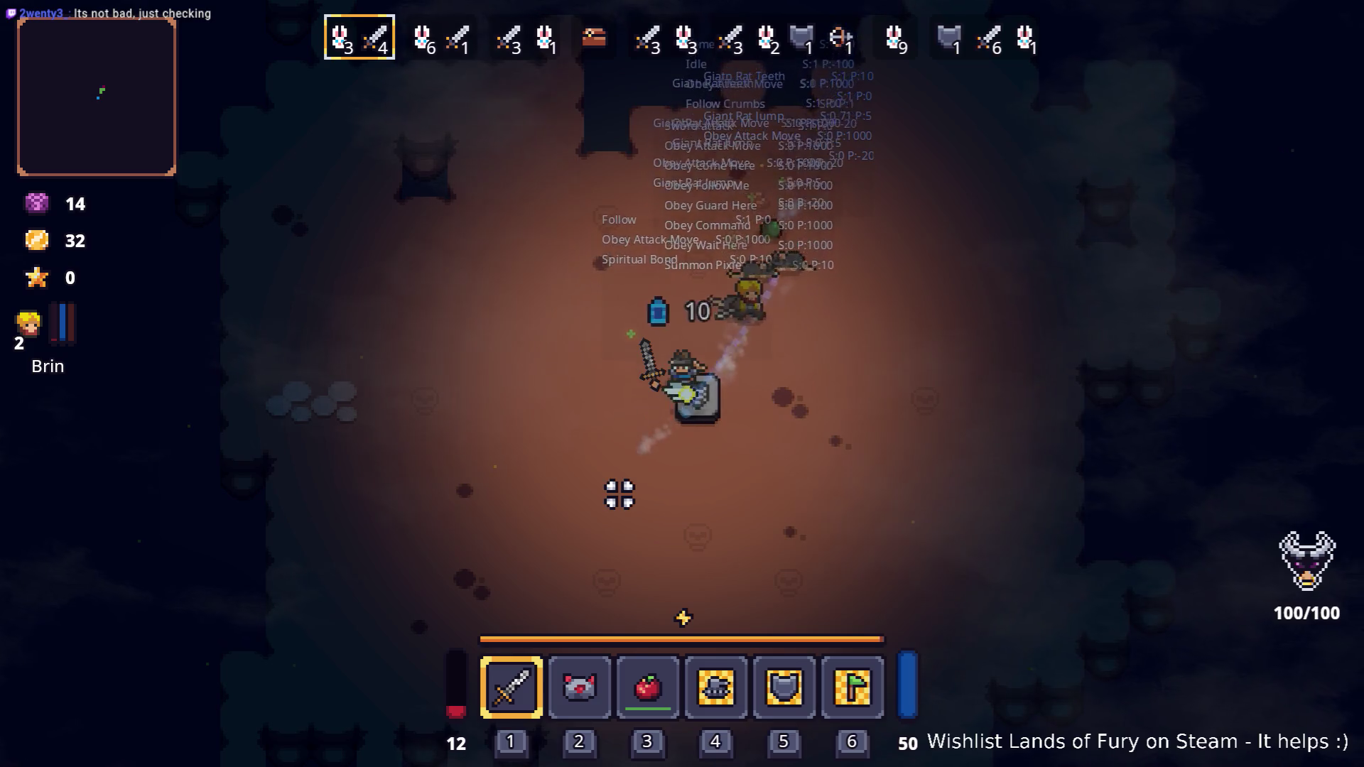
# - Fight cavern wave 1/7 alongside the rats, then pause the game
pyautogui.press('w')
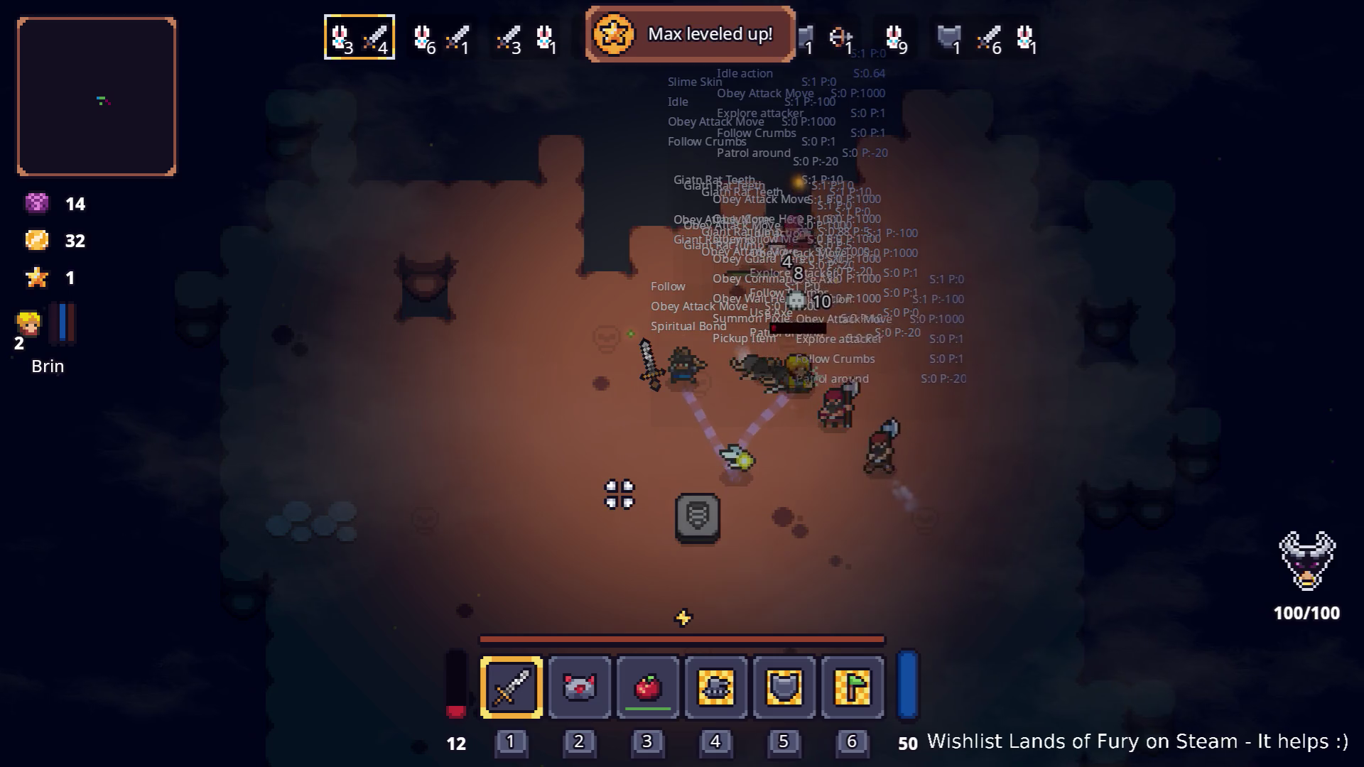
pyautogui.press('s')
pyautogui.press('a')
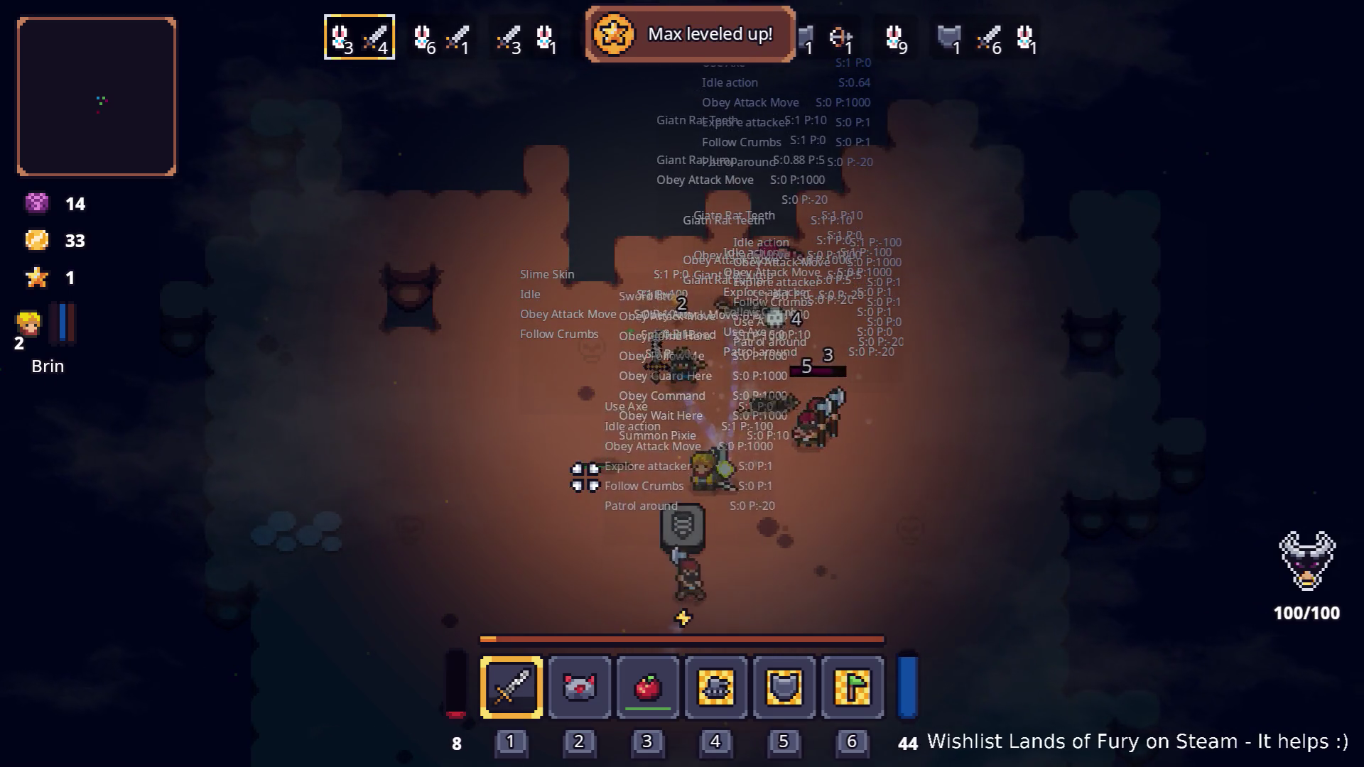
pyautogui.click(850, 469)
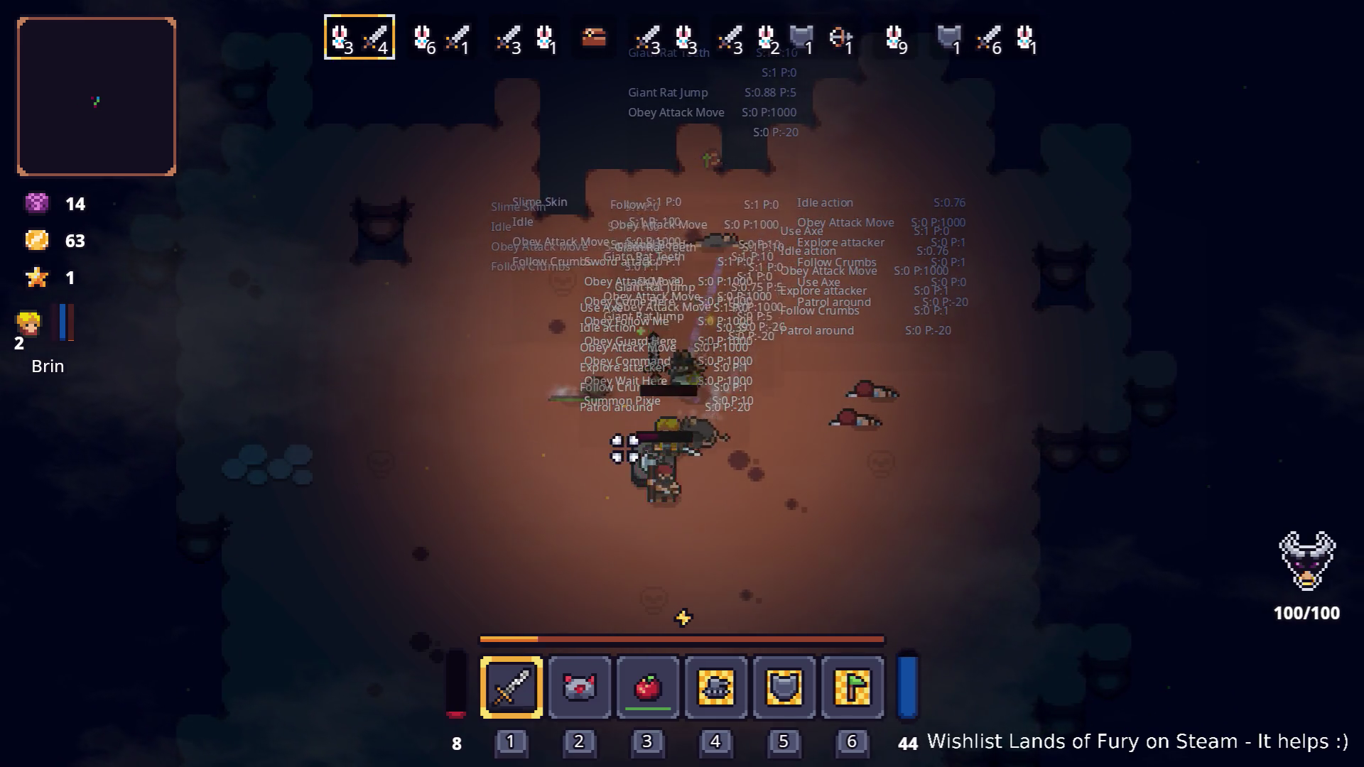
pyautogui.press('Escape')
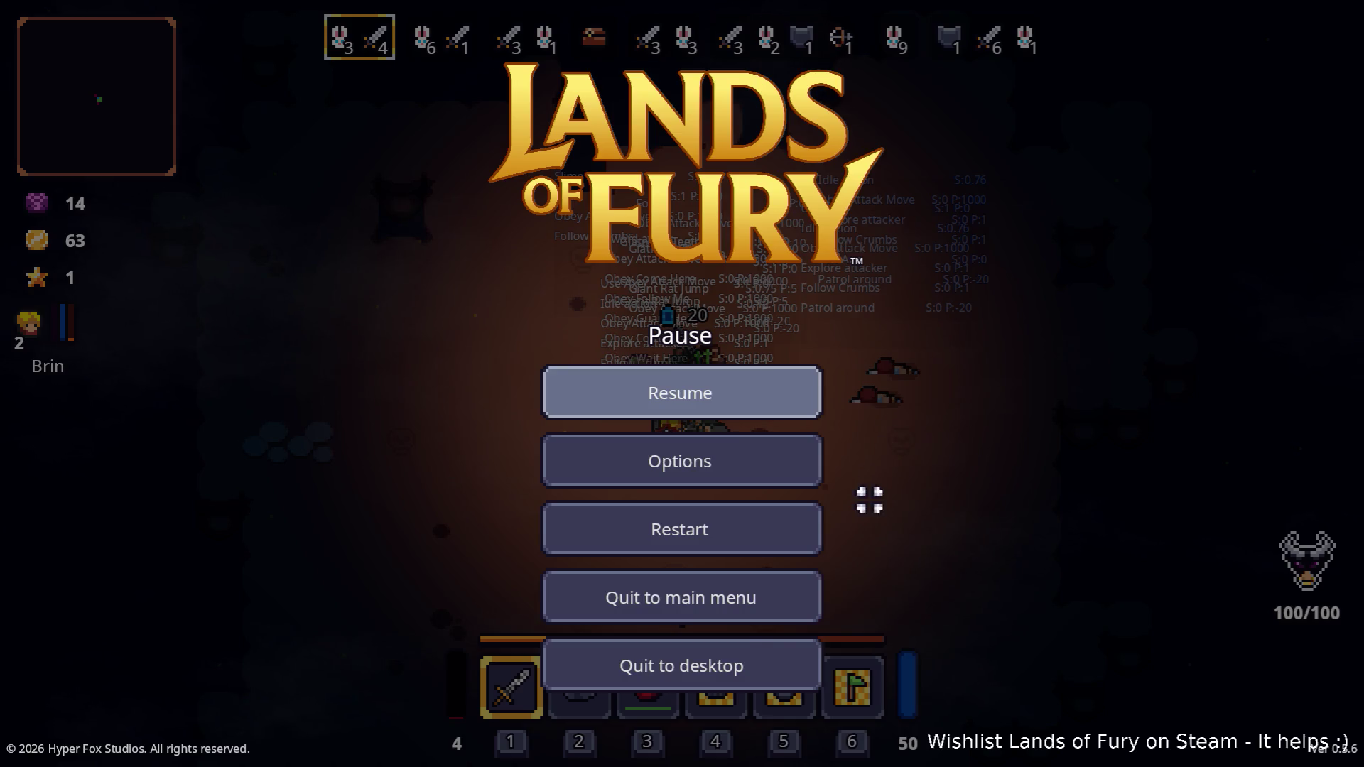
# - Quit the game to desktop and load Config.tres via a 'config.tre' FileSystem search
pyautogui.click(736, 653)
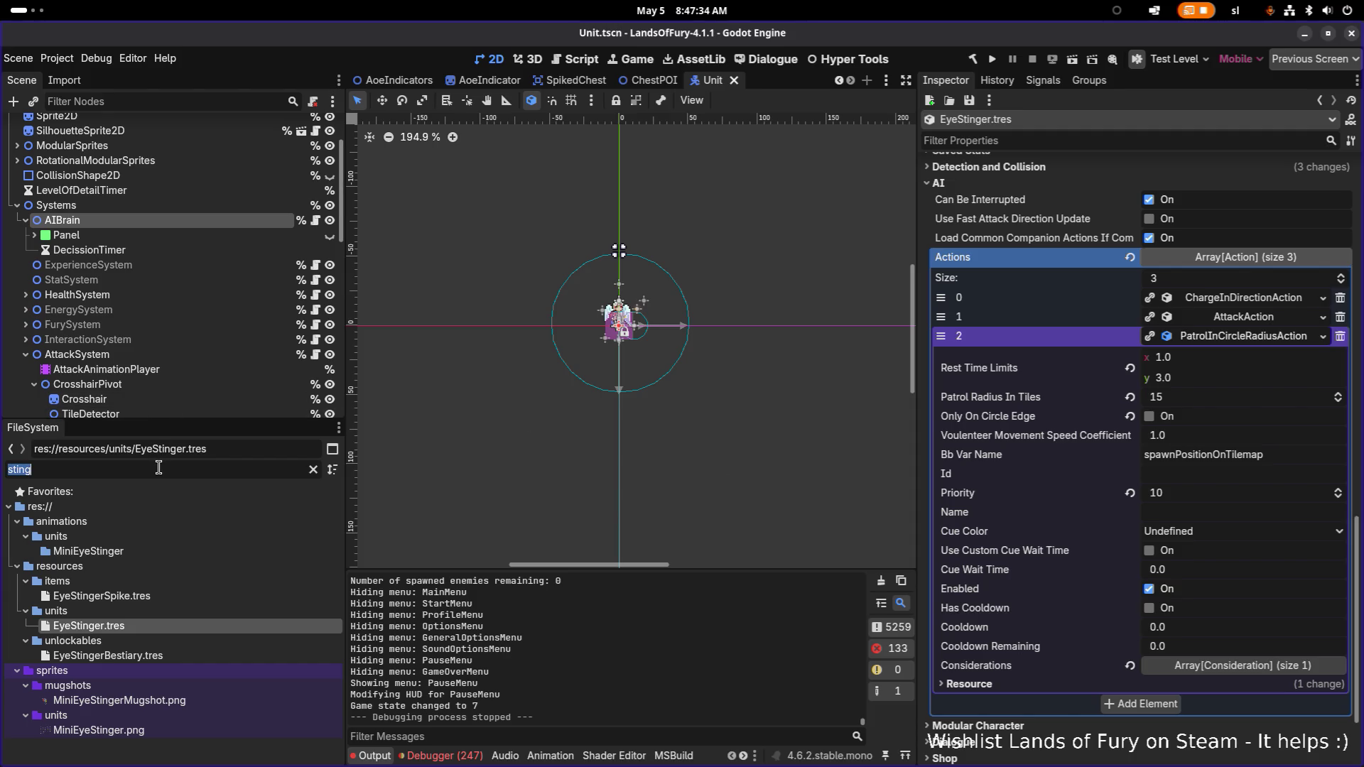
pyautogui.write('default')
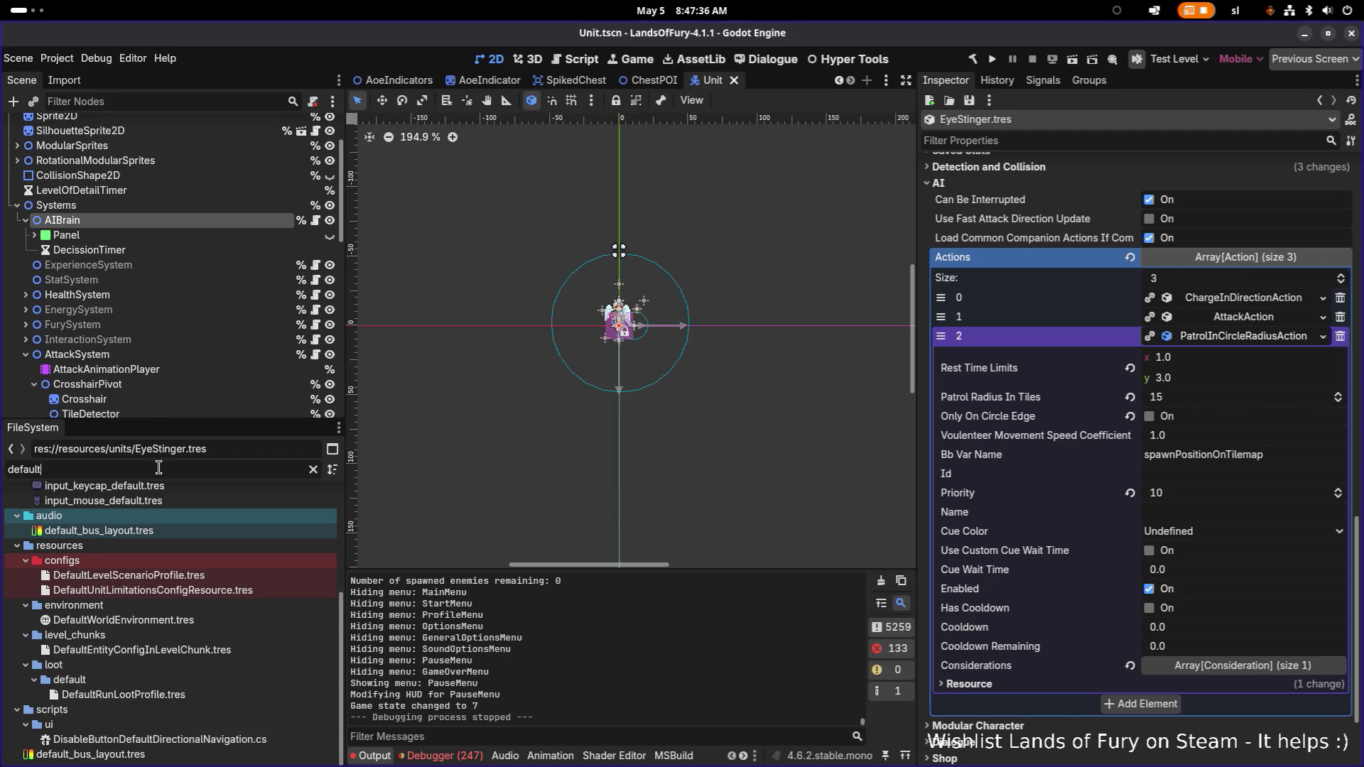
pyautogui.hotkey('ctrl', 'a')
pyautogui.write('co')
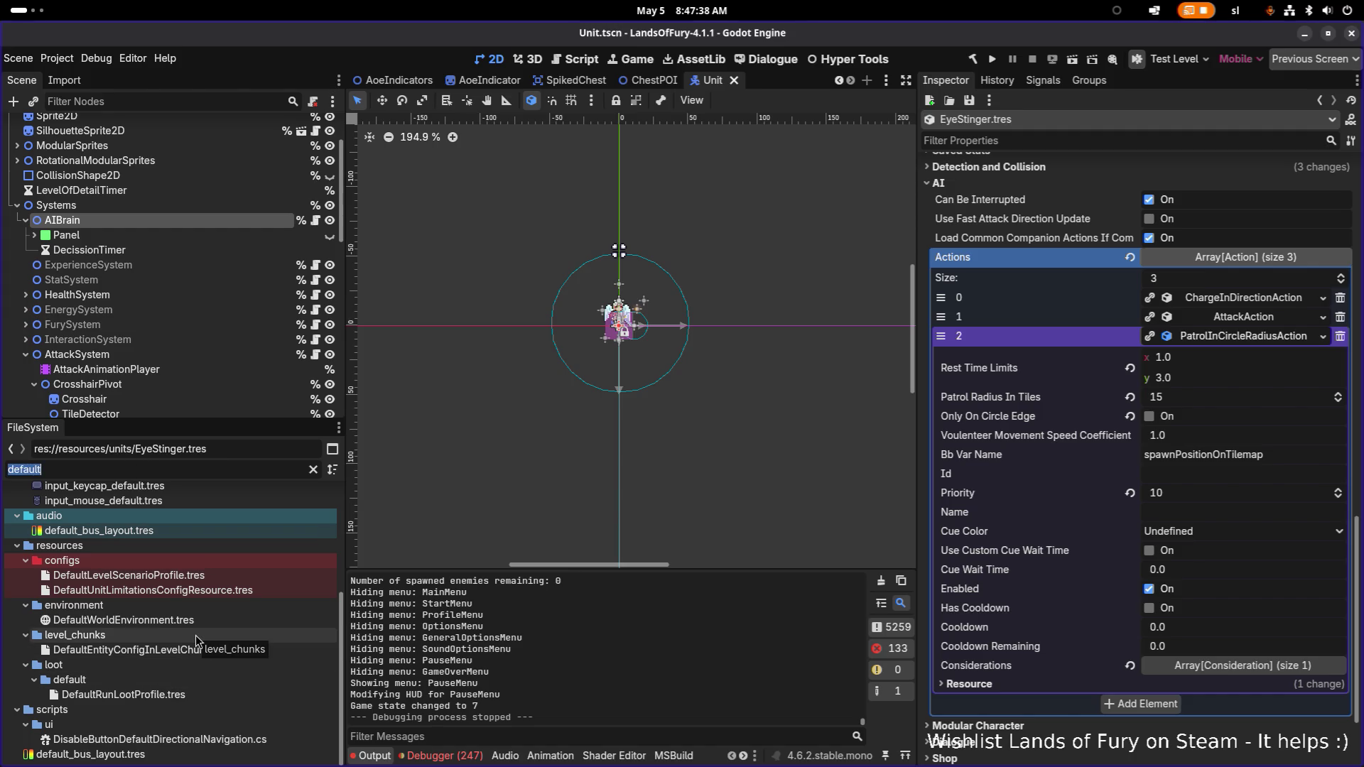
pyautogui.write('nf')
pyautogui.write('ig.tre')
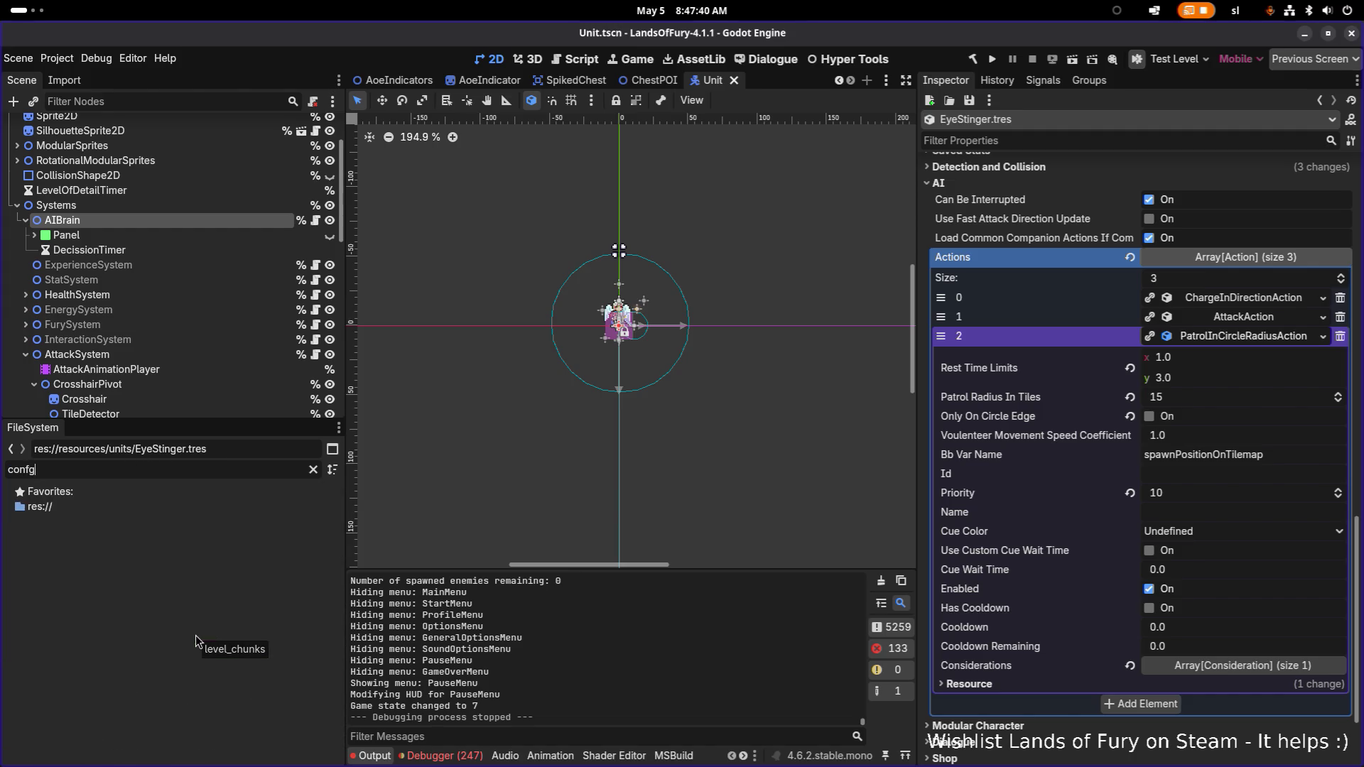
pyautogui.press('Down')
pyautogui.press('Down')
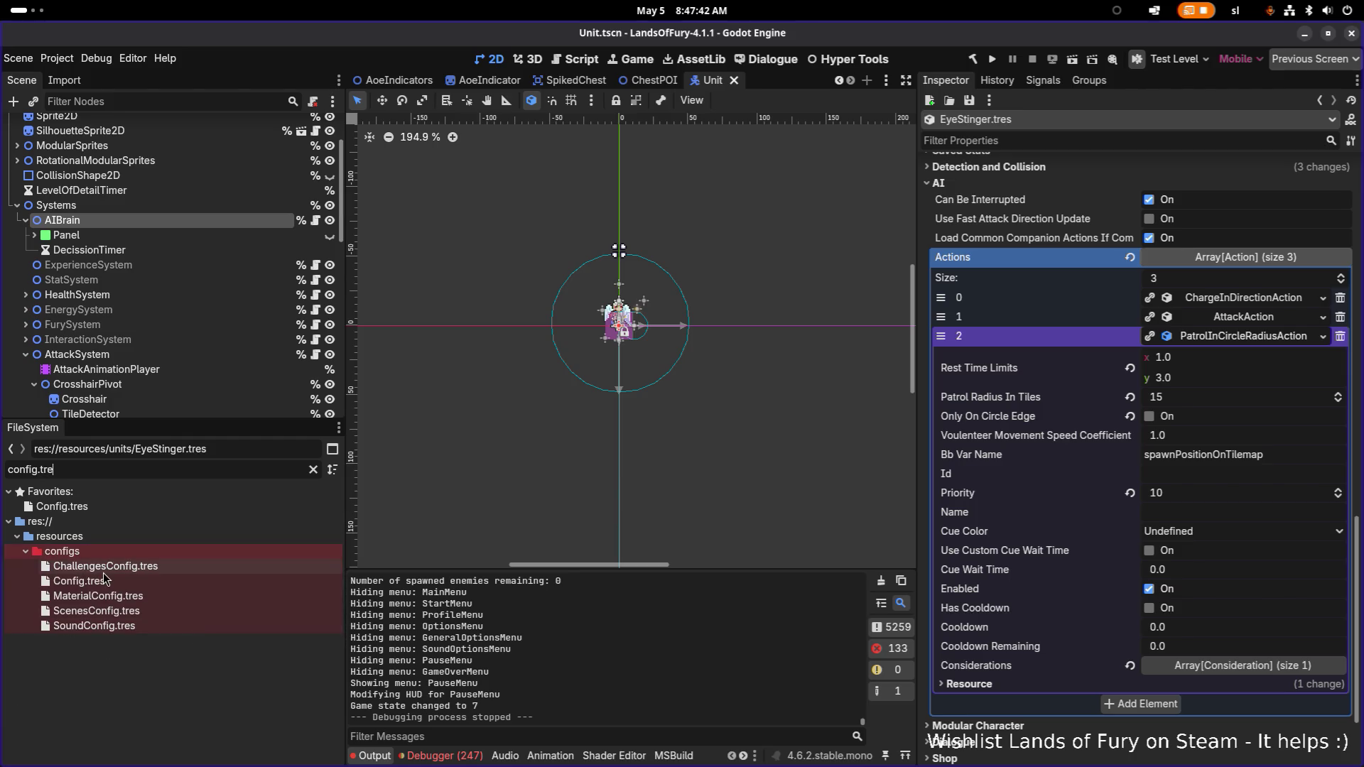
pyautogui.press('Return')
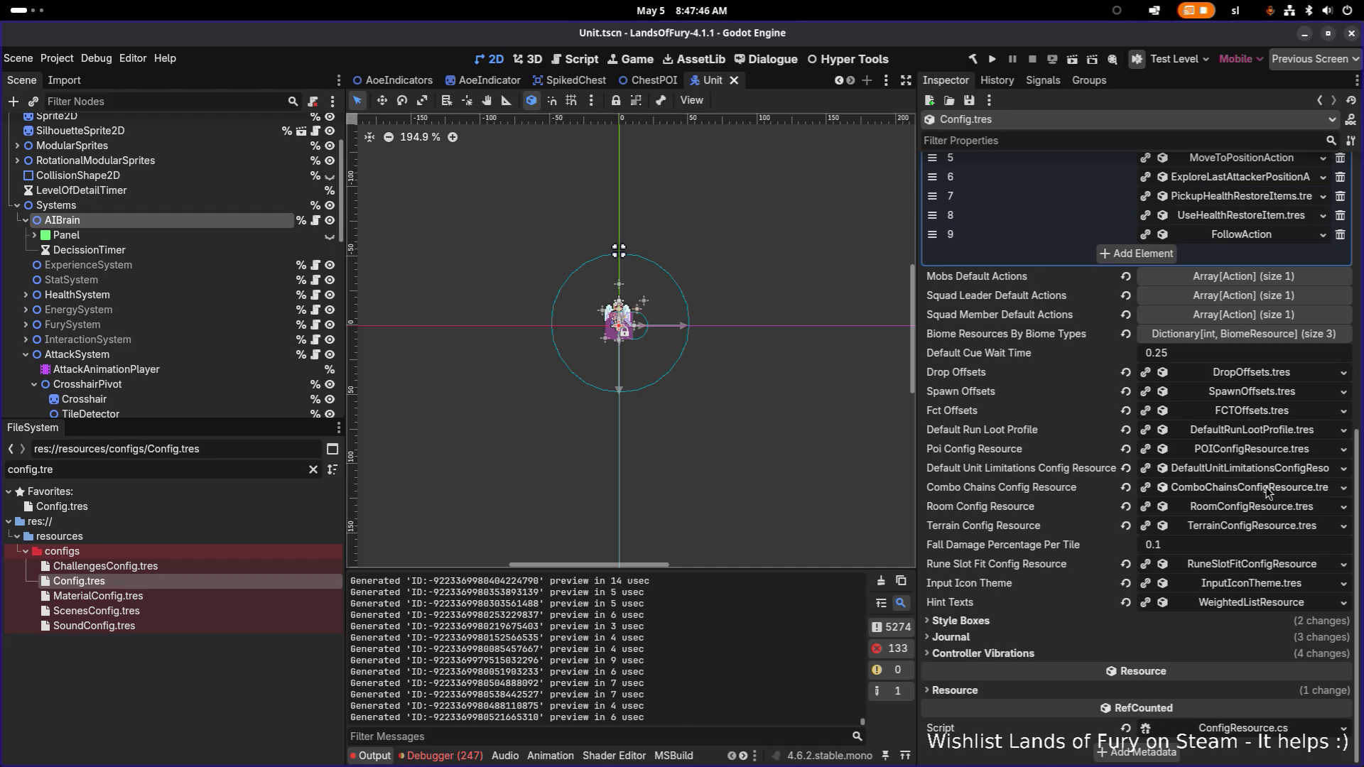
# - Expand Mobs Default Actions, its MoveToPositionAction, and that action's Considerations list
pyautogui.scroll(2, 1222, 389)
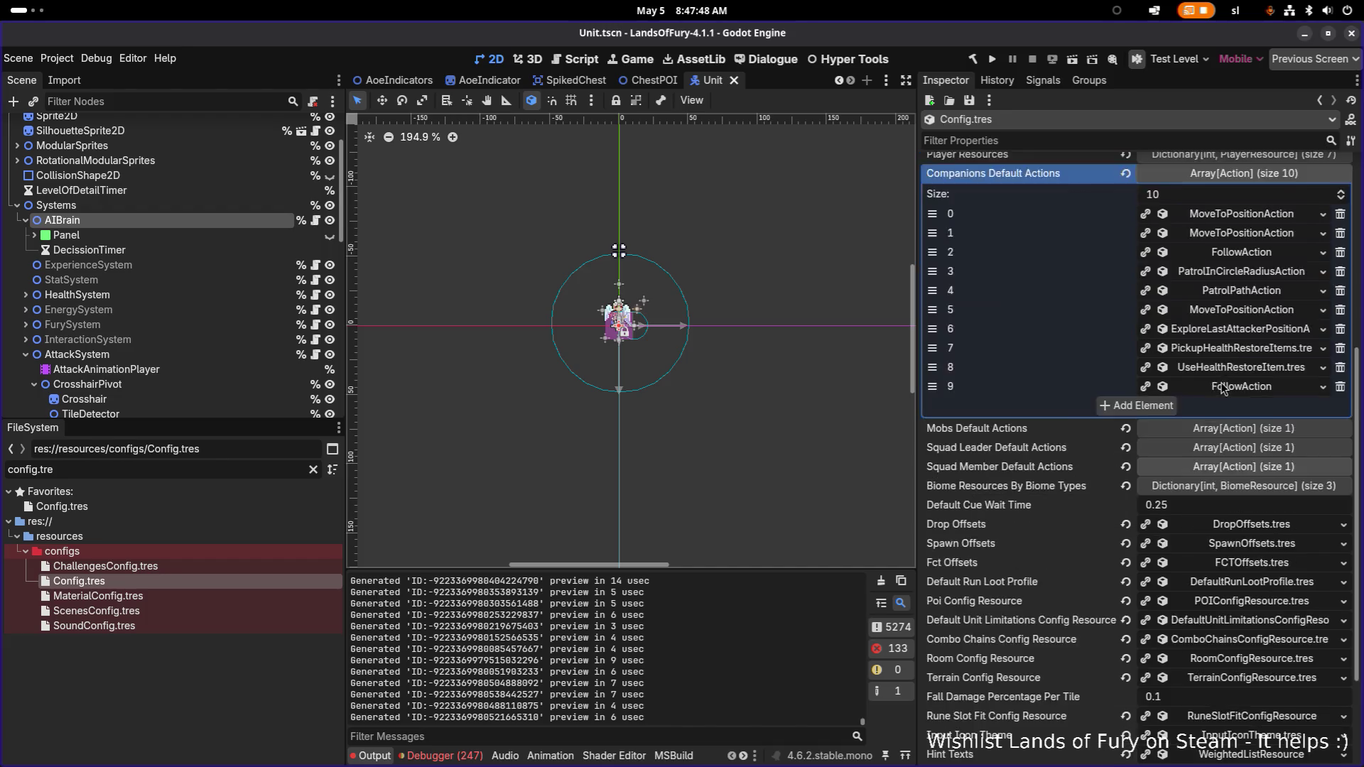
pyautogui.scroll(1, 1222, 389)
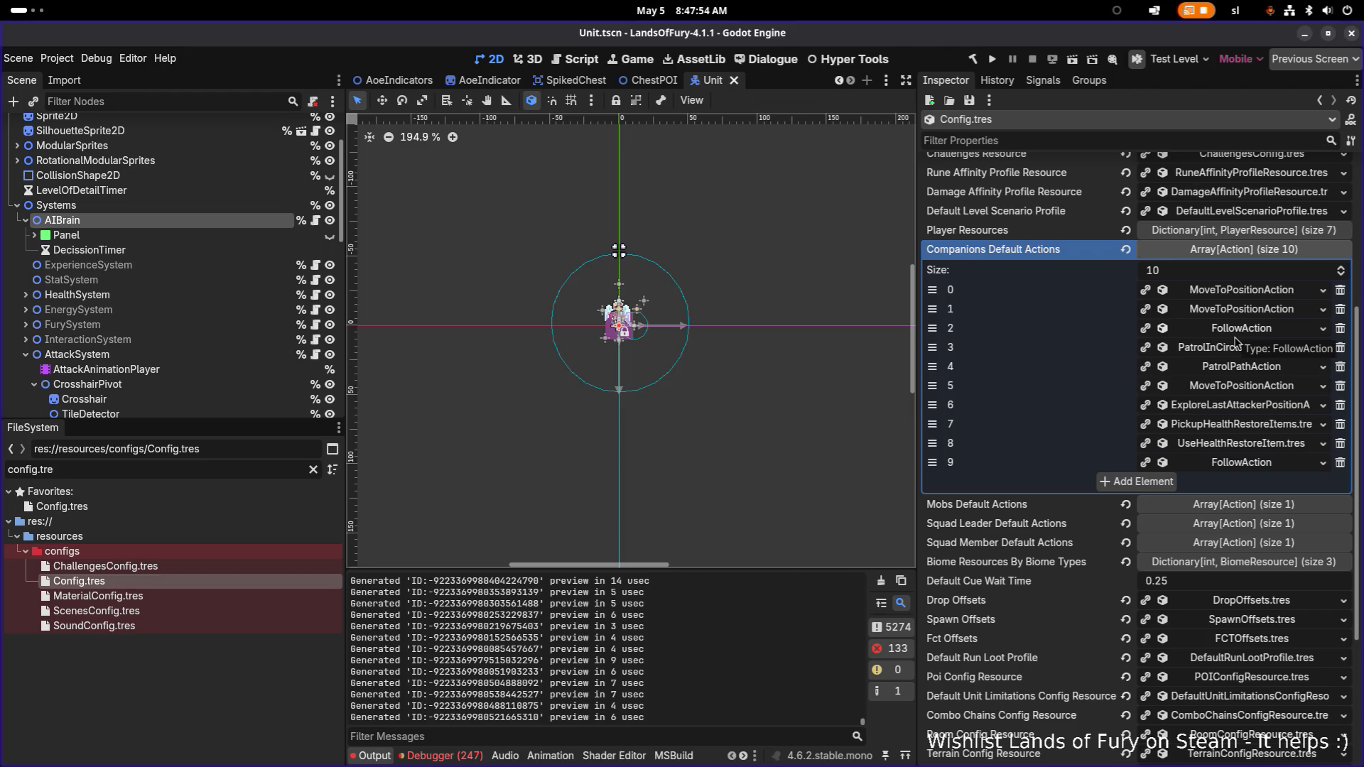
pyautogui.click(1262, 506)
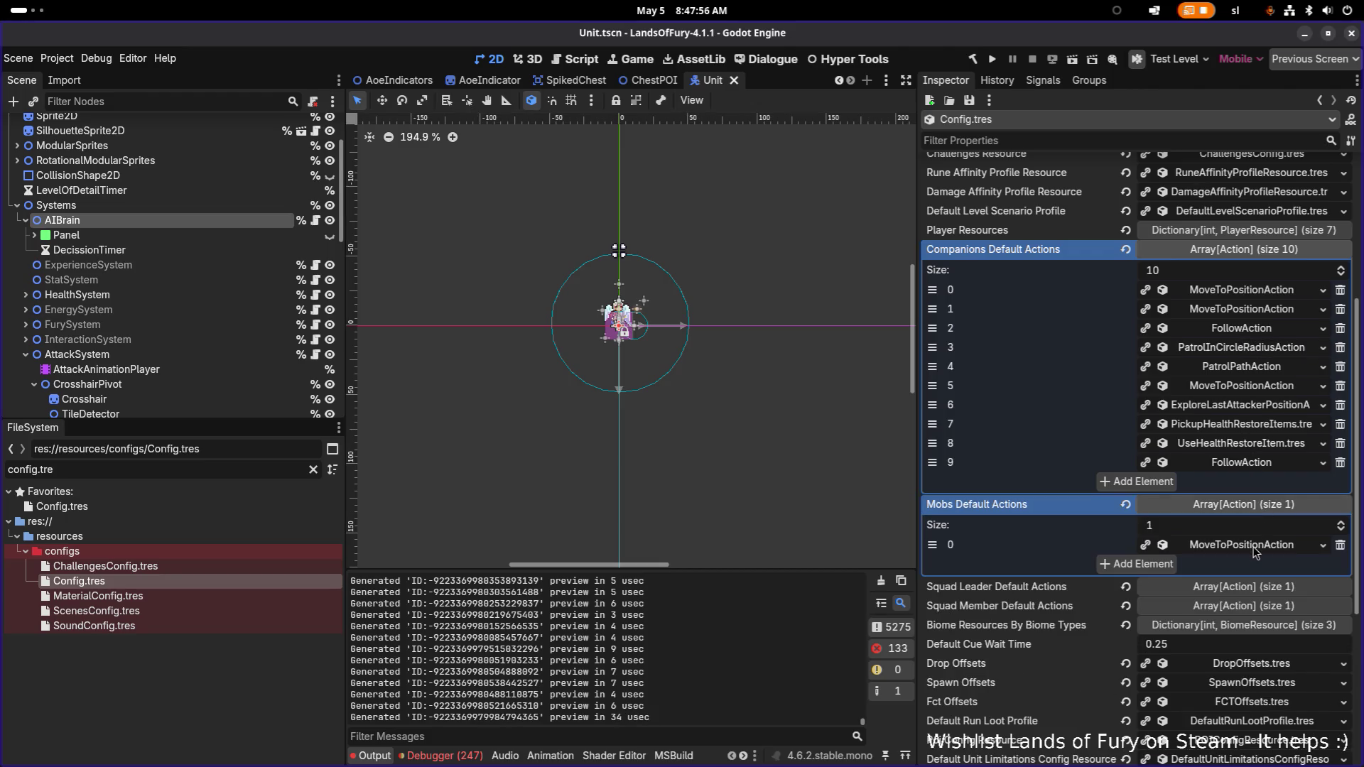
pyautogui.click(1254, 551)
pyautogui.scroll(-1, 1251, 545)
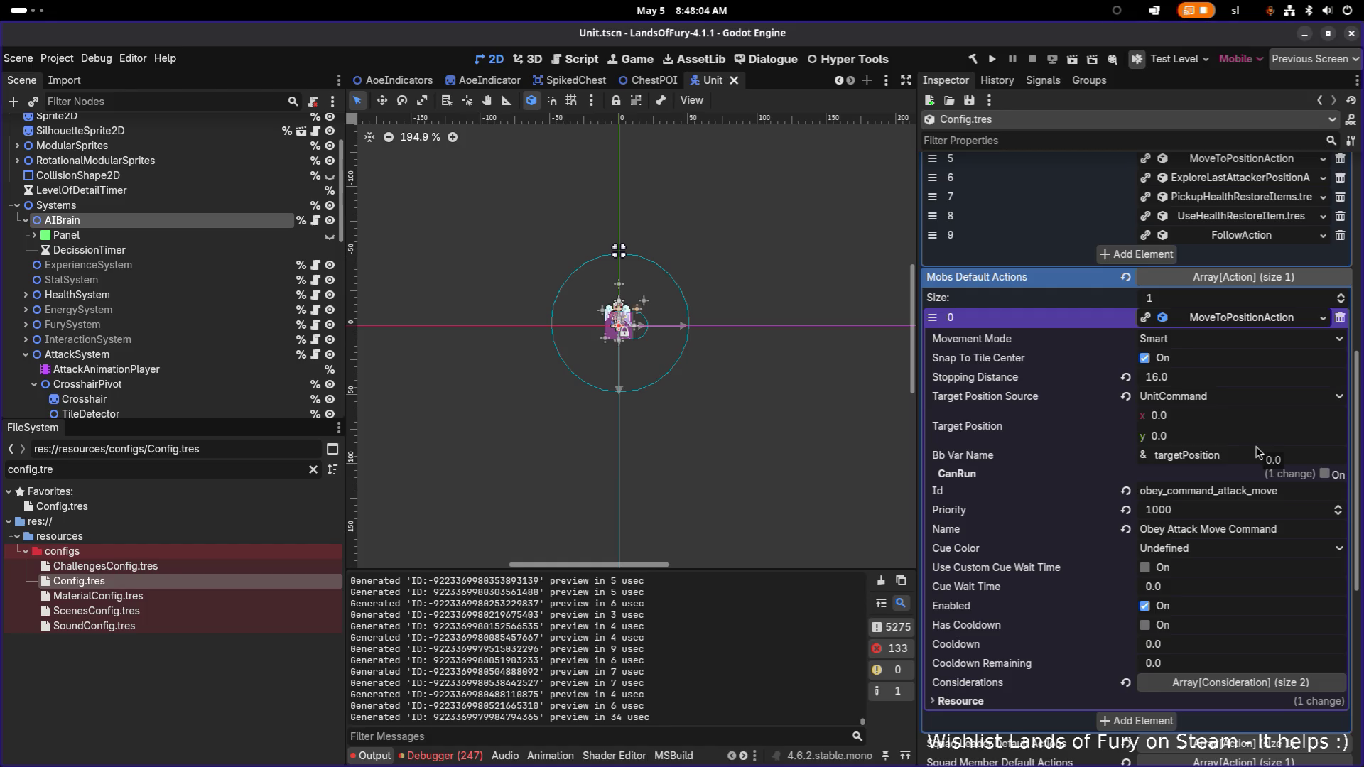
pyautogui.scroll(1, 1282, 688)
pyautogui.scroll(-2, 1282, 687)
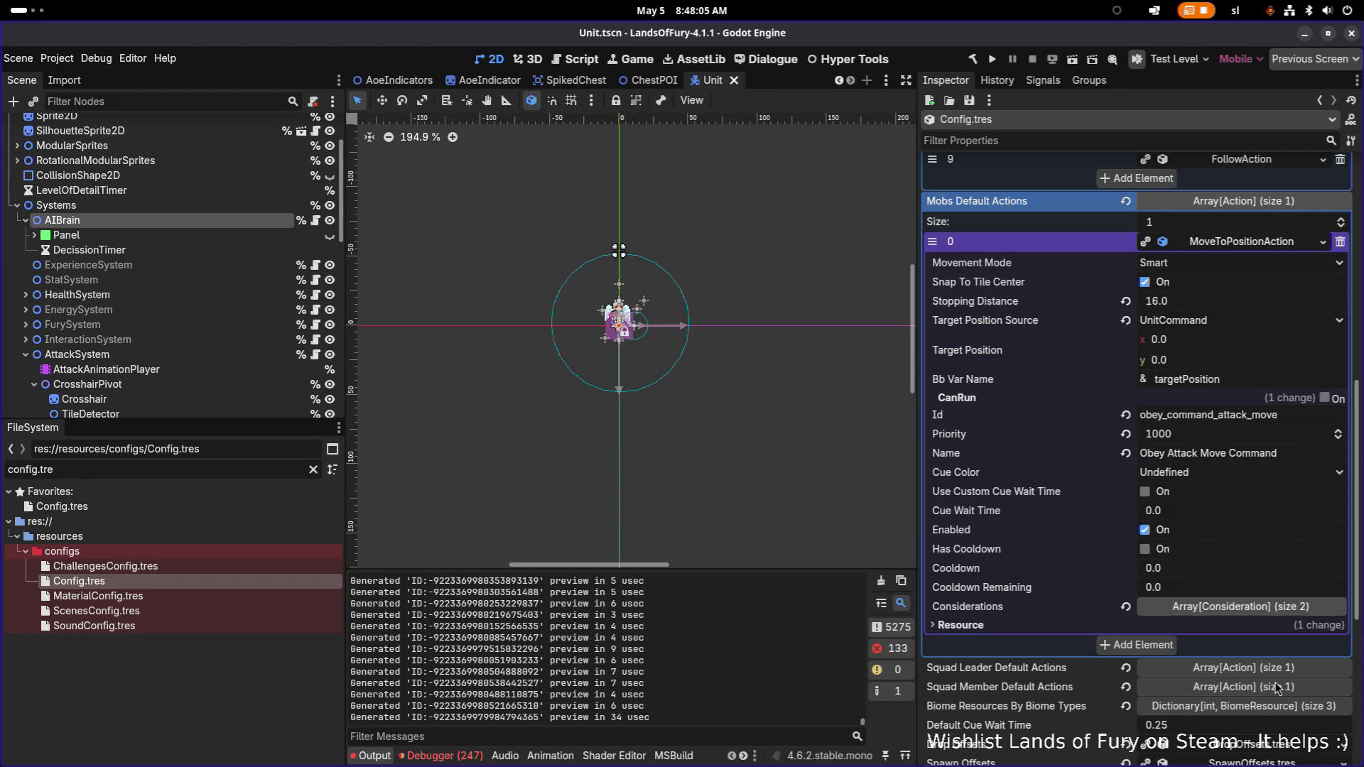
pyautogui.click(1291, 610)
pyautogui.scroll(-3, 1291, 609)
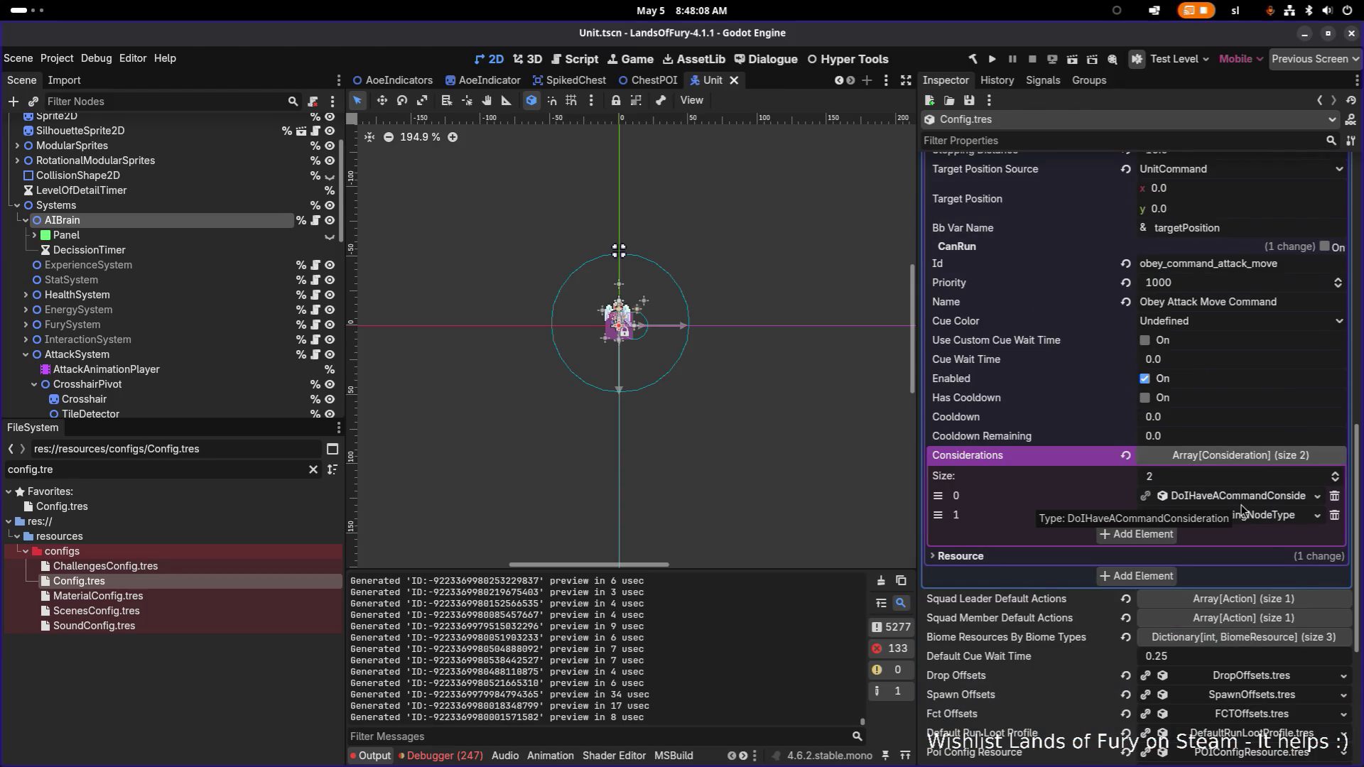
pyautogui.scroll(1, 1241, 508)
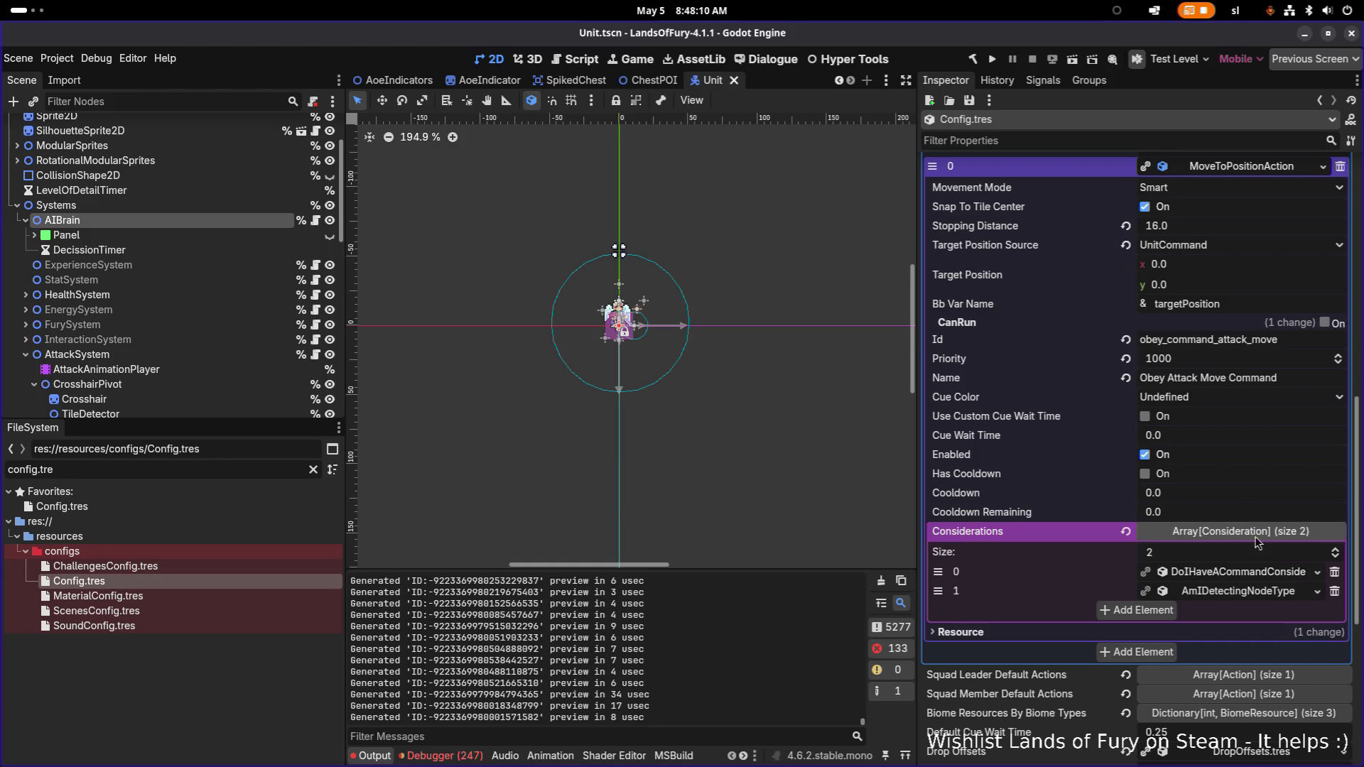
# - Expand DoIHaveACommandConsideration (AttackMove) and AmIDetectingNodeType (Enemy) to show their settings
pyautogui.click(1275, 572)
pyautogui.scroll(-1, 1275, 572)
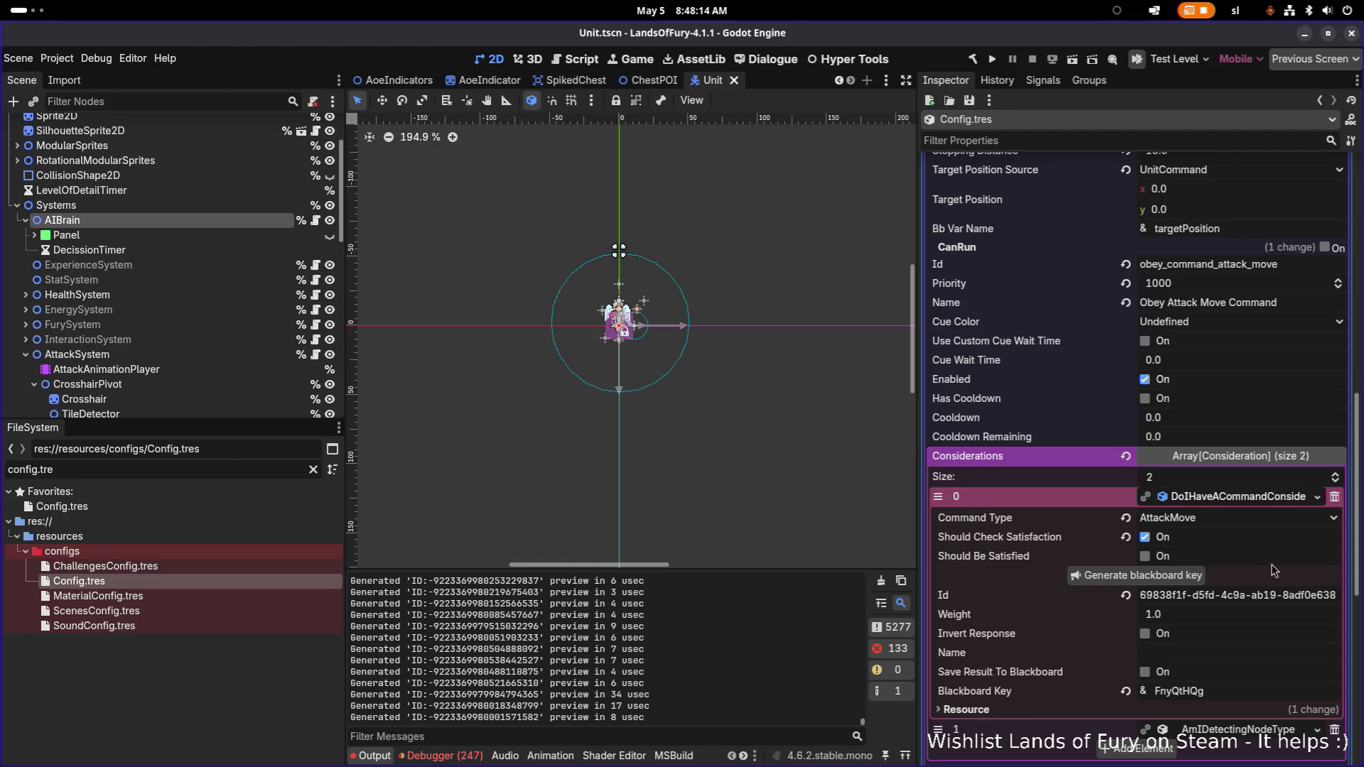
pyautogui.click(1268, 497)
pyautogui.click(1260, 517)
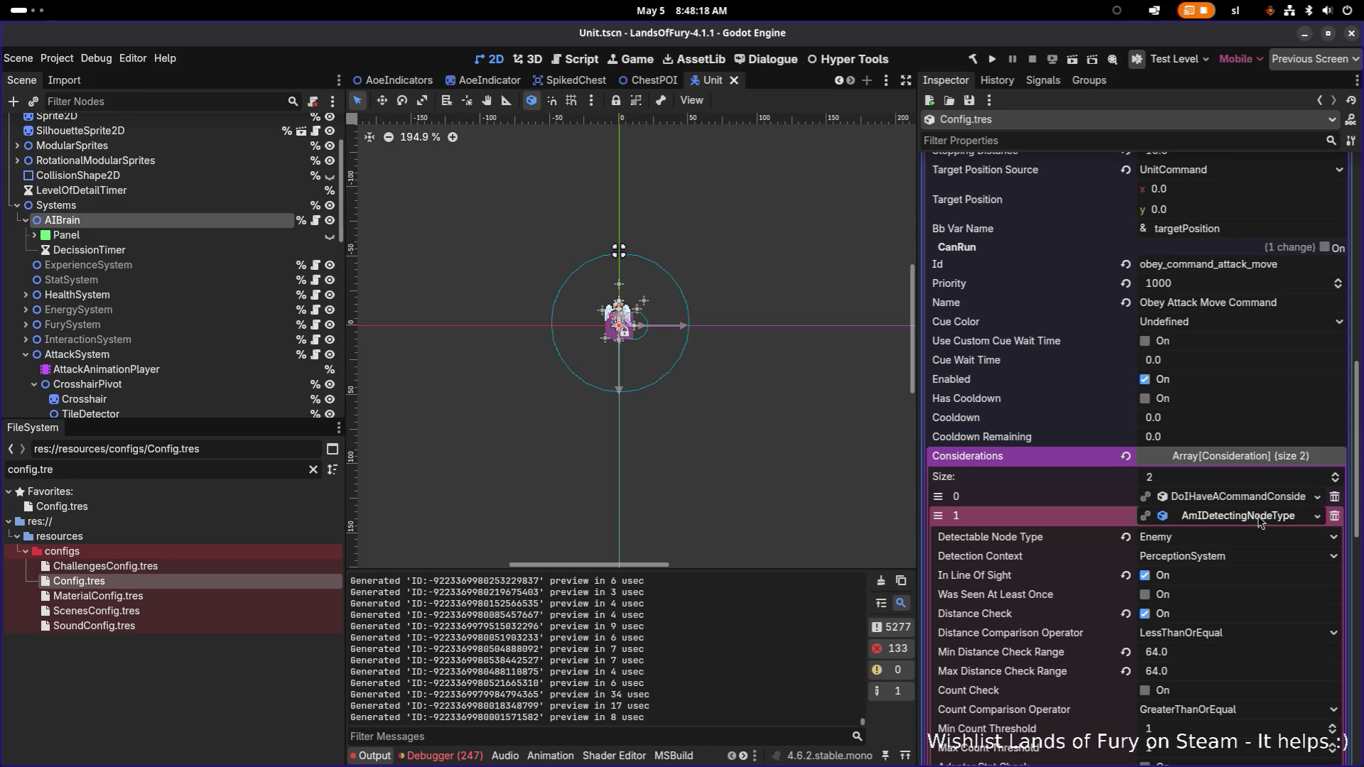
pyautogui.click(1258, 517)
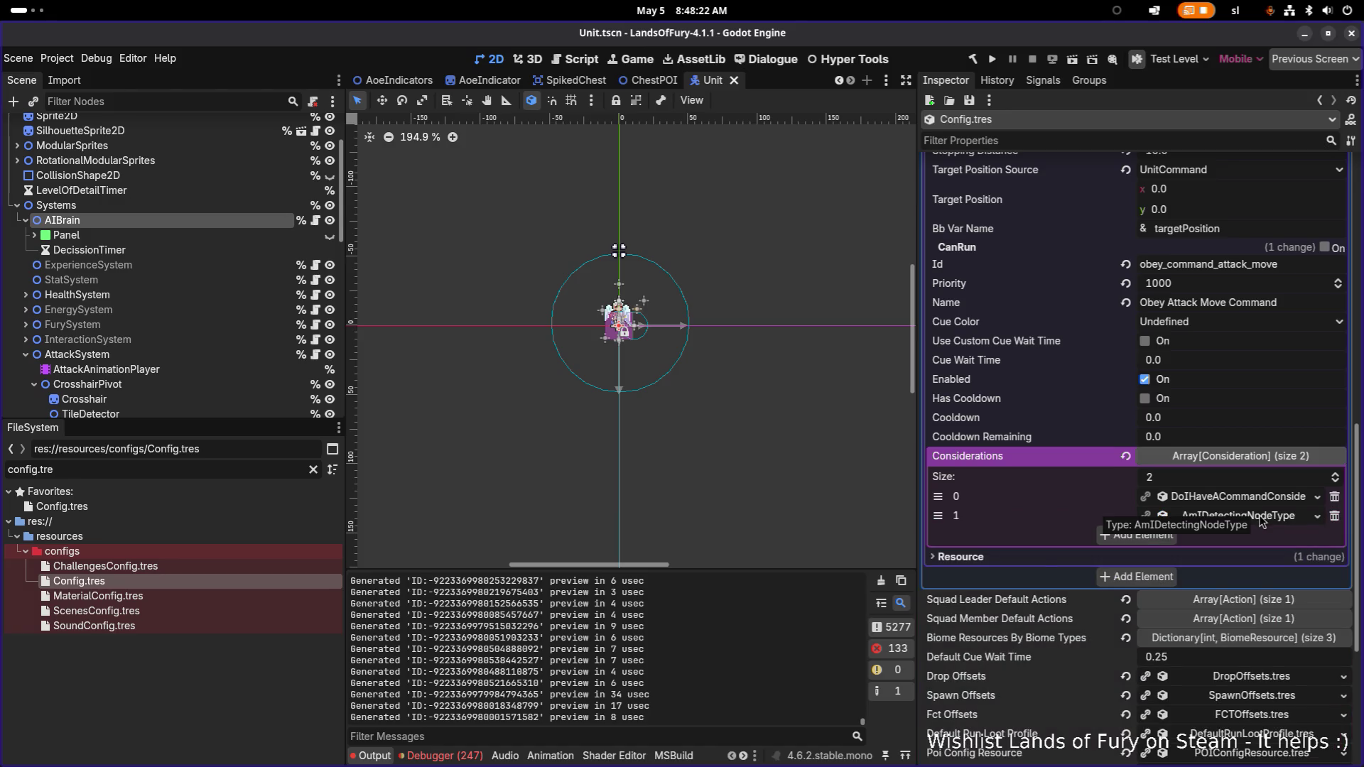
pyautogui.click(1260, 519)
pyautogui.click(1262, 497)
pyautogui.scroll(-3, 1261, 507)
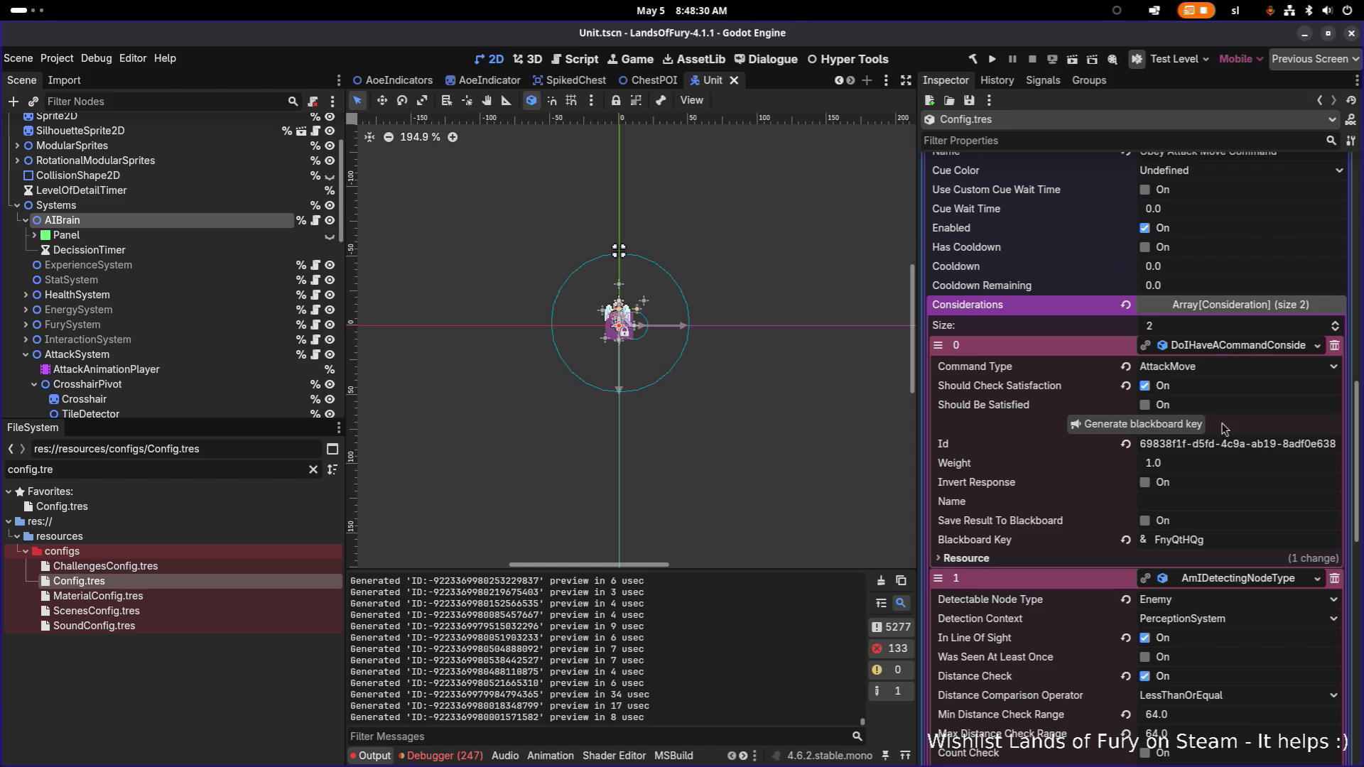
pyautogui.scroll(2, 1221, 444)
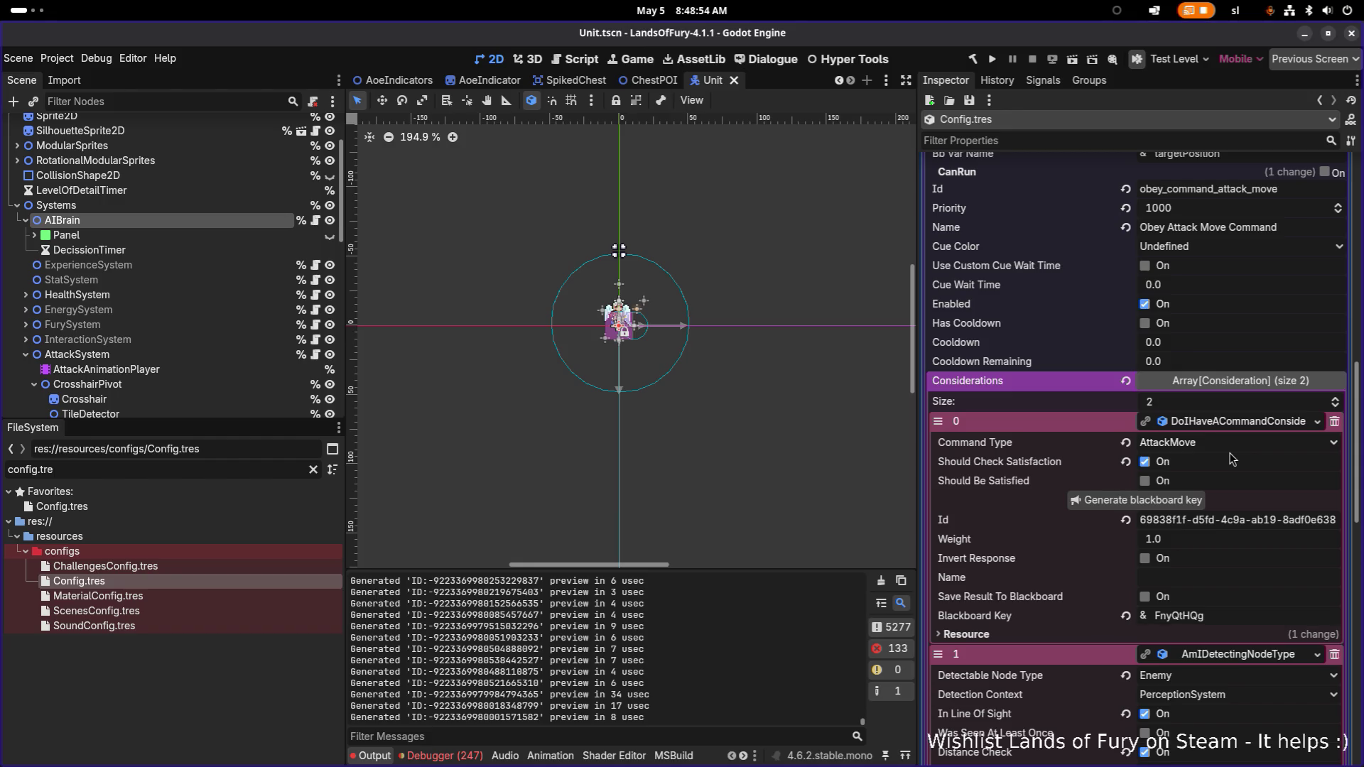
# - Scroll through the Obey Attack Move Command considerations in Config.tres, then switch to Visual Studio Code
pyautogui.scroll(4, 1232, 460)
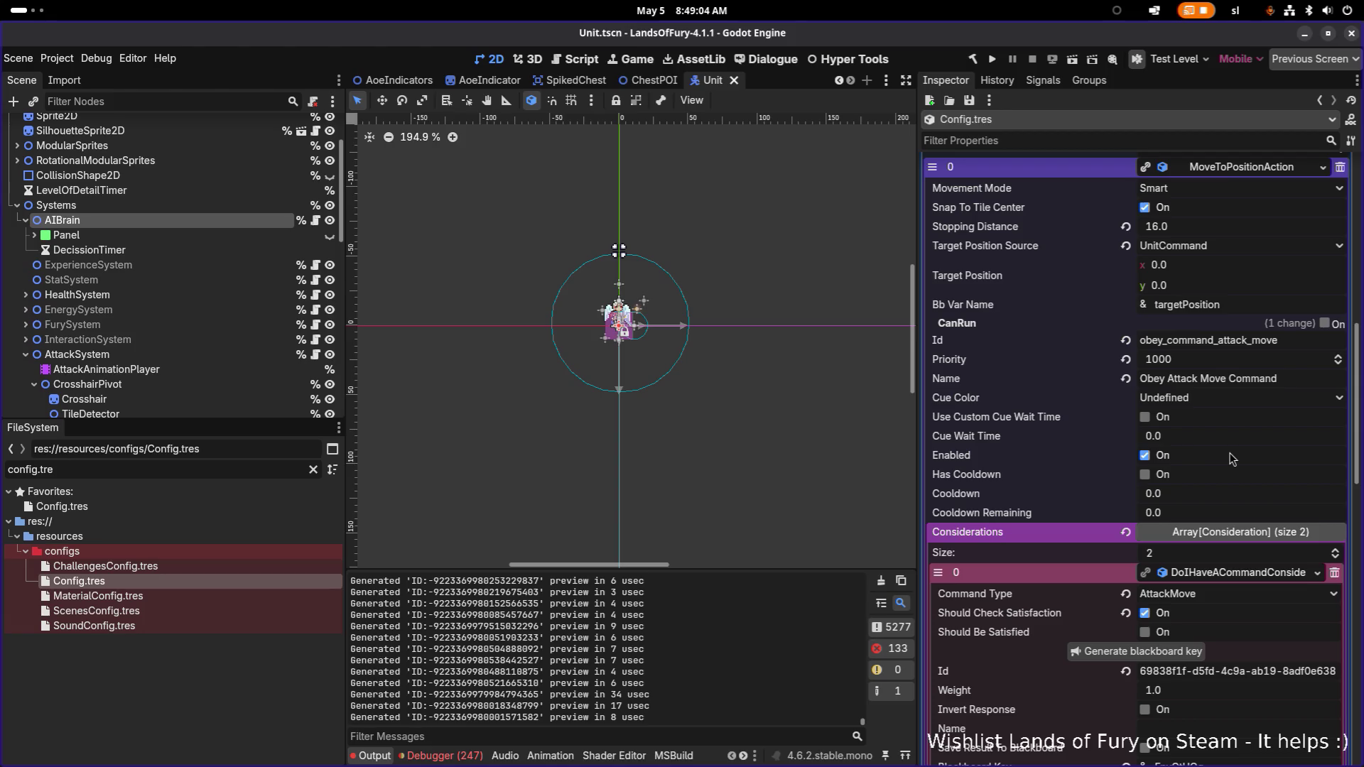
pyautogui.scroll(-2, 1232, 459)
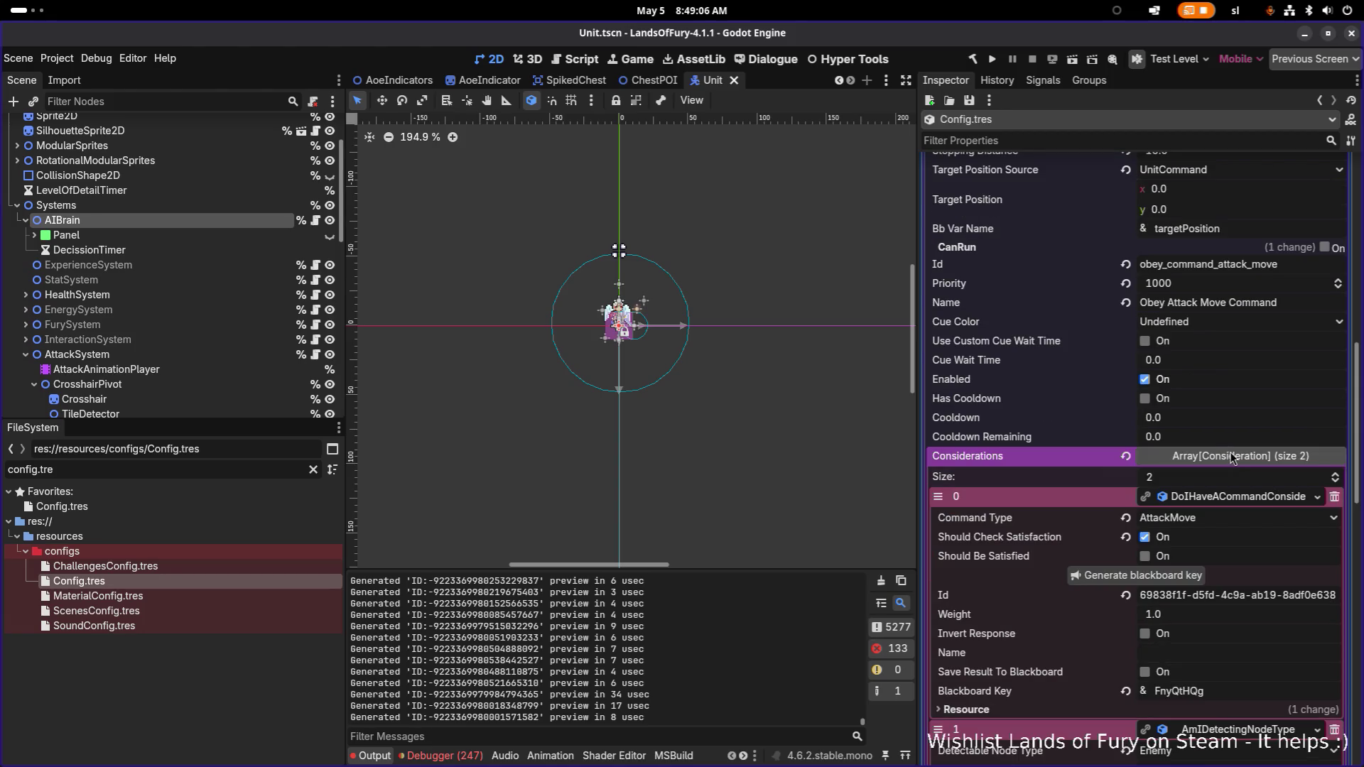
pyautogui.hotkey('alt', 'Tab')
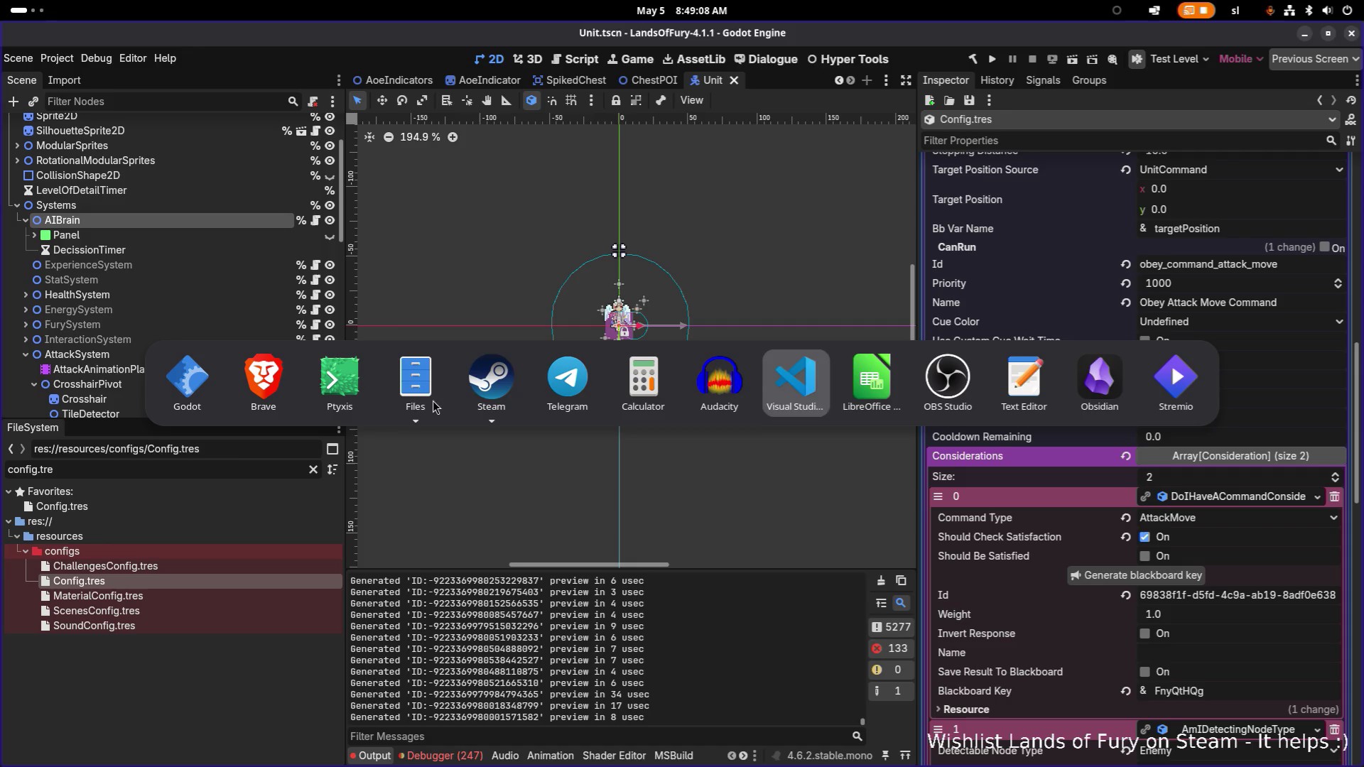
pyautogui.click(788, 387)
# - Open Unit.cs and search it for 'command' to find the companion command field
pyautogui.click(755, 384)
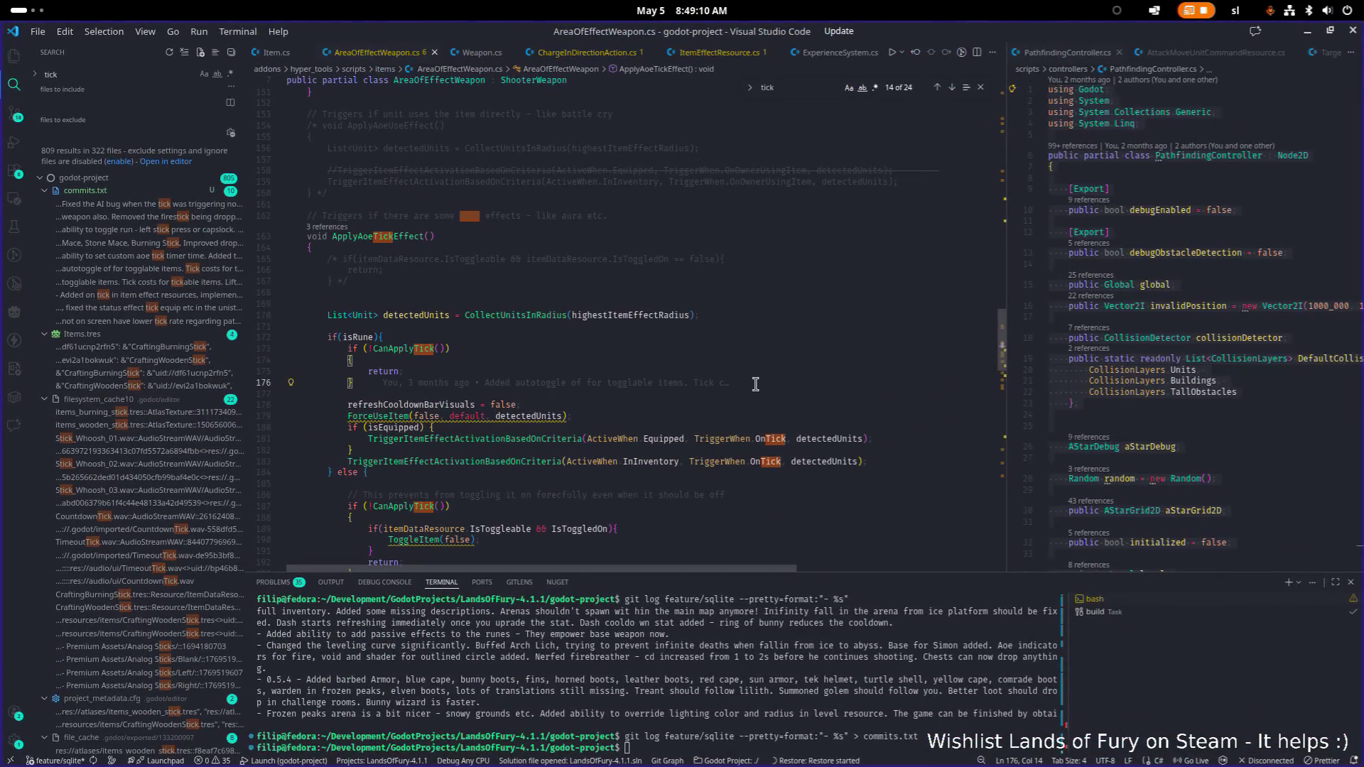
pyautogui.hotkey('ctrl', 'p')
pyautogui.write('Unit')
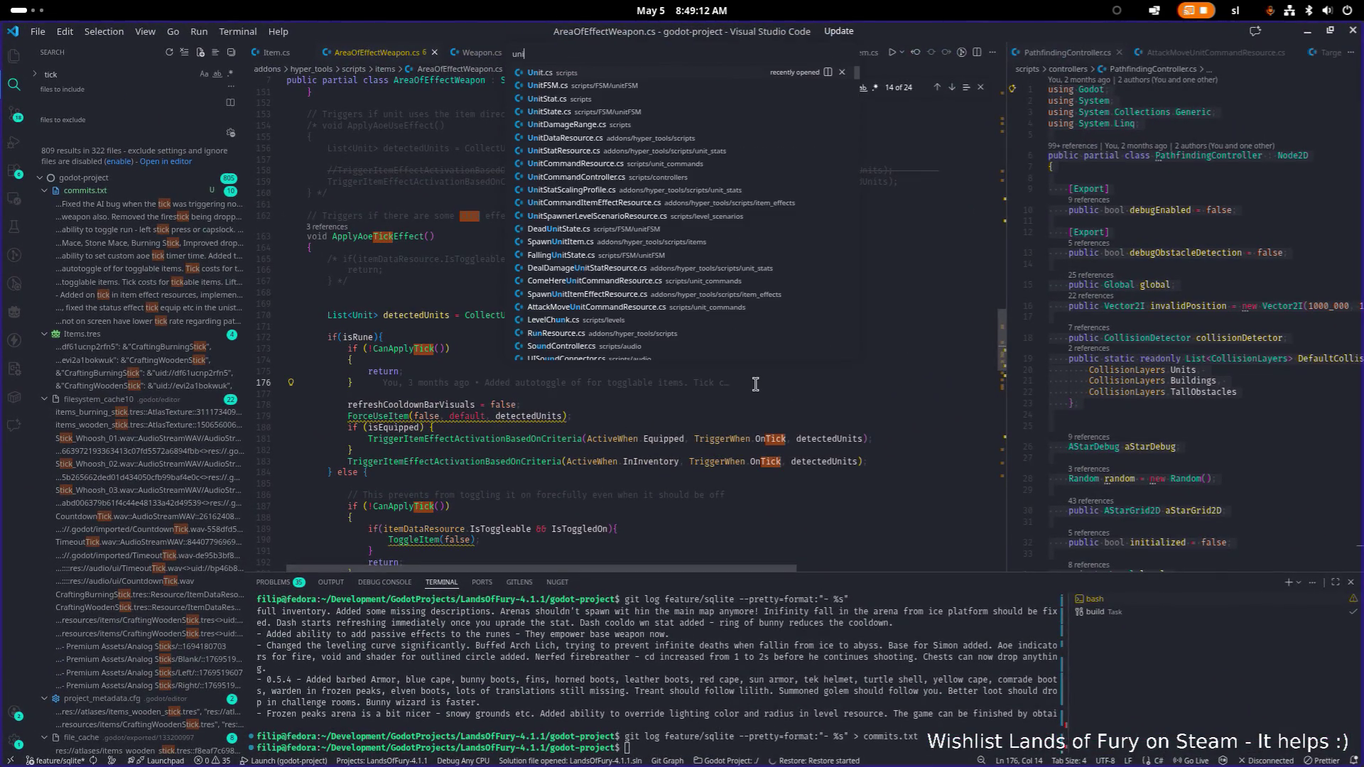
pyautogui.press('Return')
pyautogui.hotkey('ctrl', 'f')
pyautogui.write('command')
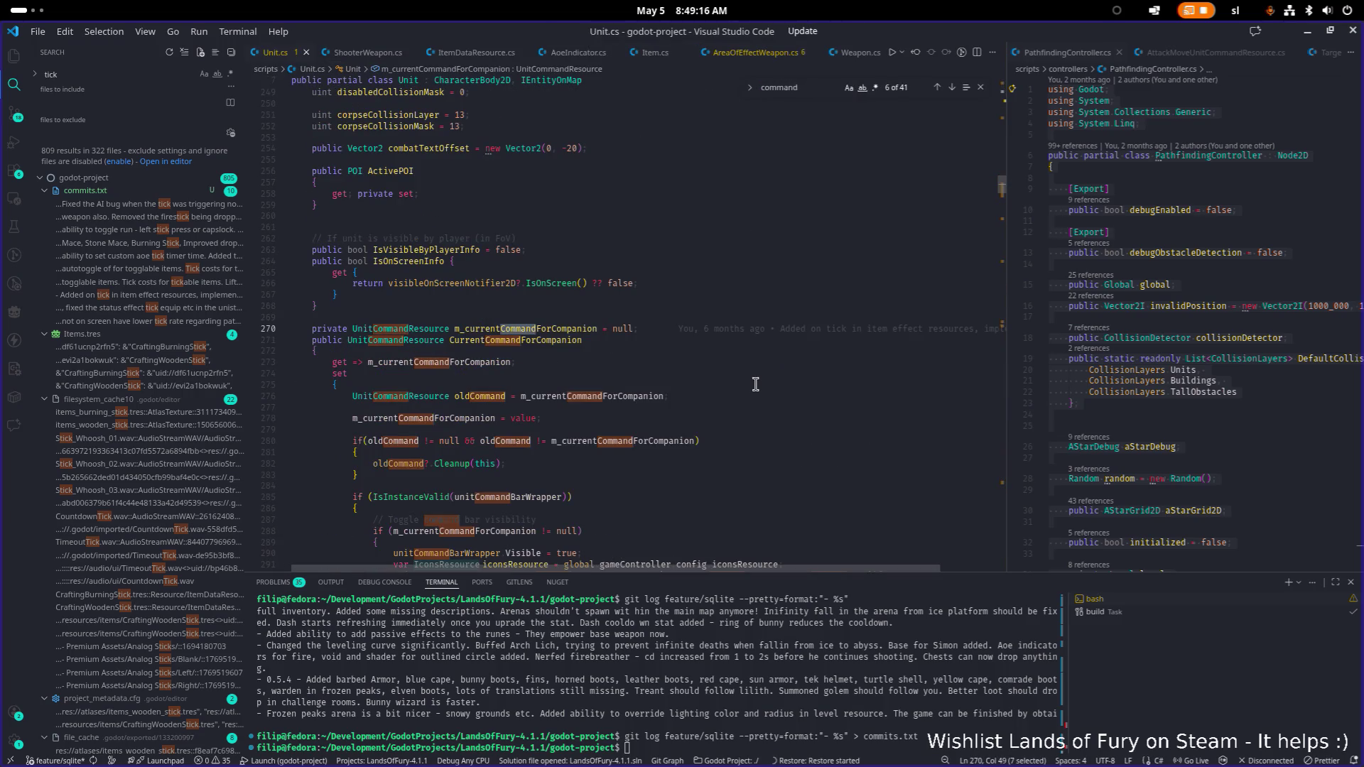
pyautogui.scroll(-1, 545, 355)
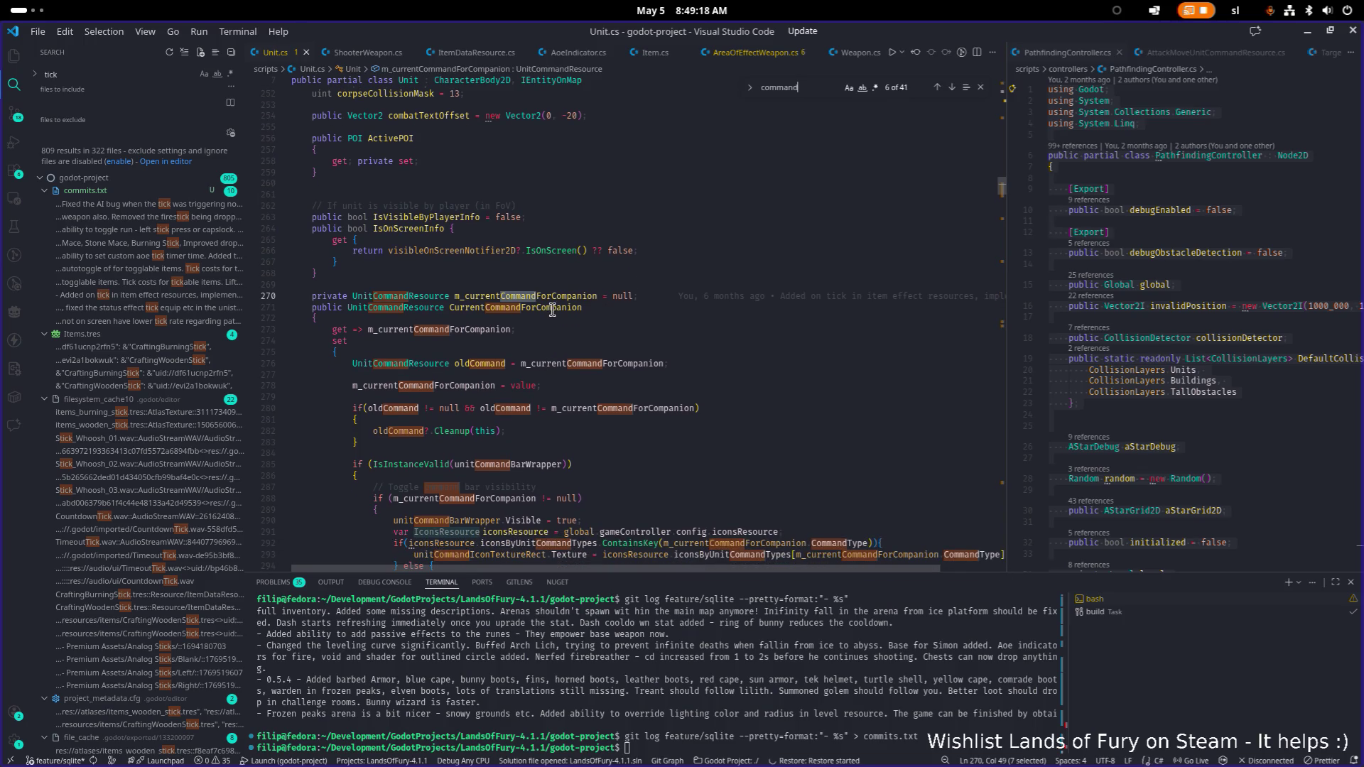
pyautogui.click(725, 343)
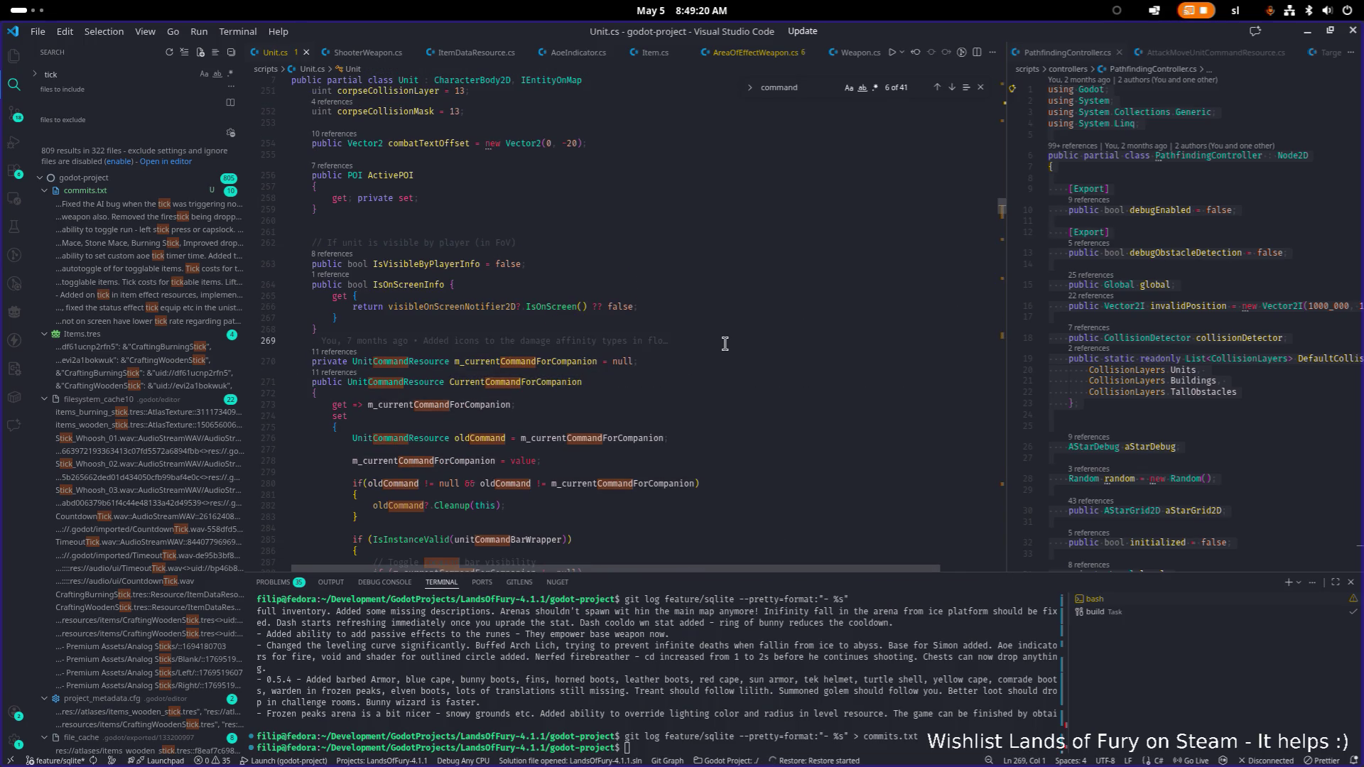
# - Open DoIHaveACommandConsideration.cs and go to its ScoreConsideration method
pyautogui.hotkey('ctrl', 'p')
pyautogui.write('doih')
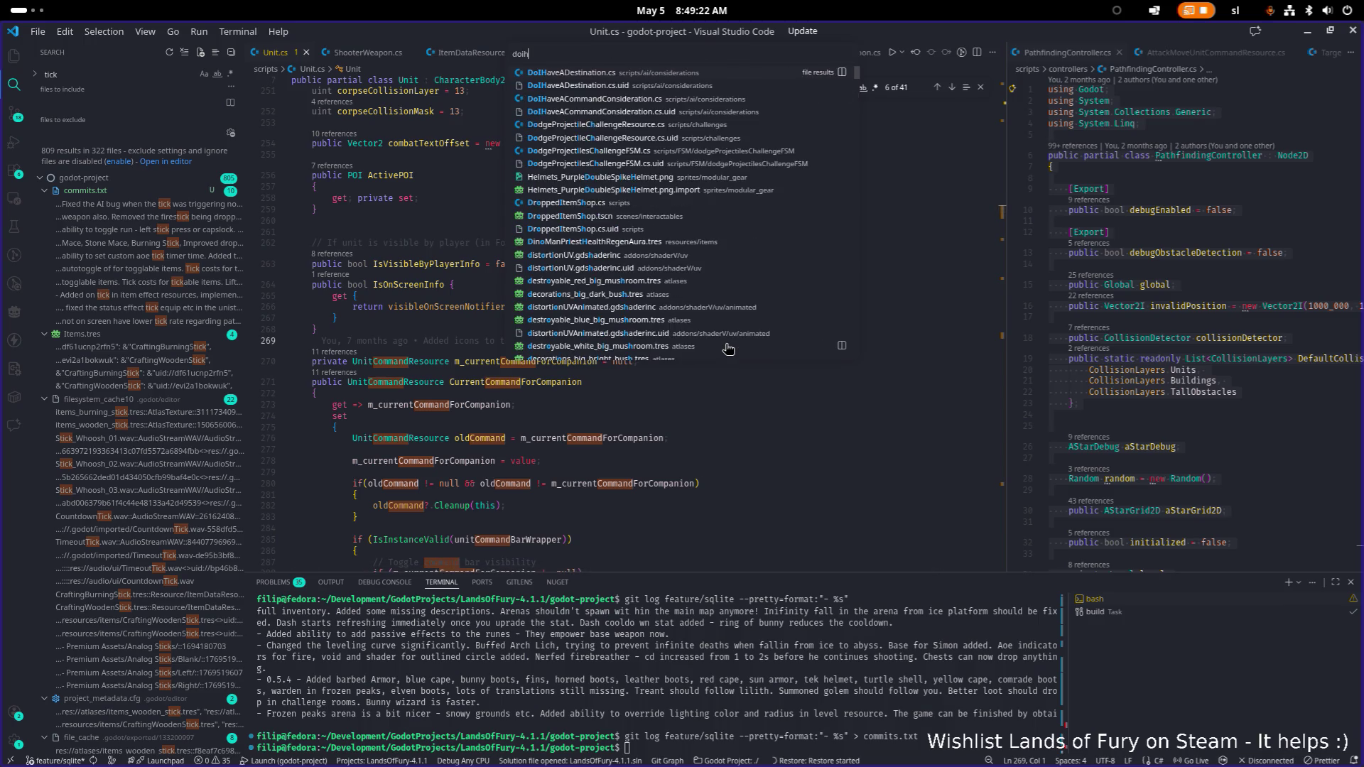
pyautogui.press('Down')
pyautogui.press('Down')
pyautogui.press('Return')
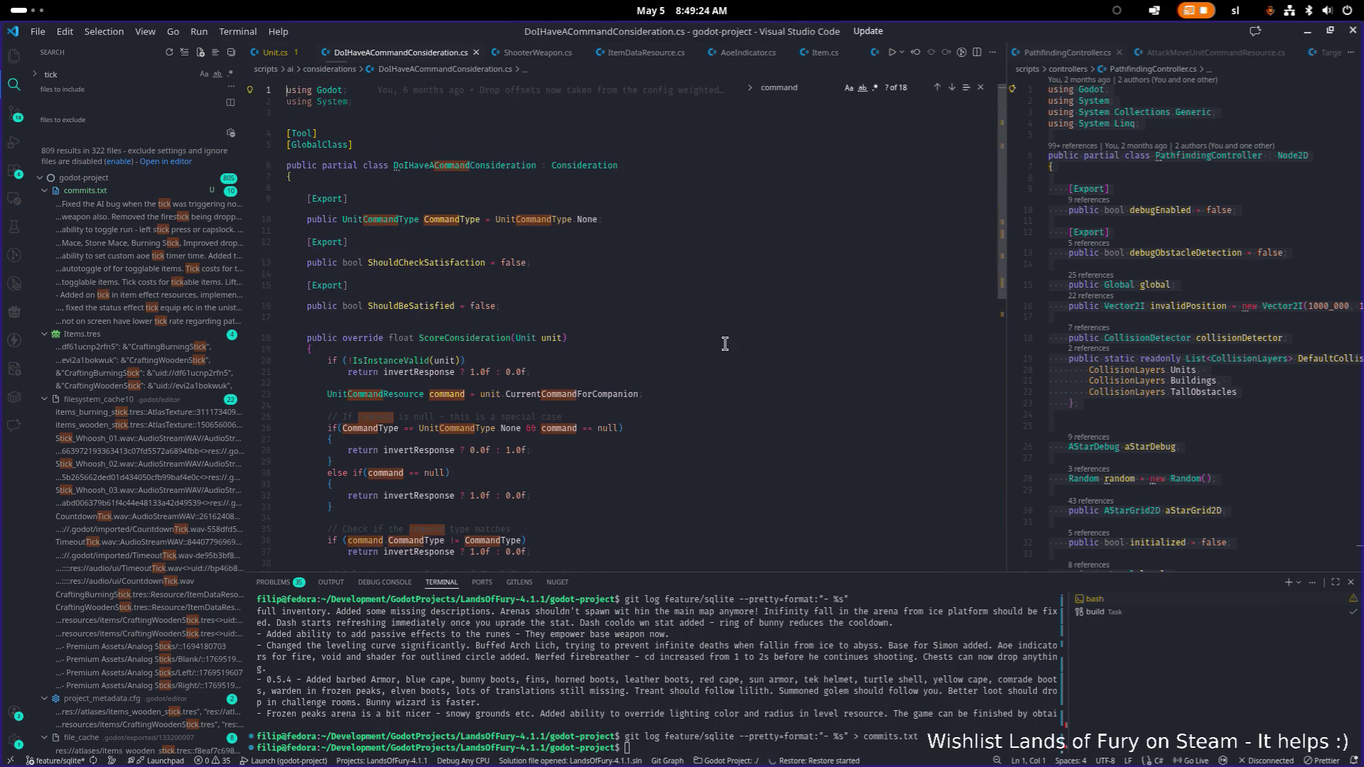
pyautogui.scroll(-3, 724, 344)
pyautogui.click(725, 314)
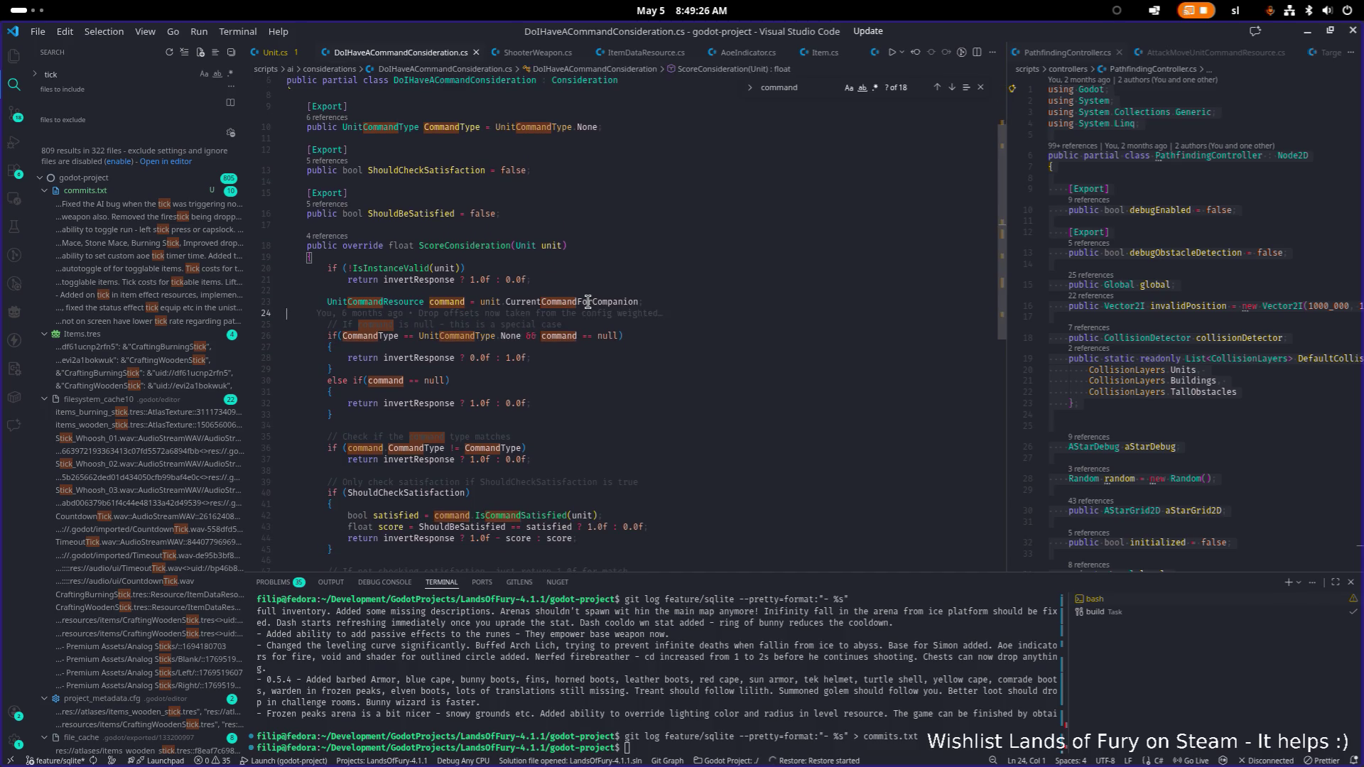
# - Jump from CurrentCommandForCompanion in ScoreConsideration to its definition in Unit.cs
pyautogui.doubleClick(588, 301)
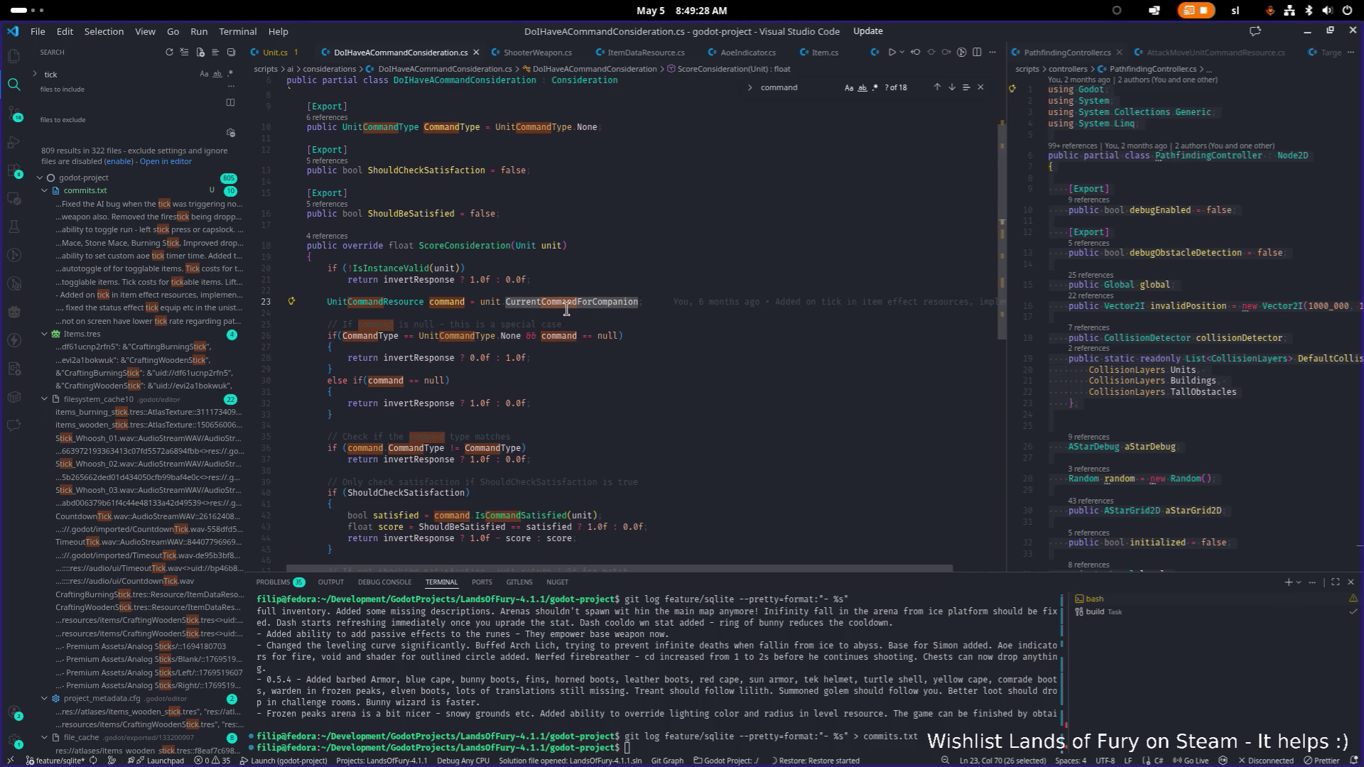
pyautogui.click(599, 304)
pyautogui.moveTo(600, 304)
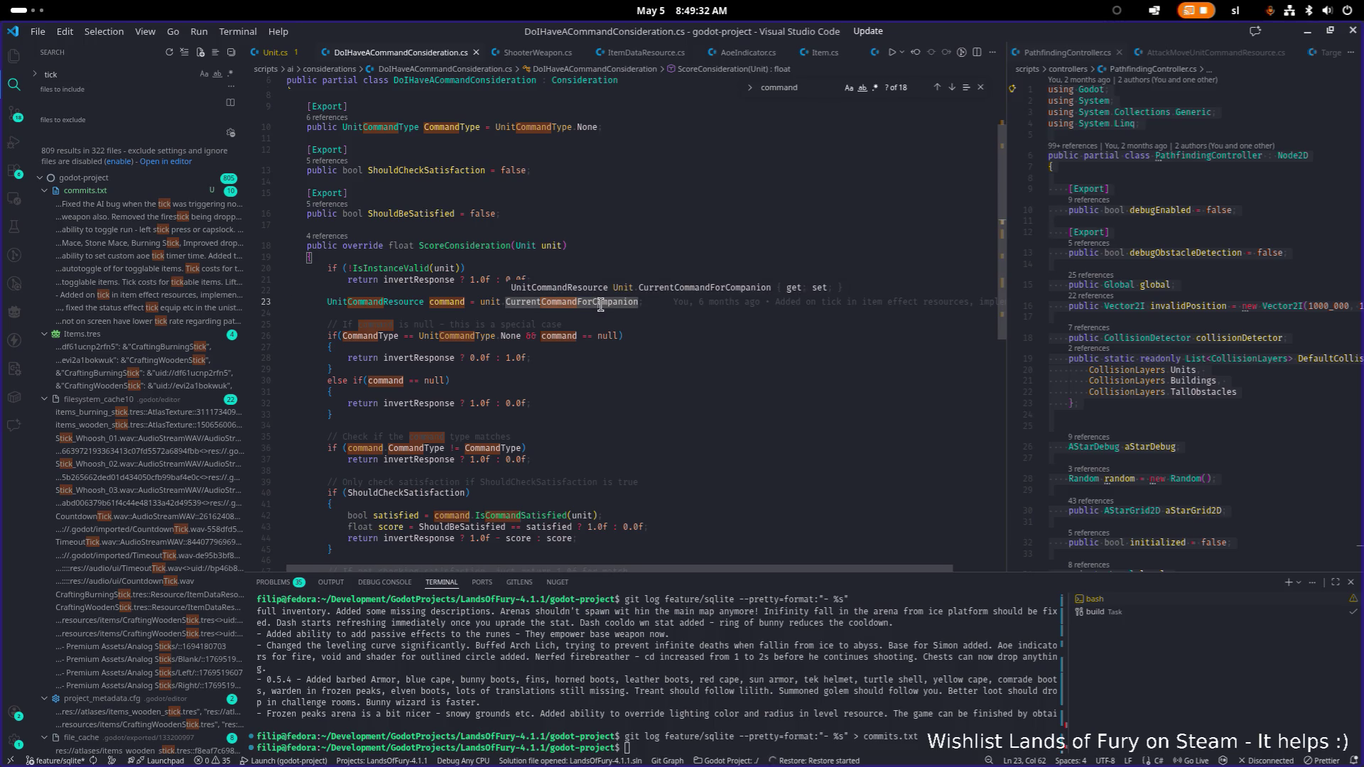
pyautogui.scroll(-1, 597, 337)
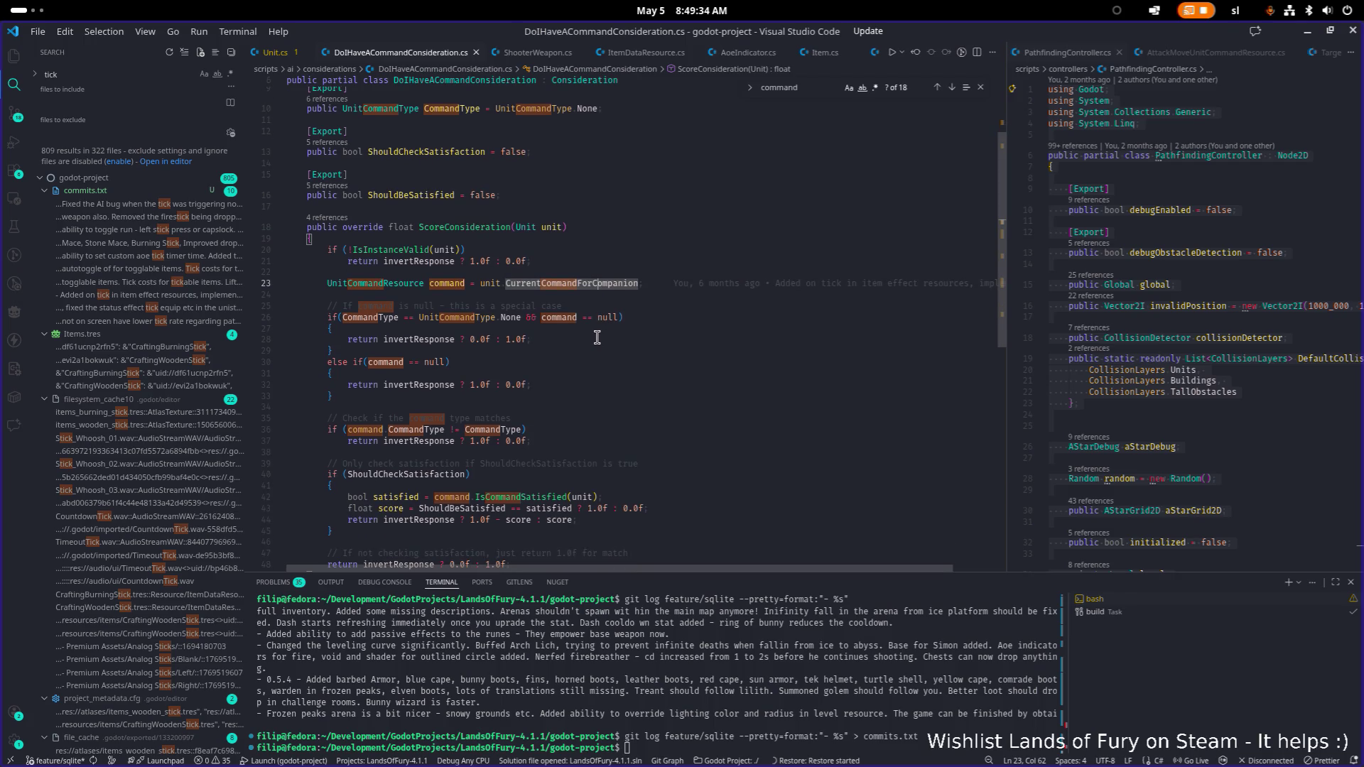
pyautogui.scroll(-2, 596, 338)
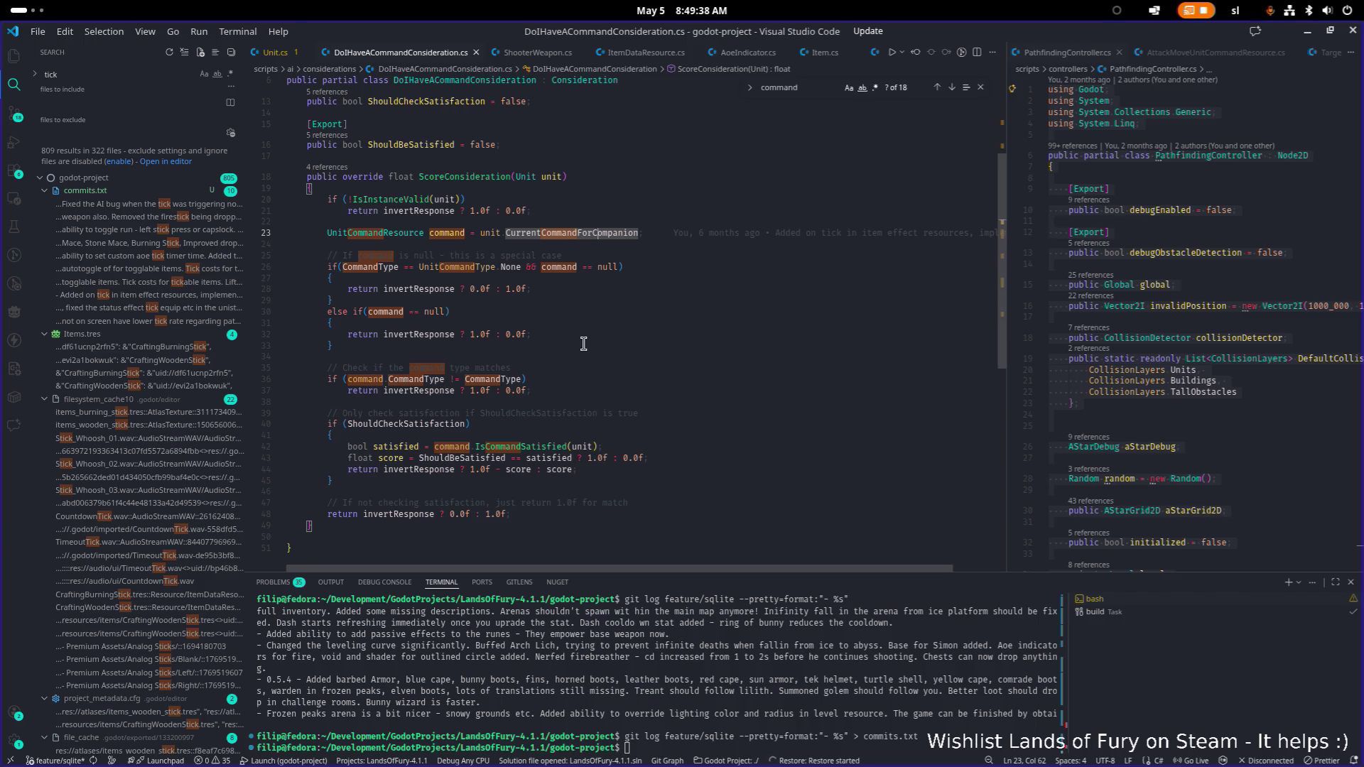
pyautogui.moveTo(469, 424)
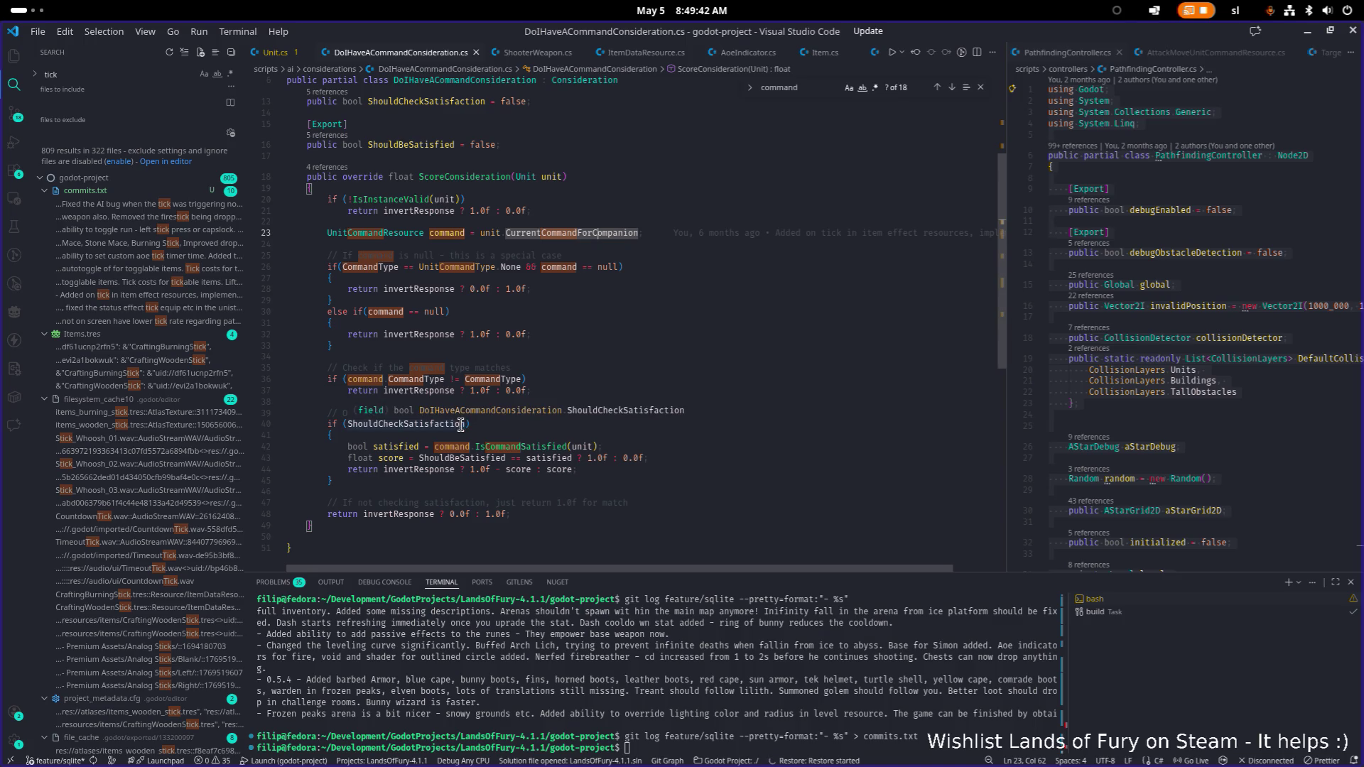
pyautogui.keyDown('ctrl'); pyautogui.click(618, 232); pyautogui.keyUp('ctrl')
pyautogui.scroll(-2, 582, 281)
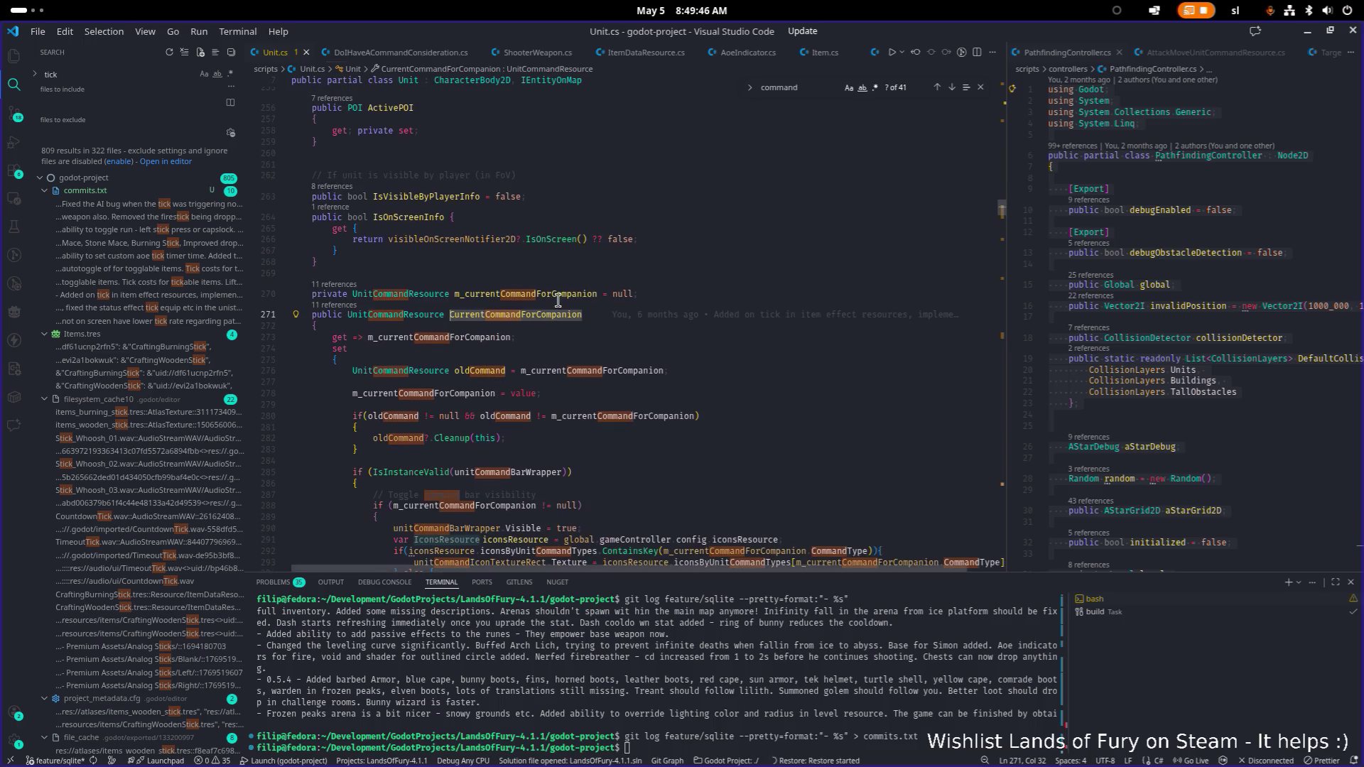
pyautogui.click(349, 306)
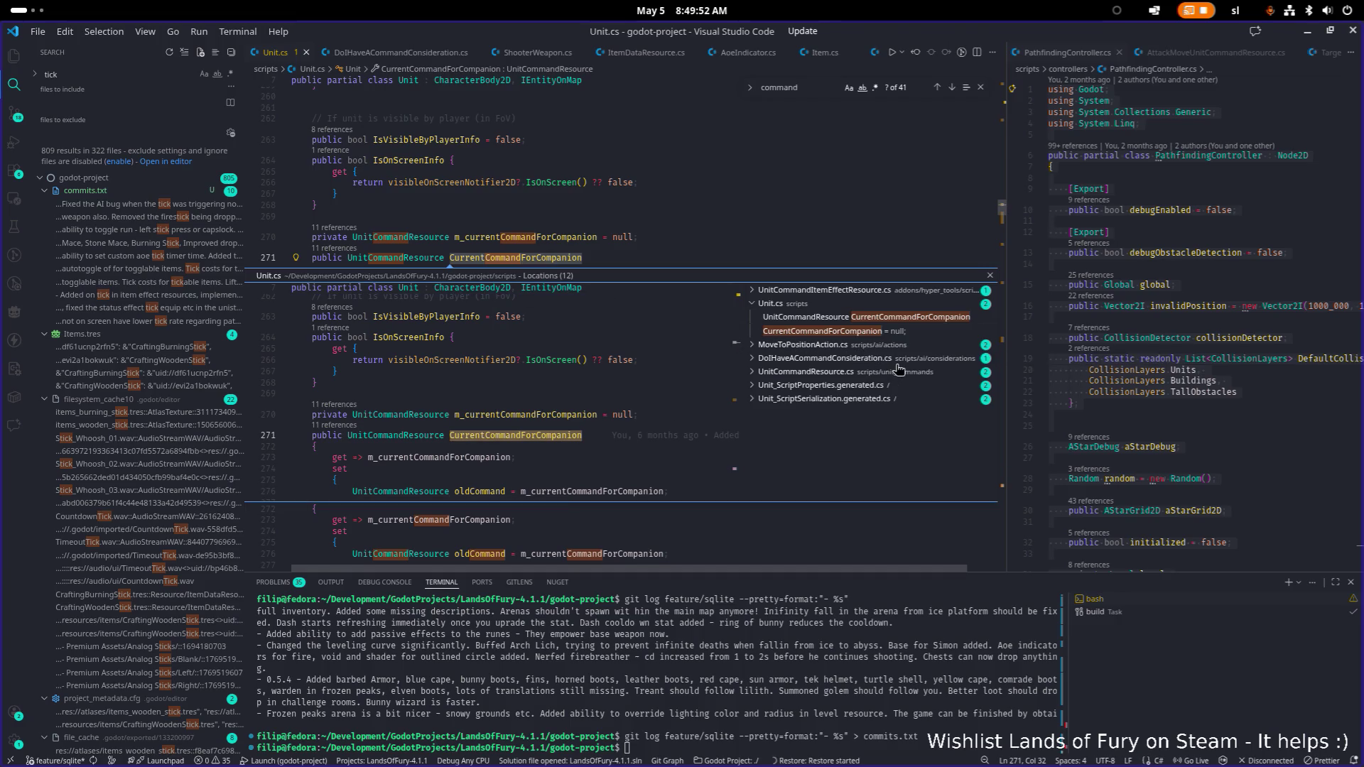
pyautogui.click(878, 345)
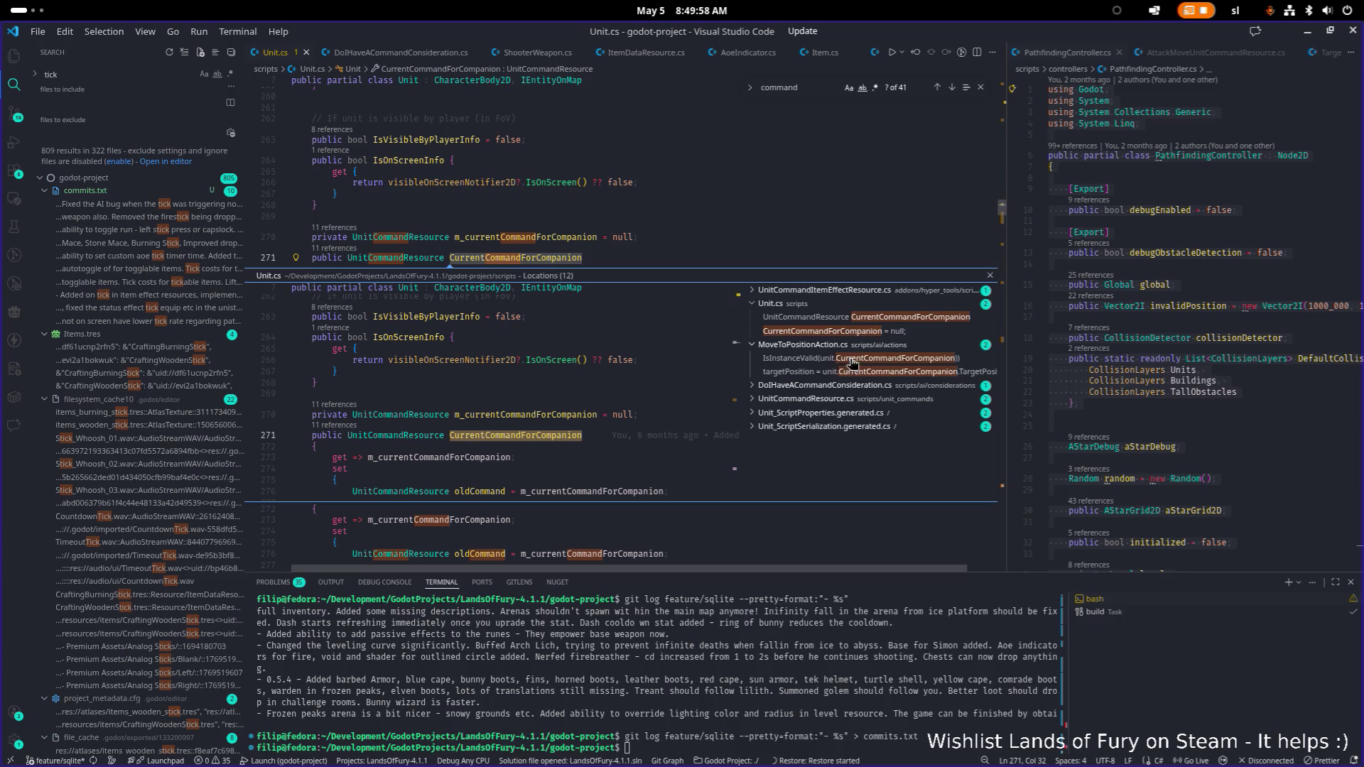
pyautogui.click(868, 291)
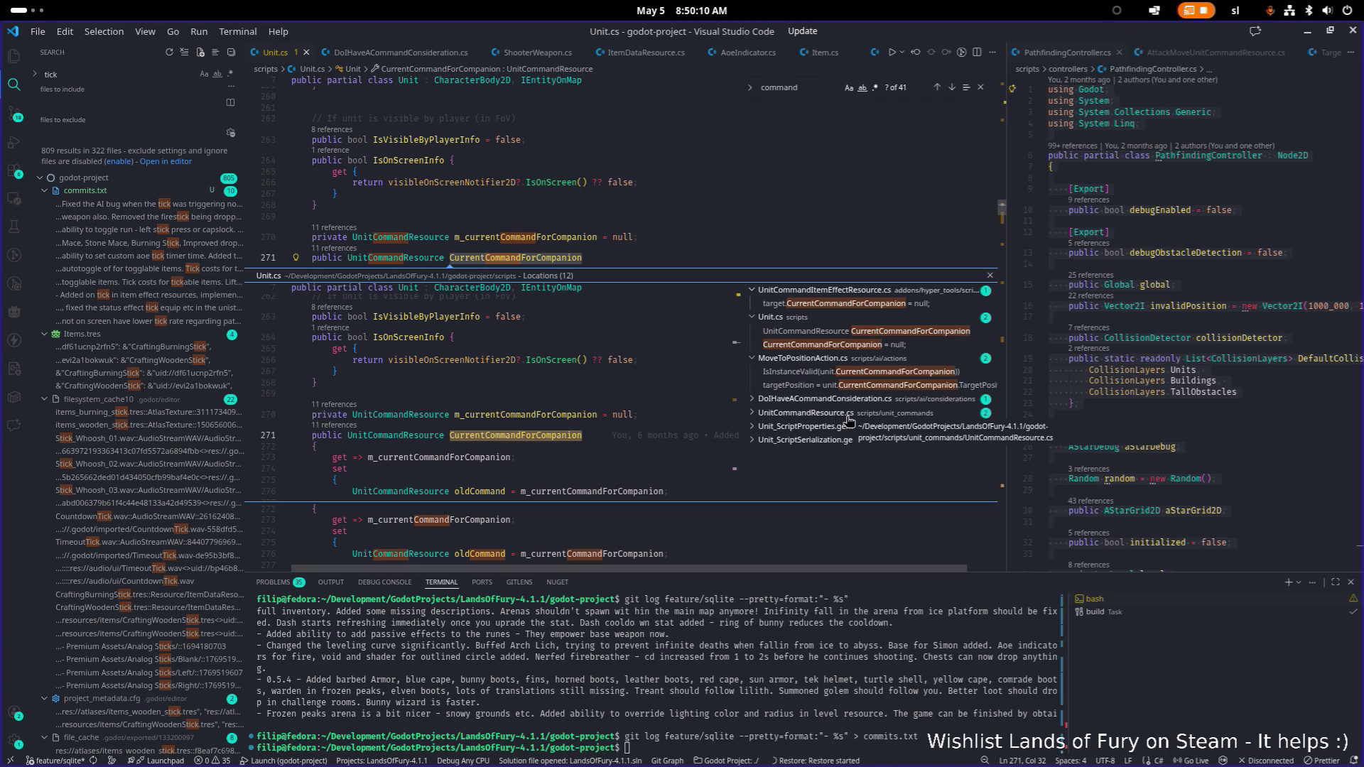
pyautogui.click(847, 419)
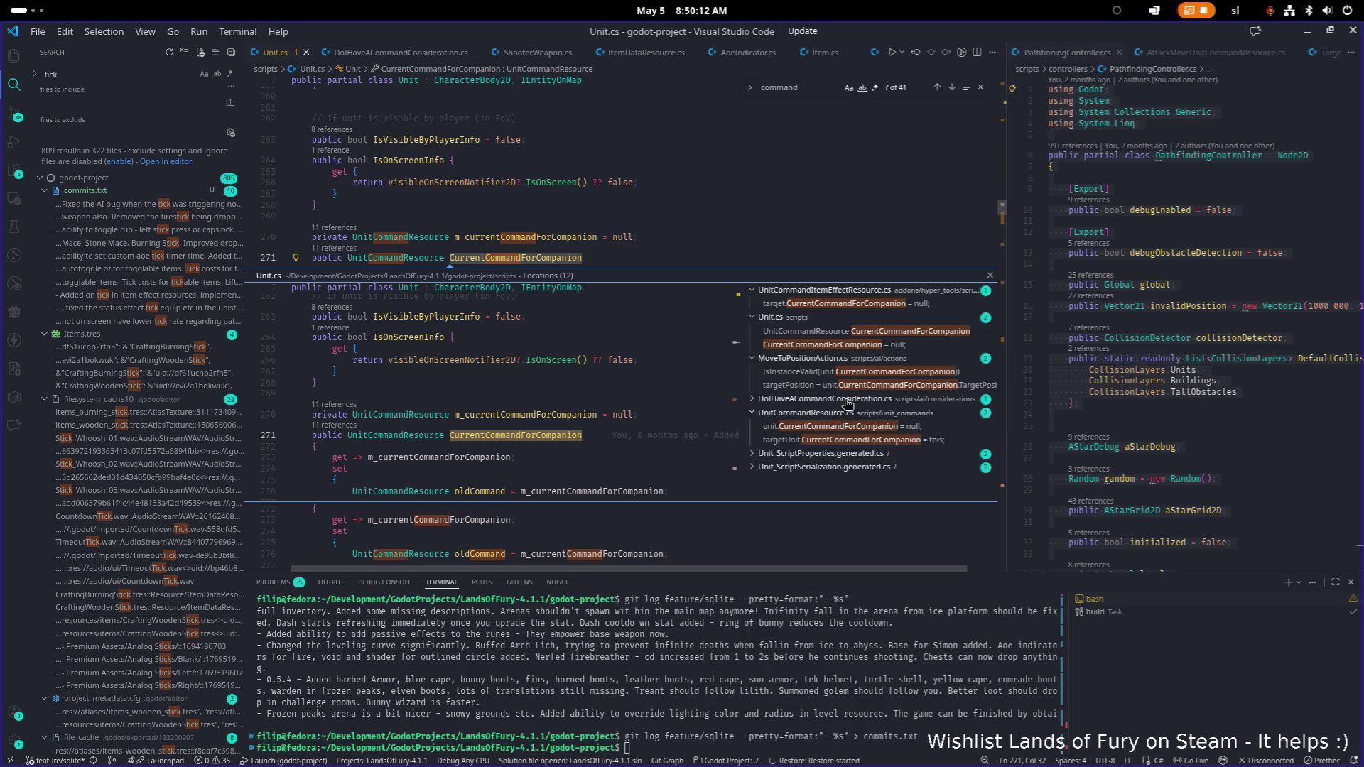
pyautogui.click(847, 402)
pyautogui.click(848, 416)
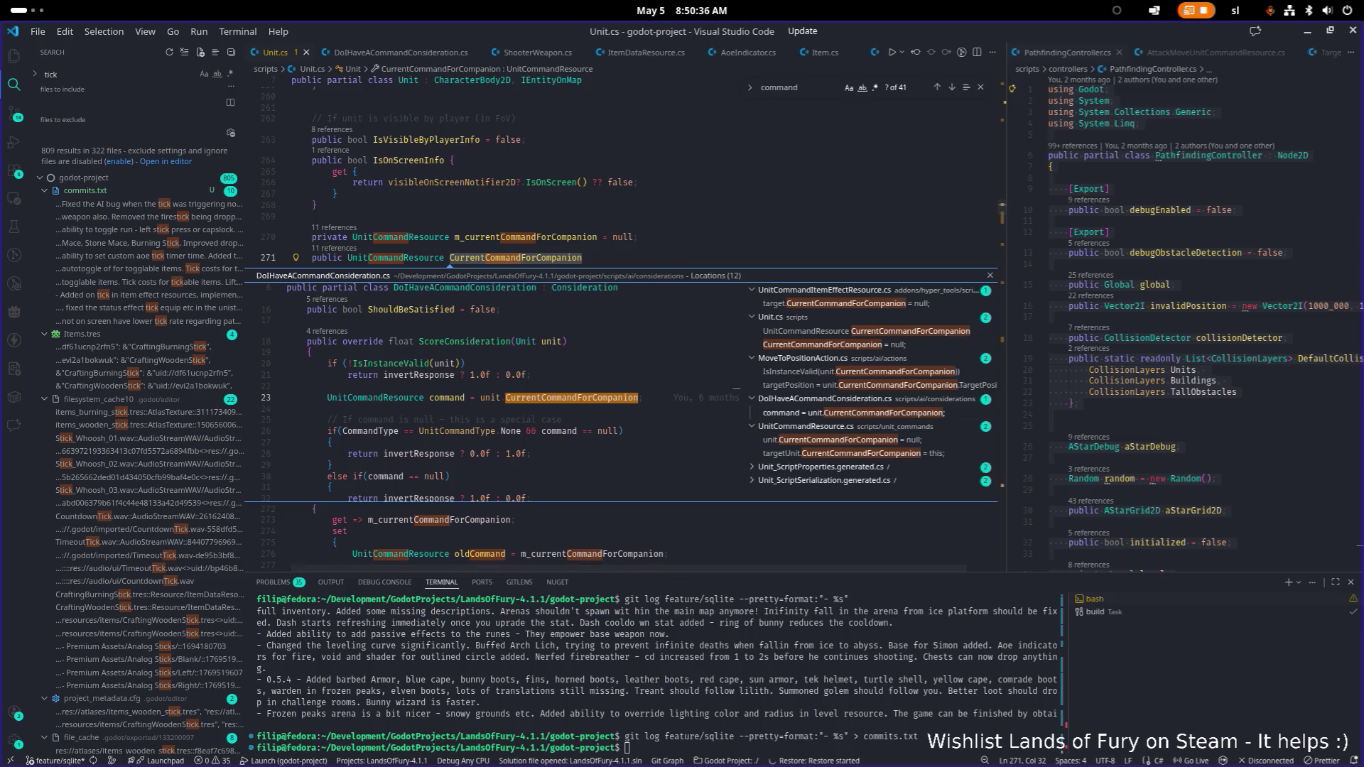
pyautogui.hotkey('alt', 'Tab')
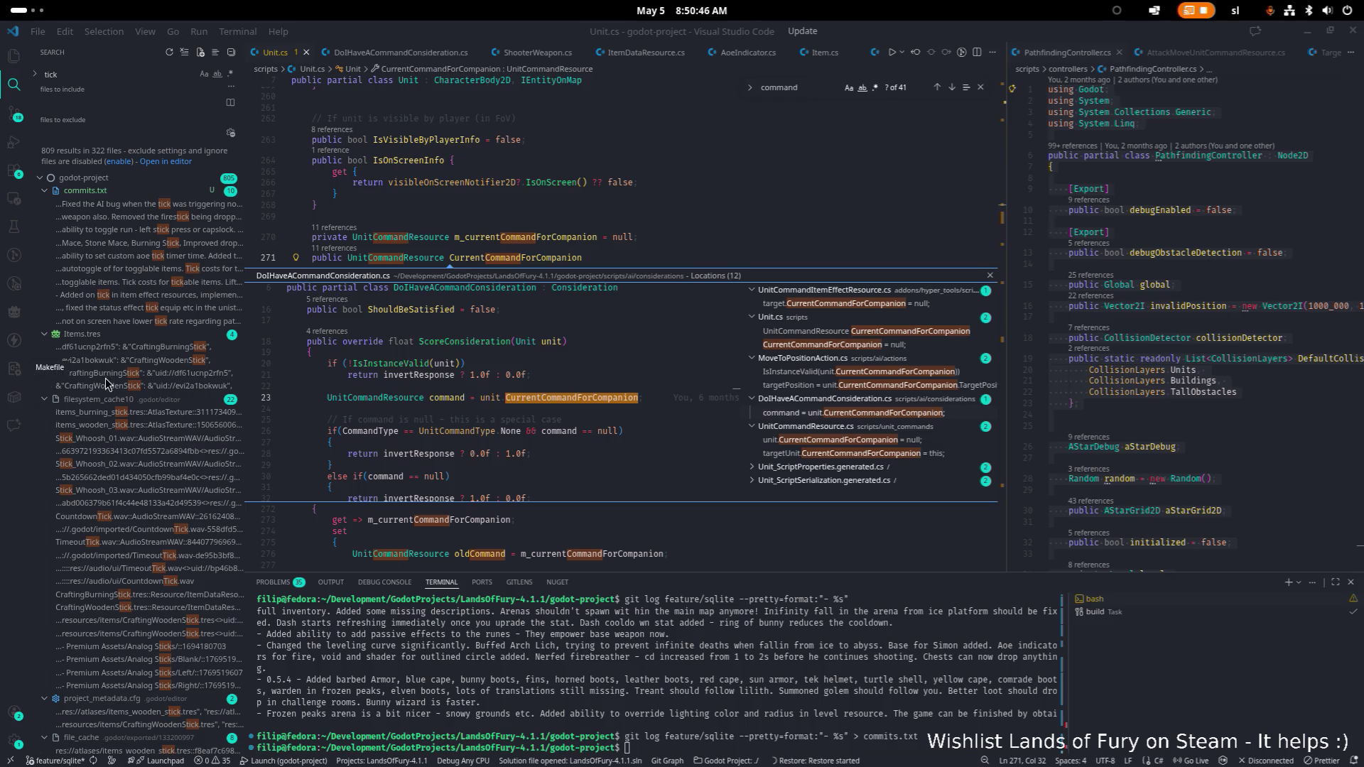
pyautogui.scroll(-5, 162, 363)
pyautogui.scroll(-1, 570, 437)
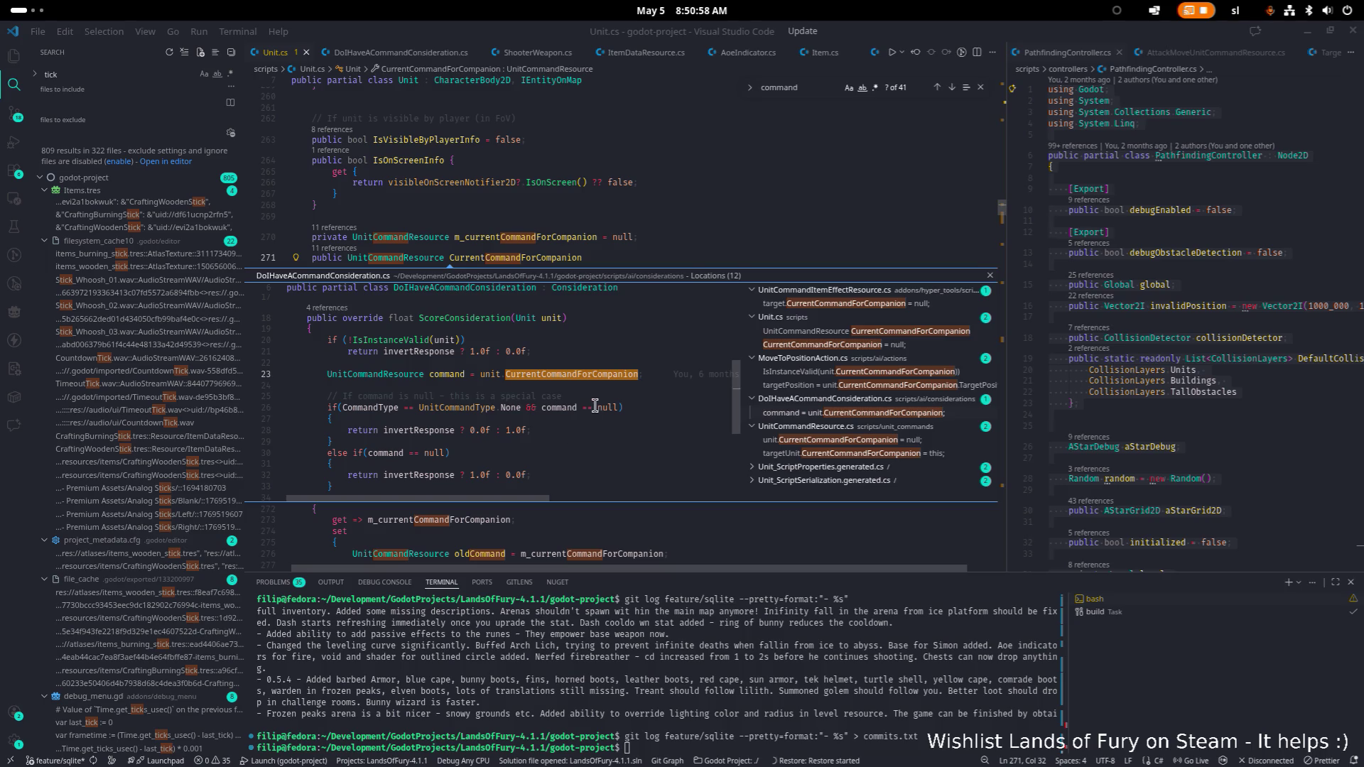
pyautogui.doubleClick(581, 374)
pyautogui.click(534, 328)
pyautogui.keyDown('ctrl'); pyautogui.click(580, 328); pyautogui.keyUp('ctrl')
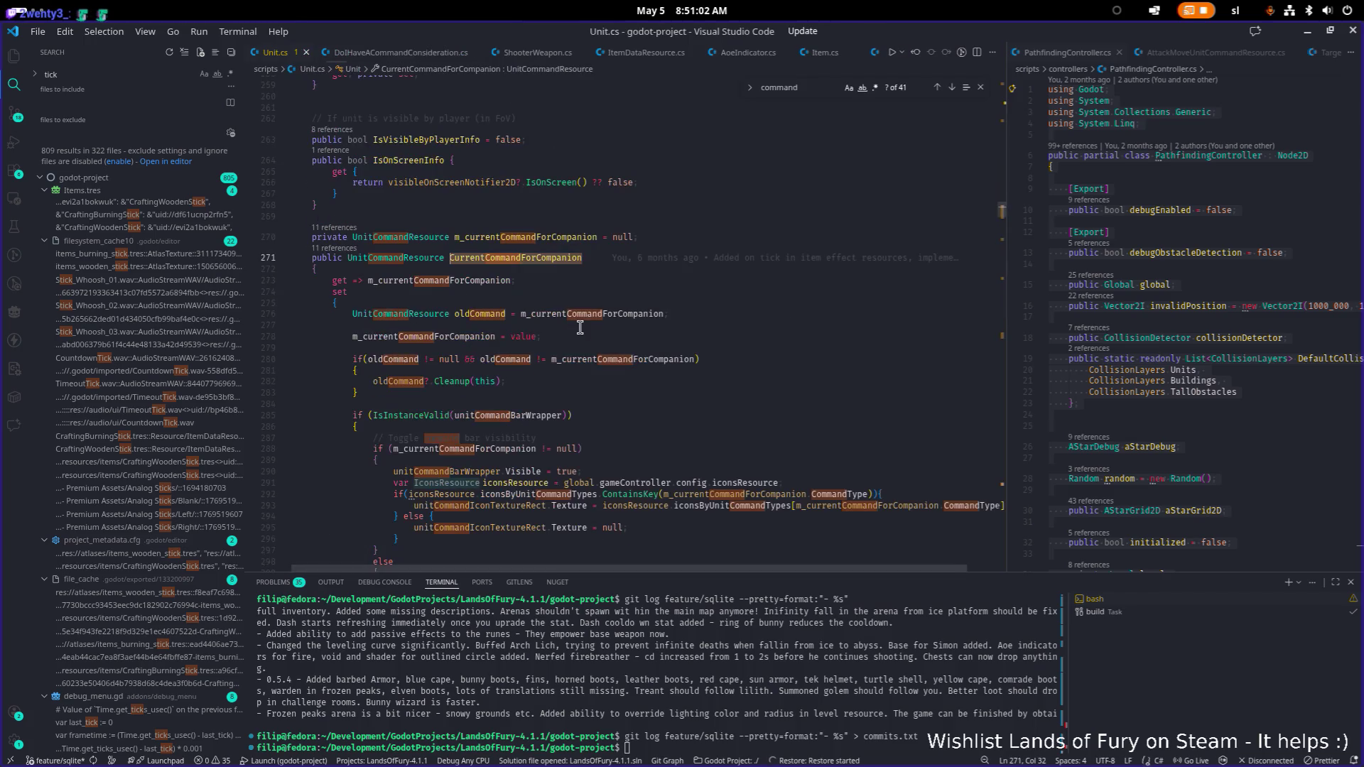
# - Search the project for 'CurrentCommandForCompanion =' and review each assignment in the ComeHere, AttackMove and UnitCommandResource files
pyautogui.hotkey('ctrl', 'shift', 'f')
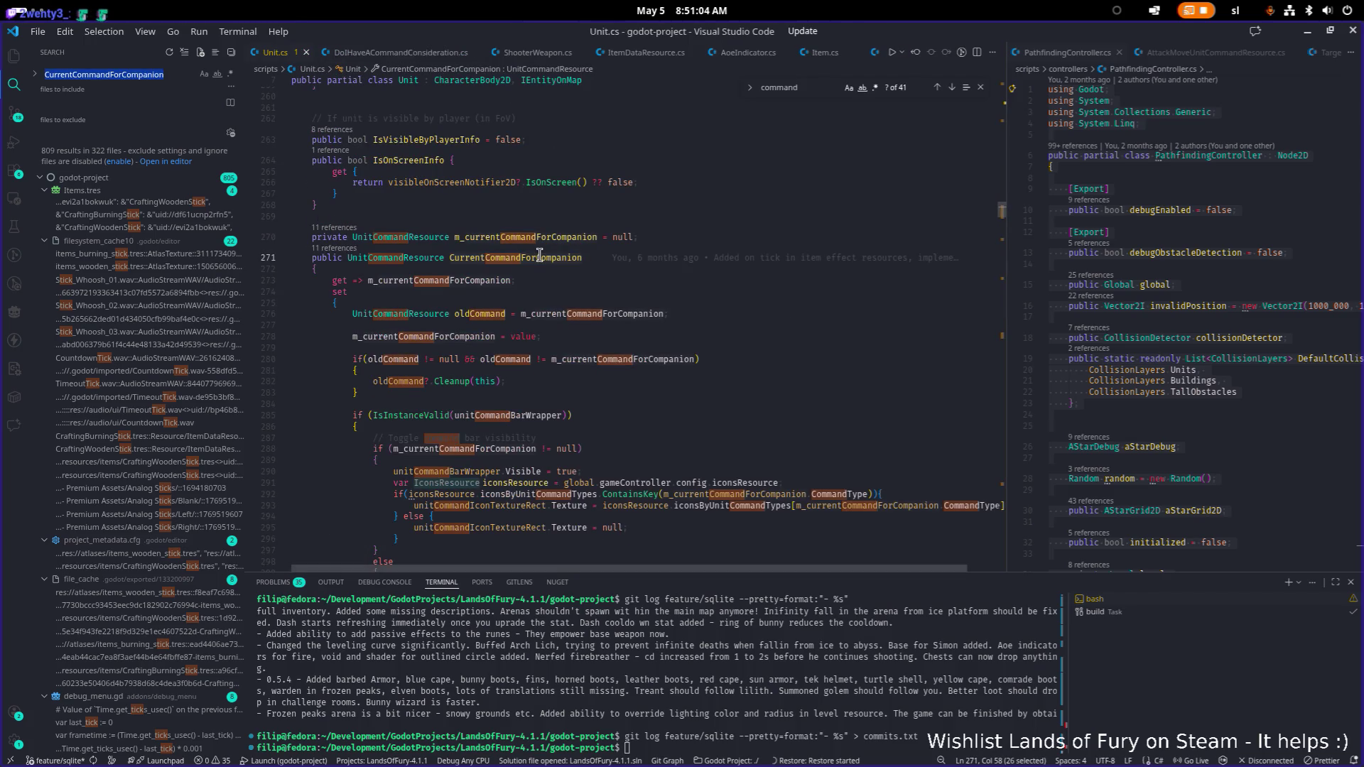
pyautogui.press('End')
pyautogui.write('=')
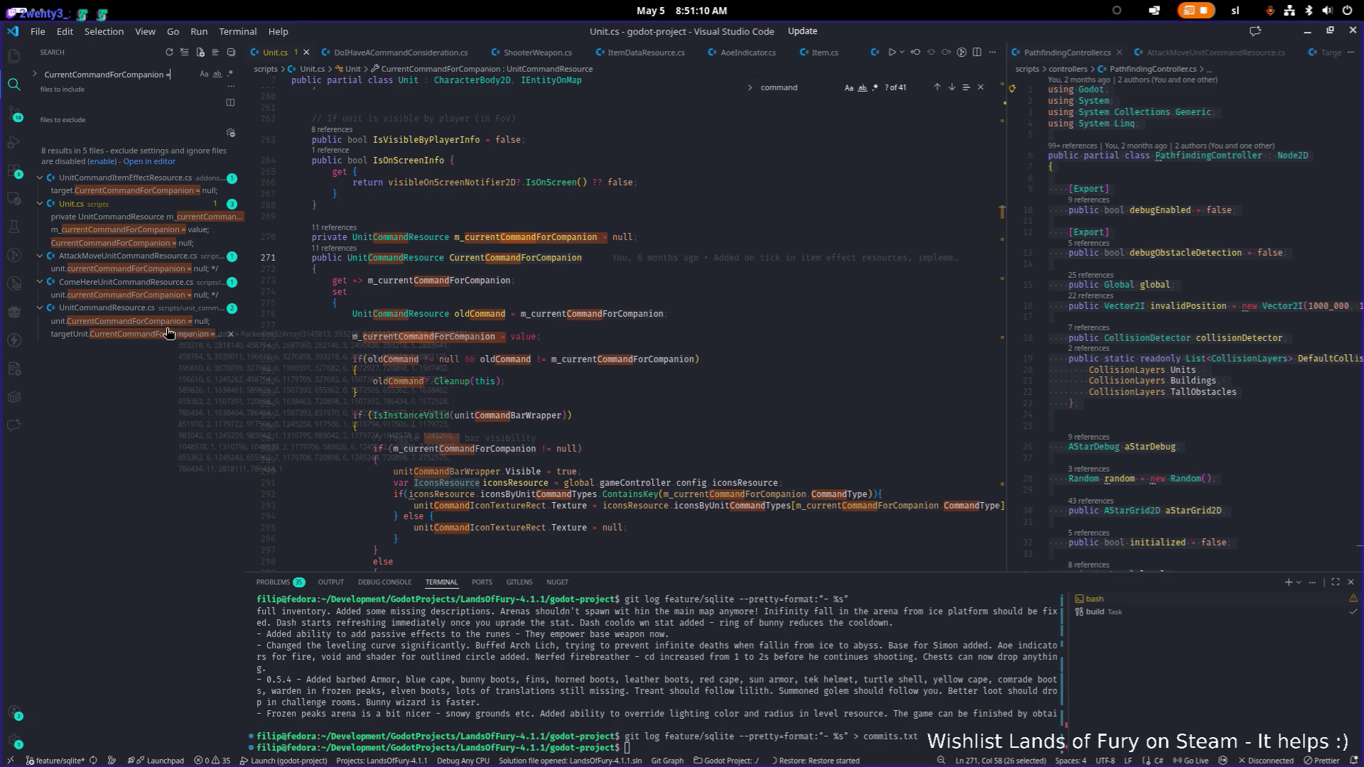
pyautogui.click(145, 297)
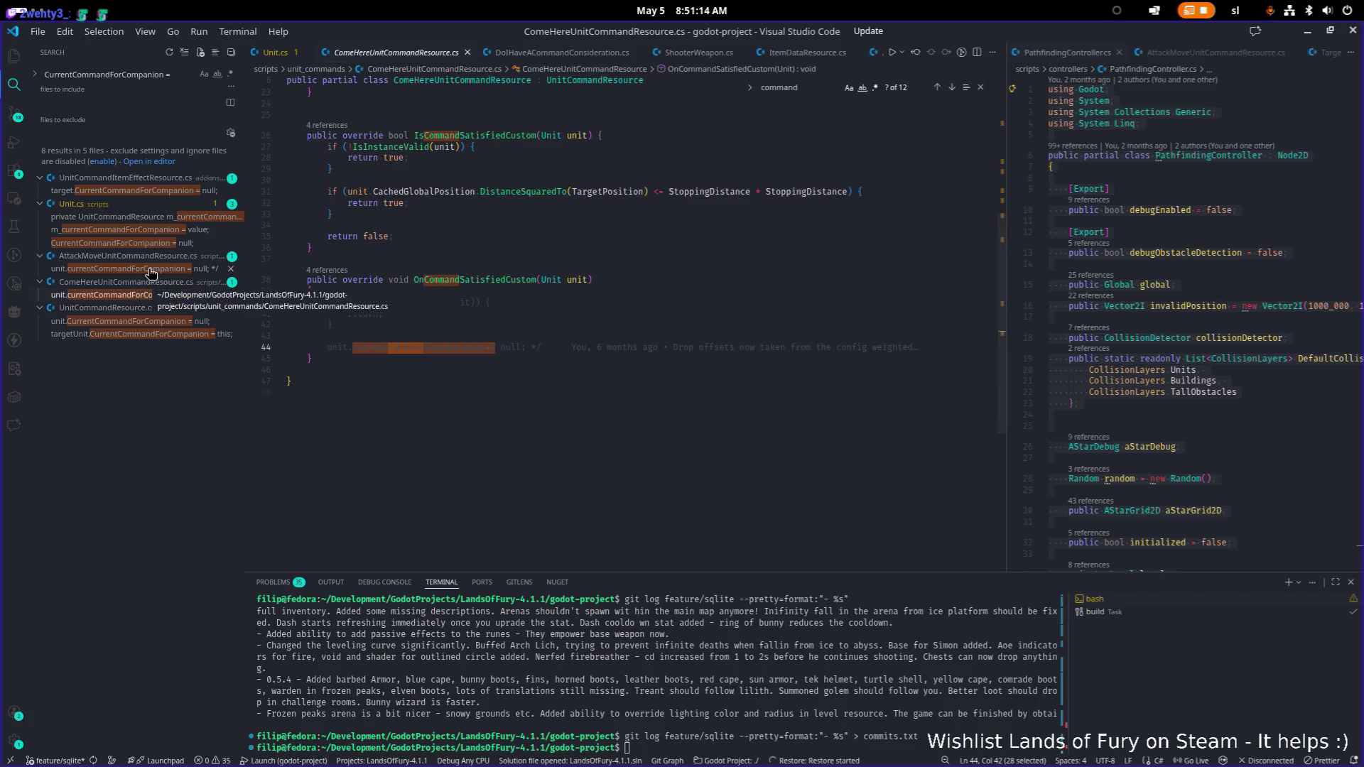
pyautogui.click(149, 270)
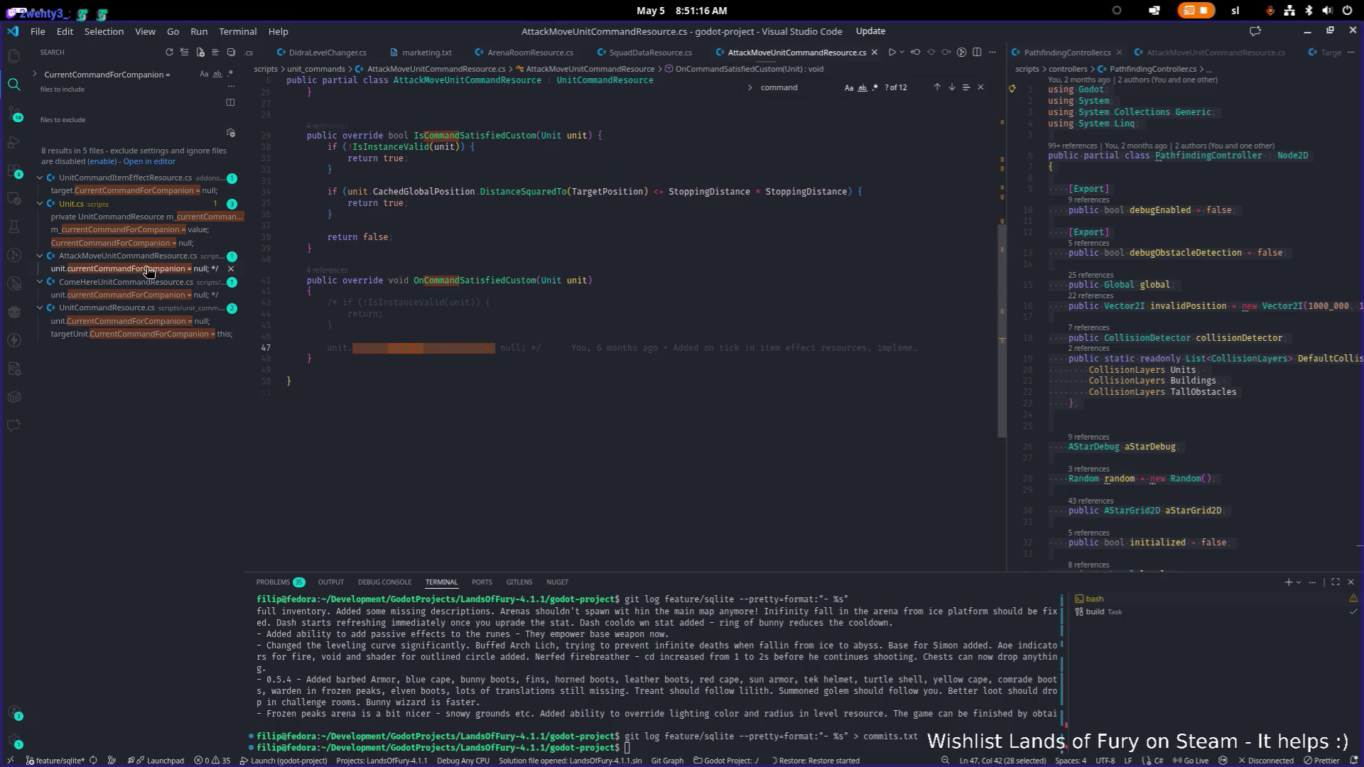
pyautogui.click(139, 324)
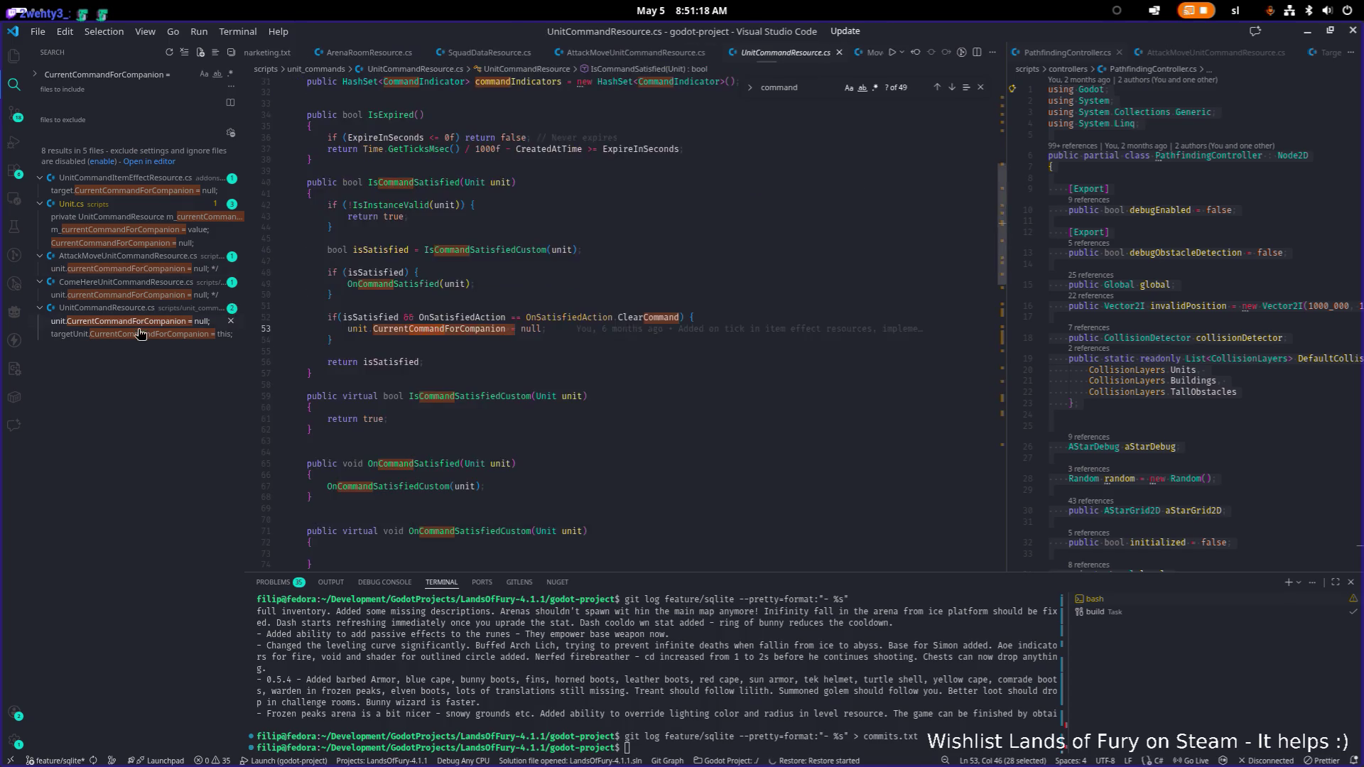
pyautogui.click(146, 337)
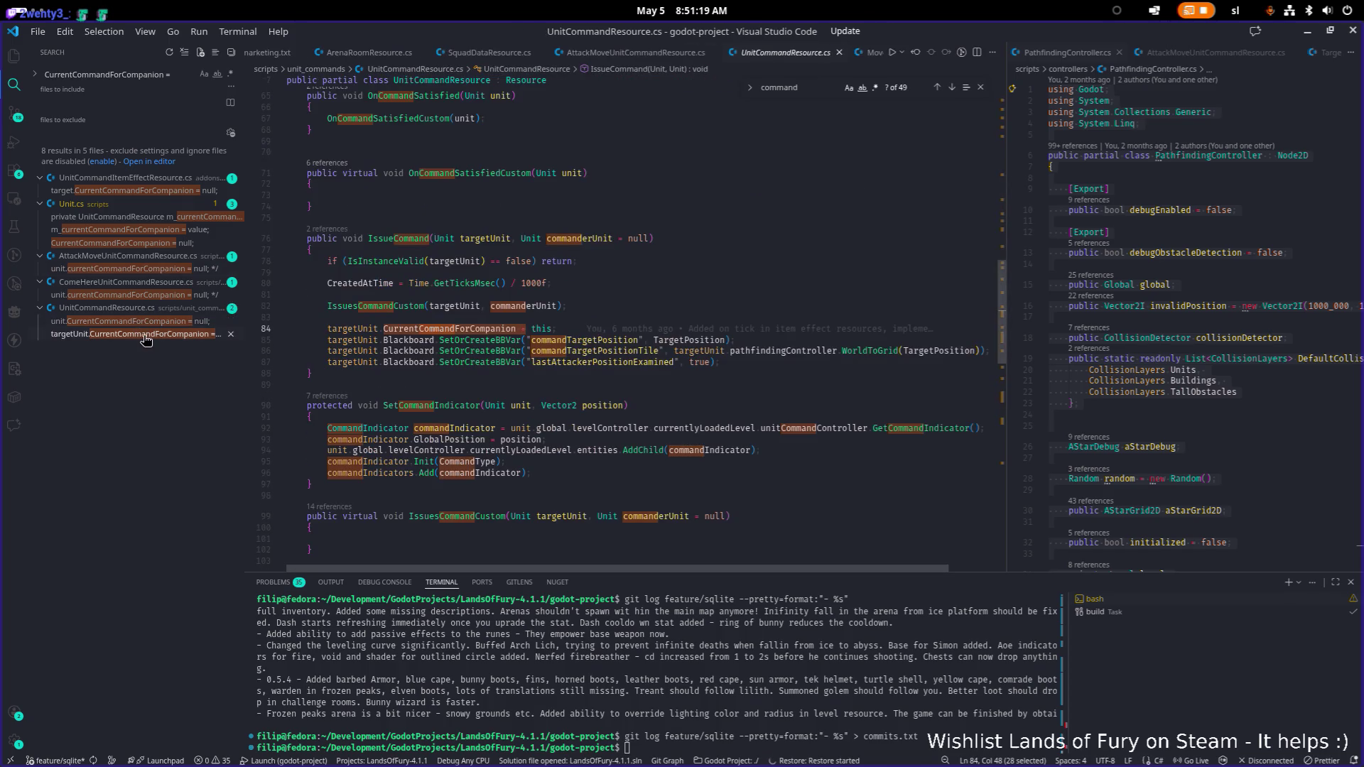
pyautogui.click(162, 270)
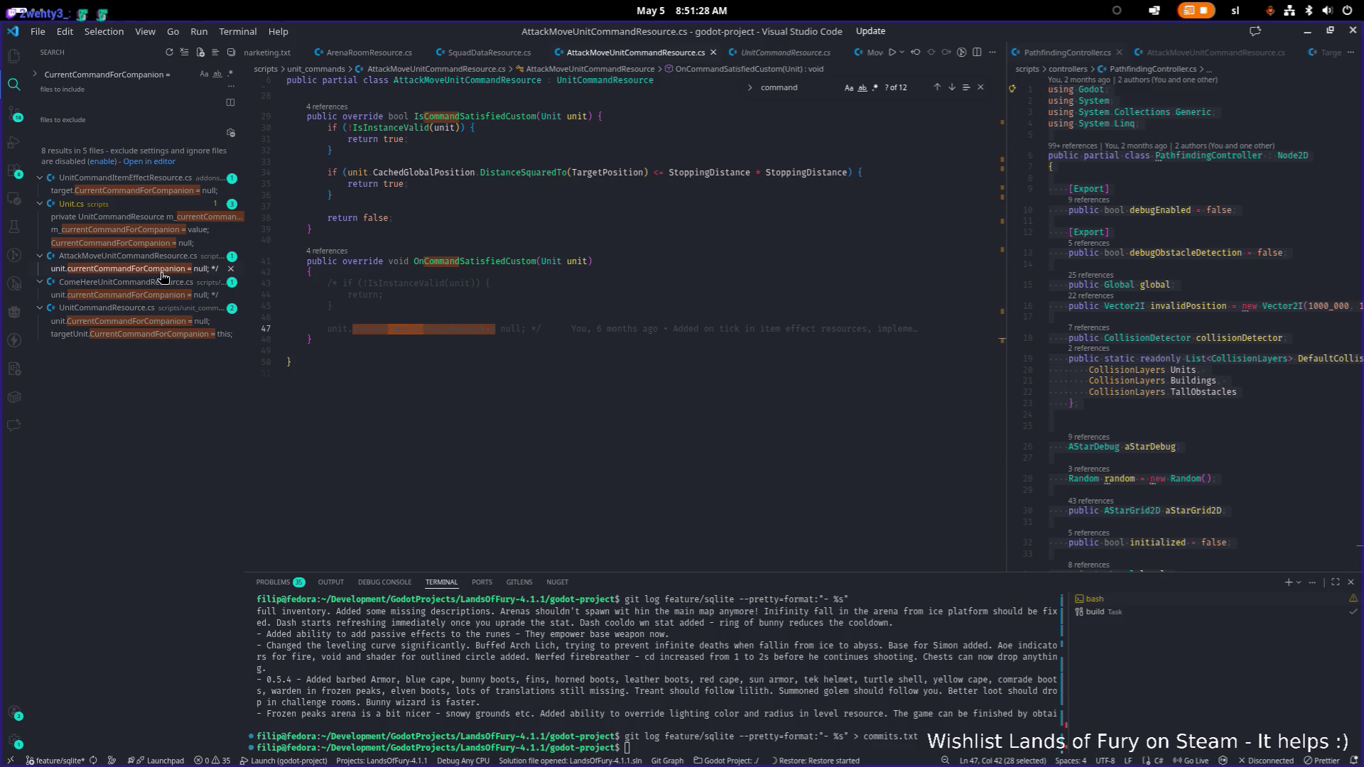
# - Revisit the line 47 match in AttackMoveUnitCommandResource.cs and find its OnCommandSatisfiedCustom override
pyautogui.hotkey('alt', 'Tab')
pyautogui.click(327, 392)
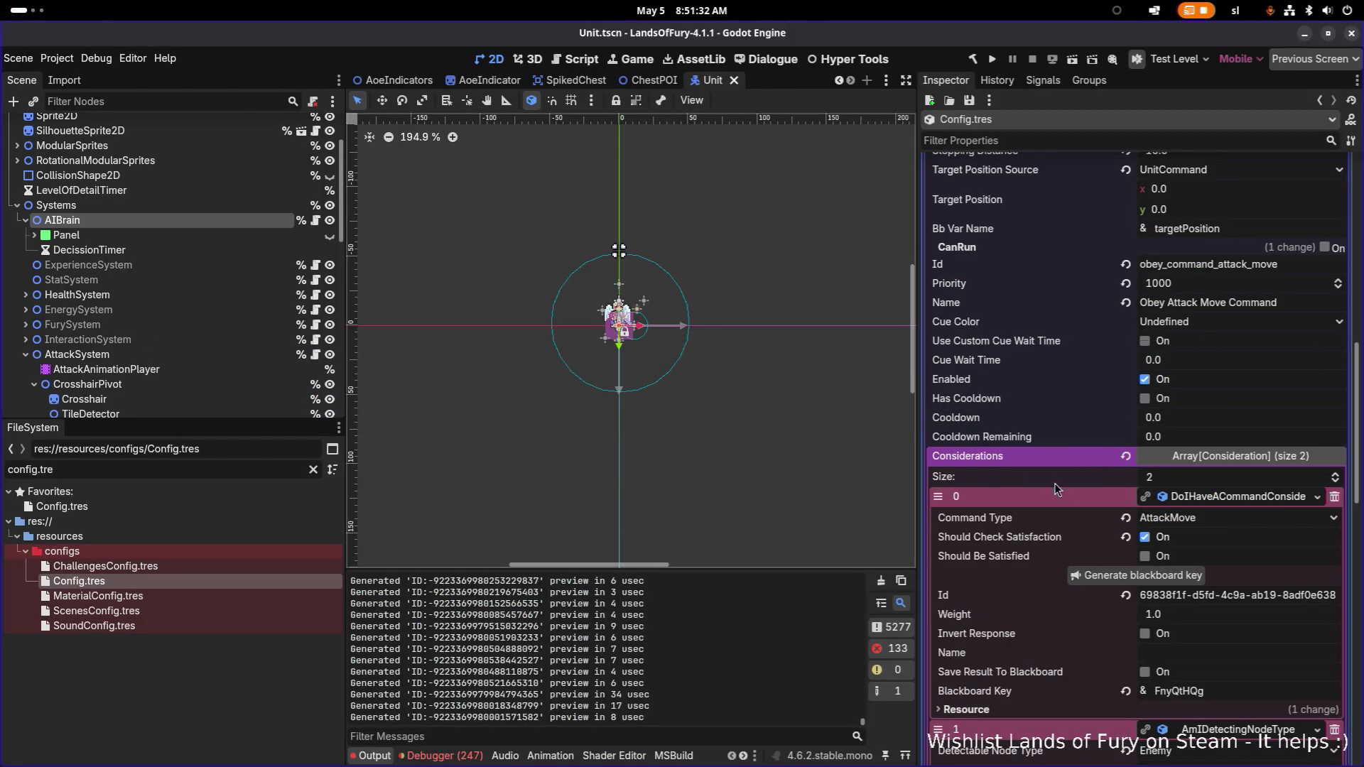
pyautogui.hotkey('alt', 'Tab')
pyautogui.click(260, 381)
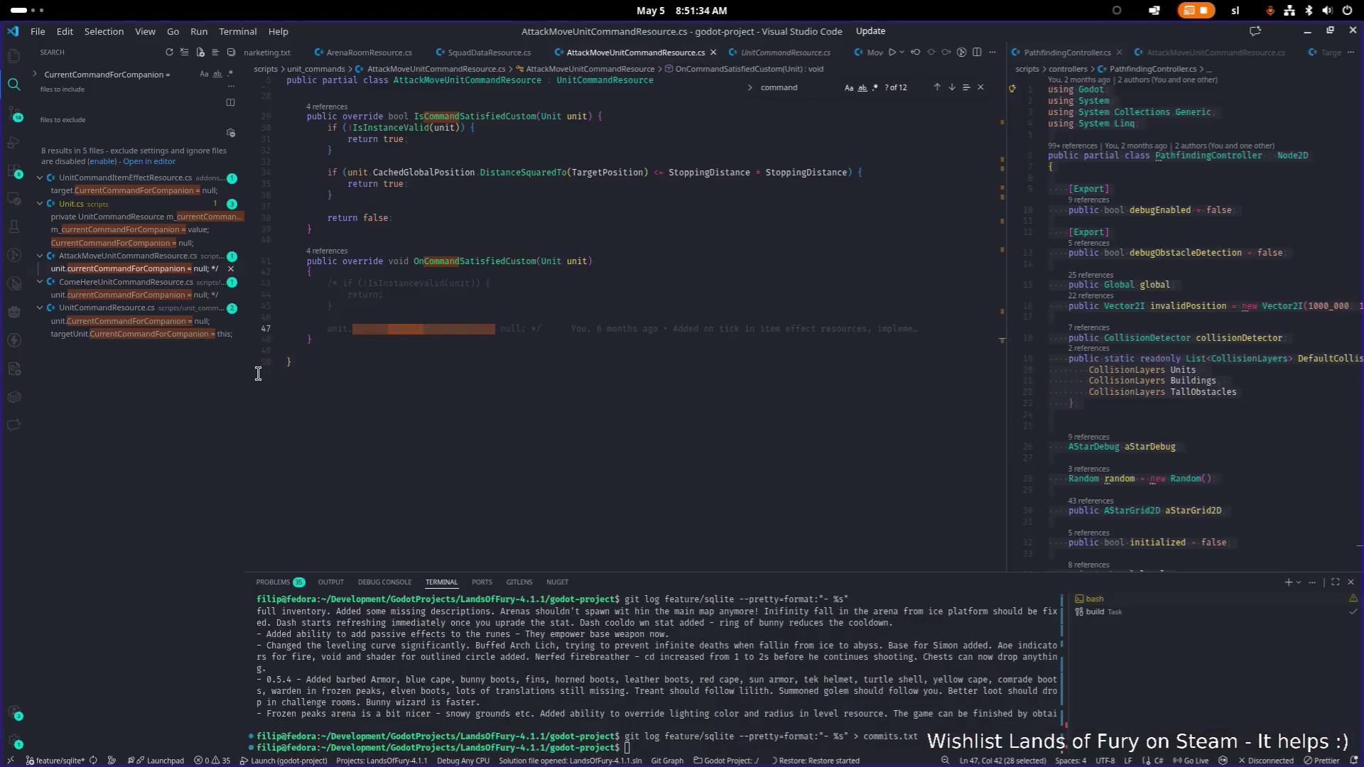
pyautogui.click(145, 270)
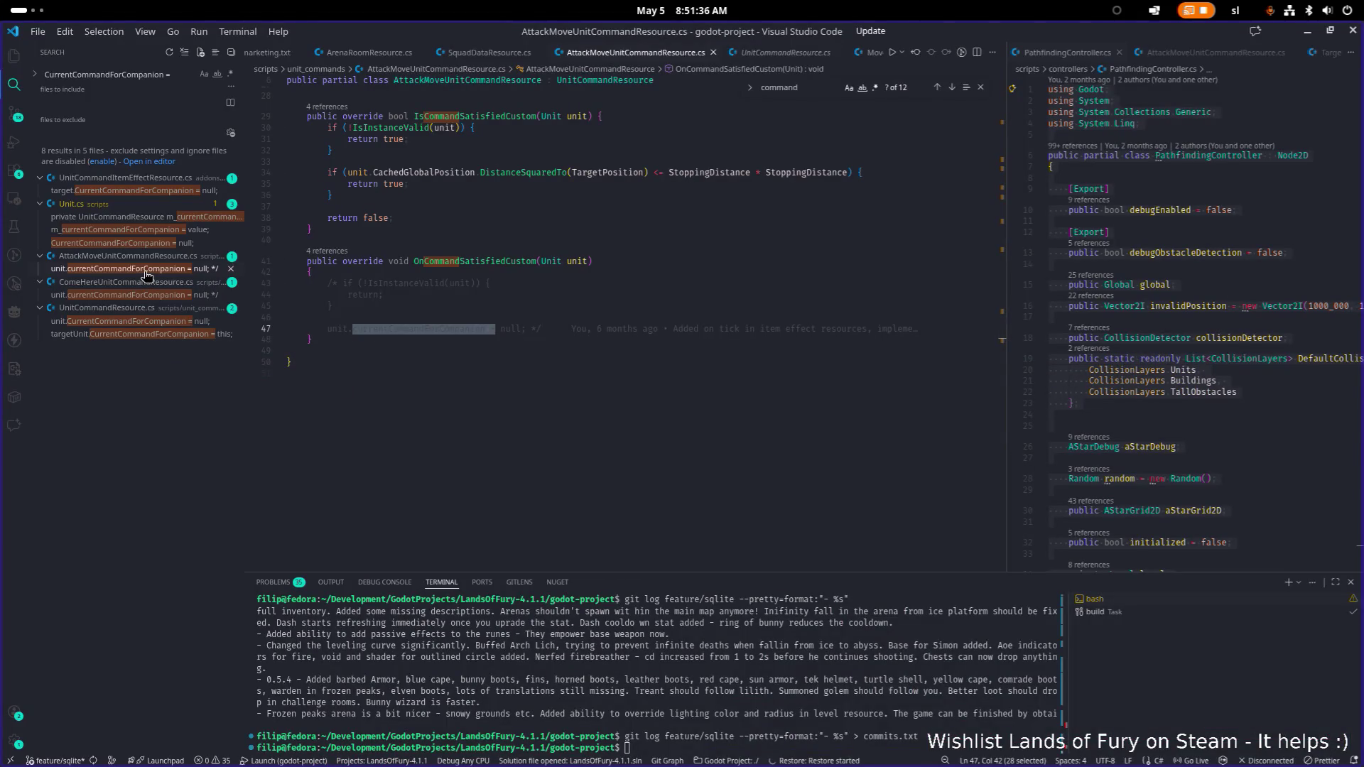
pyautogui.scroll(3, 448, 334)
pyautogui.scroll(2, 458, 338)
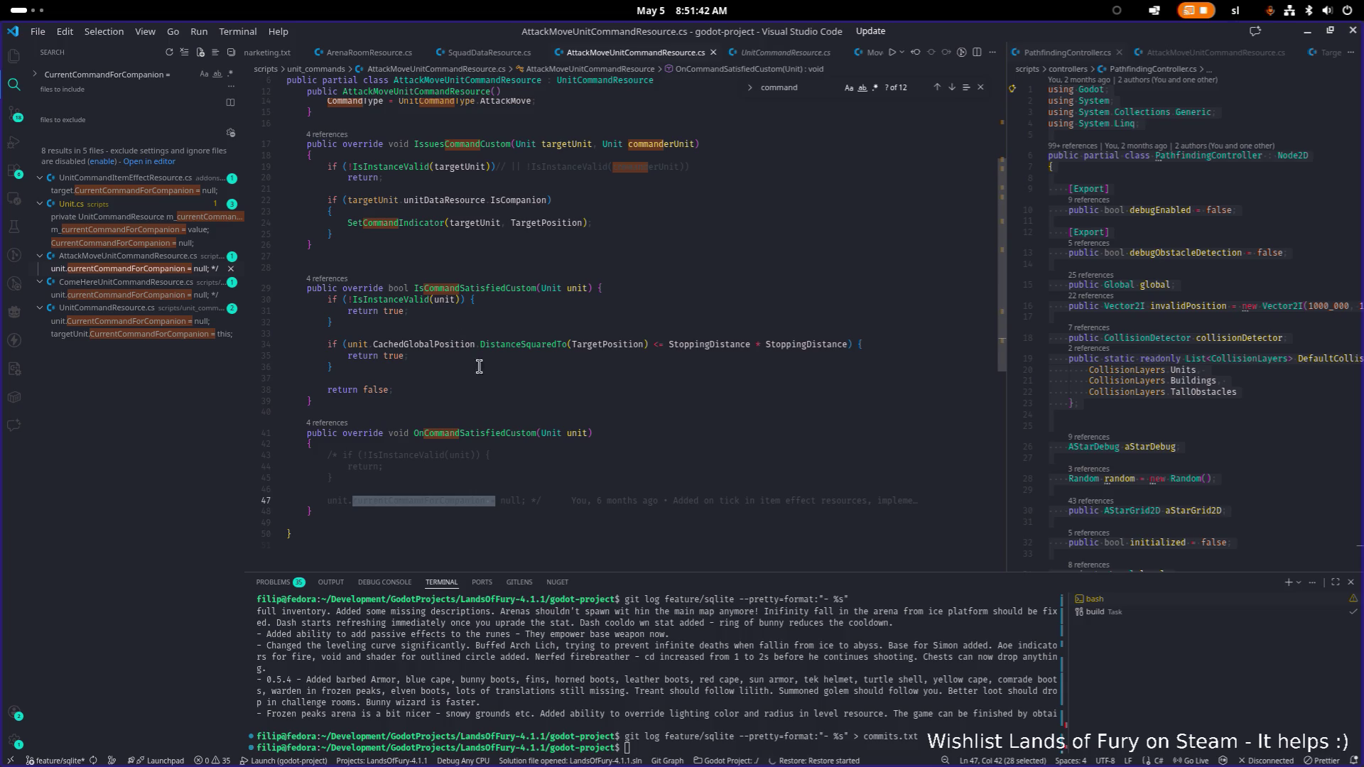
pyautogui.click(590, 458)
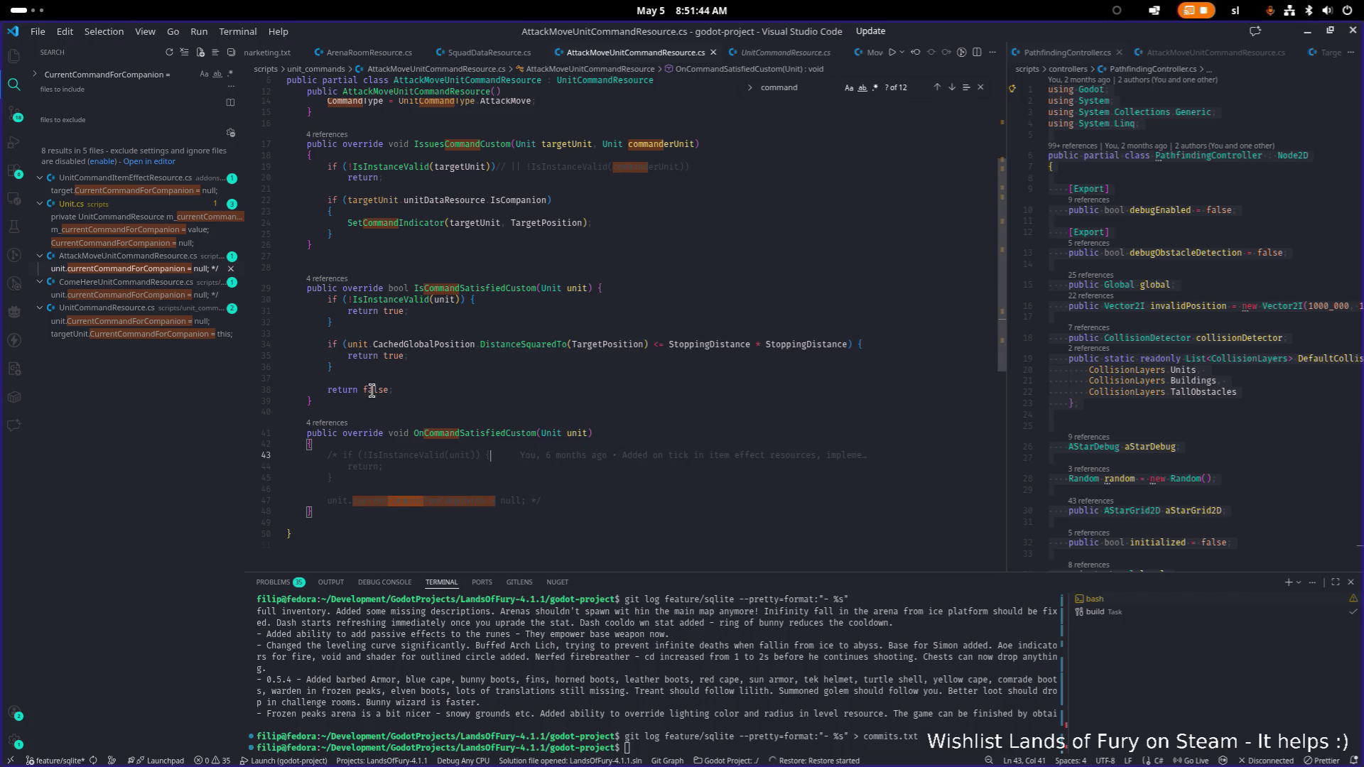
# - Check the UnitCommandItemEffectResource.cs match, then search the whole project for OnCommandSatisfiedCustom
pyautogui.click(141, 190)
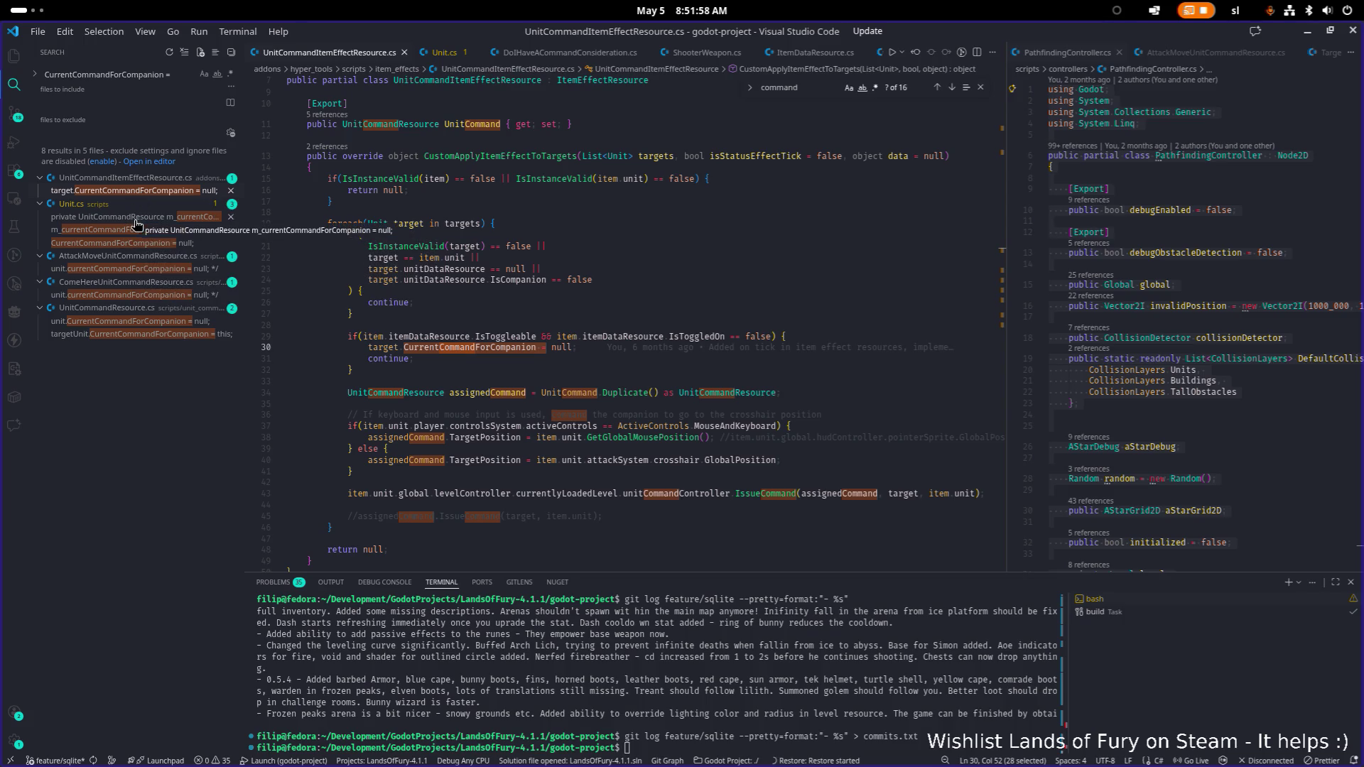
pyautogui.click(156, 271)
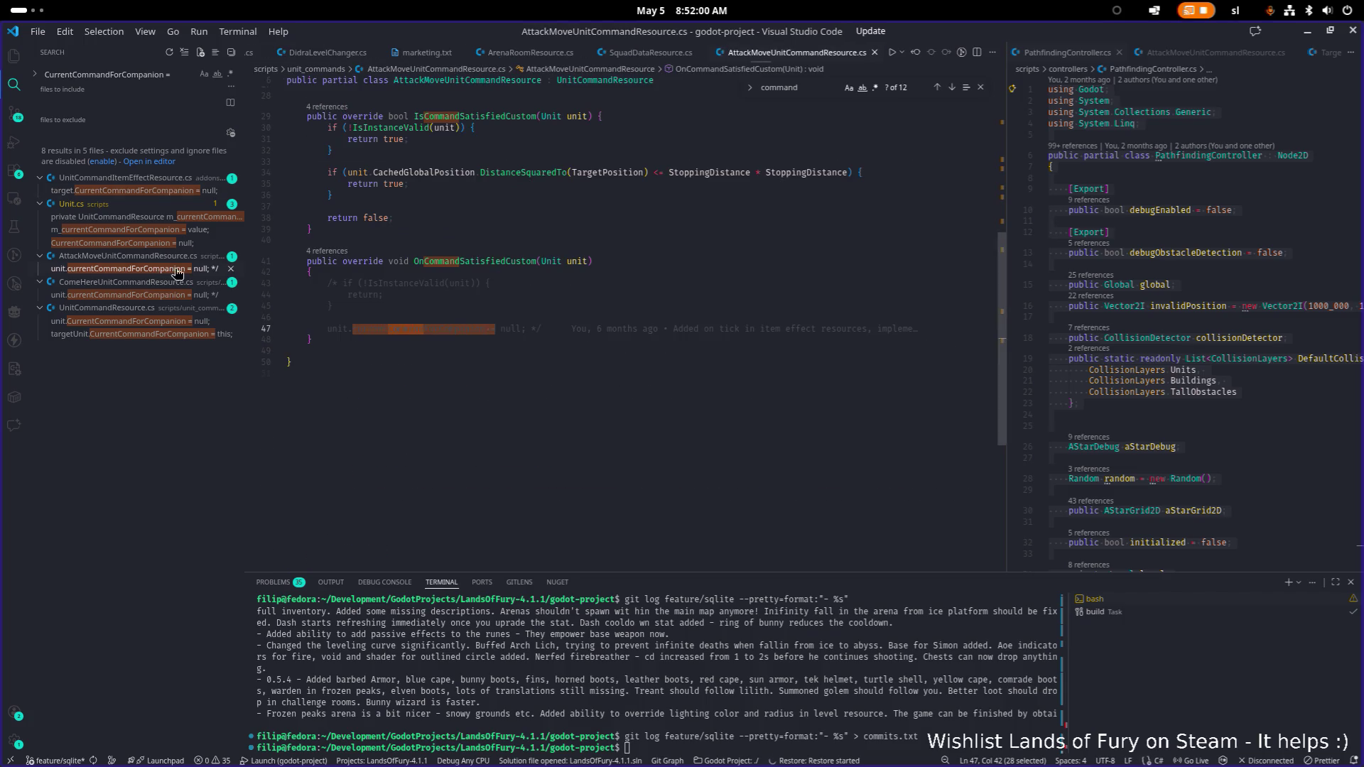
pyautogui.doubleClick(487, 263)
pyautogui.hotkey('ctrl', 'f')
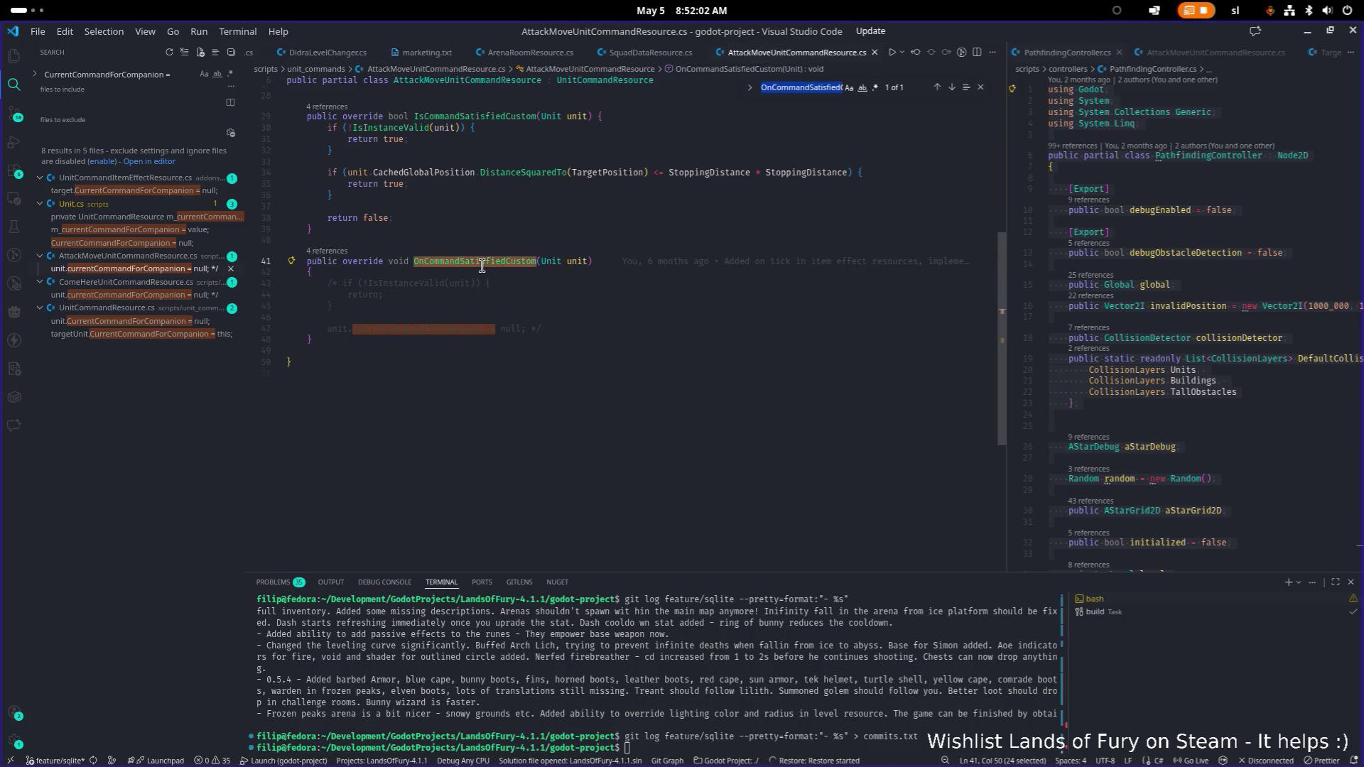
pyautogui.hotkey('ctrl', 'shift', 'f')
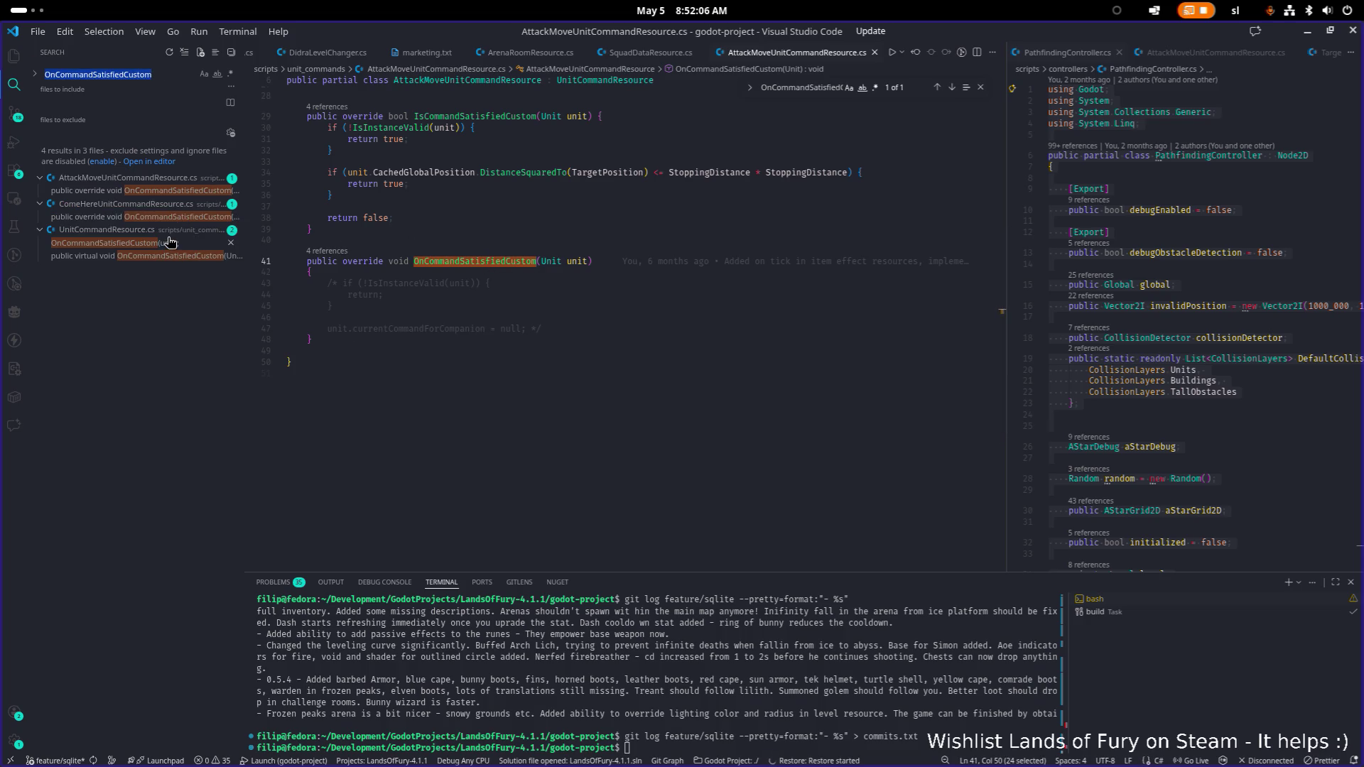
pyautogui.click(171, 190)
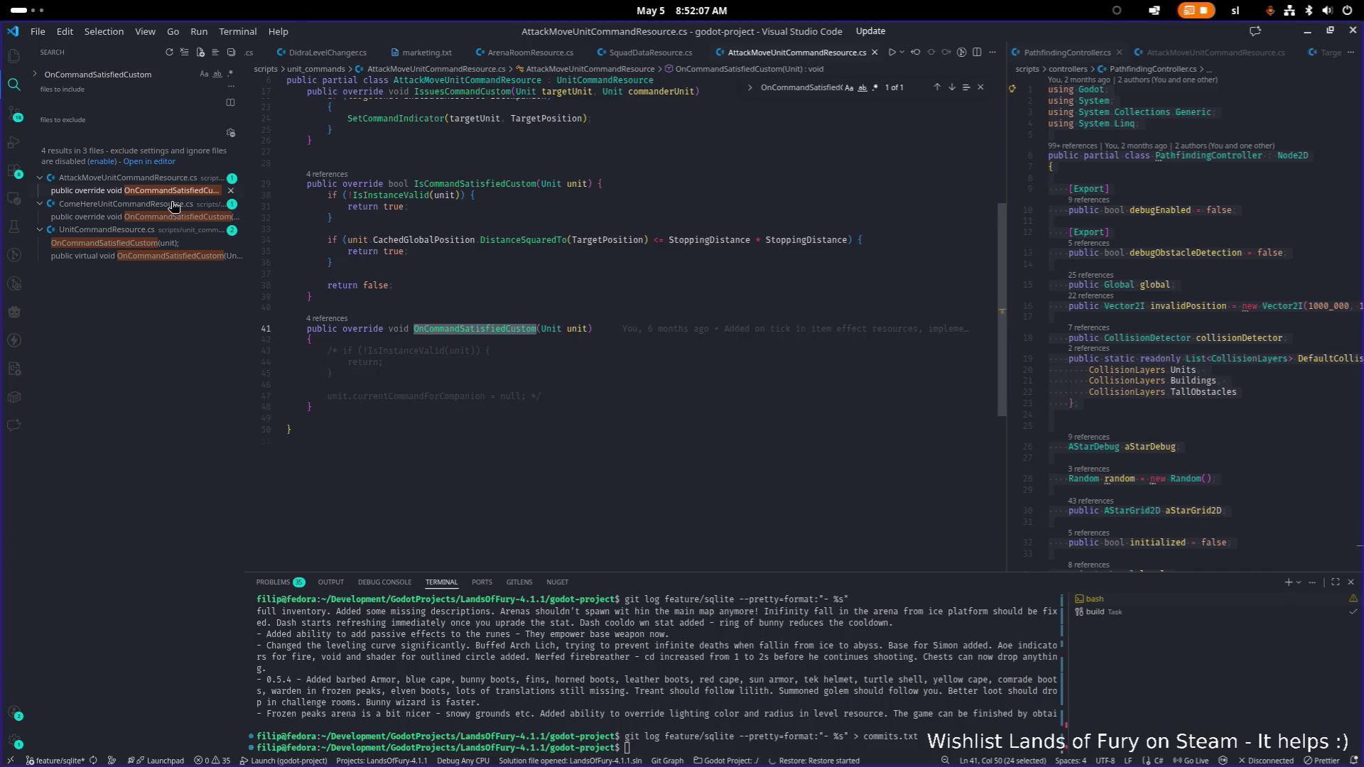
# - Trace the OnCommandSatisfied callers and ComeHere override, ending at the commented-out AttackMove override
pyautogui.click(158, 243)
pyautogui.click(331, 296)
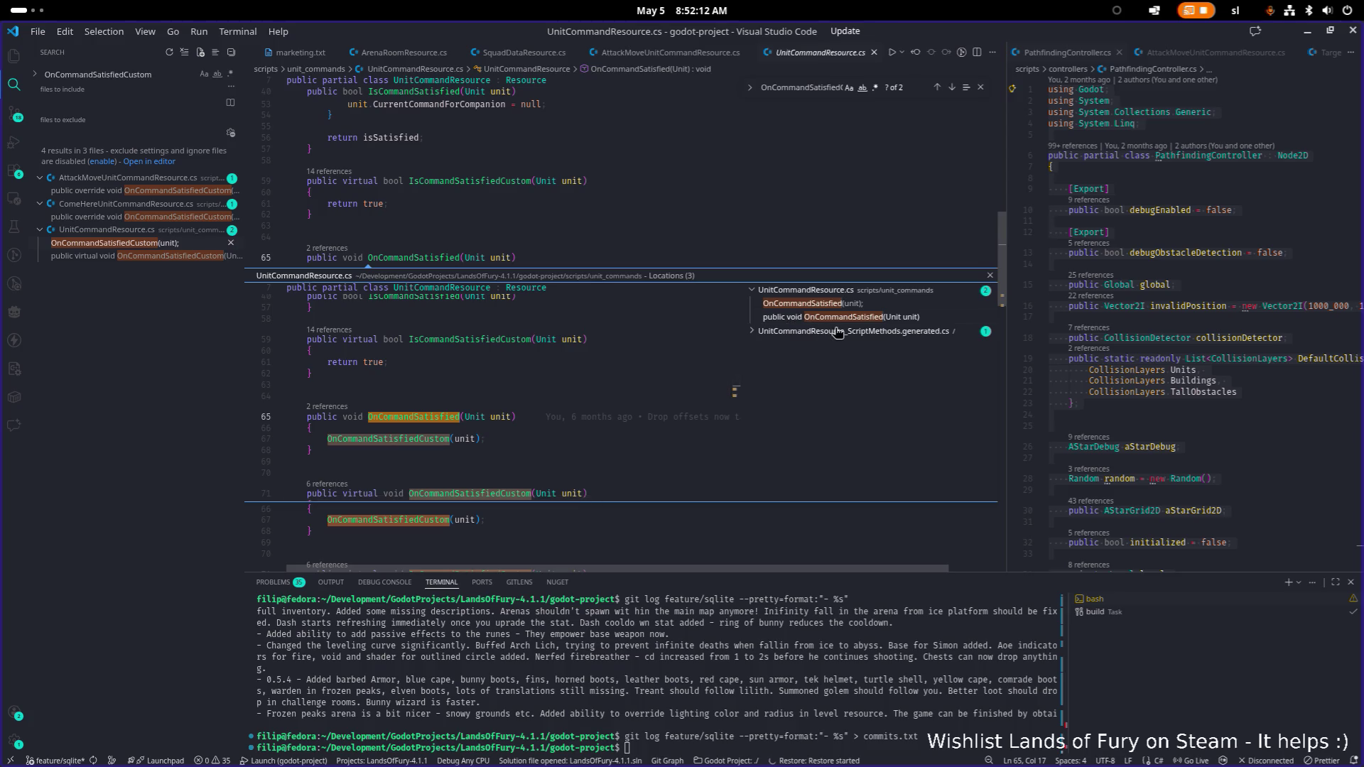
pyautogui.click(828, 305)
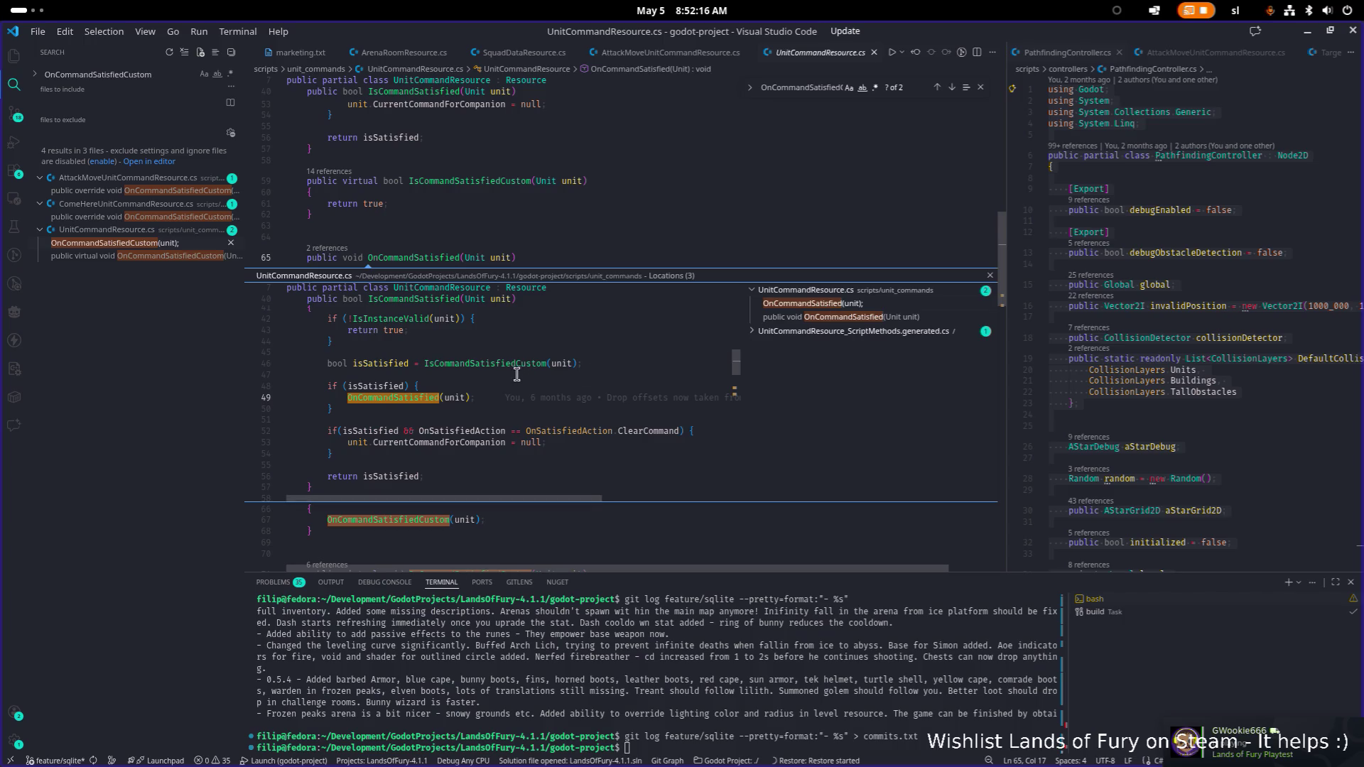
pyautogui.moveTo(494, 402)
pyautogui.click(162, 217)
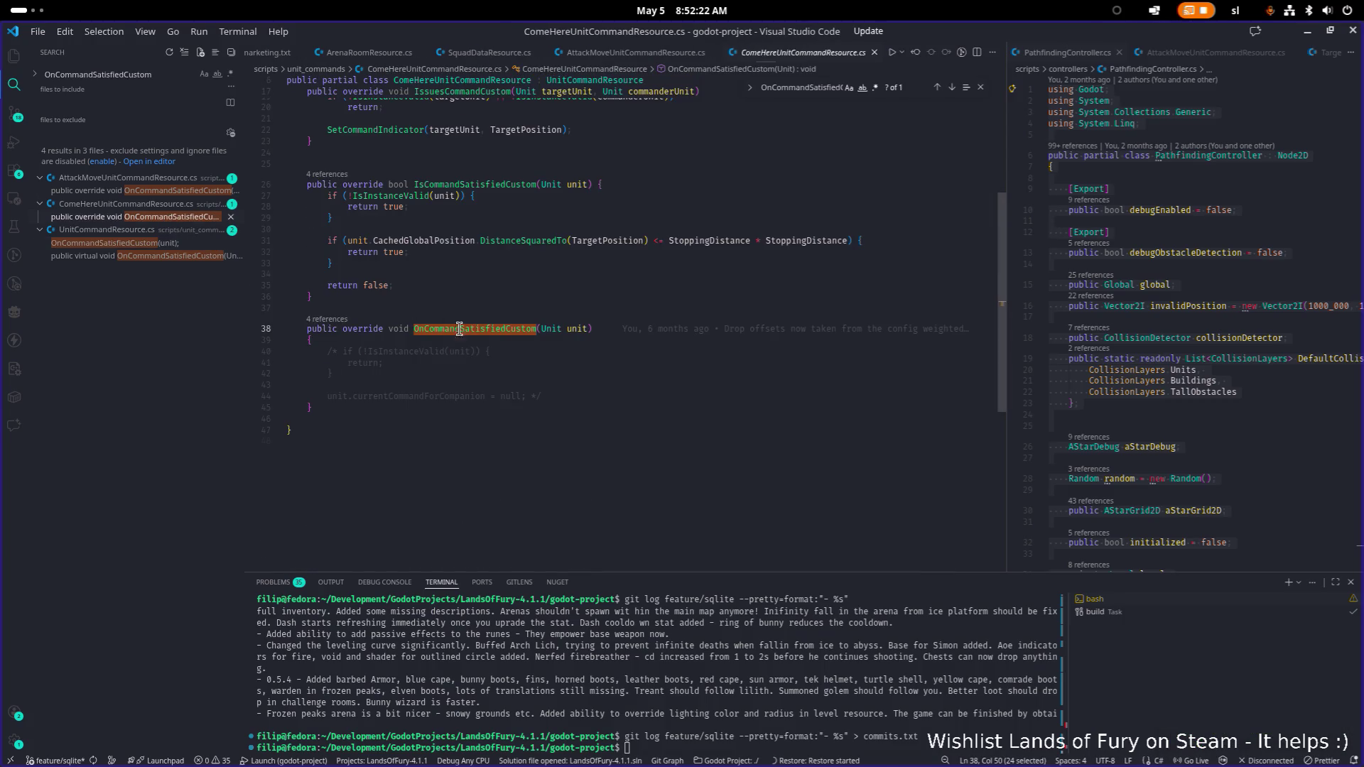
pyautogui.click(588, 396)
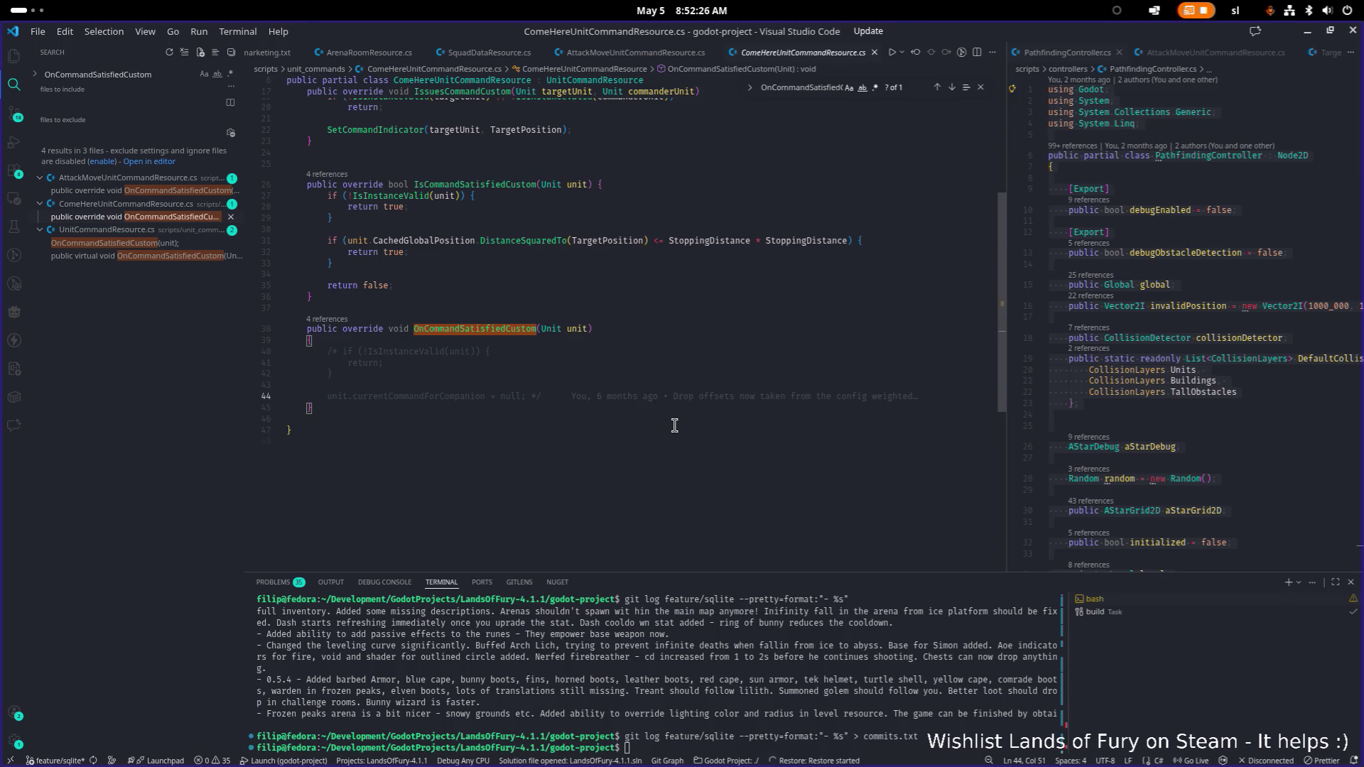
pyautogui.click(156, 191)
pyautogui.click(586, 389)
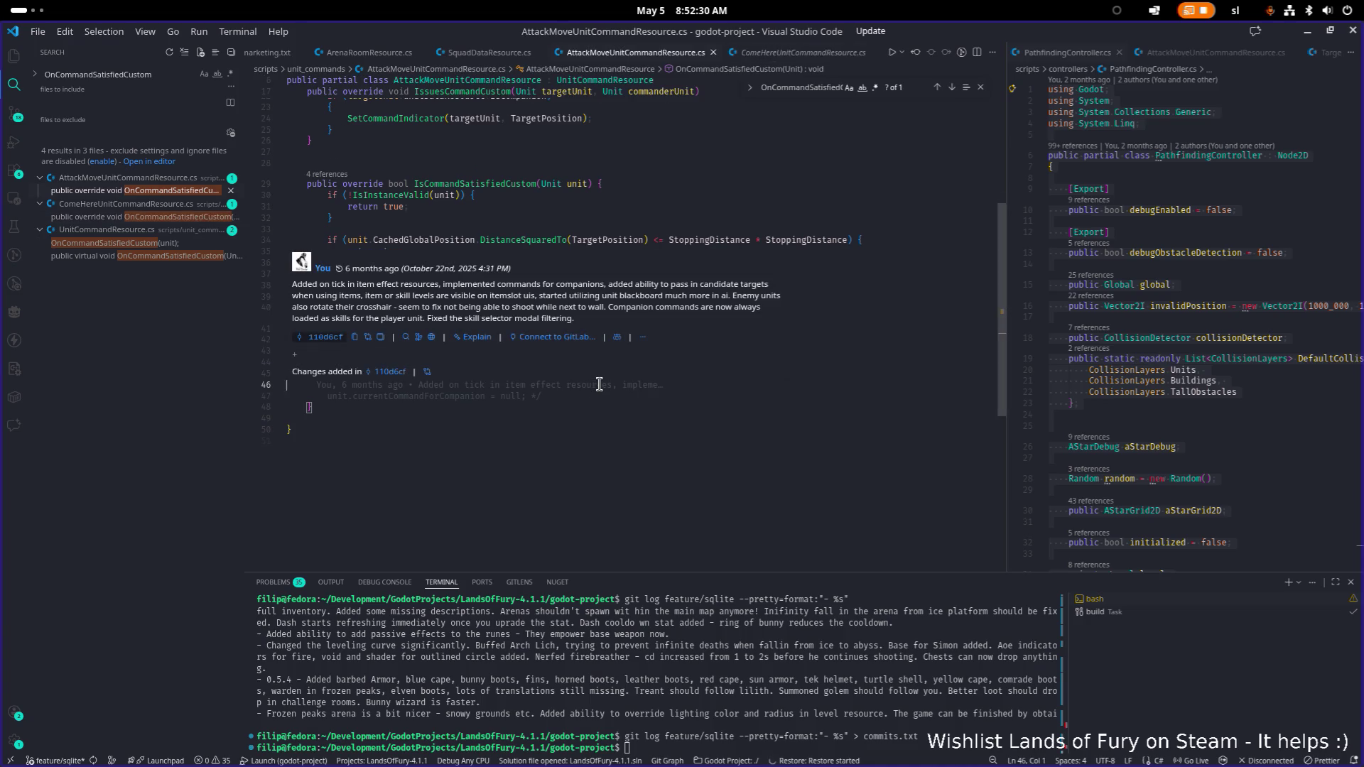
# - Uncomment lines 43–47 of the AttackMoveUnitCommandResource.cs OnCommandSatisfiedCustom override
pyautogui.press('Down')
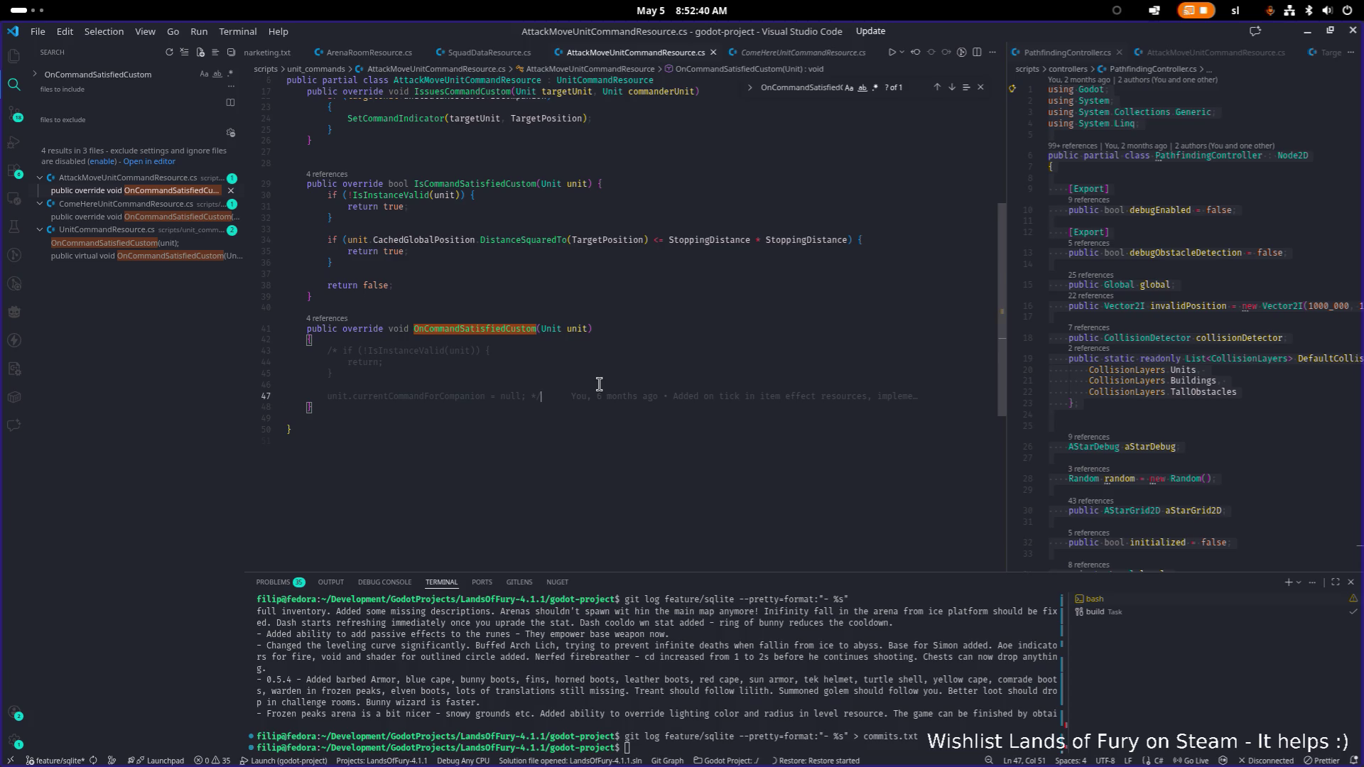
pyautogui.hotkey('shift', 'Up')
pyautogui.hotkey('shift', 'Up')
pyautogui.hotkey('shift', 'Up')
pyautogui.hotkey('shift', 'Home')
pyautogui.hotkey('shift', 'alt', 'a')
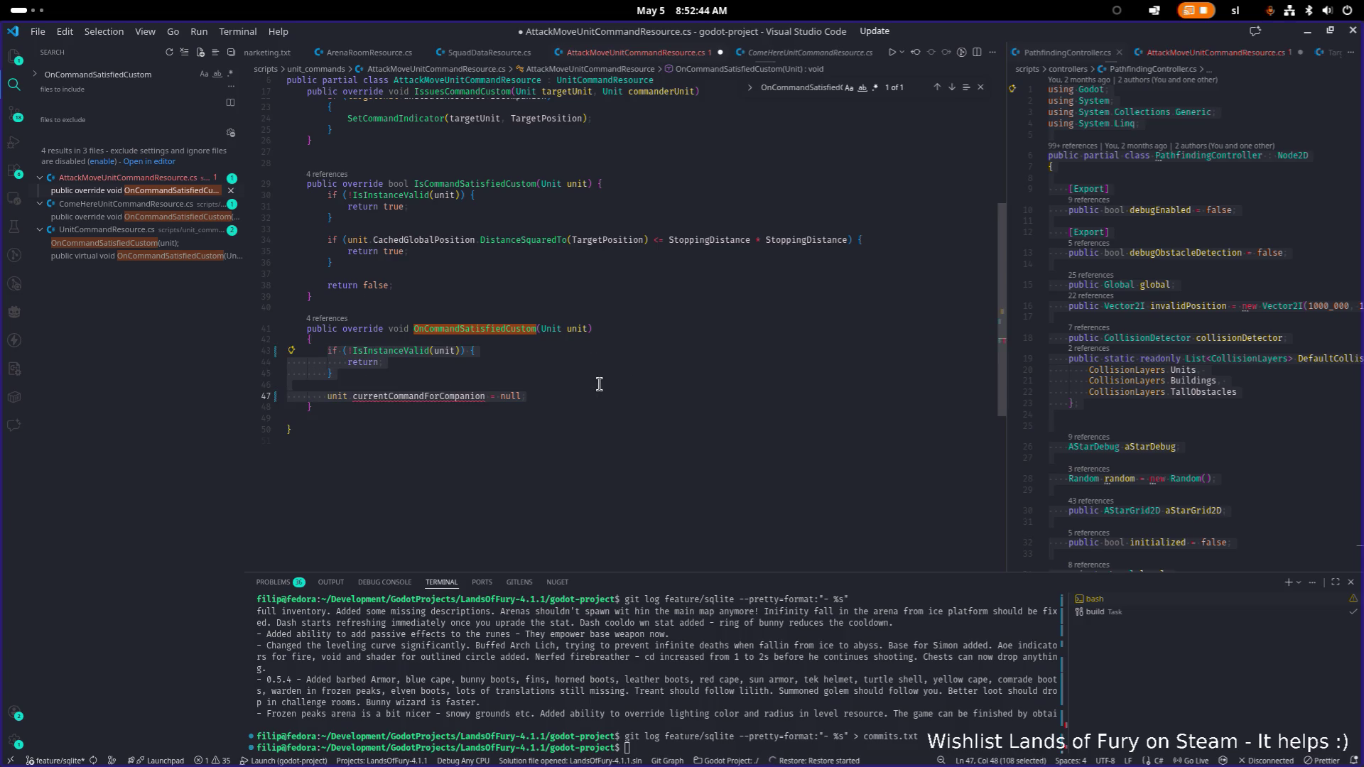
# - Correct the field name to CurrentCommandForCompanion, save the file and return to Godot
pyautogui.press('Down')
pyautogui.press('Up')
pyautogui.press('Left')
pyautogui.press('Left')
pyautogui.press('Left')
pyautogui.press('Delete')
pyautogui.write('C')
pyautogui.press('Return')
pyautogui.press('End')
pyautogui.hotkey('ctrl', 's')
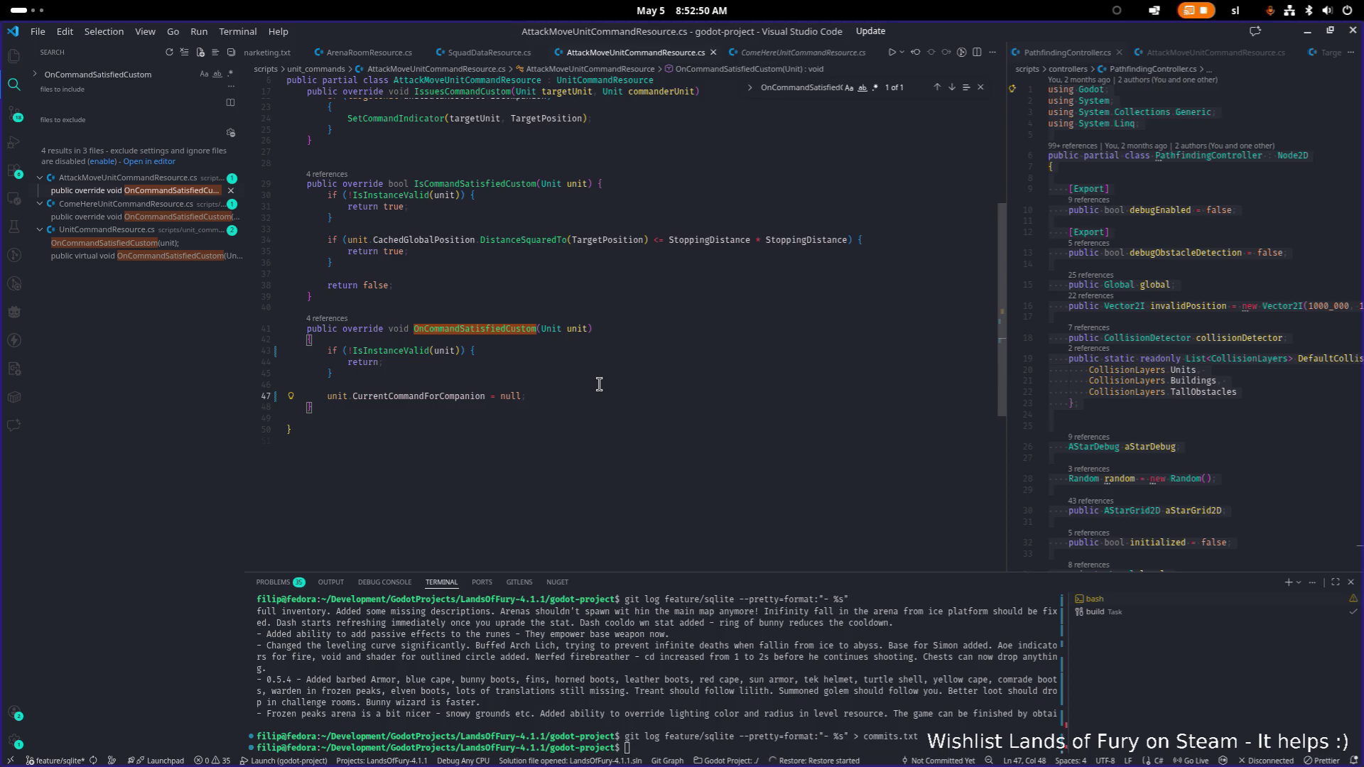
pyautogui.hotkey('alt', 'Tab')
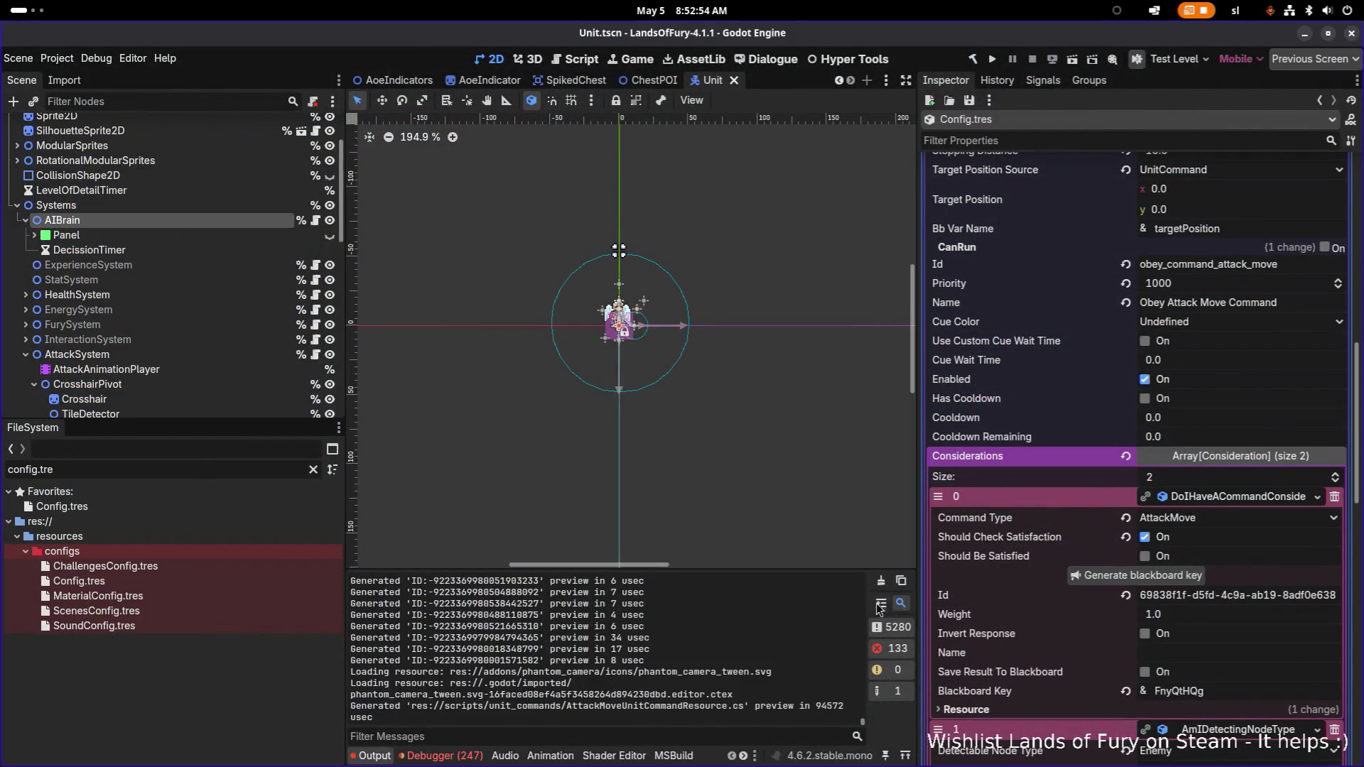
# - Clear the Output log and show the Debugger's Errors list
pyautogui.click(881, 580)
pyautogui.click(427, 756)
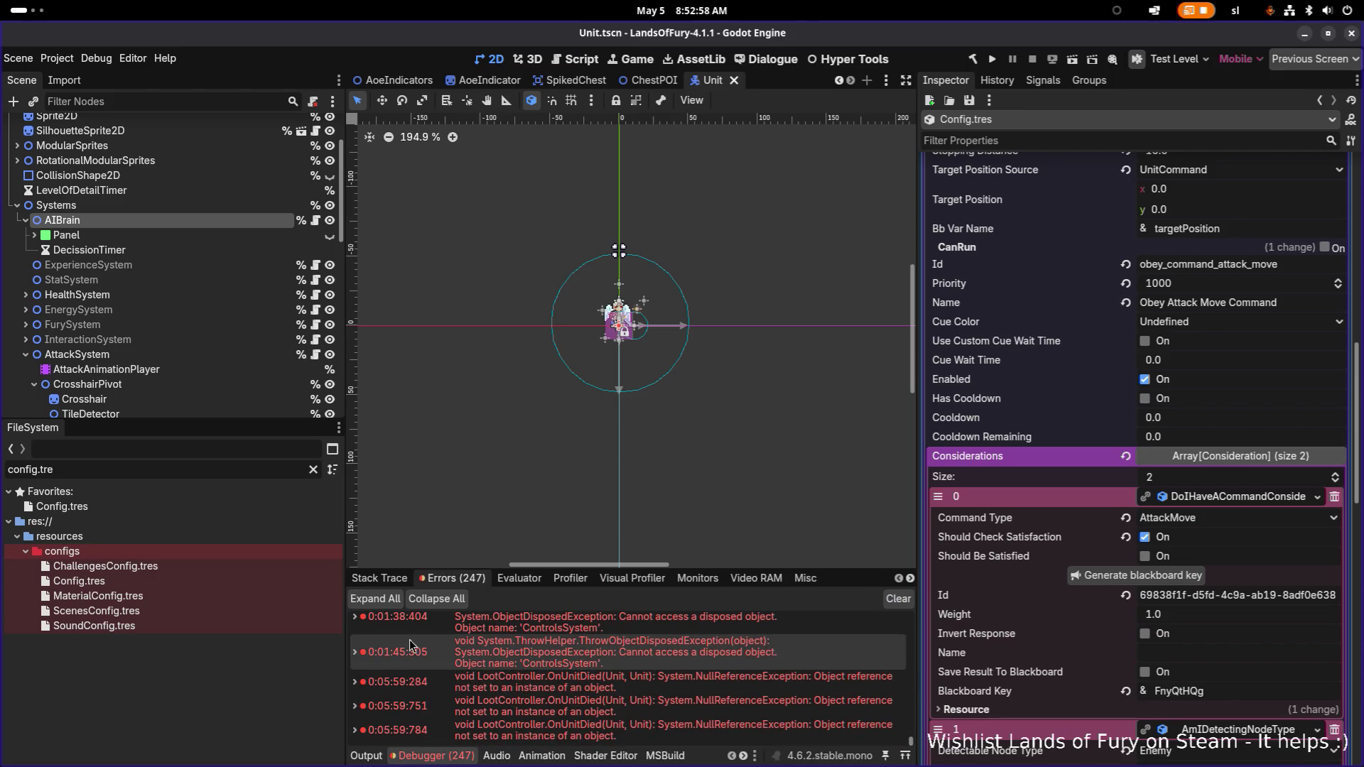
pyautogui.click(183, 468)
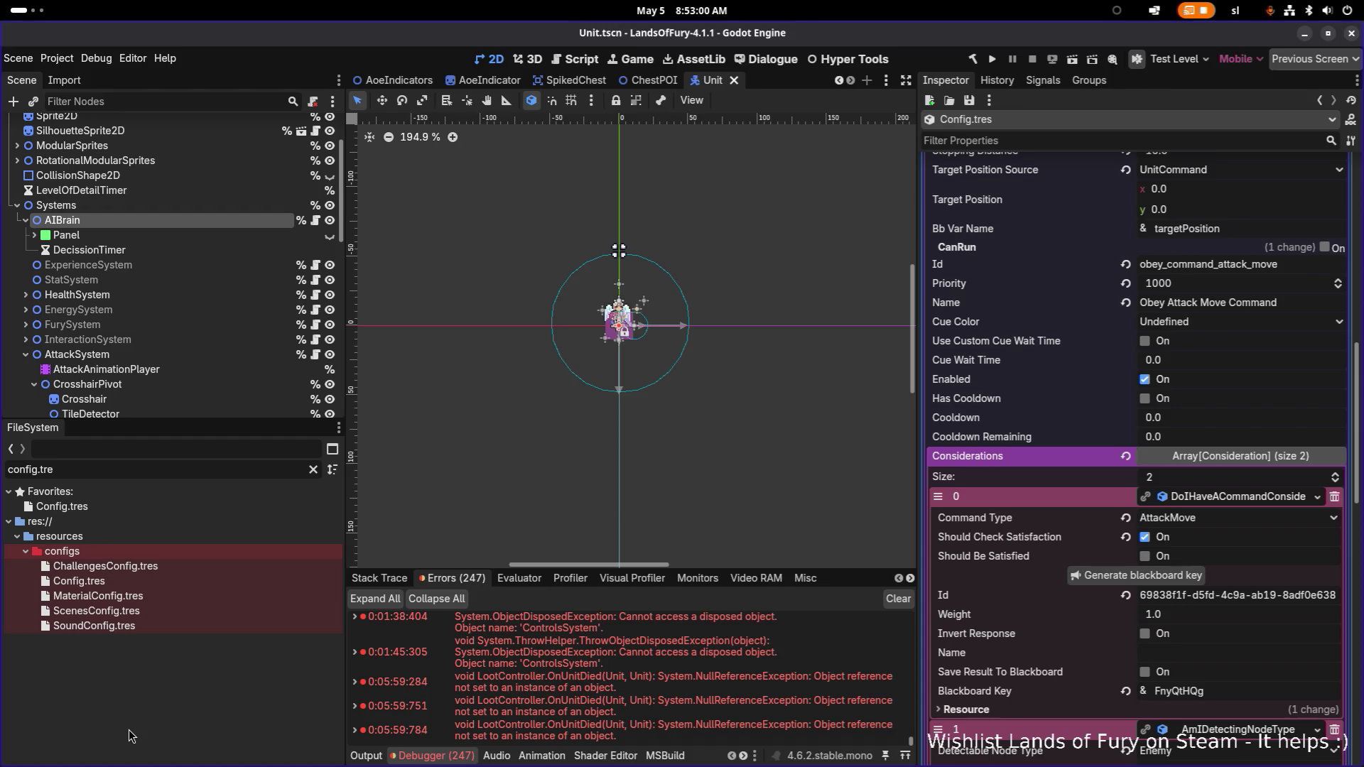
# - Open the AlertTrap.tscn scene through the quick scene search for 'alert'
pyautogui.hotkey('ctrl', 'shift', 'o')
pyautogui.write('helltou')
pyautogui.hotkey('ctrl', 'a')
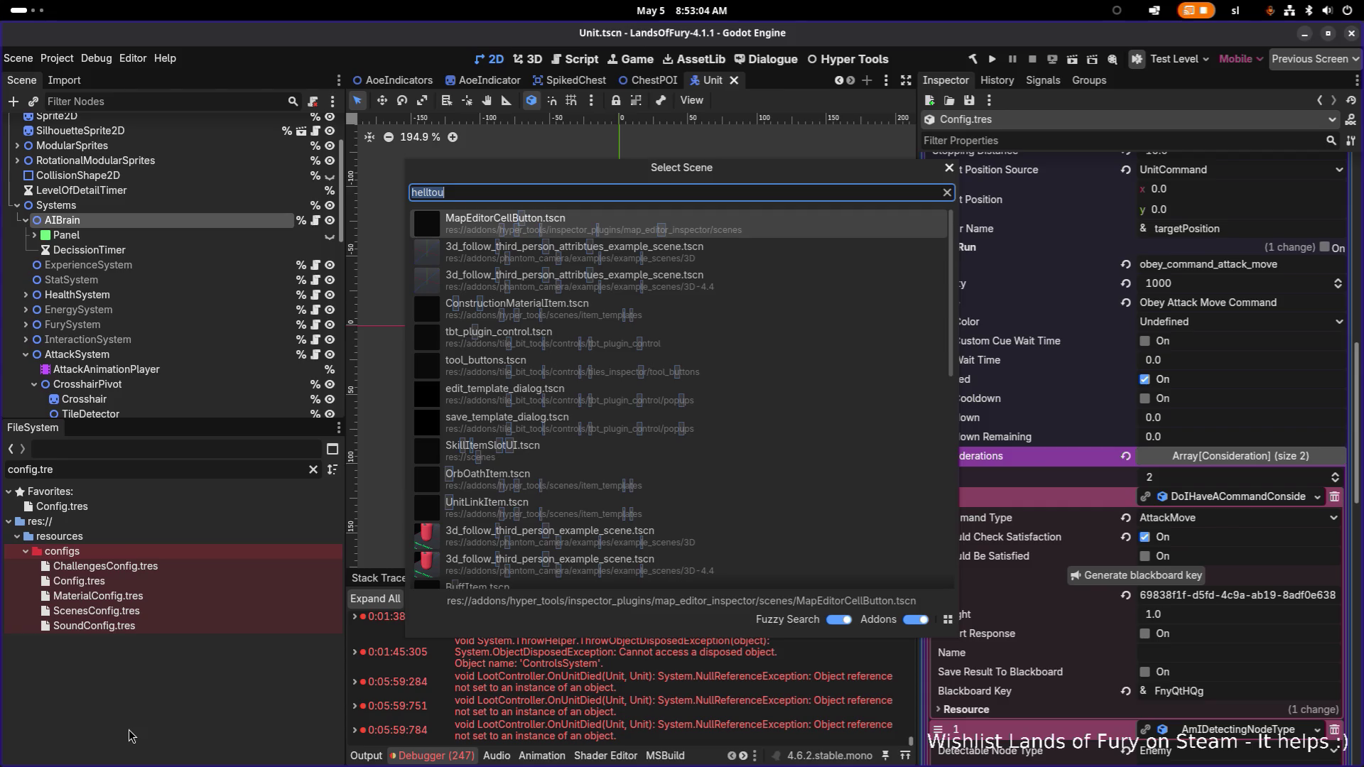
pyautogui.write('alert')
pyautogui.press('Return')
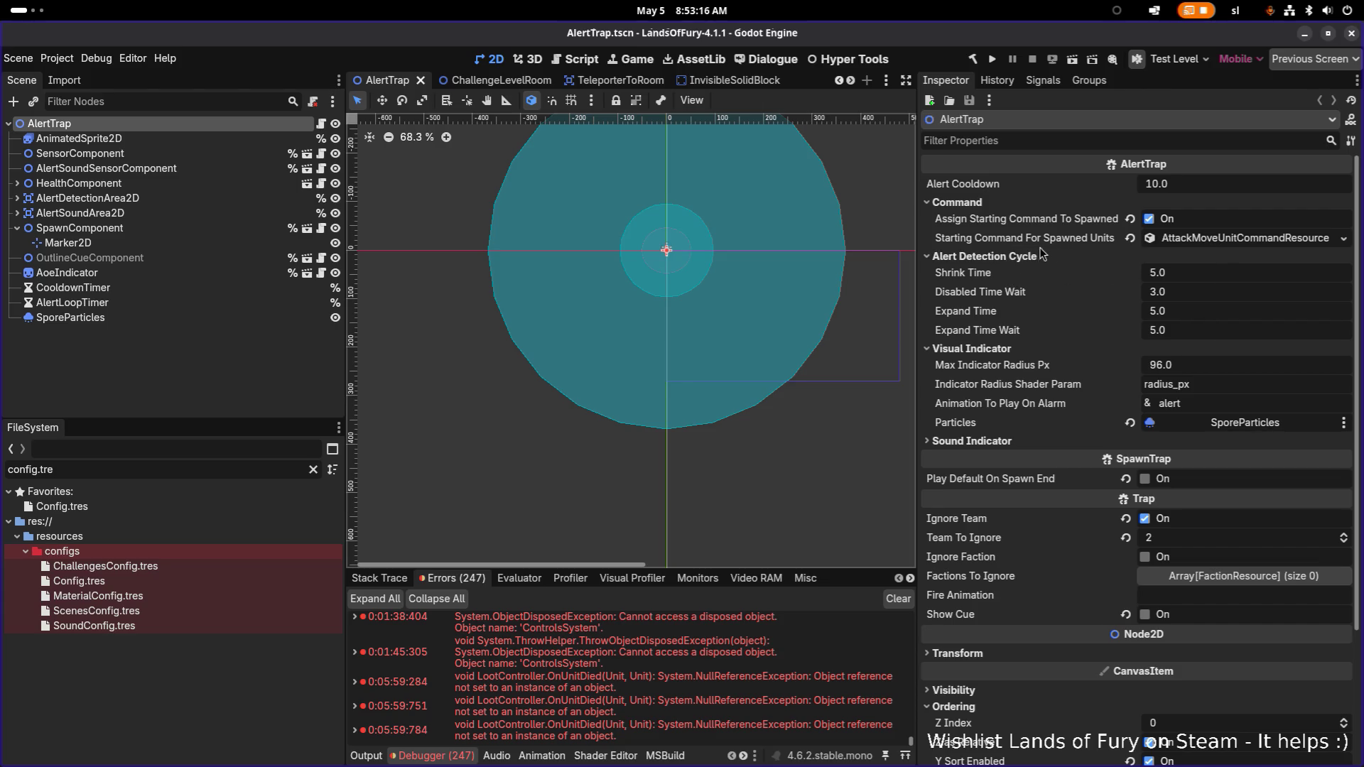
pyautogui.hotkey('alt', 'Tab')
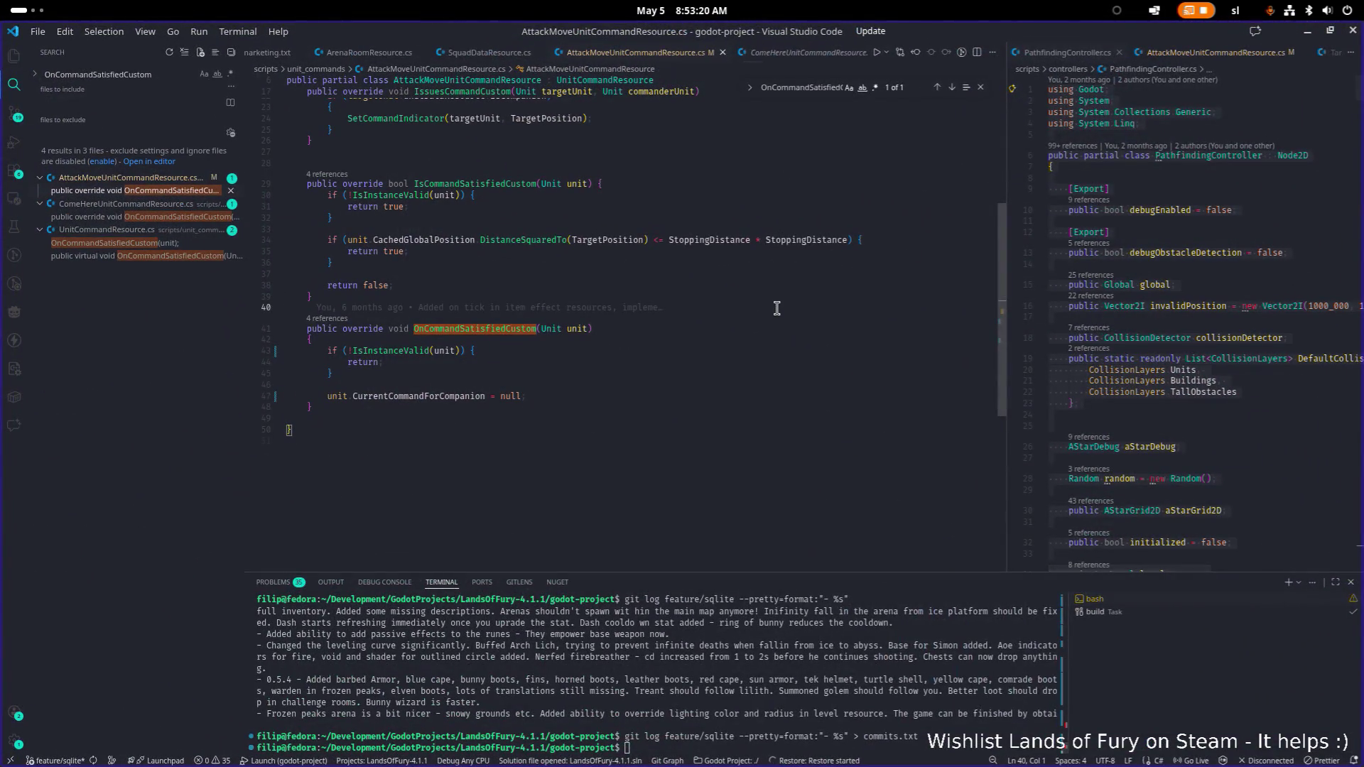
# - Open AlertTrap.cs in Visual Studio Code
pyautogui.hotkey('ctrl', 'p')
pyautogui.write('star')
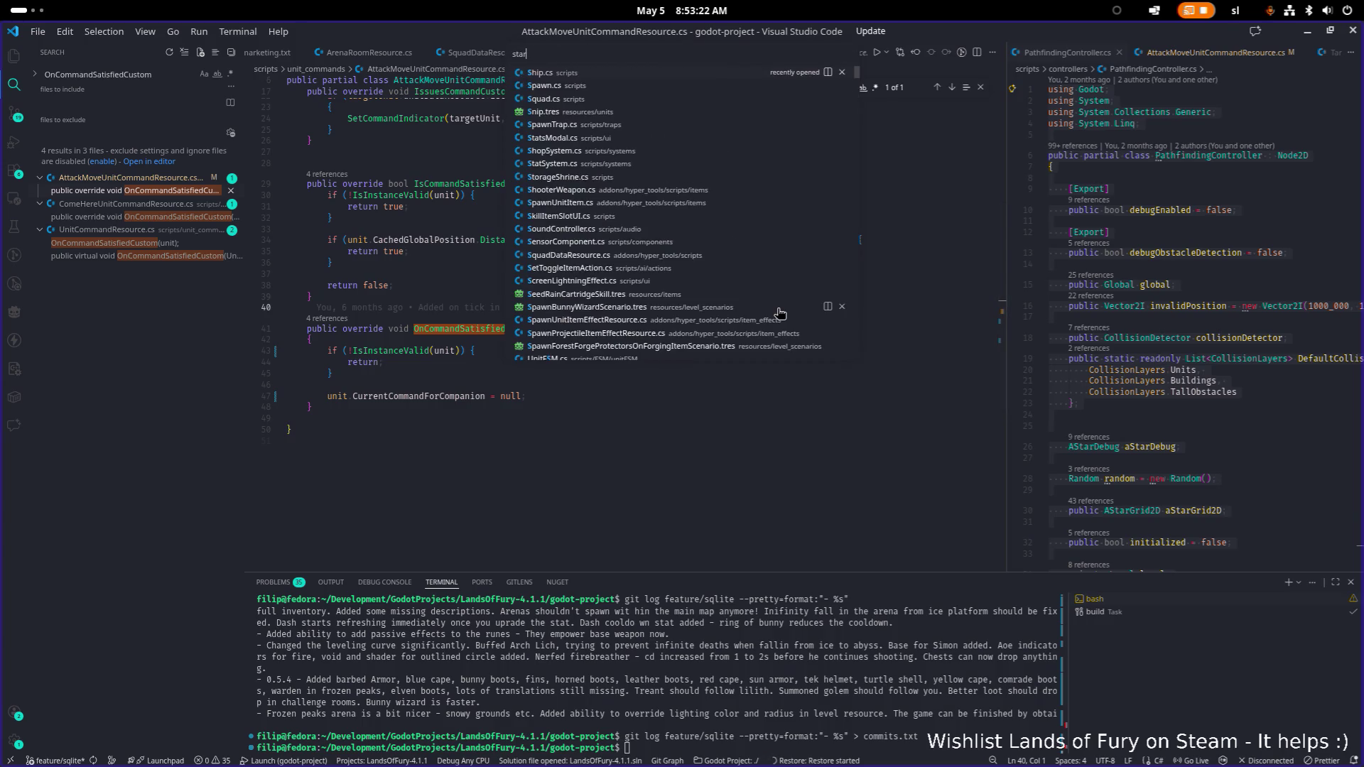
pyautogui.write('tings')
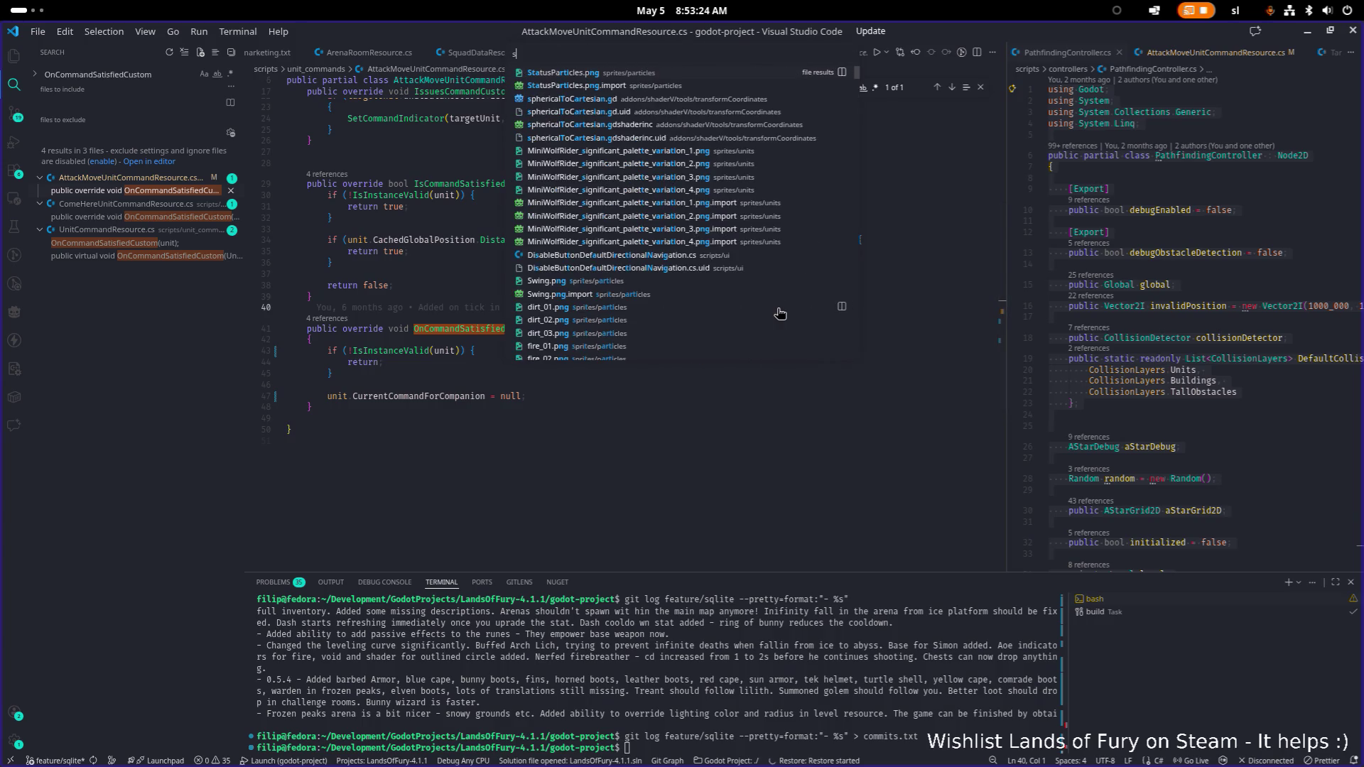
pyautogui.write('tartingcomm')
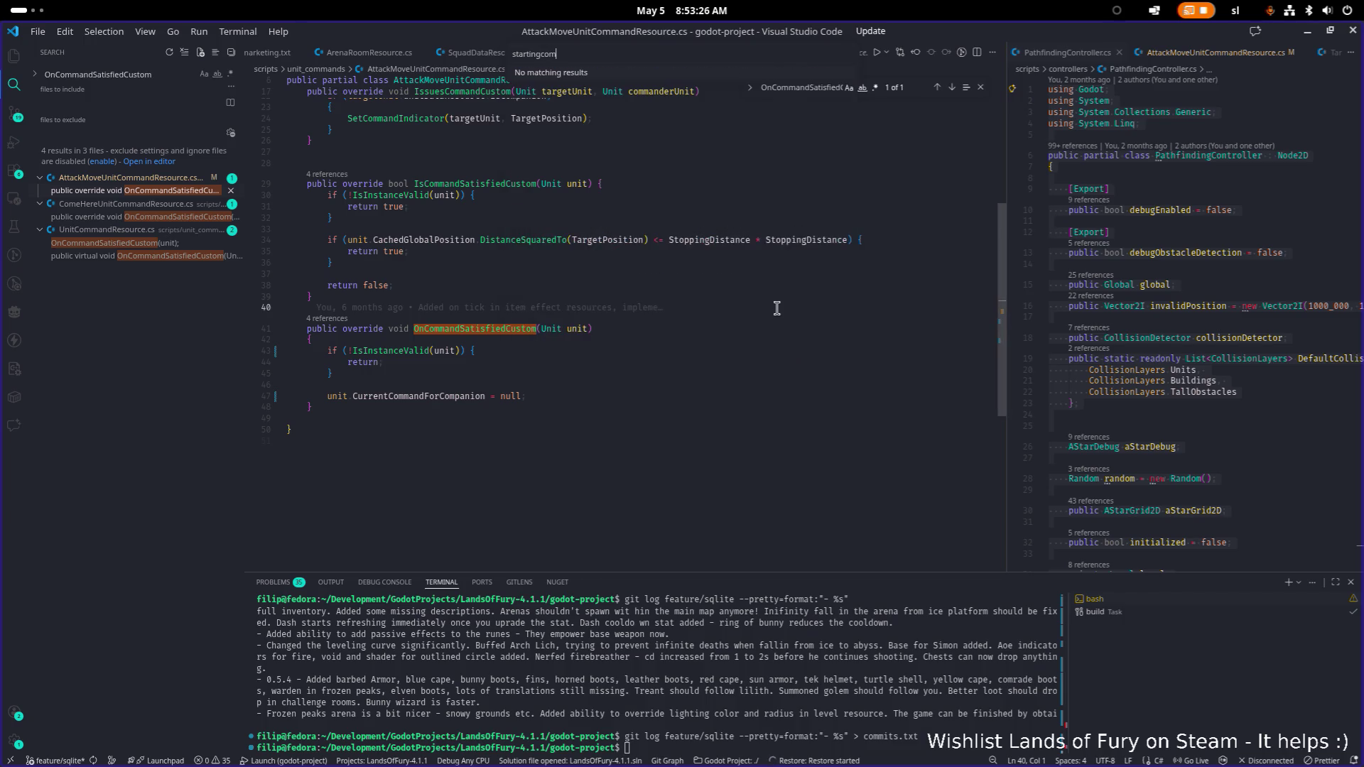
pyautogui.hotkey('ctrl', 'a')
pyautogui.press('BackSpace')
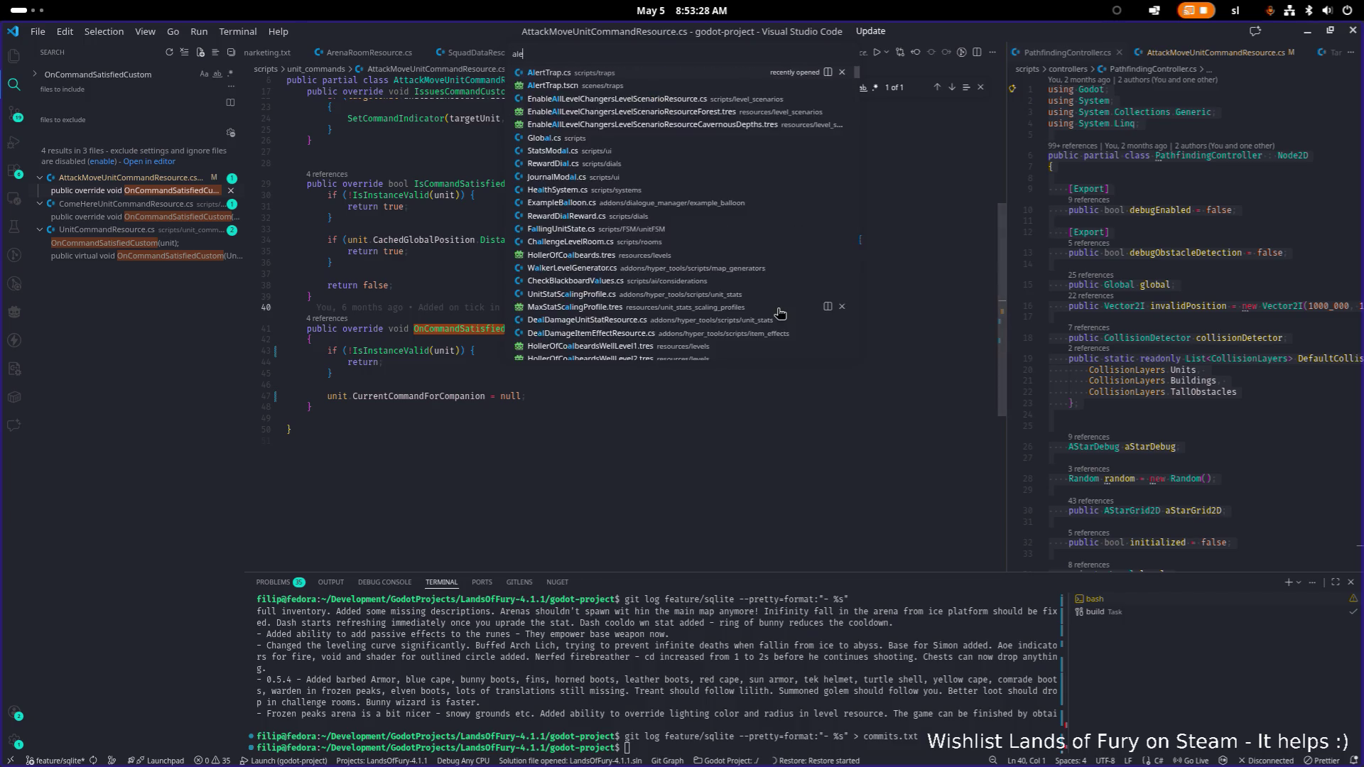
pyautogui.scroll(-3, 777, 307)
pyautogui.click(780, 313)
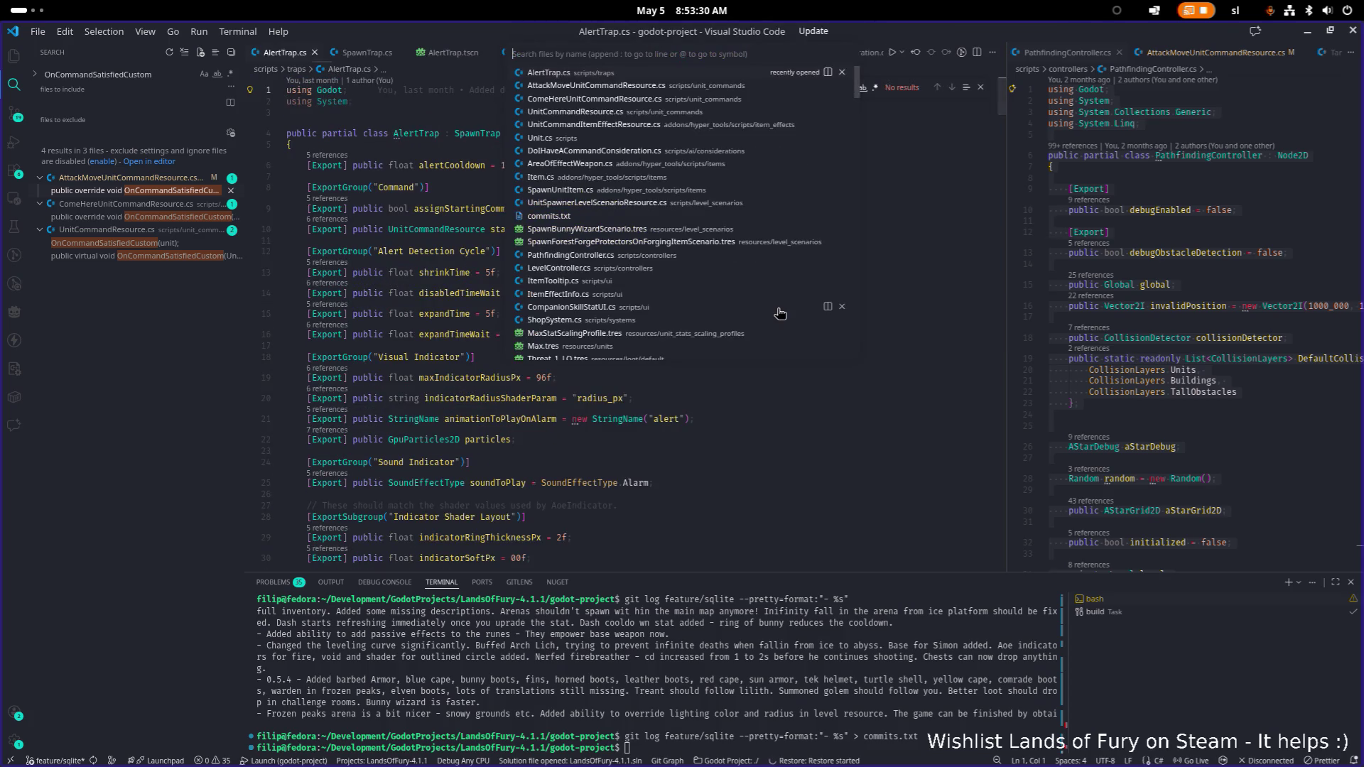
# - Step through the uses of startingCommandForSpawnedUnits down to its use in AssignCommand
pyautogui.rightClick(518, 279)
pyautogui.press('Escape')
pyautogui.doubleClick(562, 230)
pyautogui.hotkey('ctrl', 'f')
pyautogui.press('Return')
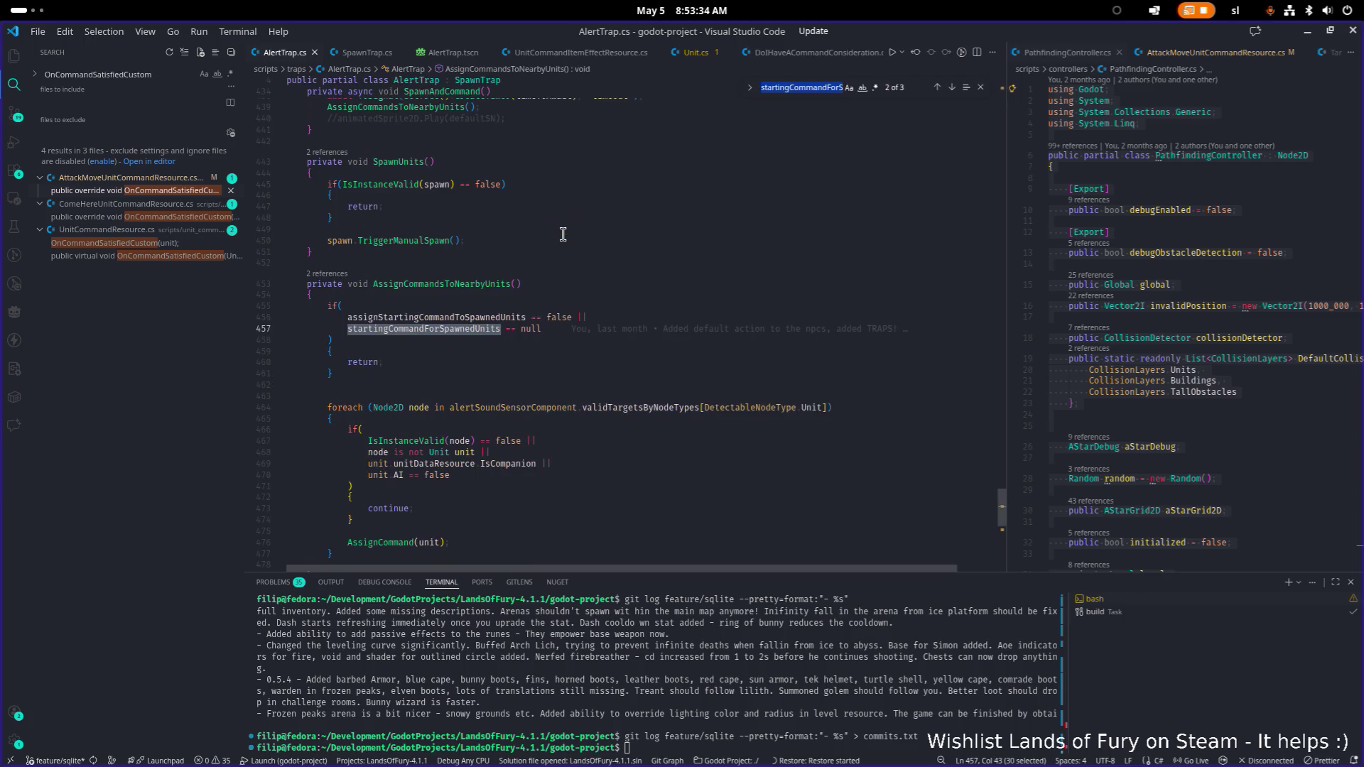
pyautogui.press('Return')
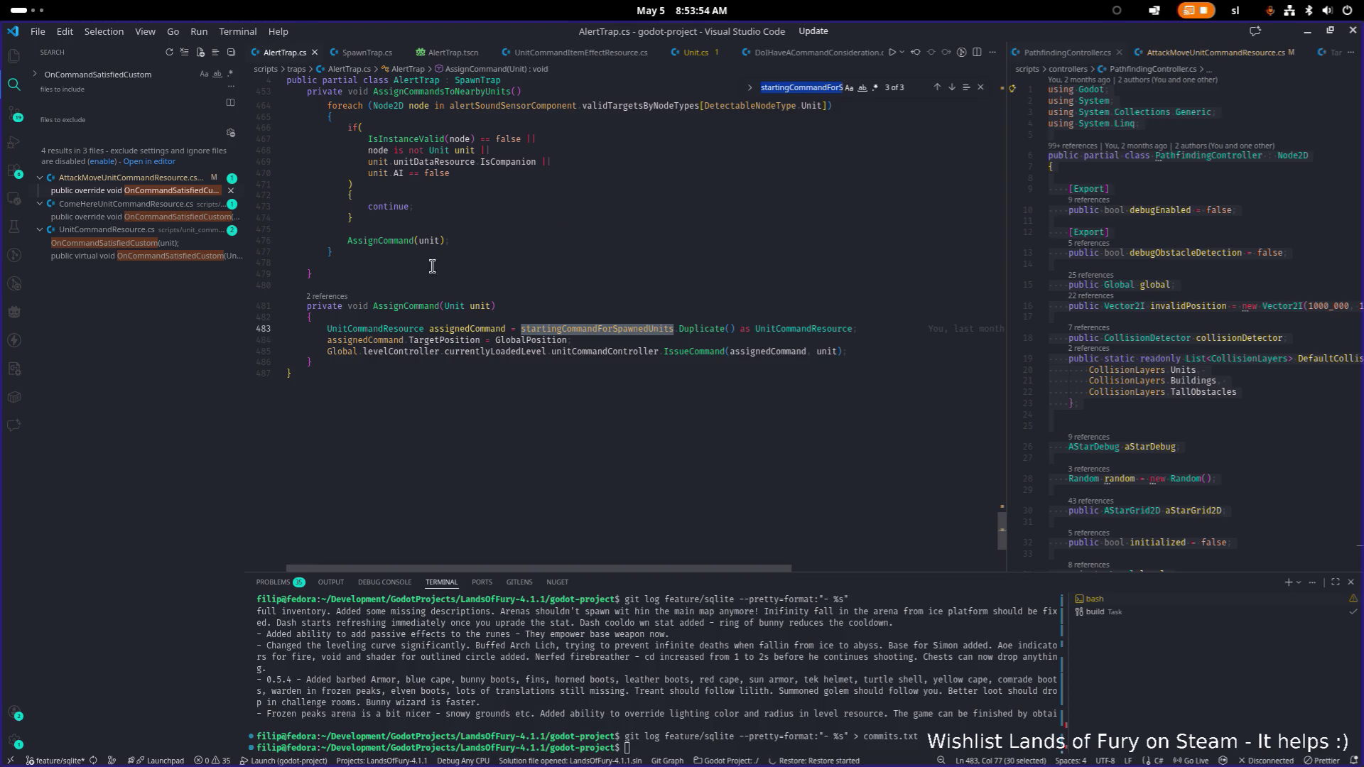
# - Go back to the attack-move OnCommandSatisfiedCustom override, putting carets on lines 45 and 48, then return to Godot
pyautogui.click(177, 196)
pyautogui.click(544, 375)
pyautogui.keyDown('alt'); pyautogui.click(617, 405); pyautogui.keyUp('alt')
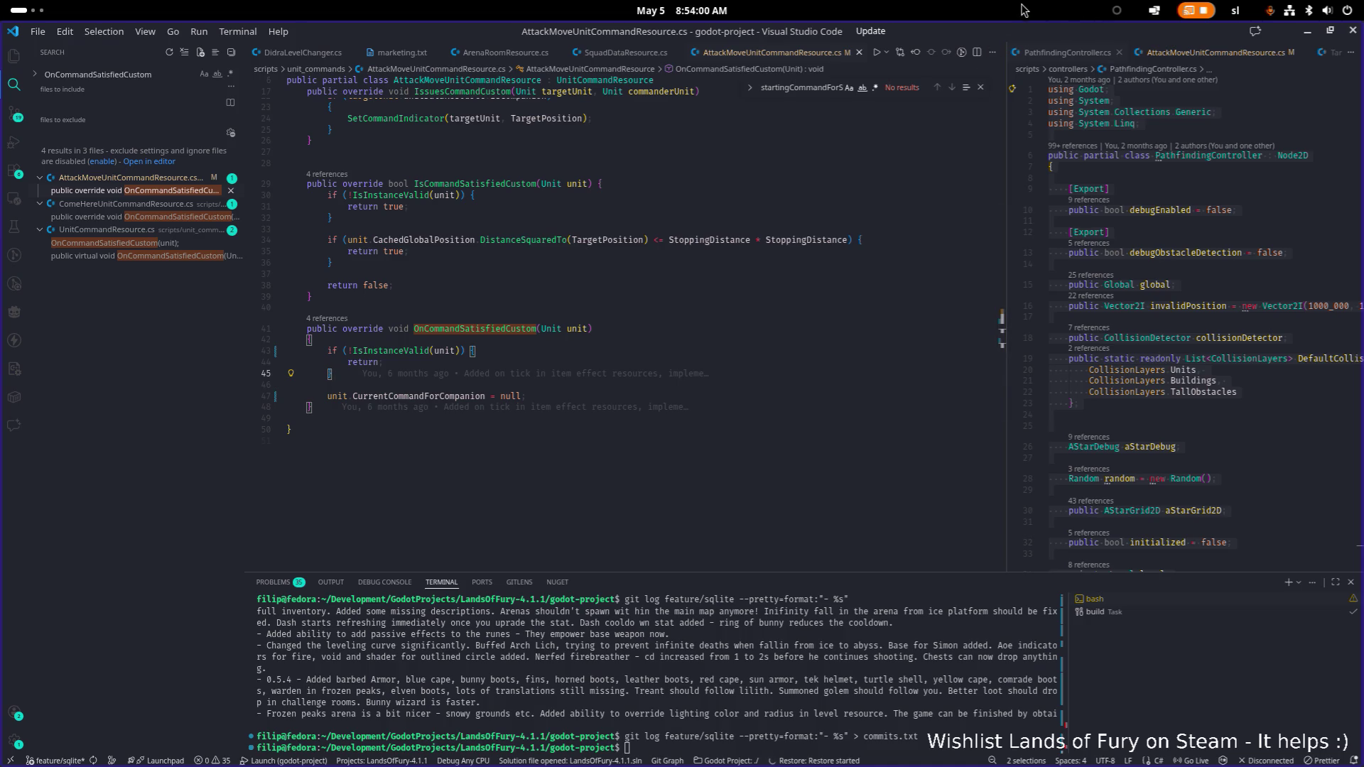
pyautogui.hotkey('alt', 'Tab')
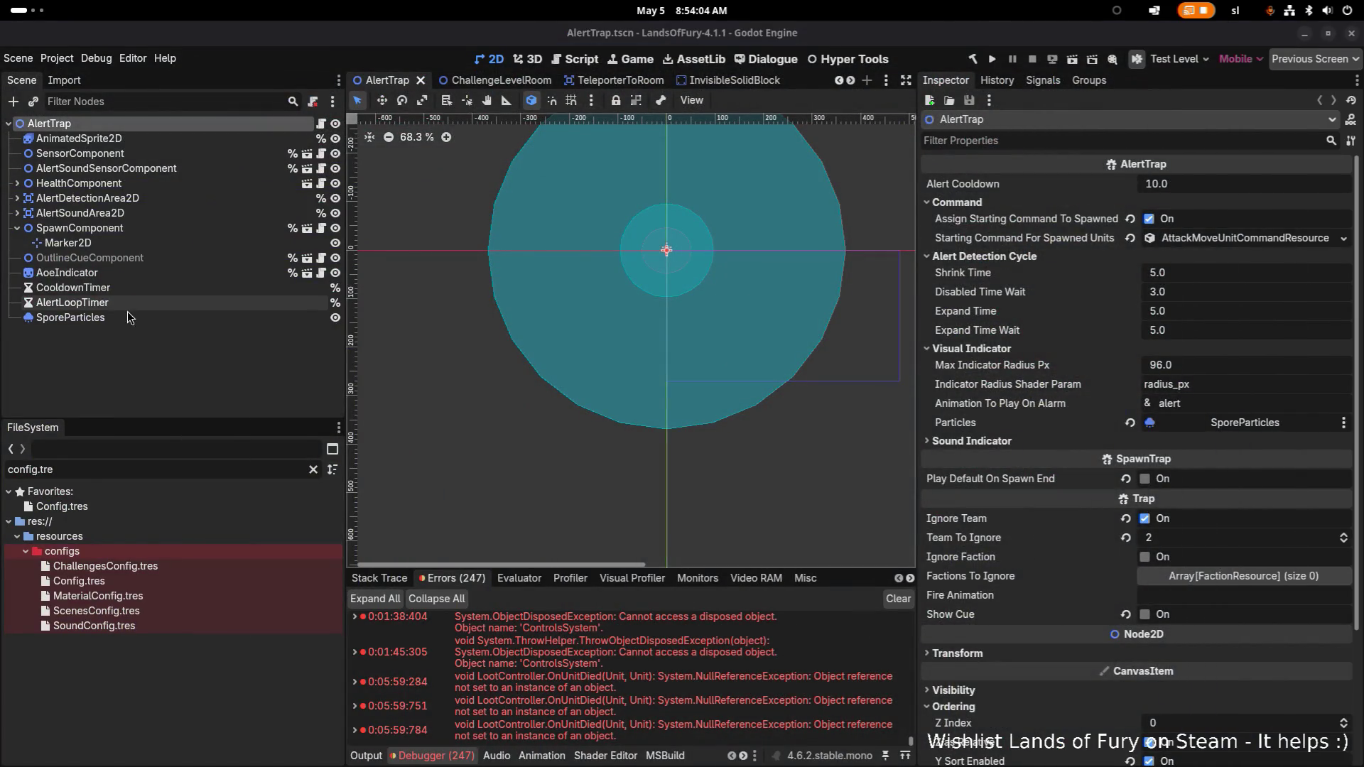
# - Build and run Lands of Fury from the Godot toolbar, then start playing from the title menu
pyautogui.click(194, 380)
pyautogui.click(991, 60)
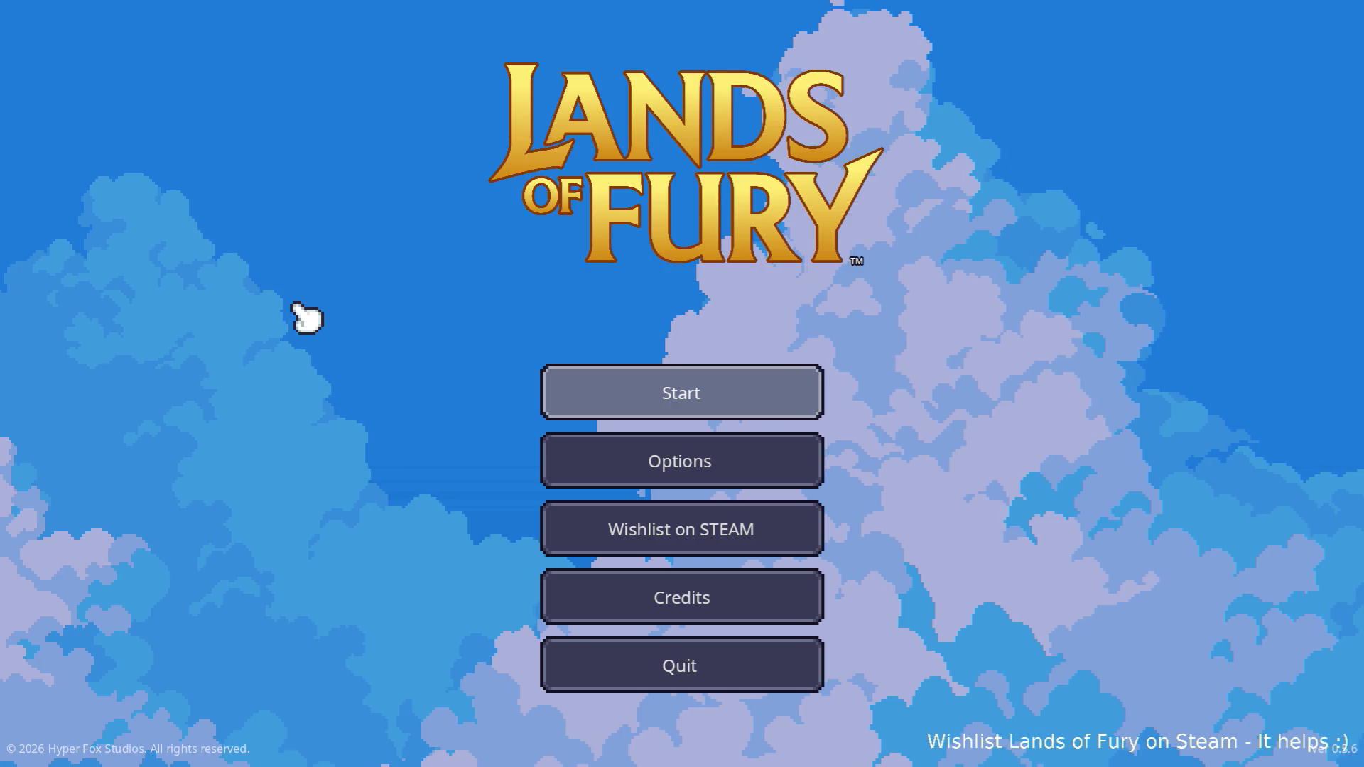
pyautogui.click(648, 395)
# - Load the first save profile and add the rat hat with the Player.AddItem console command
pyautogui.click(656, 400)
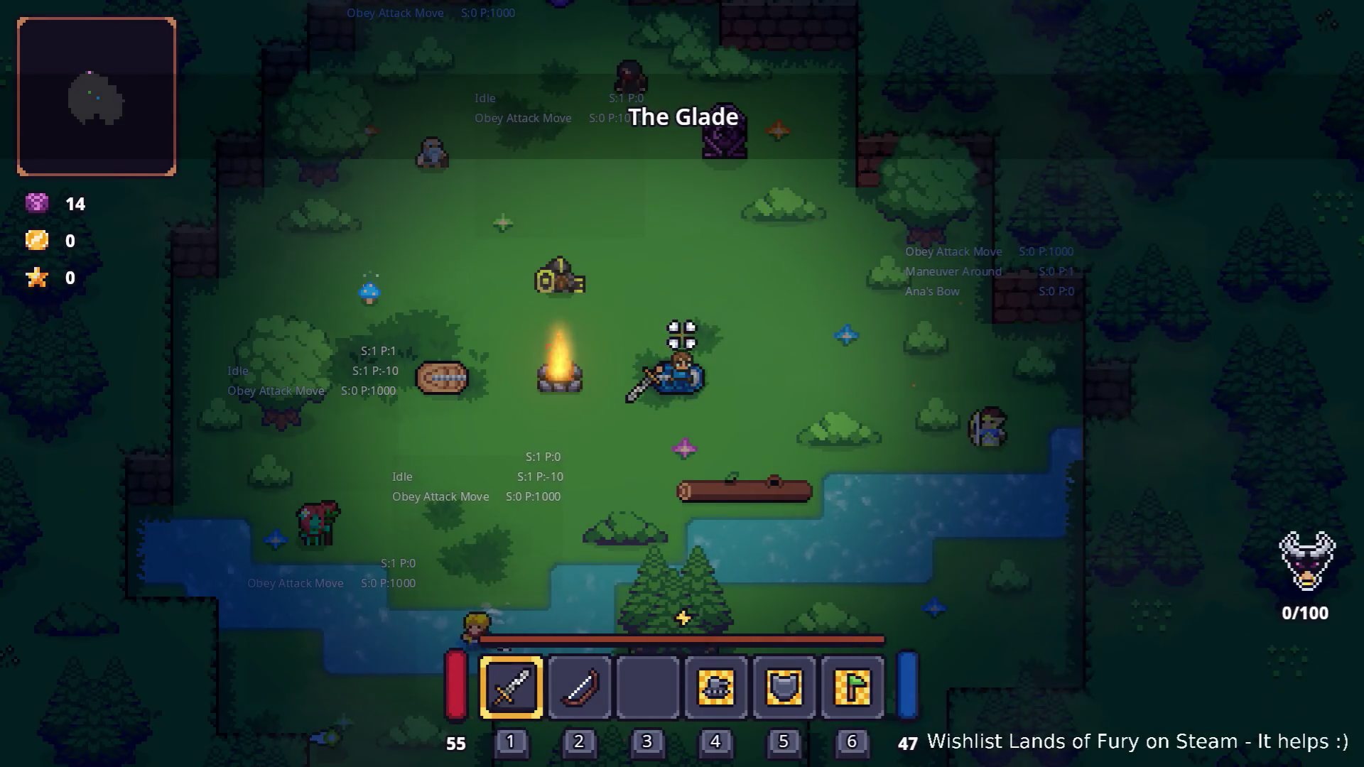
pyautogui.press('`')
pyautogui.write('Player.AddItem(rat_')
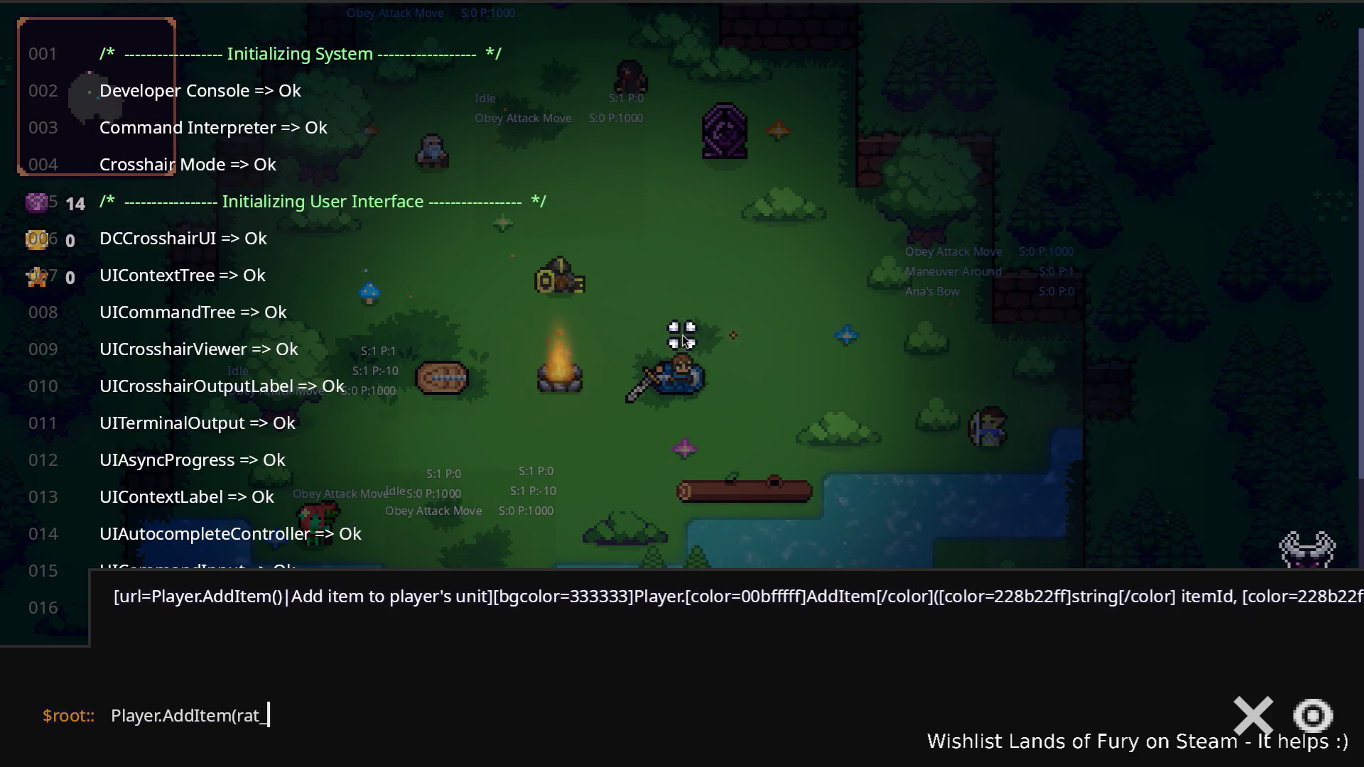
pyautogui.write(')')
pyautogui.press('Return')
pyautogui.press('`')
# - Equip the rat hat in the Helmet Slot and travel out of The Glade
pyautogui.press('i')
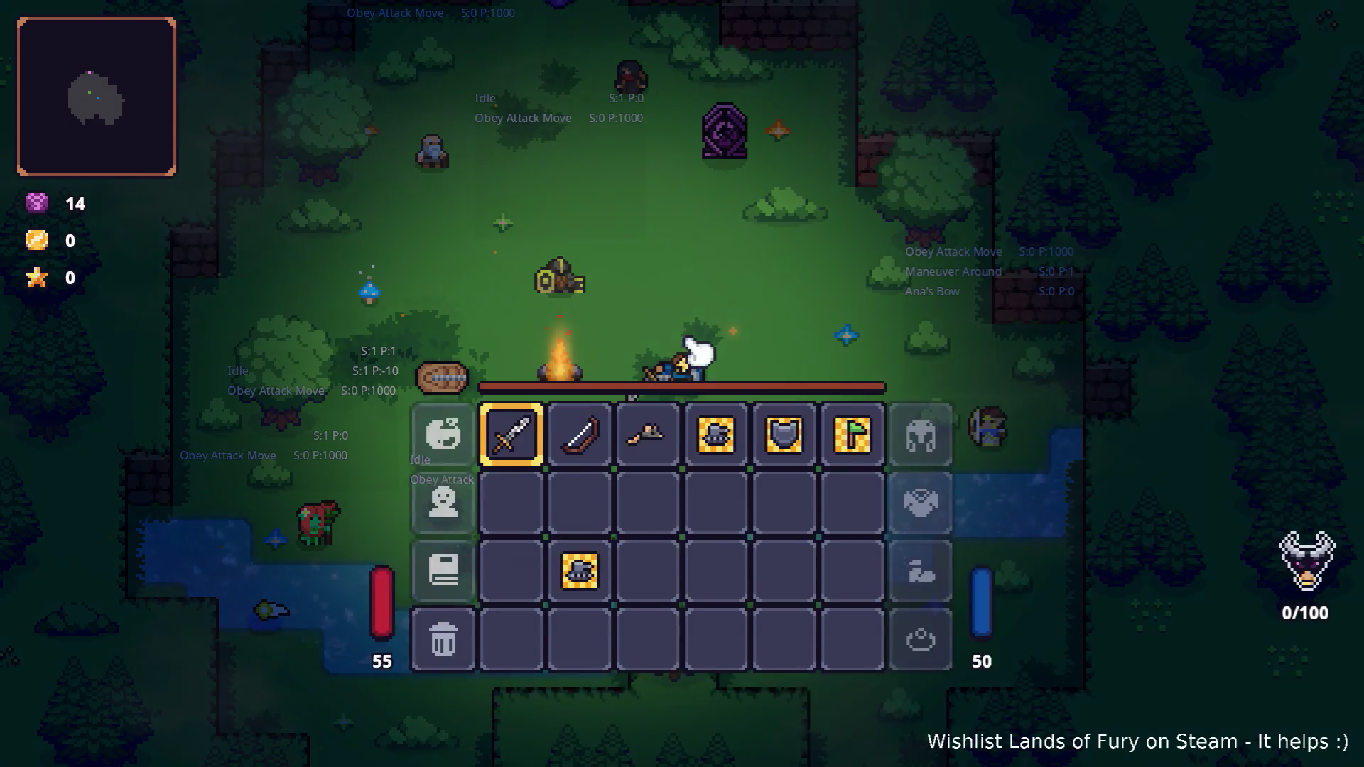
pyautogui.click(648, 516)
pyautogui.press('i')
pyautogui.hotkey('w', 'a')
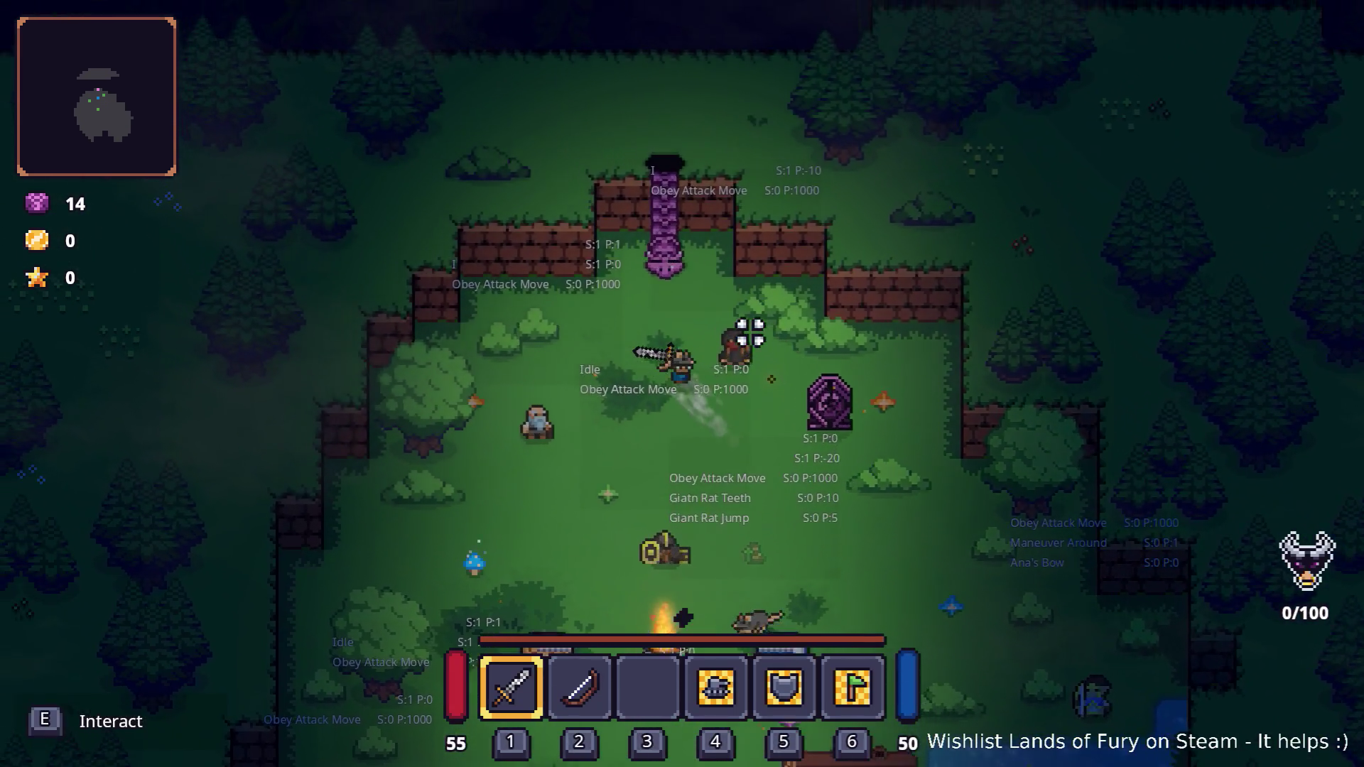
pyautogui.press('e')
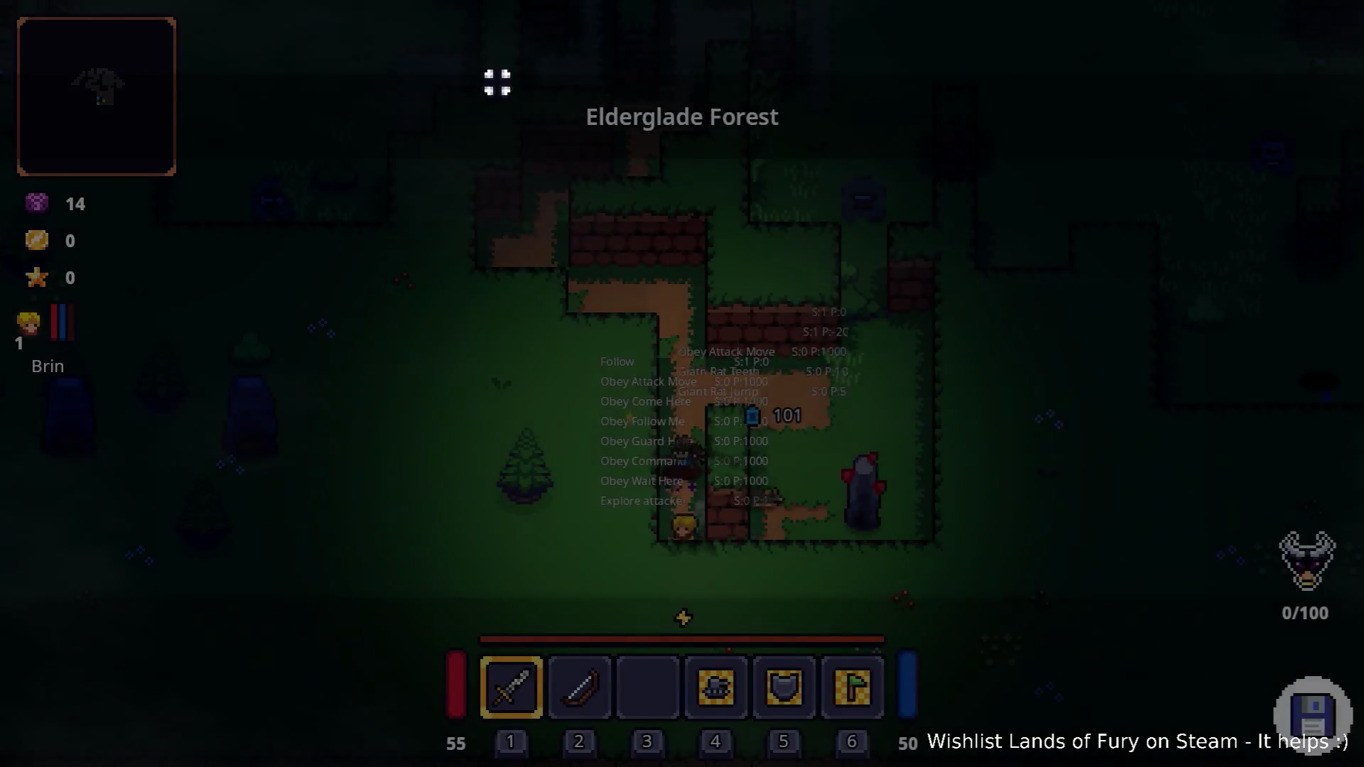
# - Walk through Elderglade Forest up the path toward the campfire
pyautogui.press('d')
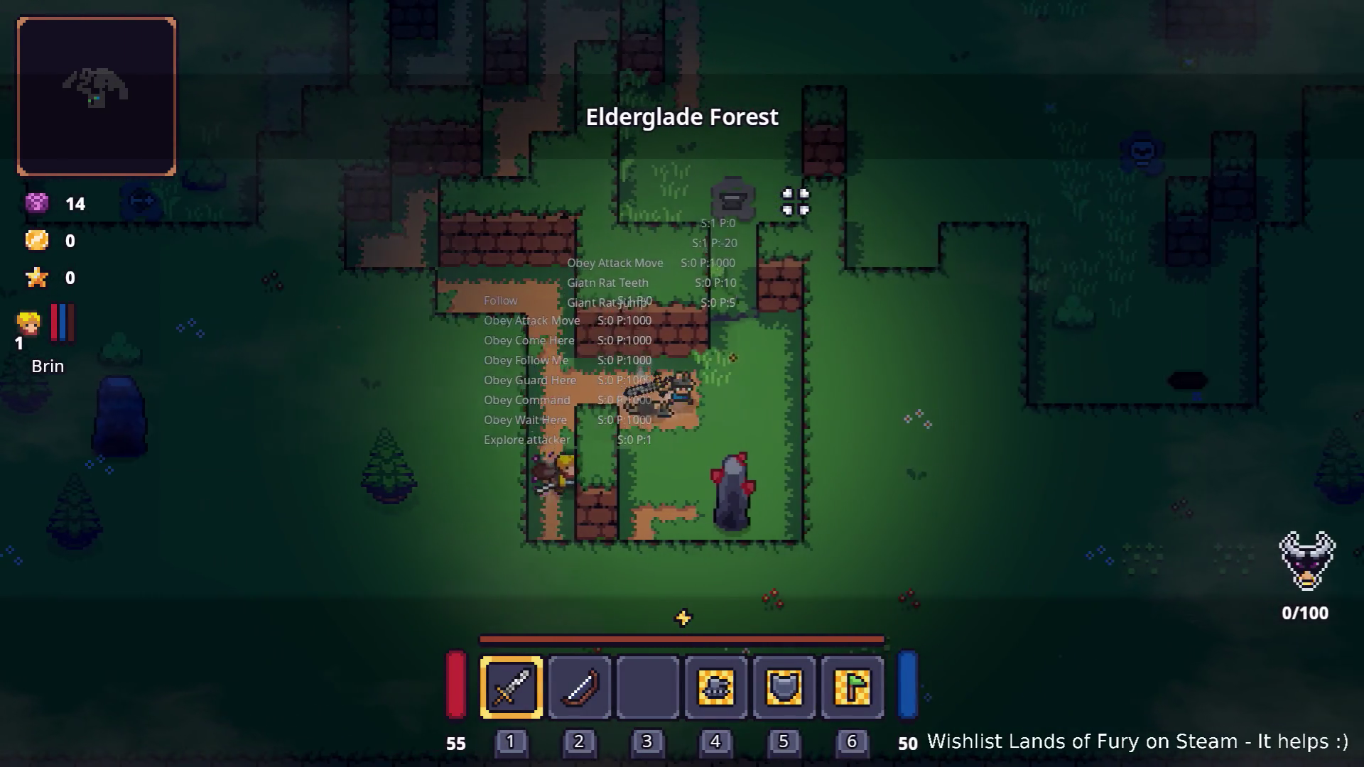
pyautogui.press('w')
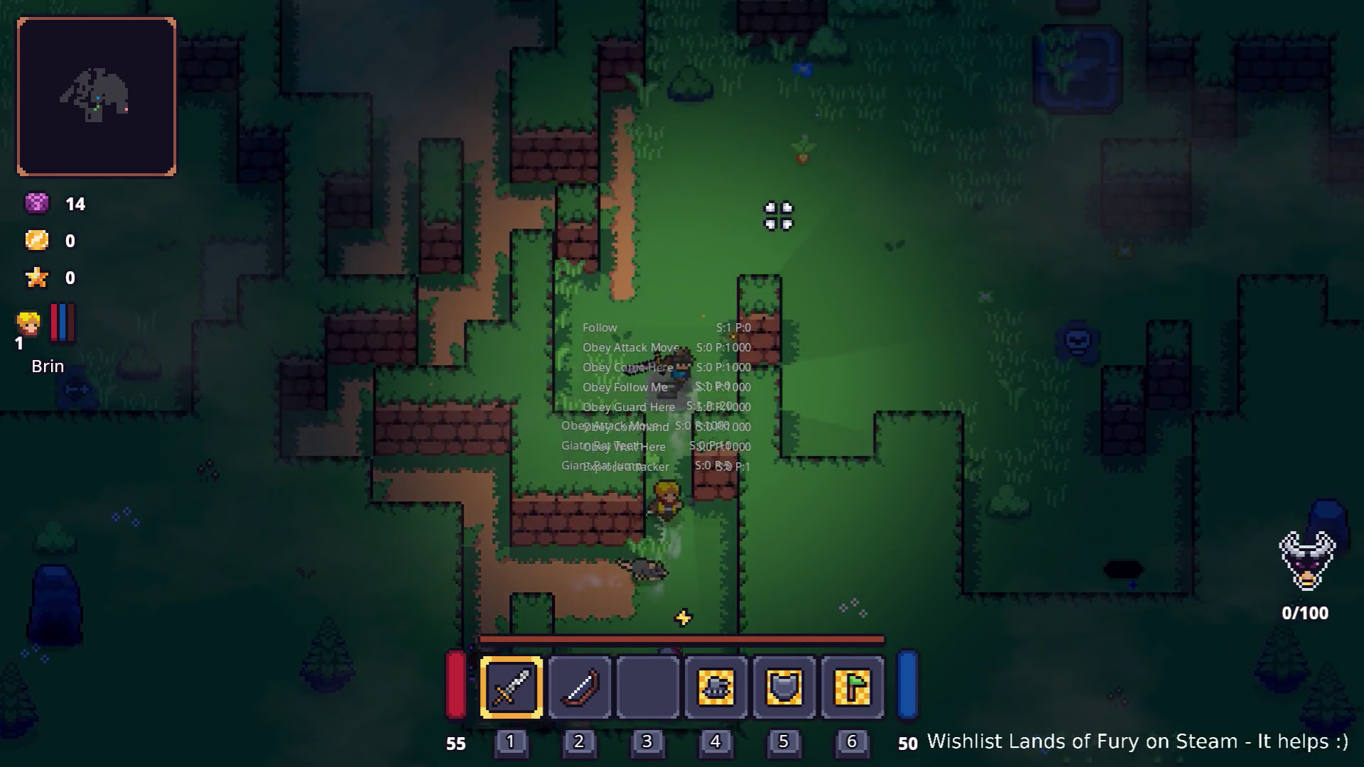
pyautogui.press('w')
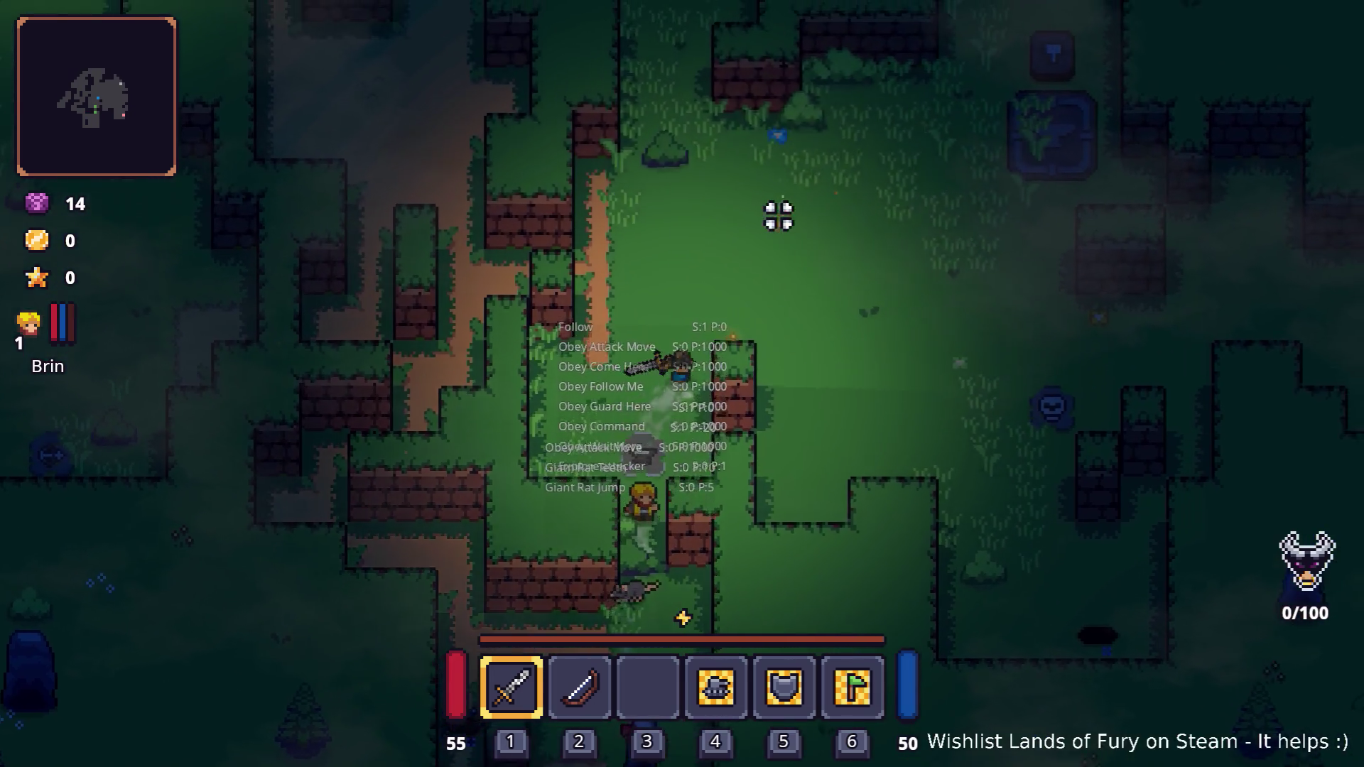
pyautogui.press('d')
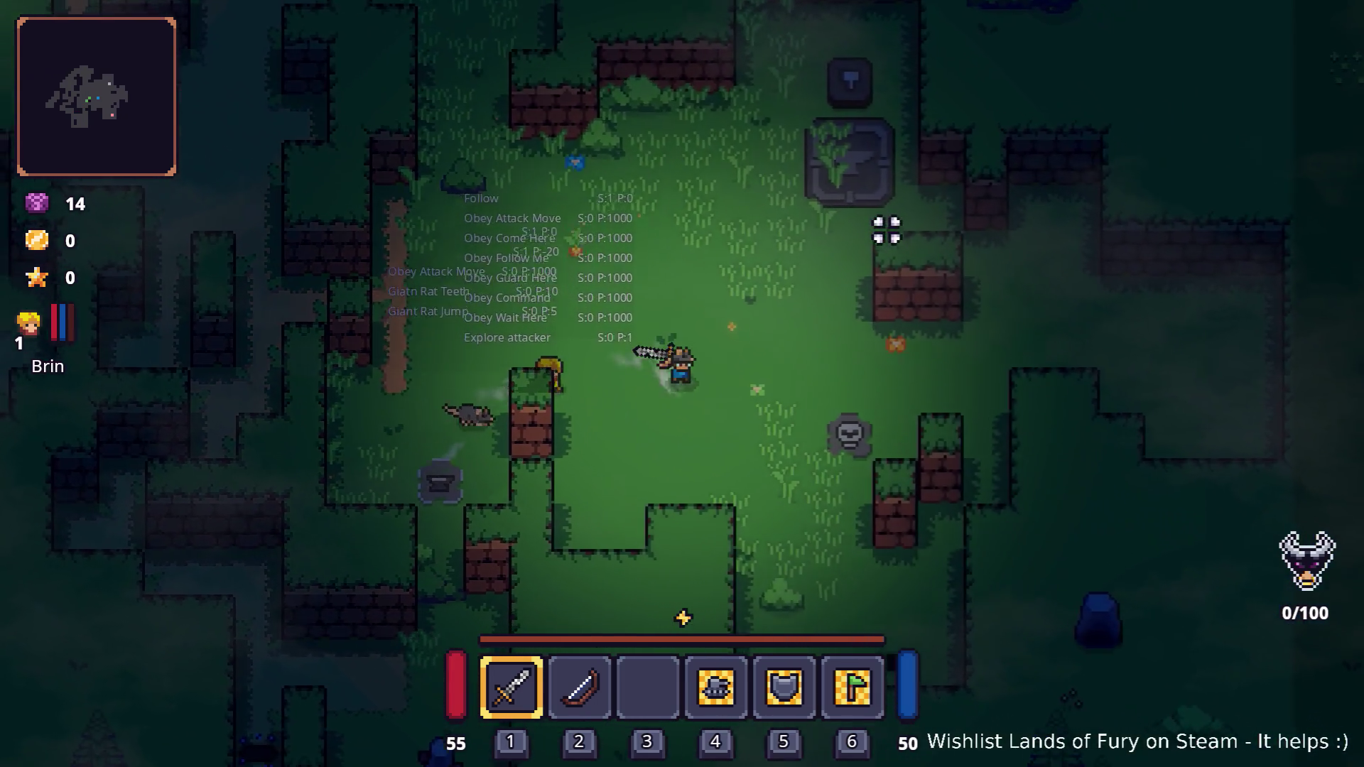
pyautogui.press('s')
pyautogui.press('d')
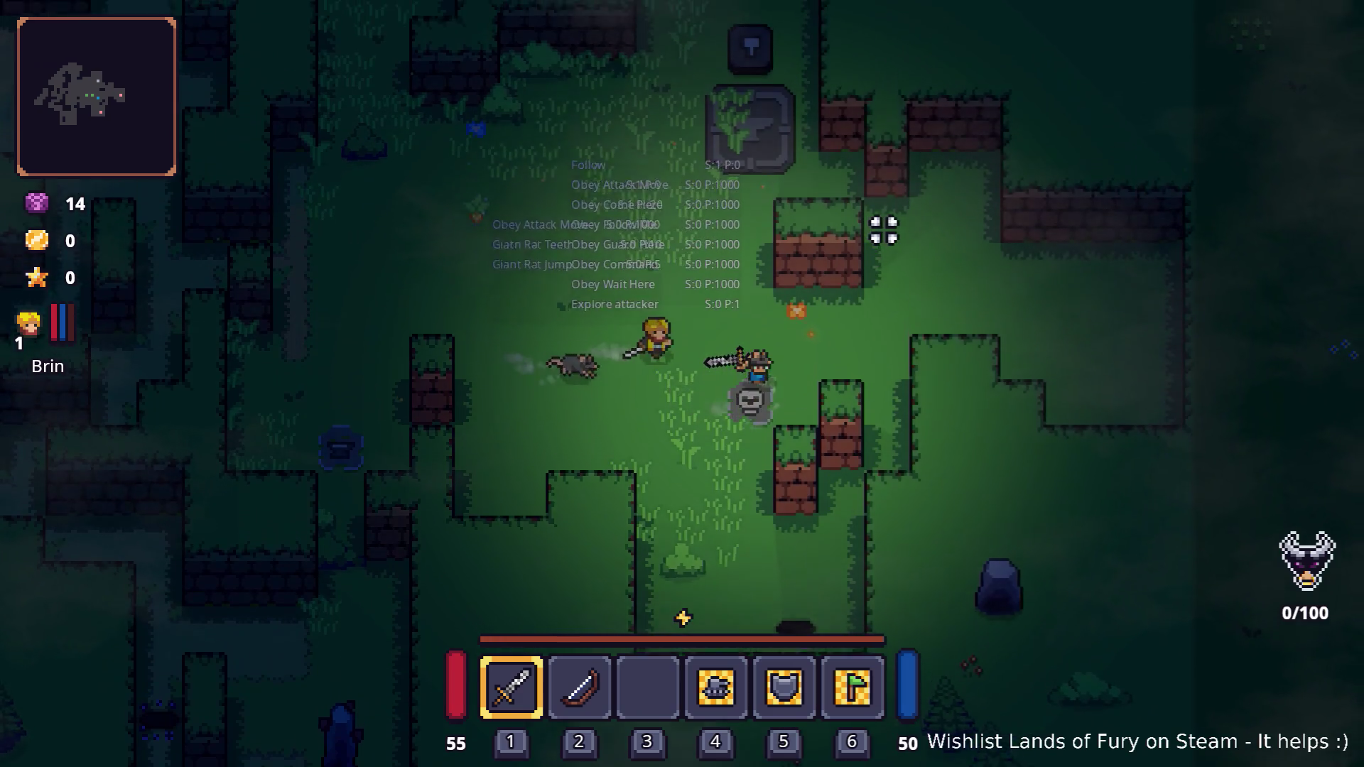
pyautogui.press('a')
pyautogui.press('w')
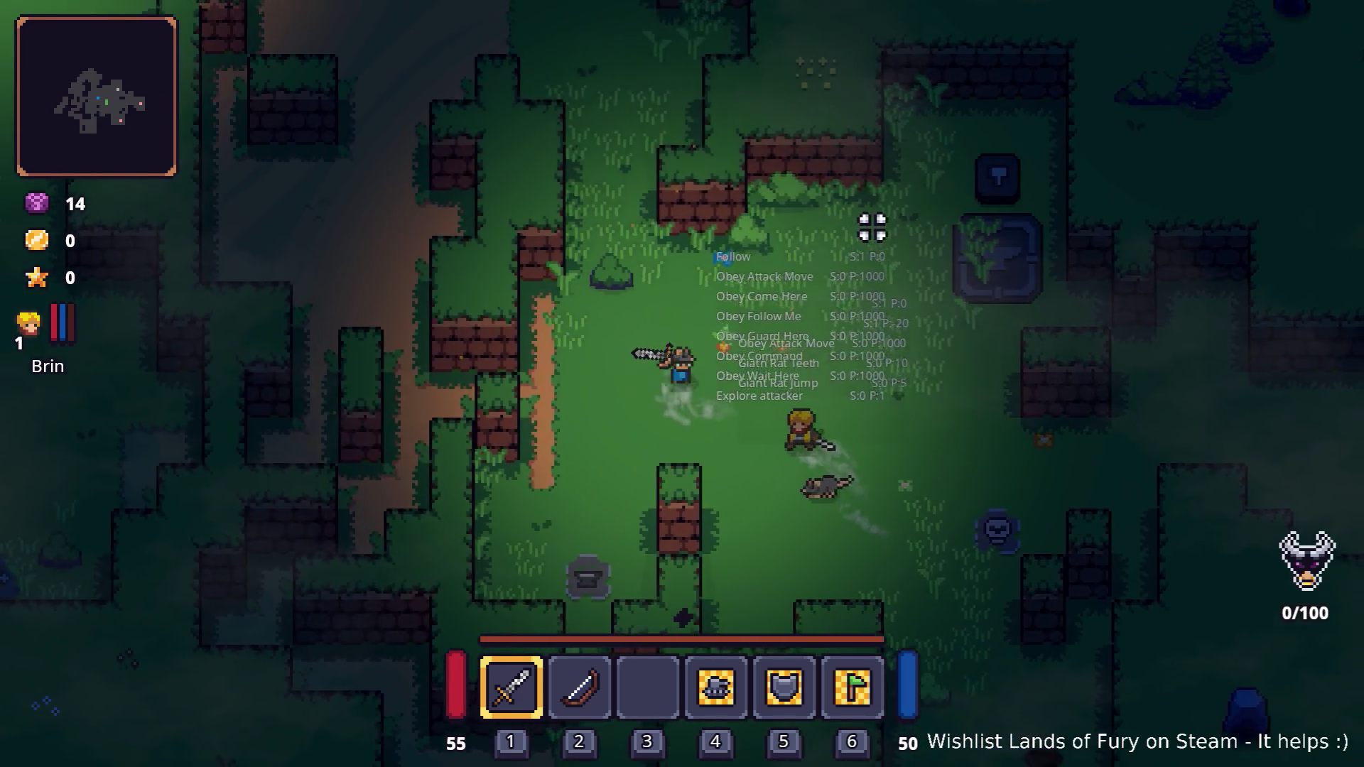
pyautogui.press('w')
pyautogui.press('a')
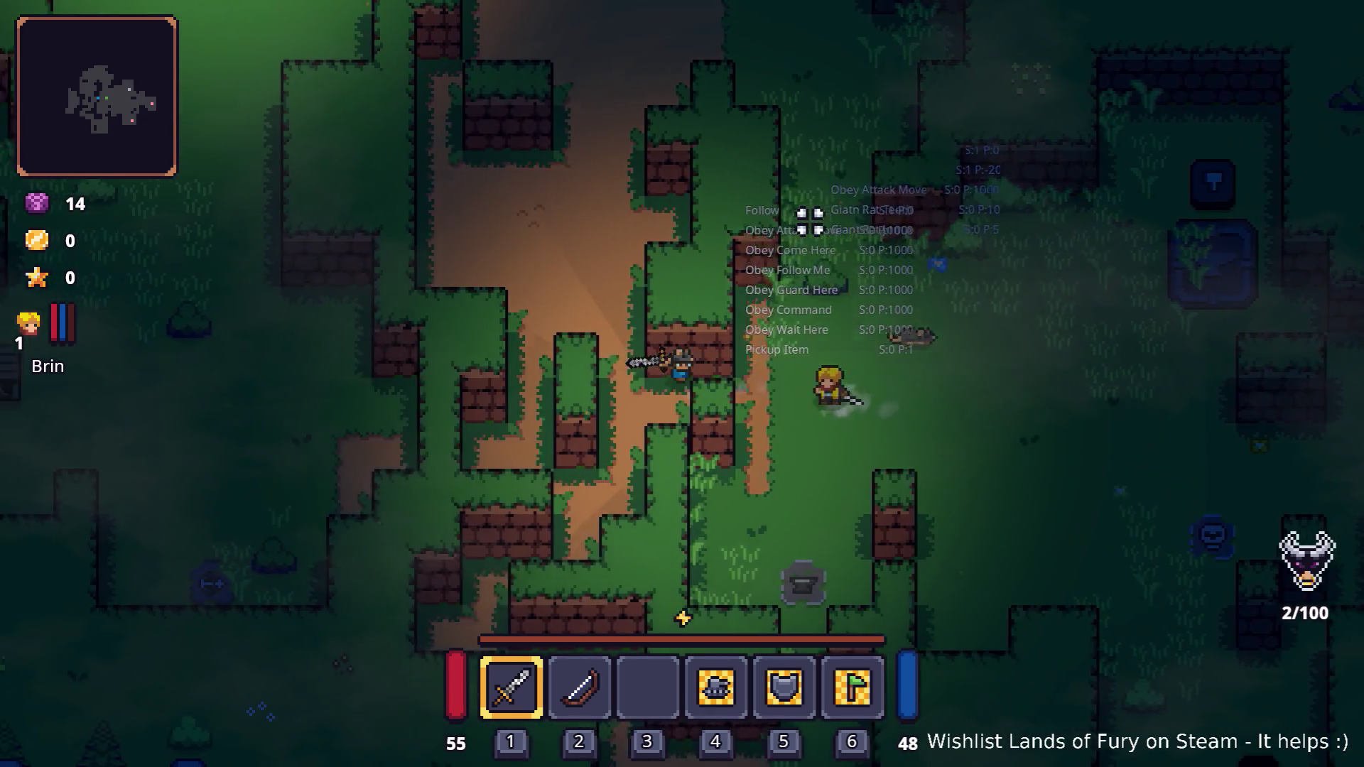
pyautogui.press('a')
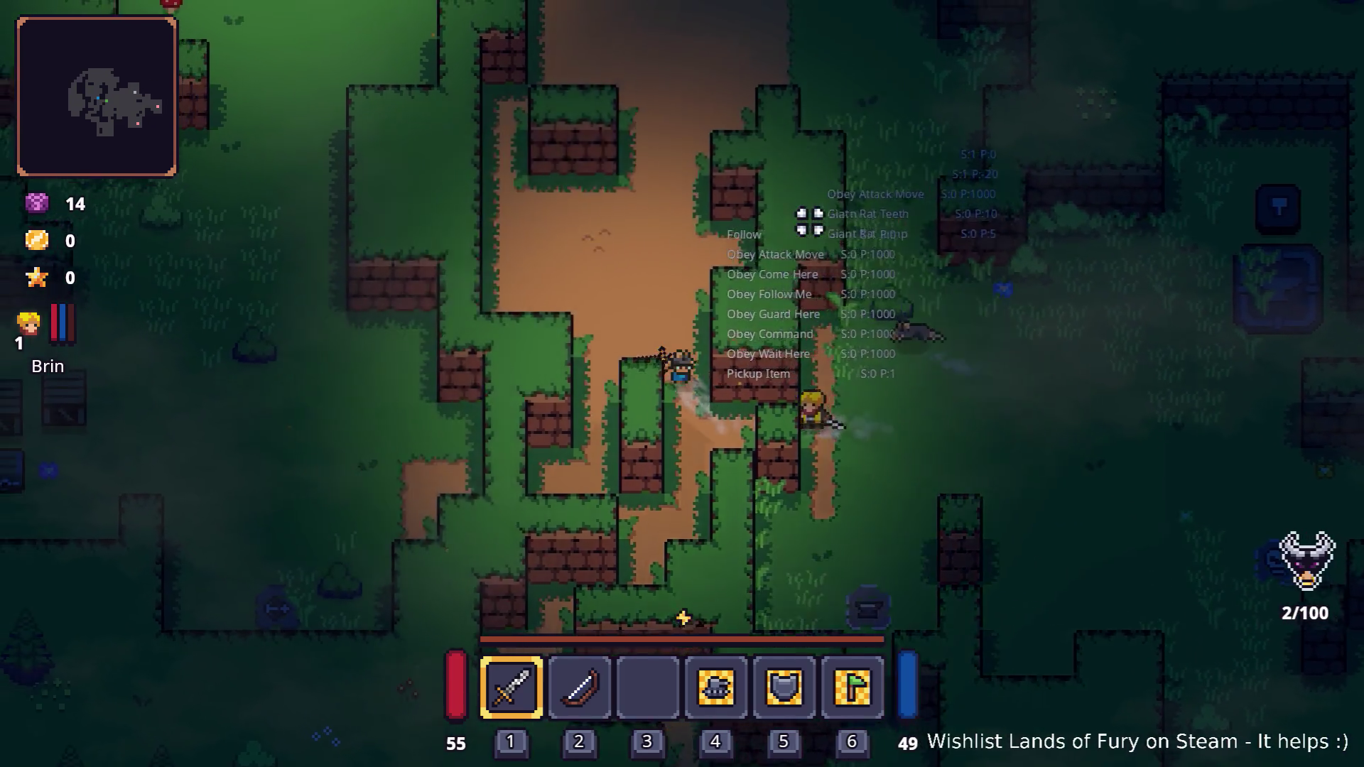
pyautogui.press('w')
pyautogui.press('d')
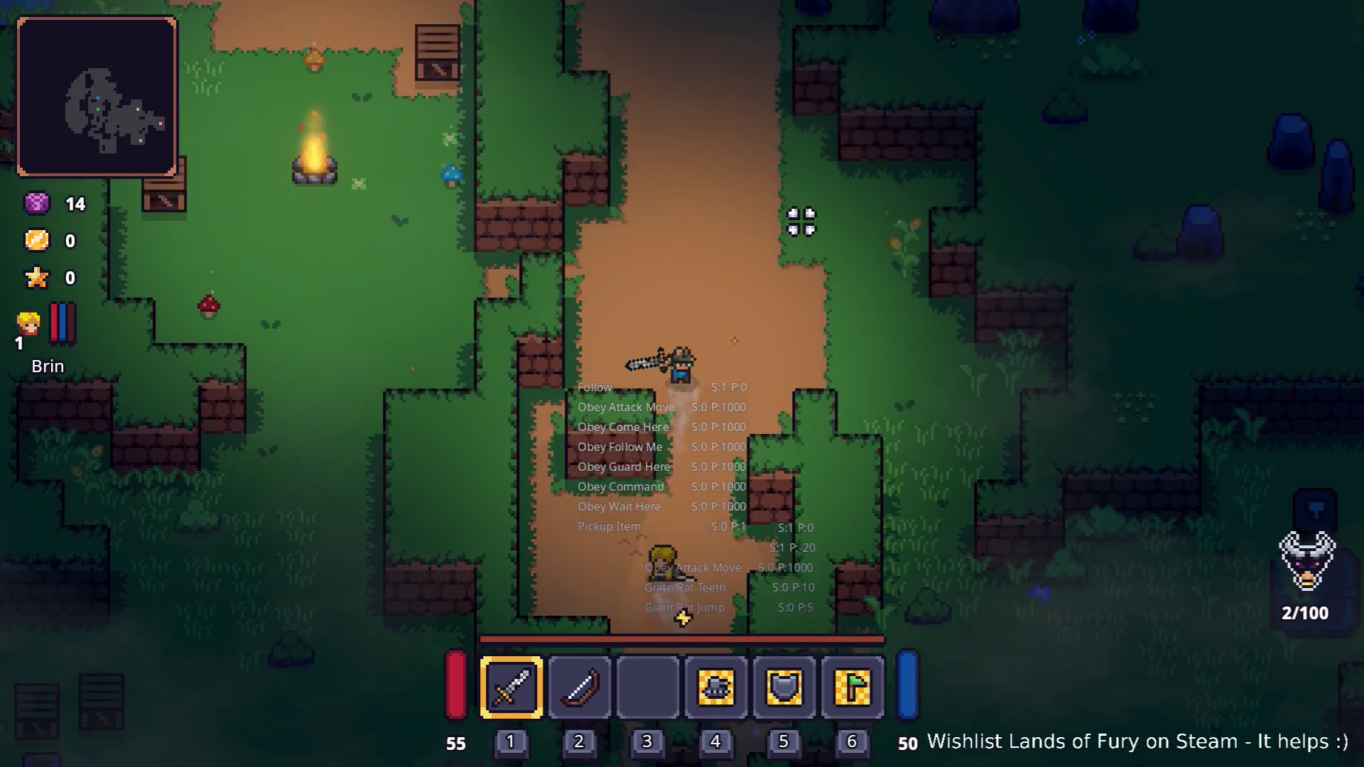
pyautogui.press('a')
pyautogui.press('w')
pyautogui.press('a')
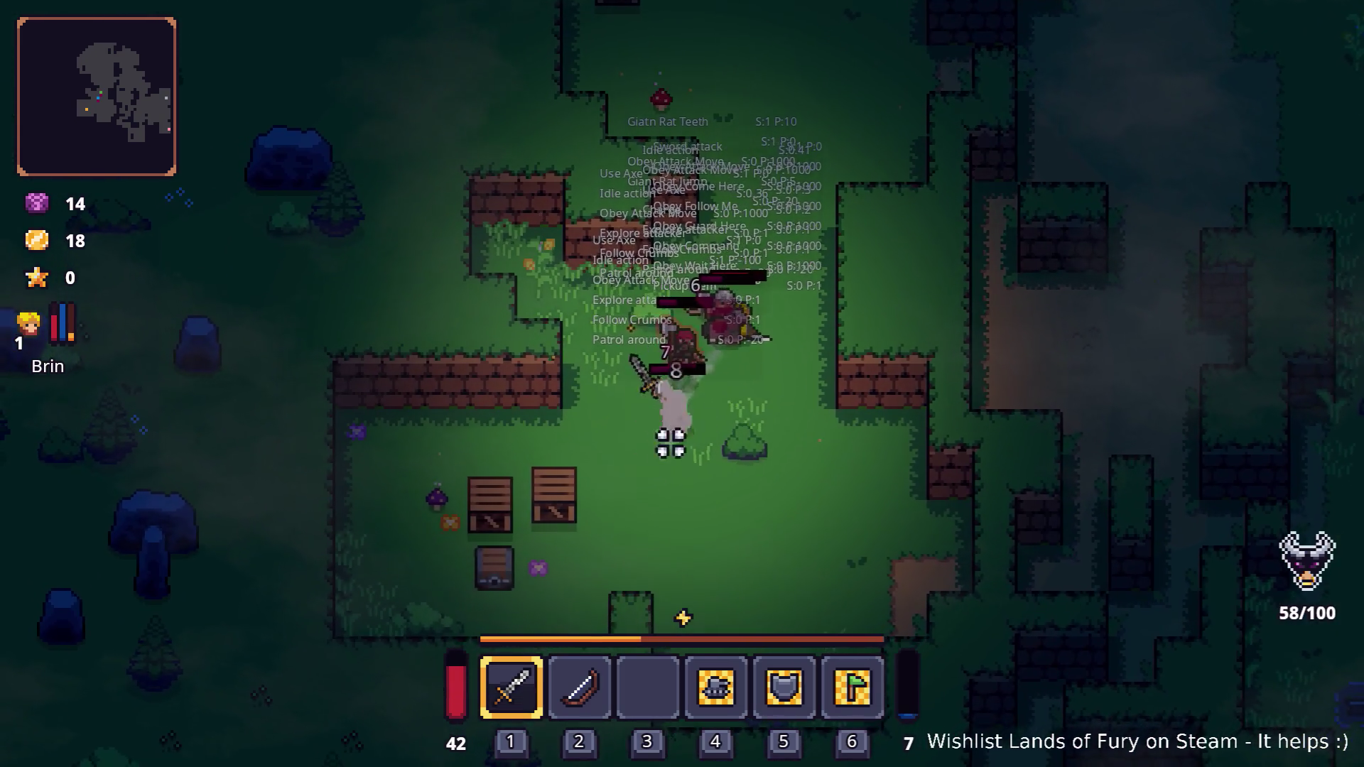
# - Attack the nearby enemies, smash the crate and loot the chest
pyautogui.click(497, 443)
pyautogui.click(497, 443)
pyautogui.press('s')
pyautogui.press('a')
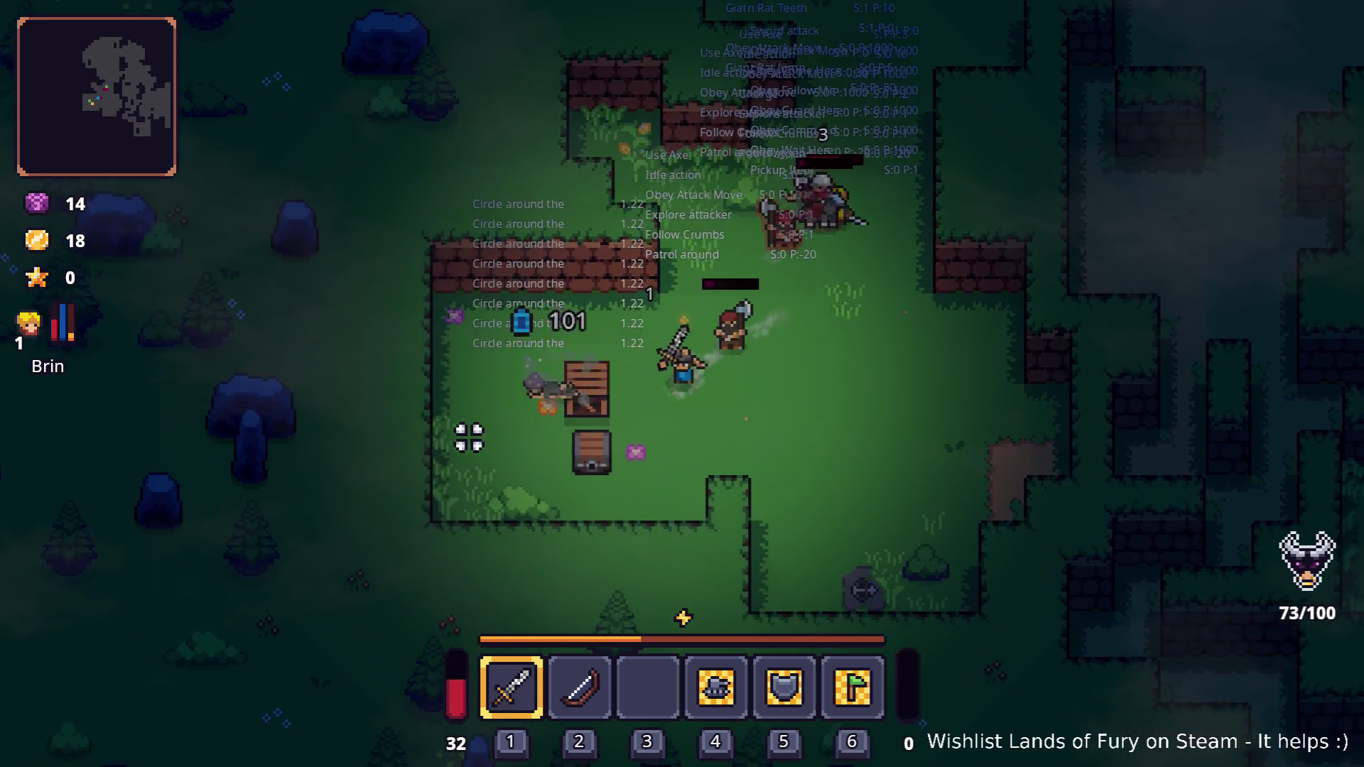
pyautogui.press('a')
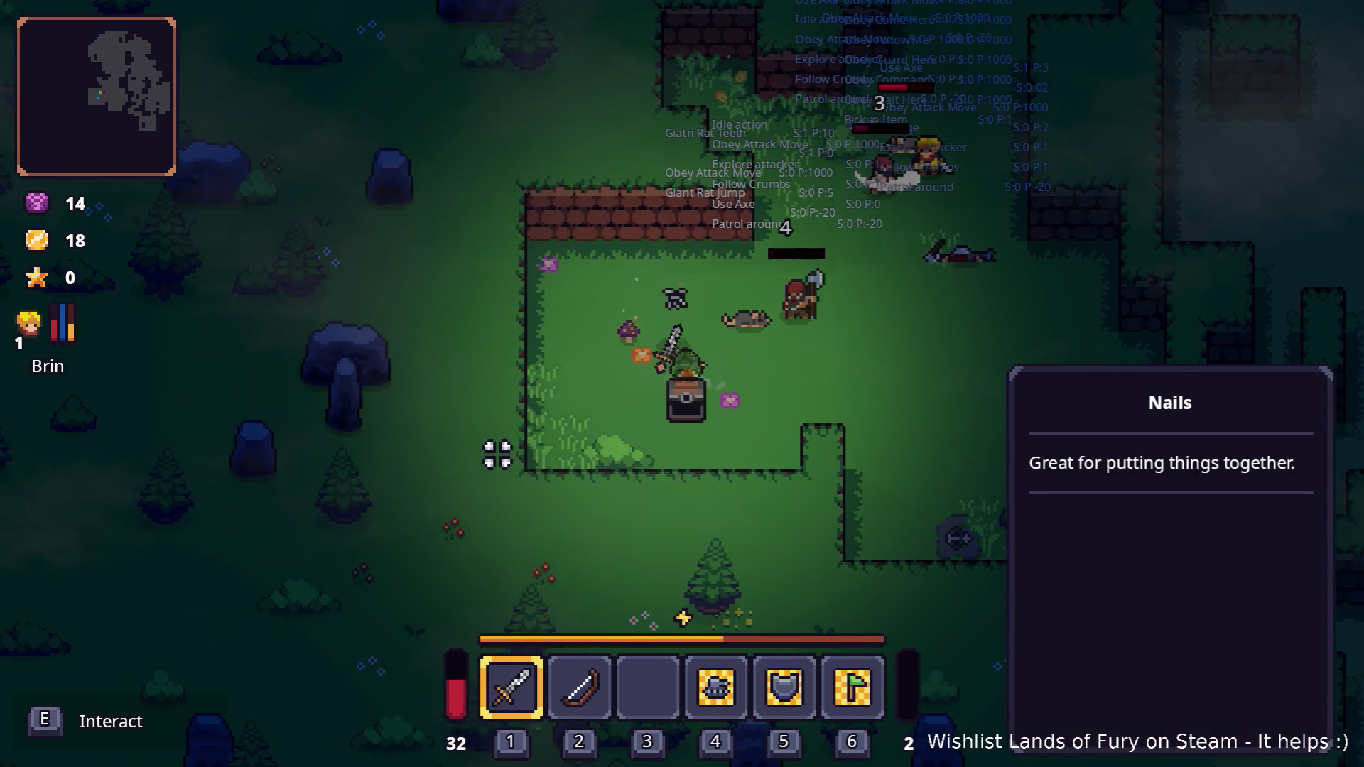
pyautogui.press('e')
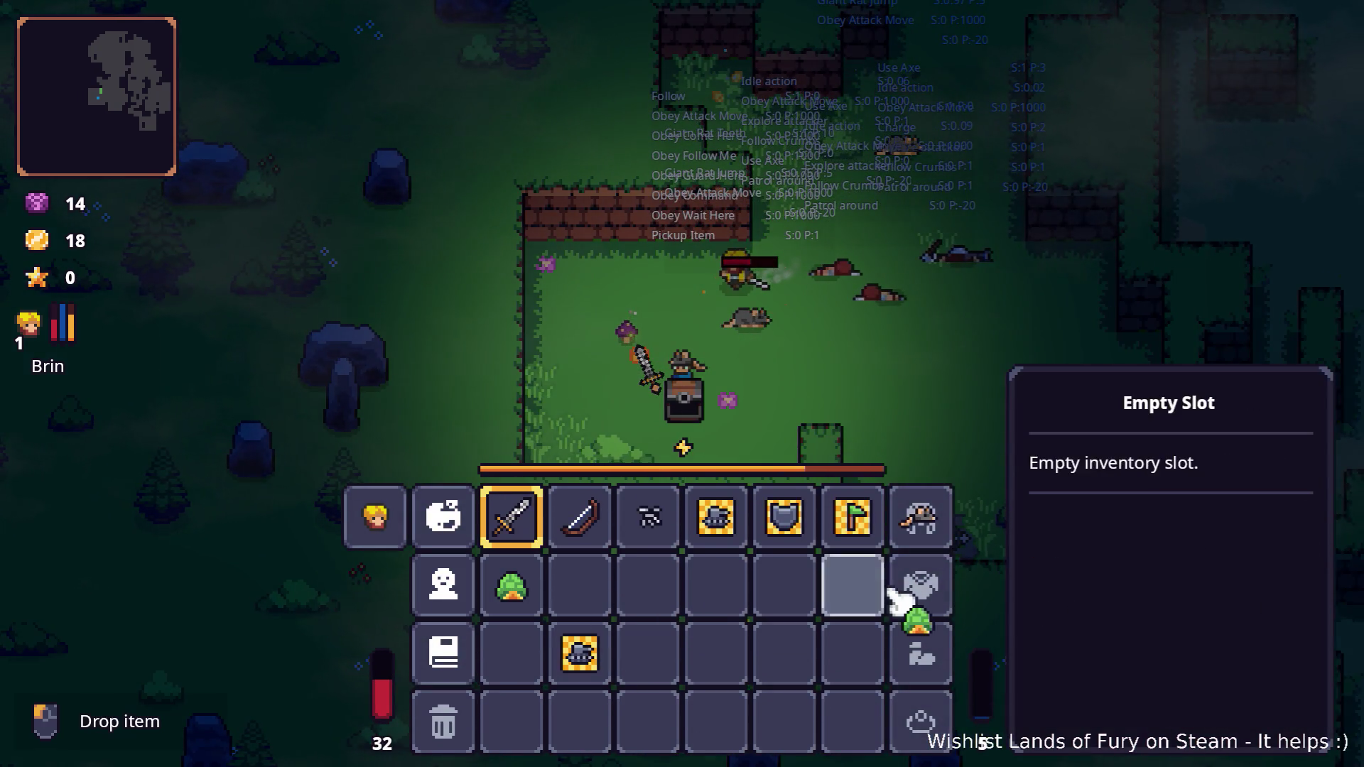
pyautogui.press('Escape')
pyautogui.press('d')
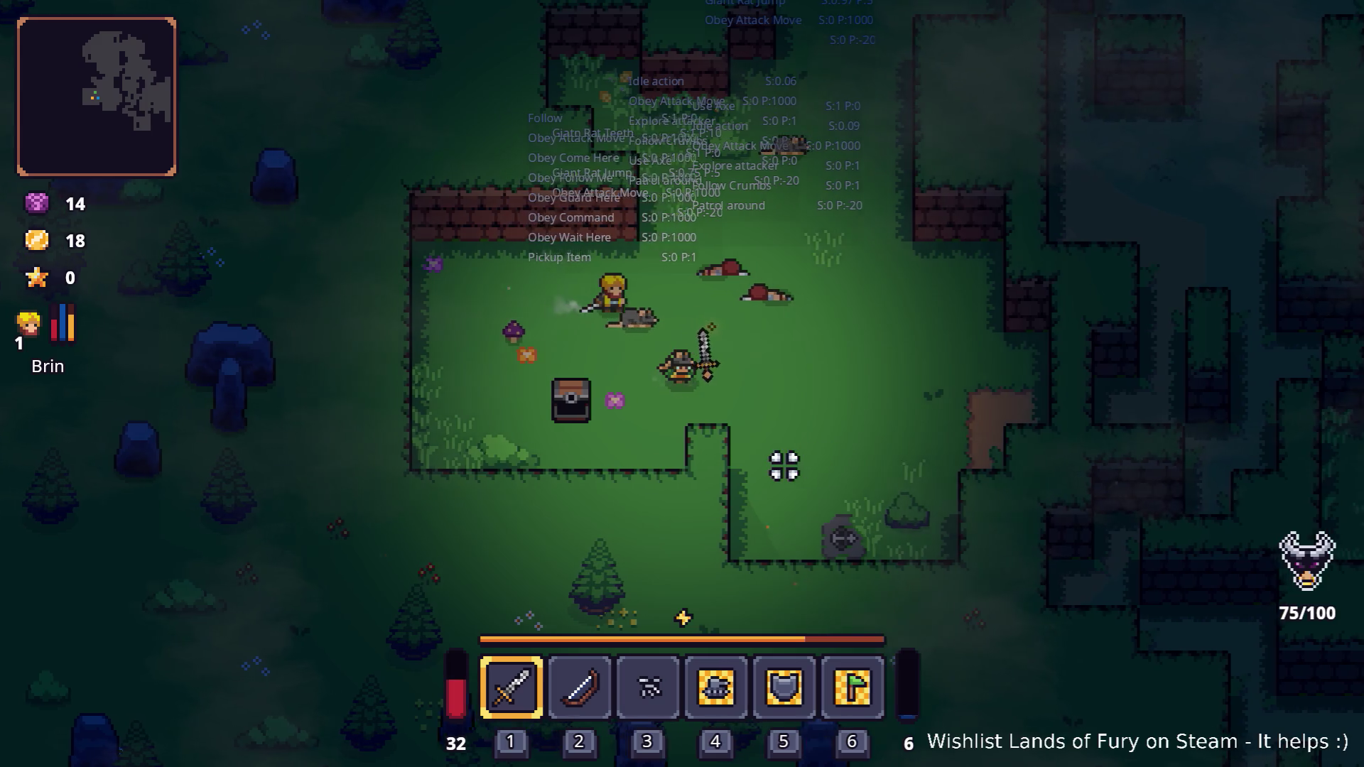
pyautogui.press('a')
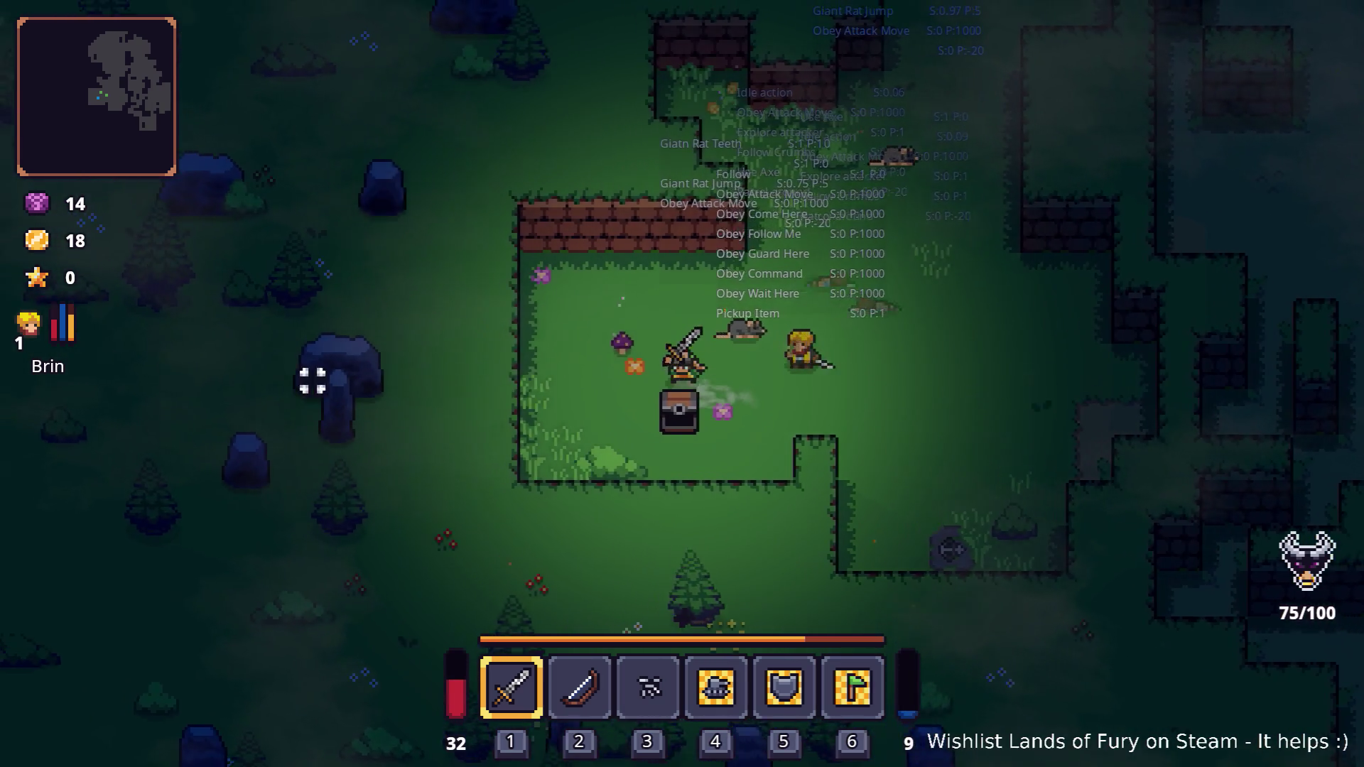
pyautogui.press('i')
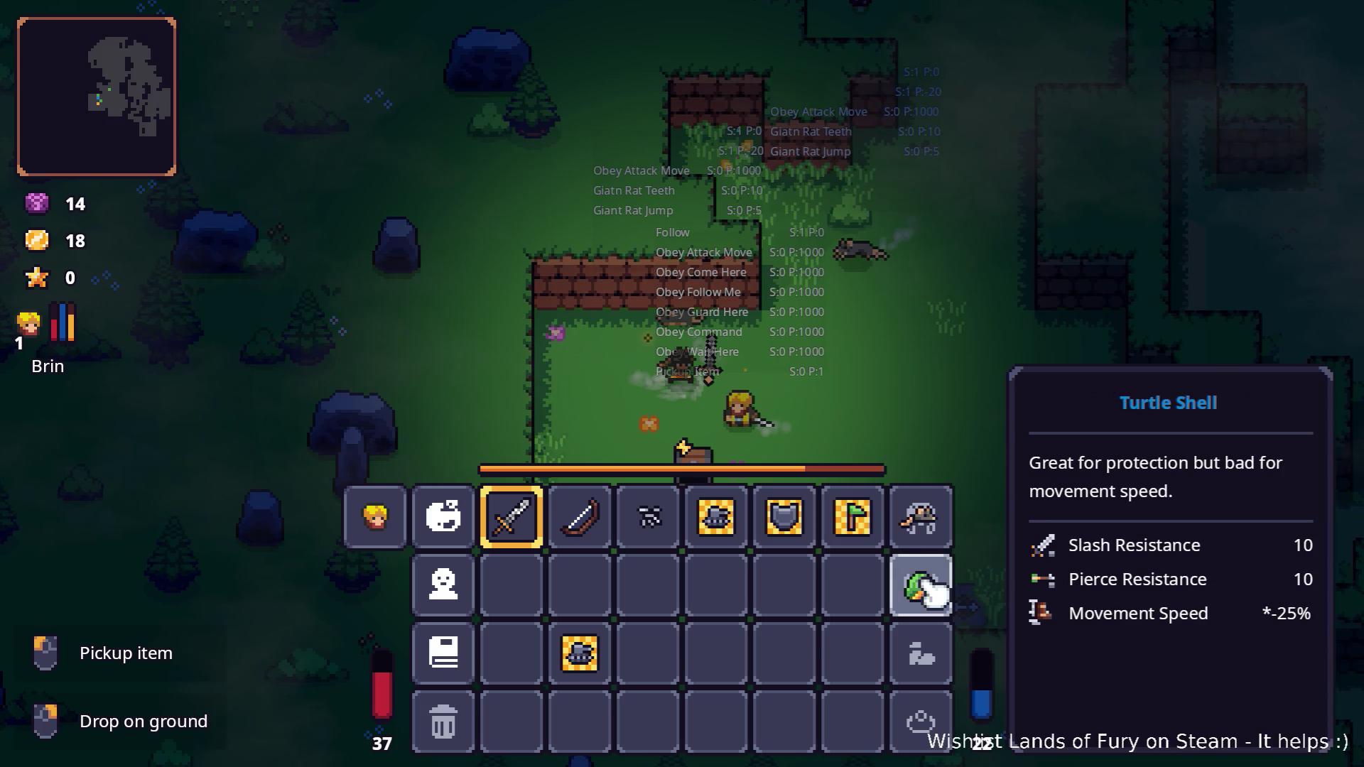
pyautogui.press('i')
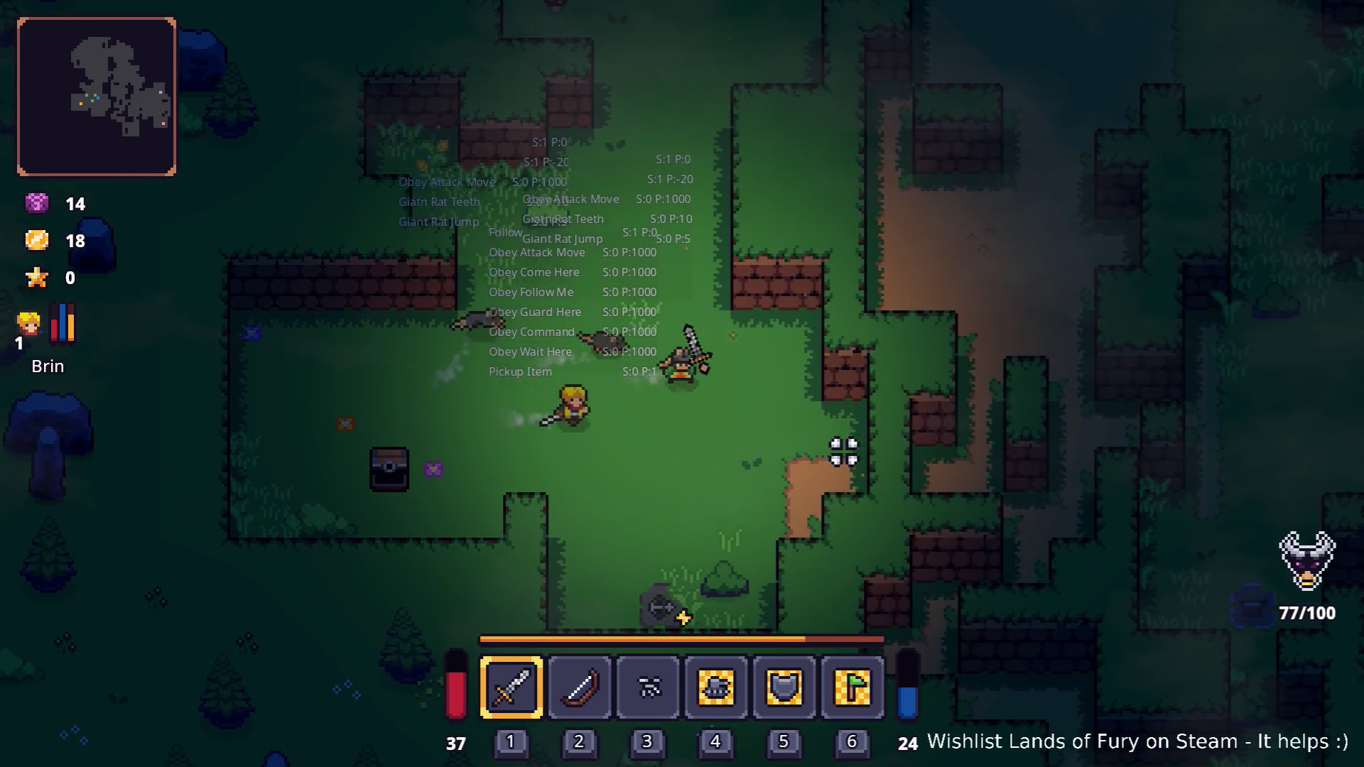
pyautogui.press('i')
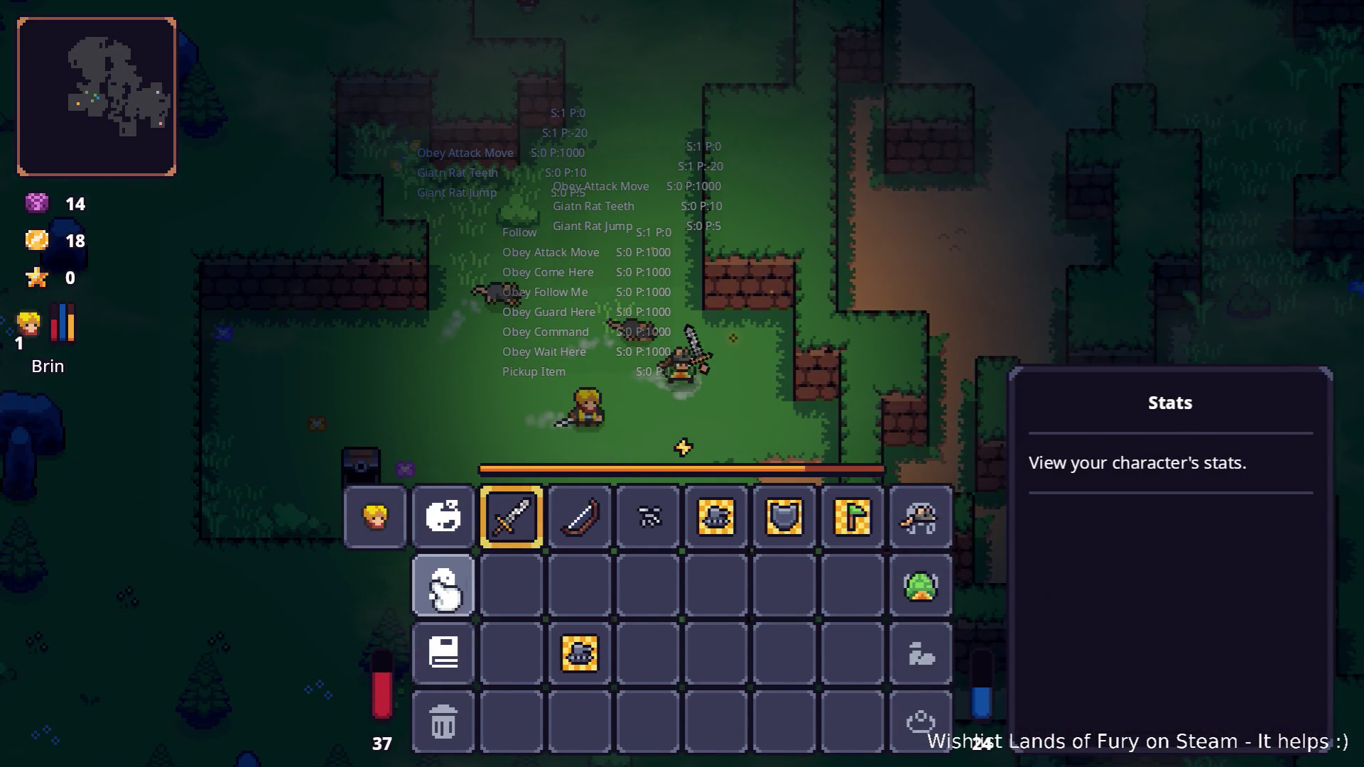
pyautogui.click(446, 593)
pyautogui.scroll(-5, 647, 497)
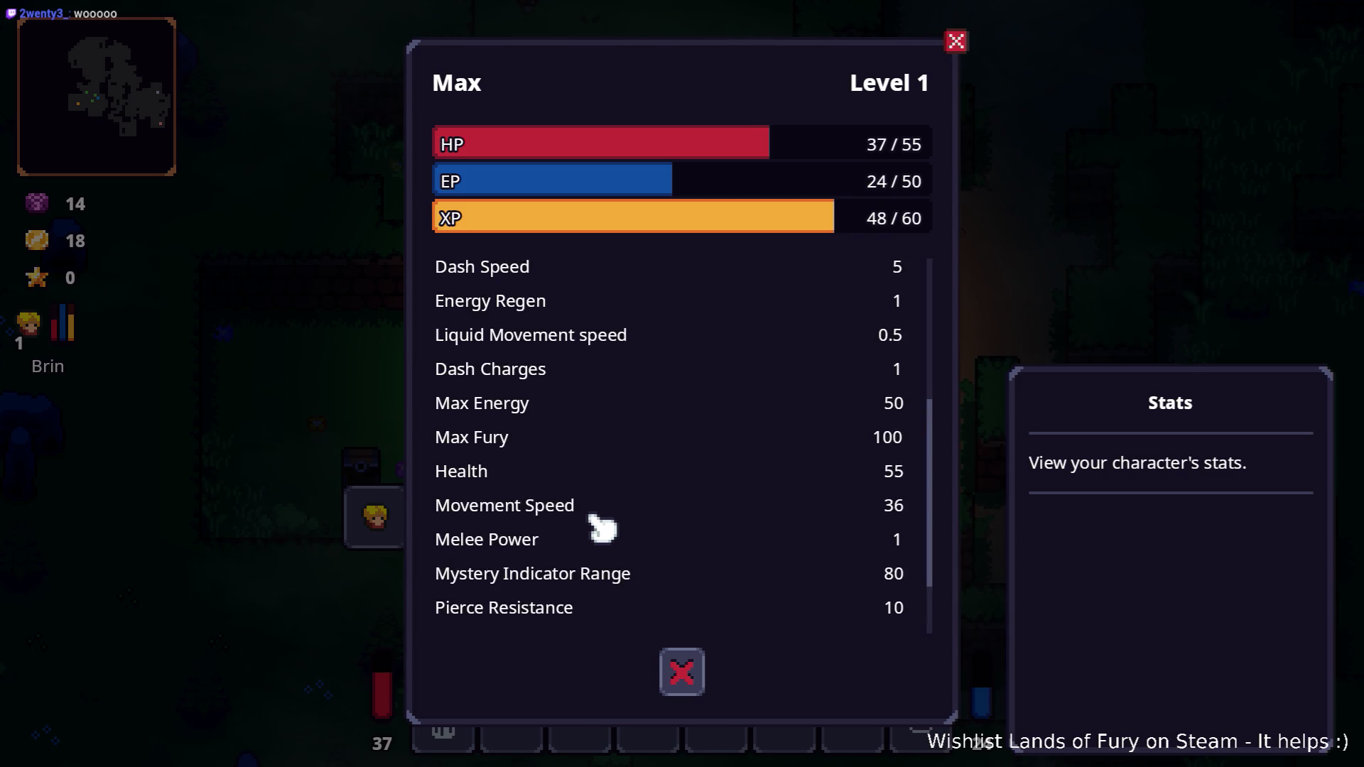
pyautogui.press('Escape')
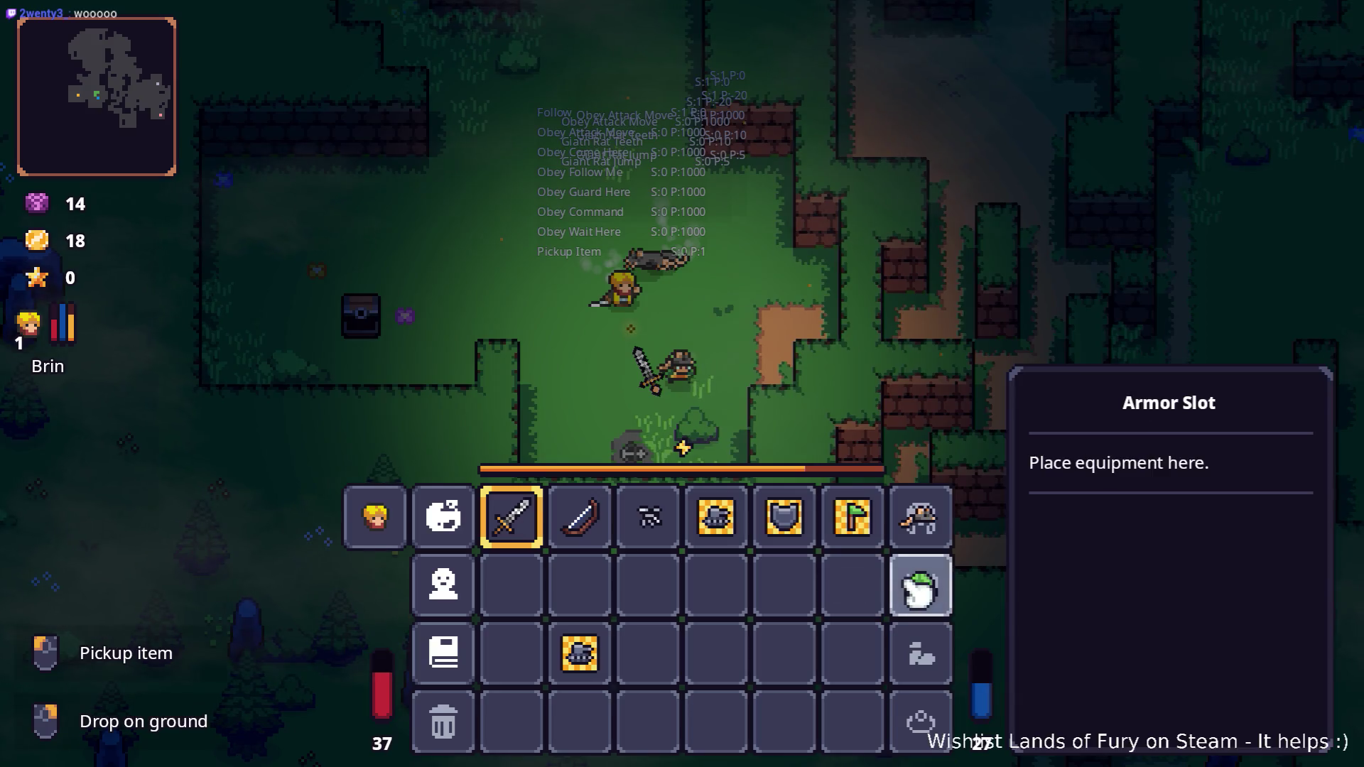
pyautogui.press('Escape')
pyautogui.press('s')
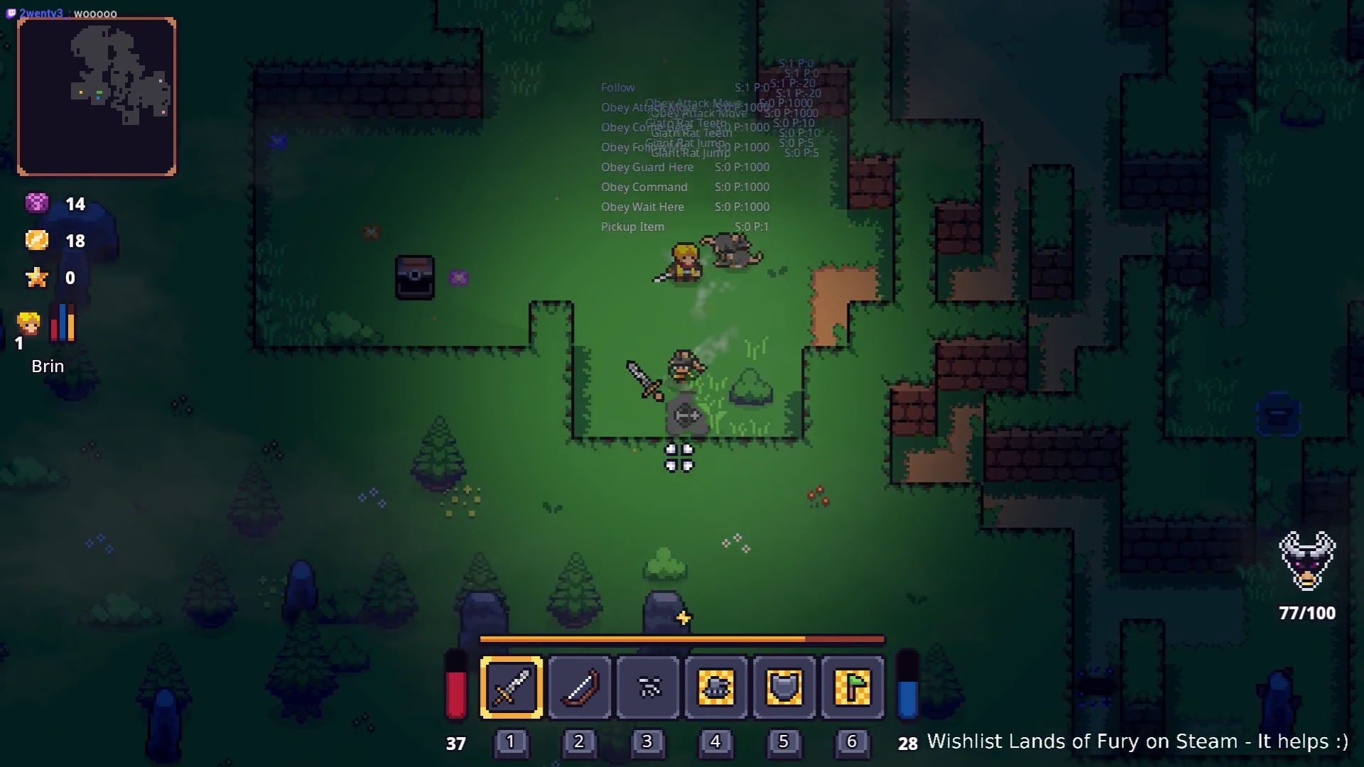
# - Walk the hero, companion and rats north through the forest, weaving along the path
pyautogui.press('w')
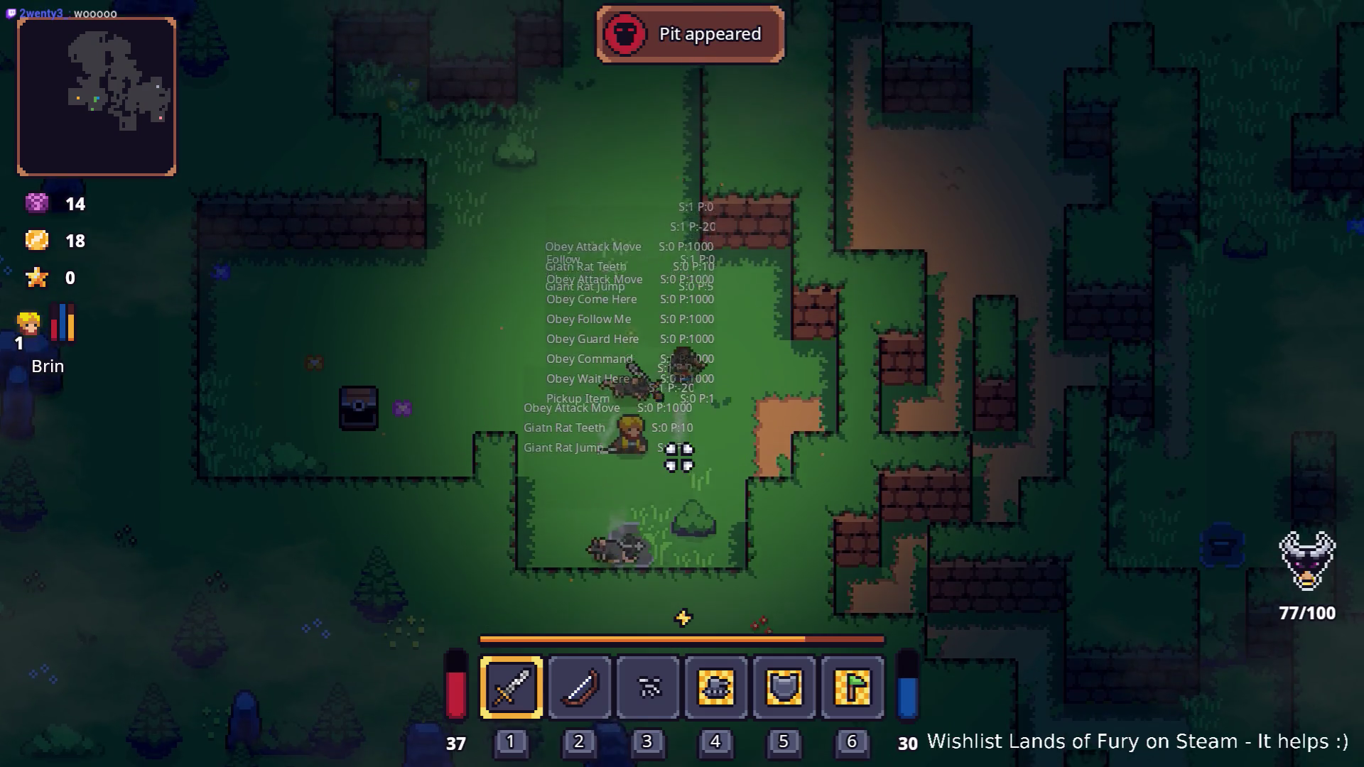
pyautogui.press('w')
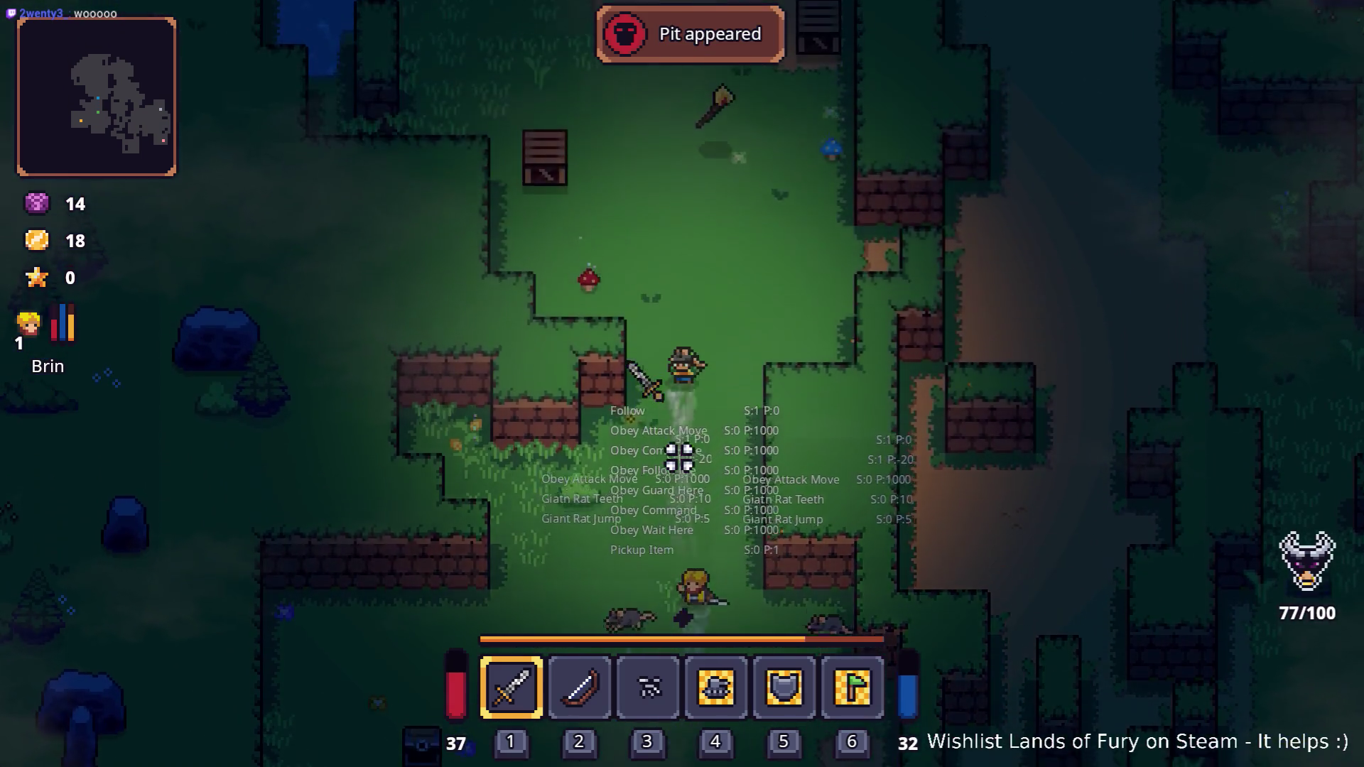
pyautogui.press('w')
pyautogui.press('a')
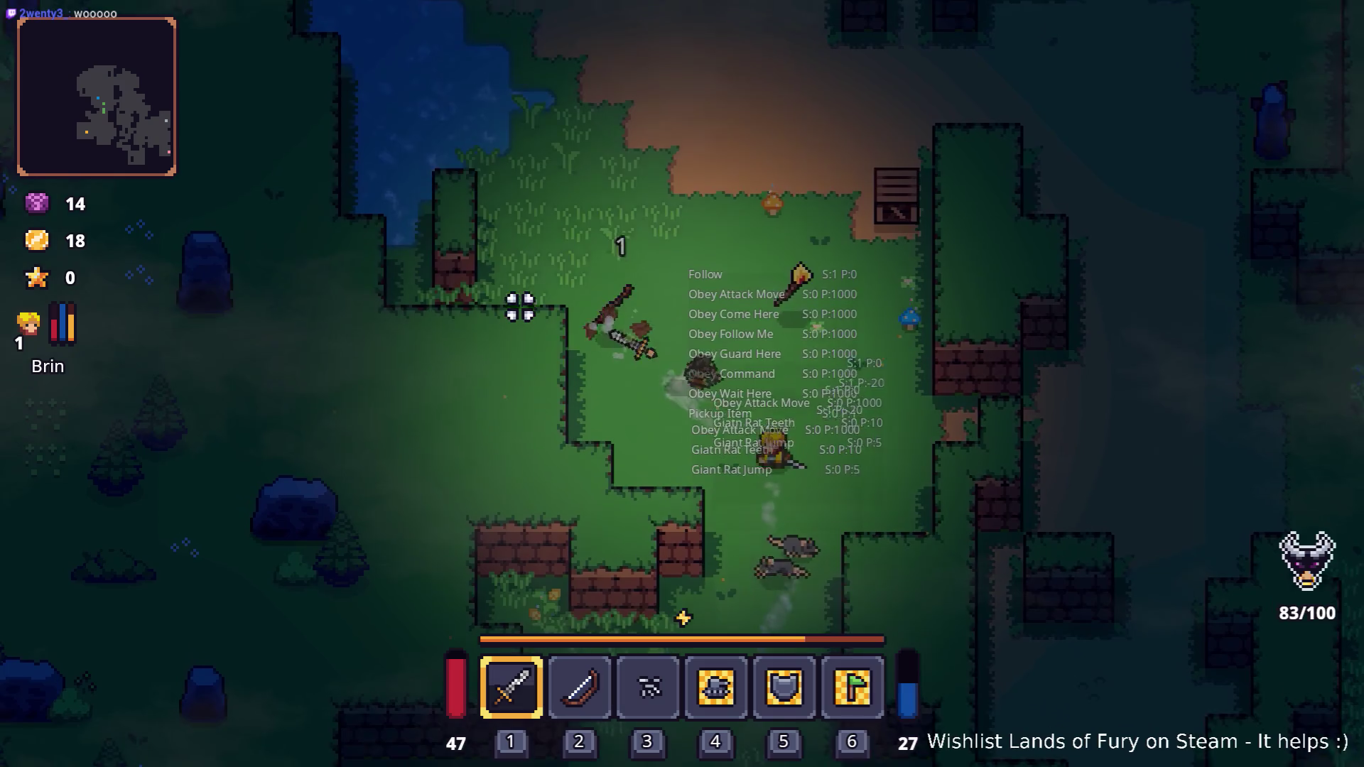
pyautogui.press('w')
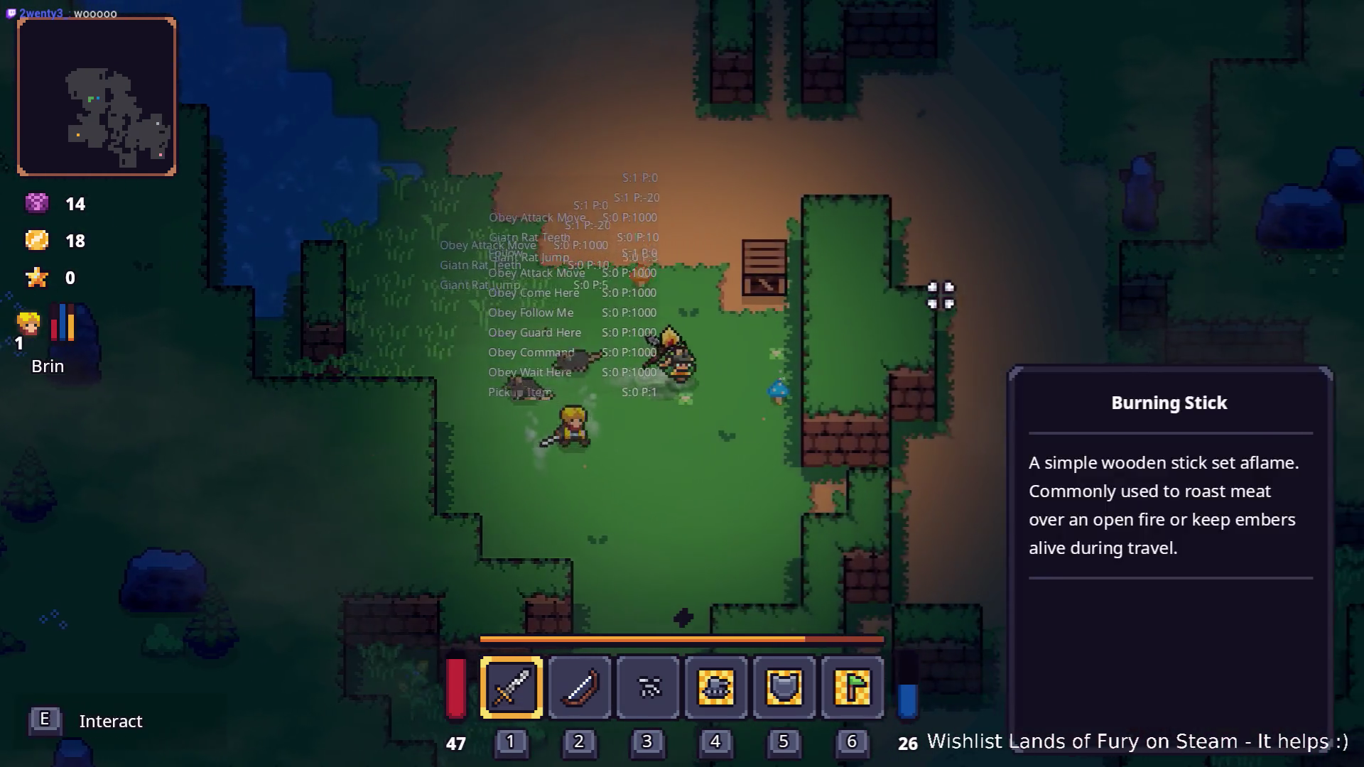
pyautogui.press('w')
pyautogui.press('d')
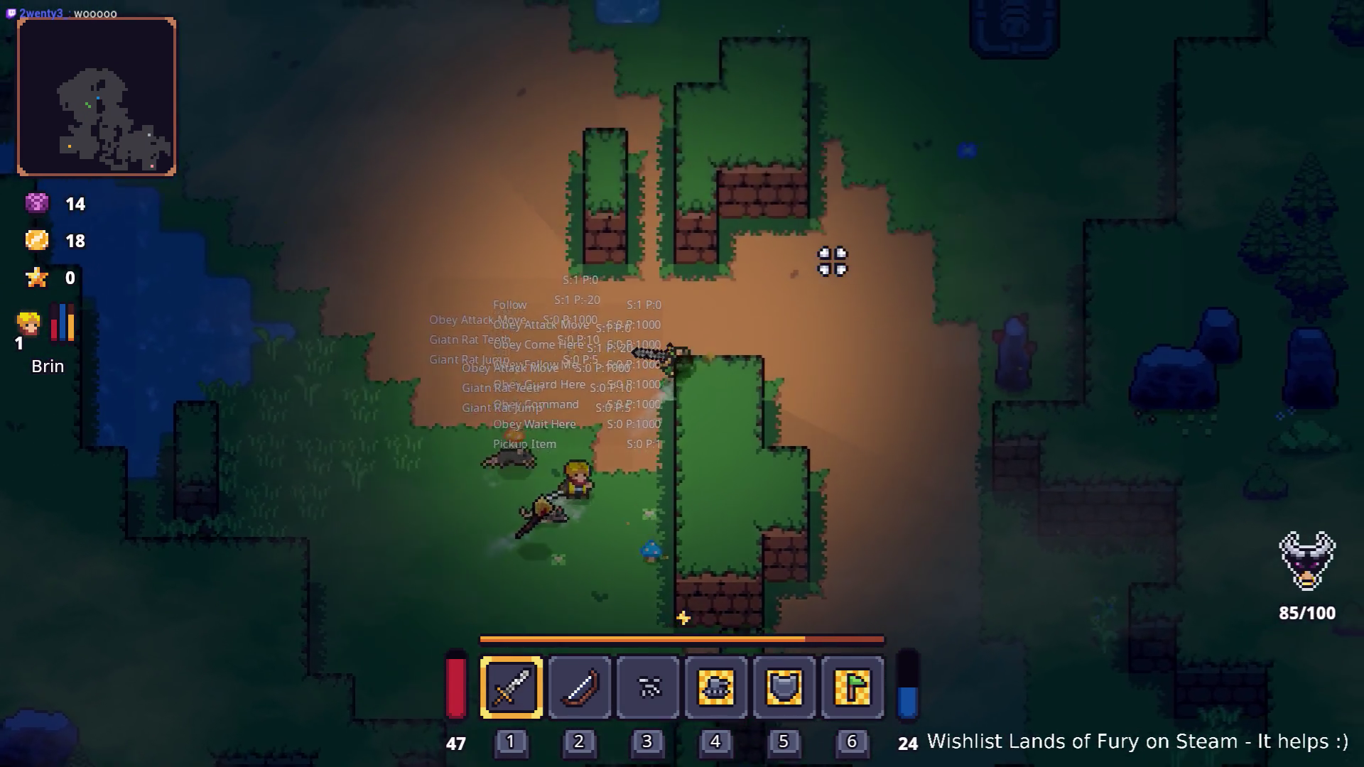
pyautogui.press('s')
pyautogui.press('d')
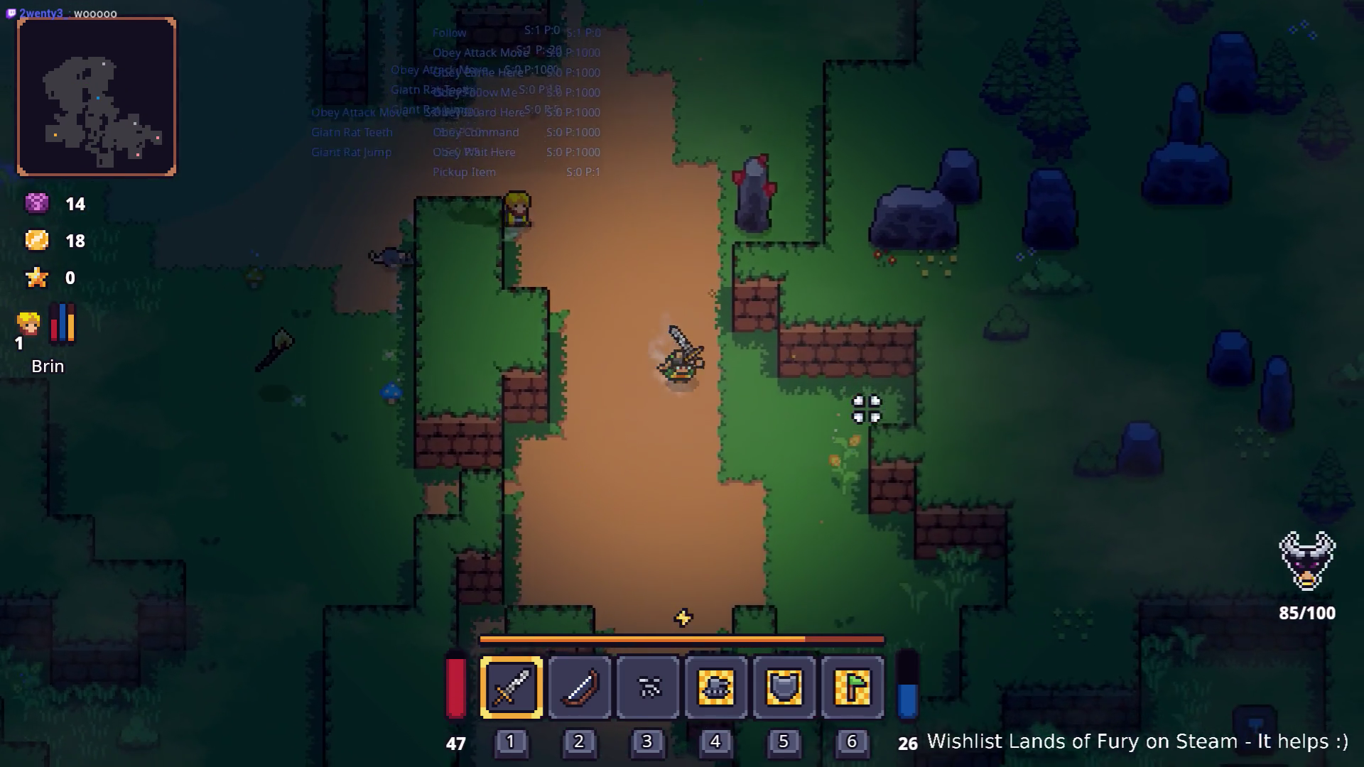
pyautogui.press('s')
pyautogui.press('d')
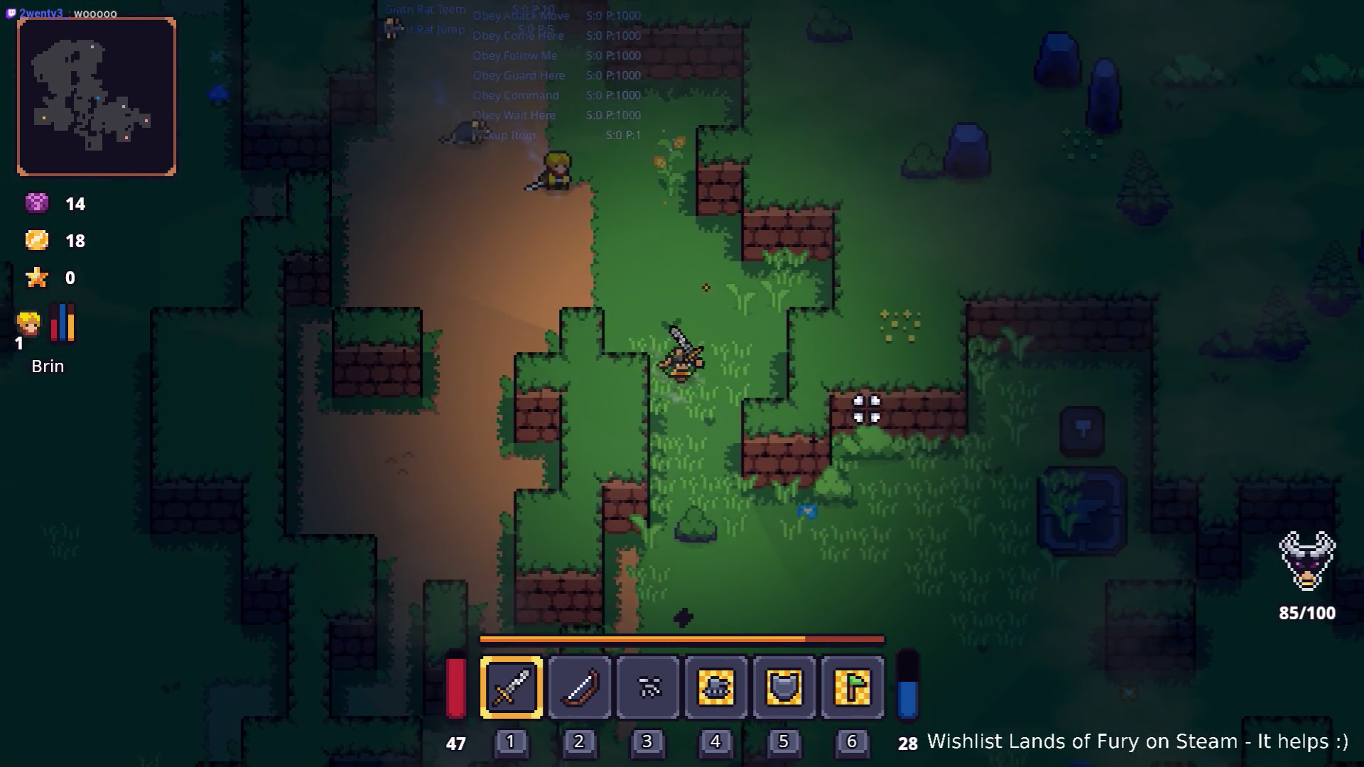
# - Head north-east past the Dyno Ore deposit to Snip, view his shop, and close it without trading
pyautogui.press('w')
pyautogui.press('a')
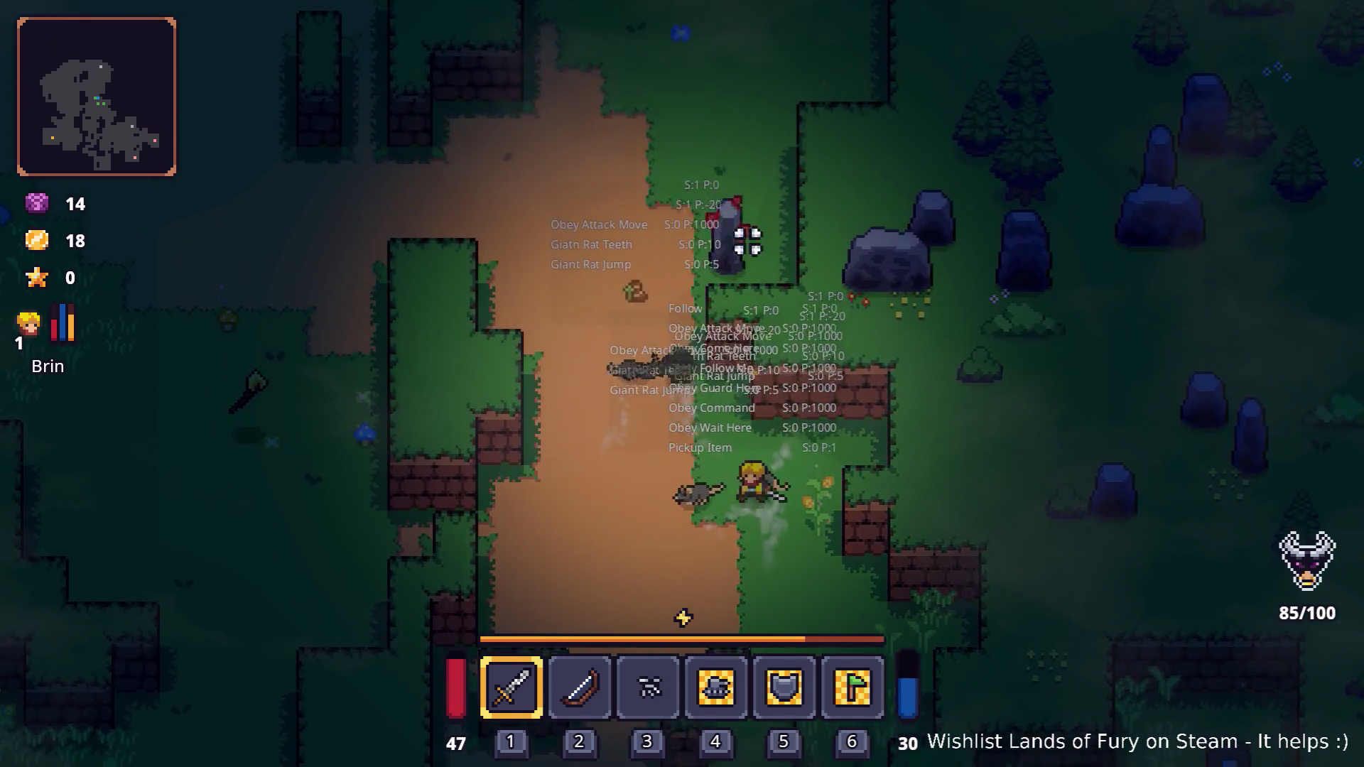
pyautogui.press('w')
pyautogui.press('d')
pyautogui.press('w')
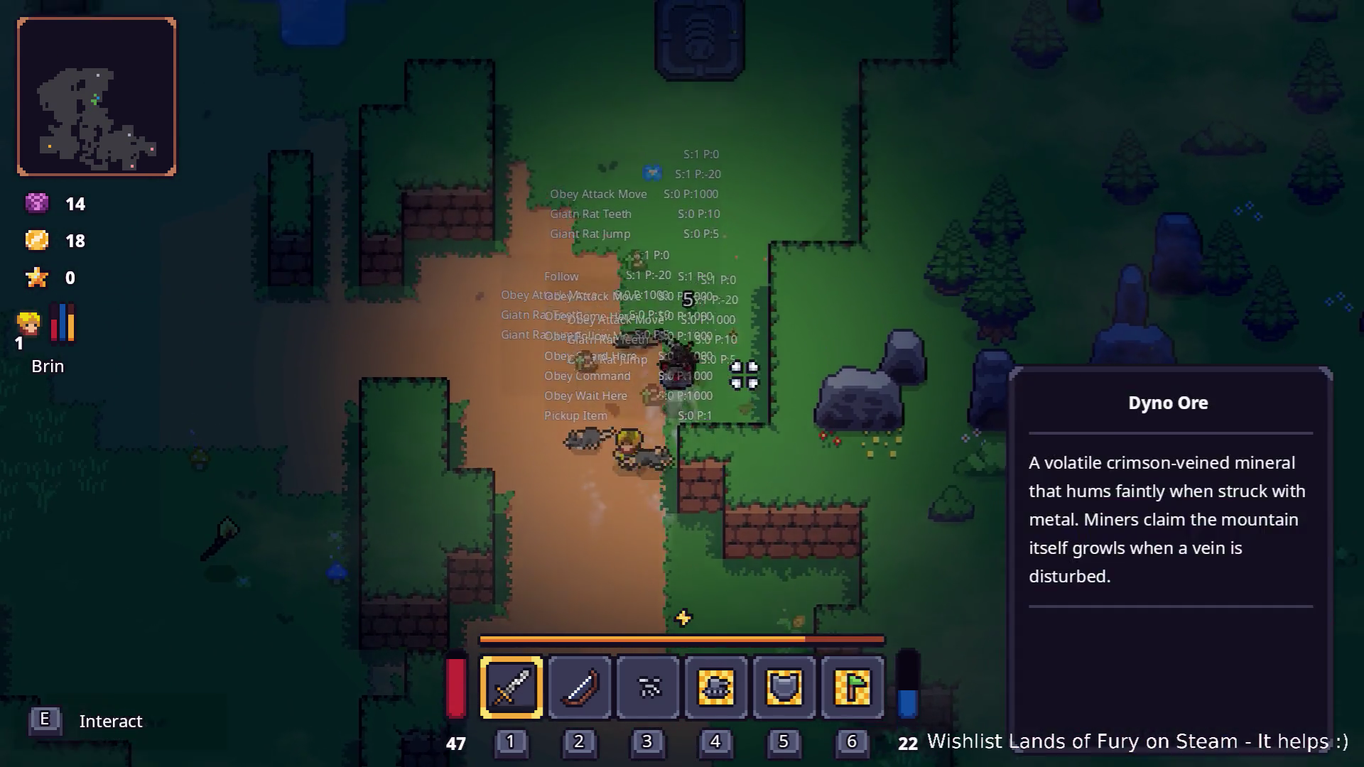
pyautogui.press('w')
pyautogui.press('d')
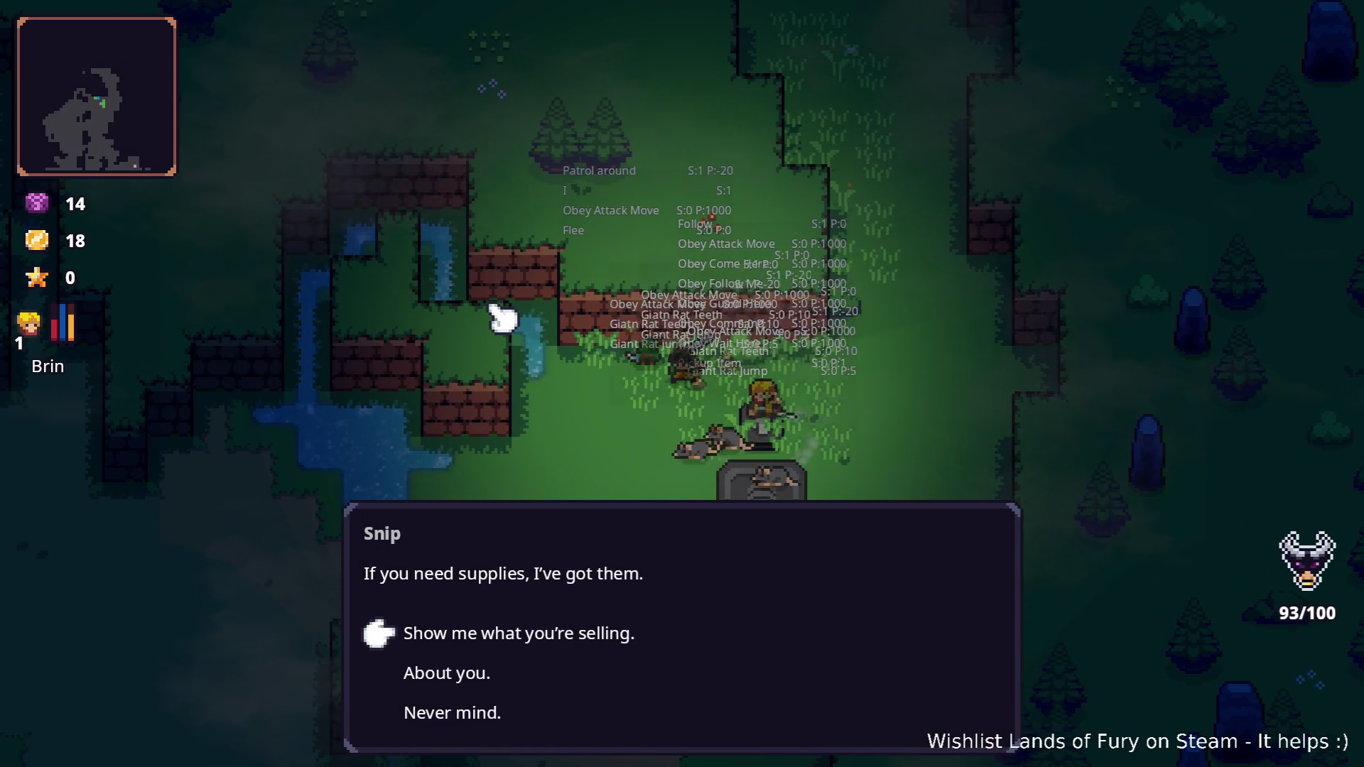
pyautogui.press('e')
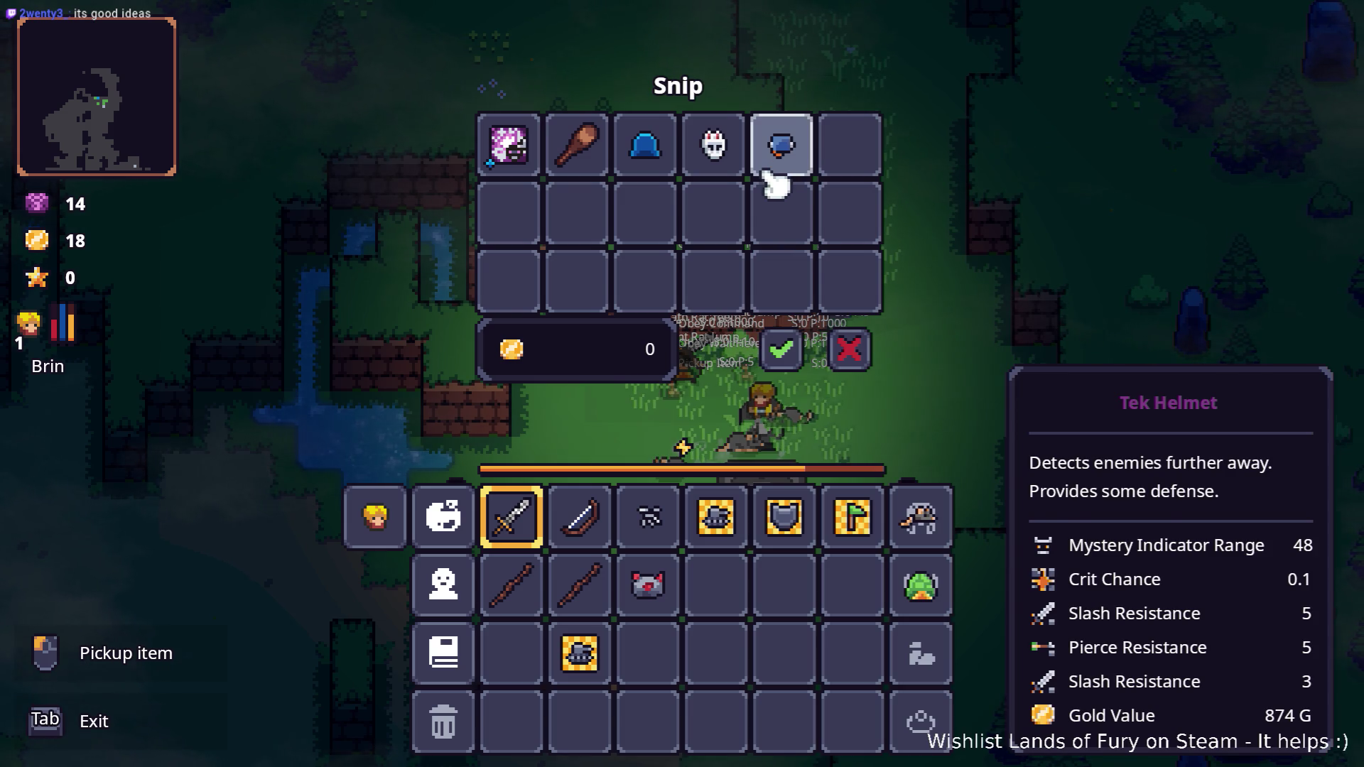
pyautogui.click(861, 348)
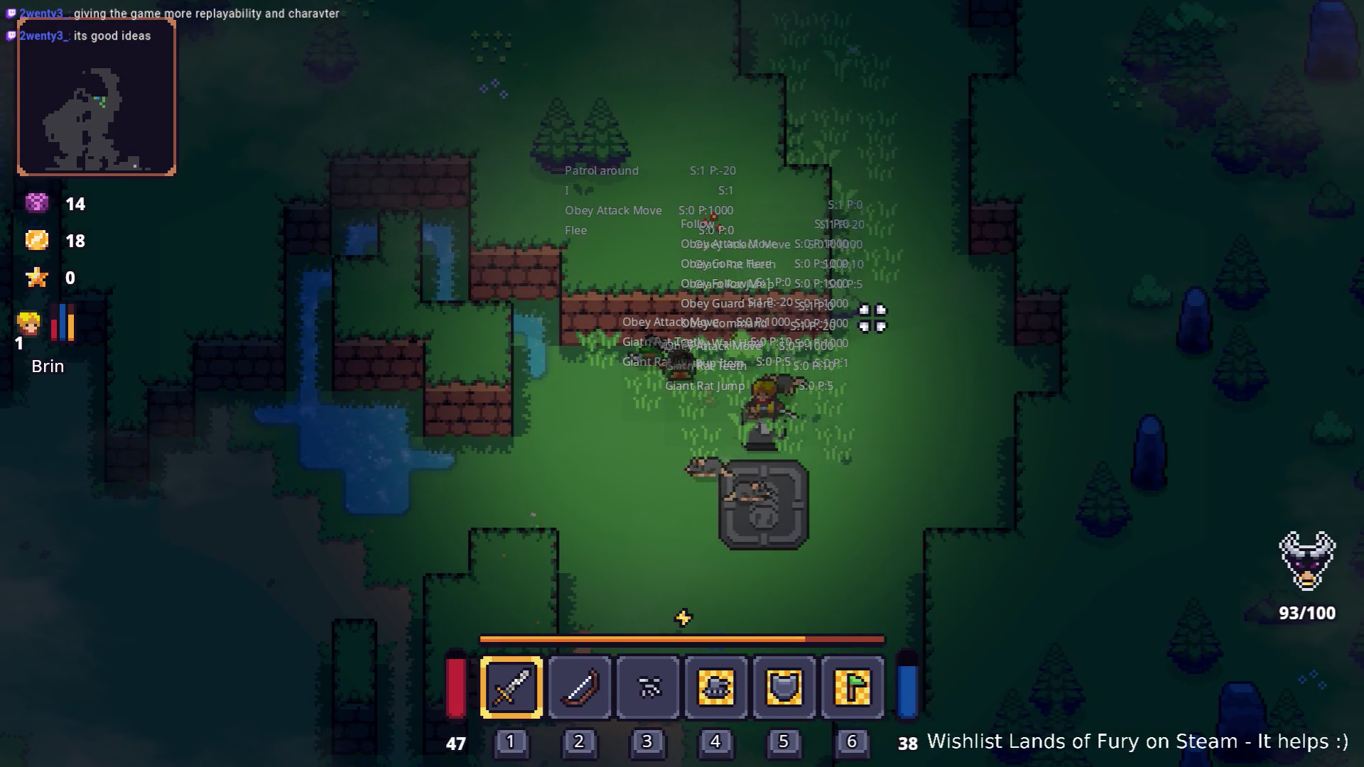
# - Fight up-right through the forest and across the clearing, slashing at nearby enemies
pyautogui.press('w')
pyautogui.press('d')
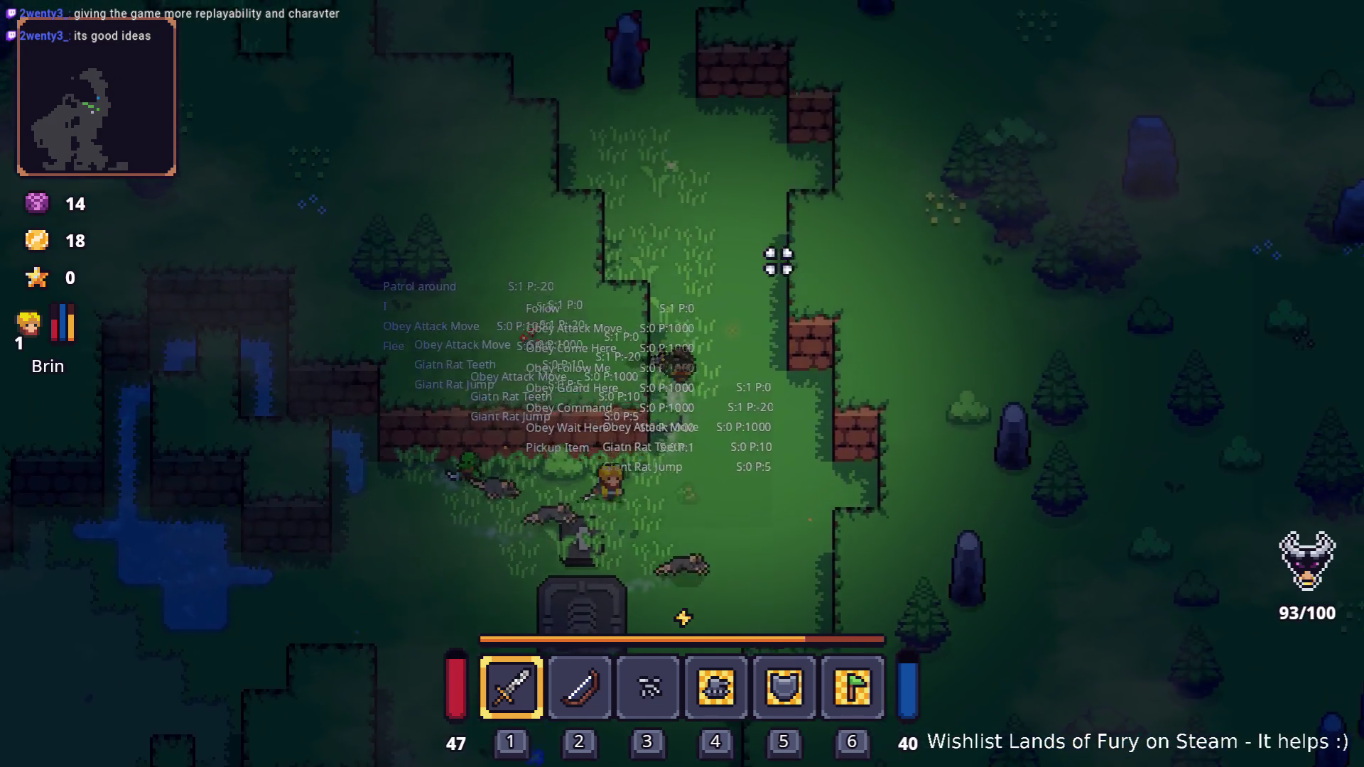
pyautogui.press('w')
pyautogui.press('d')
pyautogui.click(593, 245)
pyautogui.click(657, 257)
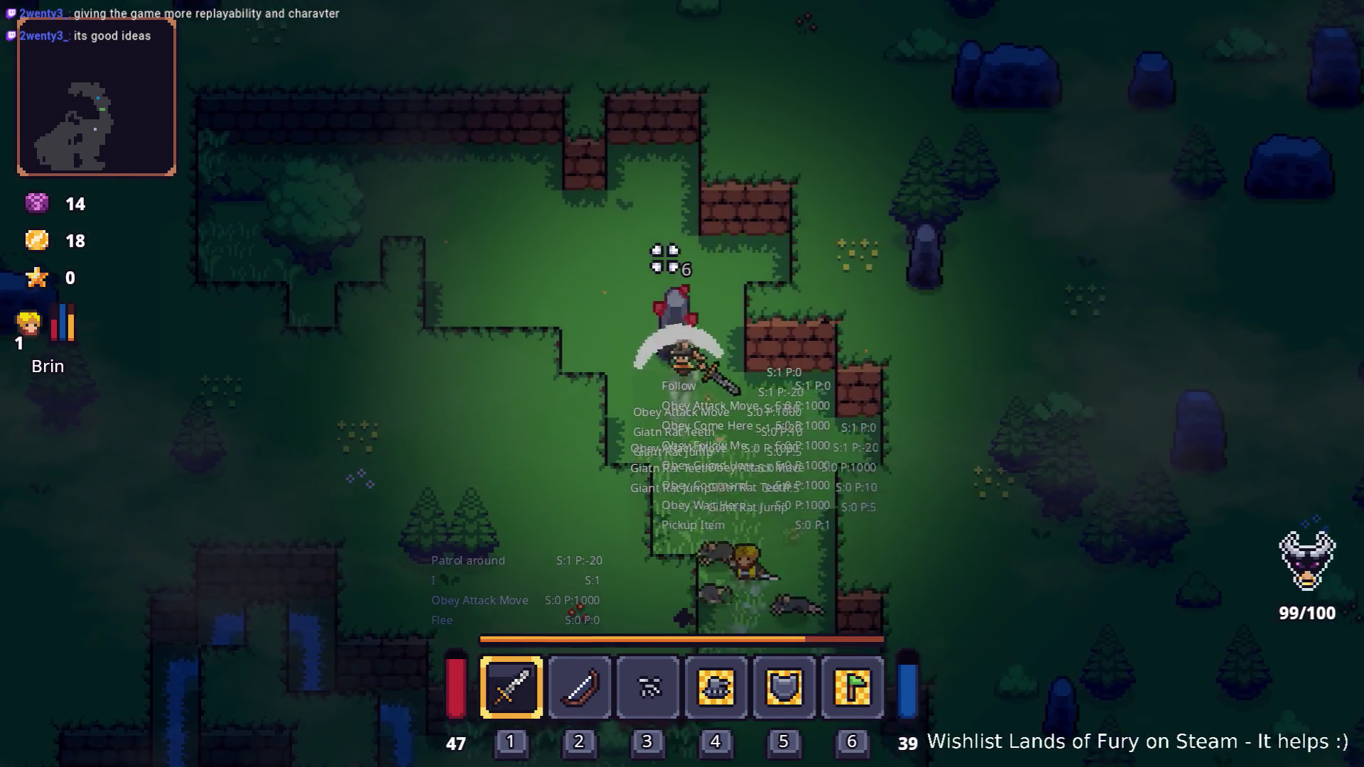
pyautogui.press('w')
pyautogui.press('a')
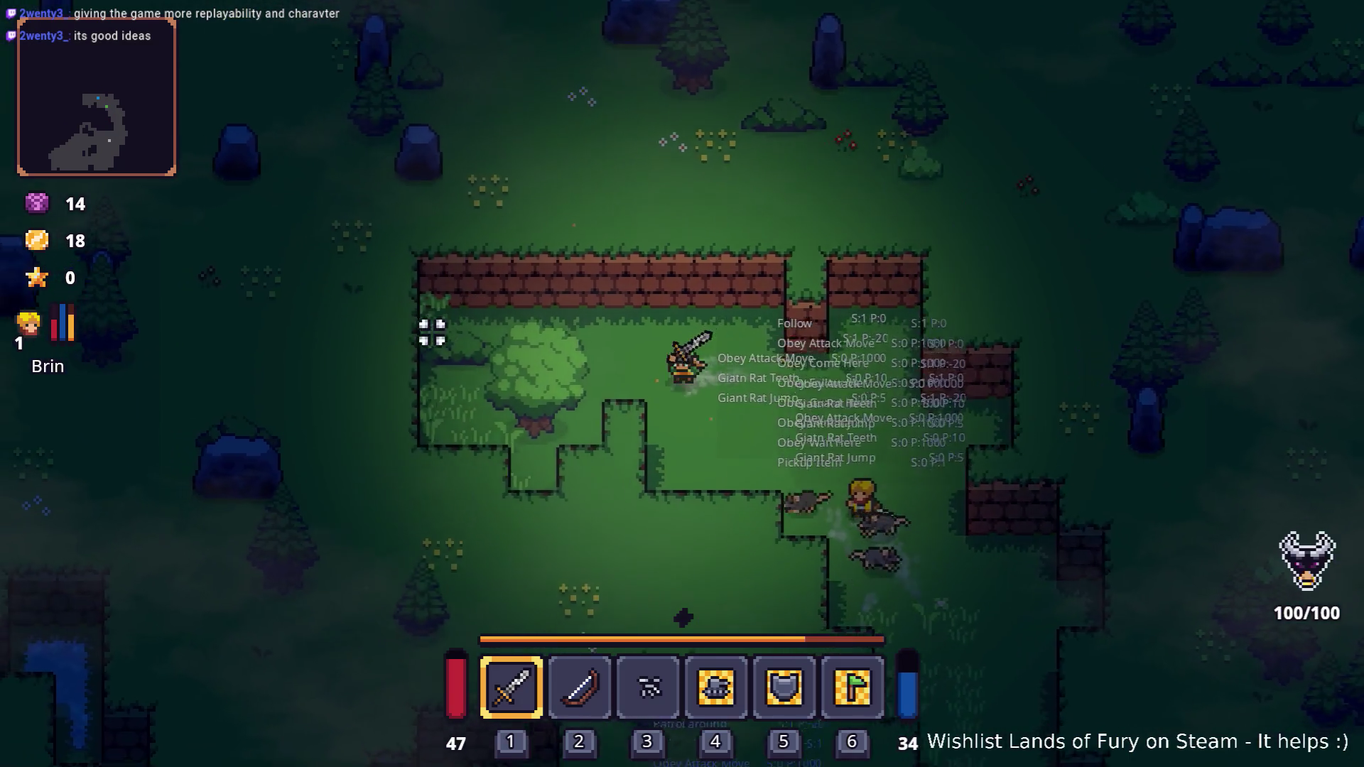
pyautogui.press('a')
pyautogui.click(447, 417)
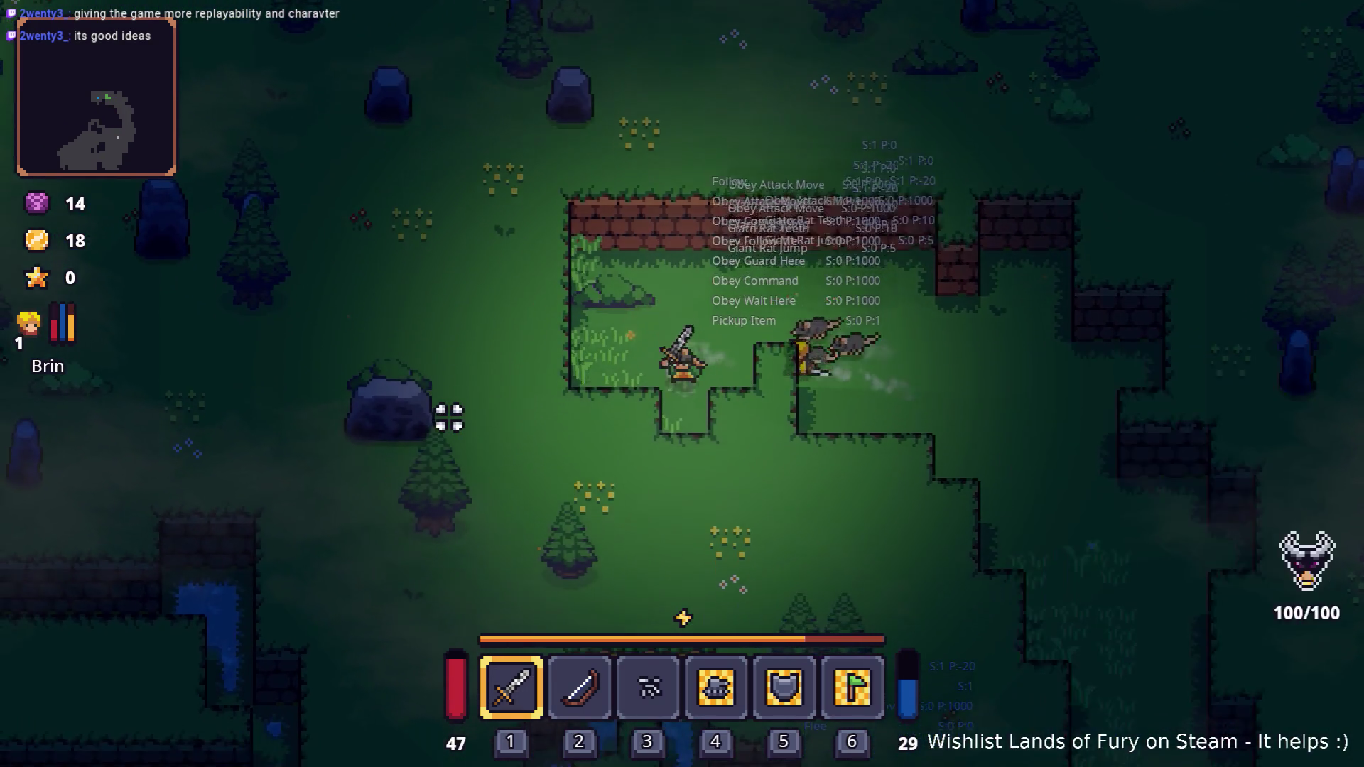
# - Lead the trailing rats down past the pond and left across the dirt clearing toward the tree
pyautogui.press('d')
pyautogui.press('s')
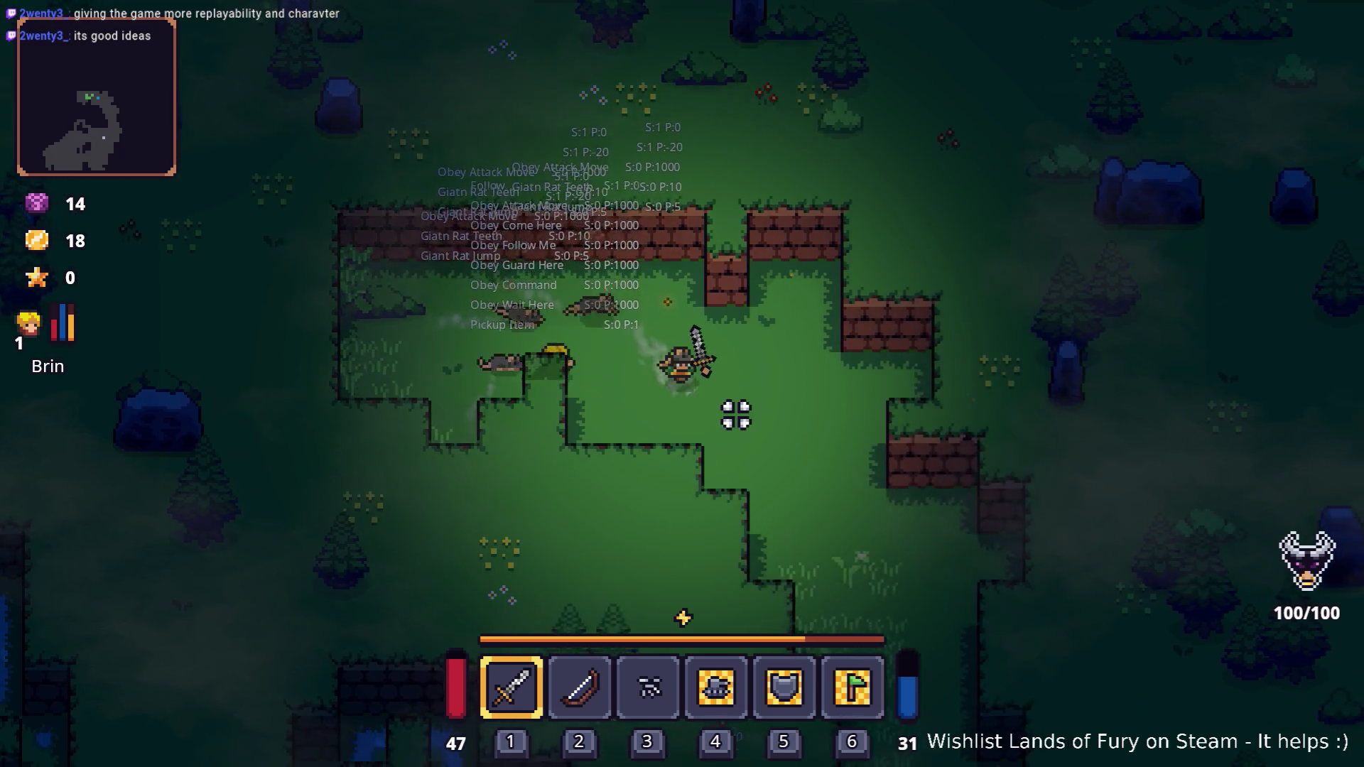
pyautogui.press('s')
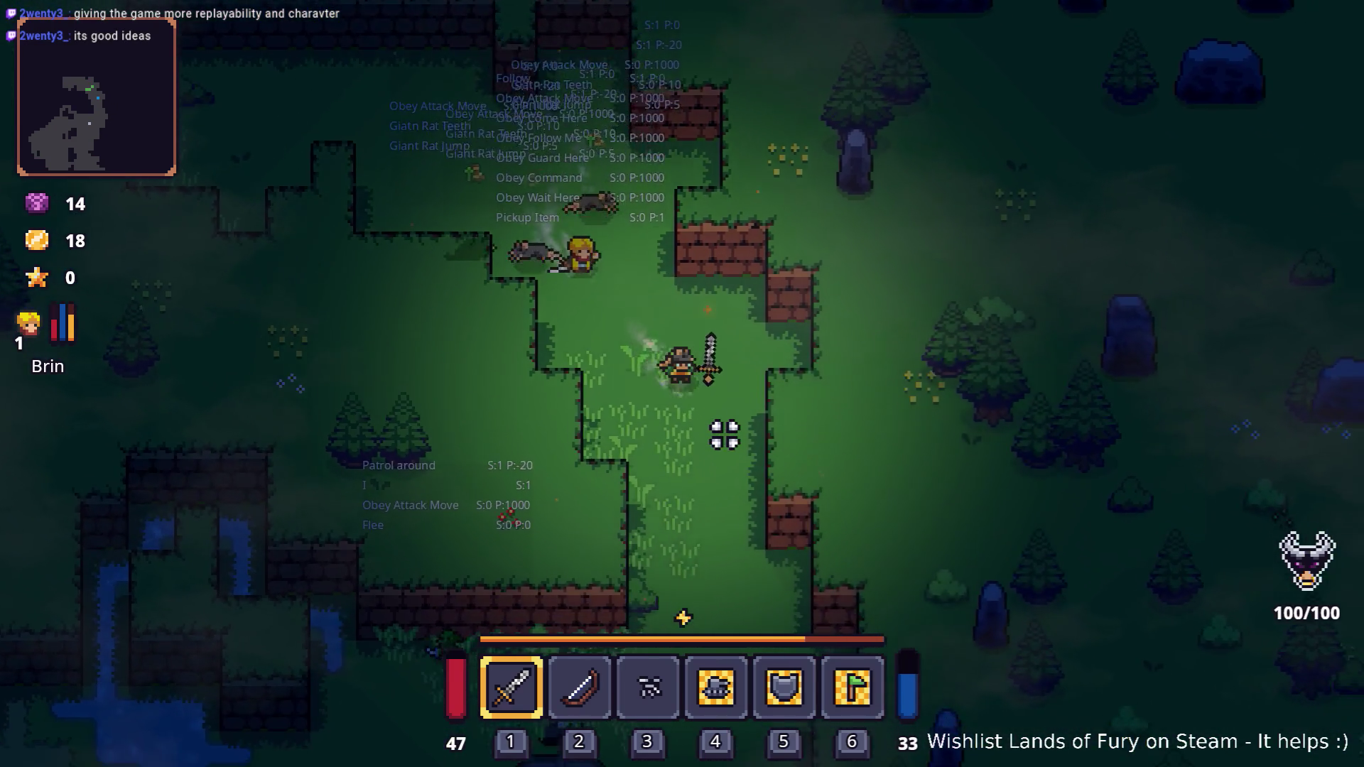
pyautogui.press('s')
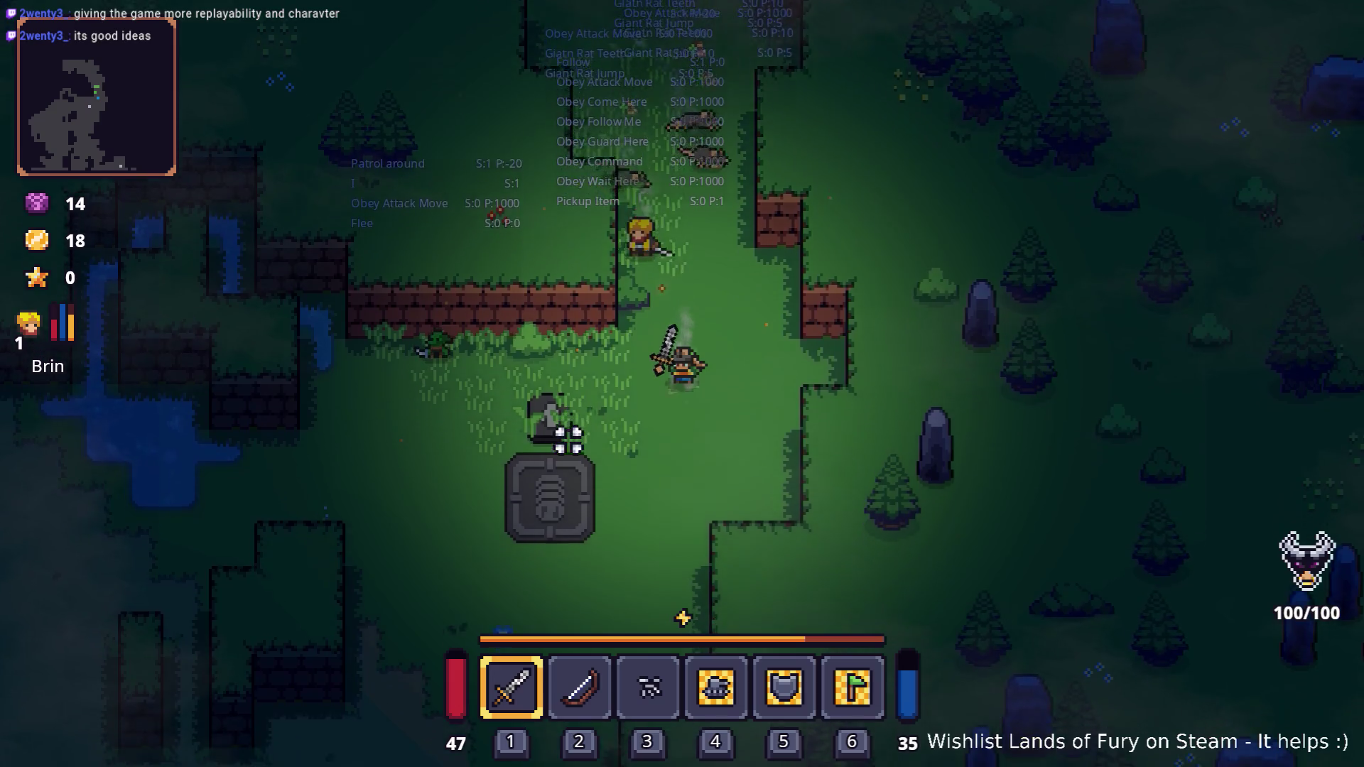
pyautogui.press('a')
pyautogui.press('a')
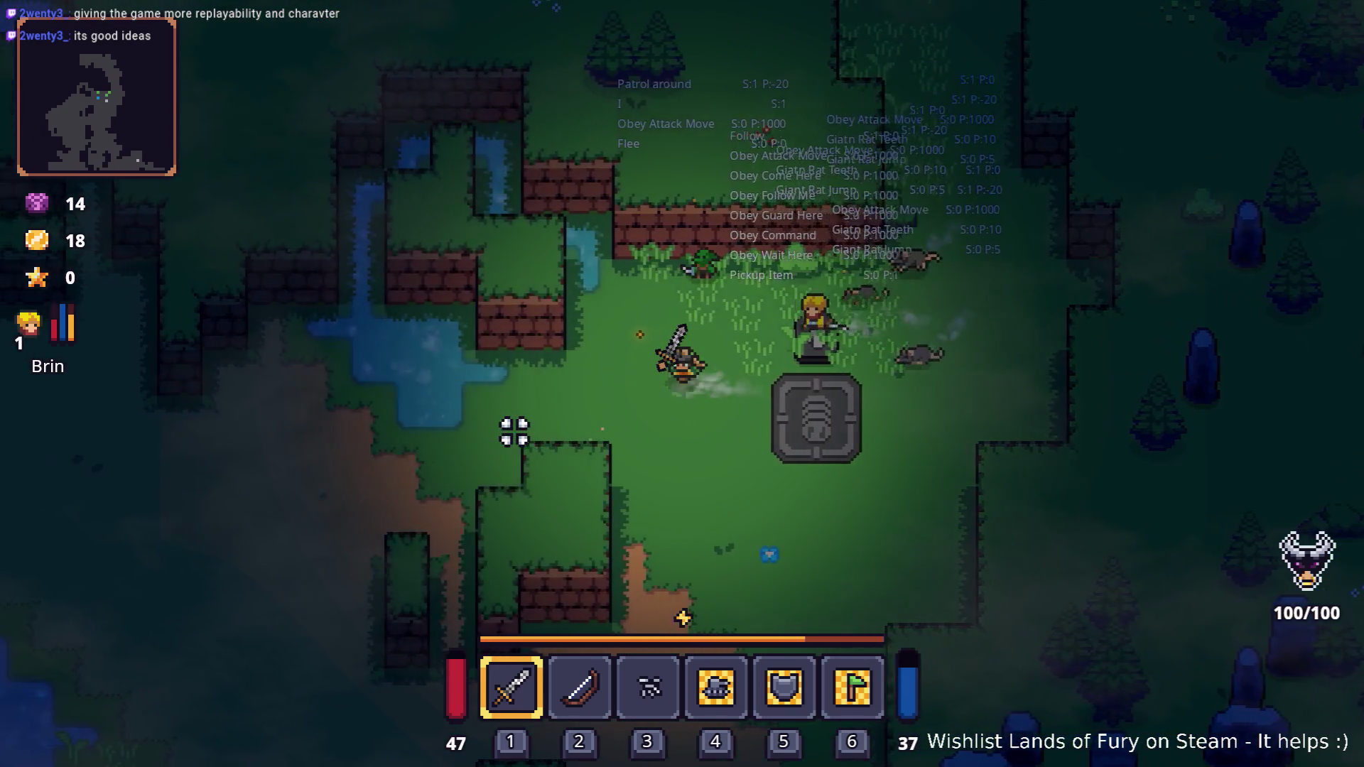
pyautogui.press('s')
pyautogui.press('a')
pyautogui.press('s')
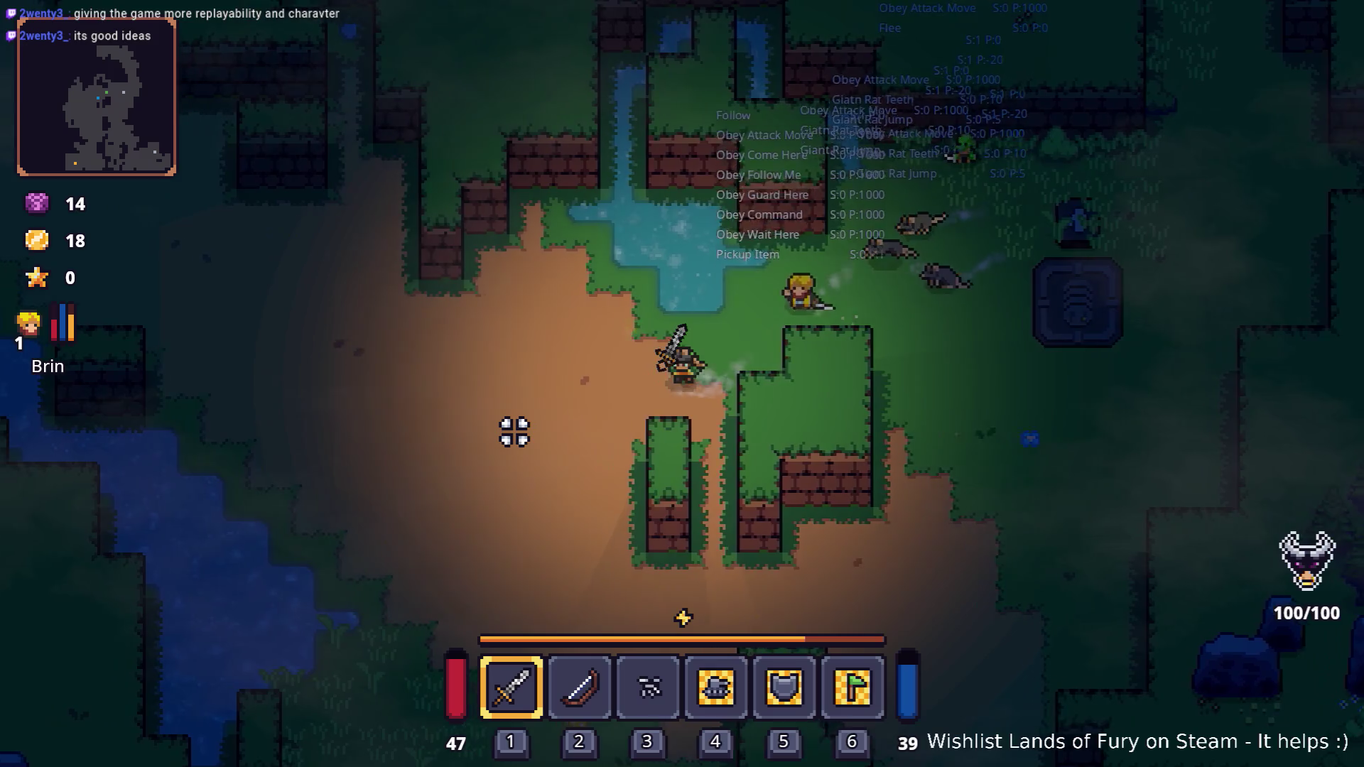
pyautogui.press('a')
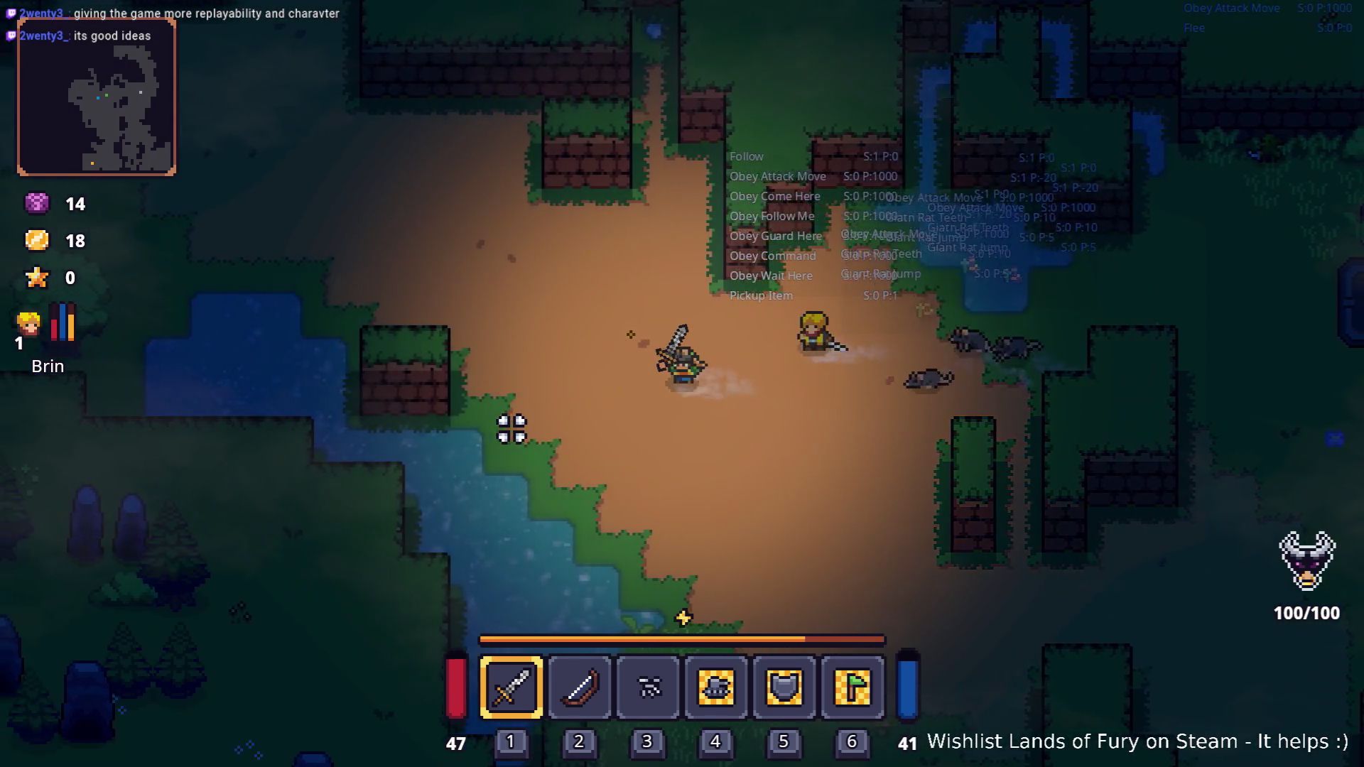
pyautogui.press('a')
pyautogui.press('w')
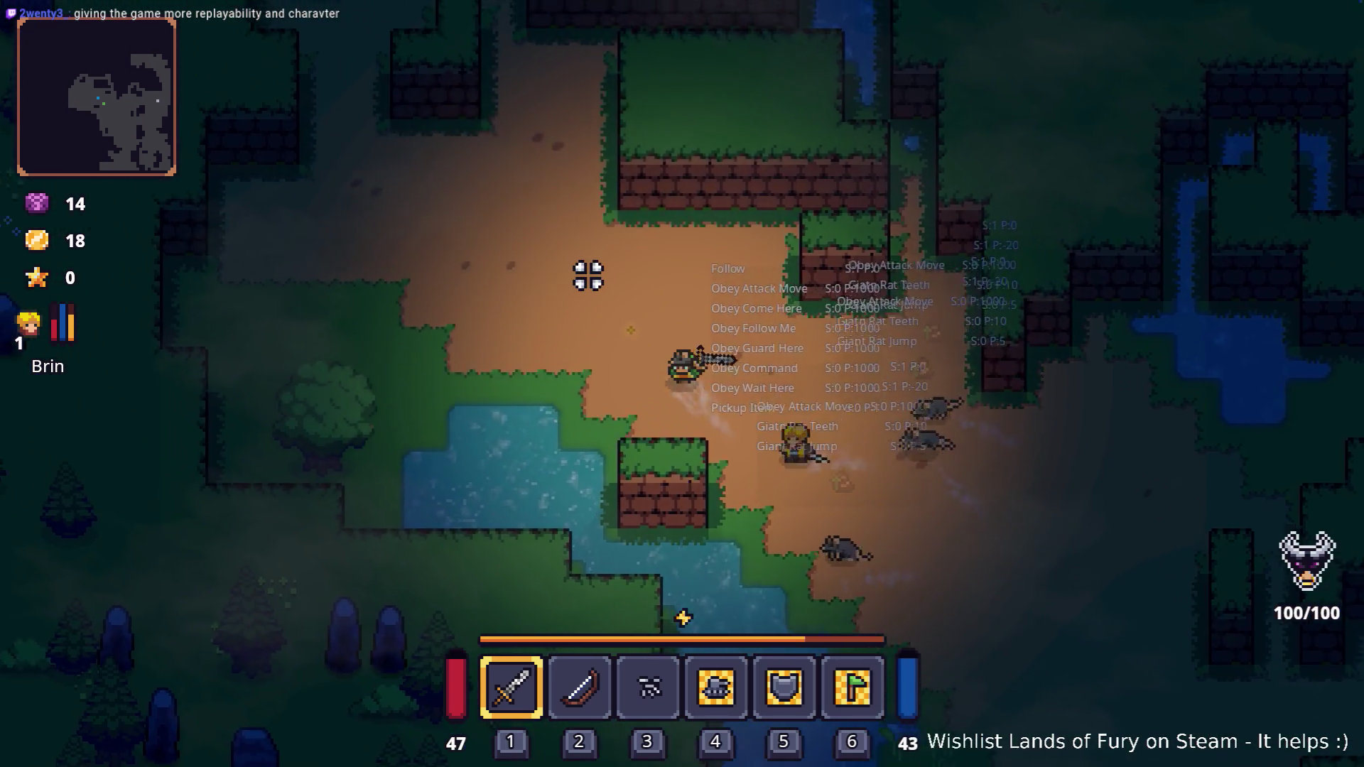
pyautogui.press('a')
pyautogui.press('w')
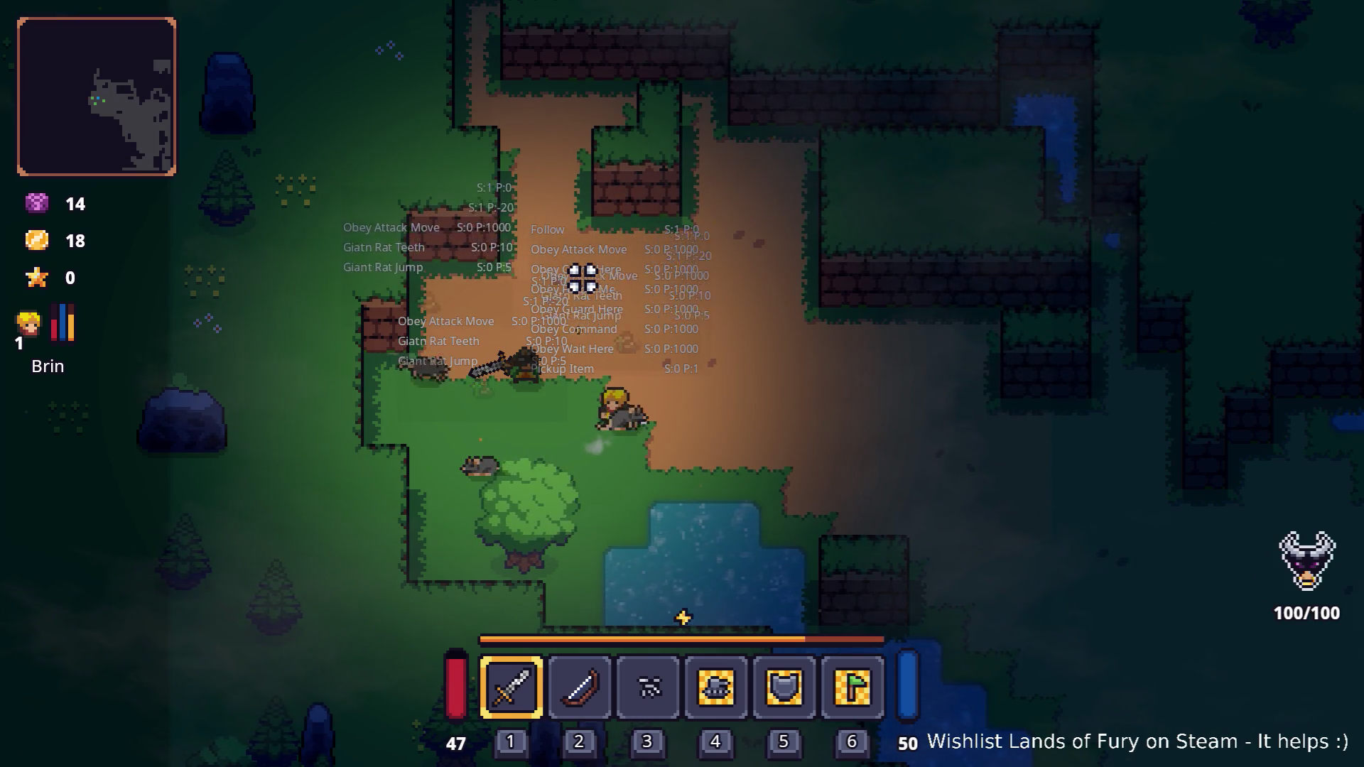
pyautogui.press('d')
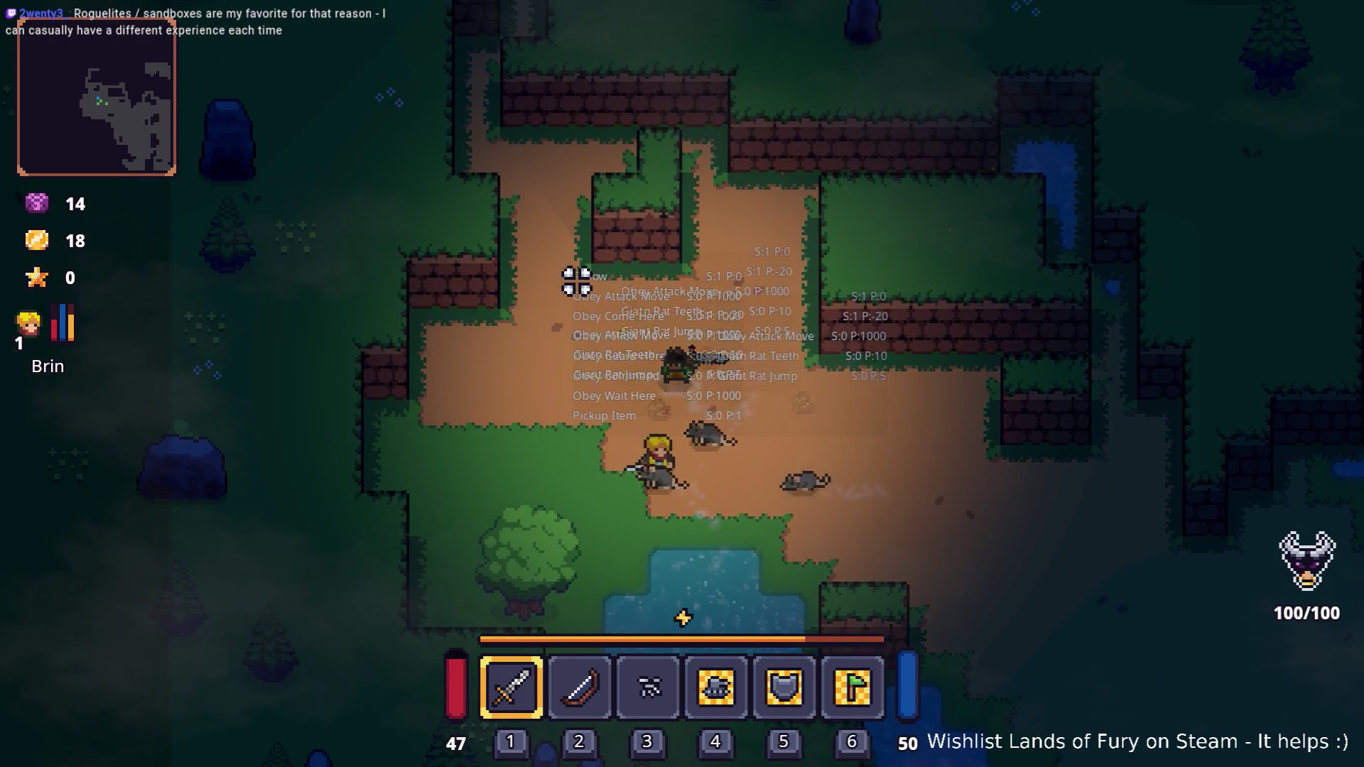
# - Walk north up the dirt path into the campfire camp and defeat the bandits, reaching level 2 and 52 coins
pyautogui.press('w')
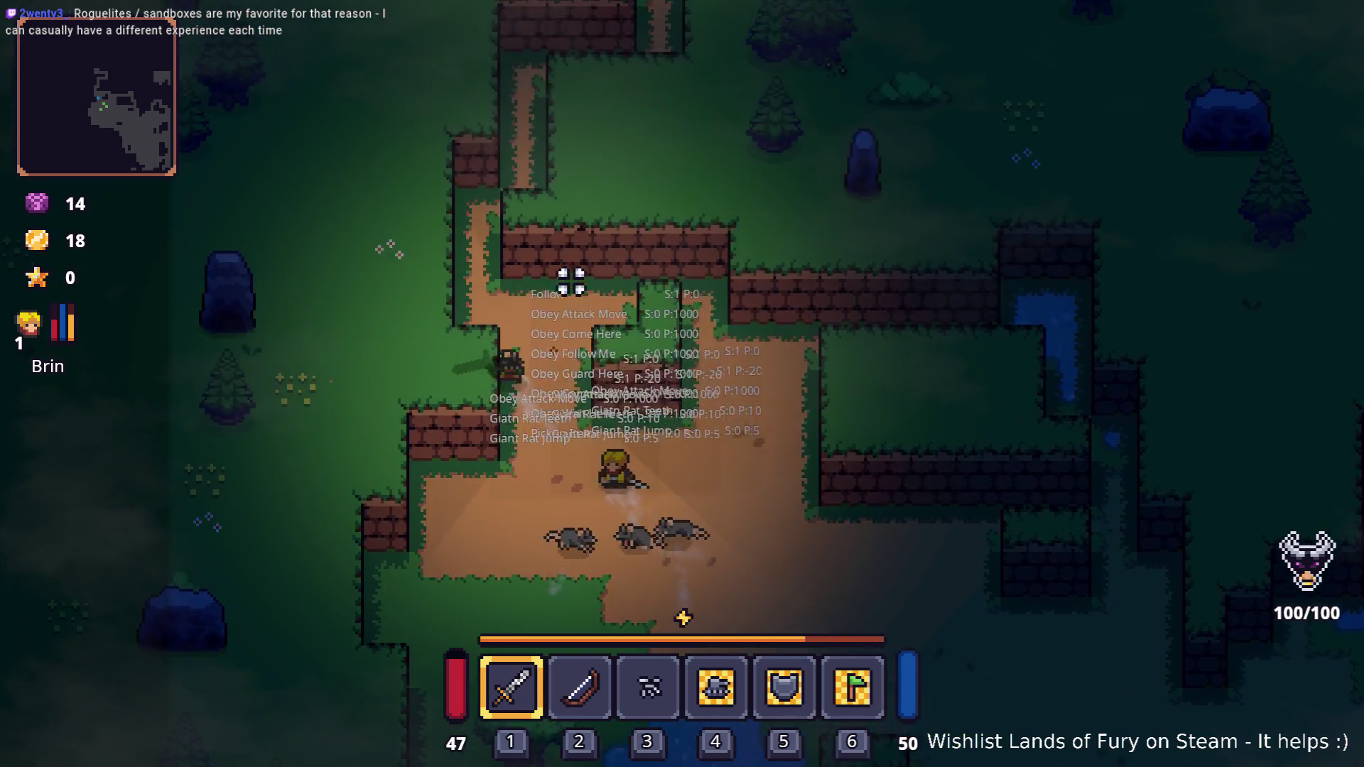
pyautogui.press('w')
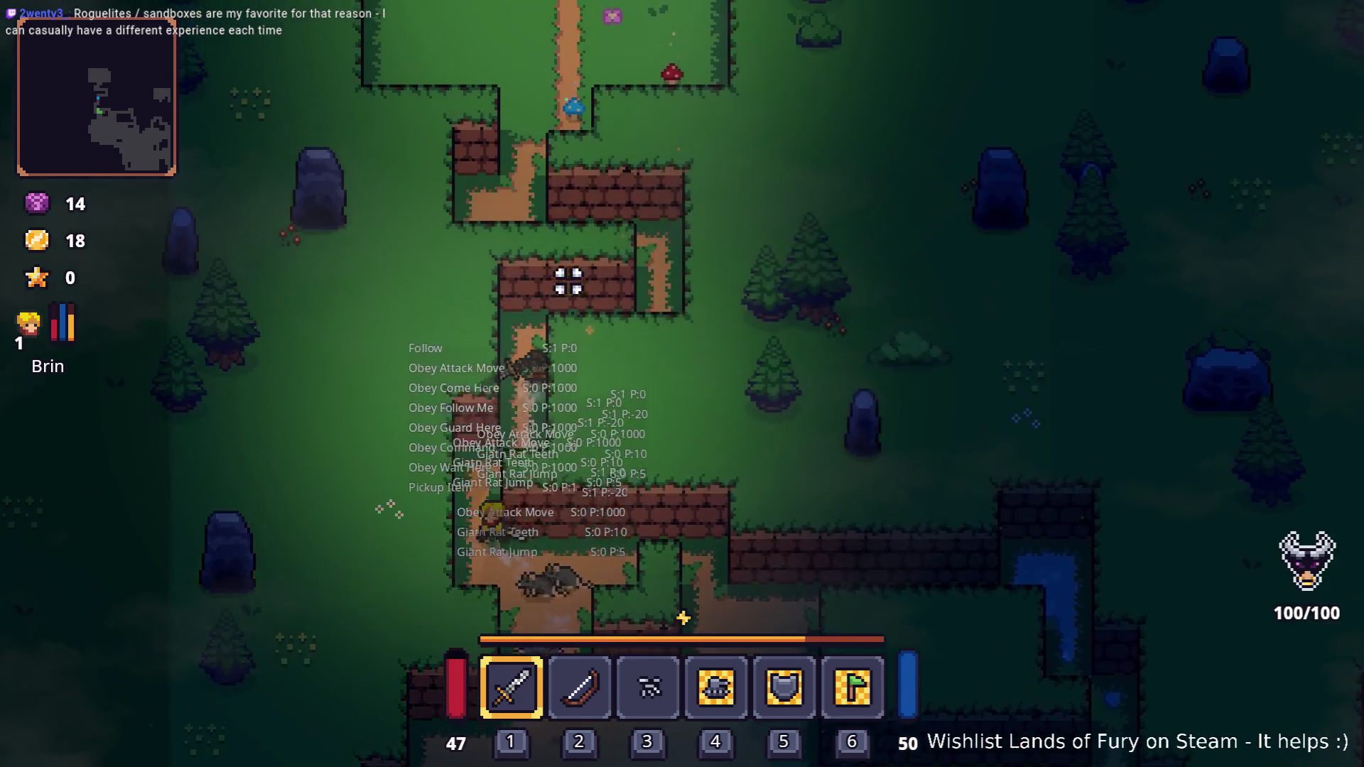
pyautogui.press('w')
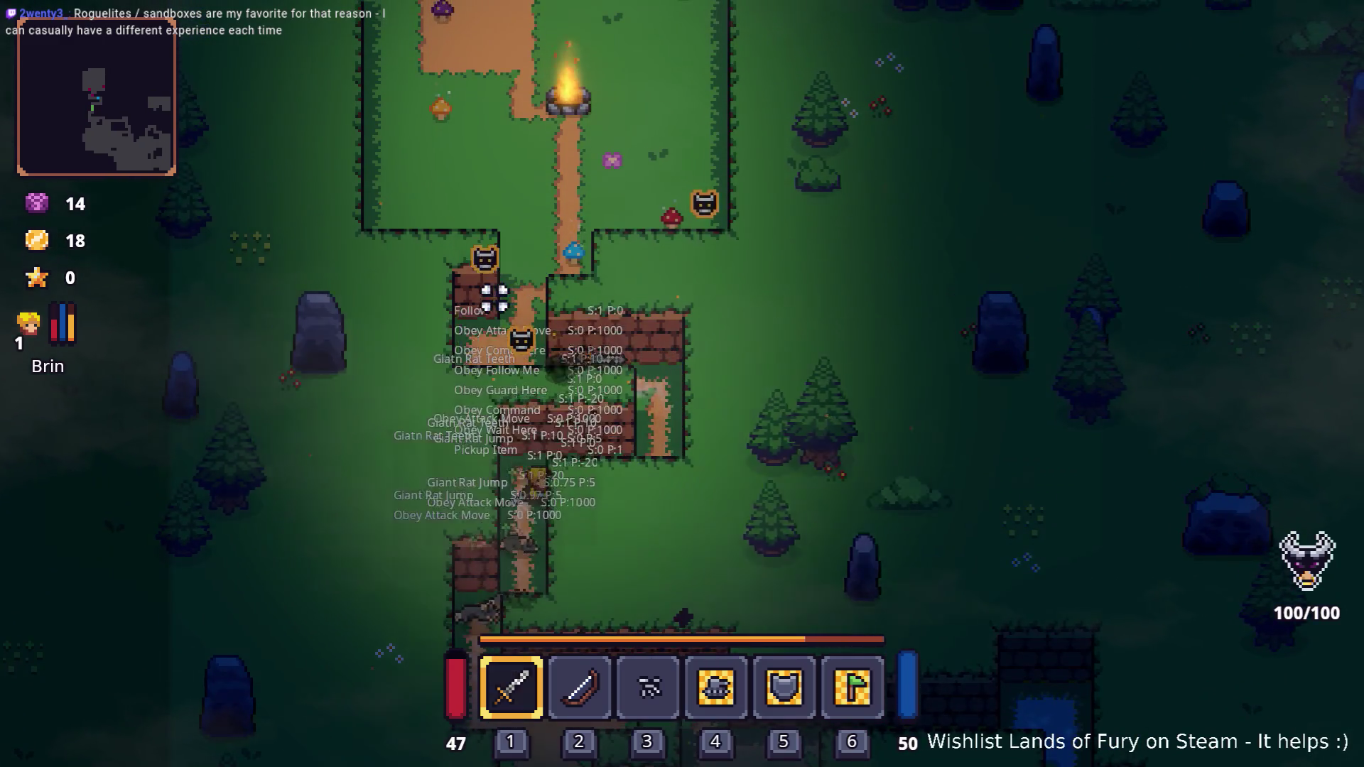
pyautogui.press('w')
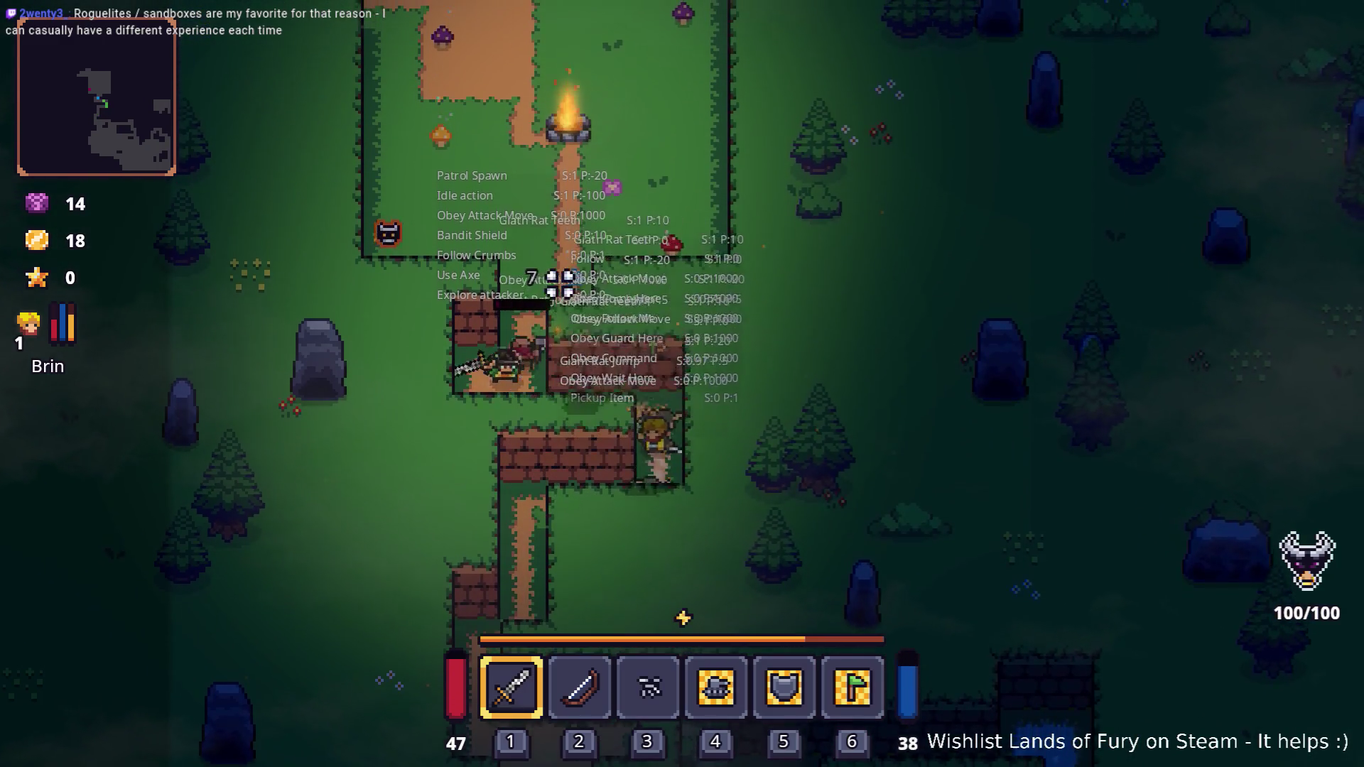
pyautogui.press('w')
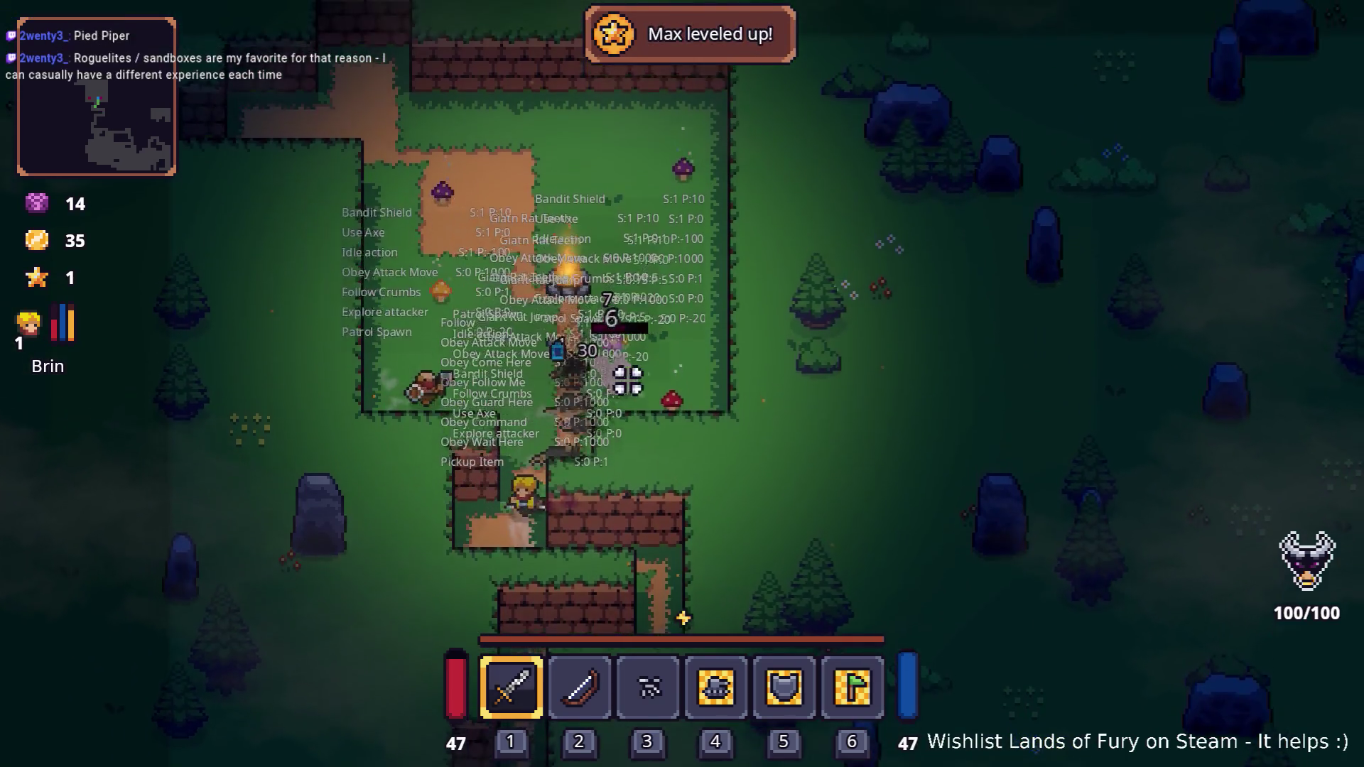
pyautogui.press('w')
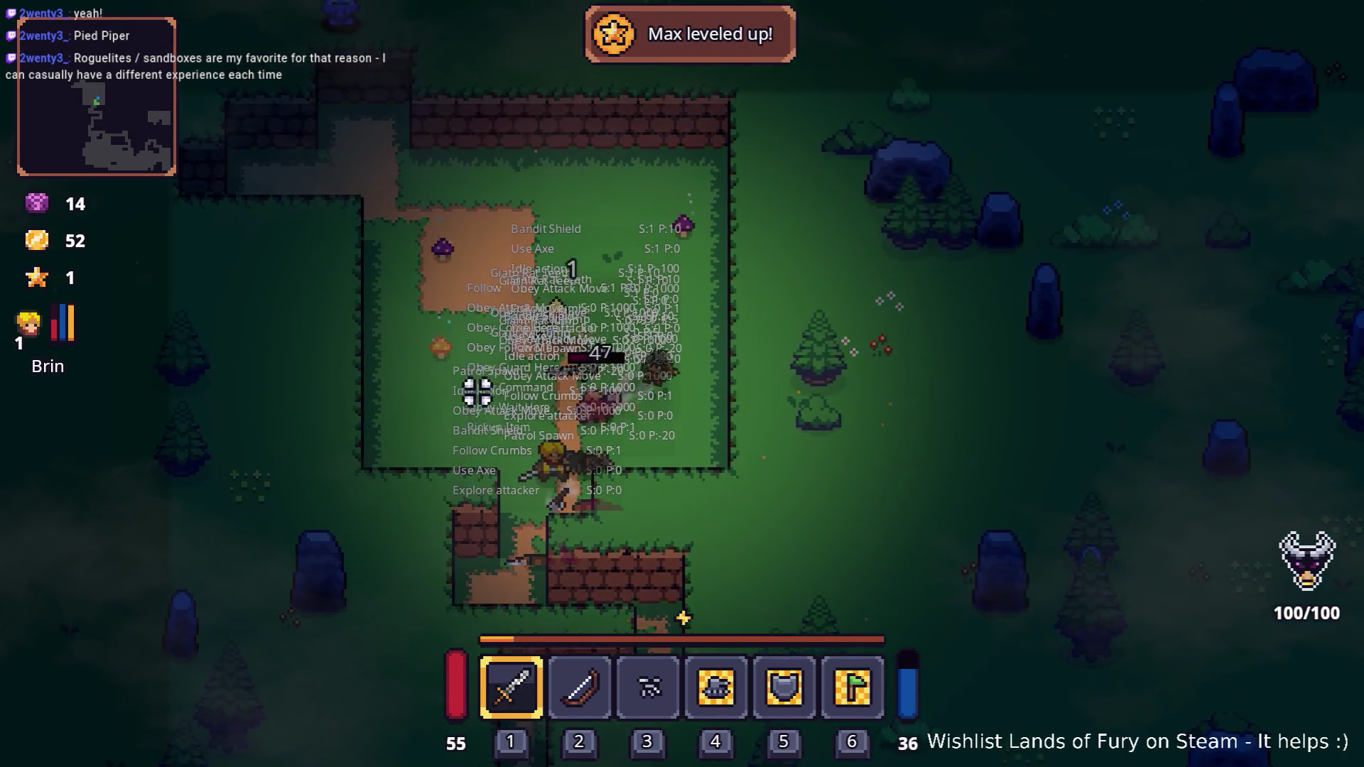
pyautogui.press('w')
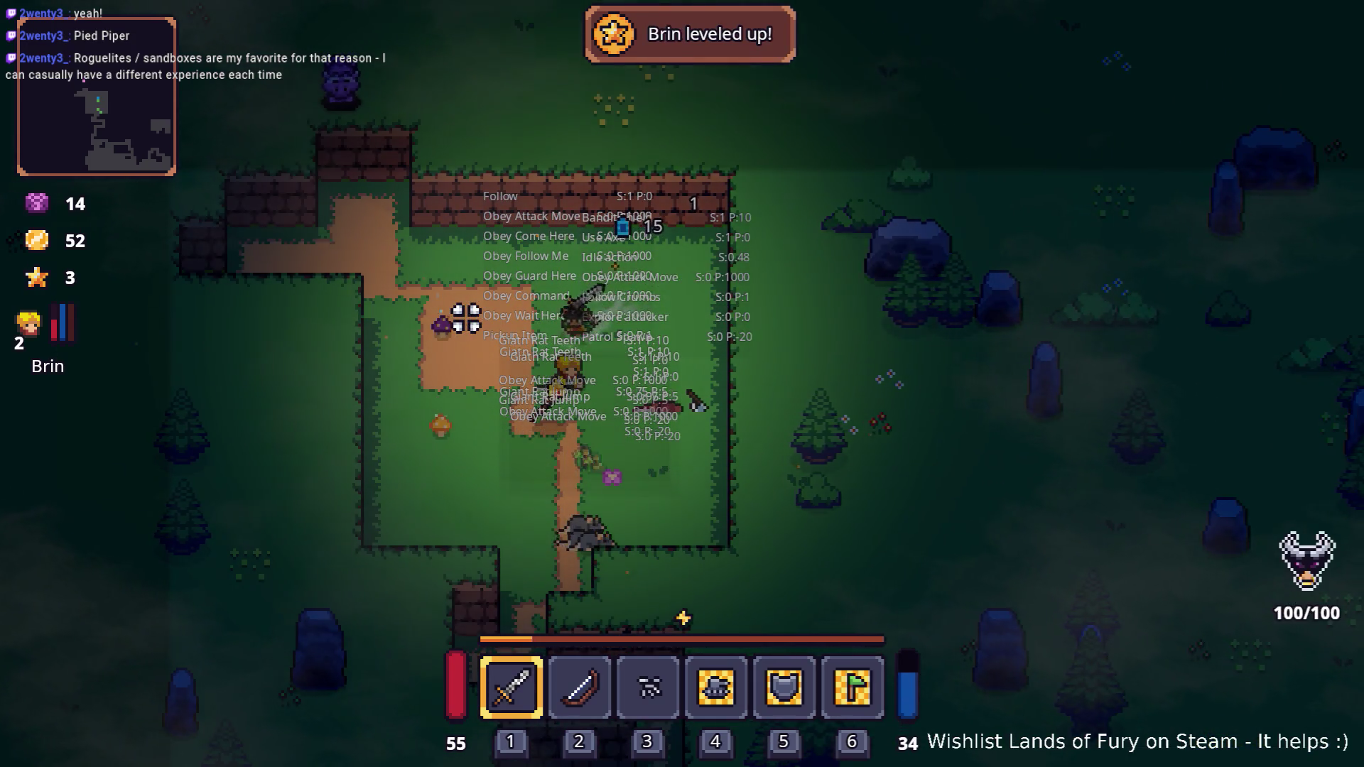
# - Walk back south from the camp and down-right across the dirt clearing toward the pond
pyautogui.press('s')
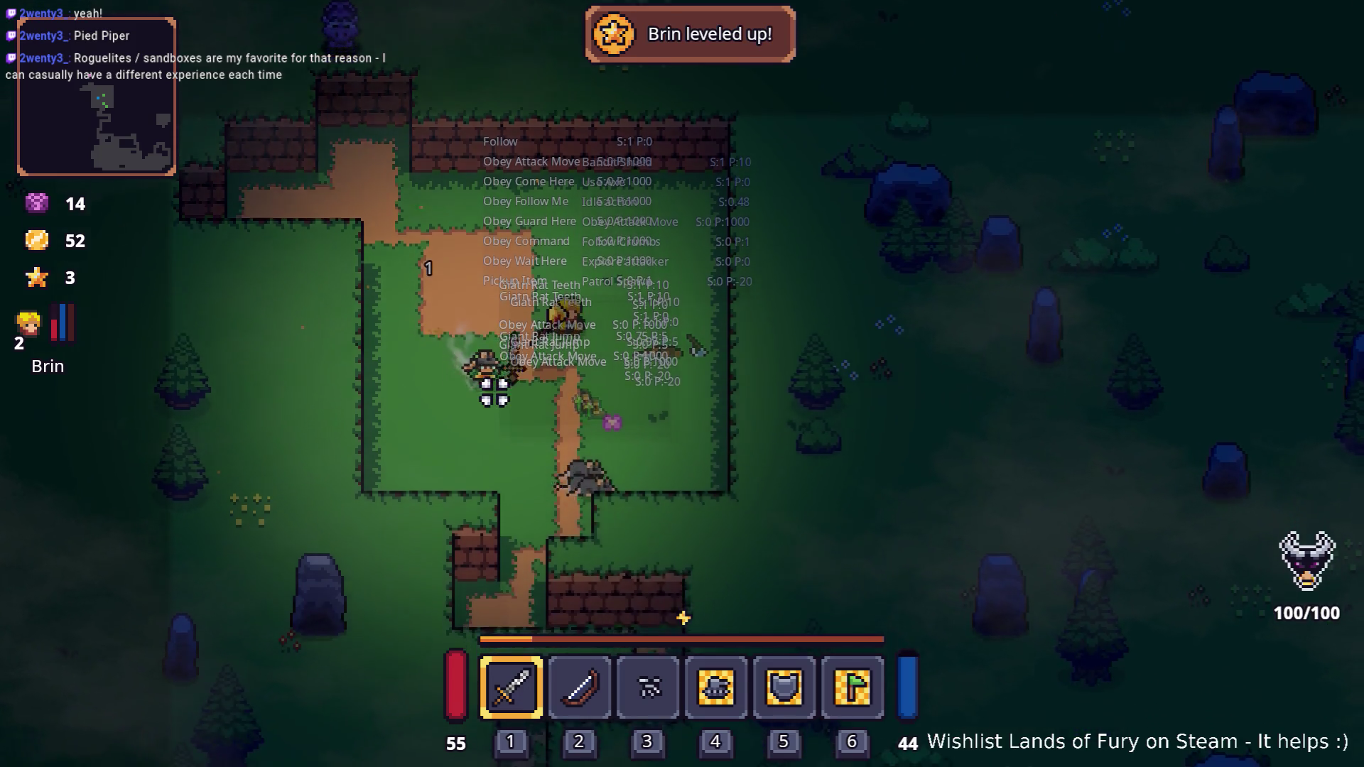
pyautogui.press('s')
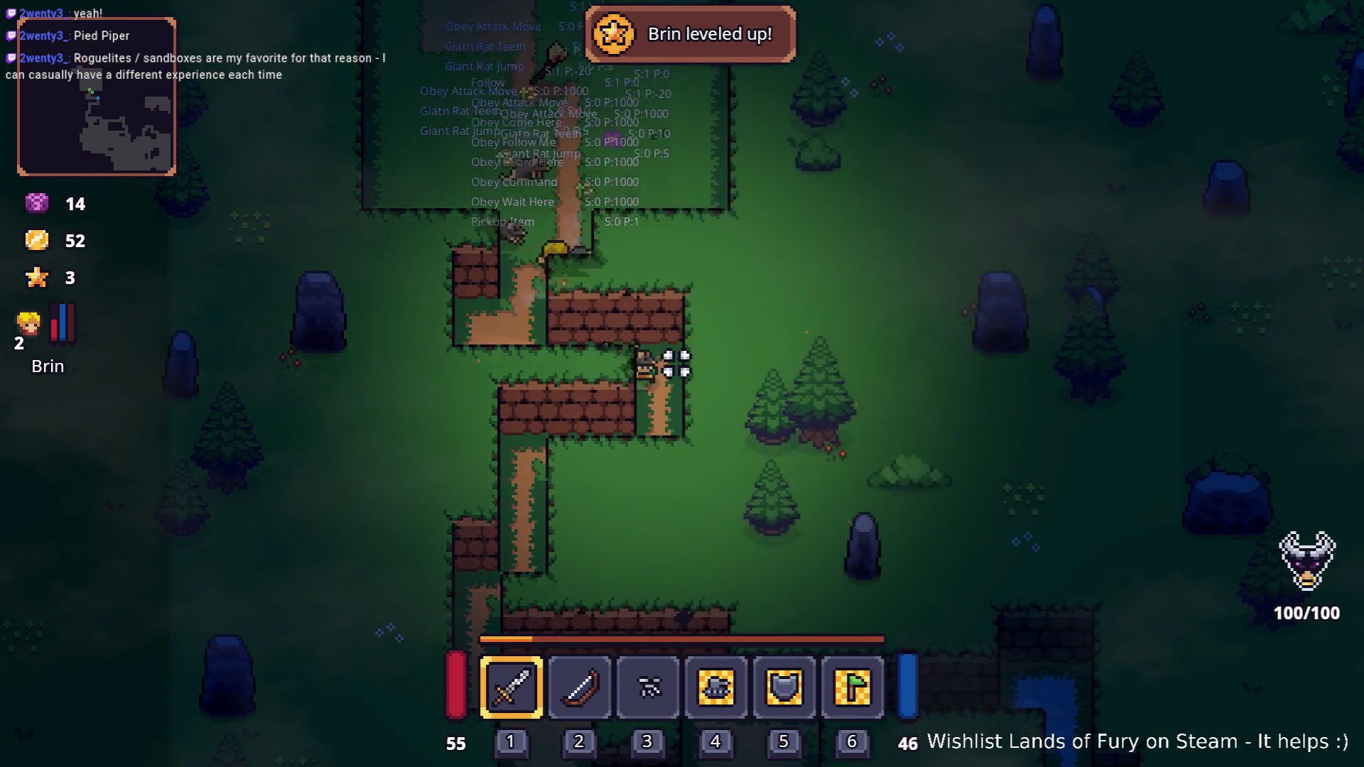
pyautogui.press('s')
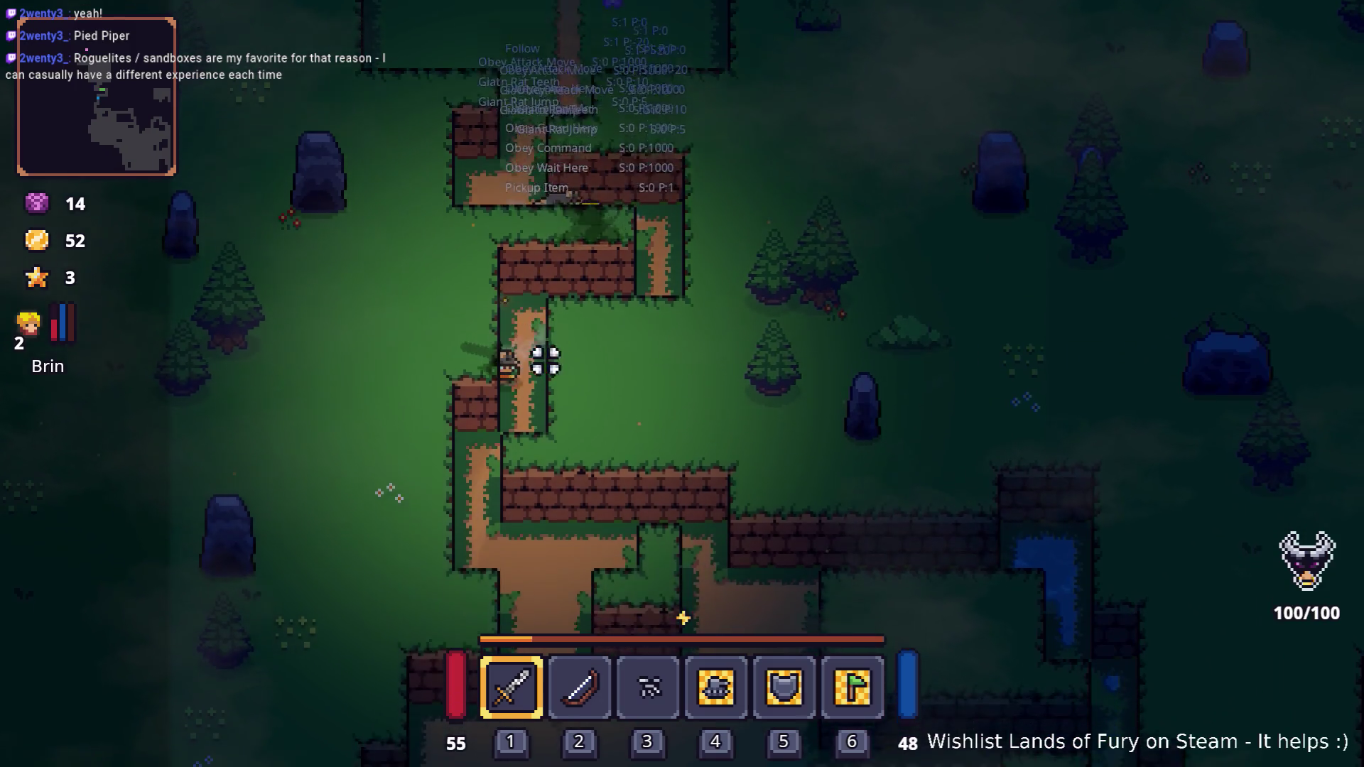
pyautogui.press('s')
pyautogui.press('d')
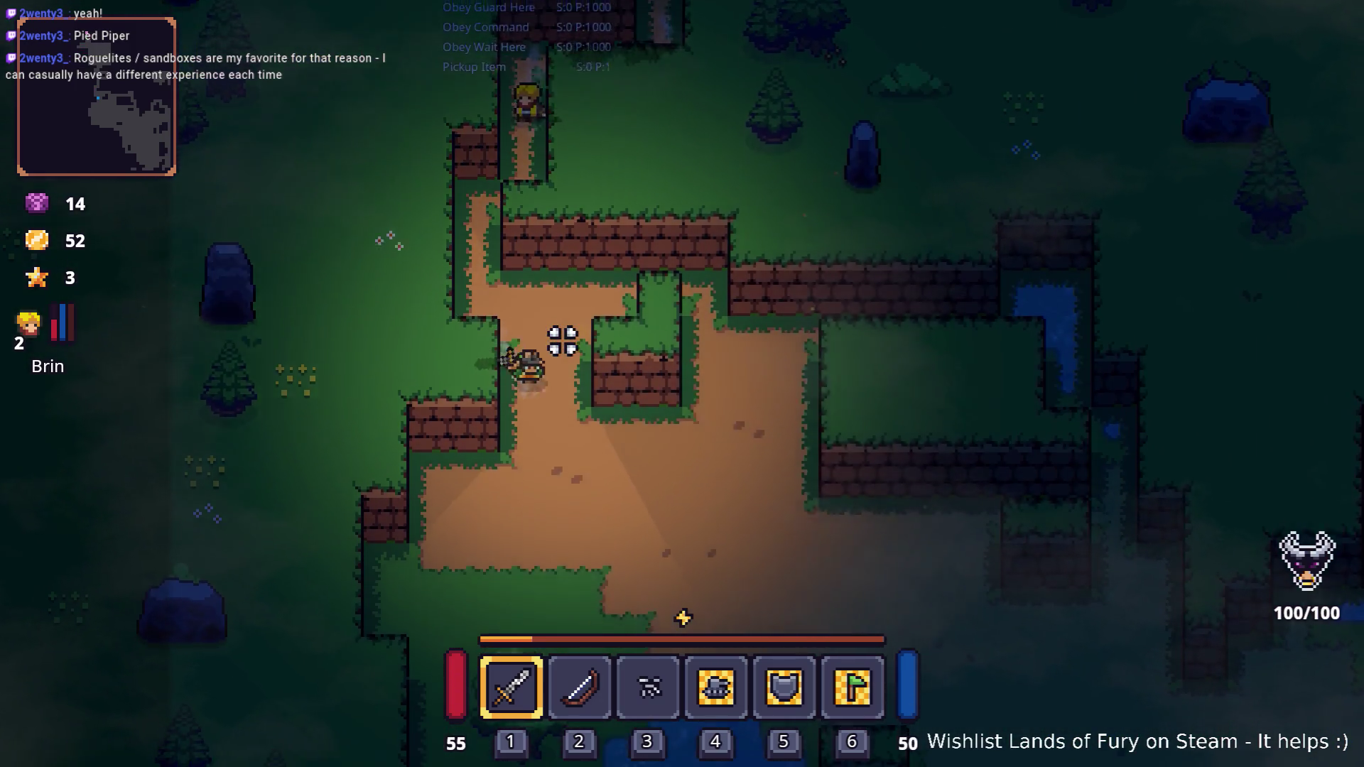
pyautogui.press('s')
pyautogui.press('d')
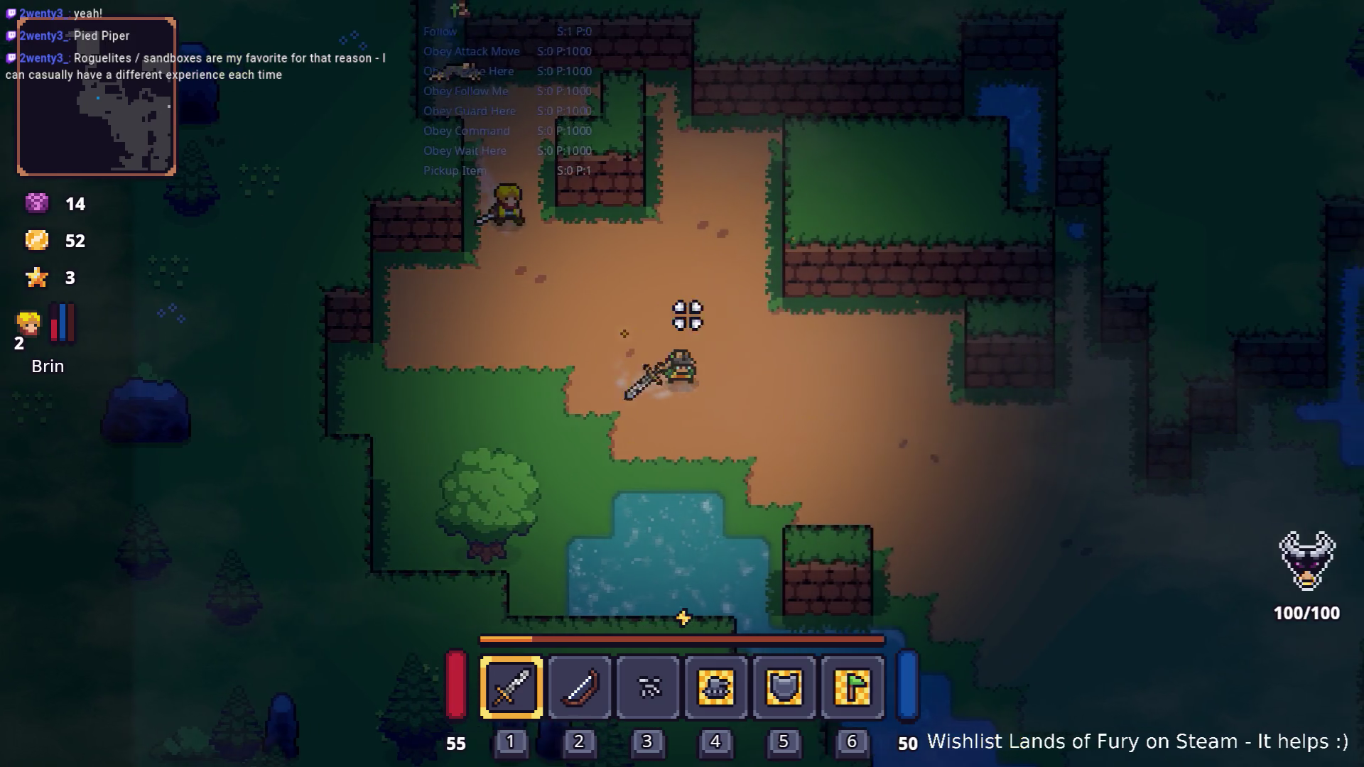
pyautogui.press('s')
pyautogui.press('d')
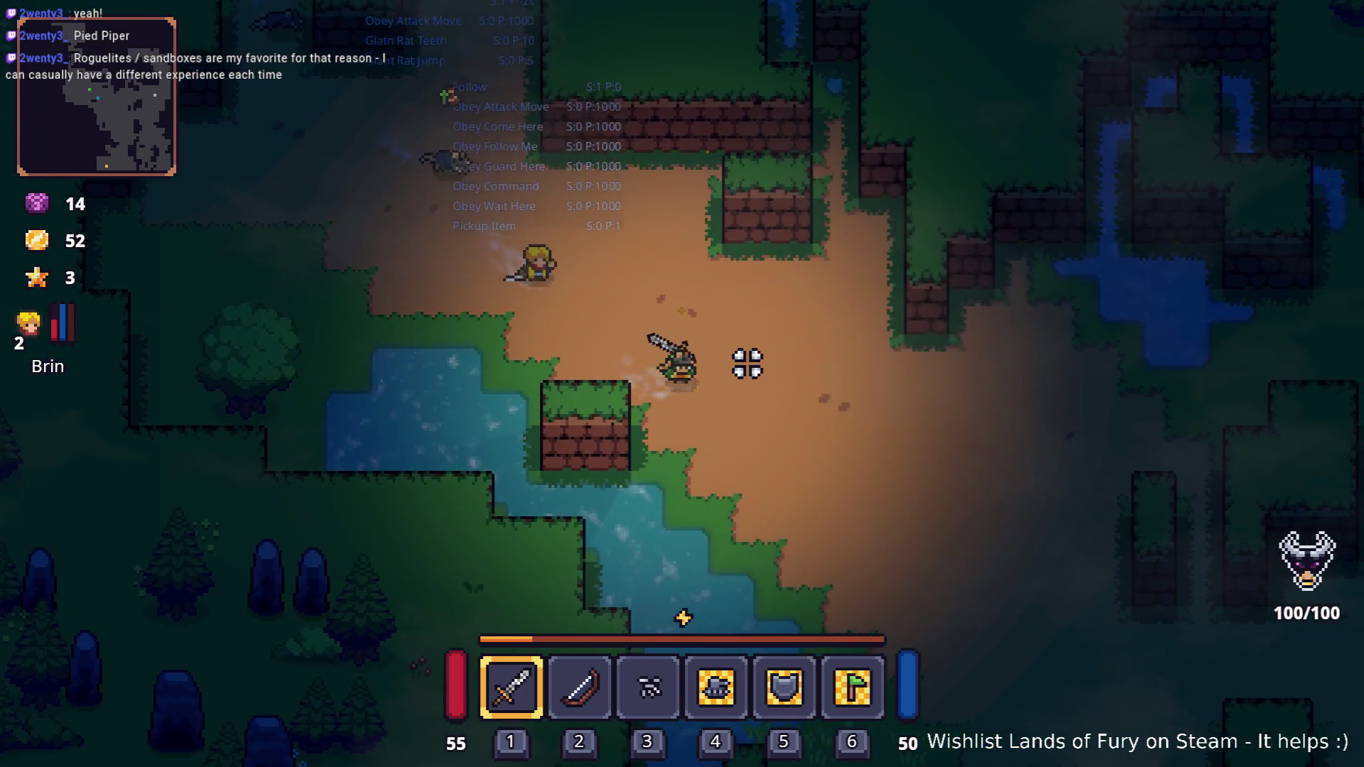
# - Loop the hero up-right, then down and left along the path into the grass
pyautogui.press('d')
pyautogui.press('w')
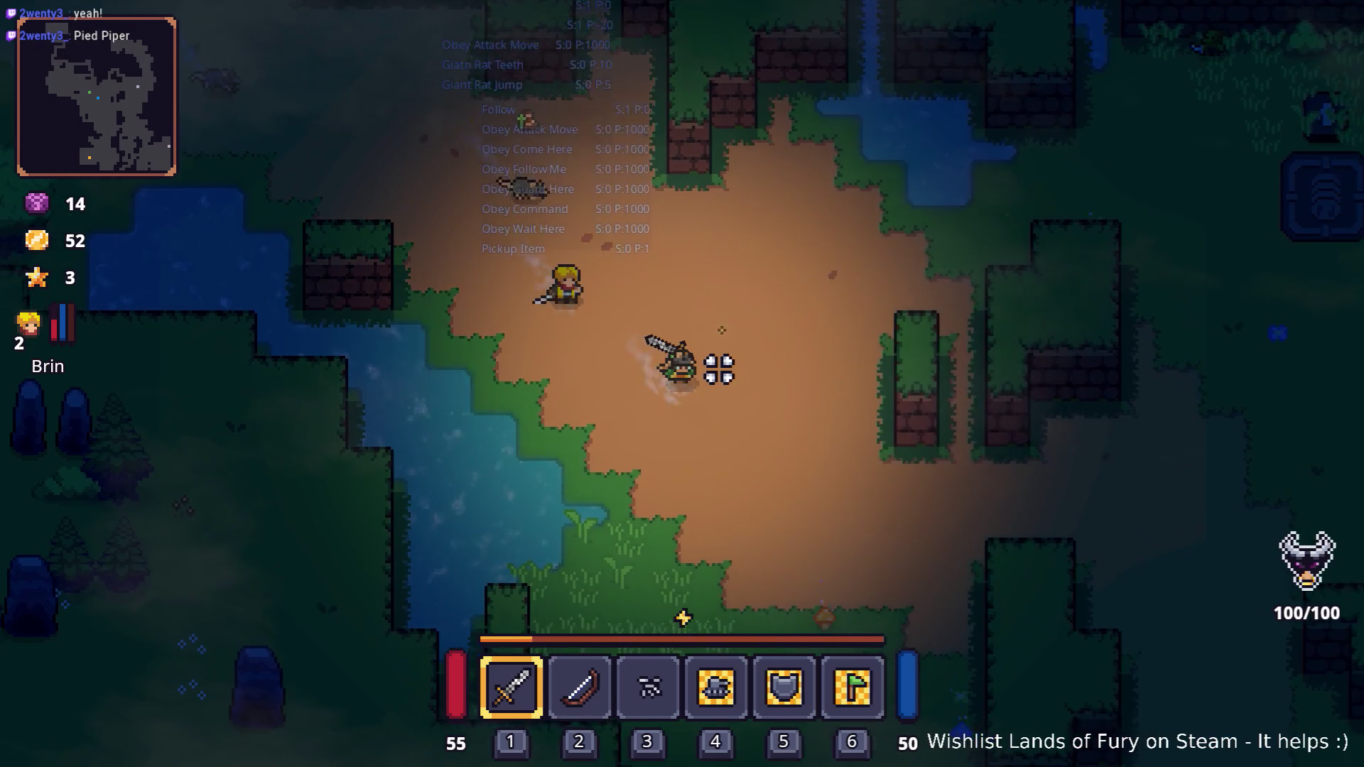
pyautogui.press('d')
pyautogui.press('w')
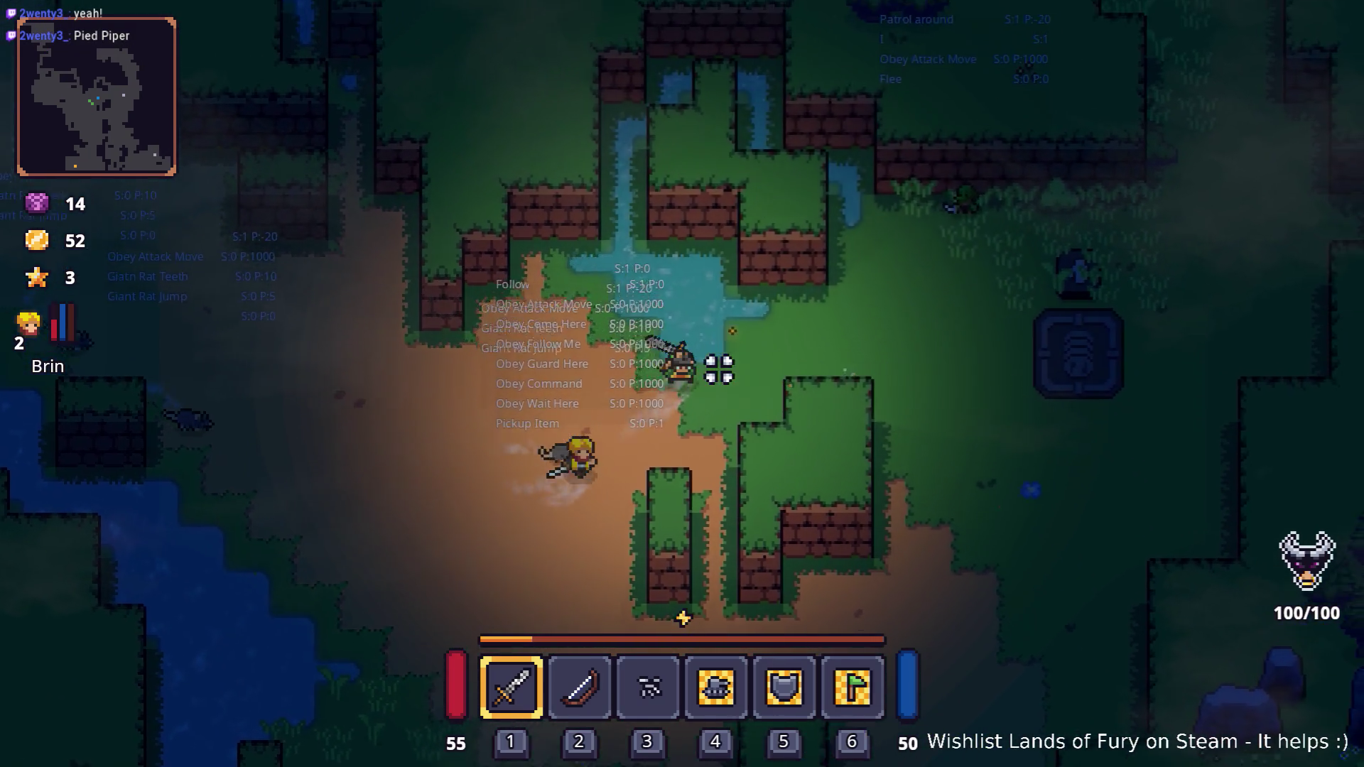
pyautogui.press('d')
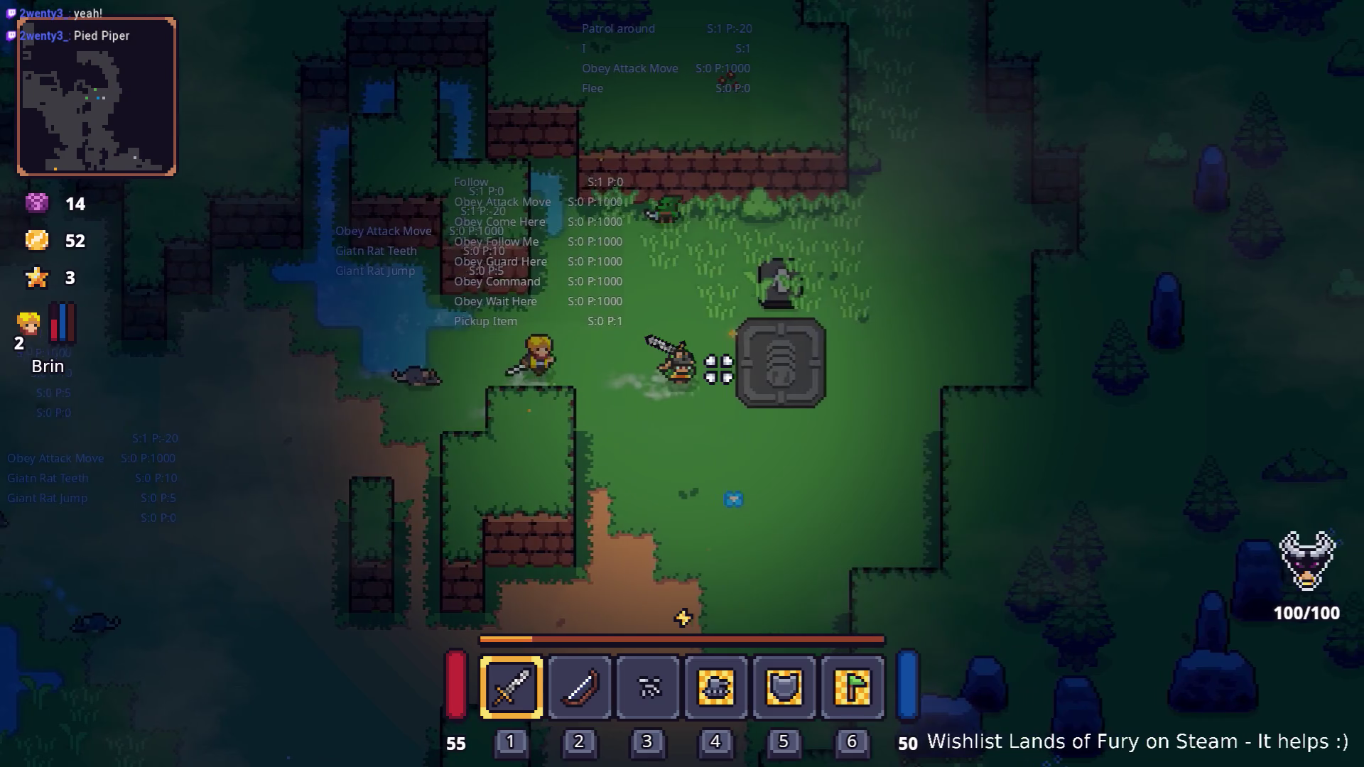
pyautogui.press('s')
pyautogui.press('s')
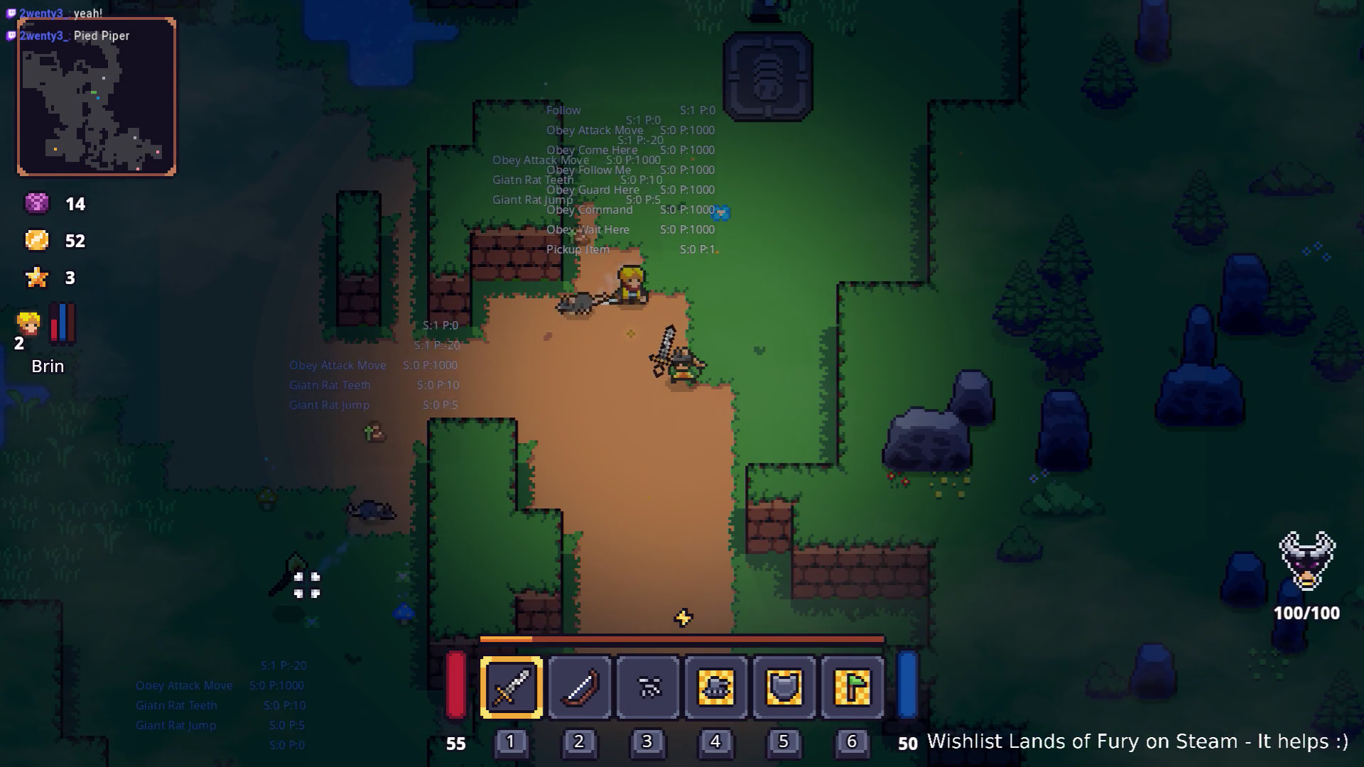
pyautogui.press('s')
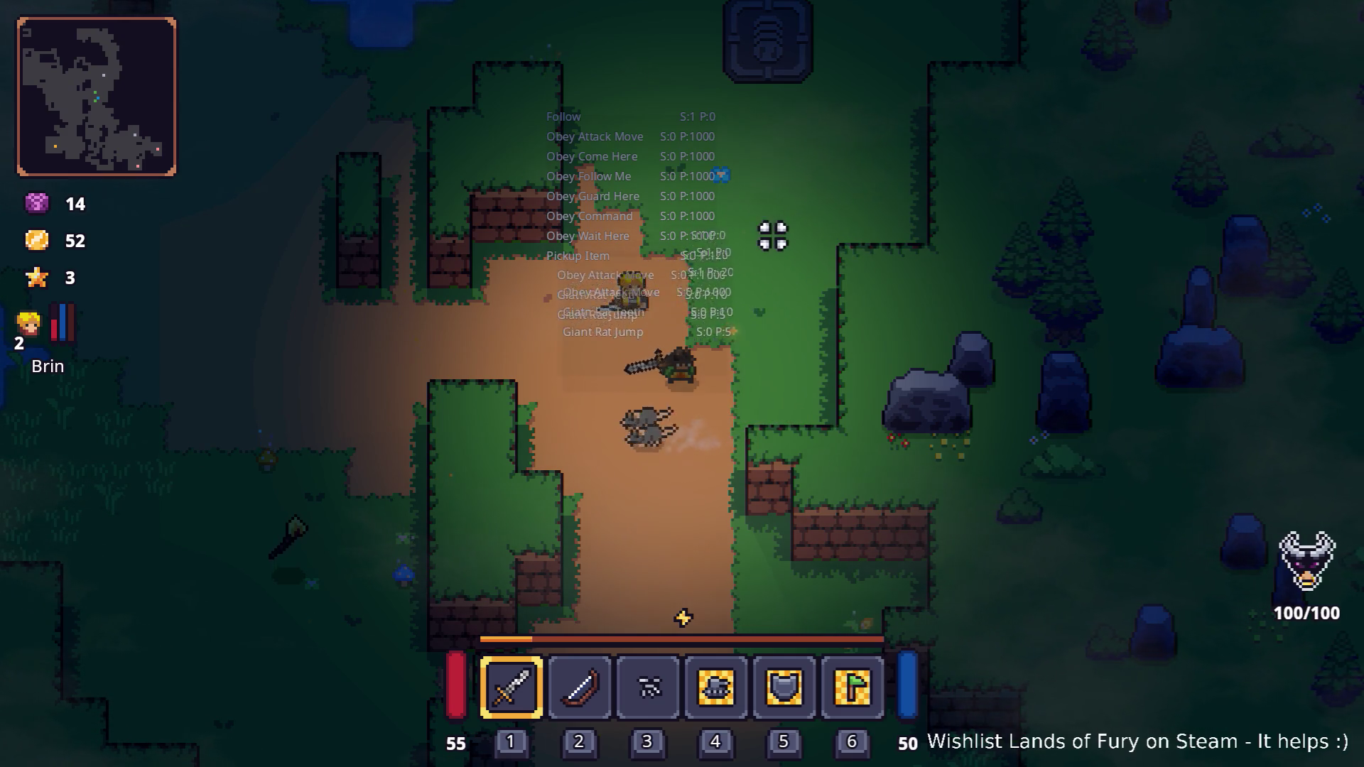
pyautogui.press('a')
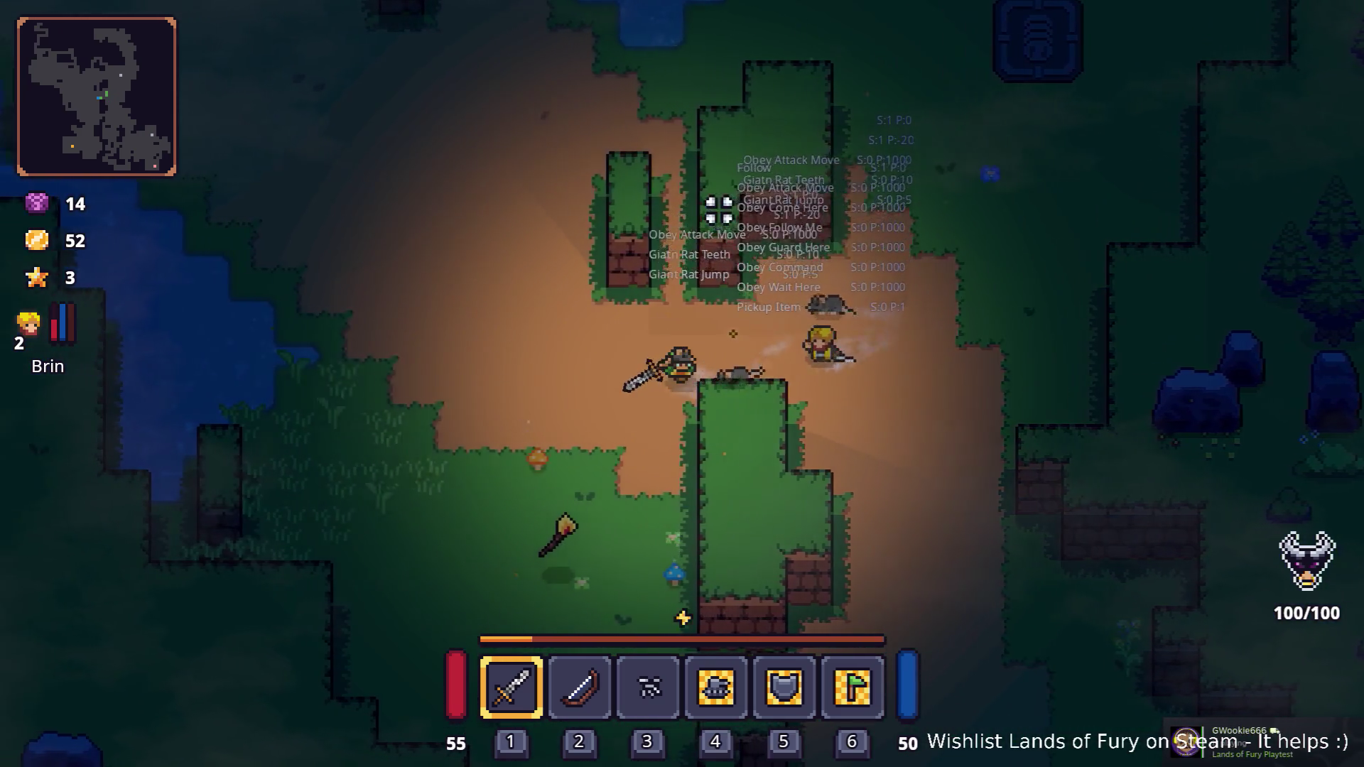
pyautogui.press('a')
pyautogui.press('s')
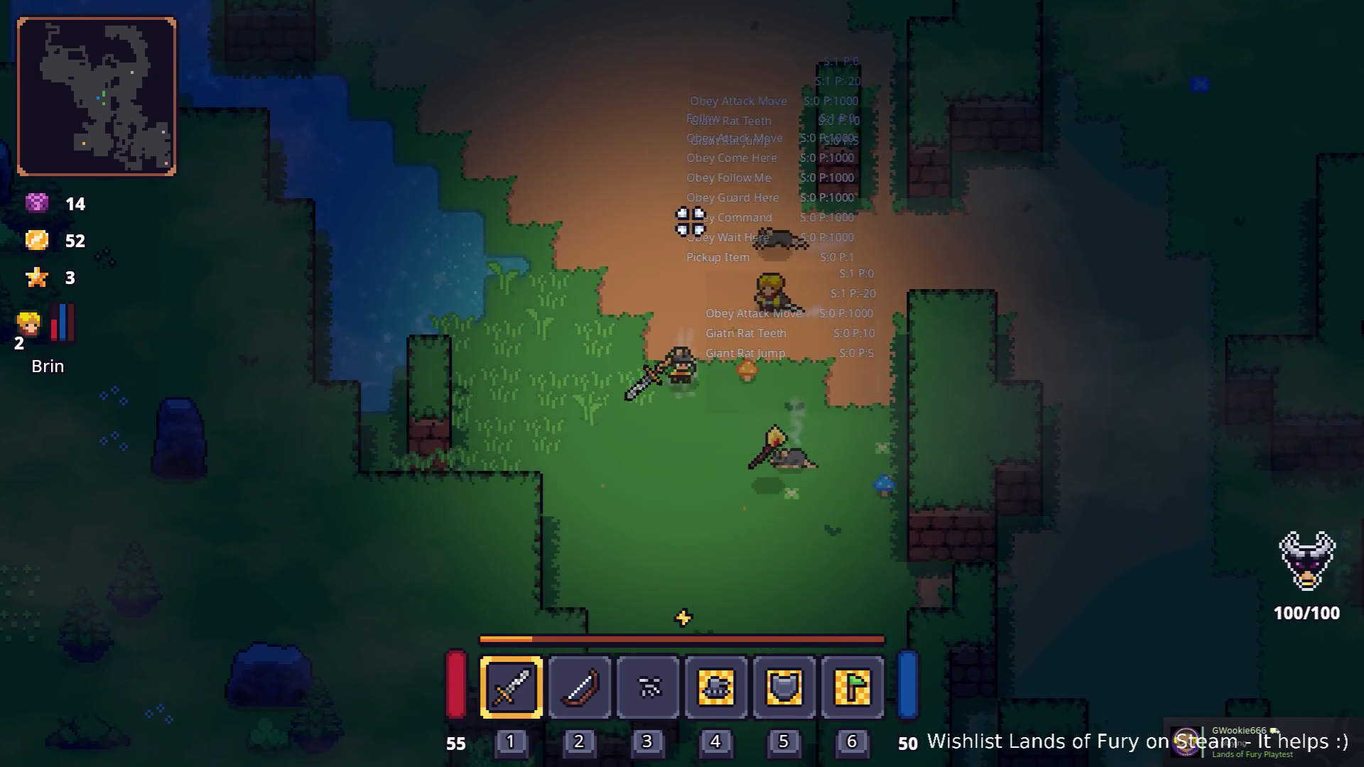
pyautogui.press('s')
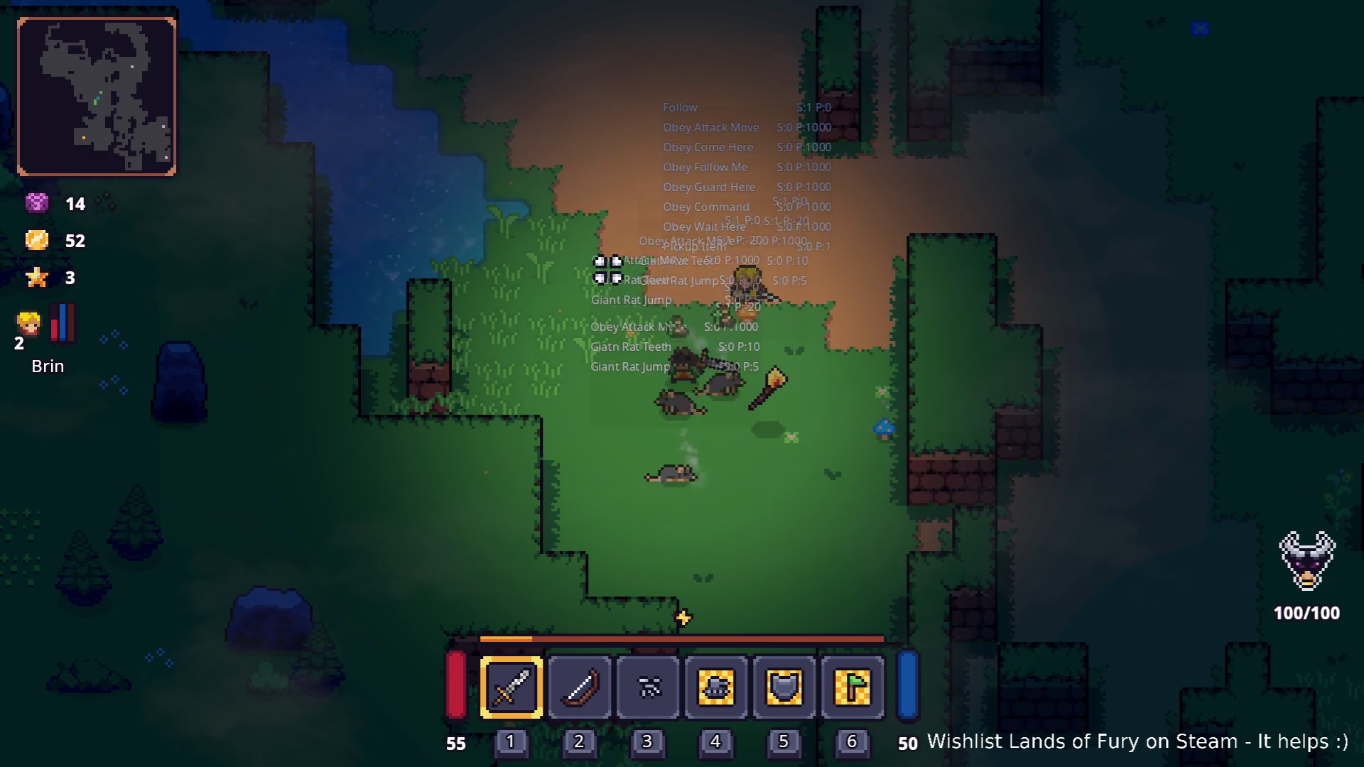
# - Continue right and down into the grassy glade with the stone shrine and skull marker
pyautogui.press('d')
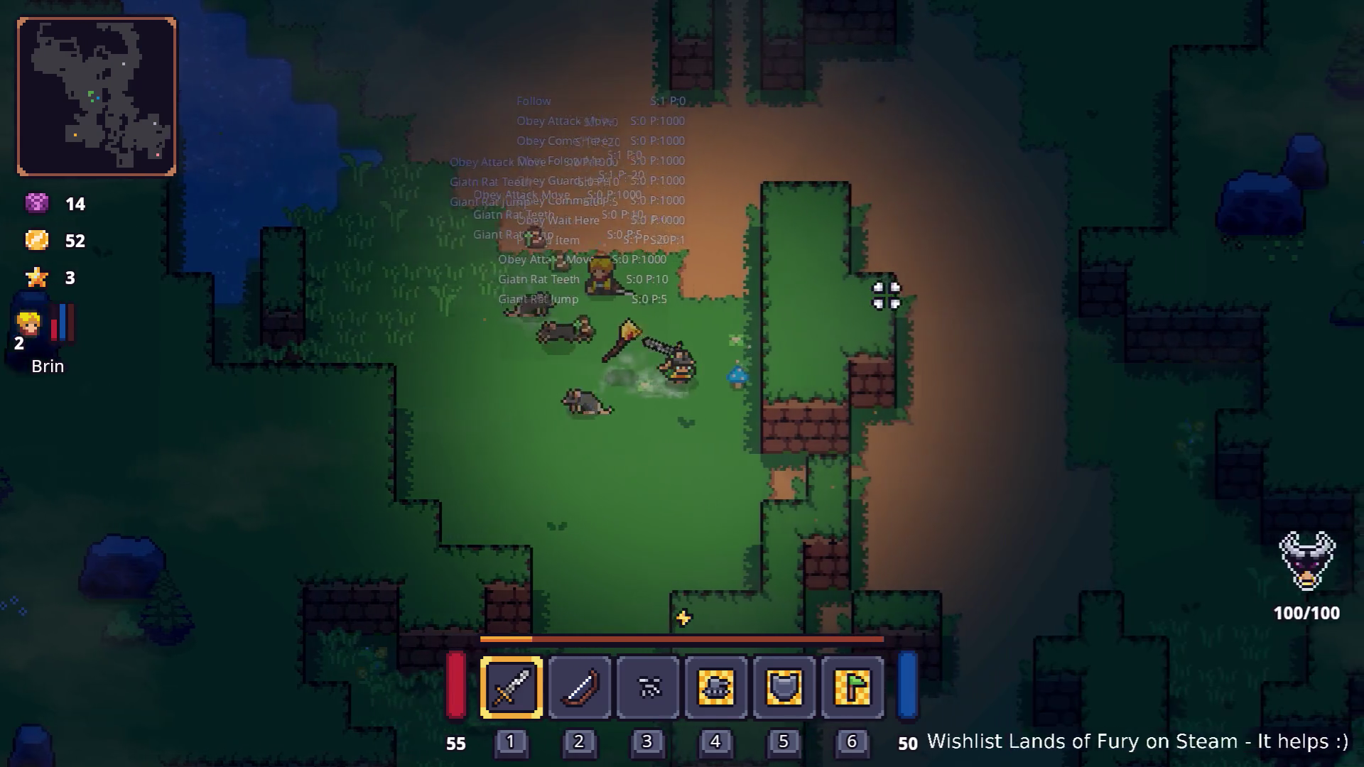
pyautogui.hotkey('s', 'd')
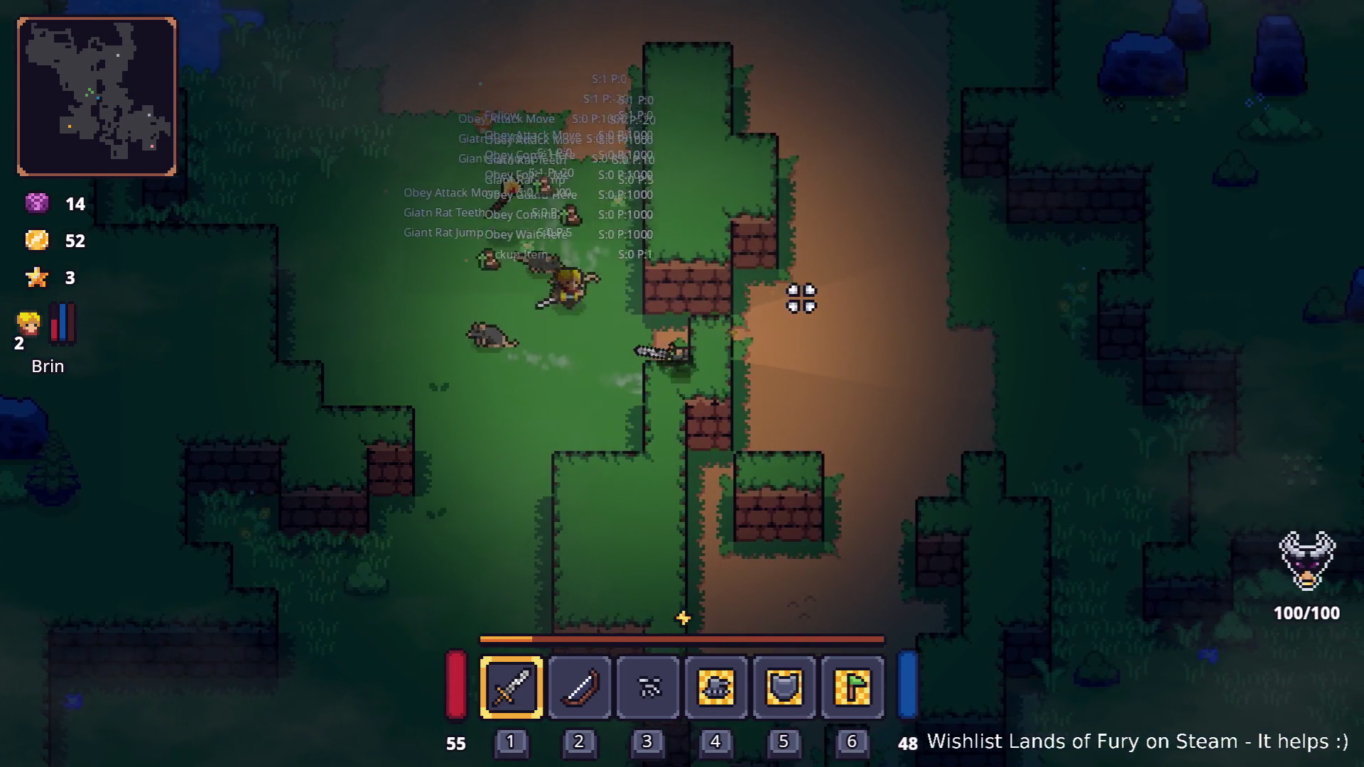
pyautogui.press('d')
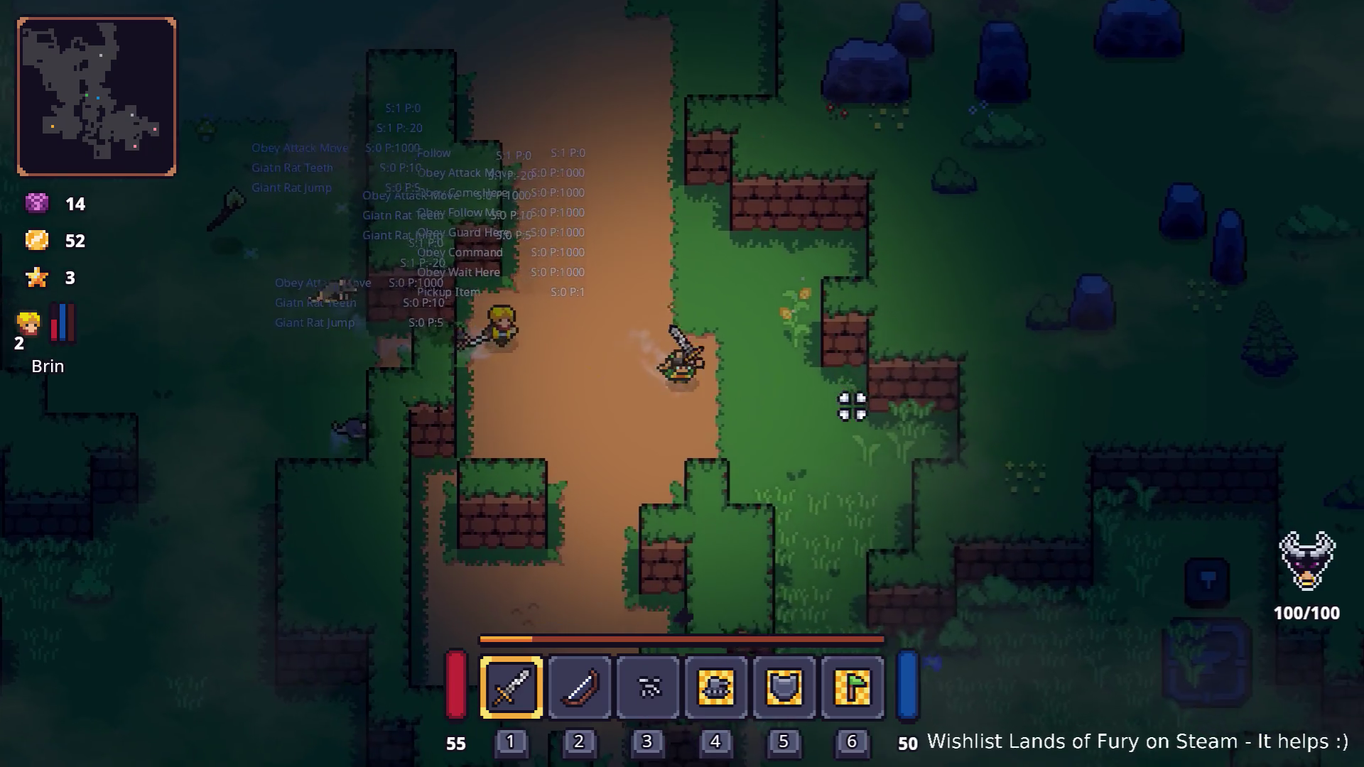
pyautogui.hotkey('s', 'd')
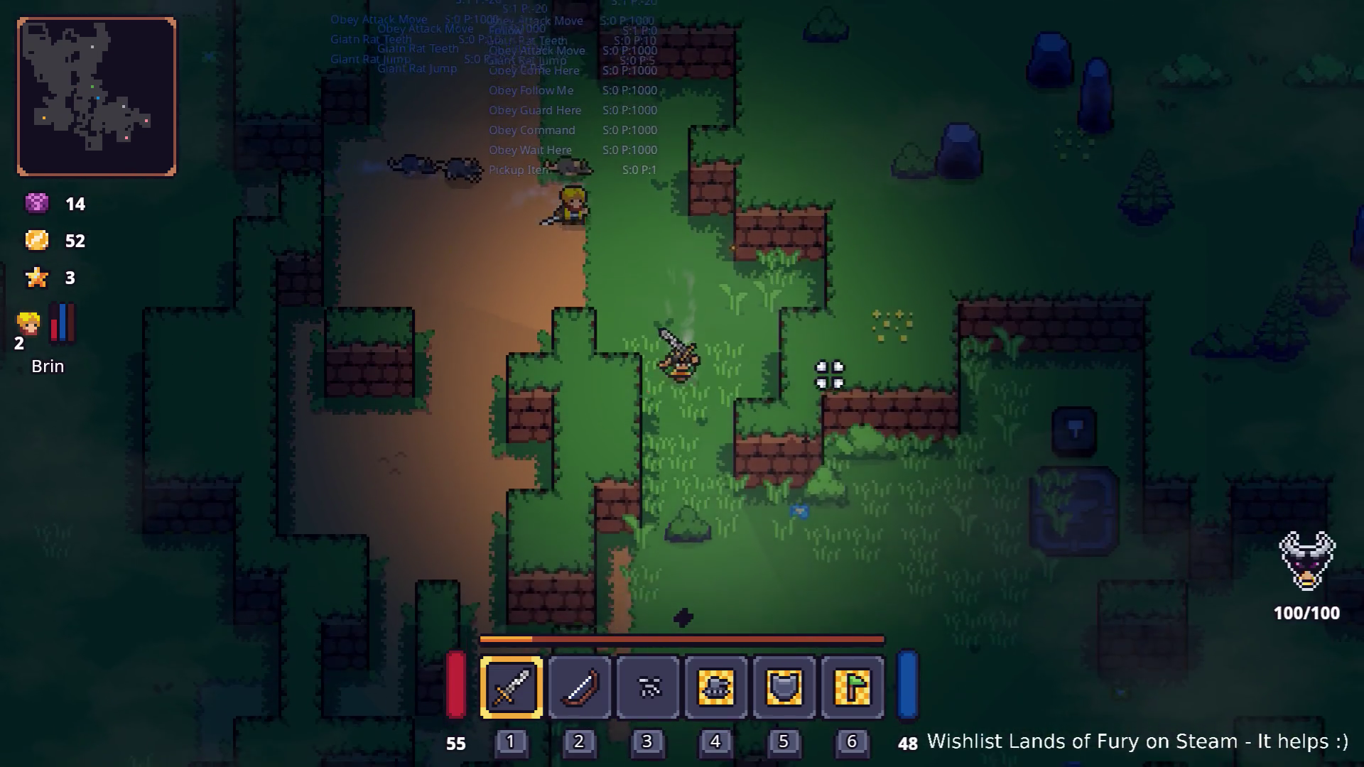
pyautogui.hotkey('s', 'd')
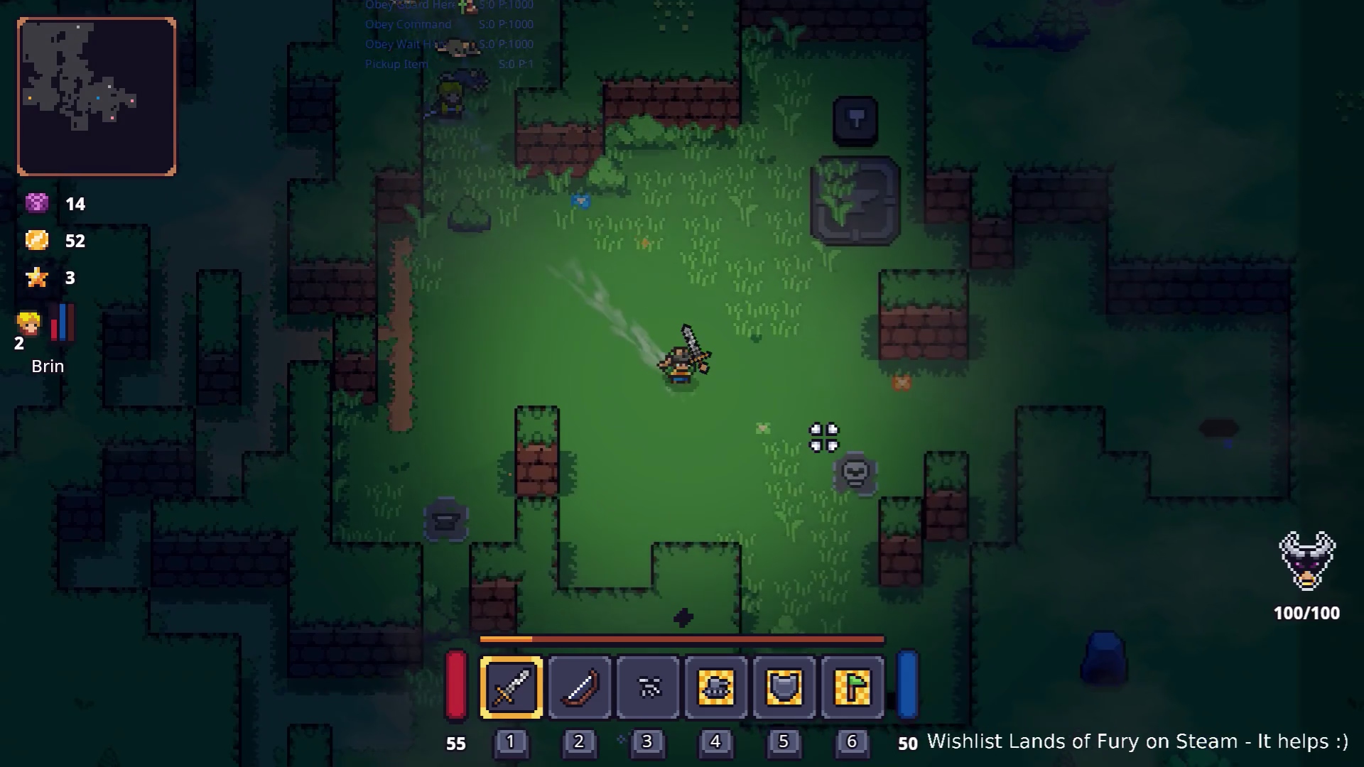
# - Walk up to the interactable spot and use it to travel into the cave arena
pyautogui.press('s')
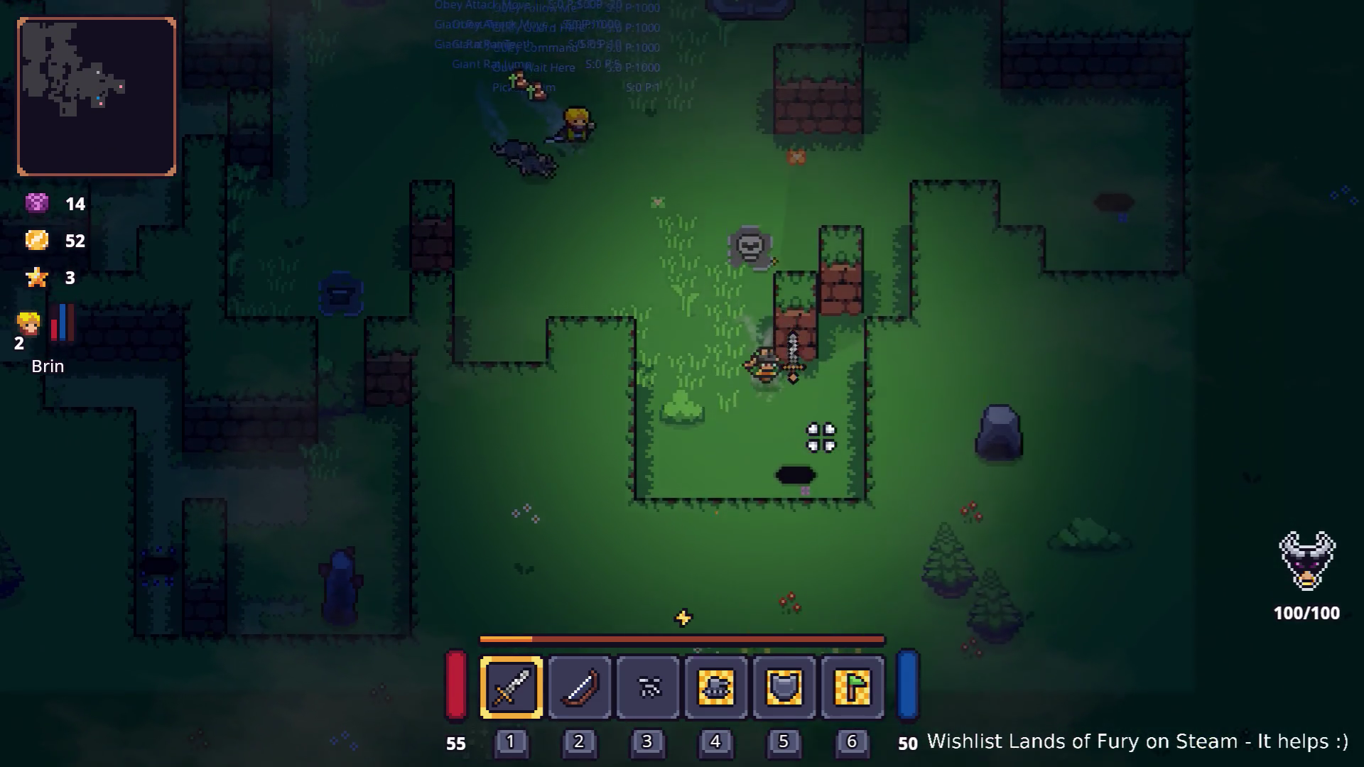
pyautogui.hotkey('w', 'd')
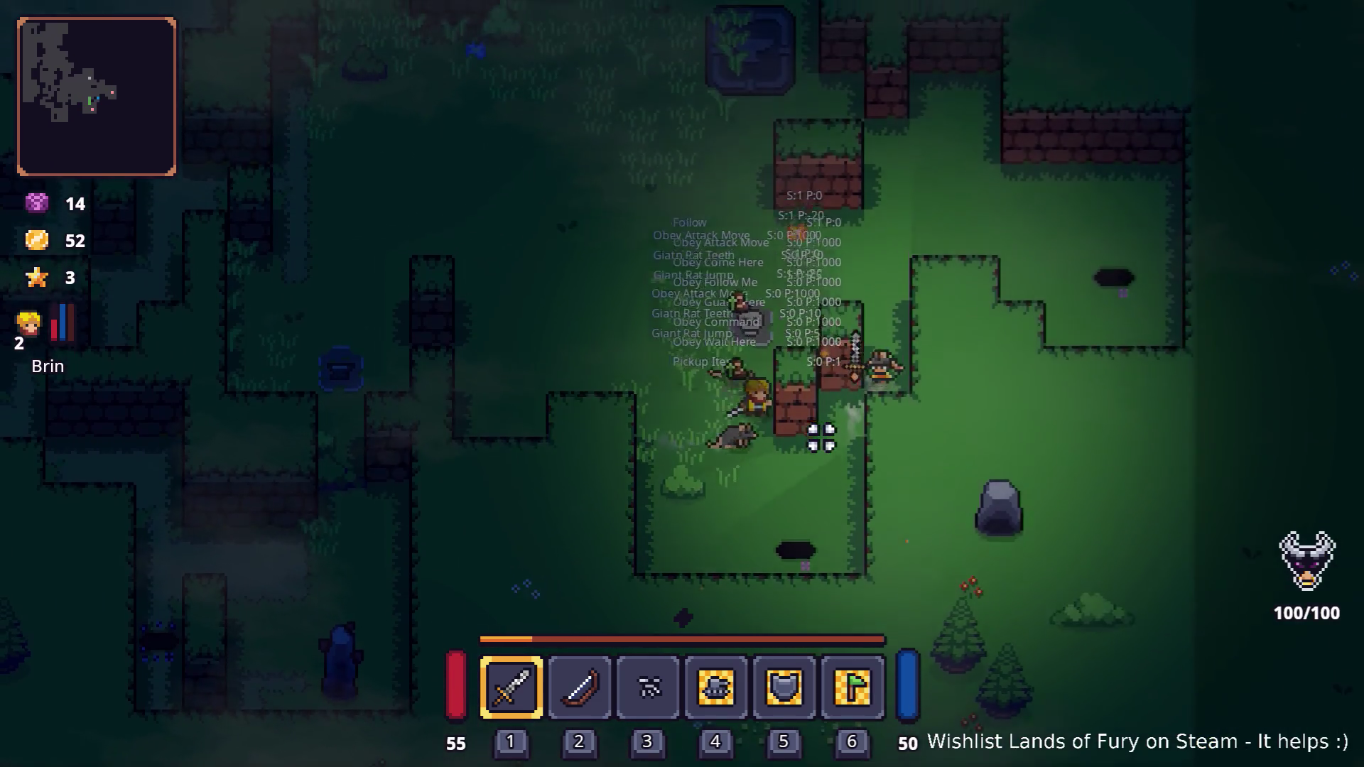
pyautogui.hotkey('w', 'd')
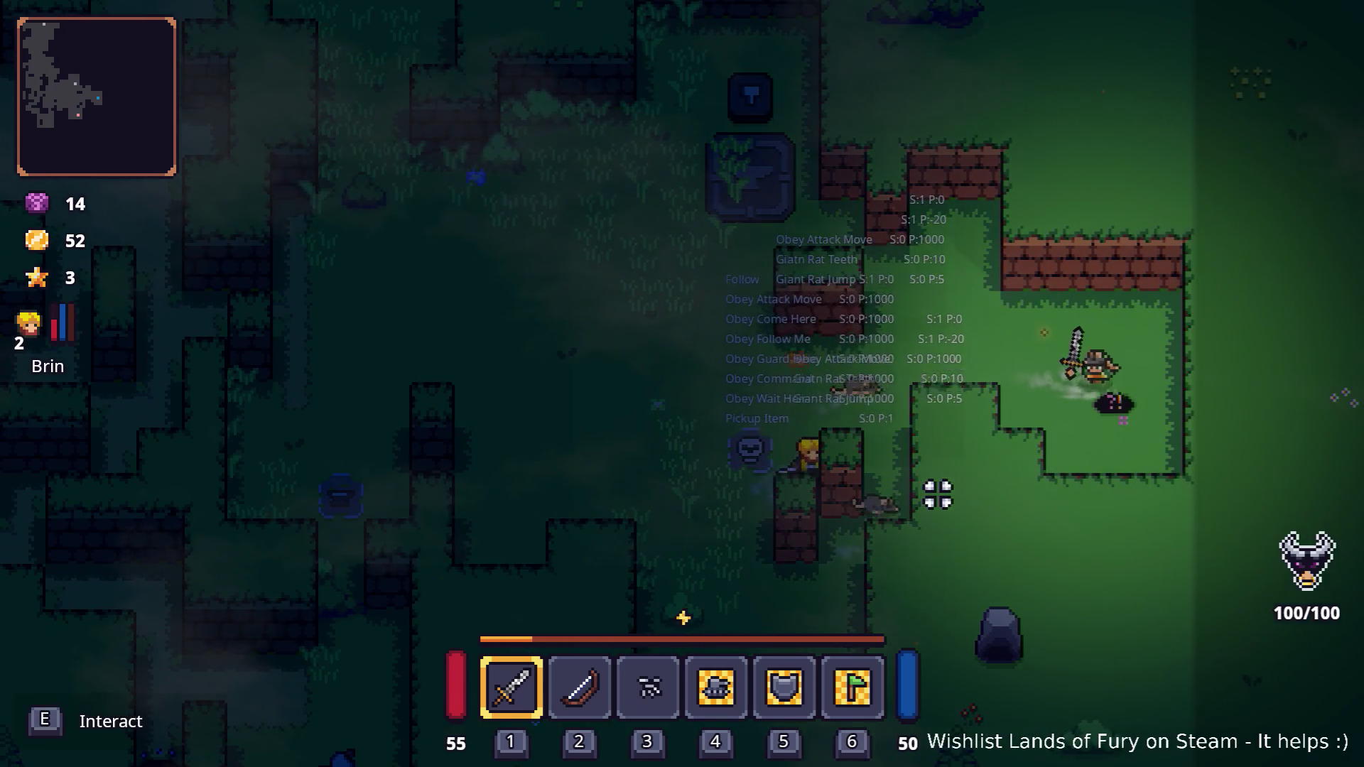
pyautogui.press('e')
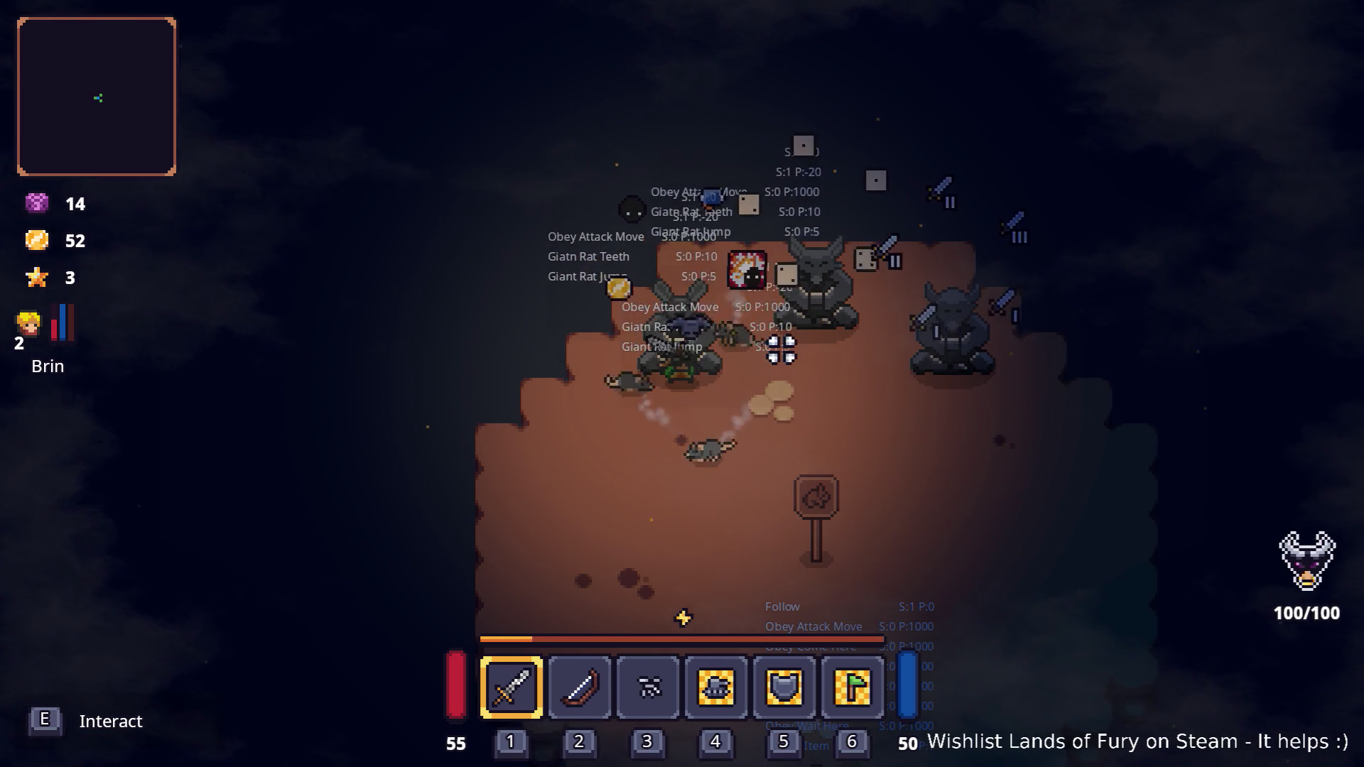
# - Walk around the statue-lined arena and activate the stone to start the arena challenge
pyautogui.press('d')
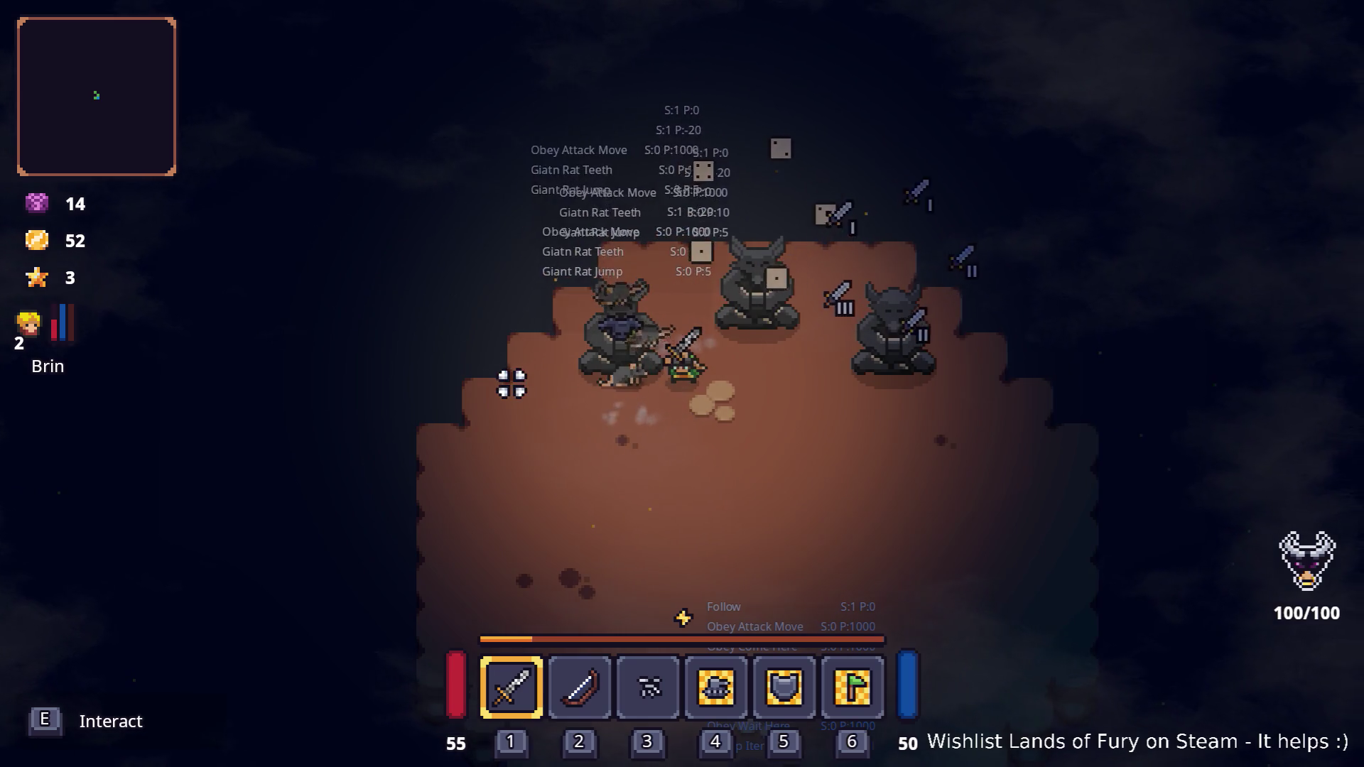
pyautogui.press('w')
pyautogui.press('d')
pyautogui.press('s')
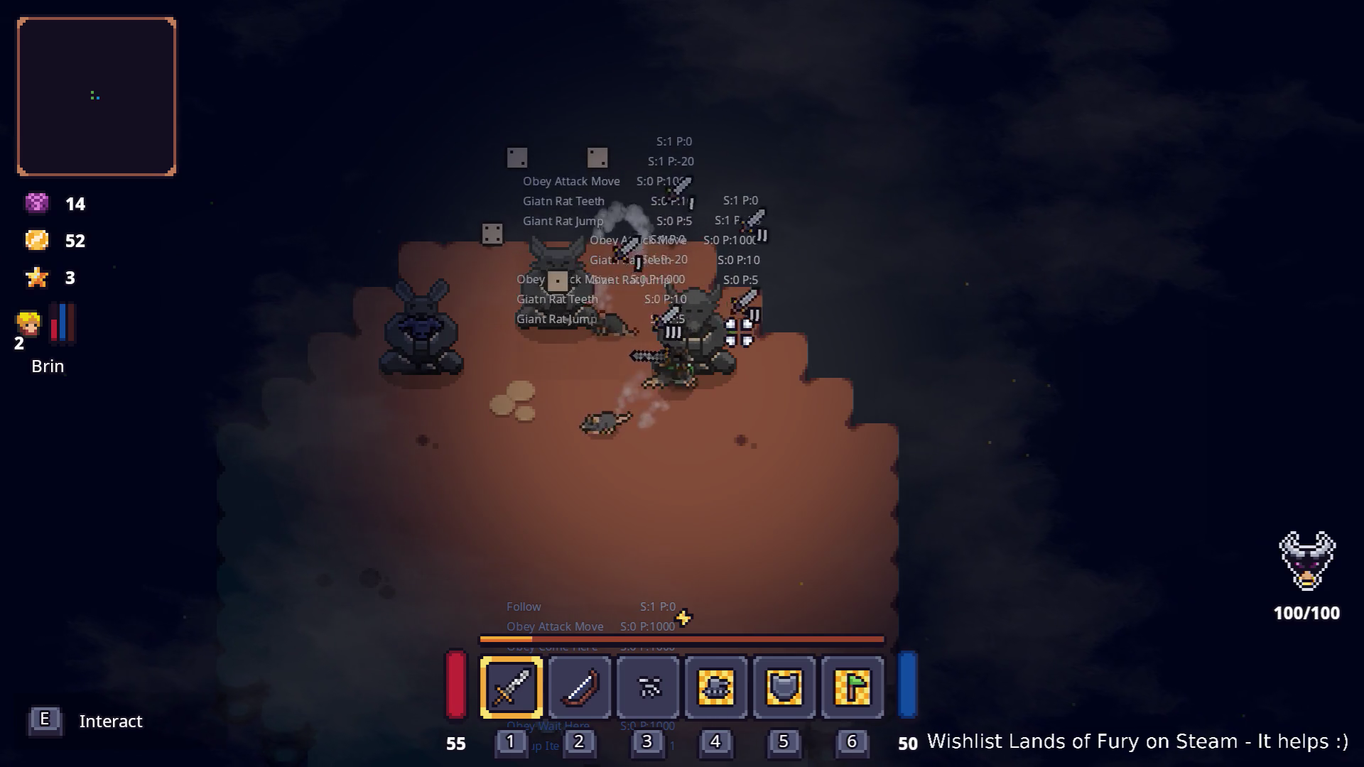
pyautogui.press('s')
pyautogui.press('a')
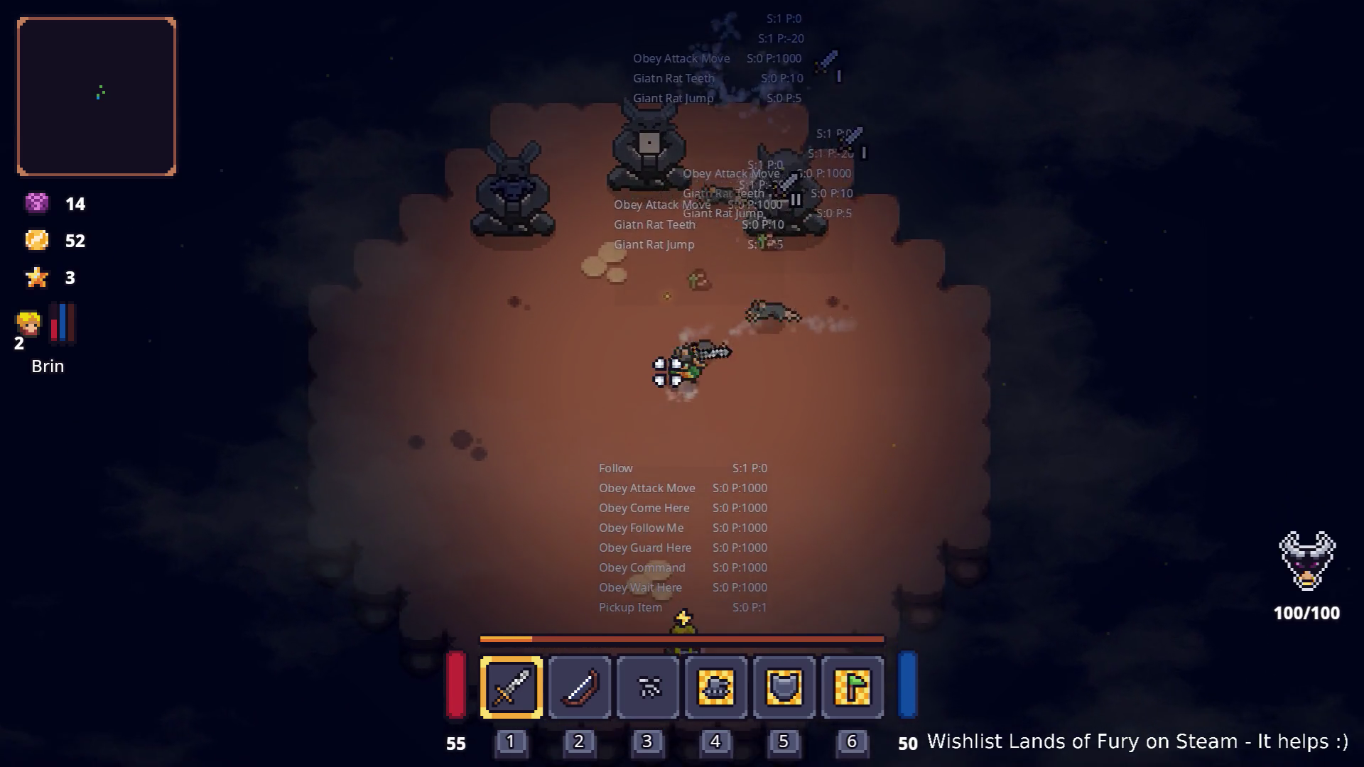
pyautogui.press('s')
pyautogui.press('a')
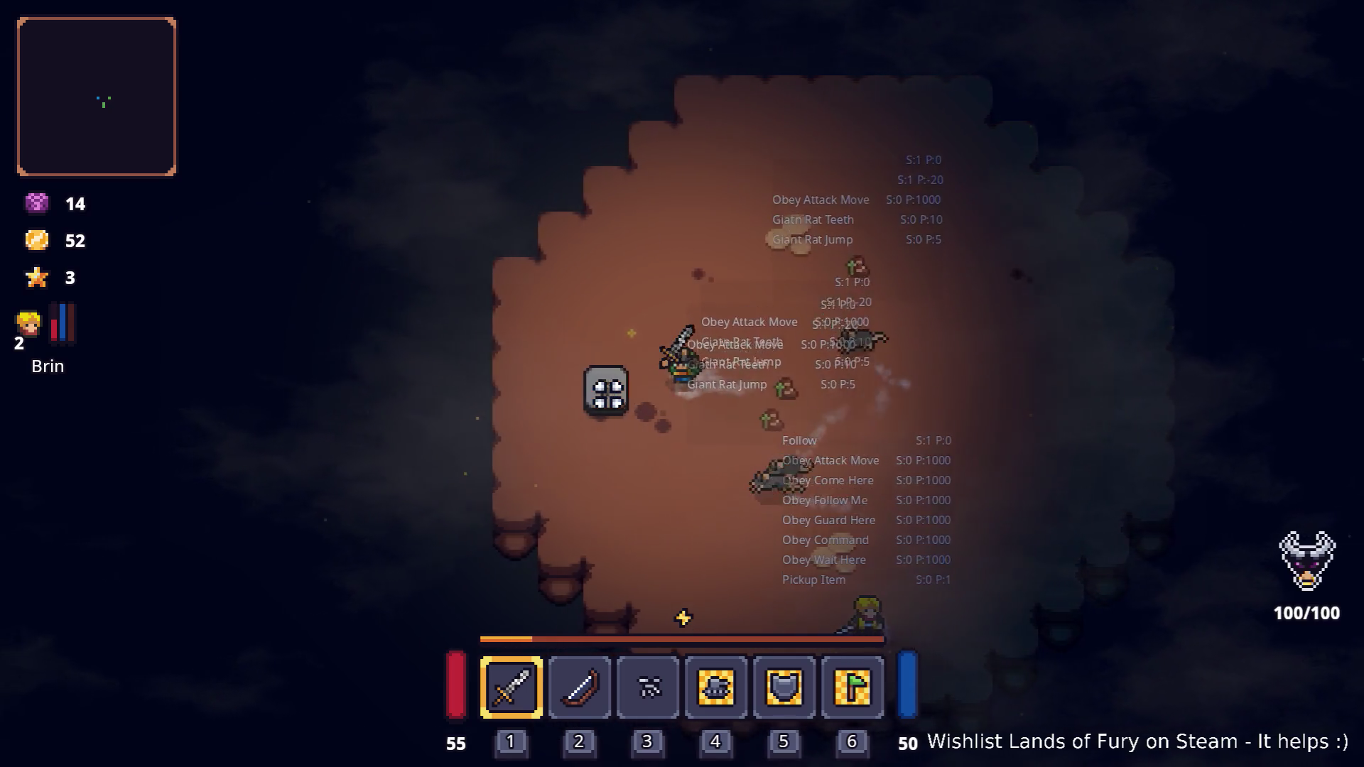
pyautogui.click(606, 386)
# - Move around the rat arena, swinging the sword at enemies as they approach
pyautogui.press('d')
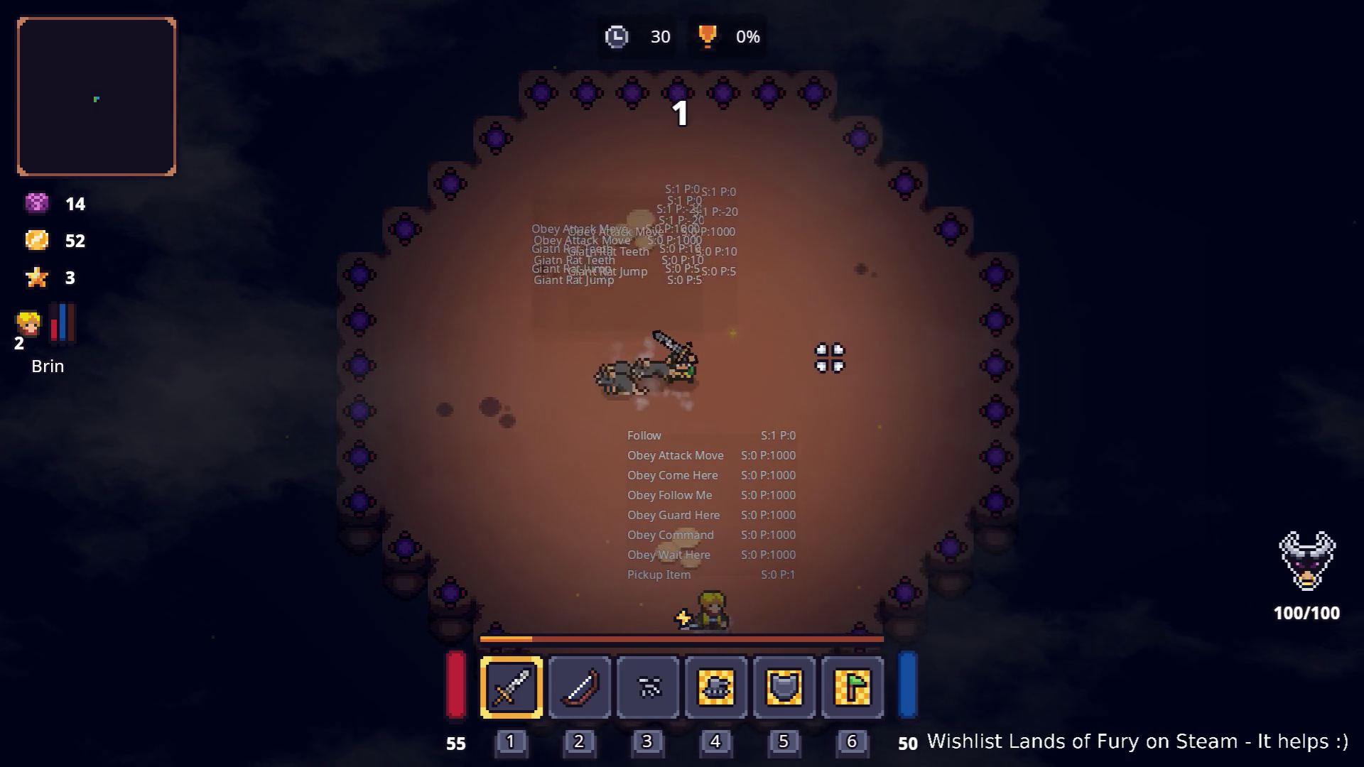
pyautogui.press('w')
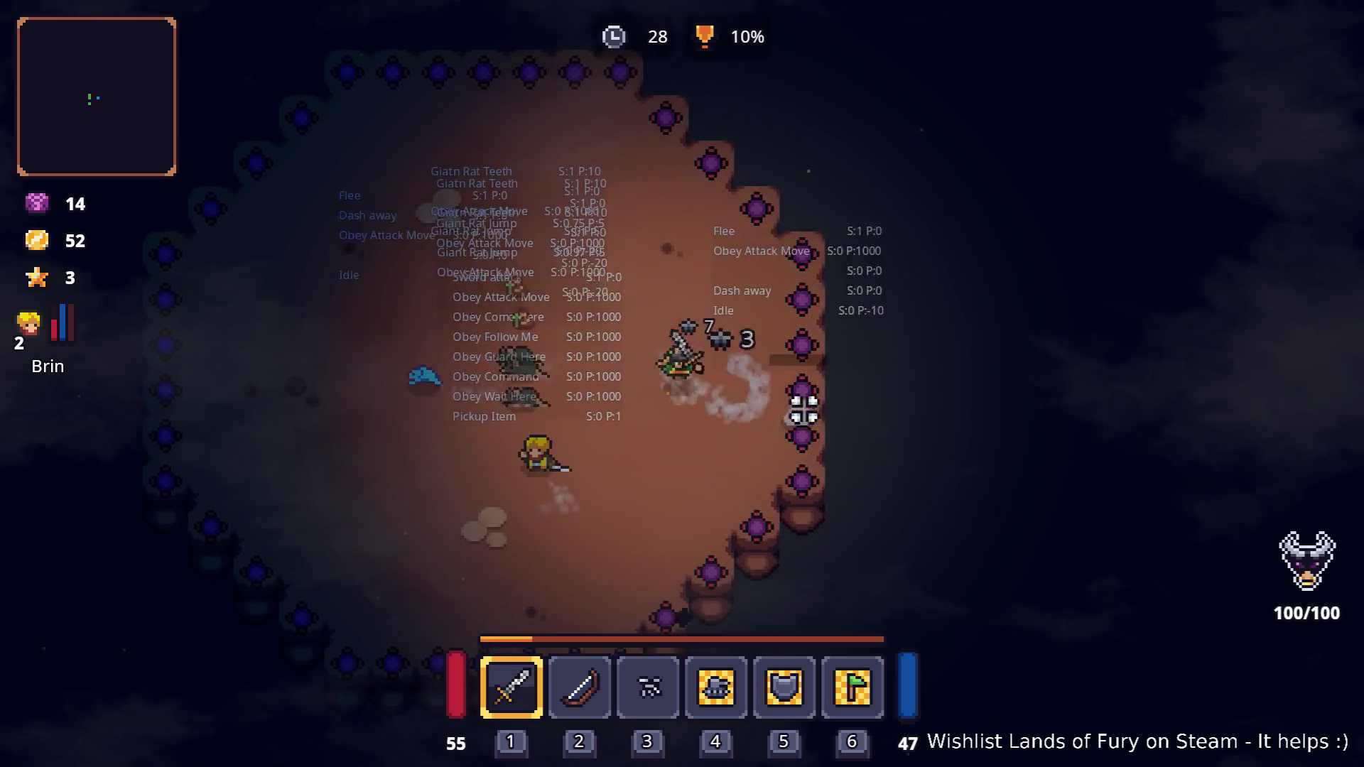
pyautogui.press('a')
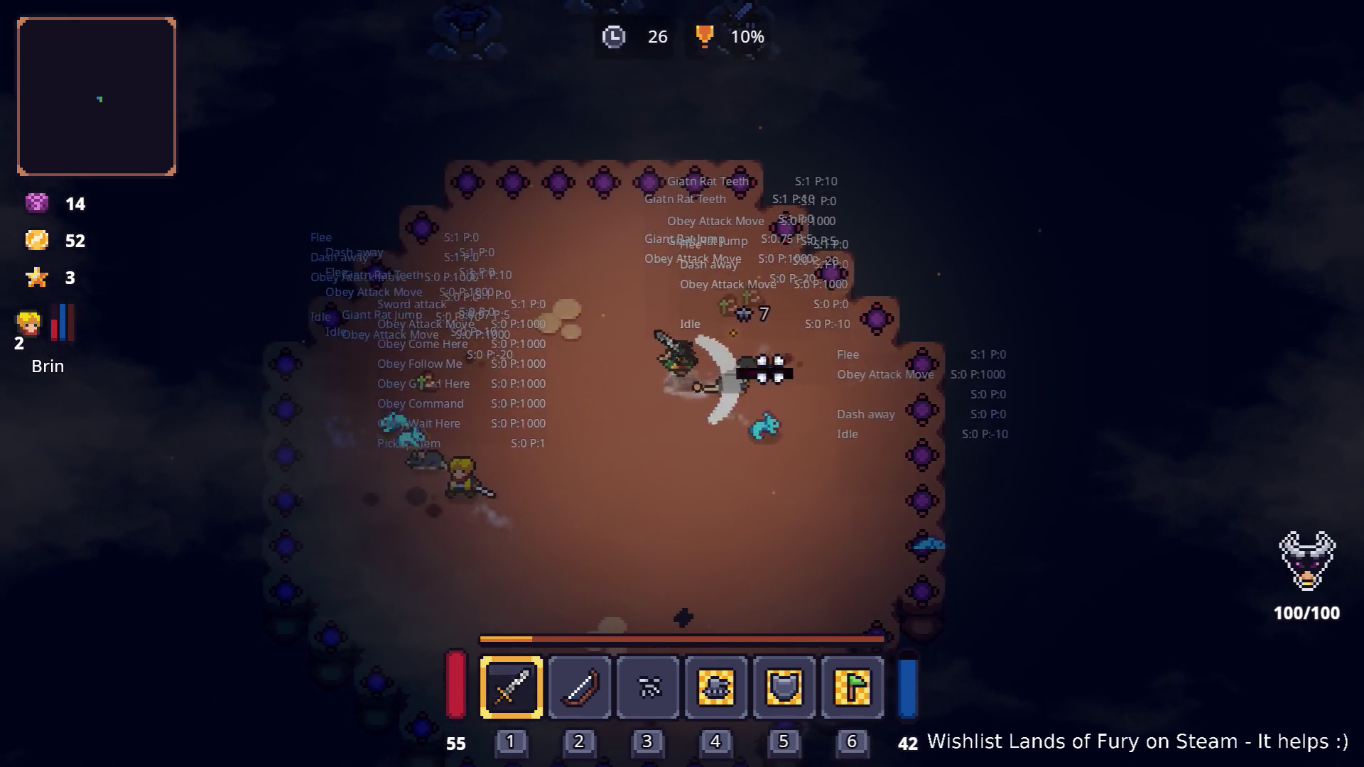
pyautogui.press('s')
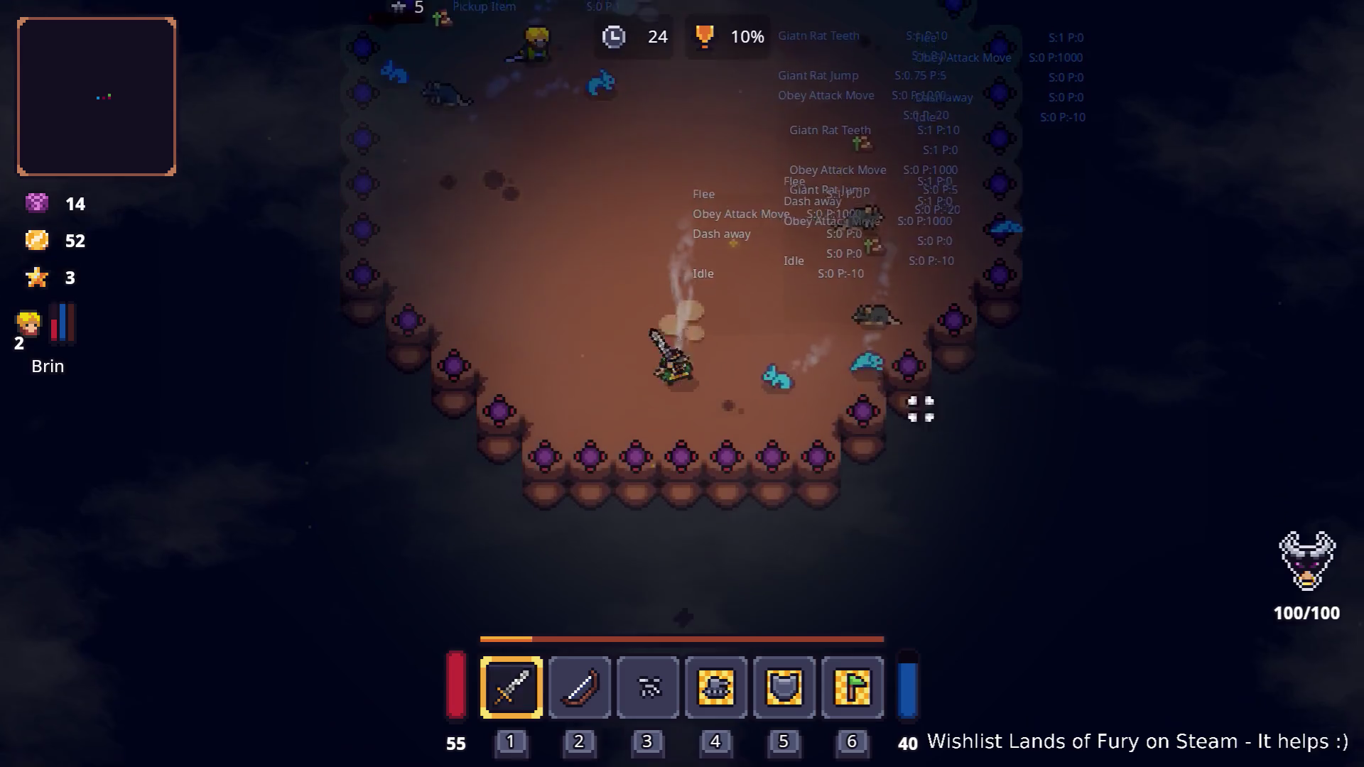
pyautogui.press('w')
pyautogui.press('a')
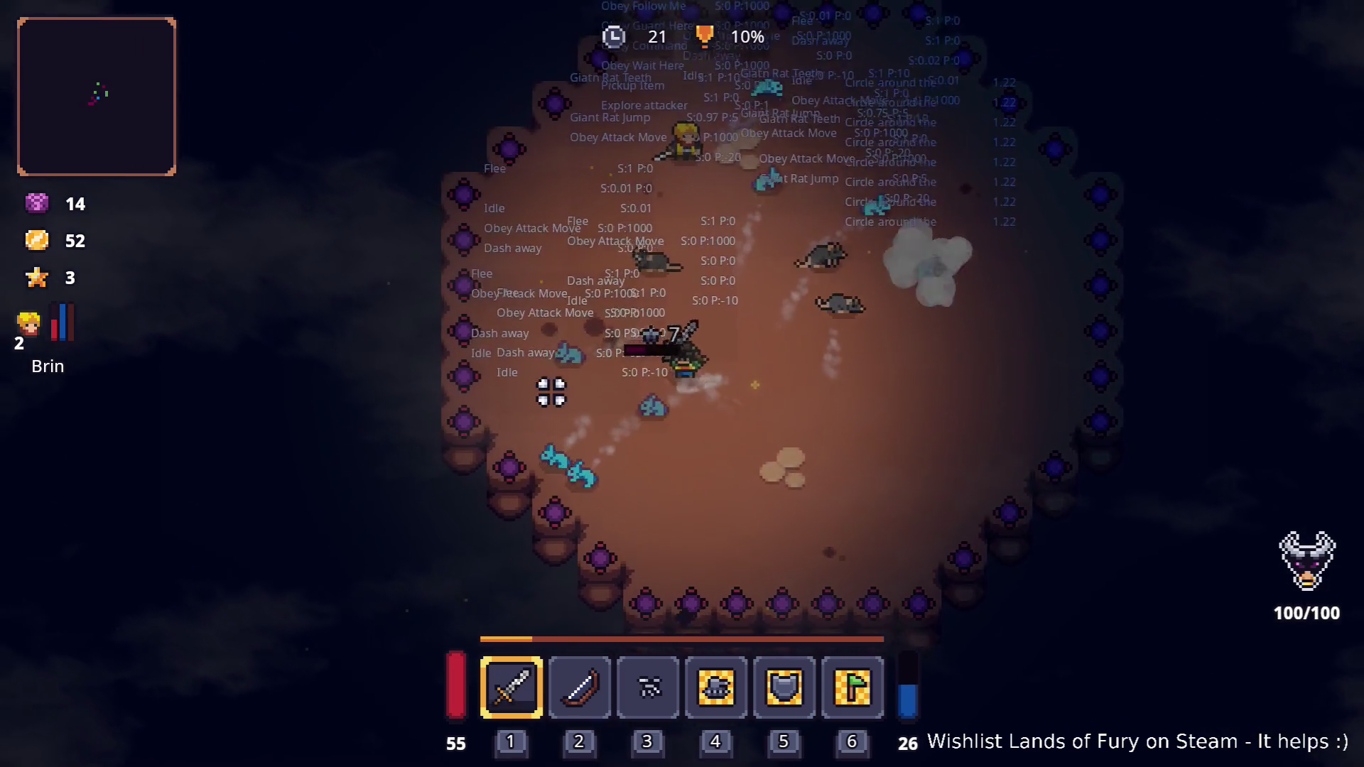
pyautogui.click(681, 438)
pyautogui.press('s')
pyautogui.press('a')
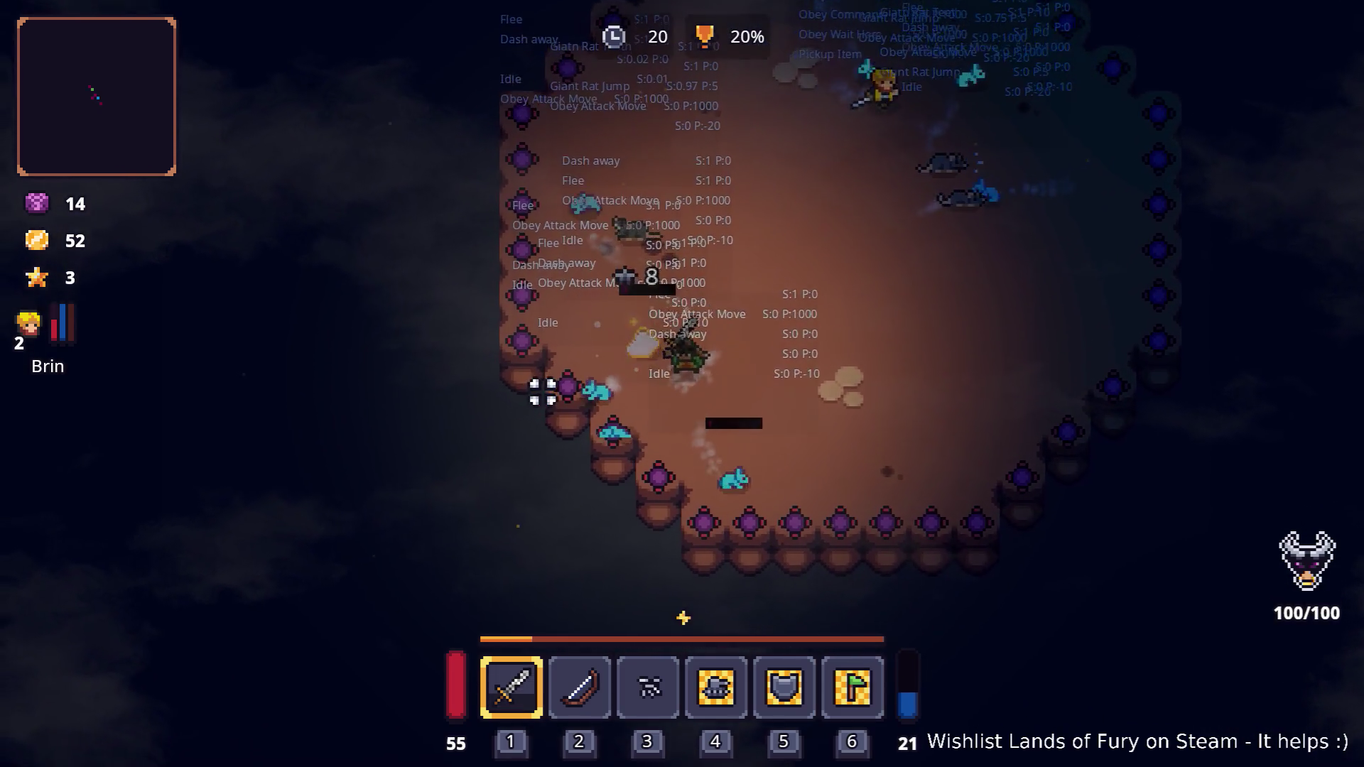
pyautogui.click(539, 394)
pyautogui.press('d')
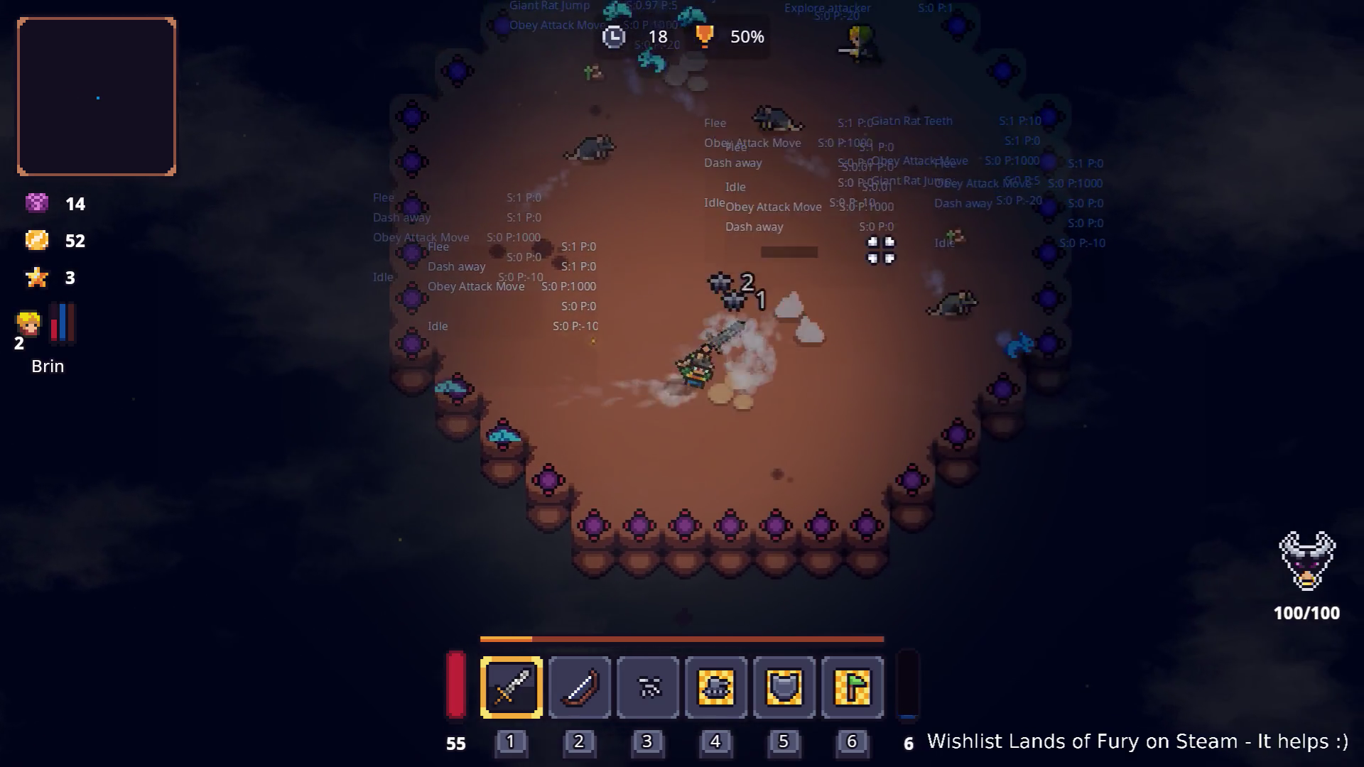
pyautogui.click(898, 289)
pyautogui.press('d')
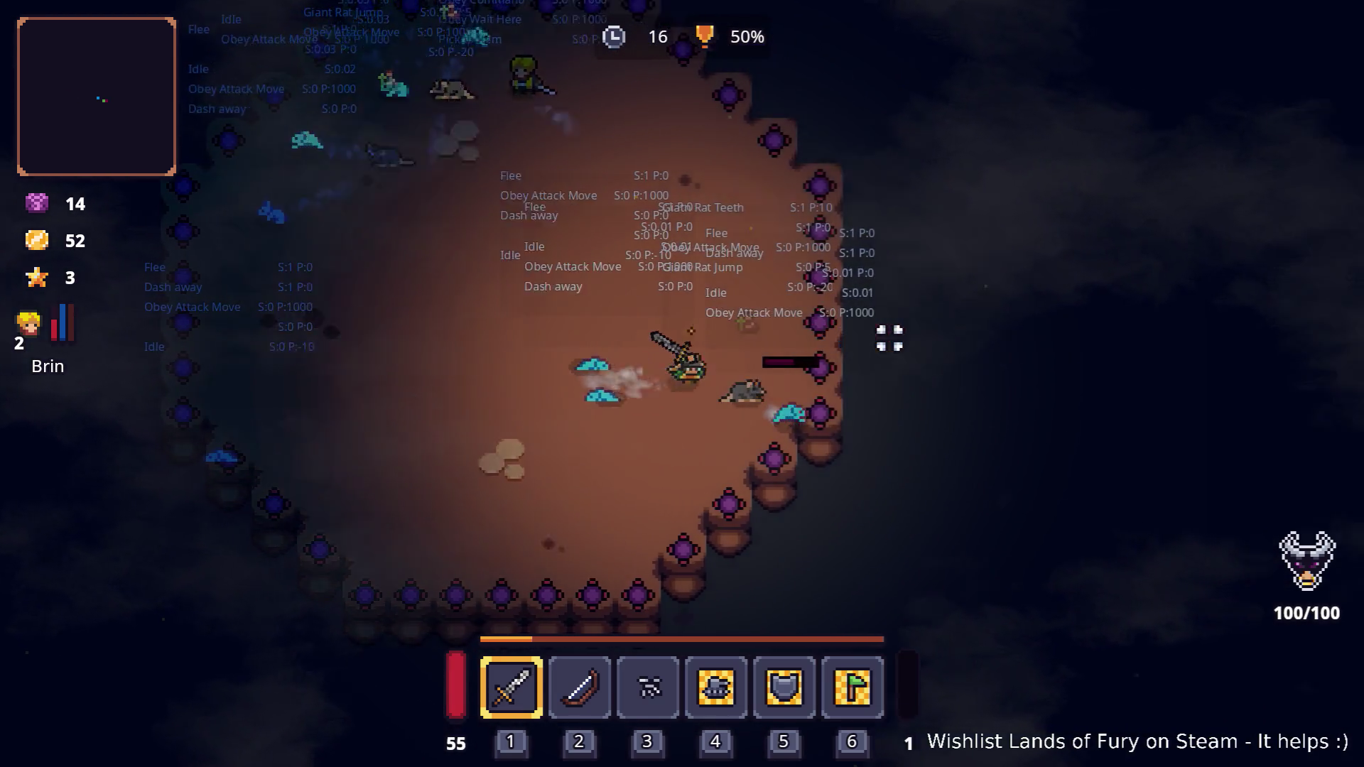
# - Keep slashing and moving across the arena until it is cleared to 100%
pyautogui.press('a')
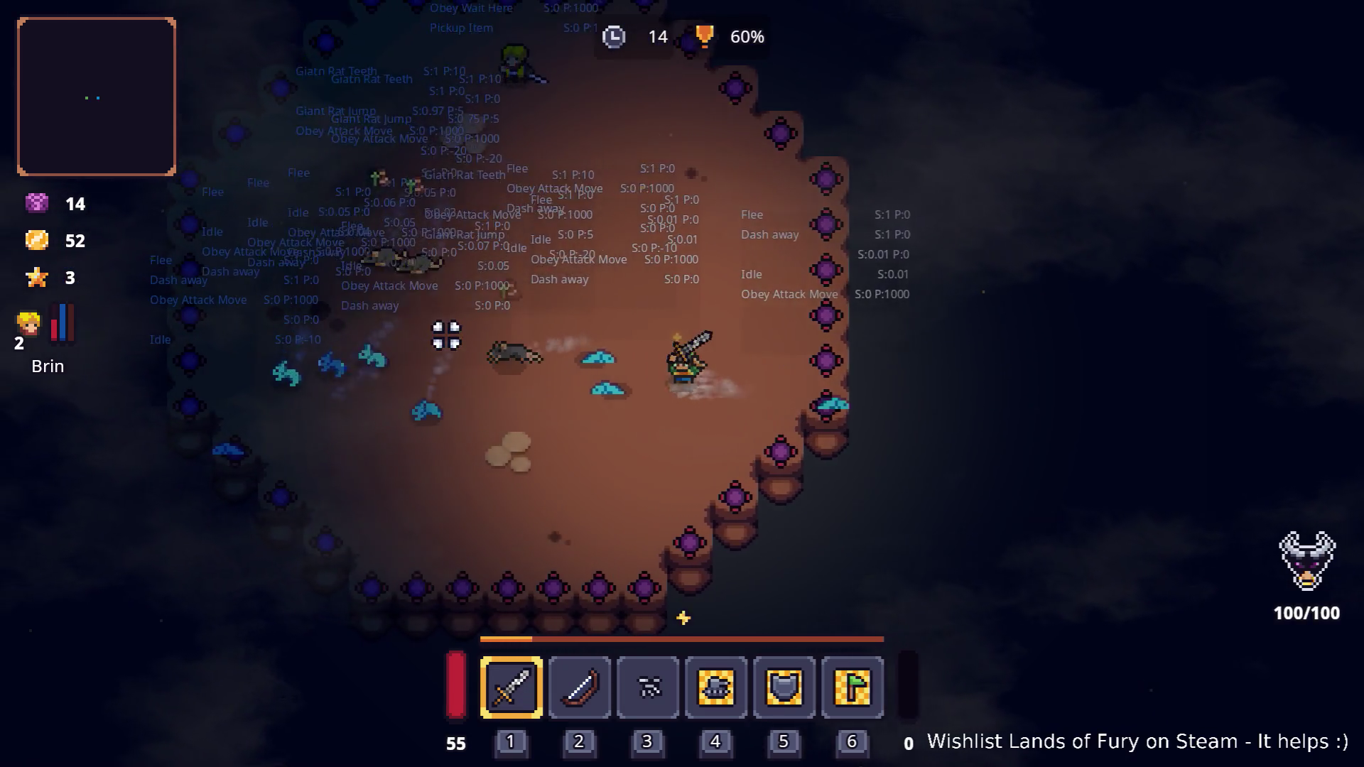
pyautogui.press('a')
pyautogui.click(457, 381)
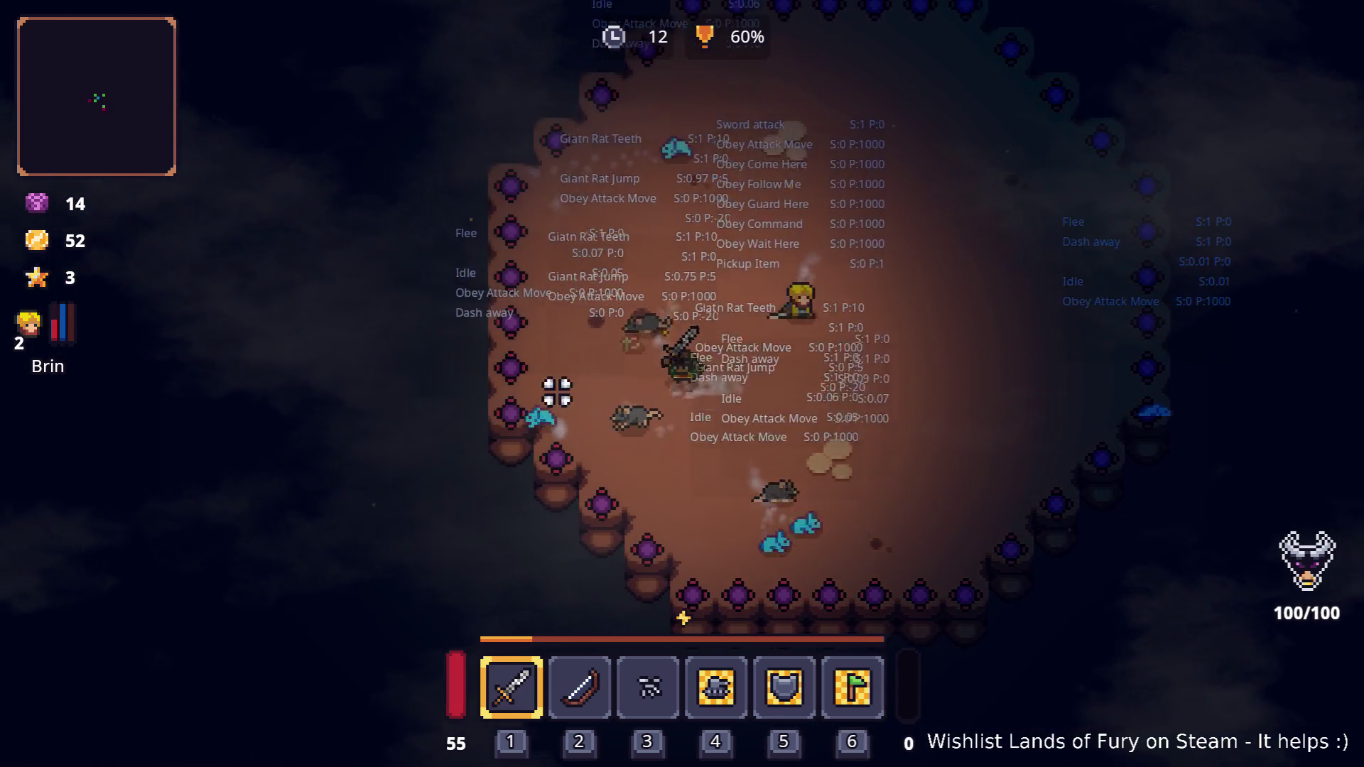
pyautogui.click(537, 408)
pyautogui.press('a')
pyautogui.press('w')
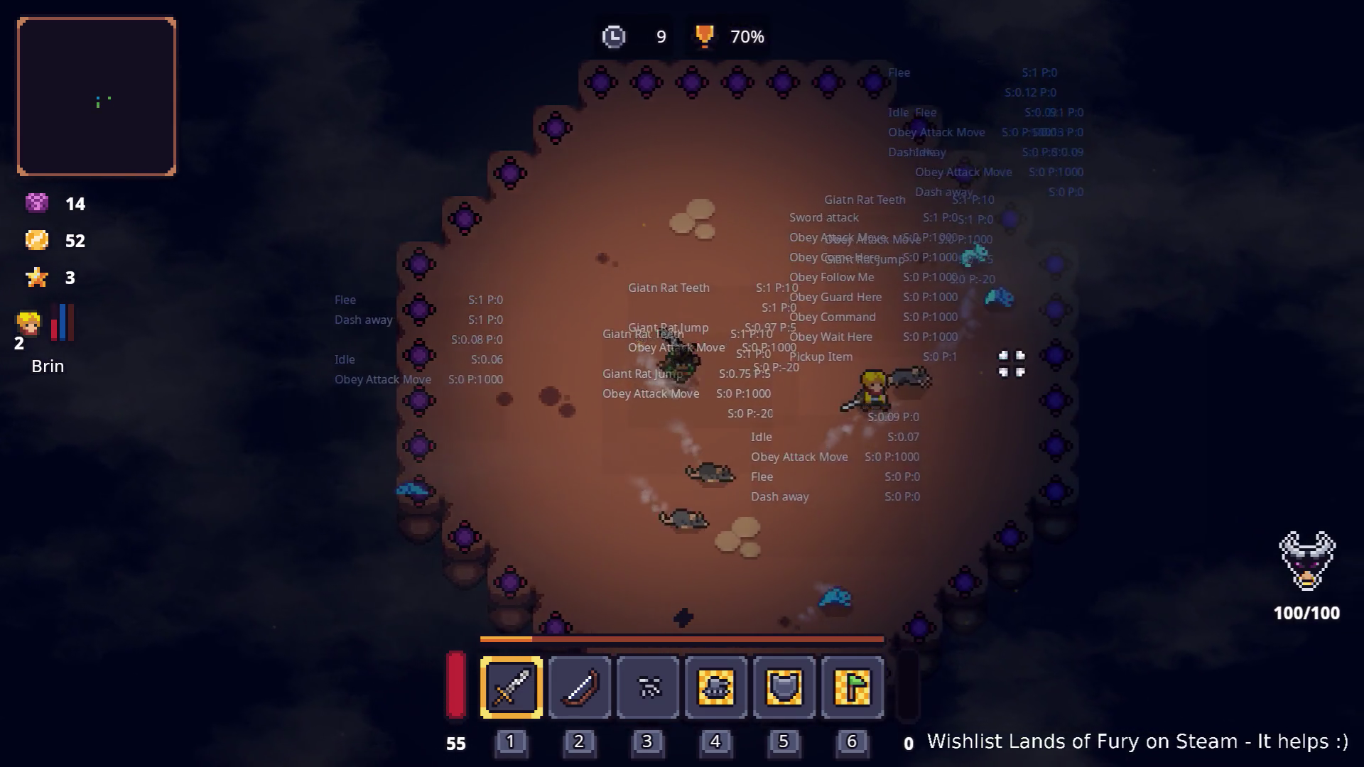
pyautogui.press('w')
pyautogui.click(914, 295)
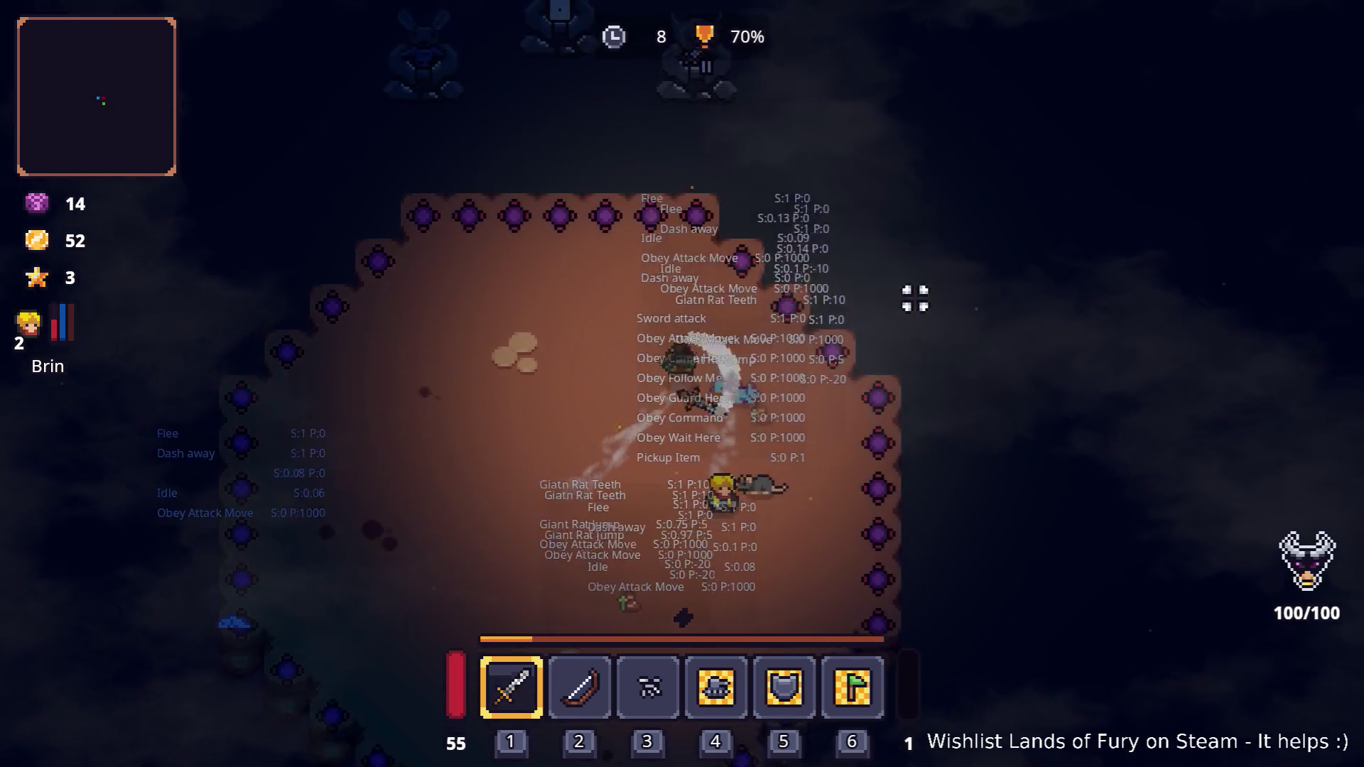
pyautogui.press('s')
pyautogui.press('a')
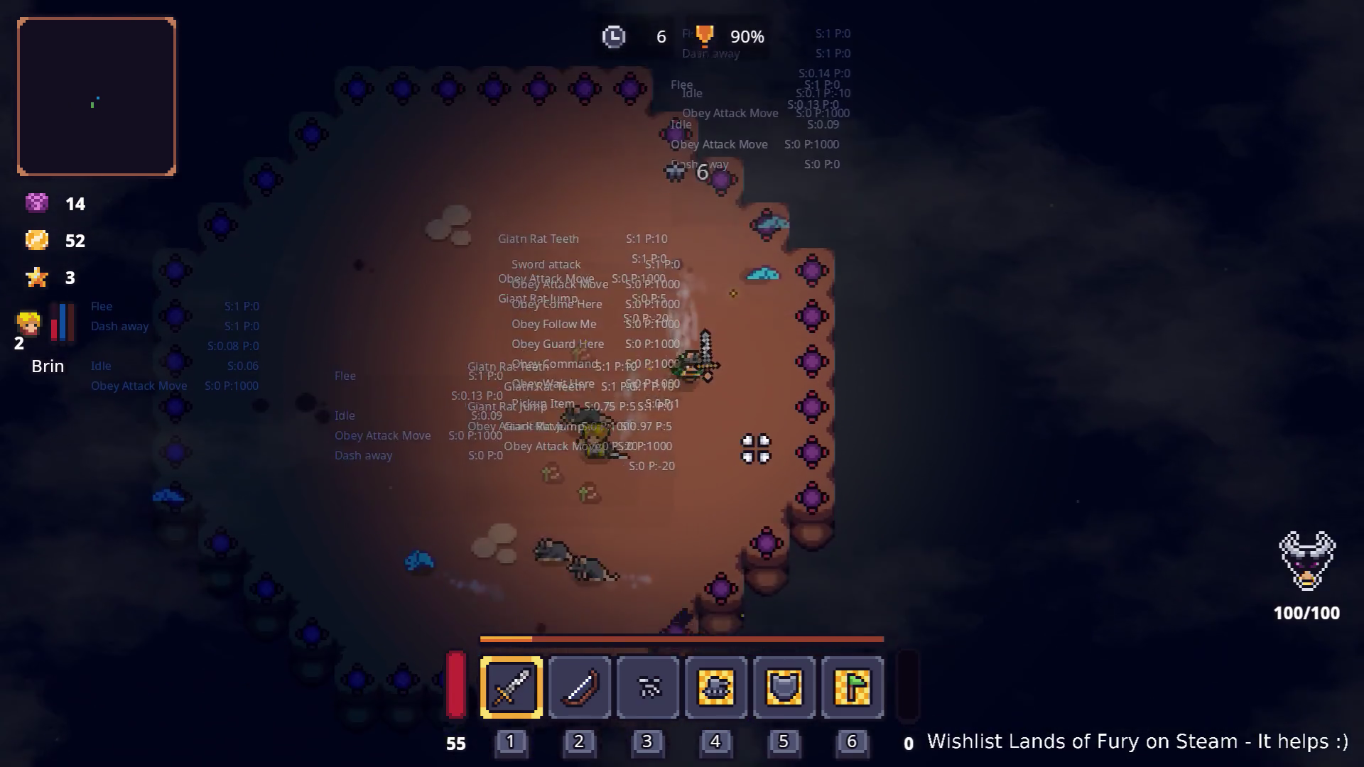
pyautogui.press('a')
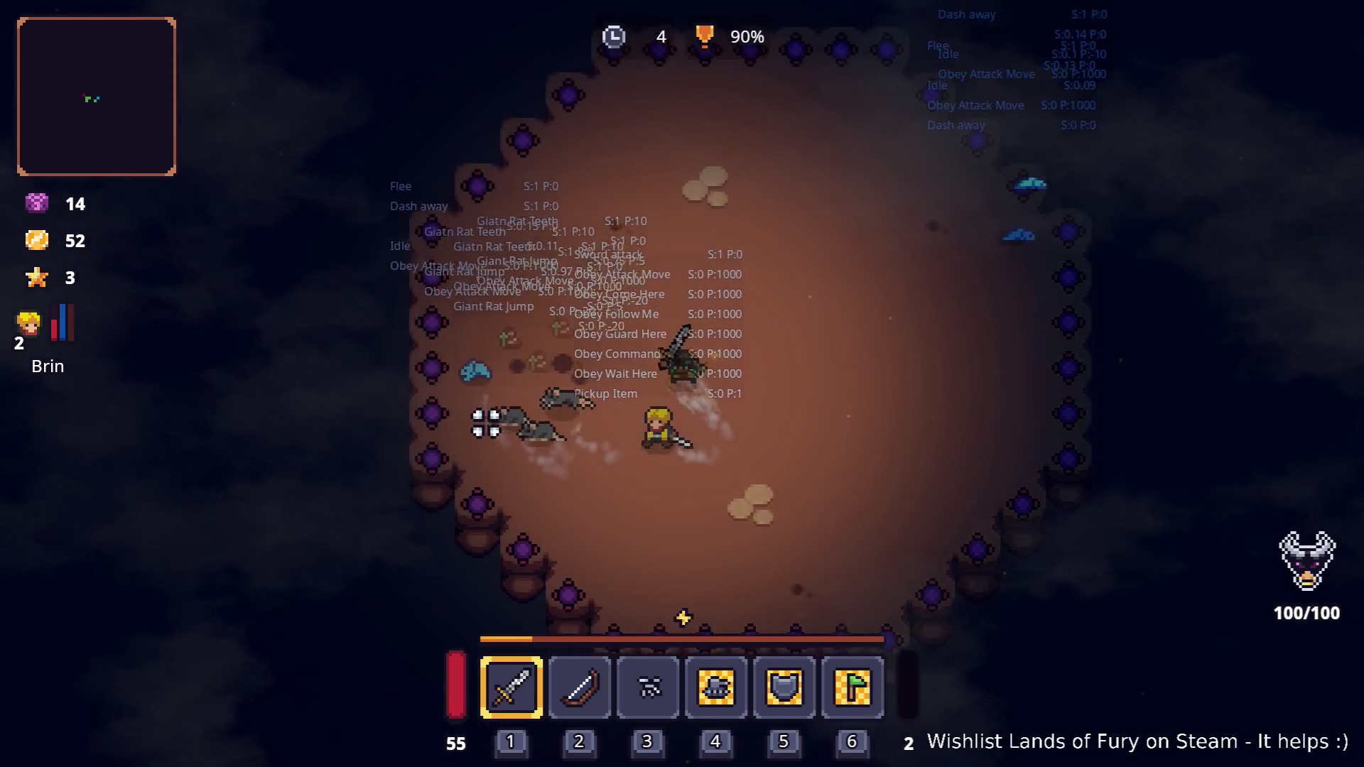
pyautogui.press('d')
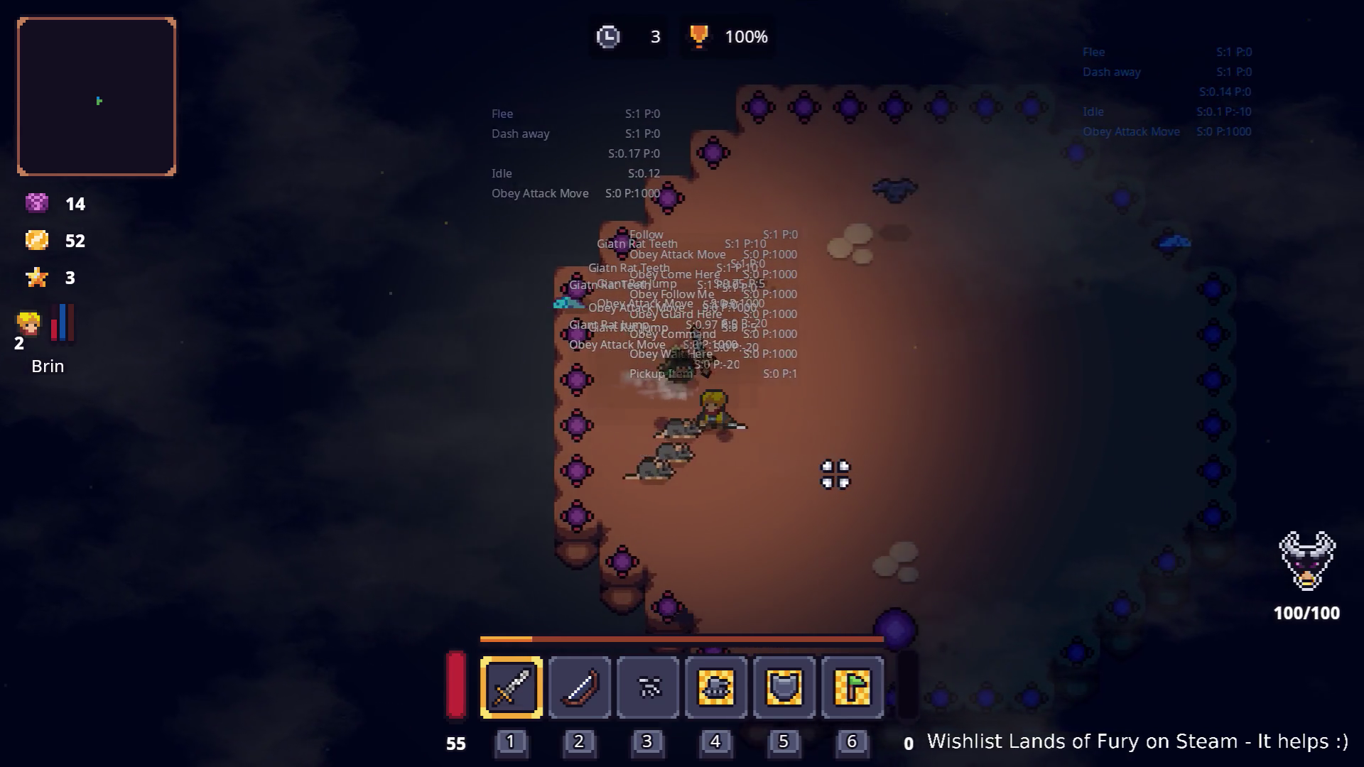
# - Use the purple orb to leave, then take the dark portal pad into the new cave arena's wave 1/5
pyautogui.press('d')
pyautogui.press('w')
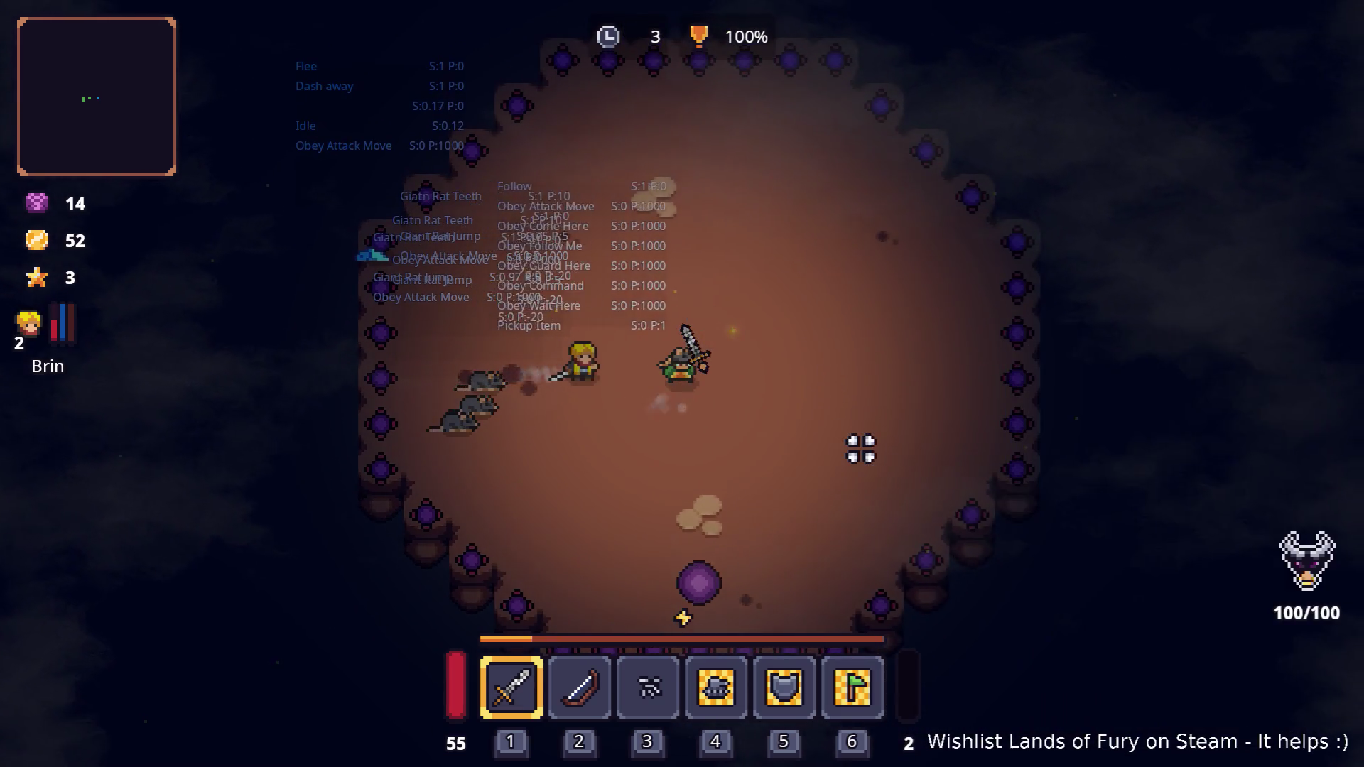
pyautogui.press('s')
pyautogui.press('s')
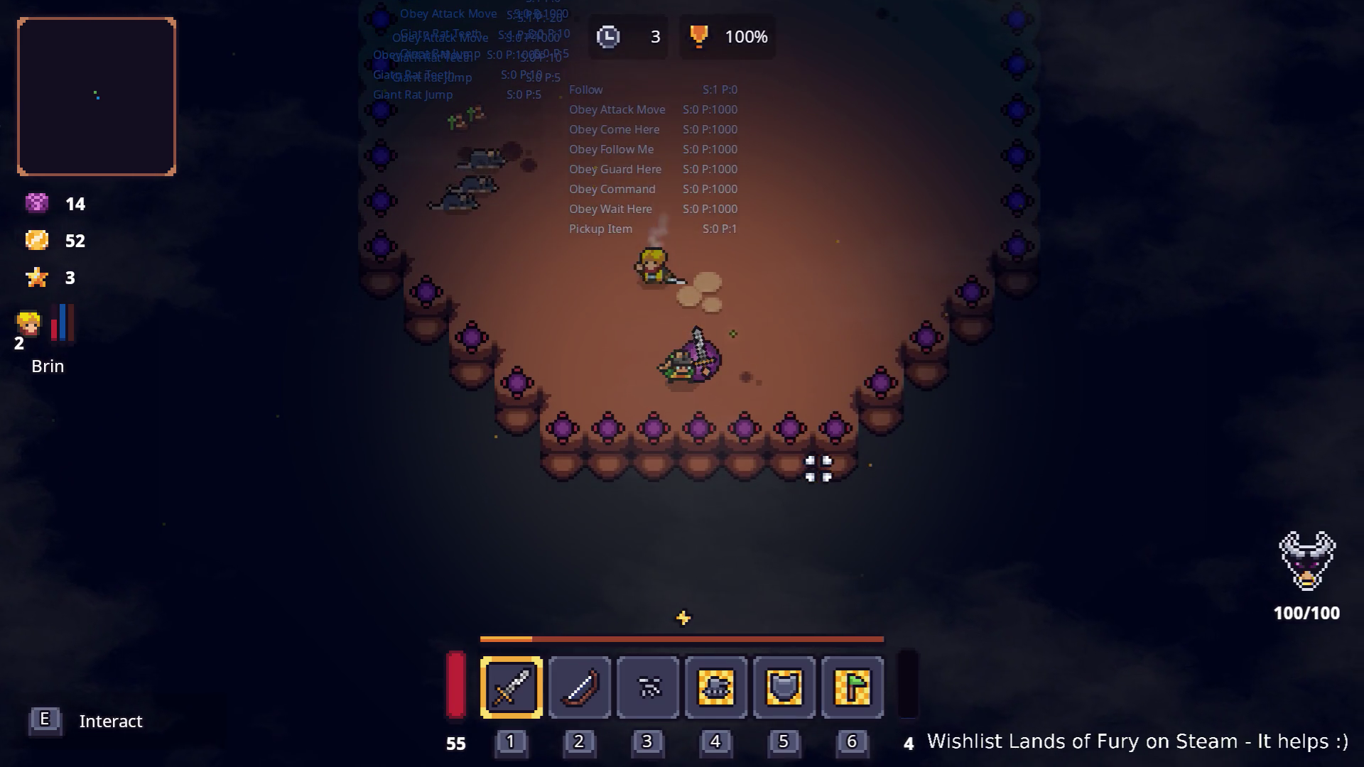
pyautogui.press('e')
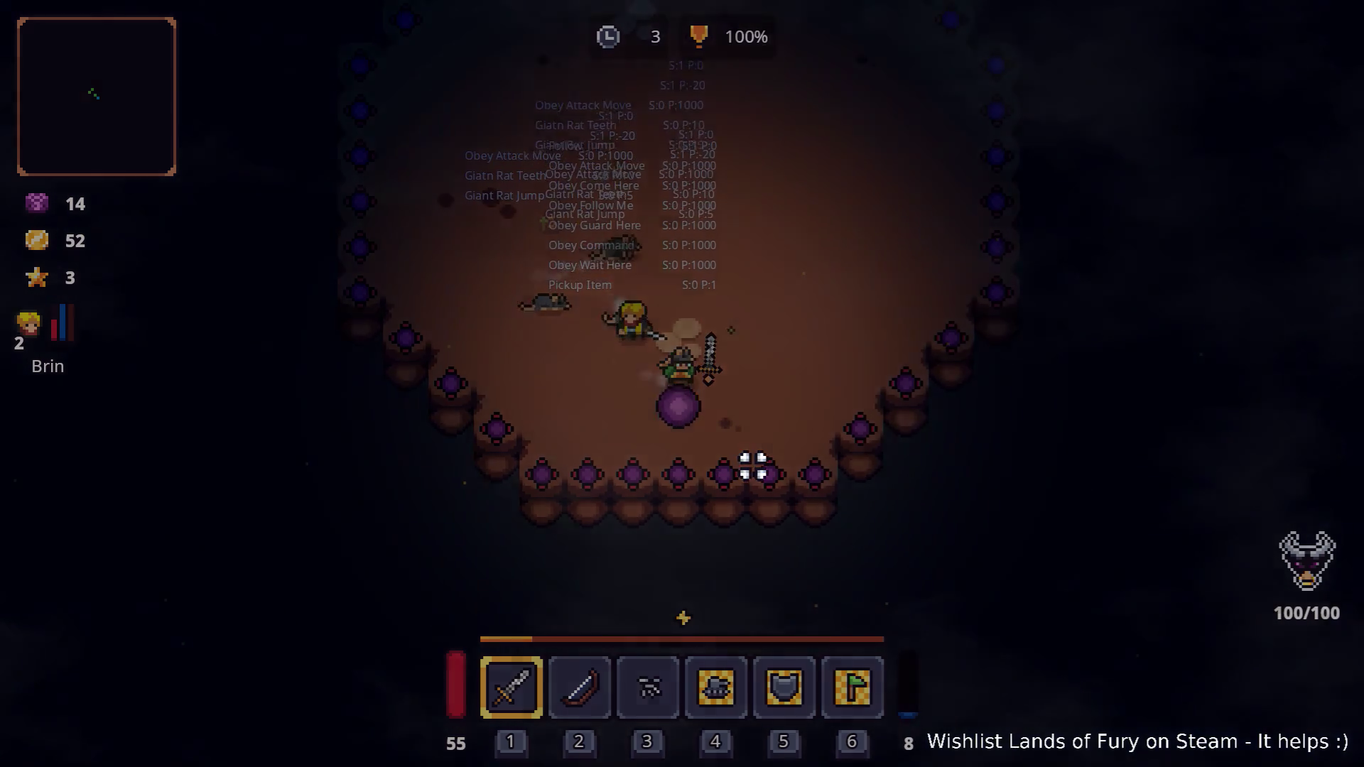
pyautogui.press('a')
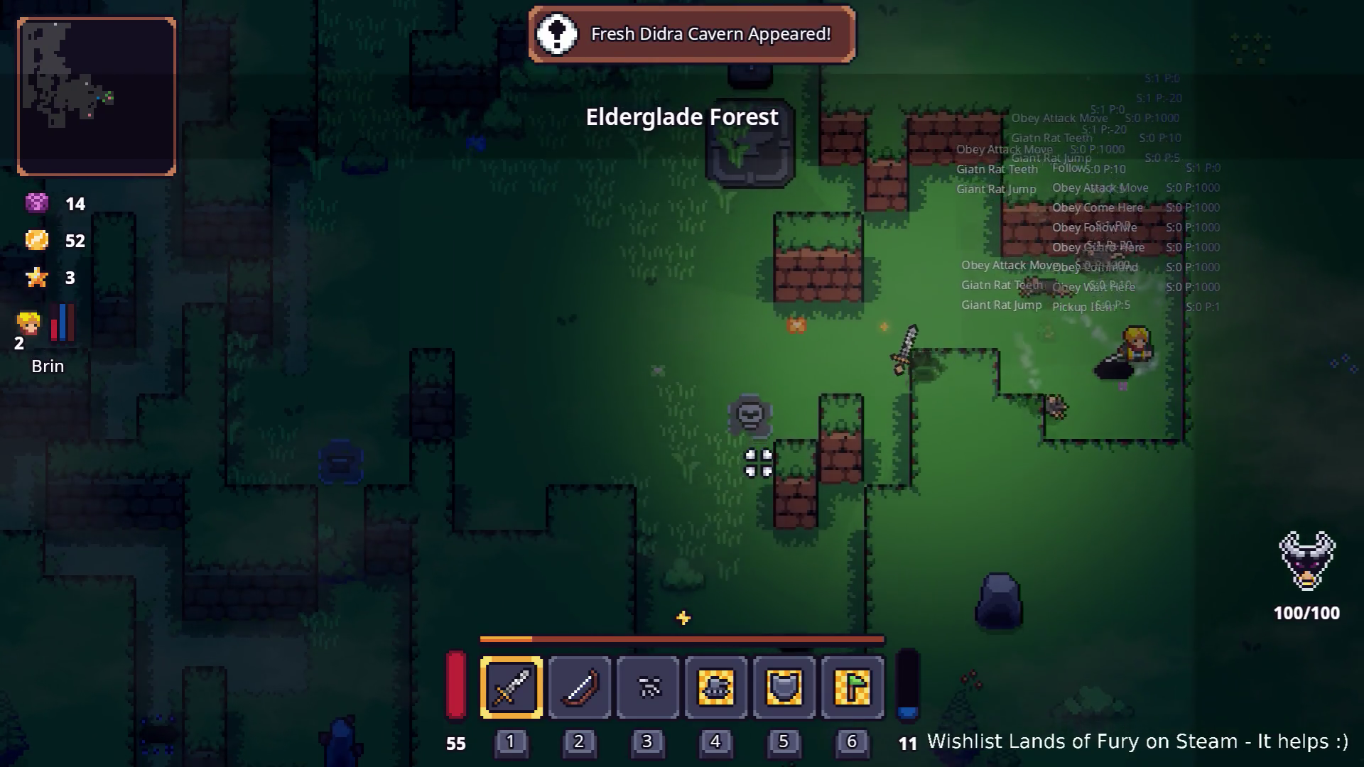
pyautogui.press('s')
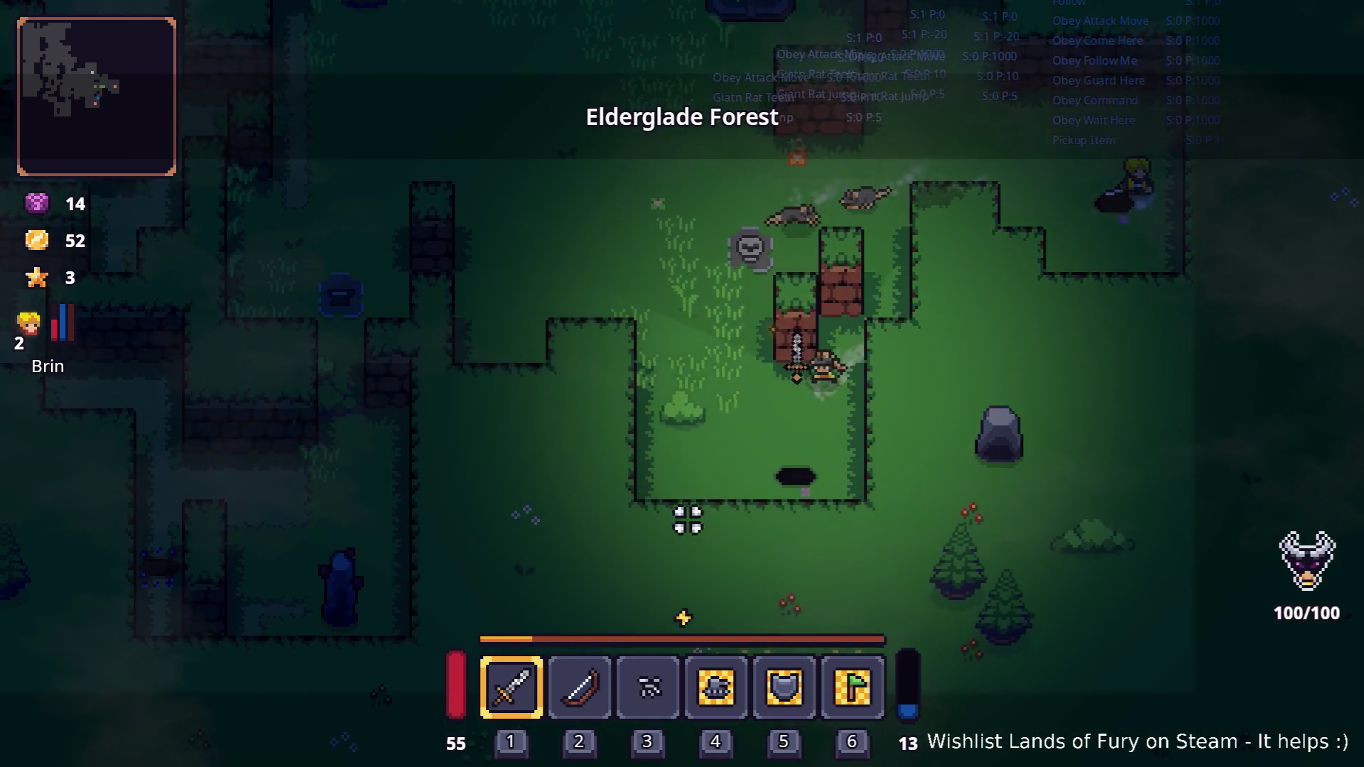
pyautogui.press('e')
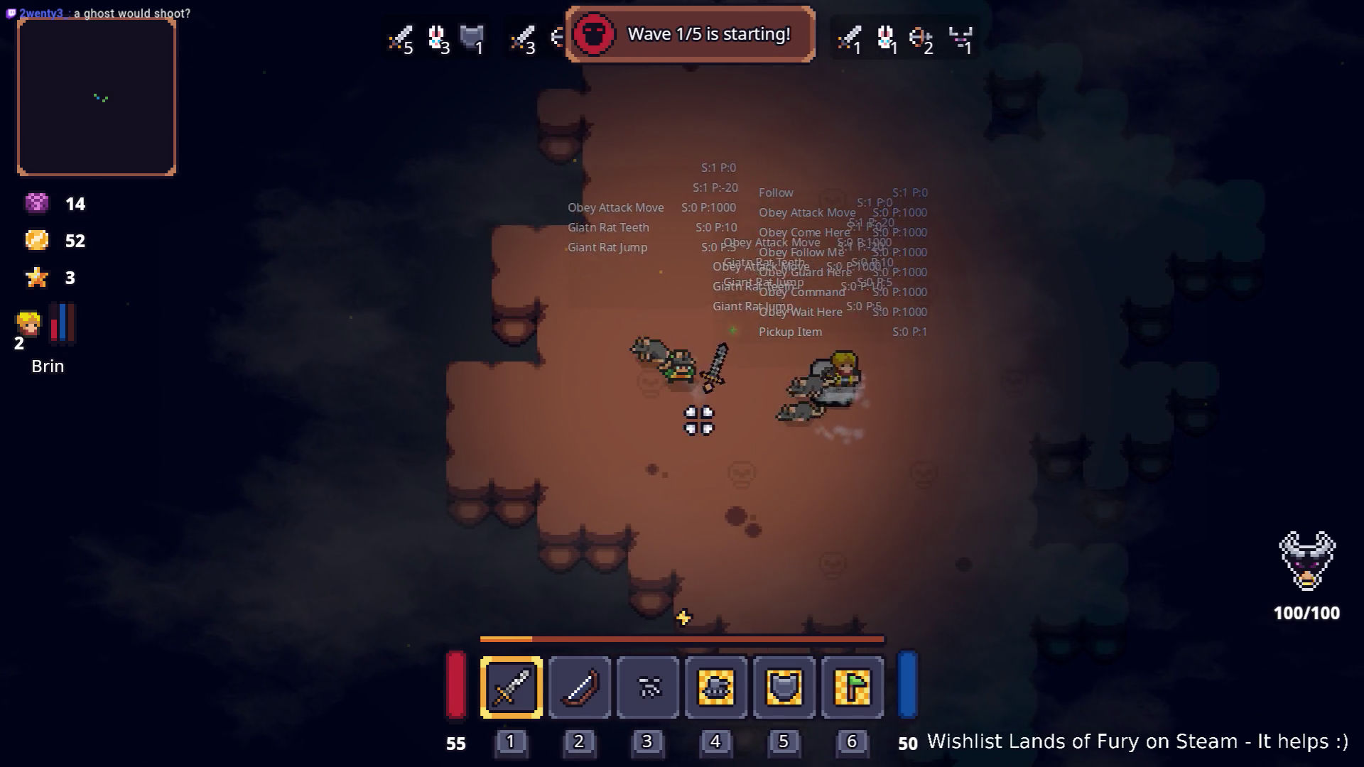
# - Move into the cave and slash at the enemies alongside the companion and rats
pyautogui.press('s')
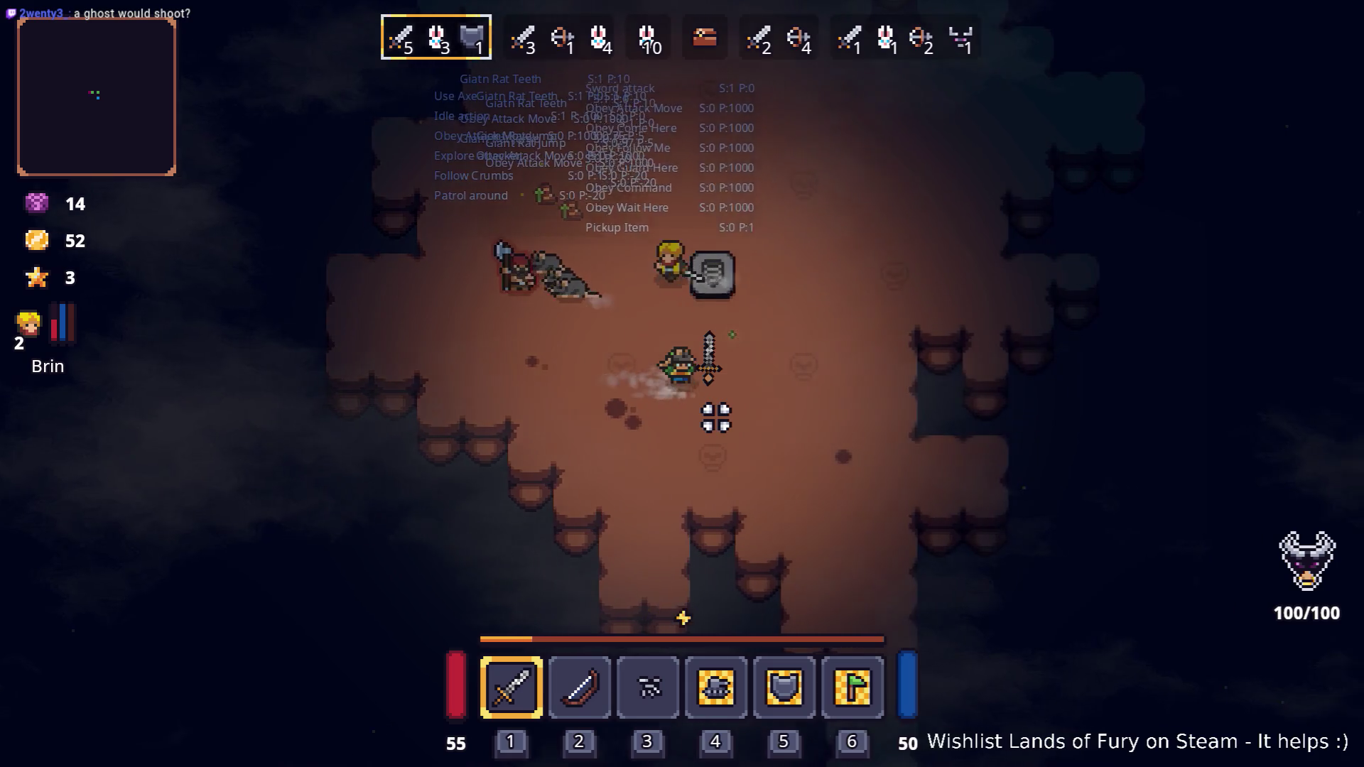
pyautogui.press('w')
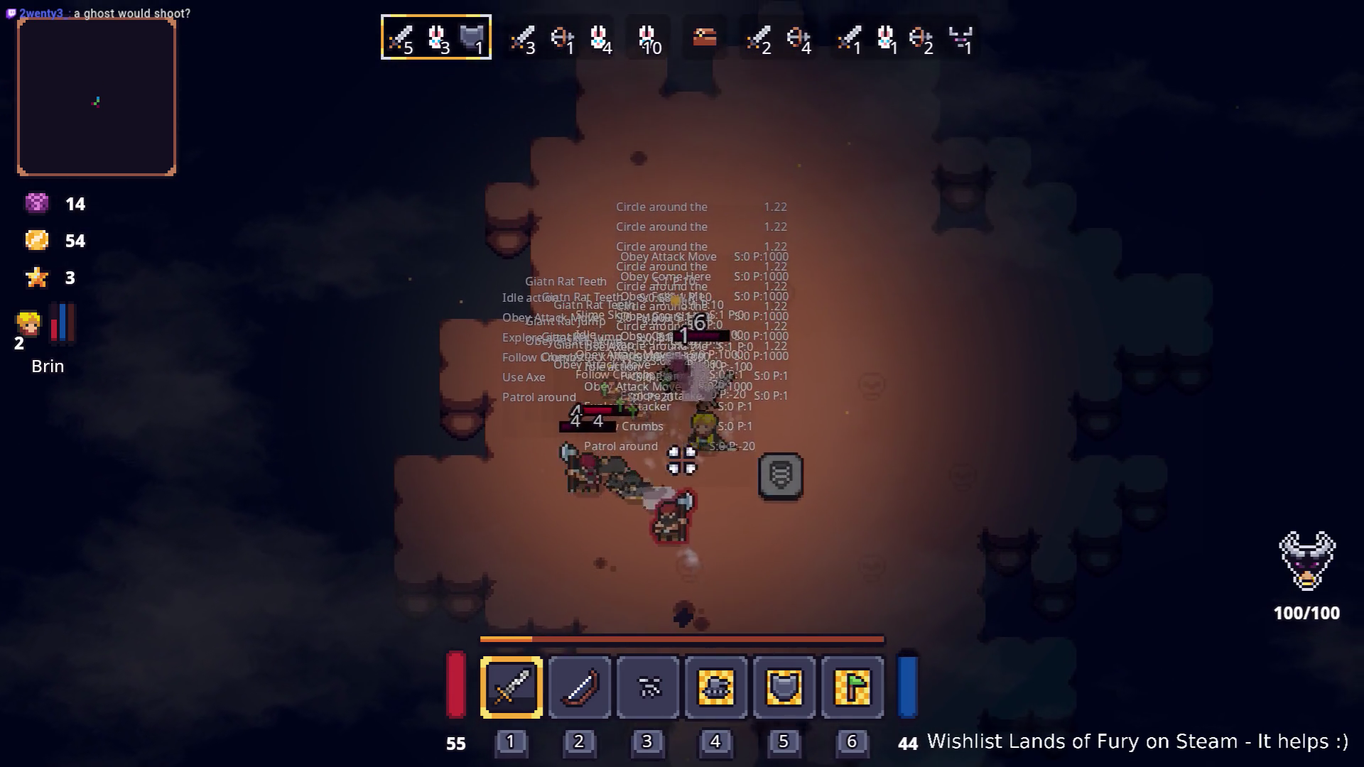
pyautogui.press('d')
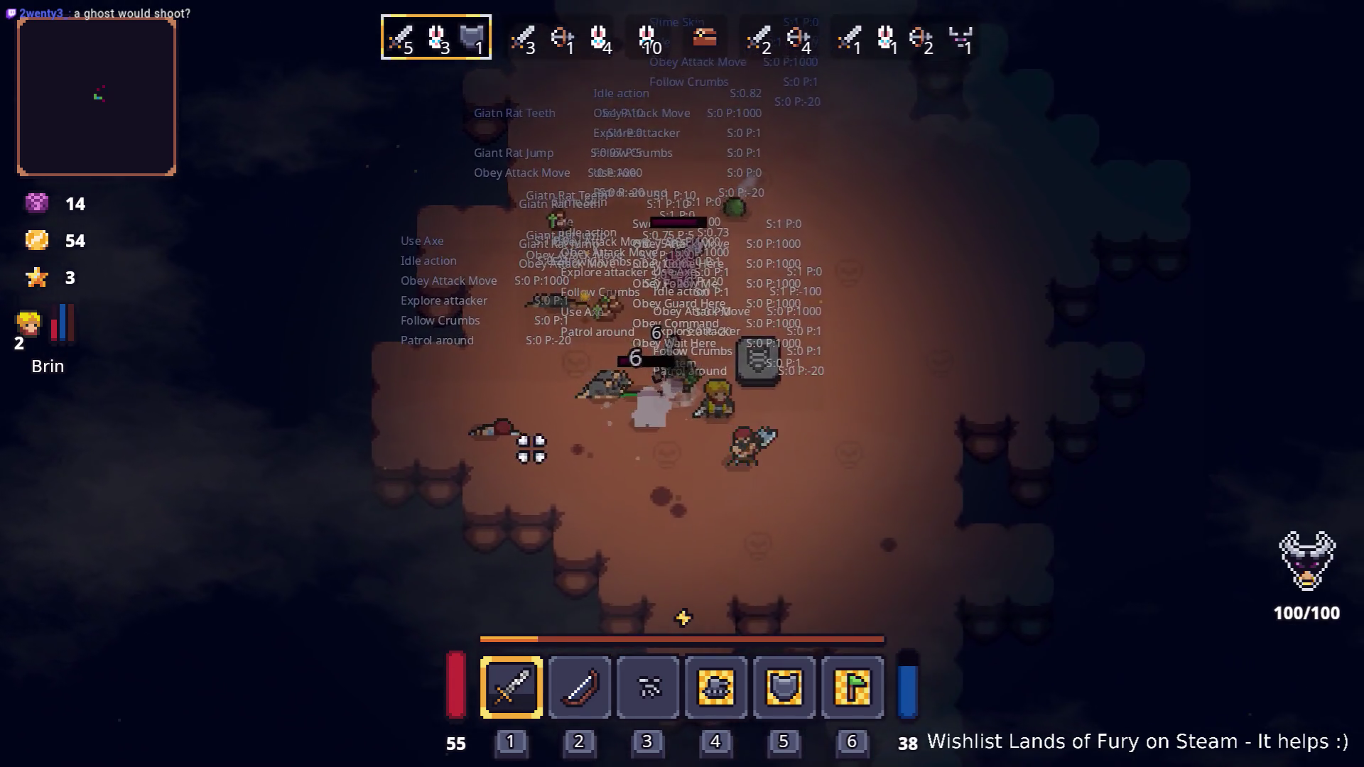
pyautogui.press('s')
pyautogui.press('d')
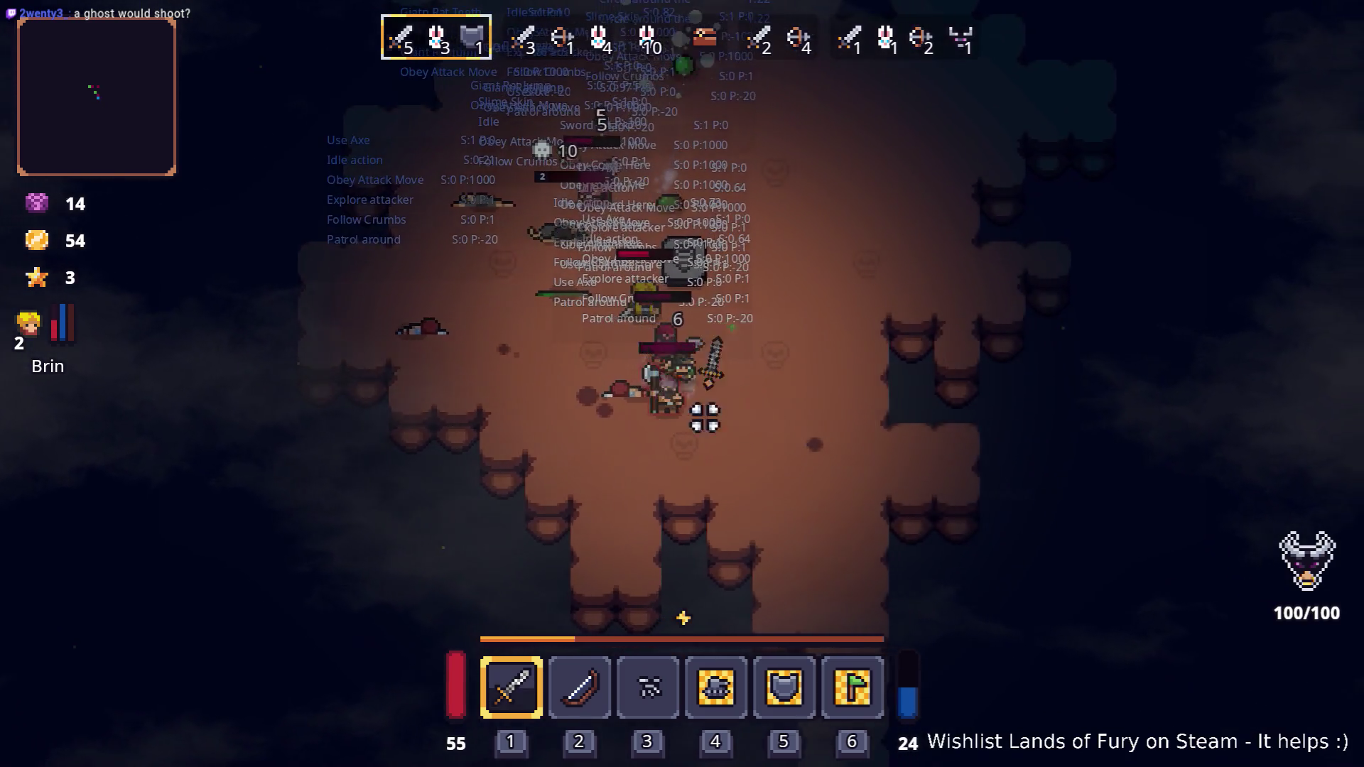
pyautogui.press('a')
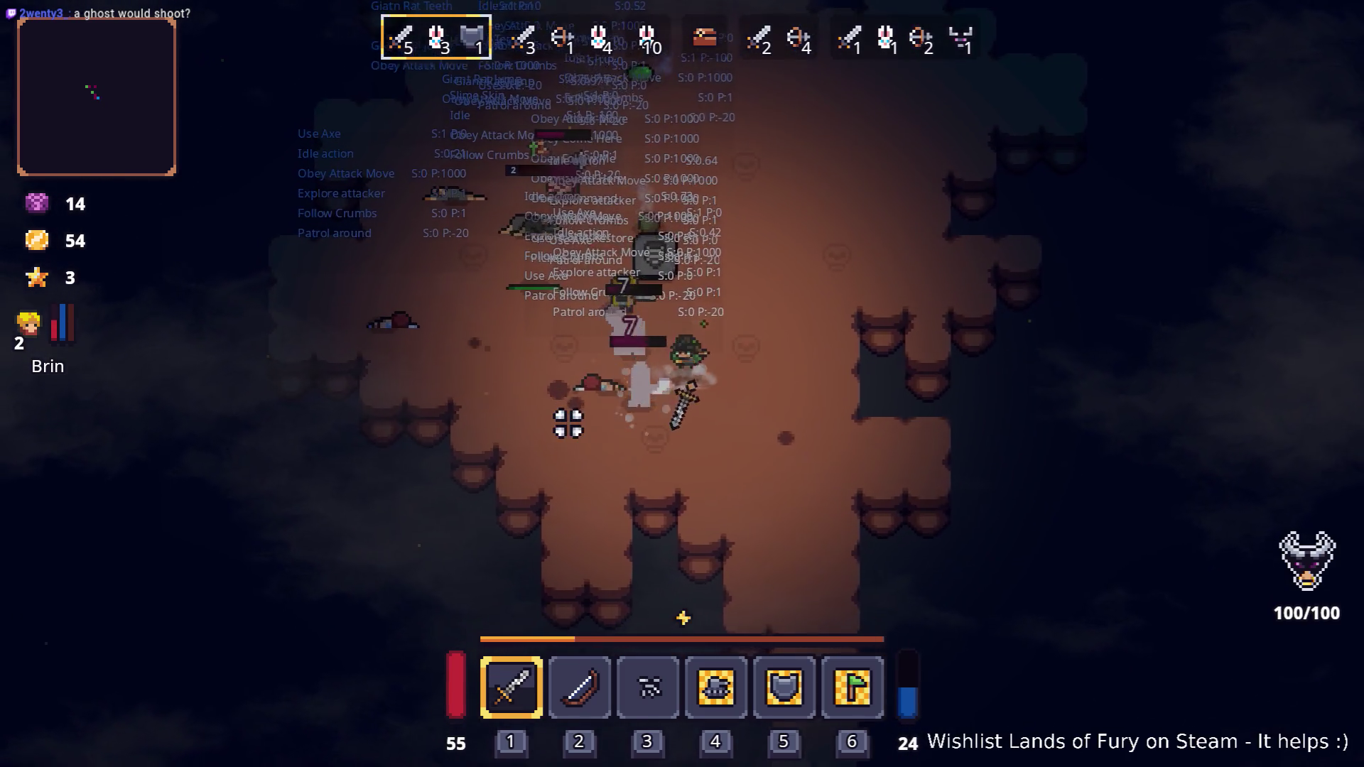
pyautogui.press('w')
pyautogui.press('d')
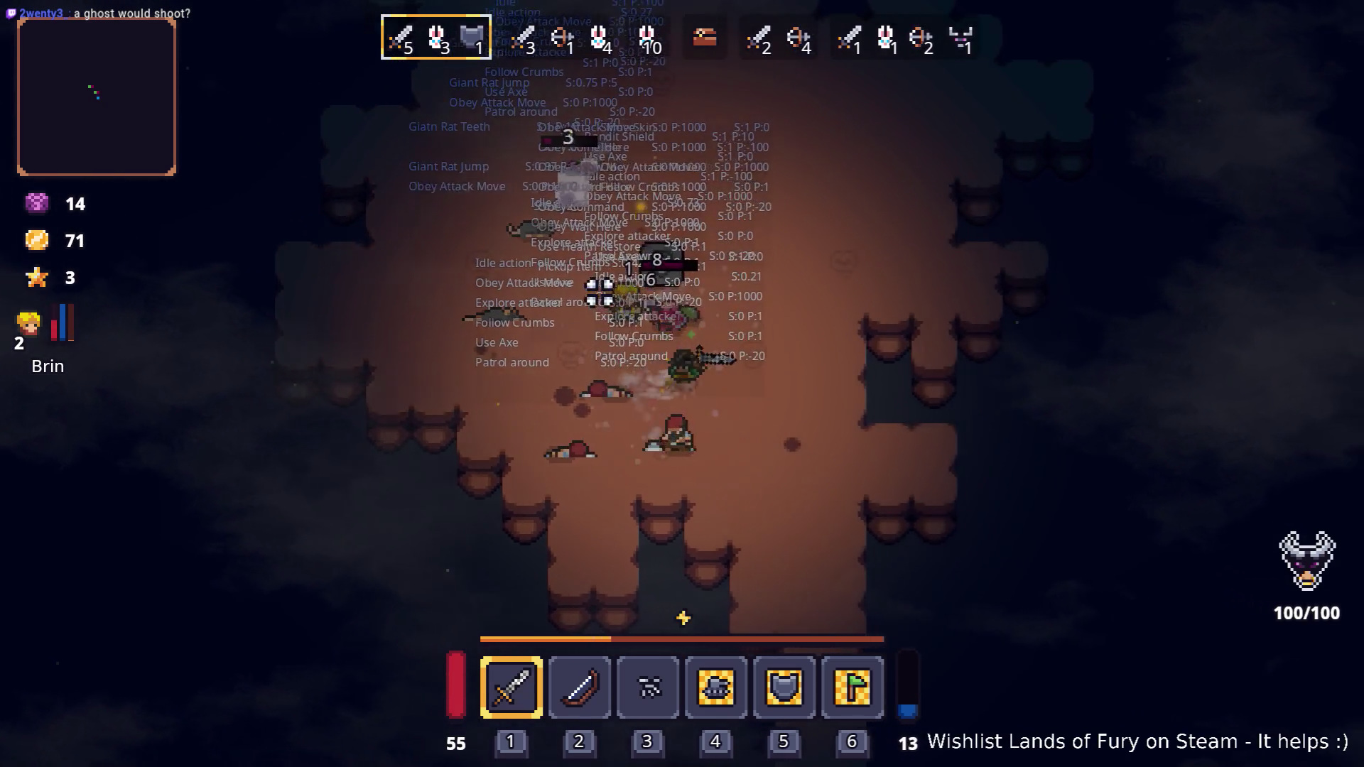
pyautogui.click(543, 383)
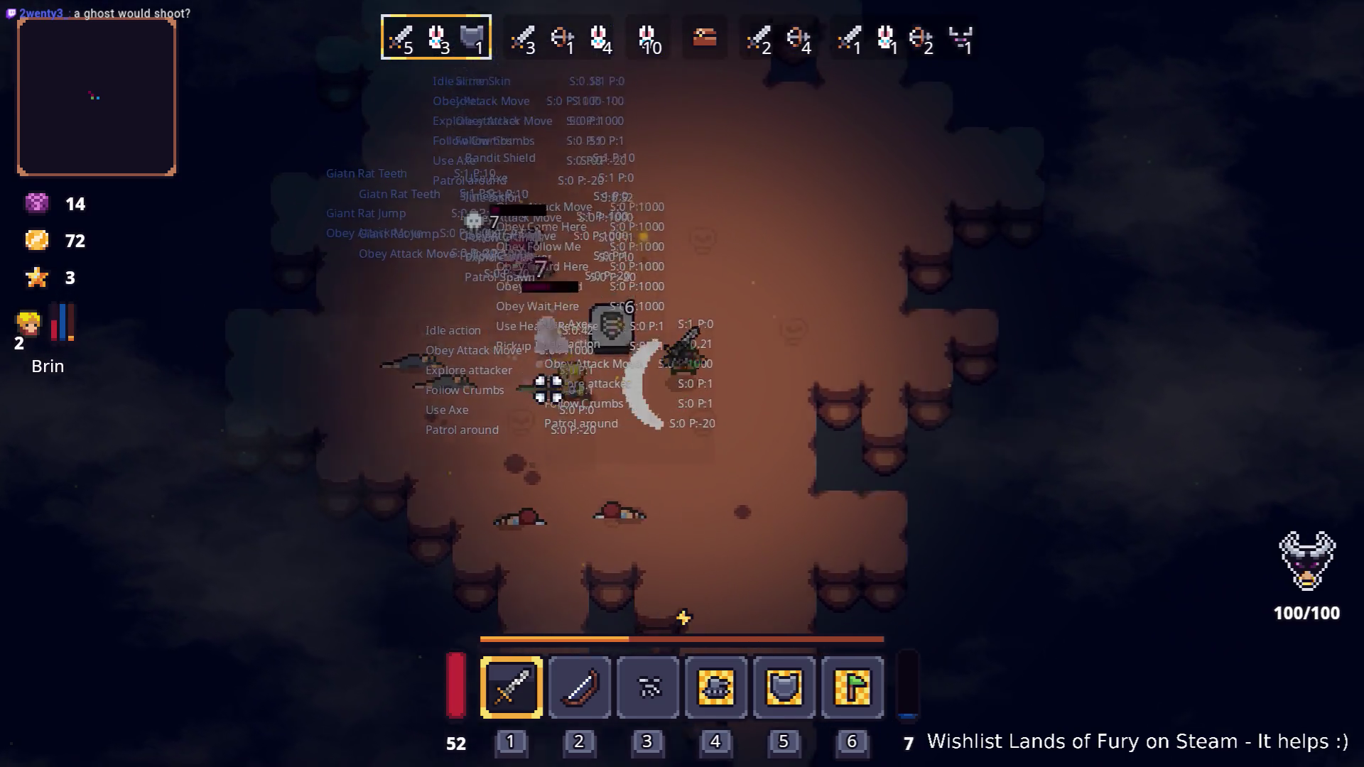
# - Keep moving through the cave while the allies fight through the waves
pyautogui.press('a')
pyautogui.press('w')
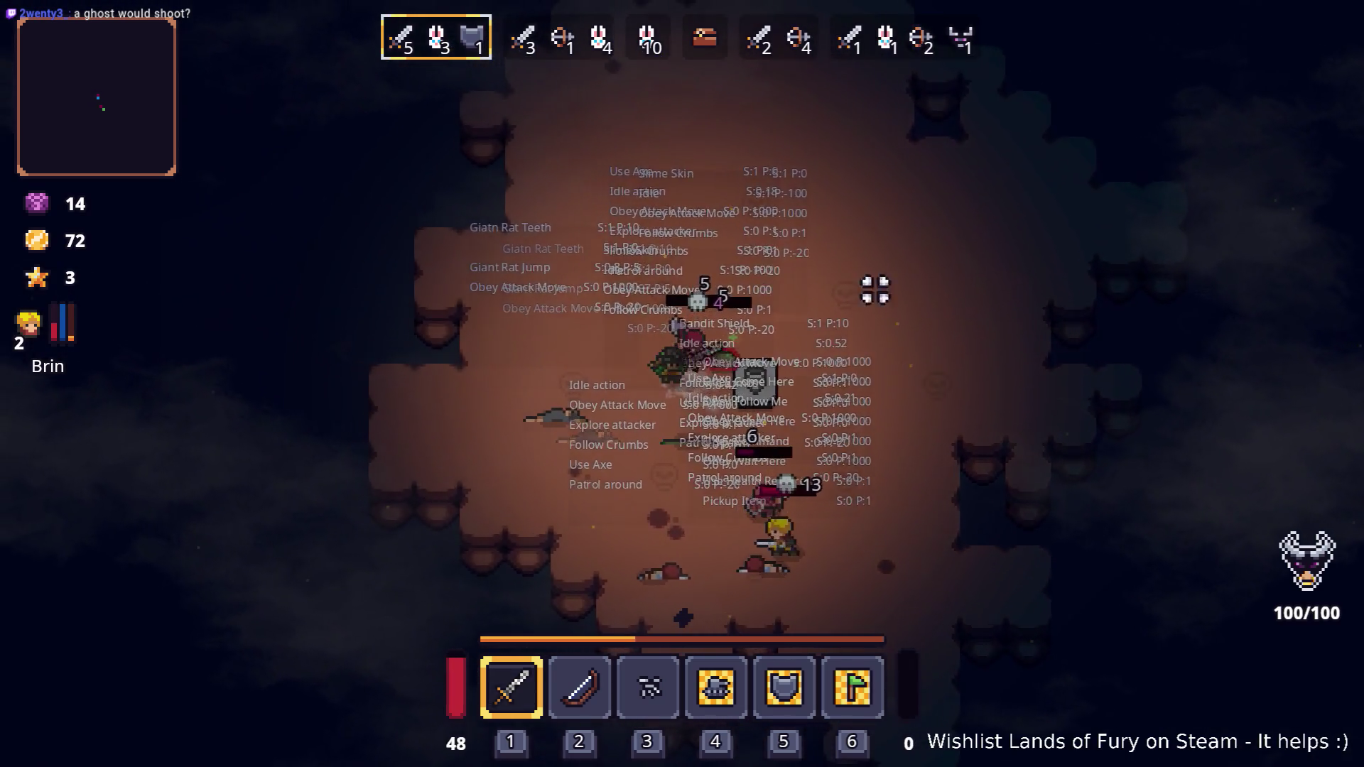
pyautogui.press('d')
pyautogui.press('s')
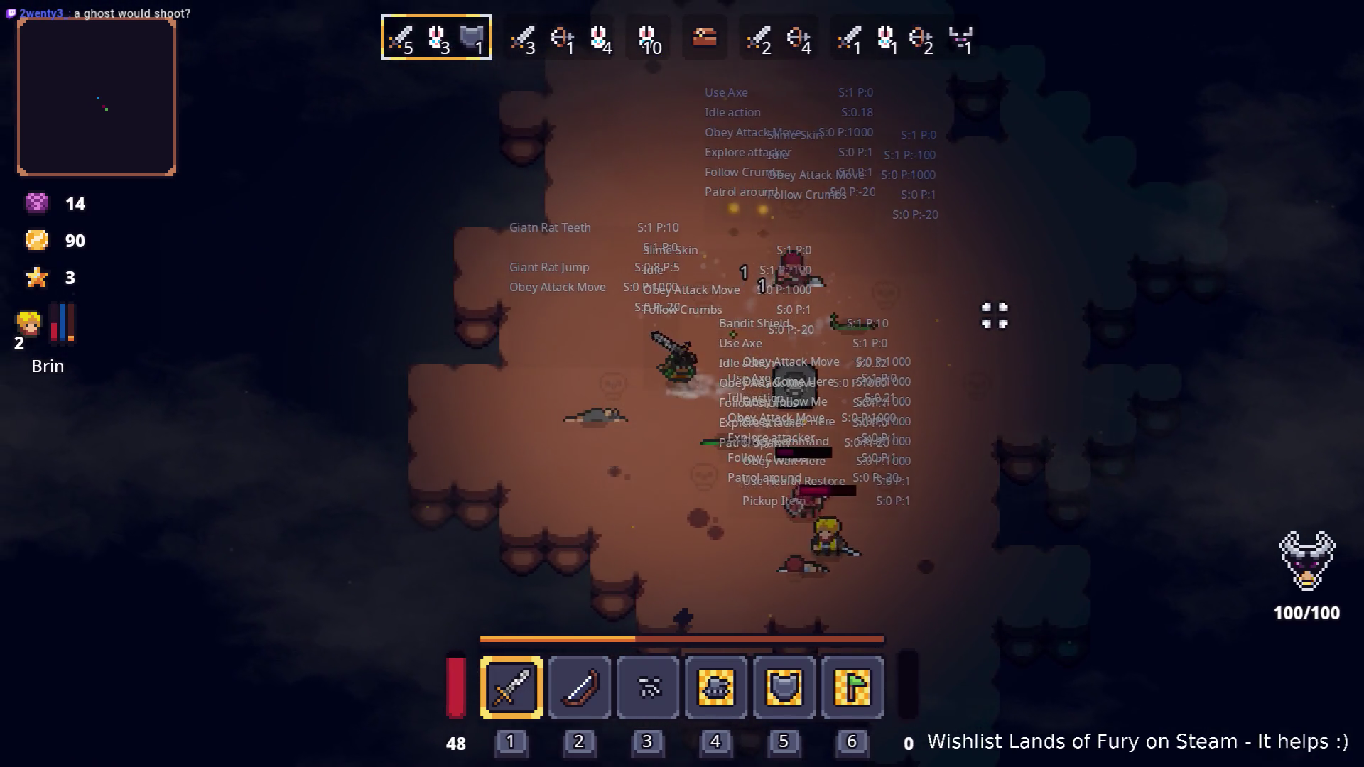
pyautogui.press('w')
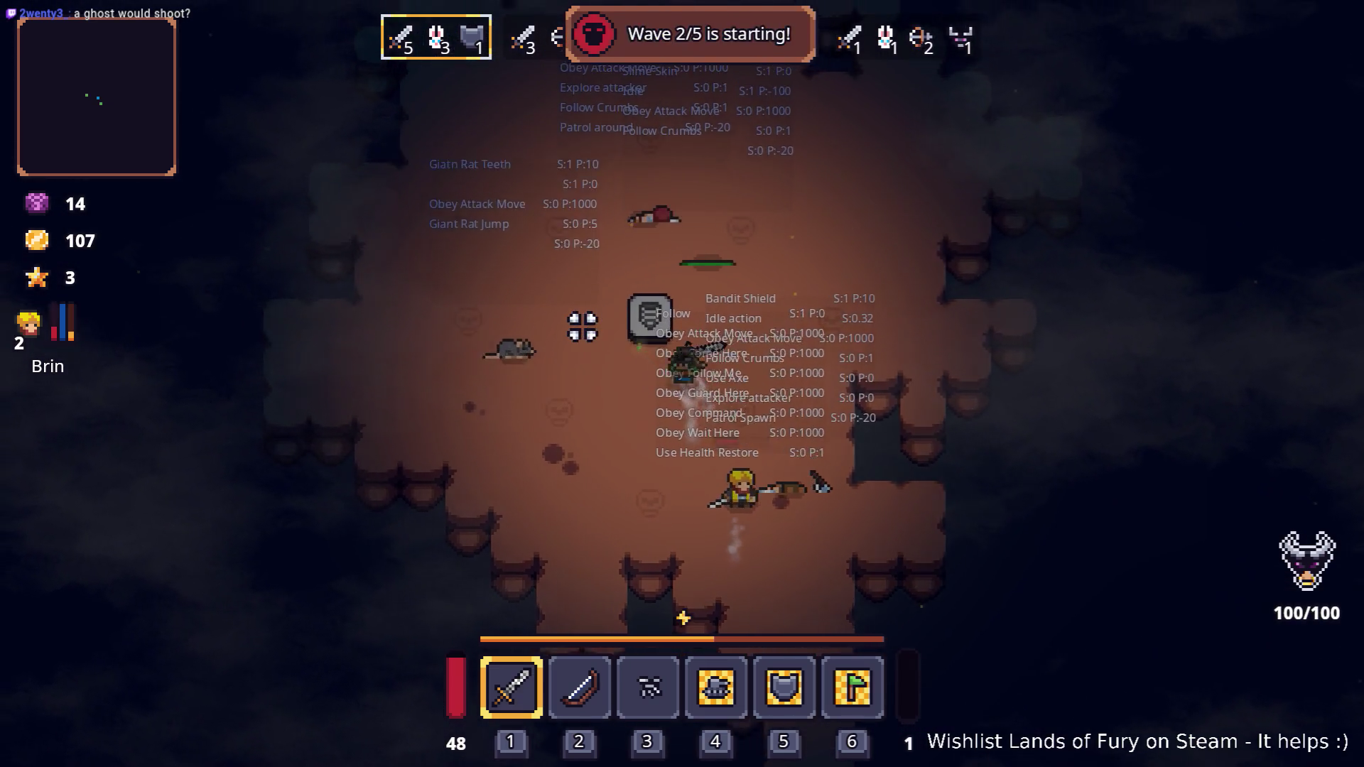
pyautogui.press('a')
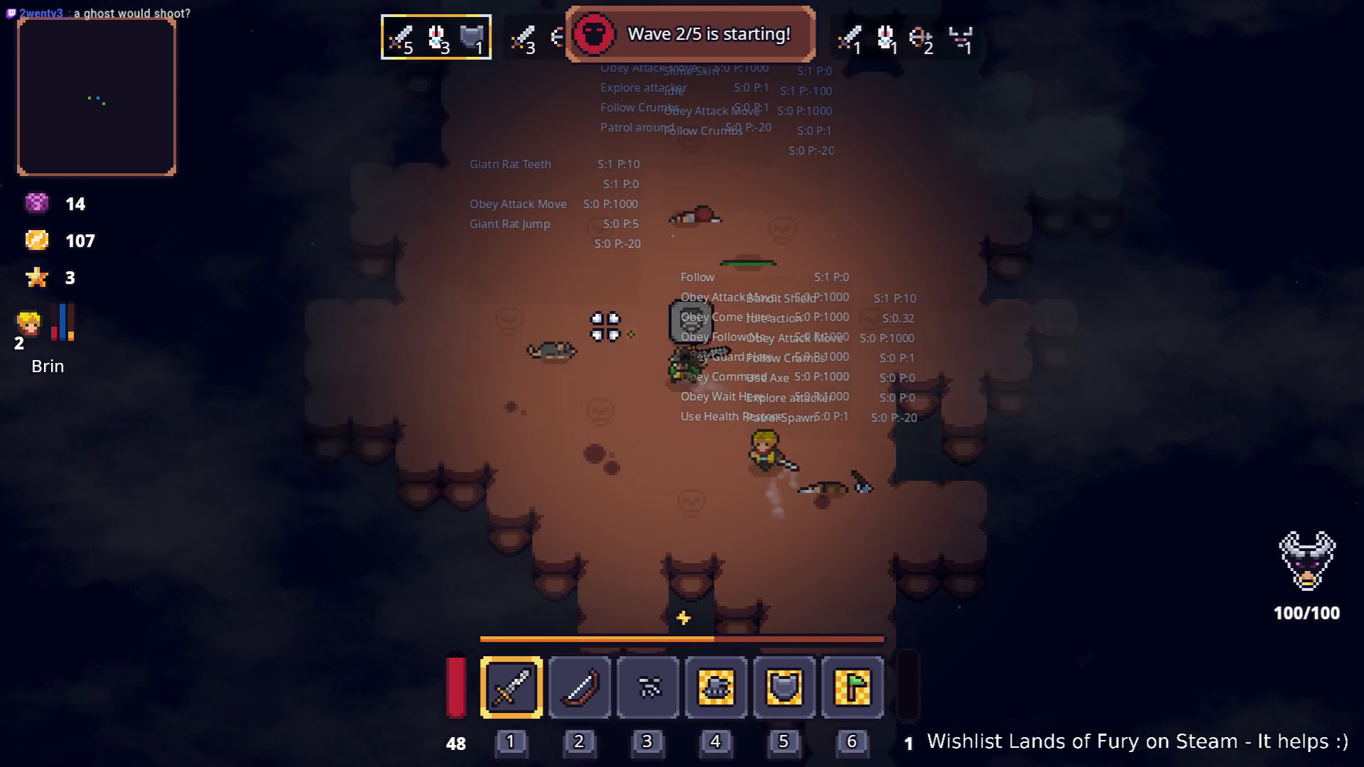
pyautogui.press('w')
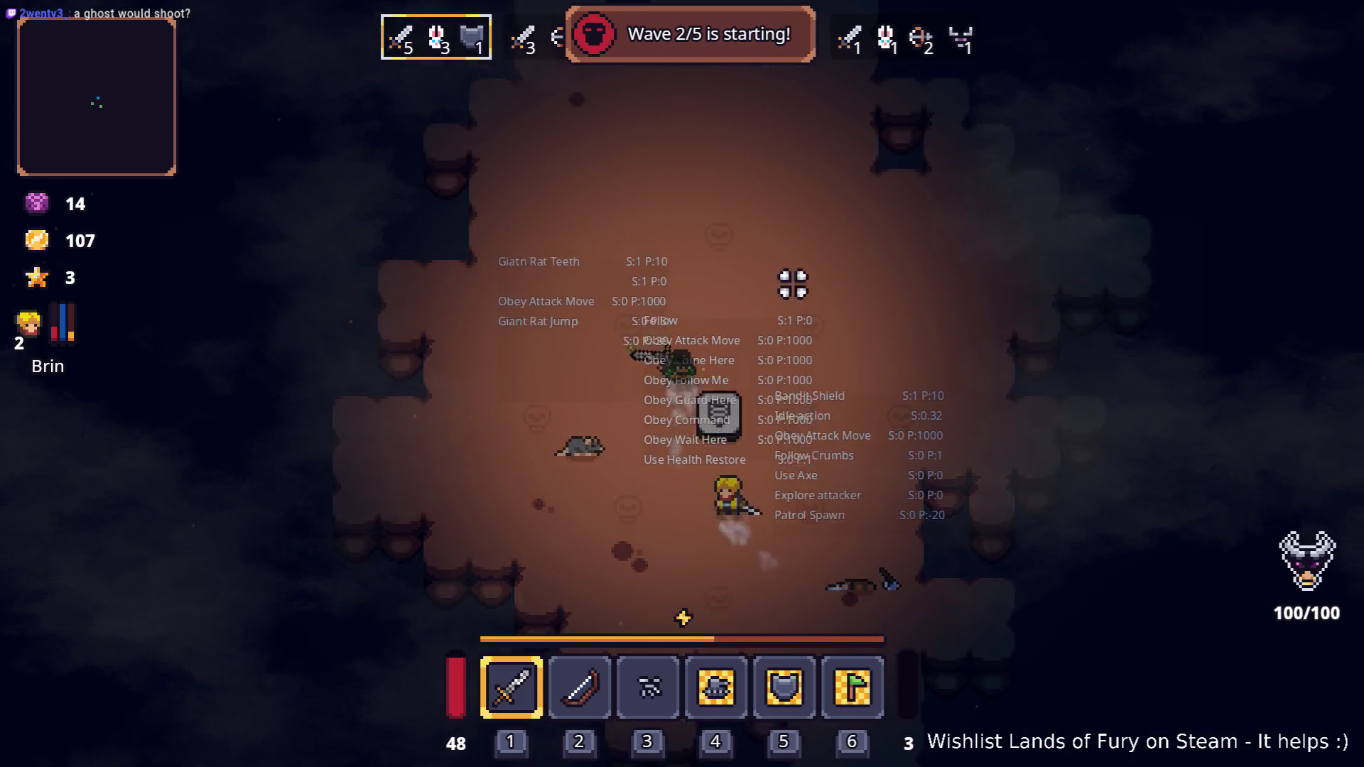
pyautogui.press('w')
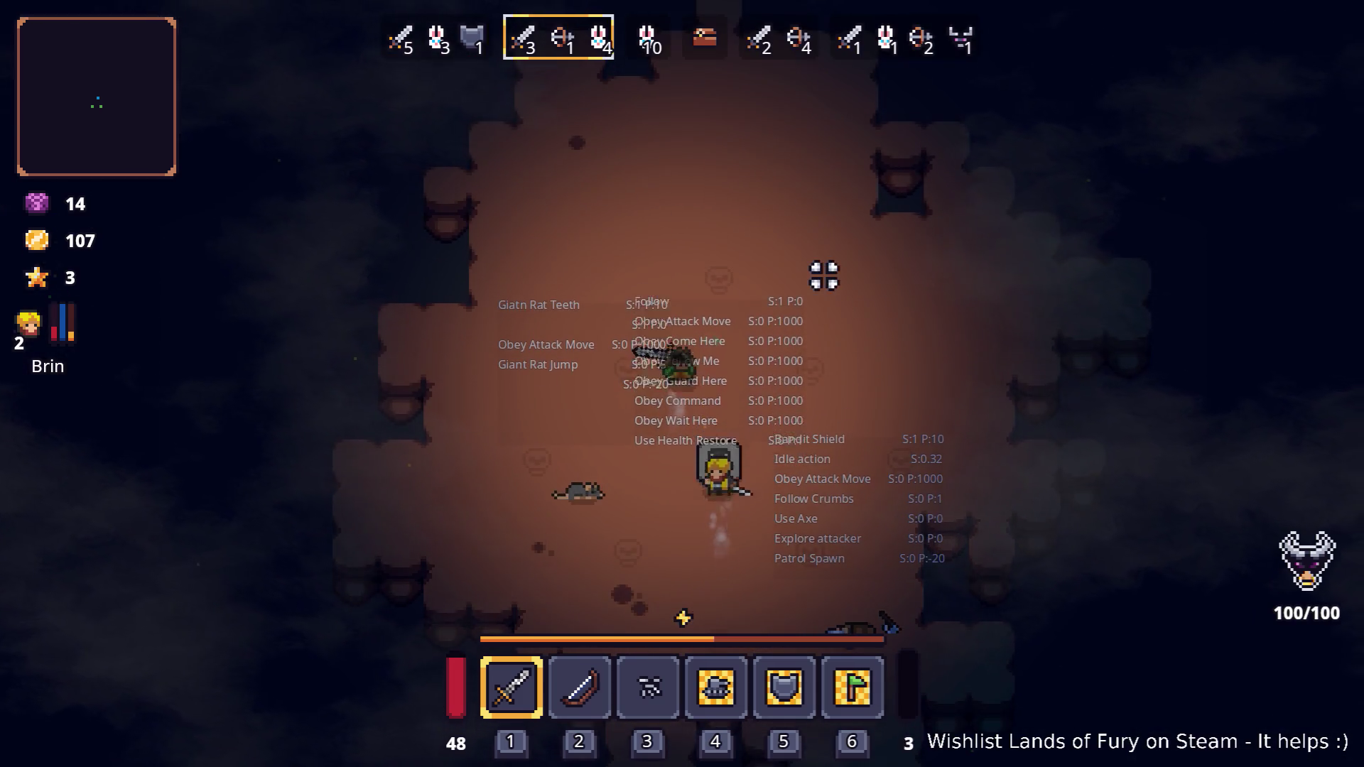
pyautogui.press('d')
pyautogui.press('s')
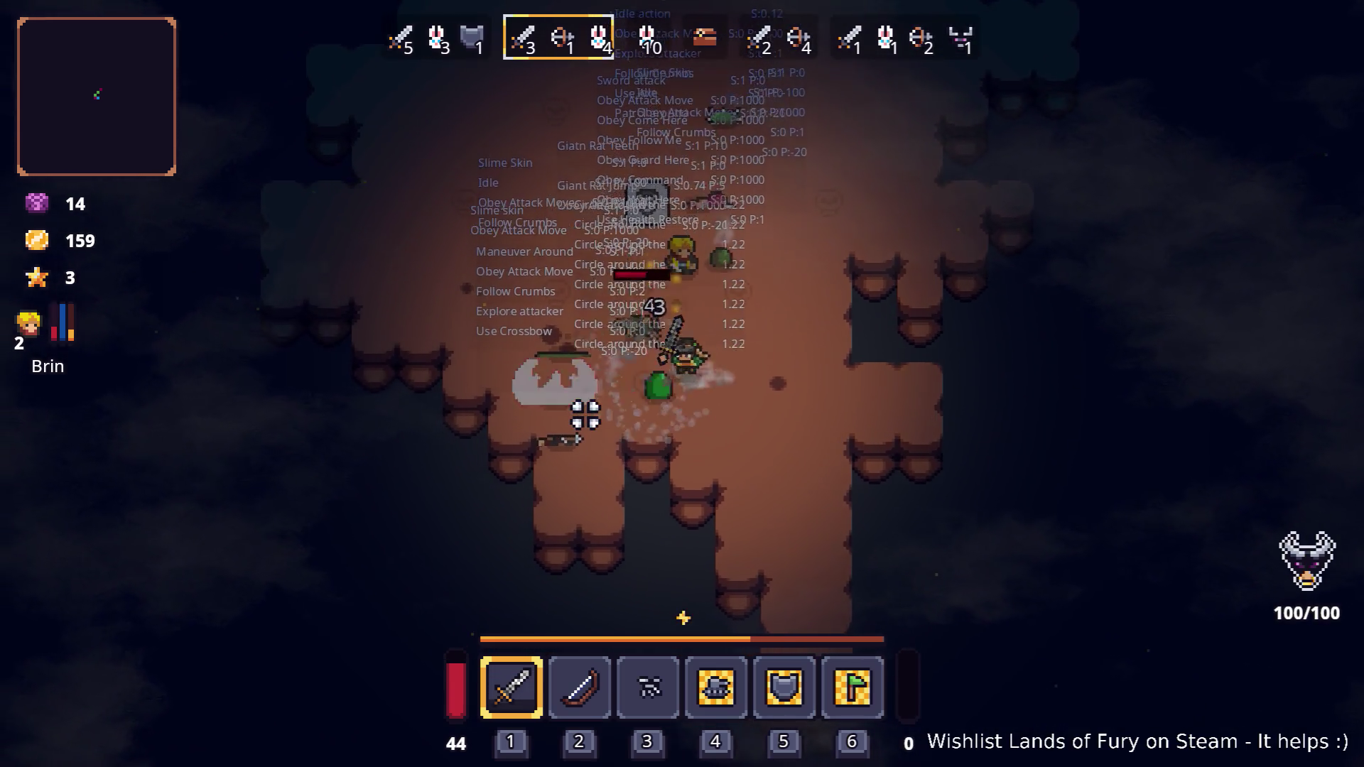
pyautogui.press('d')
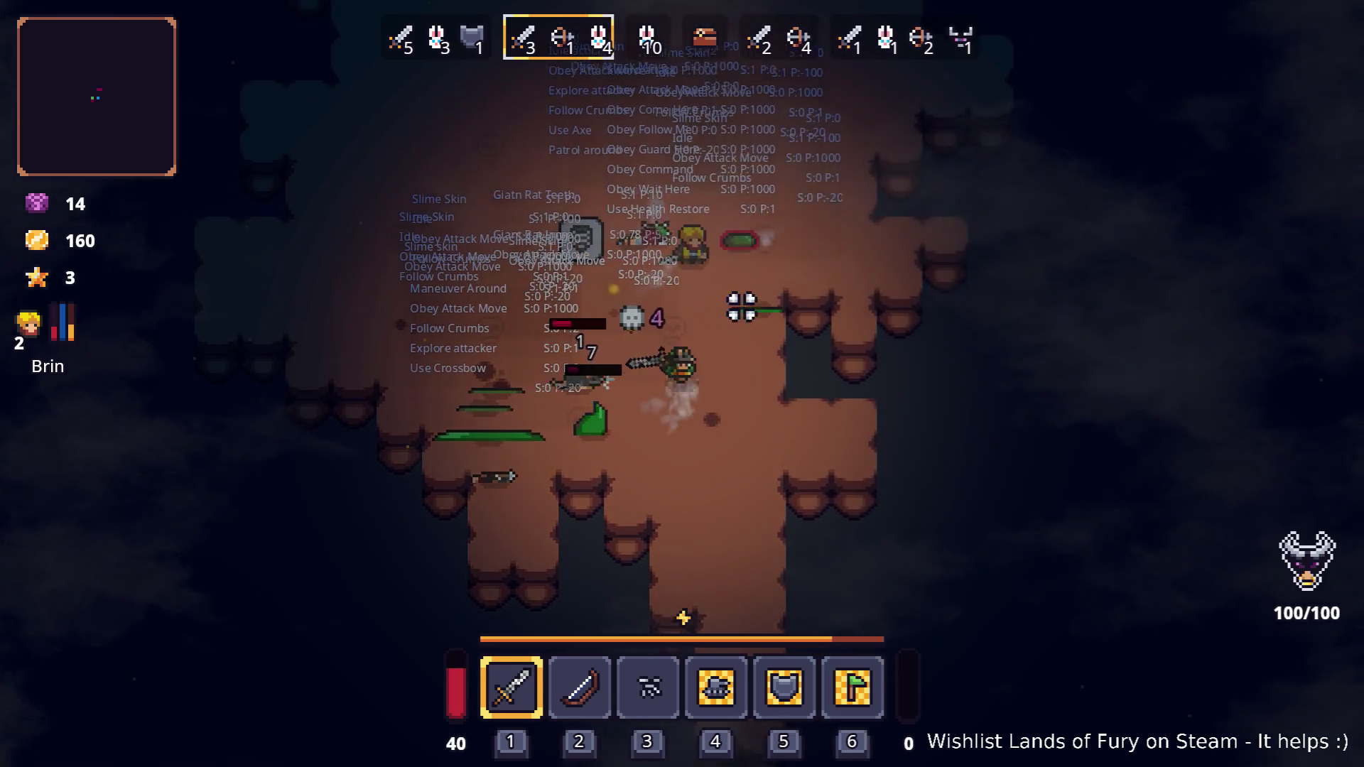
pyautogui.press('w')
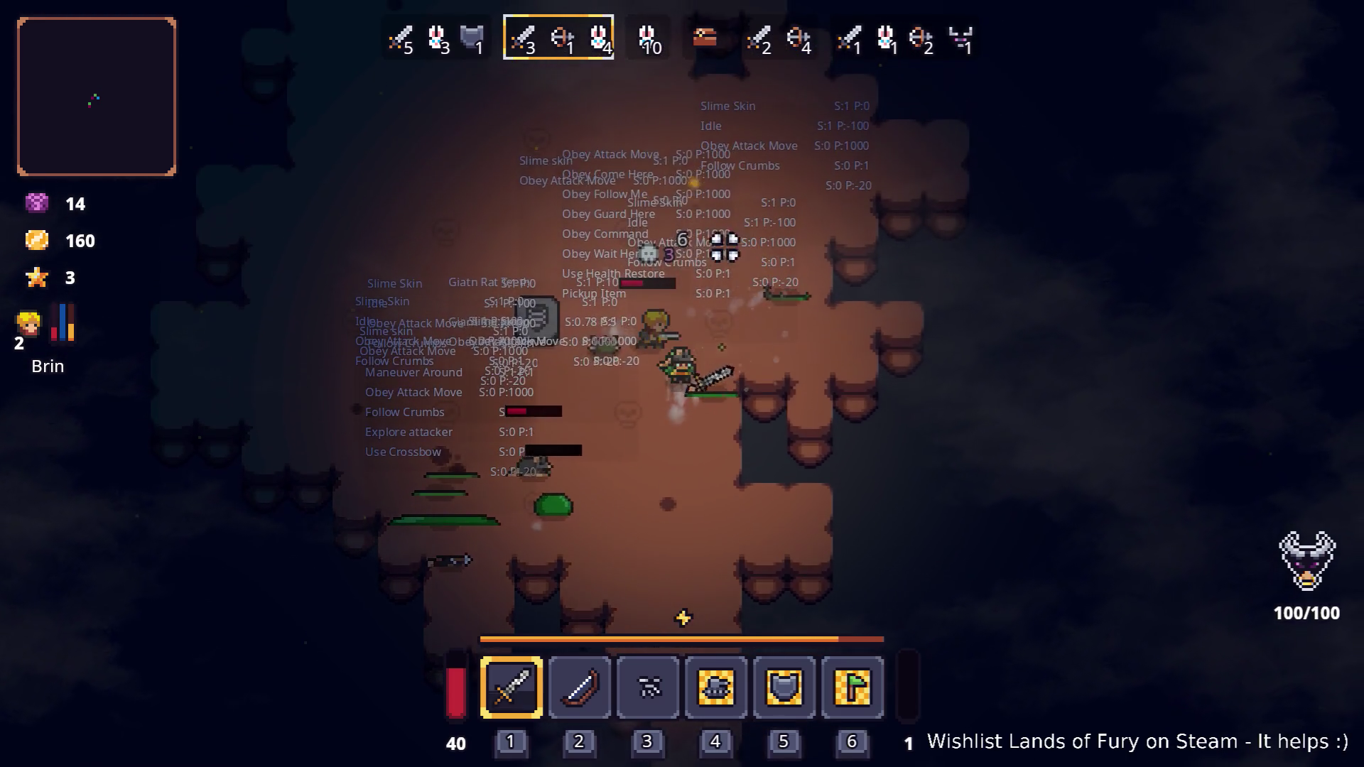
pyautogui.press('w')
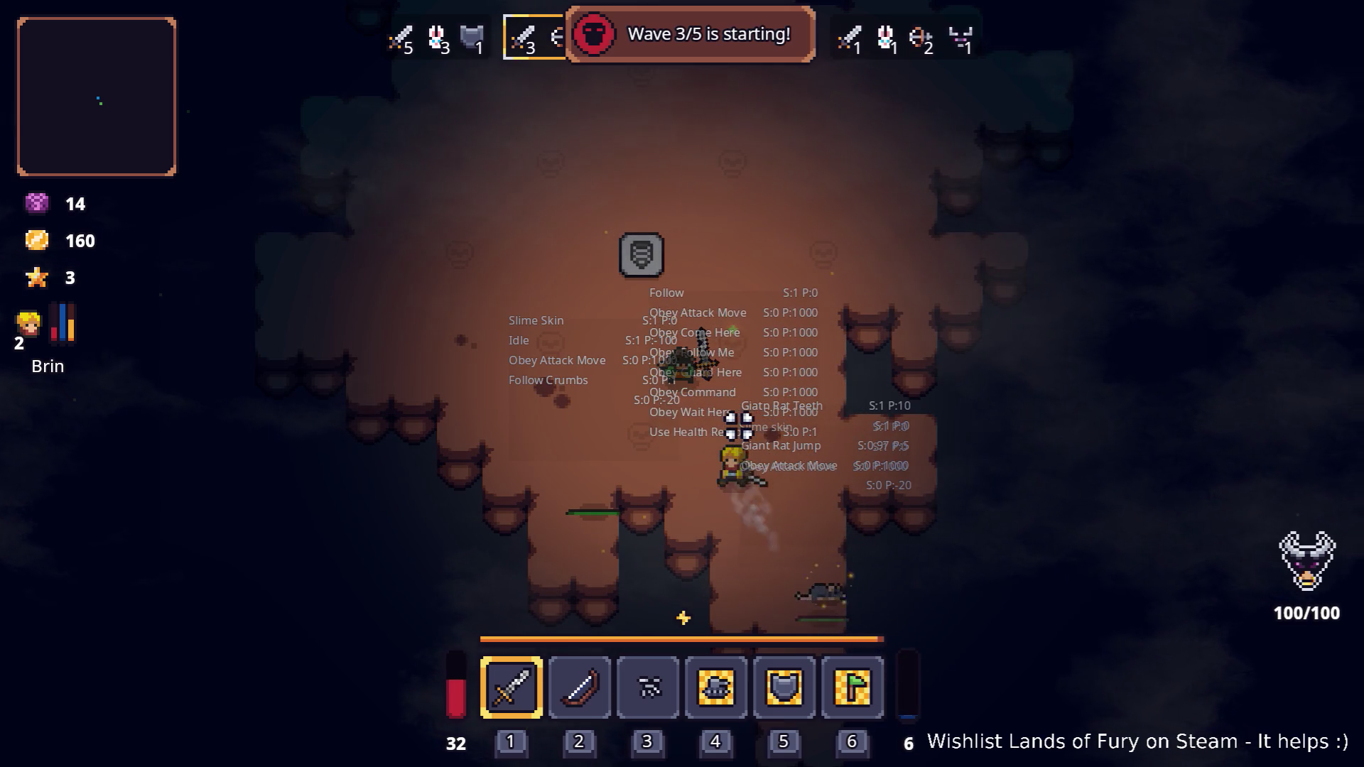
# - Reposition the hero at Wave 3/5 with 160 coins, then pause the game
pyautogui.press('w')
pyautogui.press('a')
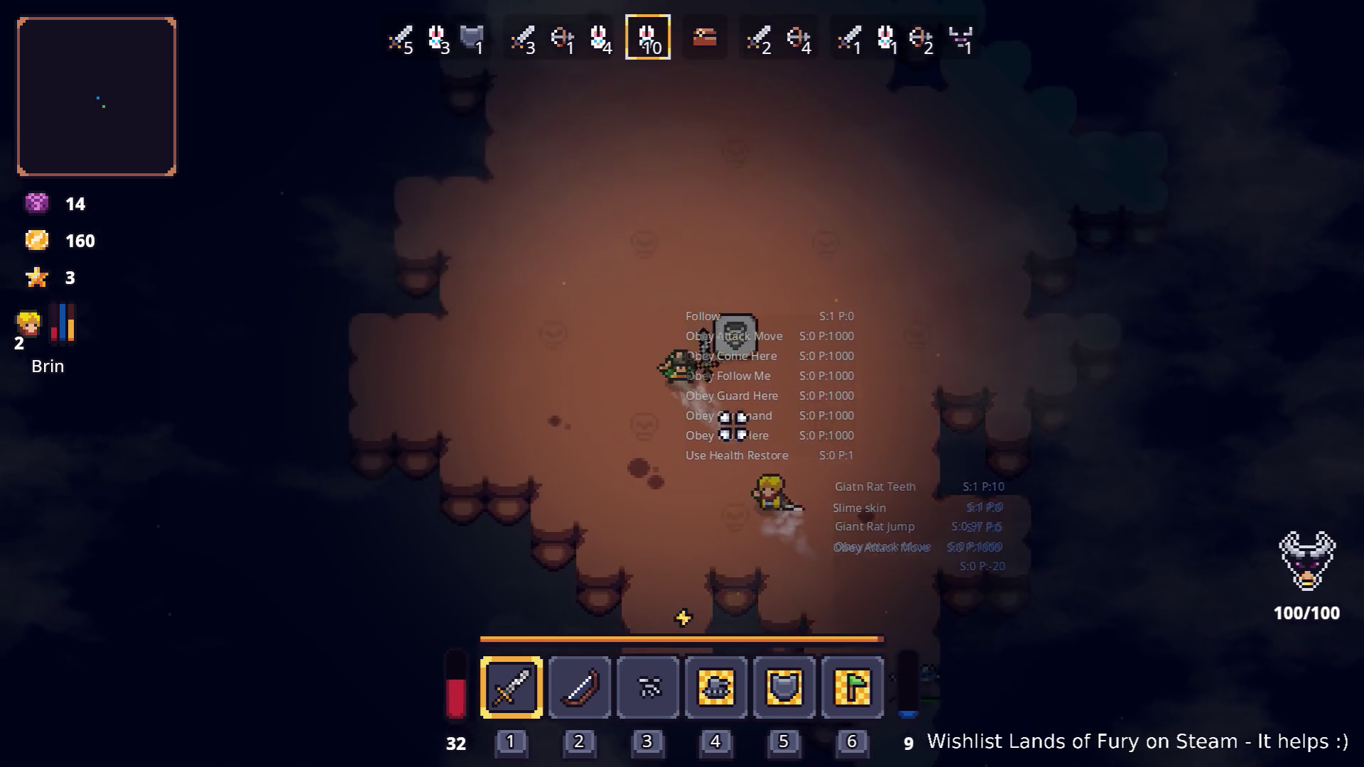
pyautogui.press('w')
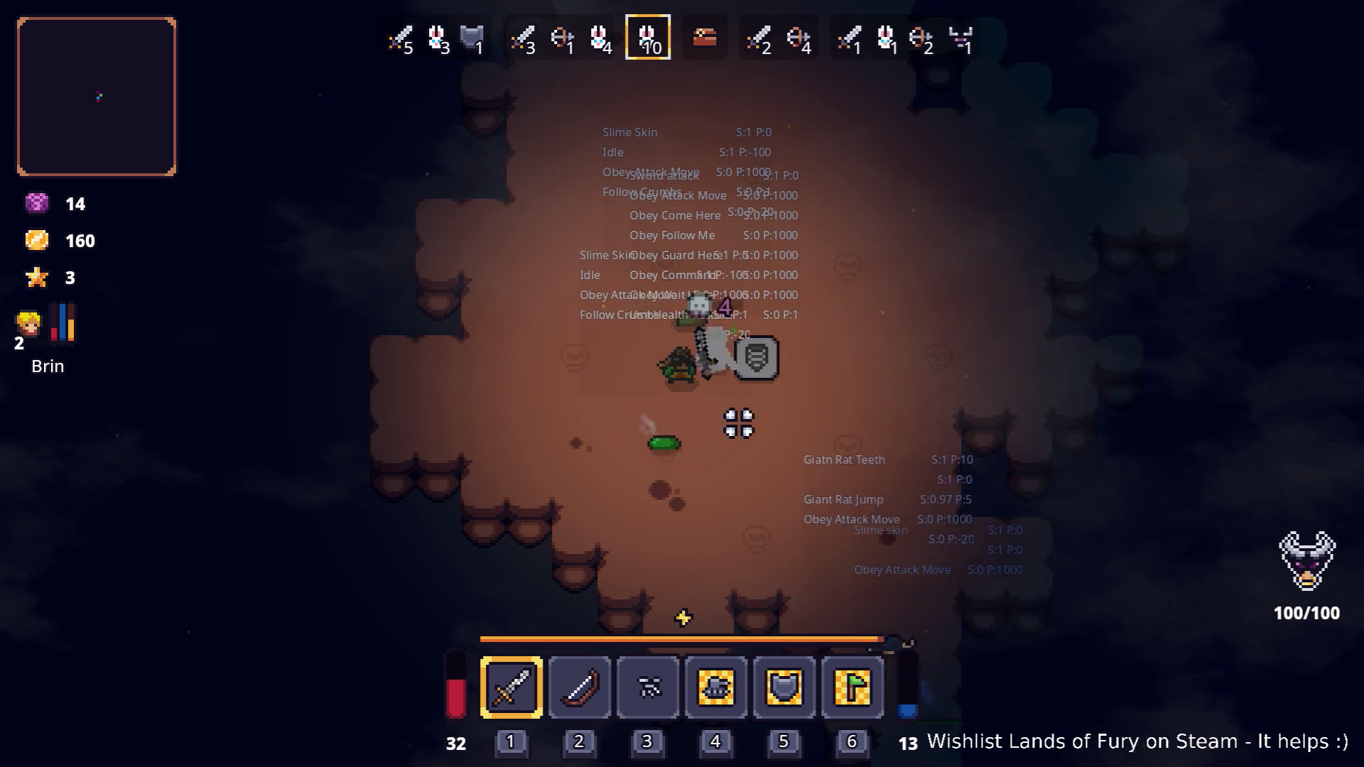
pyautogui.press('d')
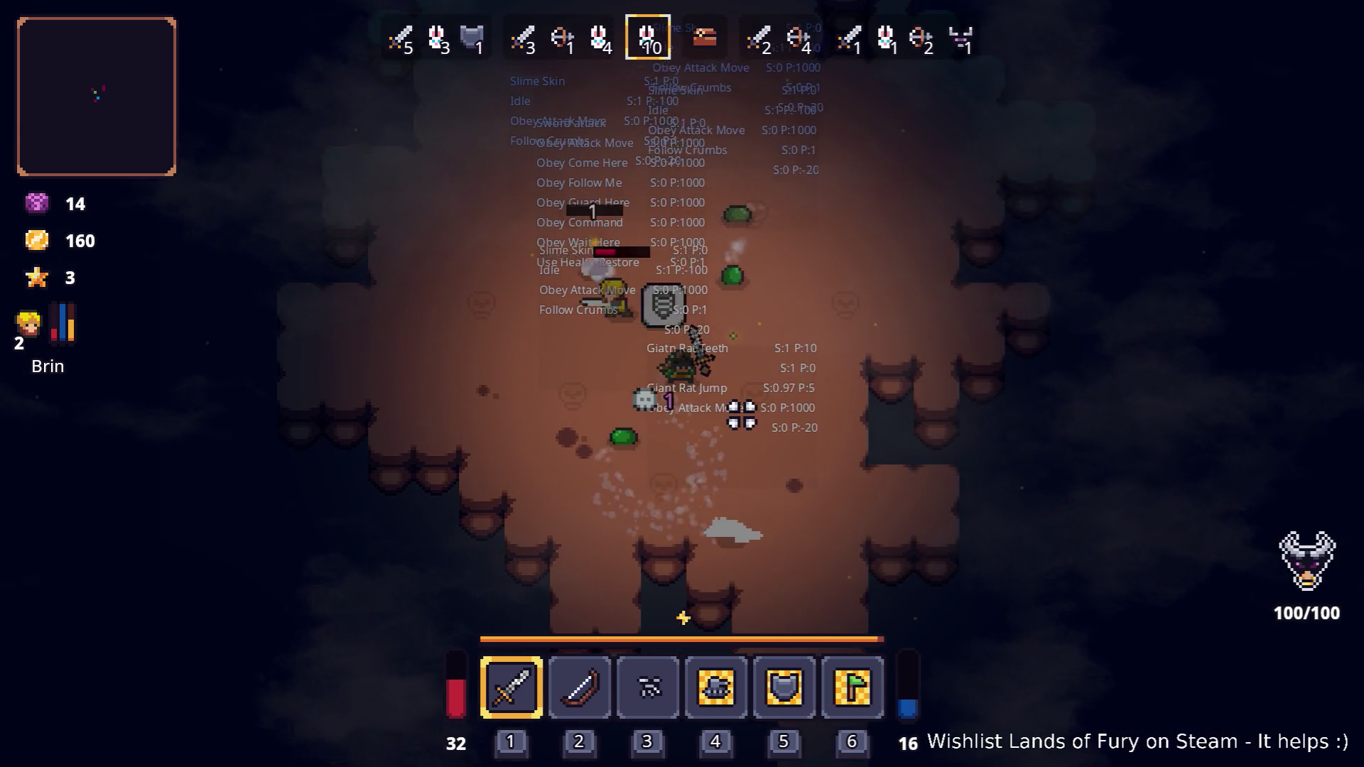
pyautogui.press('Escape')
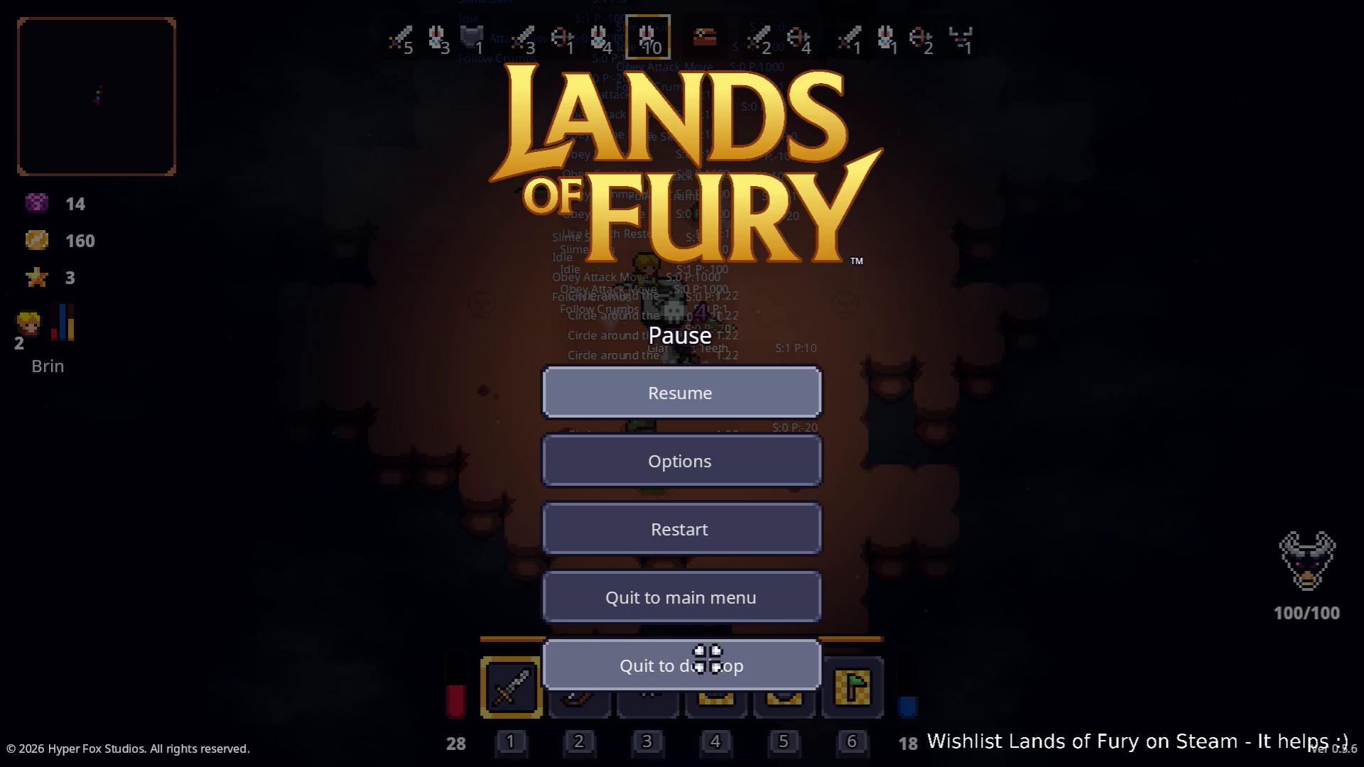
# - Quit the game to the editor and clear the FileSystem search filter
pyautogui.click(722, 665)
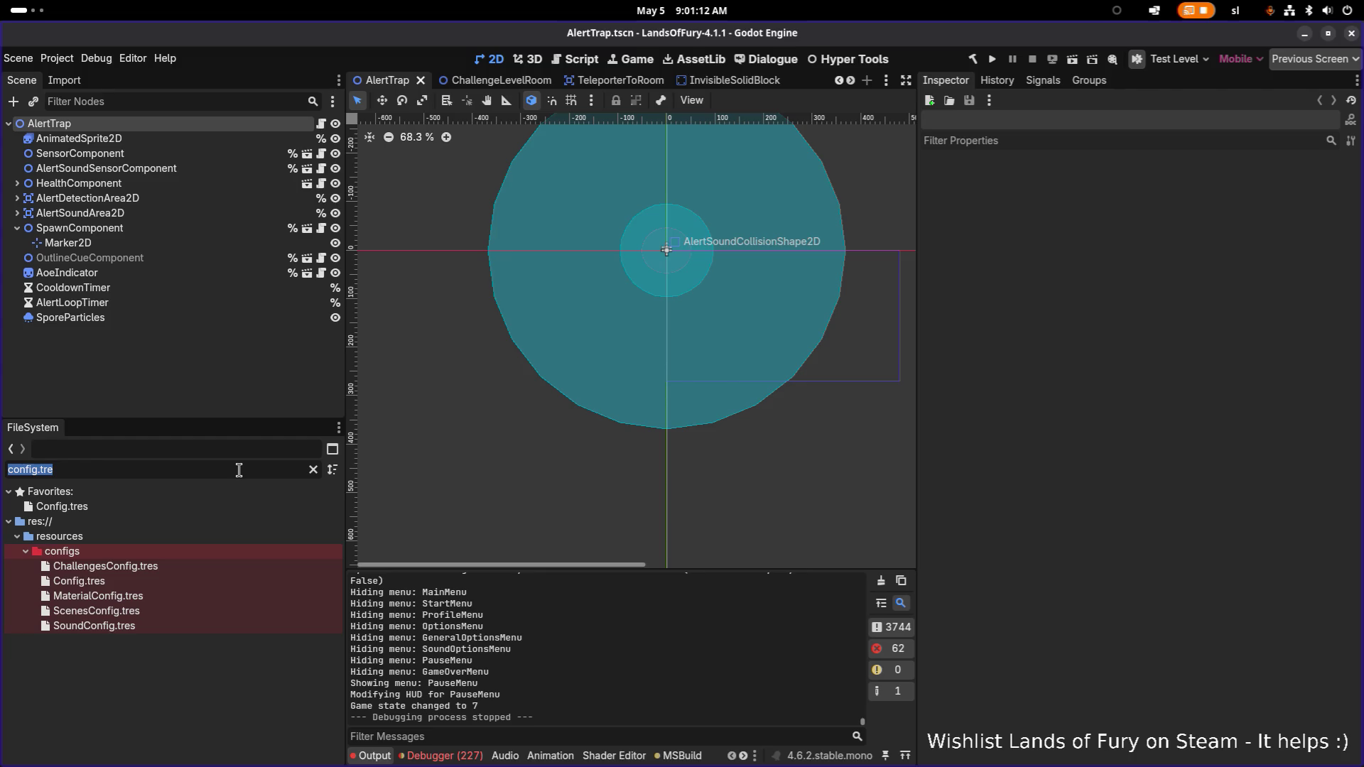
pyautogui.press('BackSpace')
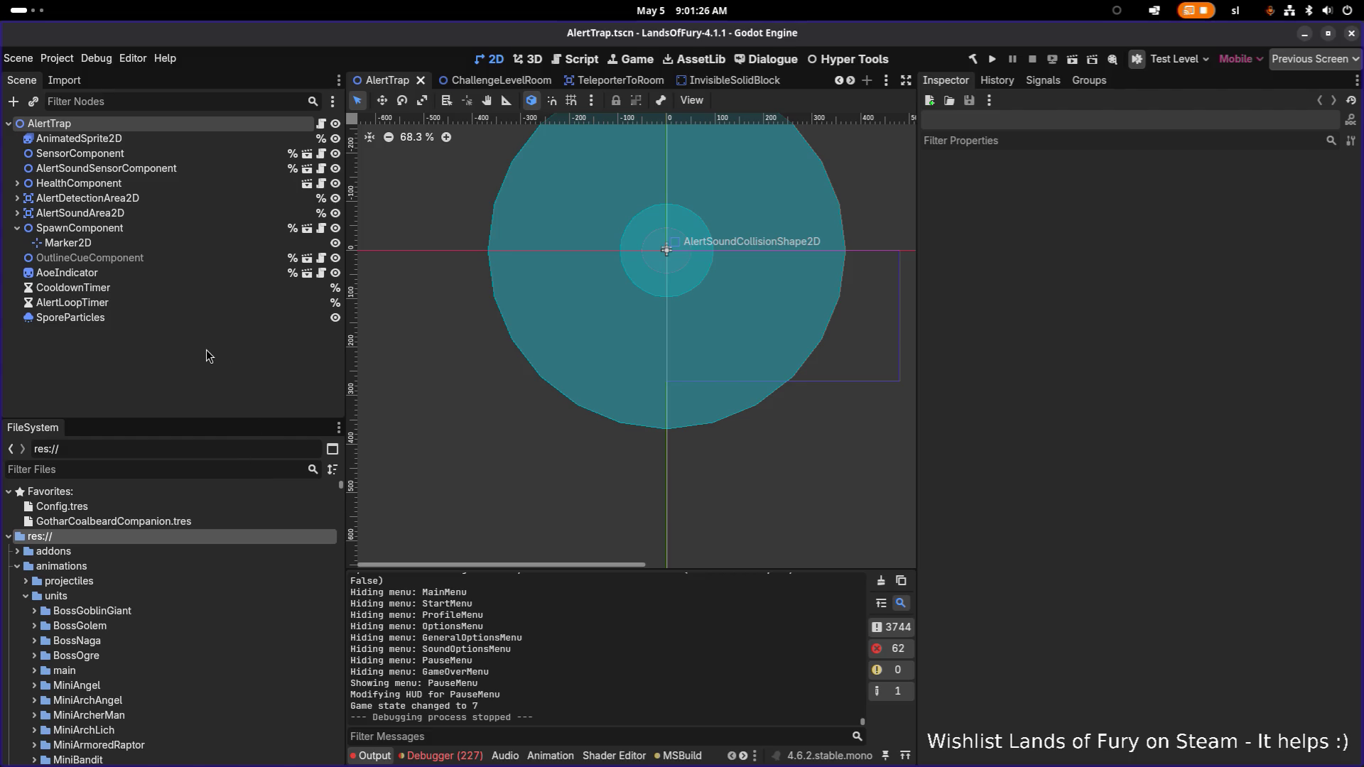
pyautogui.hotkey('ctrl', 'shift', 'o')
pyautogui.press('Escape')
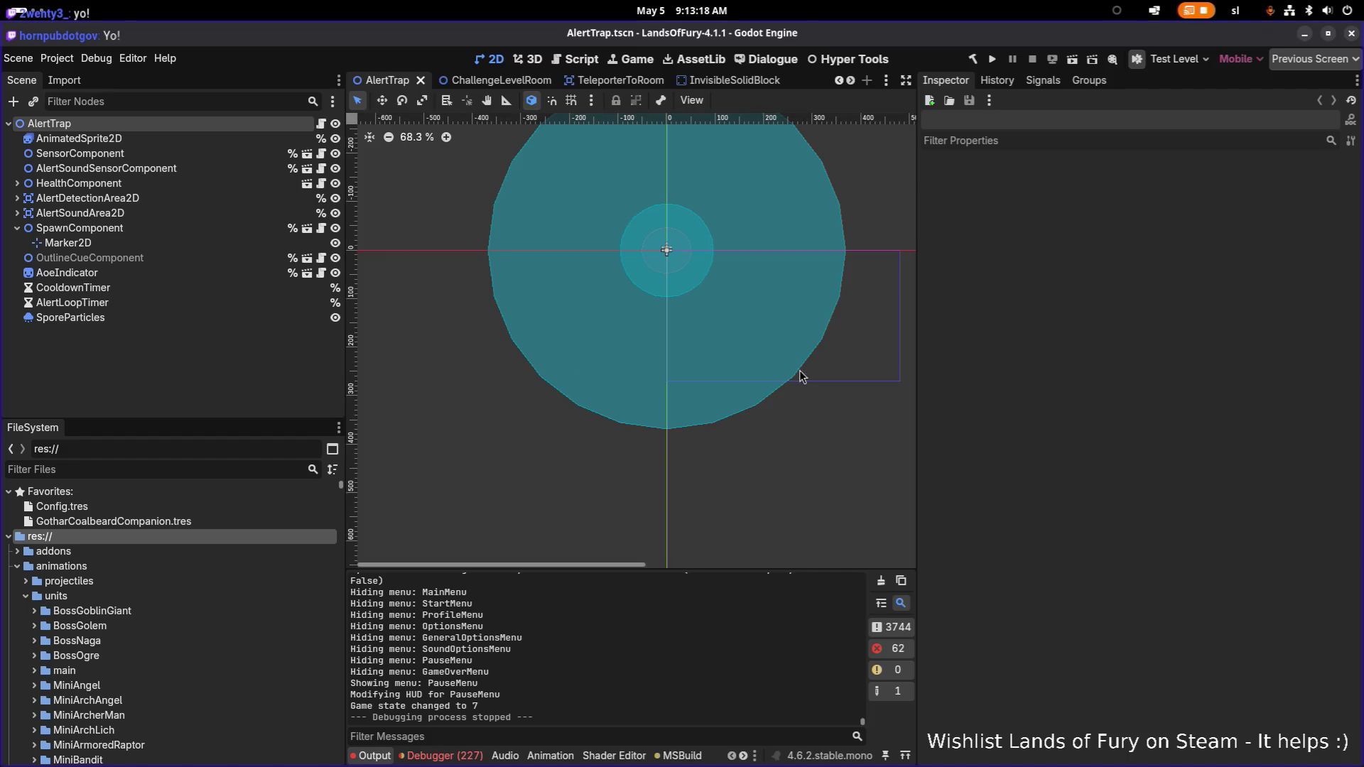
# - Select the FileSystem filter field, then relaunch the Lands of Fury game to playtest
pyautogui.click(154, 472)
pyautogui.click(993, 61)
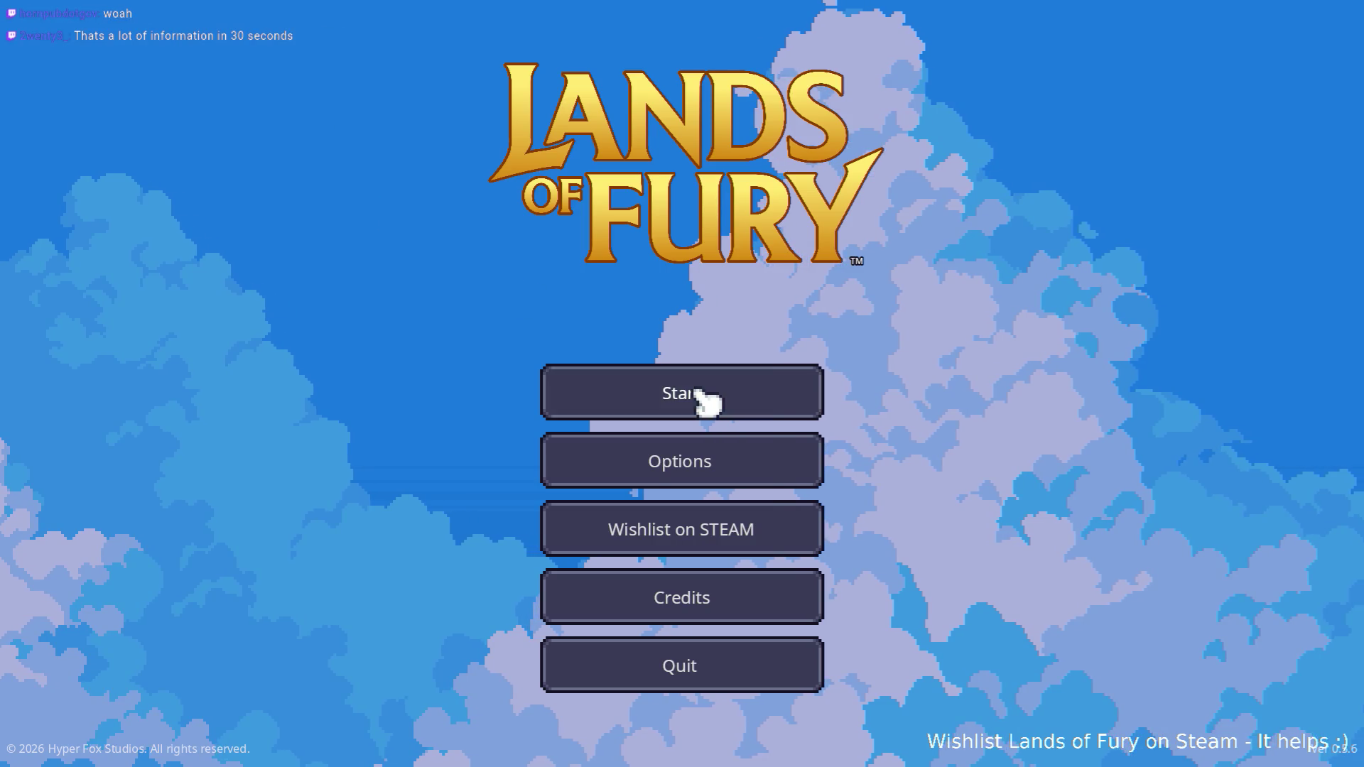
# - Start the game, load the first profile slot into The Glade, and open the developer console
pyautogui.click(700, 396)
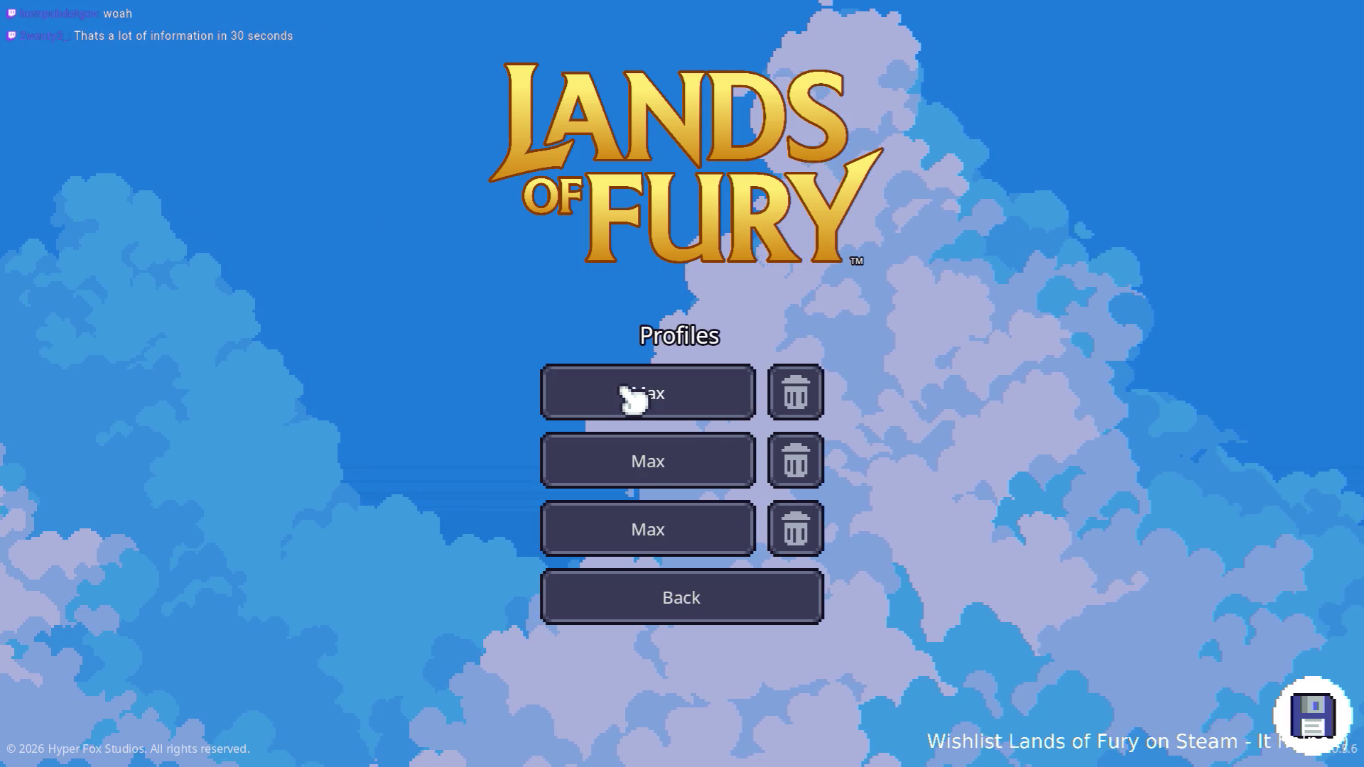
pyautogui.click(632, 400)
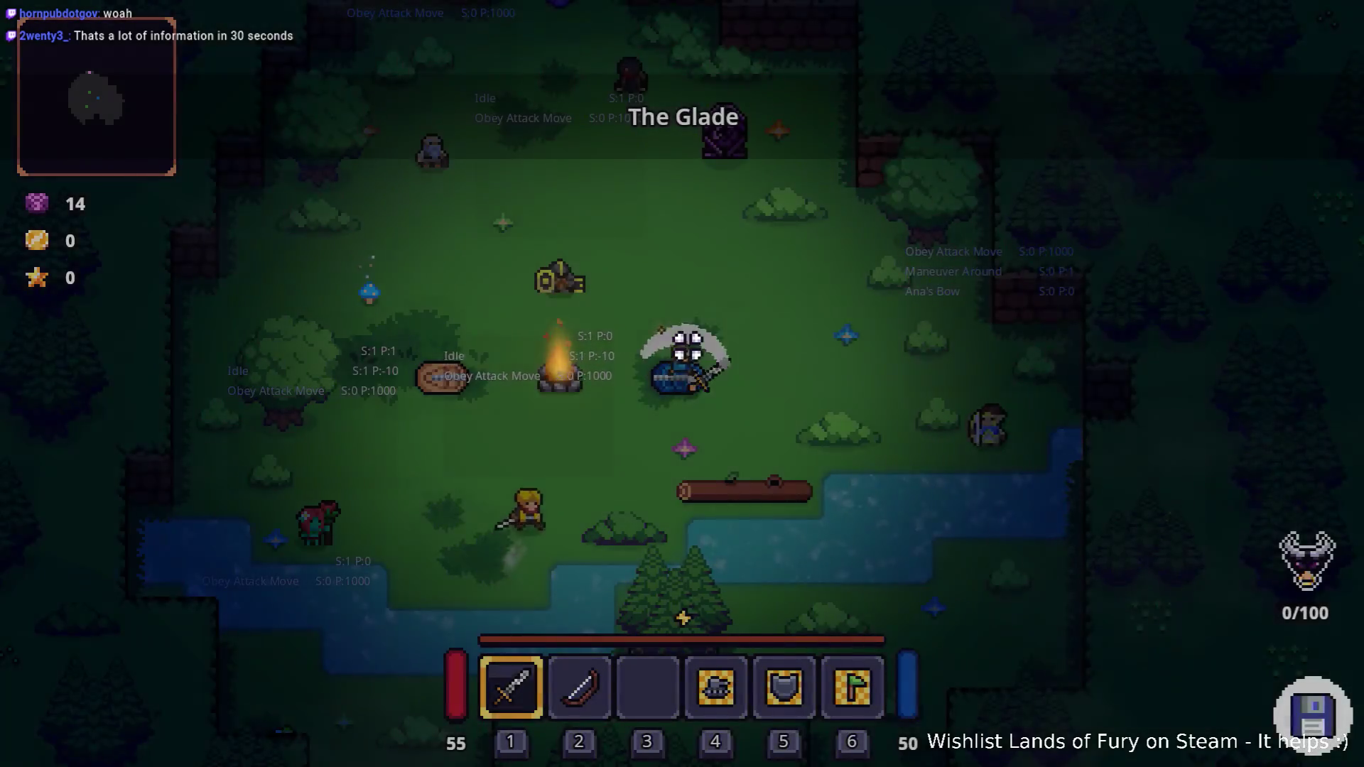
pyautogui.press('`')
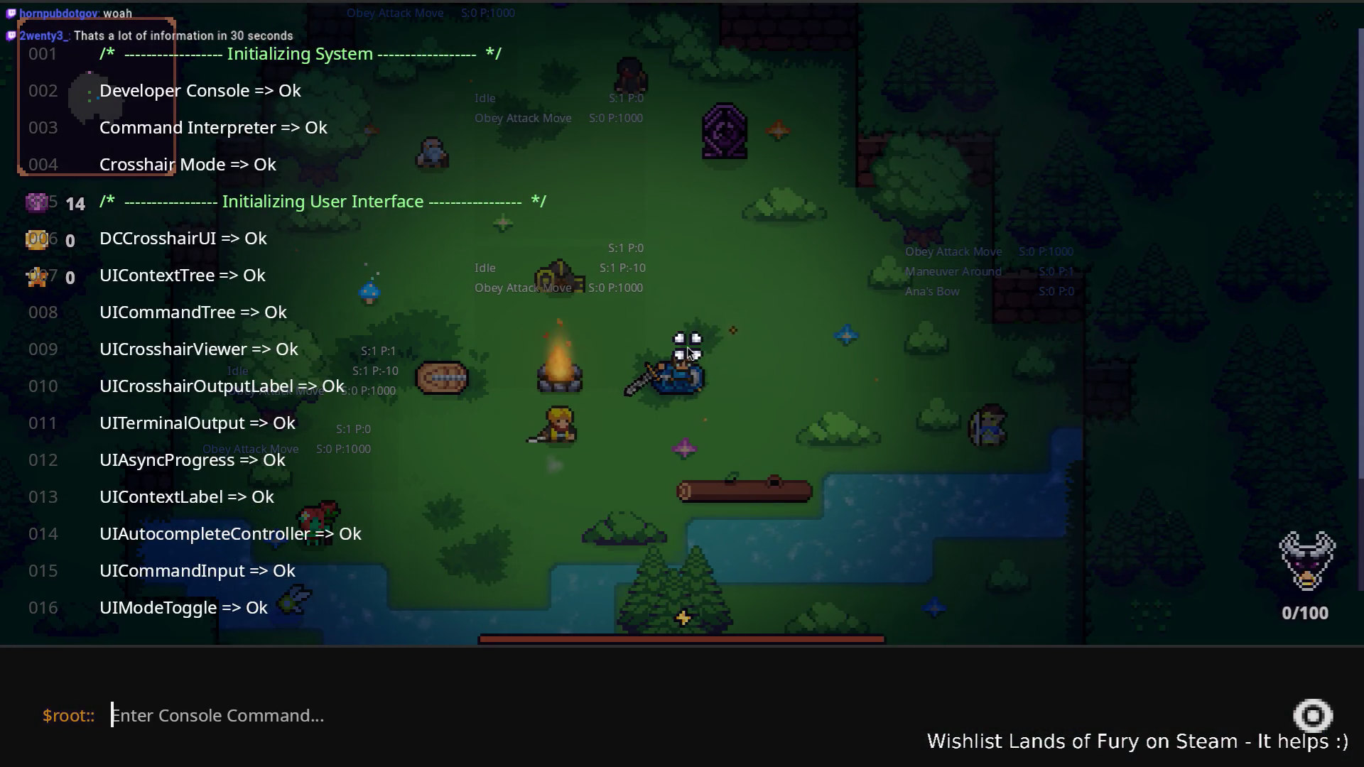
# - Add the hat with Player.AddItem(rat_hat_1) and equip the Rat Hat in the helmet slot
pyautogui.write('Player.AddI')
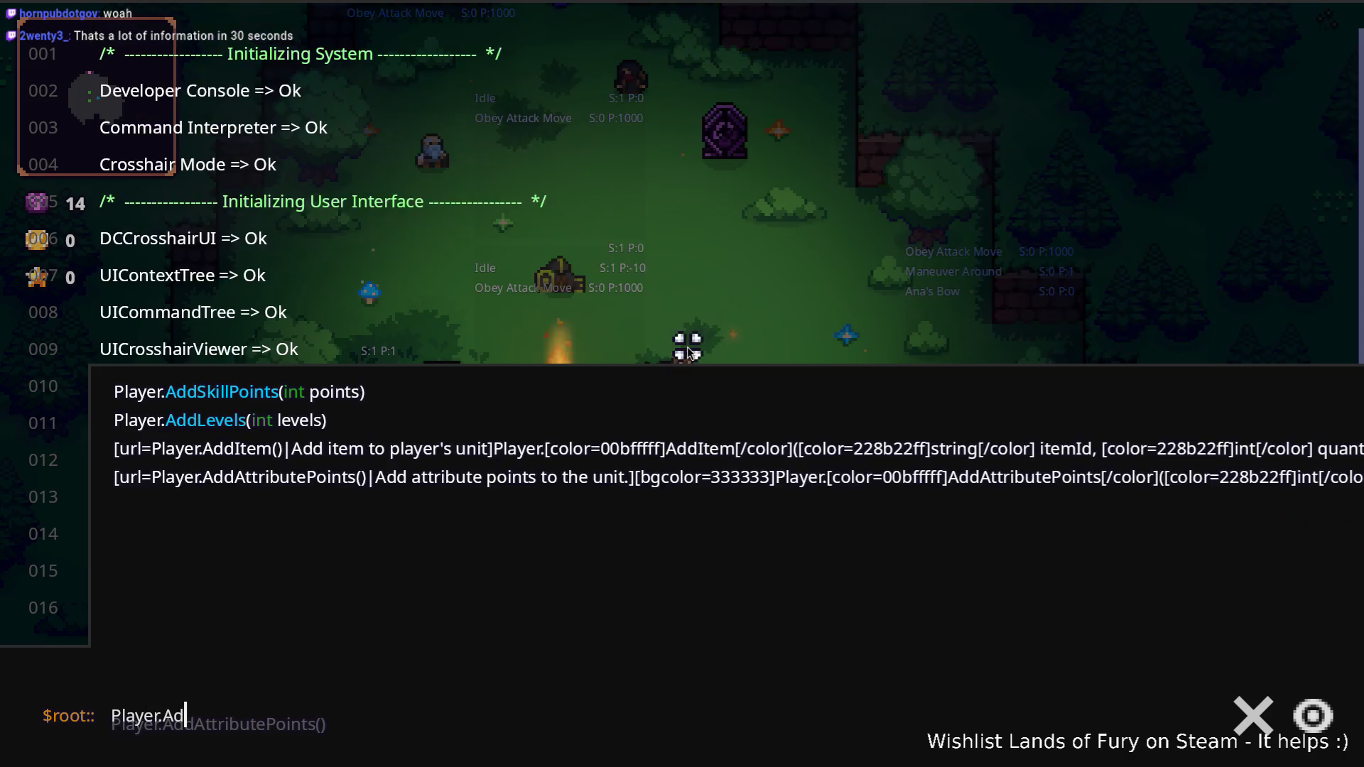
pyautogui.write('tem(')
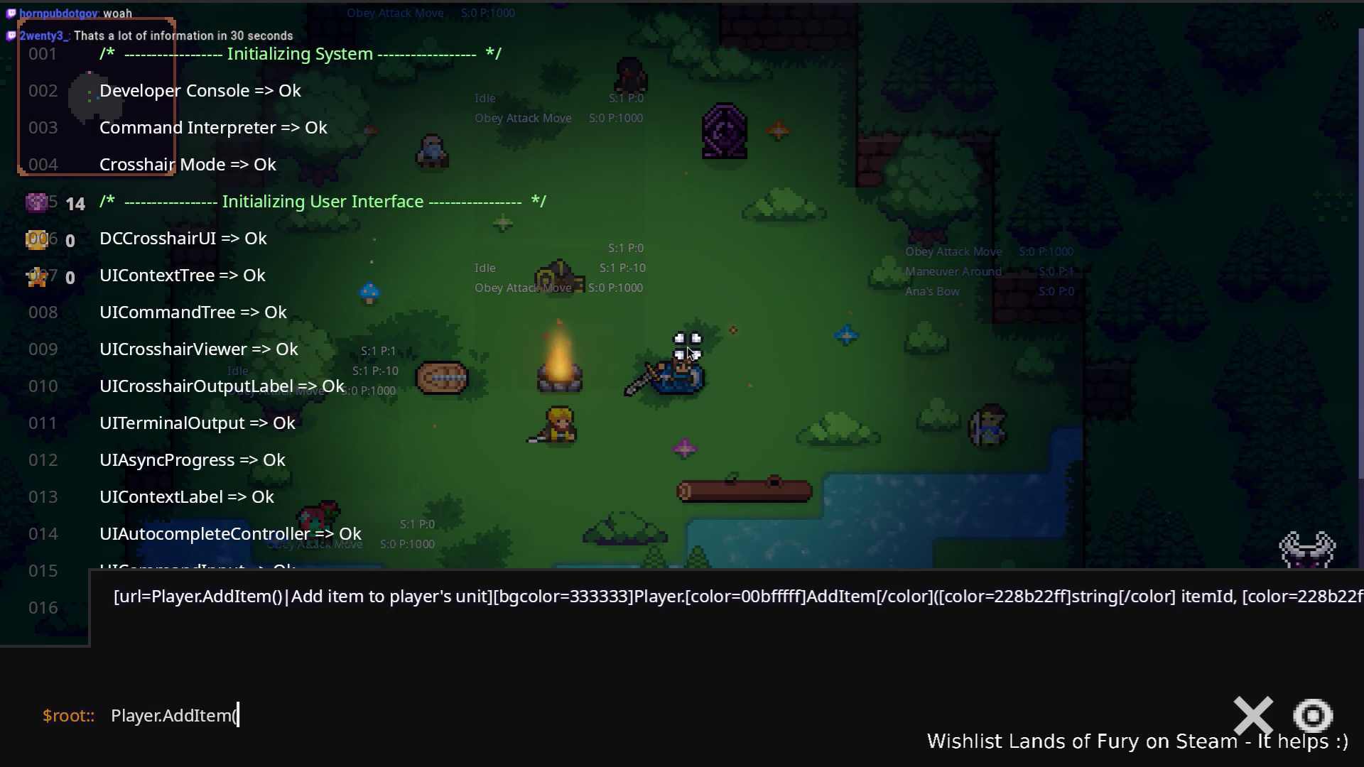
pyautogui.write('rat_')
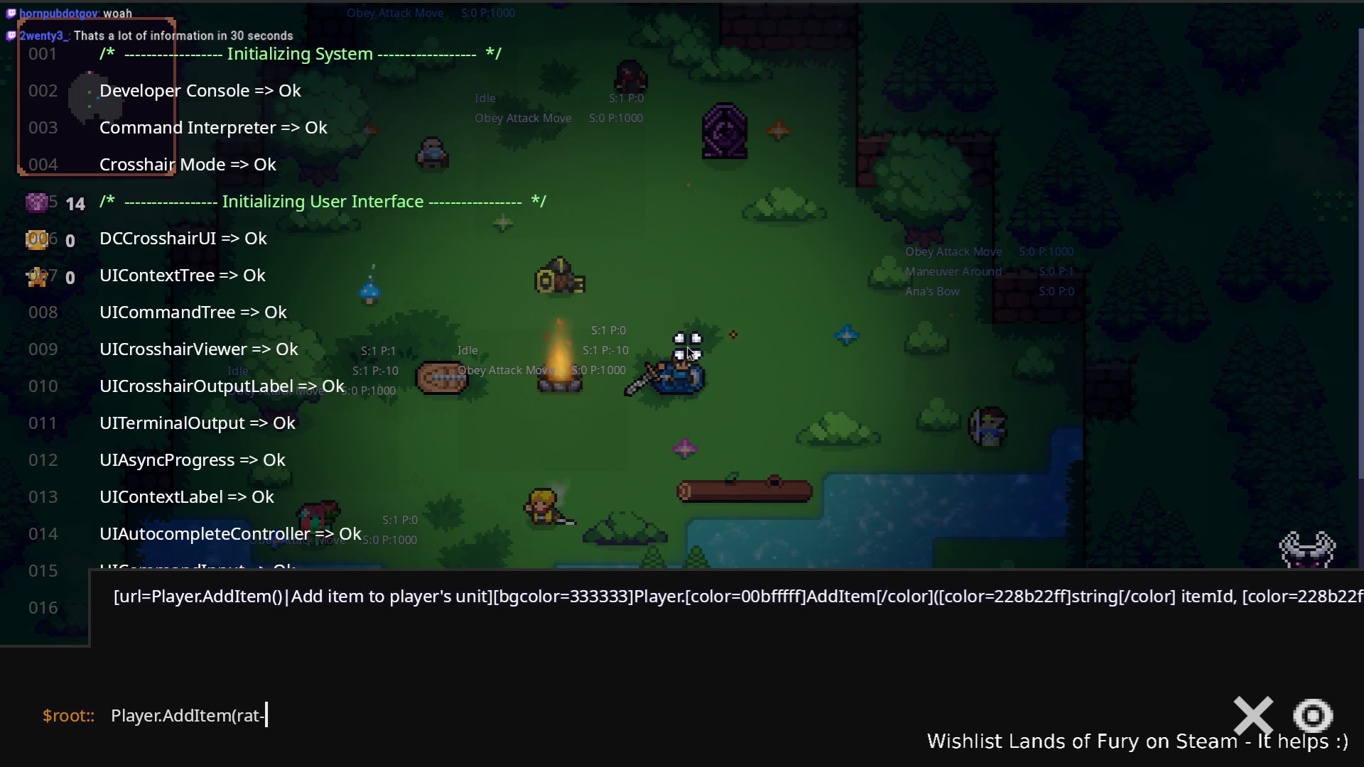
pyautogui.write('hat_1')
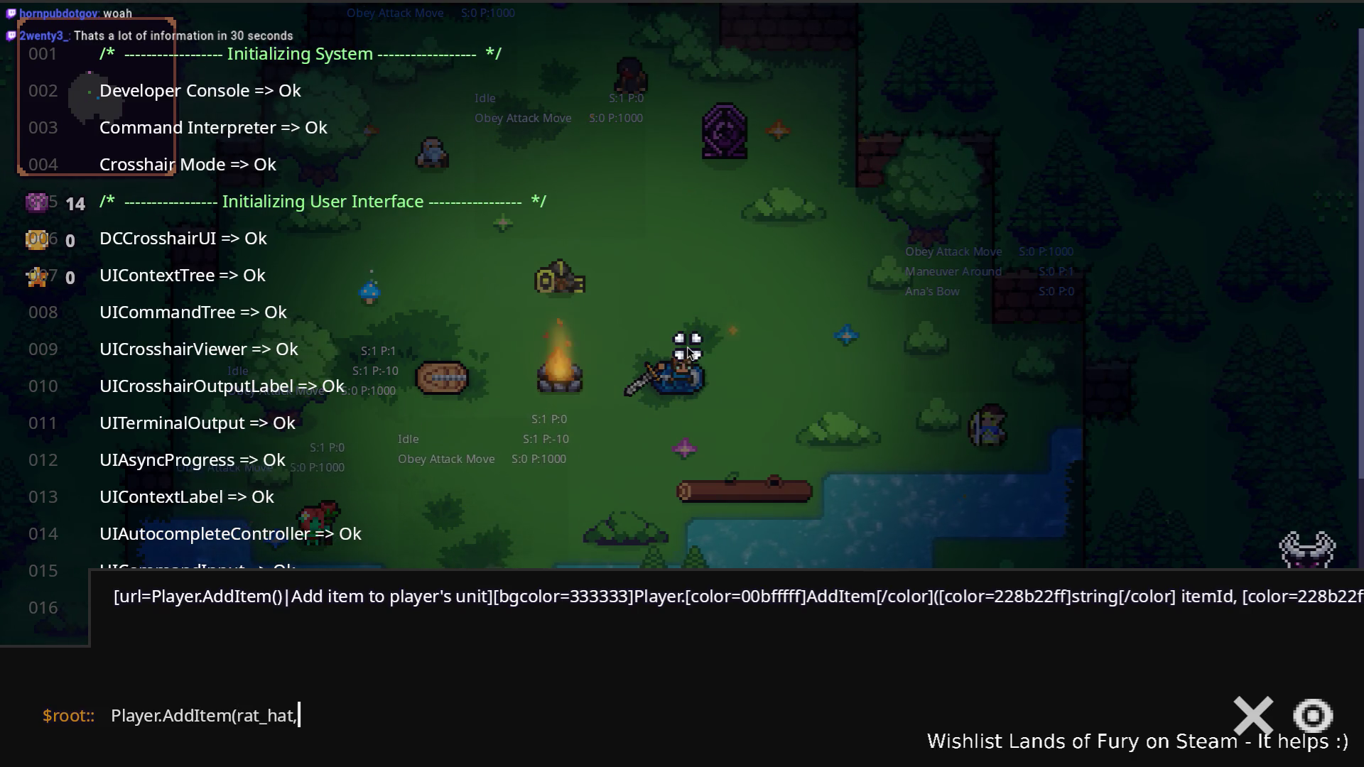
pyautogui.press('Return')
pyautogui.press('Tab')
pyautogui.click(651, 524)
pyautogui.click(920, 511)
pyautogui.press('Tab')
# - Go through the purple portal into Elderglade Forest and walk up the path toward enemies
pyautogui.press('w')
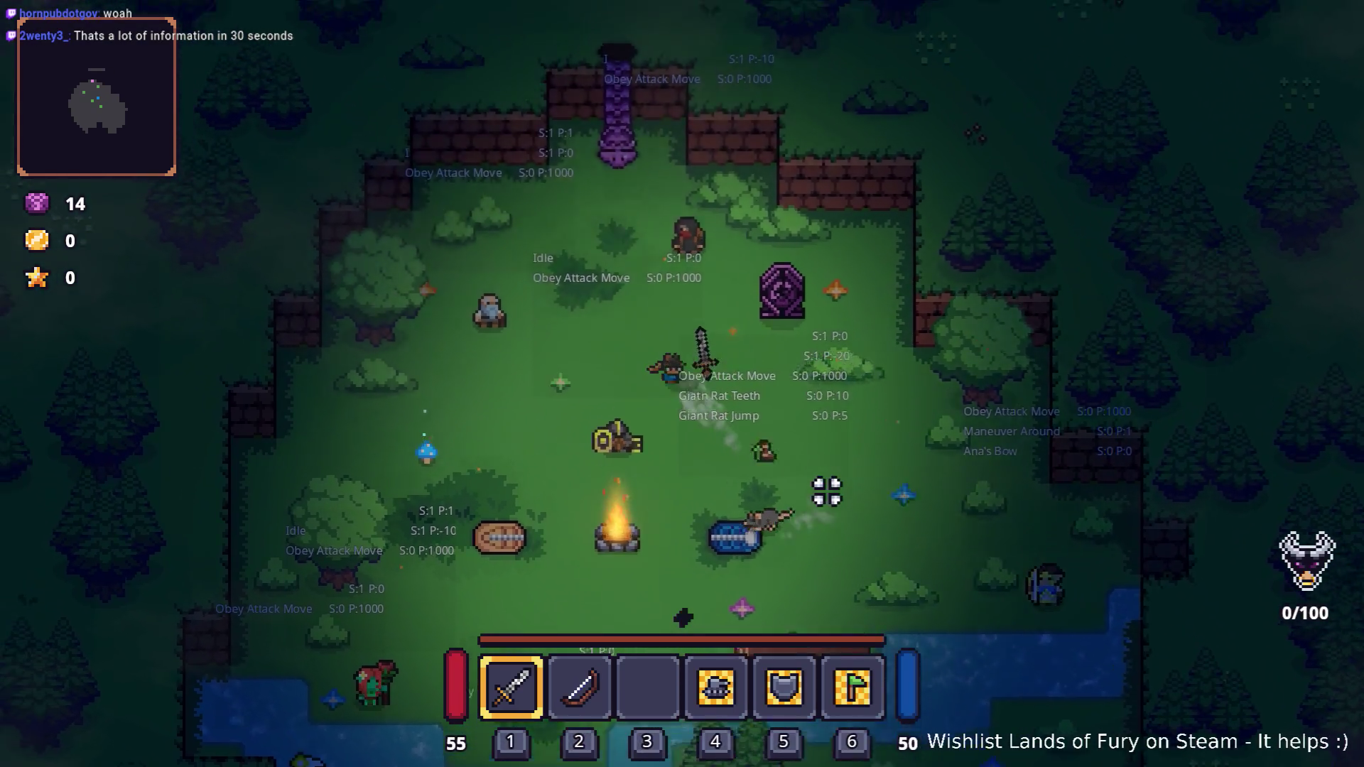
pyautogui.press('e')
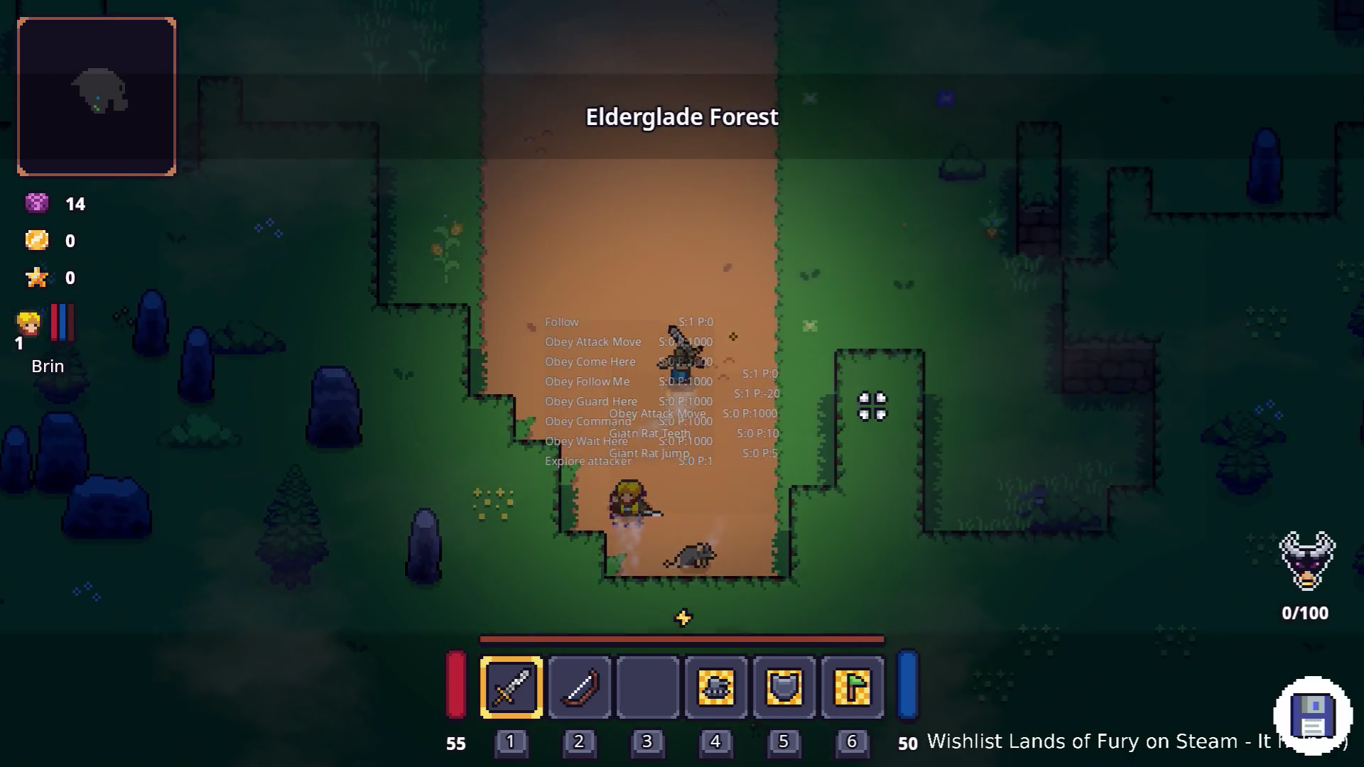
pyautogui.press('w')
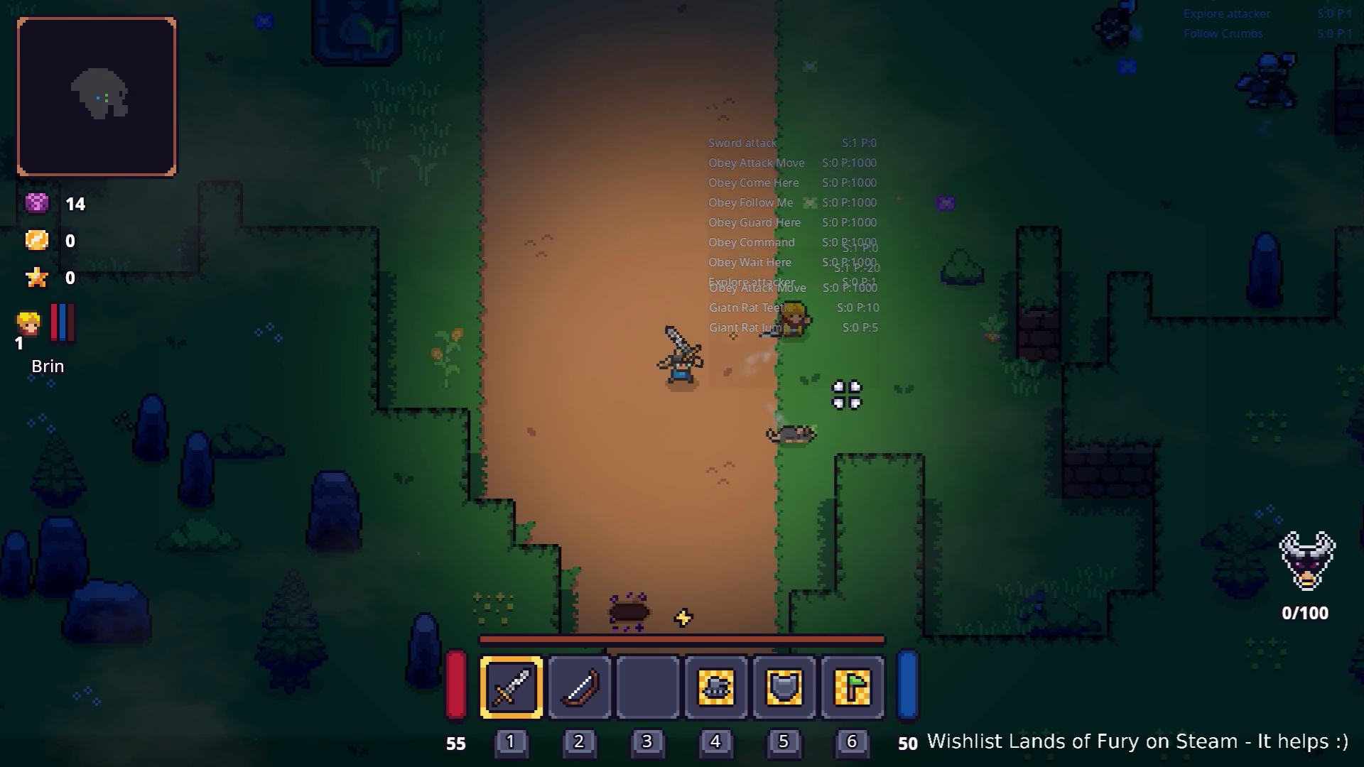
pyautogui.press('w')
pyautogui.press('d')
pyautogui.press('w')
pyautogui.press('d')
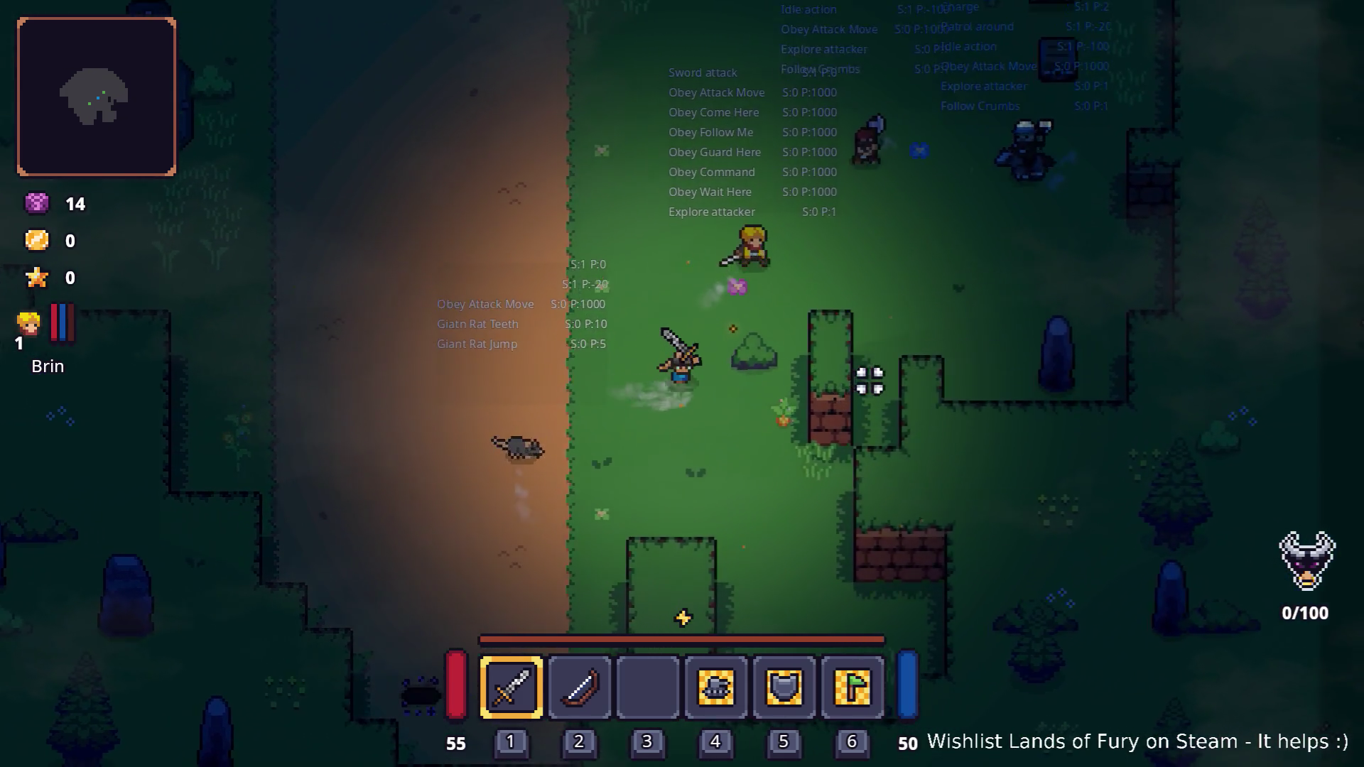
pyautogui.press('w')
# - Attack the enemies near the crate with the sword, killing a rat
pyautogui.click(862, 314)
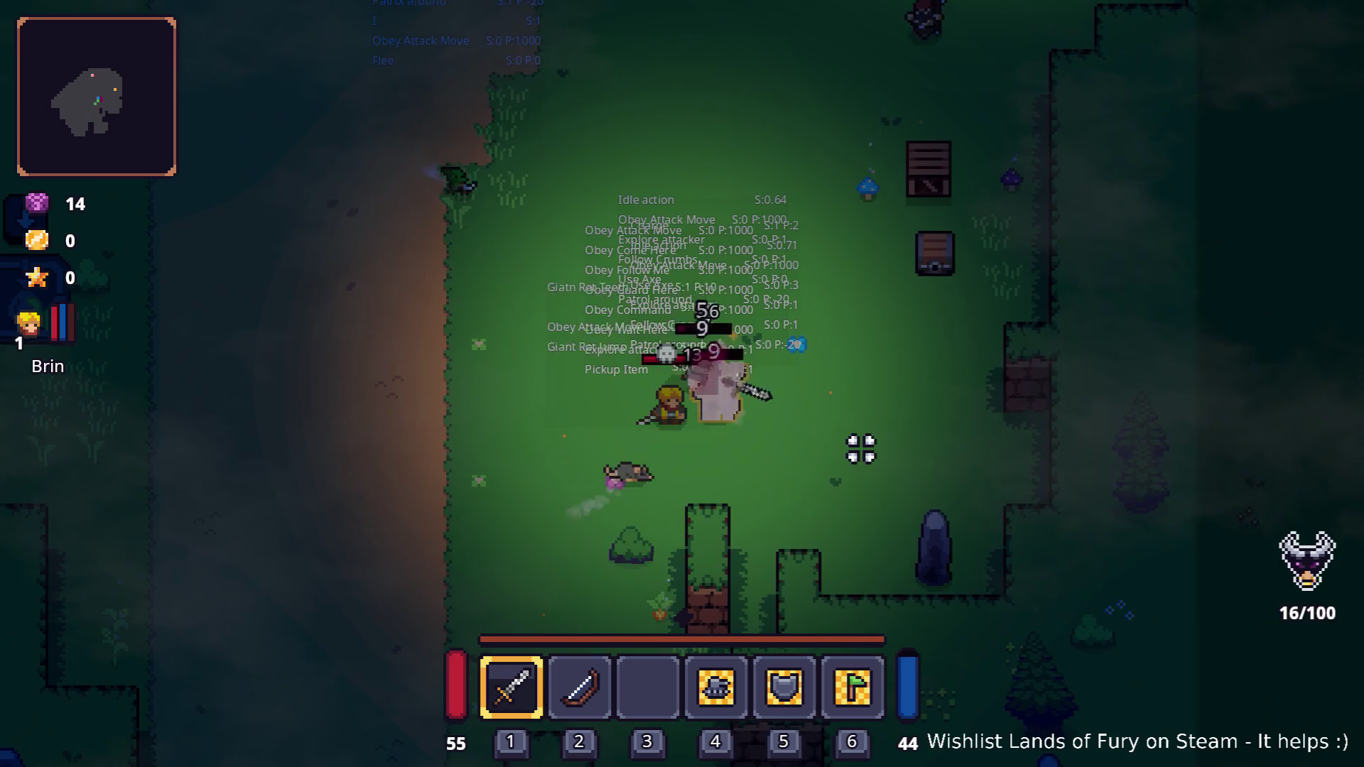
pyautogui.click(664, 487)
pyautogui.press('s')
pyautogui.press('a')
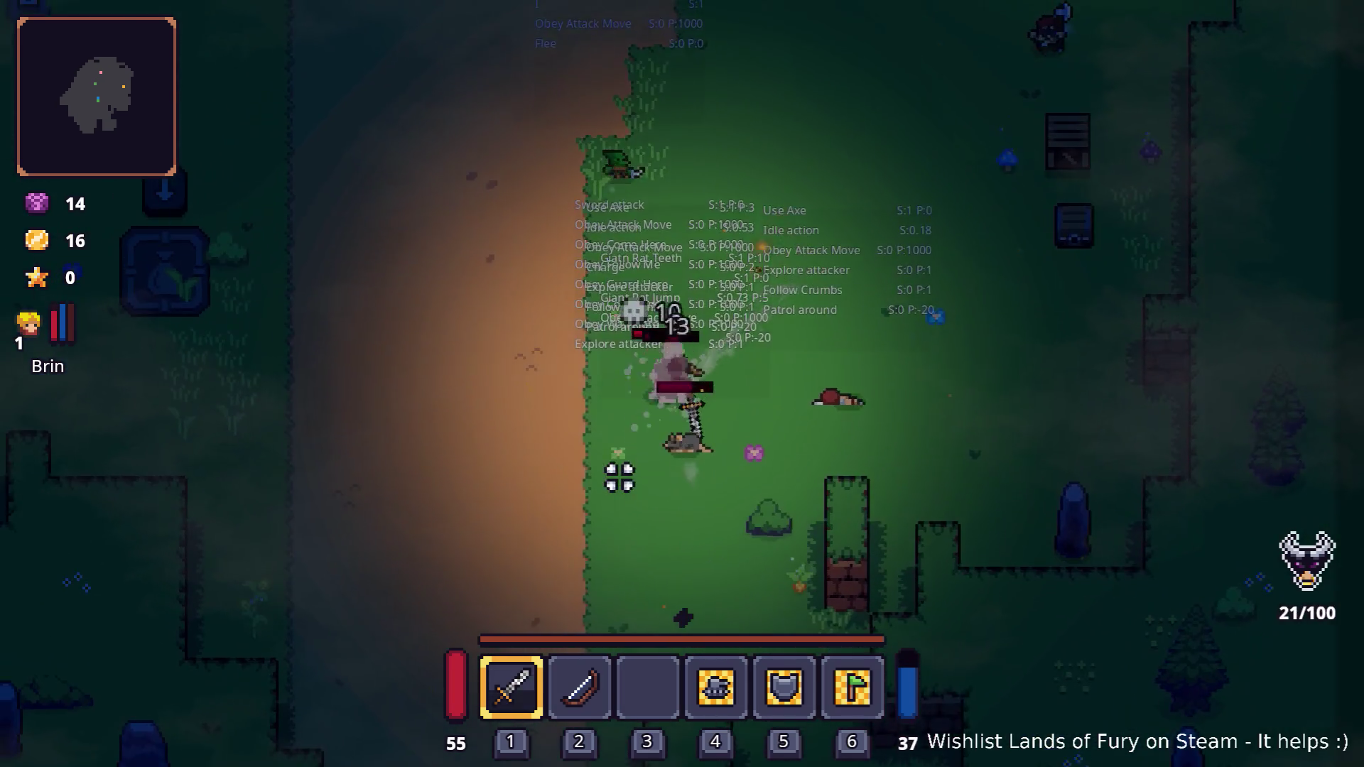
pyautogui.press('w')
pyautogui.press('d')
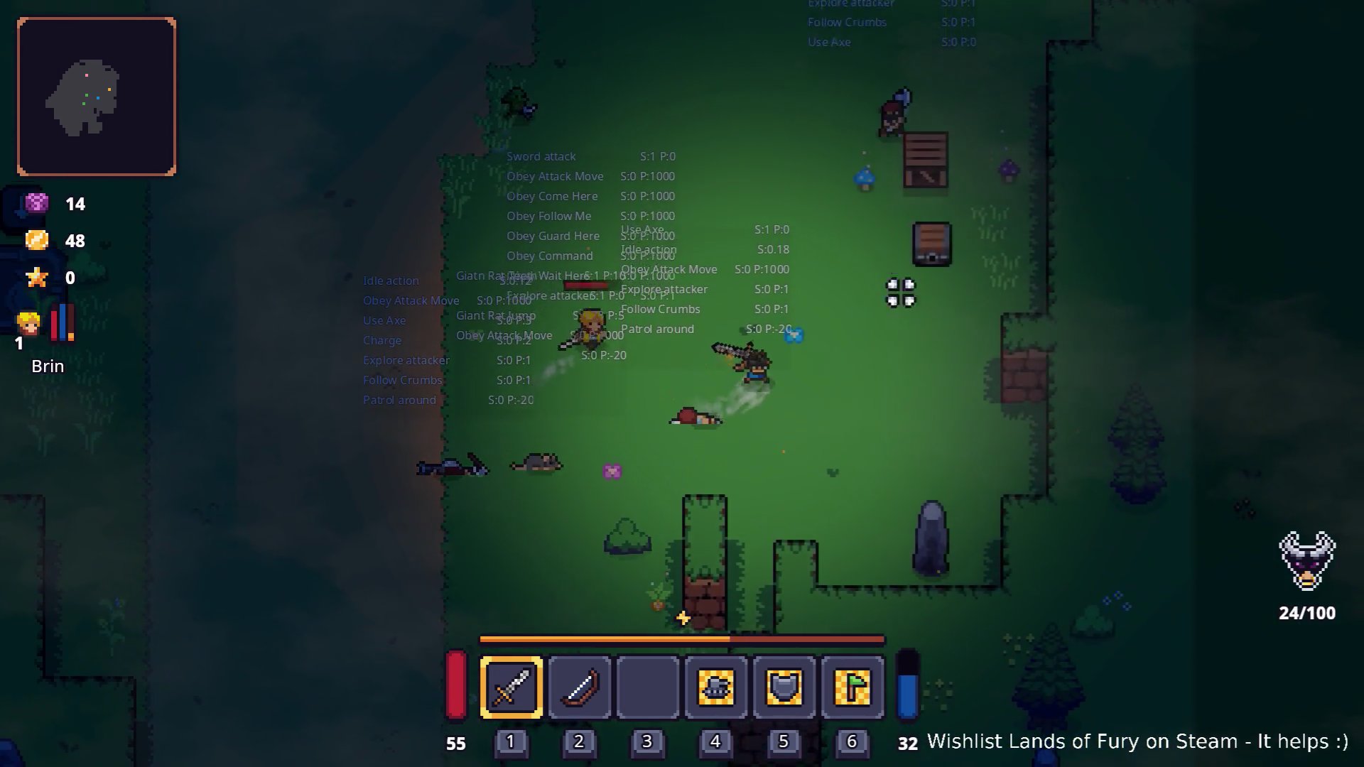
pyautogui.press('w')
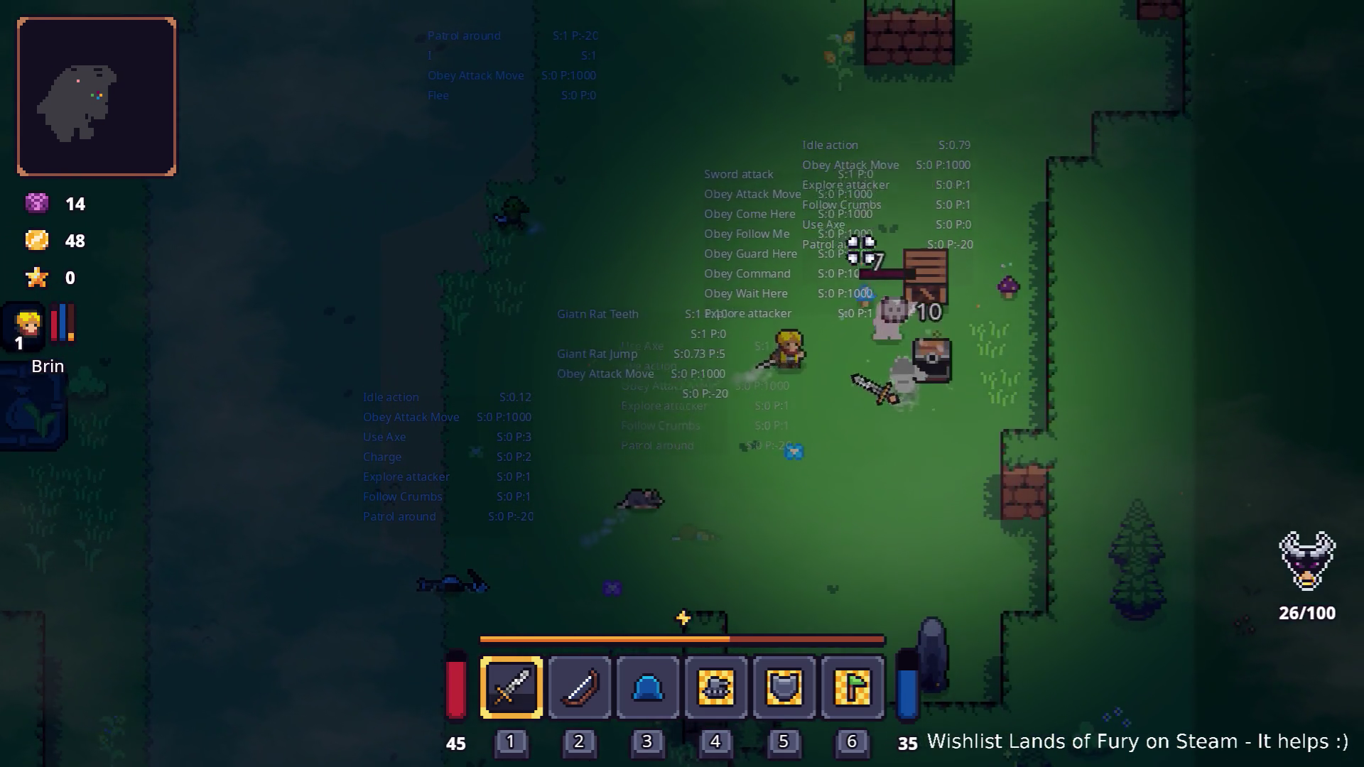
pyautogui.click(904, 233)
pyautogui.click(906, 241)
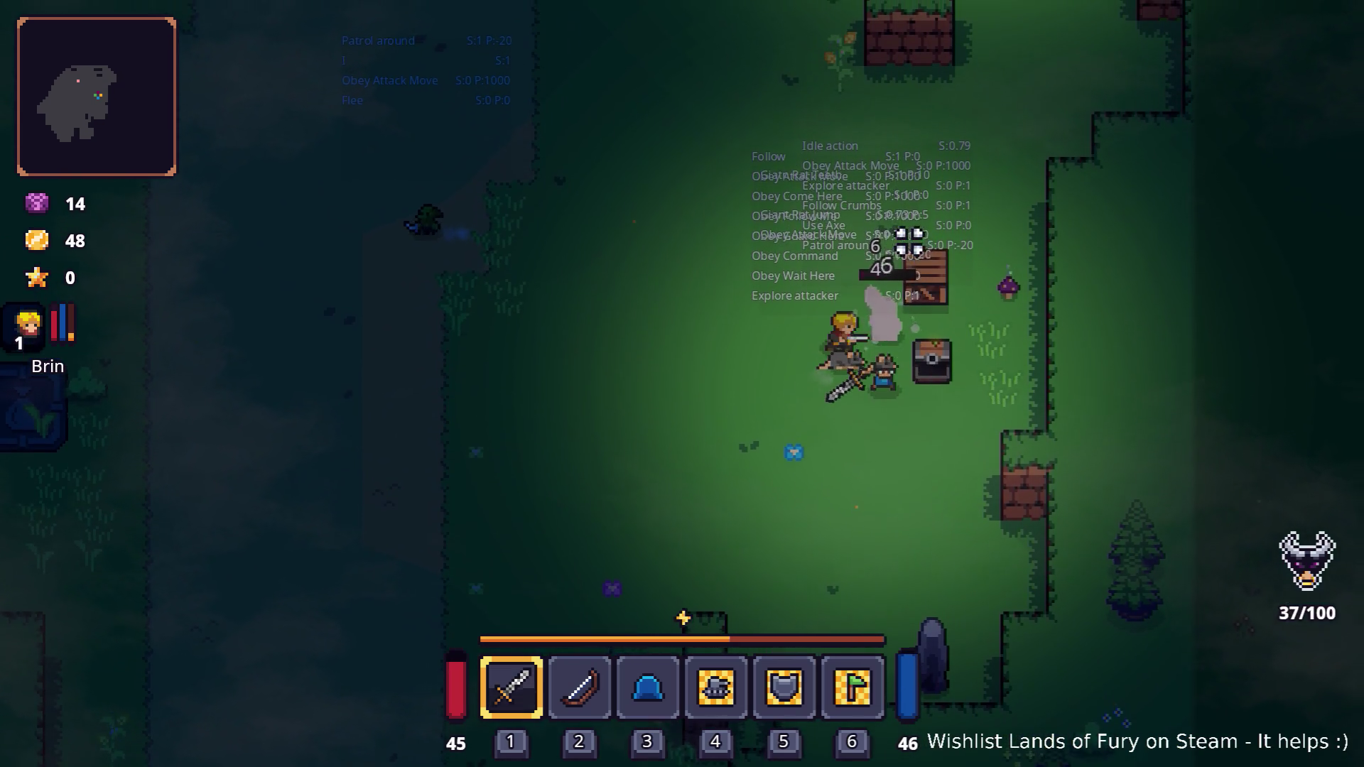
# - Chase and strike another enemy, then walk left with the ally following
pyautogui.press('w')
pyautogui.press('d')
pyautogui.click(1010, 253)
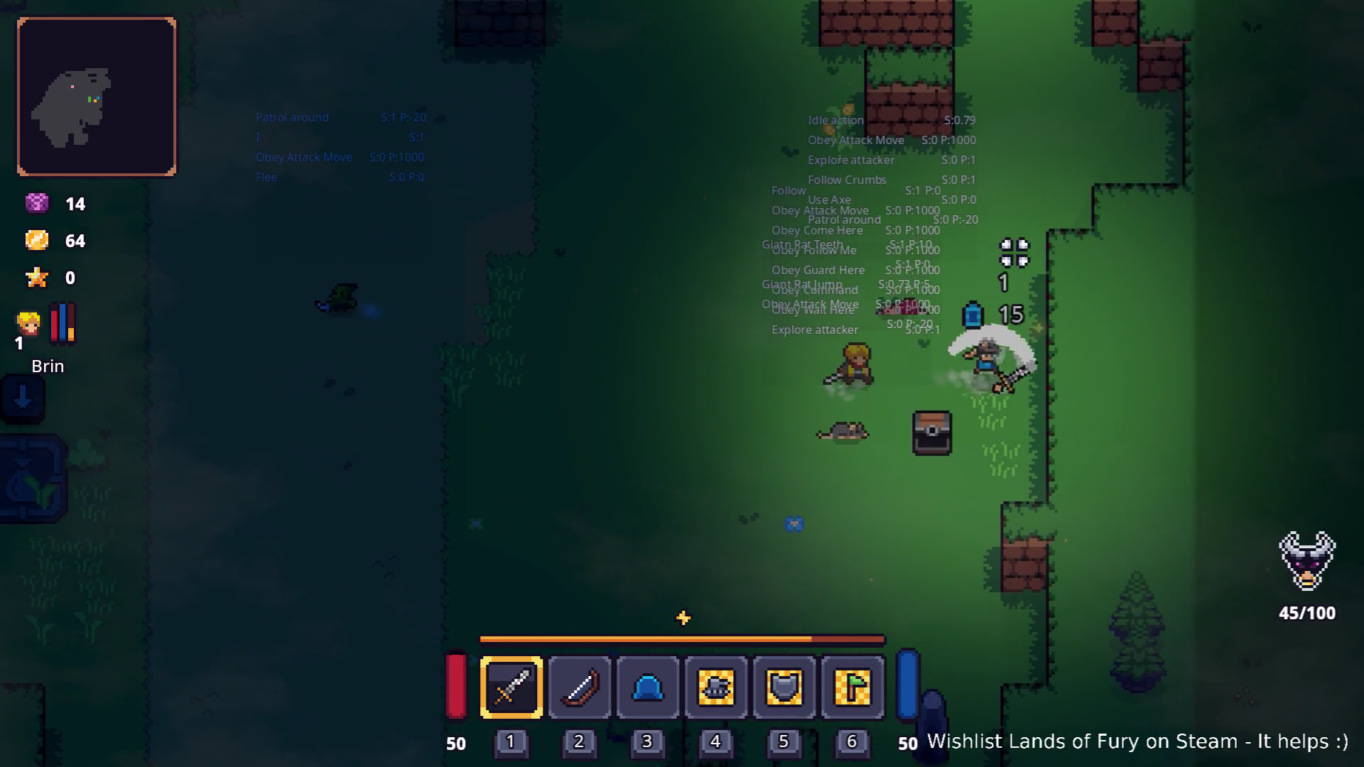
pyautogui.press('s')
pyautogui.press('a')
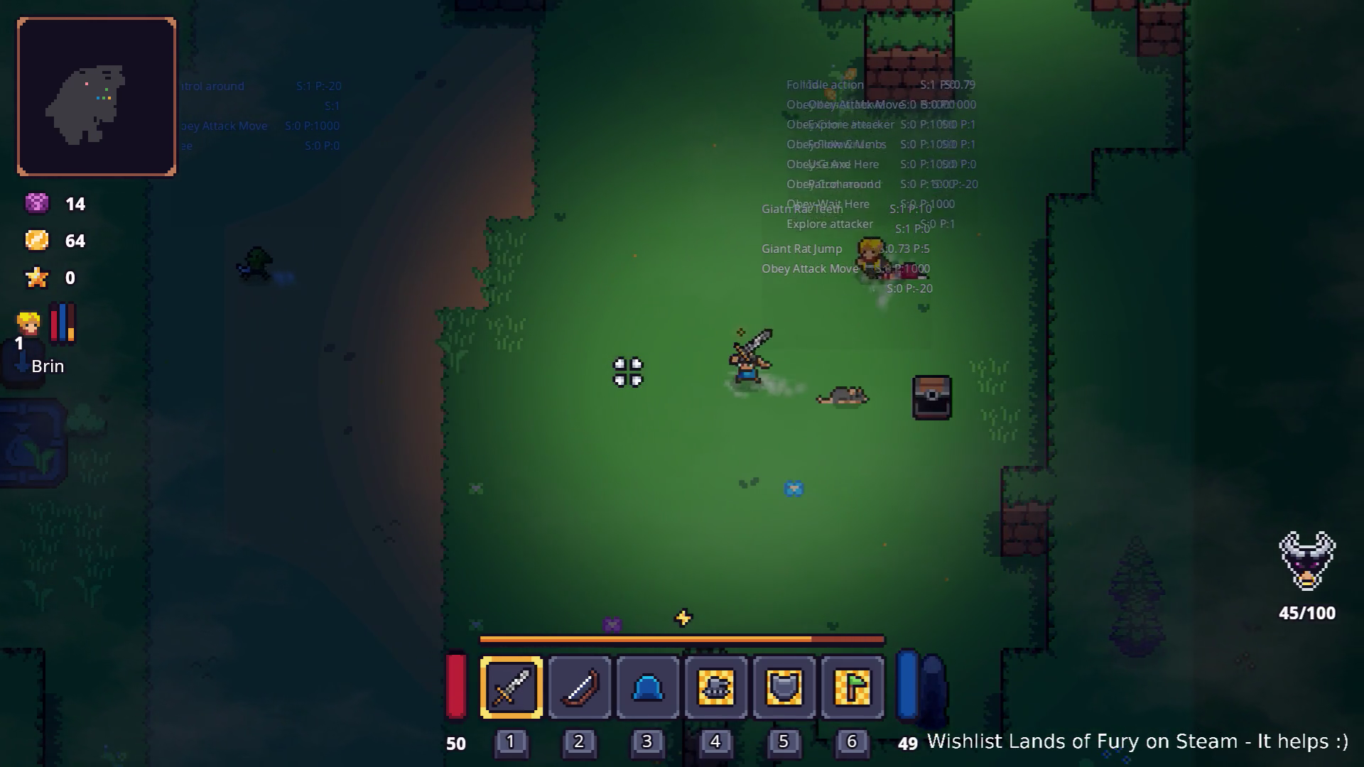
pyautogui.press('a')
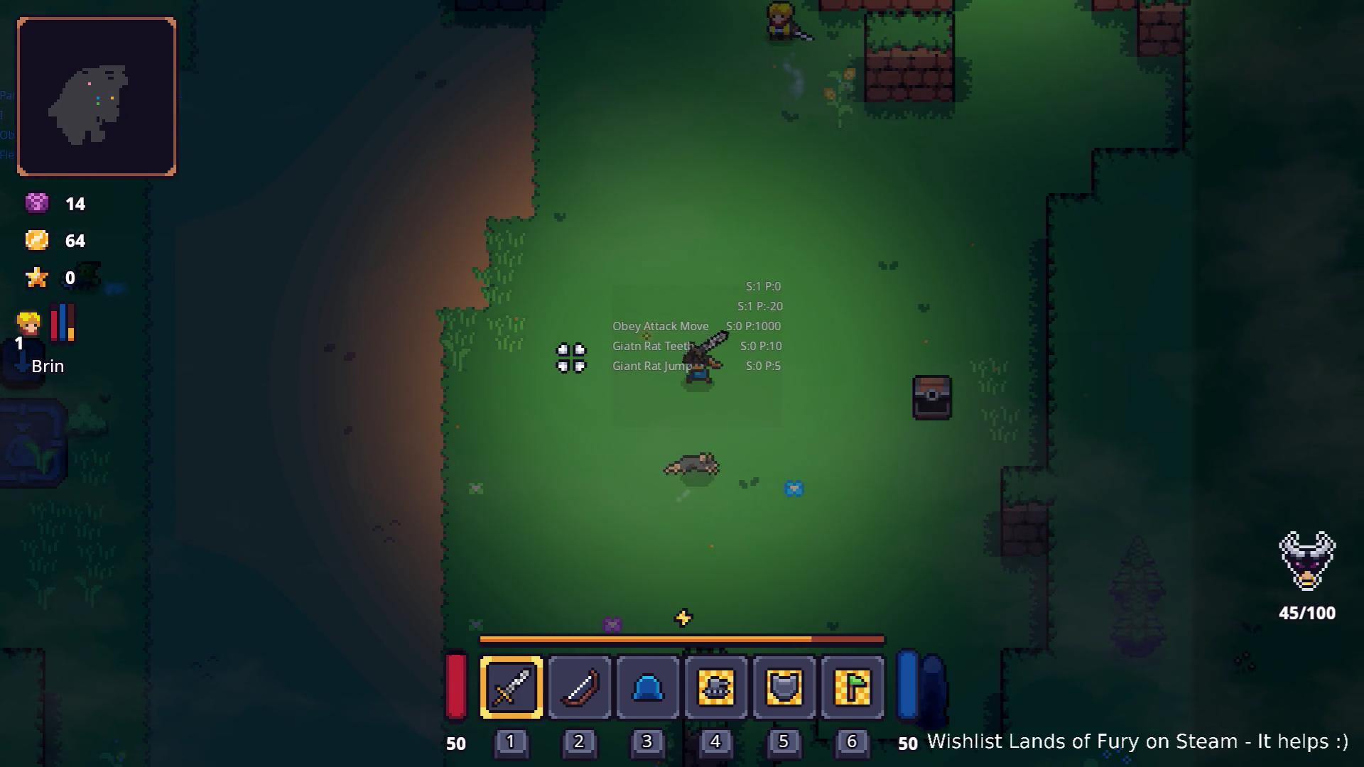
pyautogui.press('a')
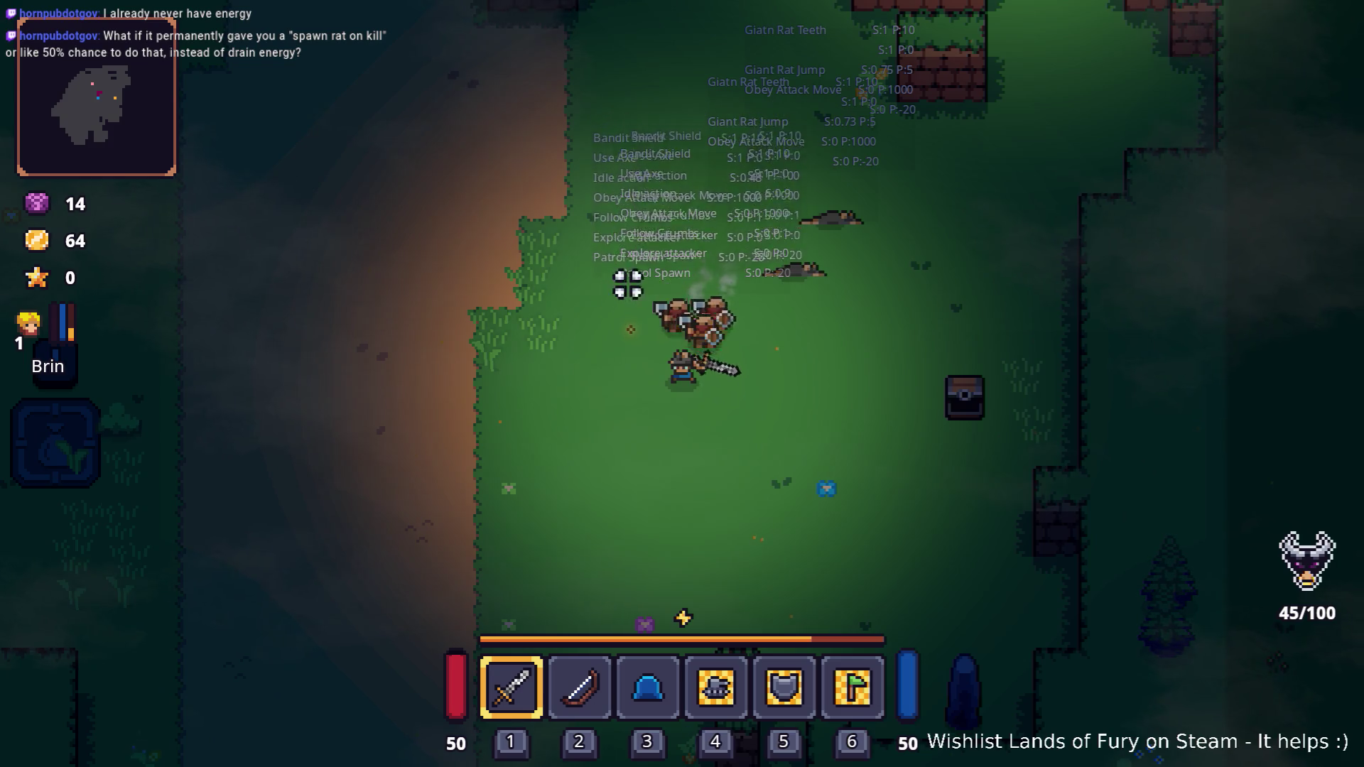
# - Move southwest and hit the bandits with the sword
pyautogui.press('s')
pyautogui.press('a')
pyautogui.click(831, 236)
pyautogui.click(852, 244)
# - Switch to the bow (2) and shoot arrows at the bandits until the last one falls
pyautogui.press('a')
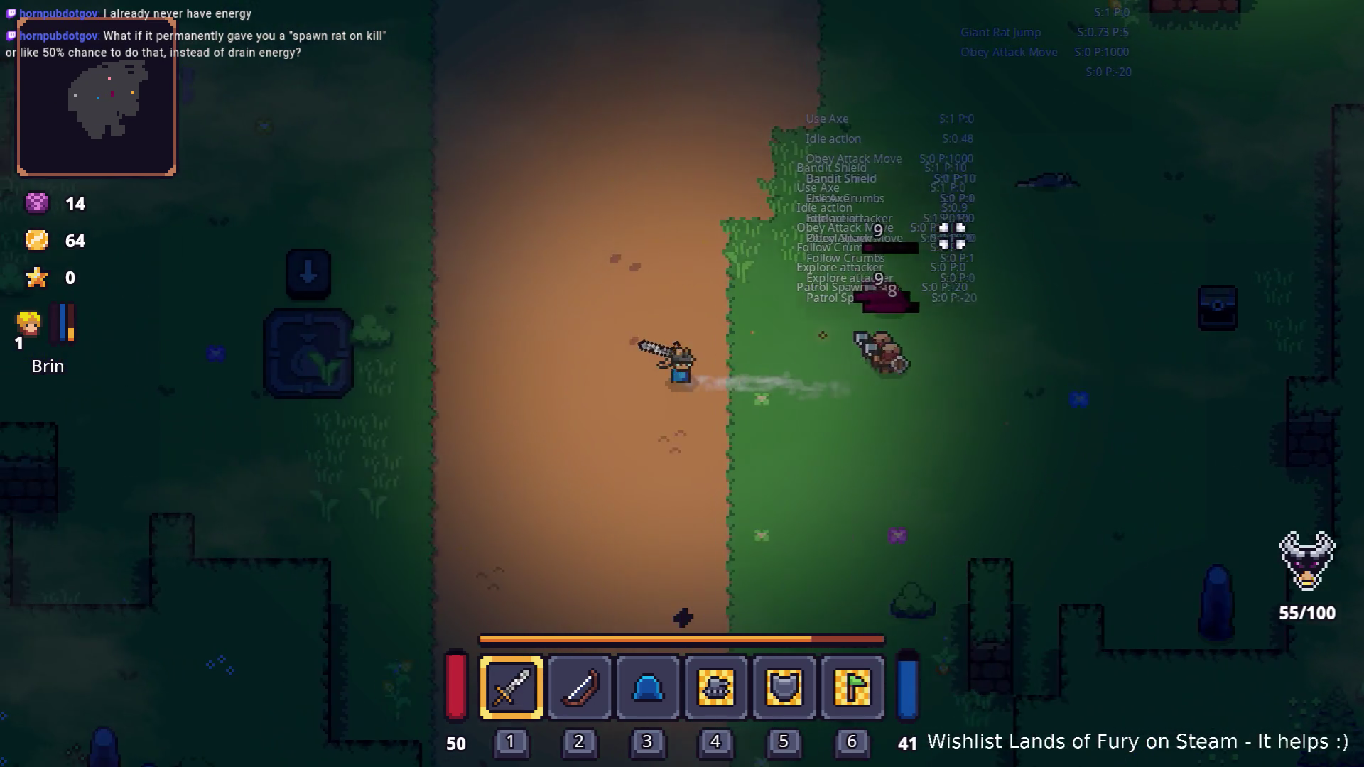
pyautogui.press('2')
pyautogui.click(909, 319)
pyautogui.press('a')
pyautogui.click(909, 319)
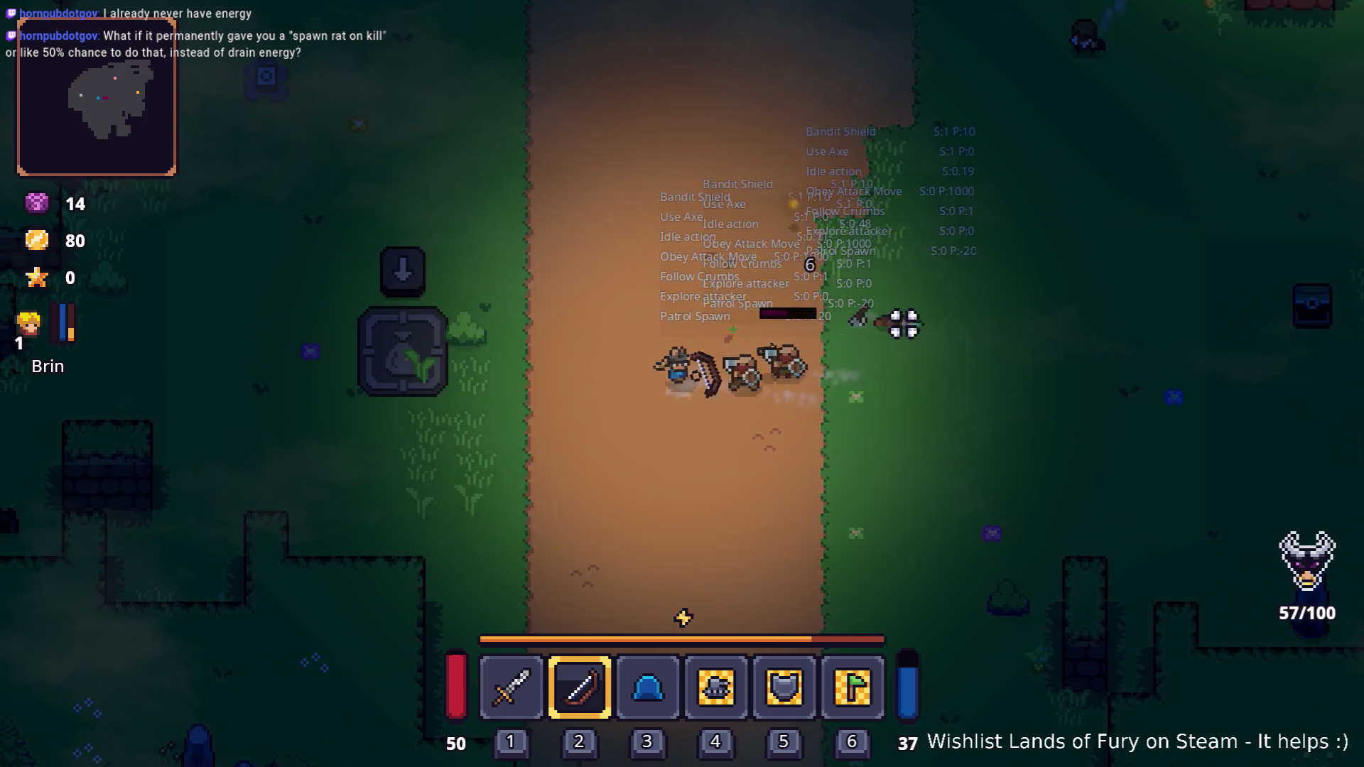
pyautogui.click(902, 320)
pyautogui.click(886, 326)
pyautogui.click(881, 317)
pyautogui.press('a')
pyautogui.click(901, 320)
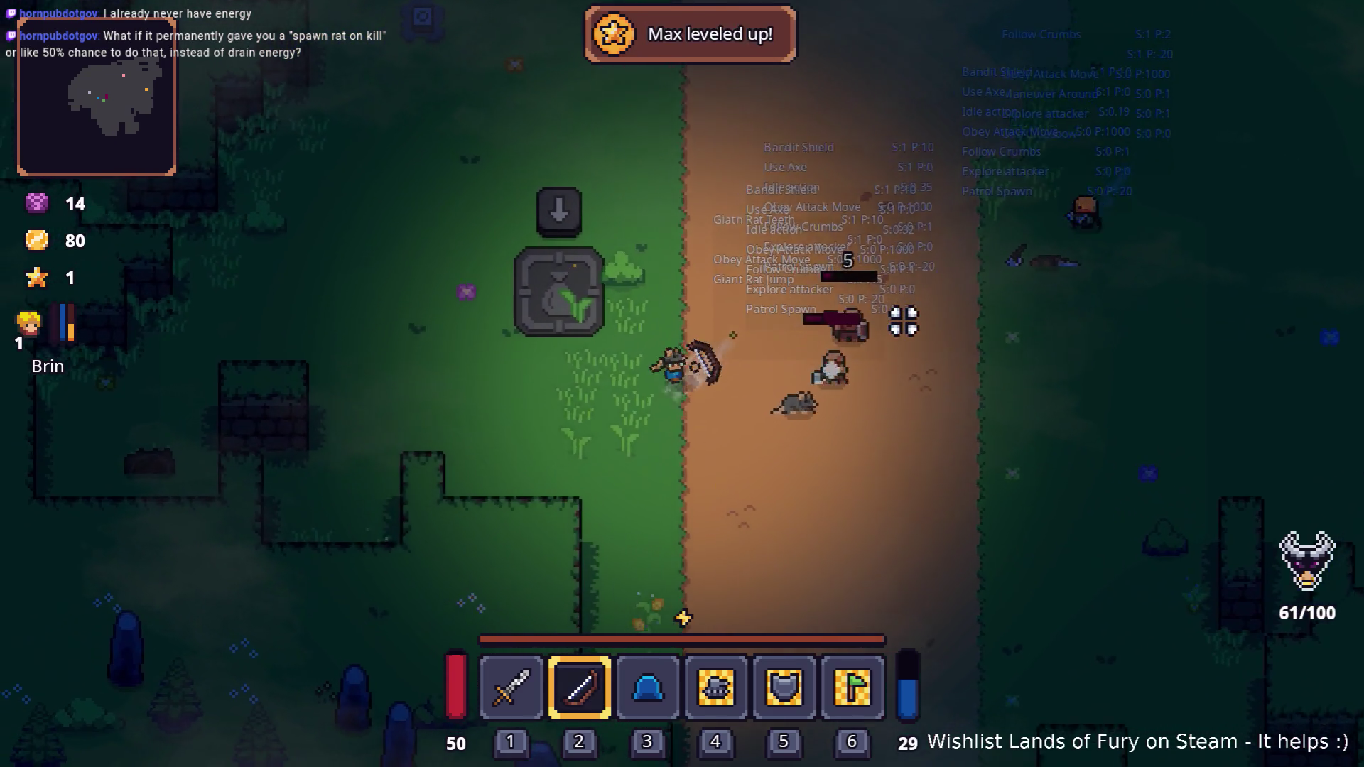
pyautogui.click(902, 317)
pyautogui.press('s')
pyautogui.press('d')
pyautogui.click(892, 326)
# - Switch back to the sword (1), finish the last enemy at 128 coins, and pause
pyautogui.press('d')
pyautogui.click(817, 305)
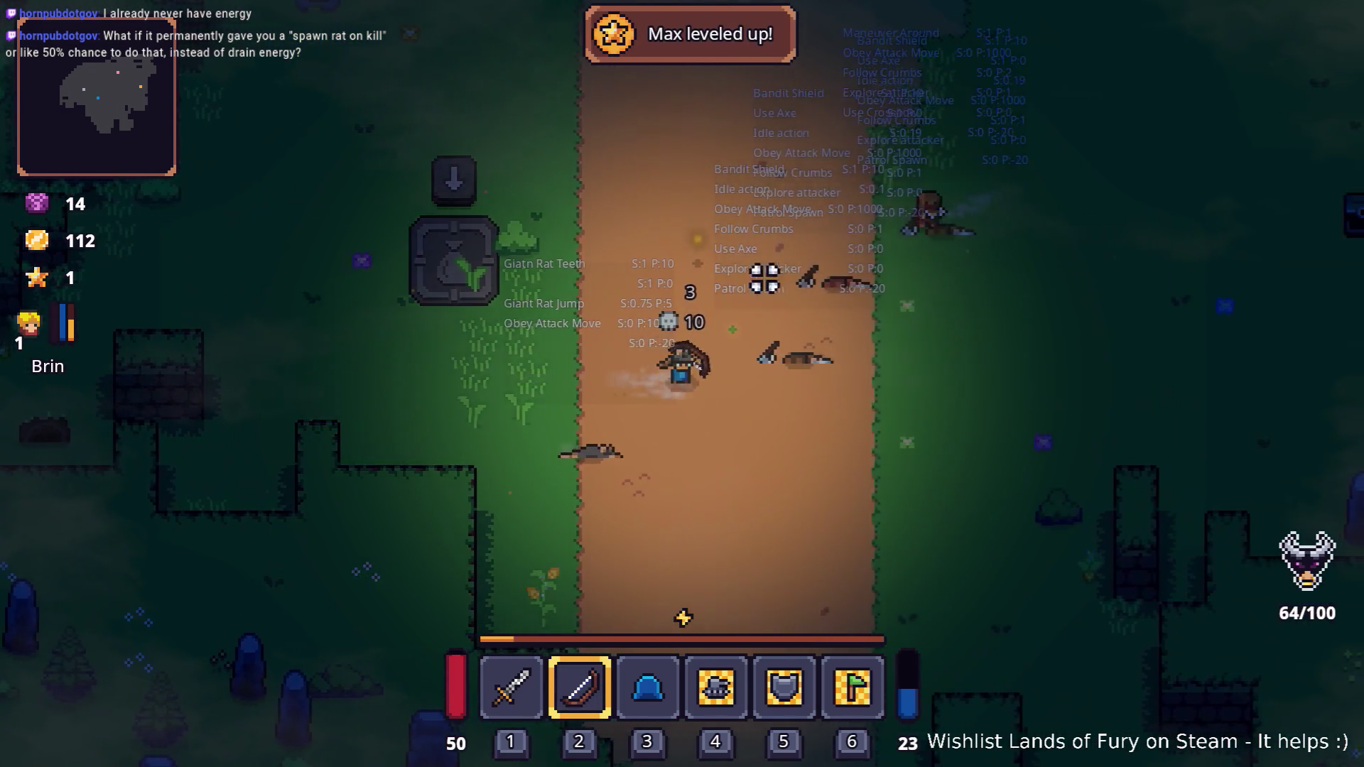
pyautogui.press('1')
pyautogui.press('w')
pyautogui.press('d')
pyautogui.click(578, 338)
pyautogui.click(675, 295)
pyautogui.press('d')
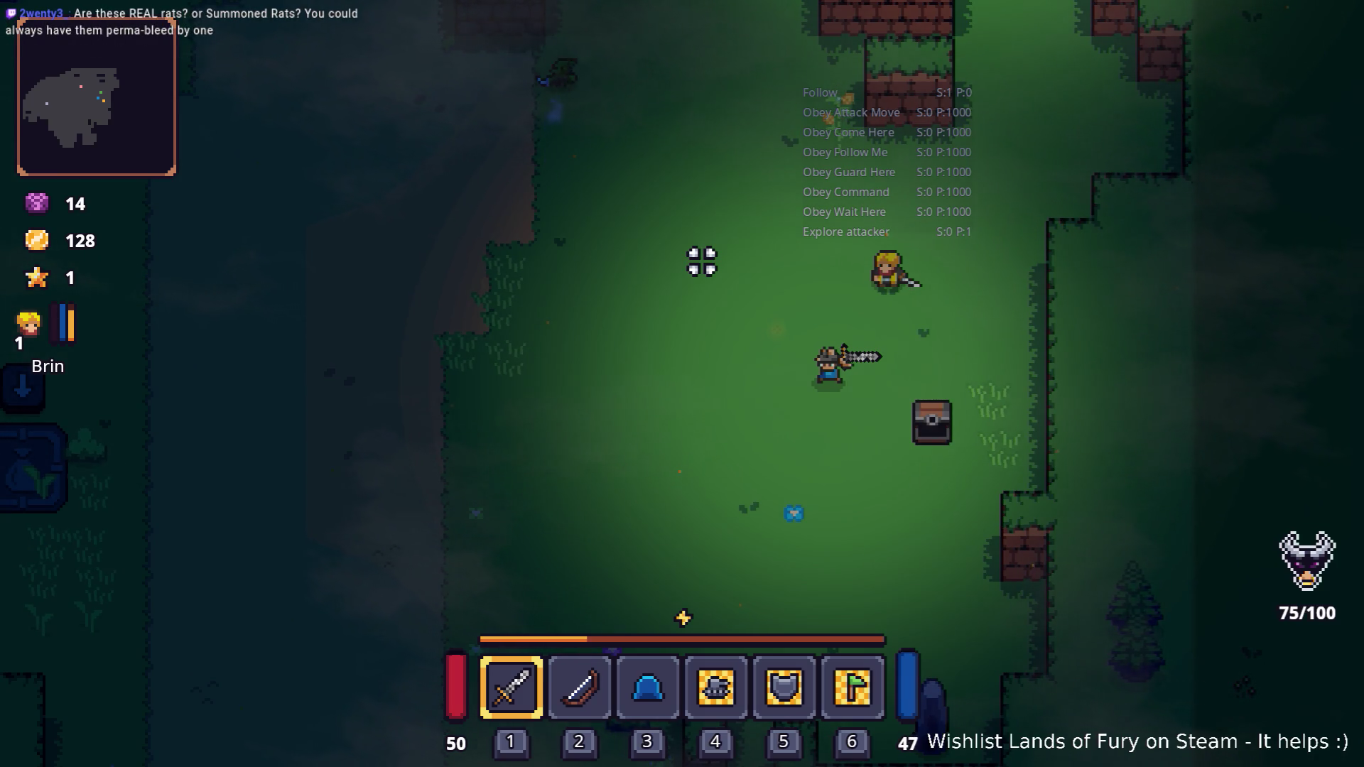
pyautogui.press('Escape')
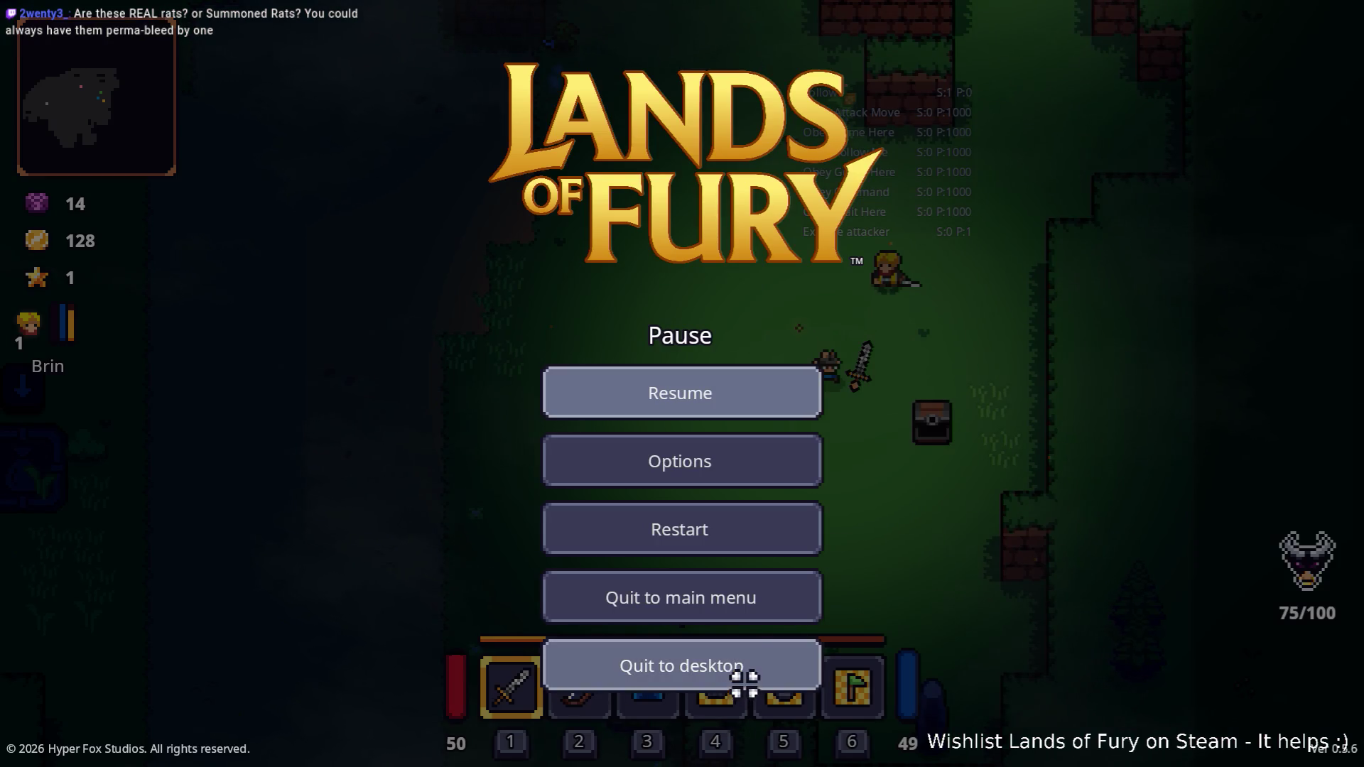
# - Resume the game and run the hero along the path, briefly pausing and resuming
pyautogui.click(707, 406)
pyautogui.press('a')
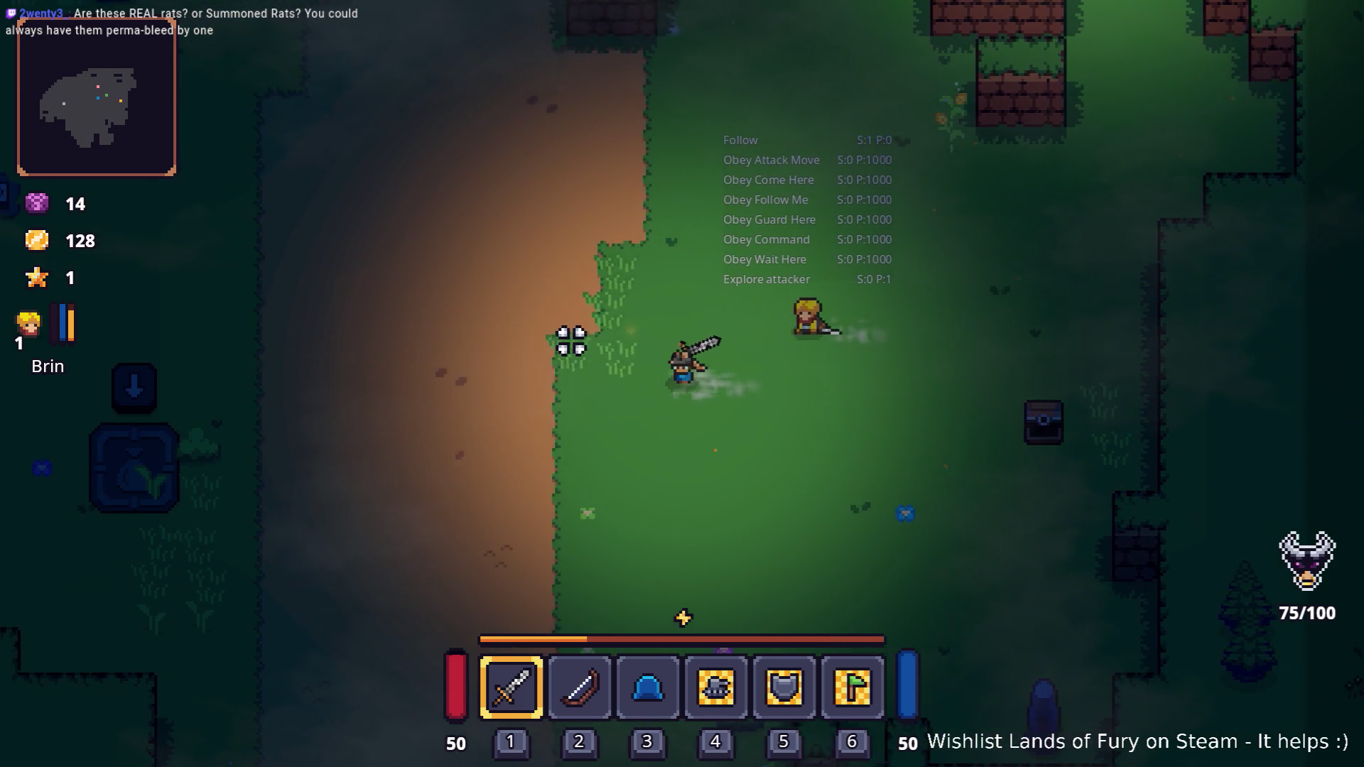
pyautogui.press('w')
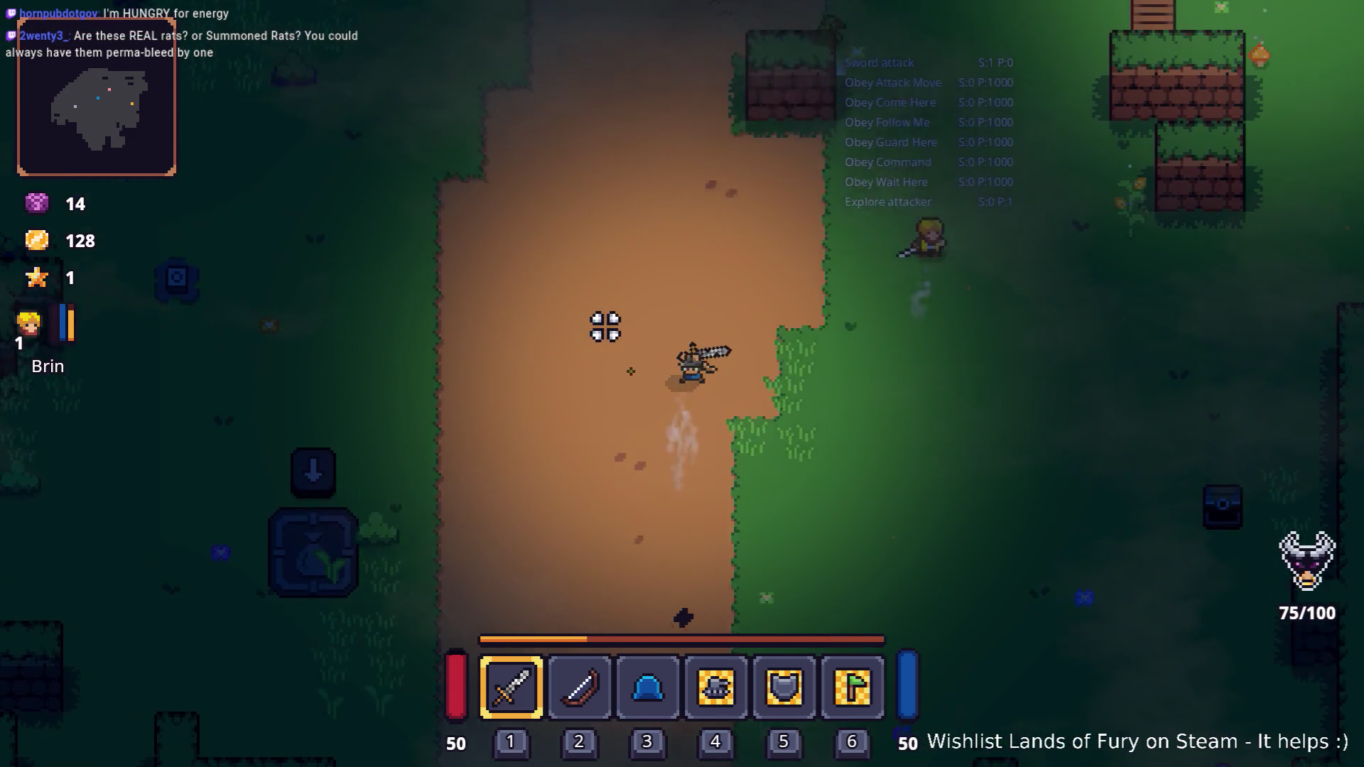
pyautogui.press('Escape')
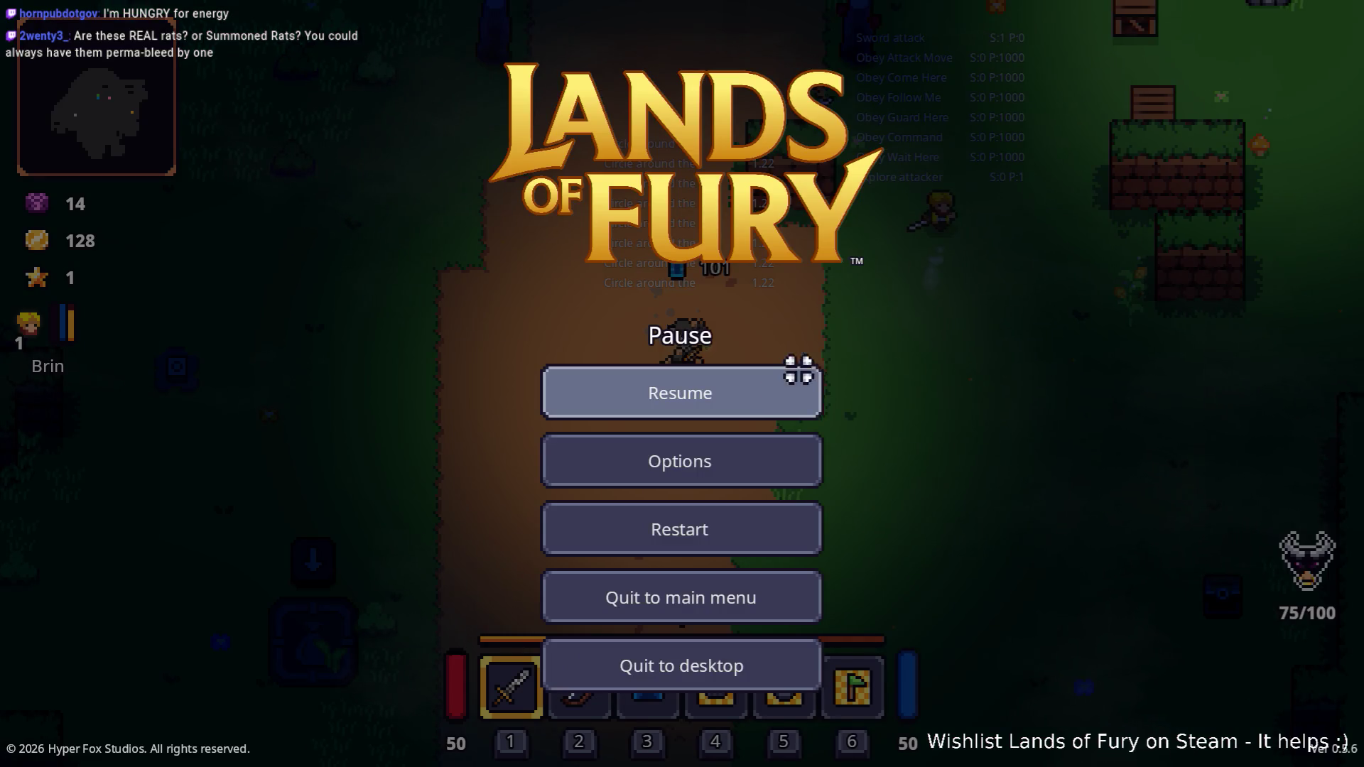
pyautogui.click(798, 369)
pyautogui.press('d')
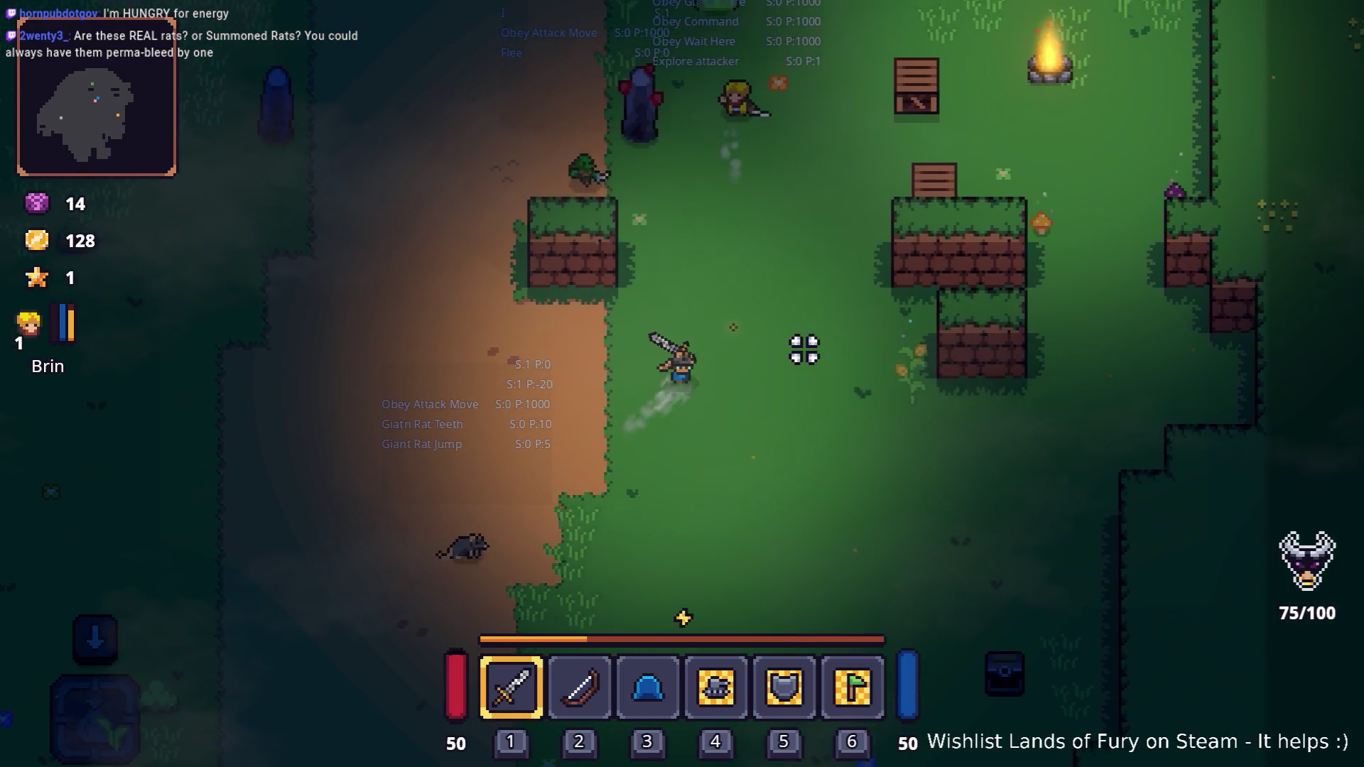
pyautogui.press('w')
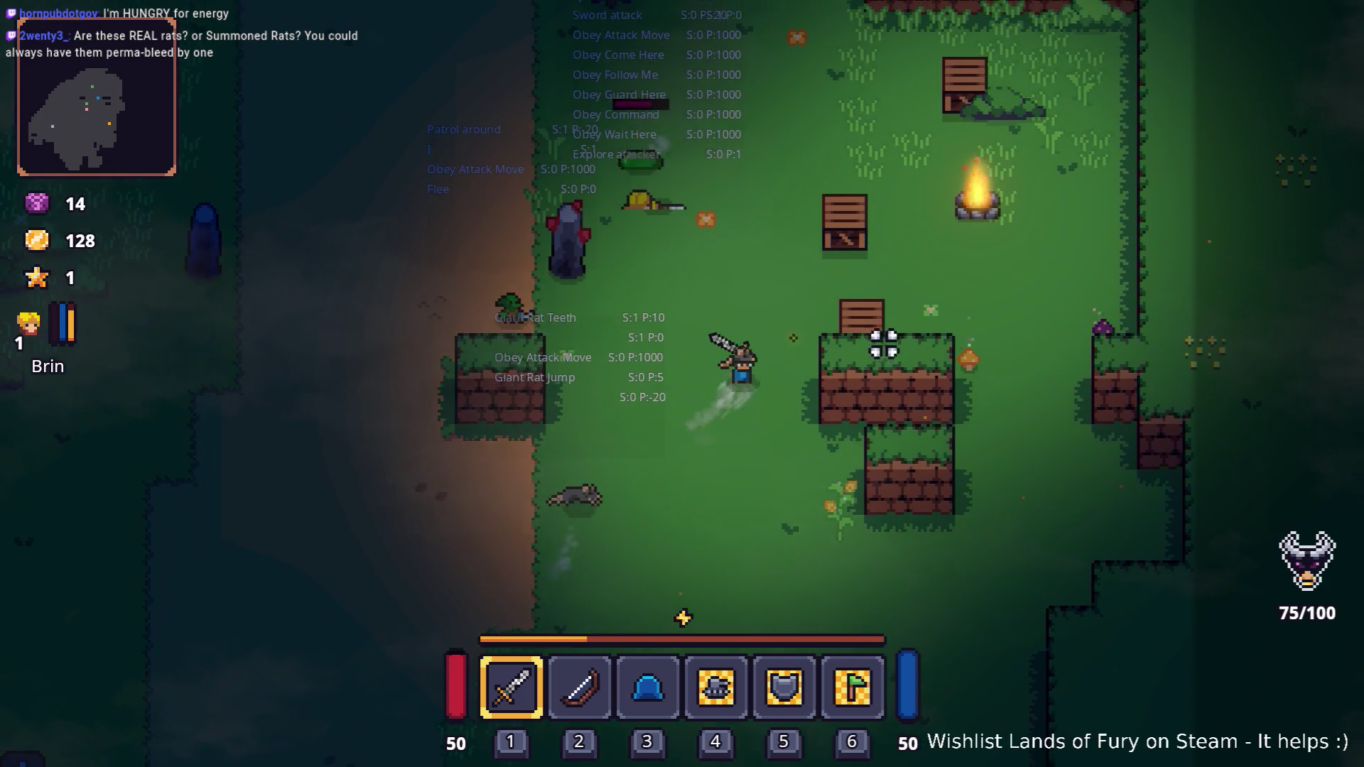
pyautogui.press('d')
pyautogui.press('w')
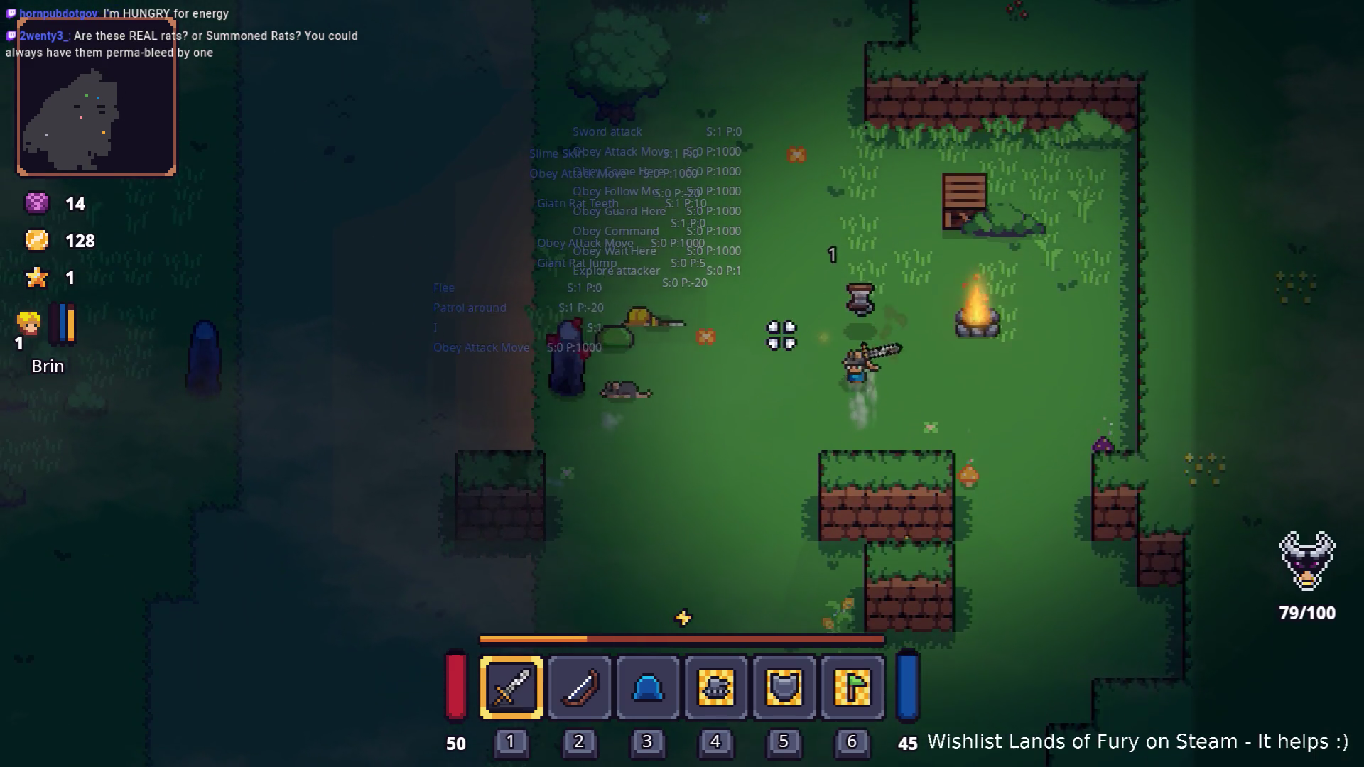
# - Fight the rats on the left with the sword, then run toward the campfire
pyautogui.press('a')
pyautogui.click(559, 309)
pyautogui.press('s')
pyautogui.press('a')
pyautogui.click(536, 381)
pyautogui.click(539, 384)
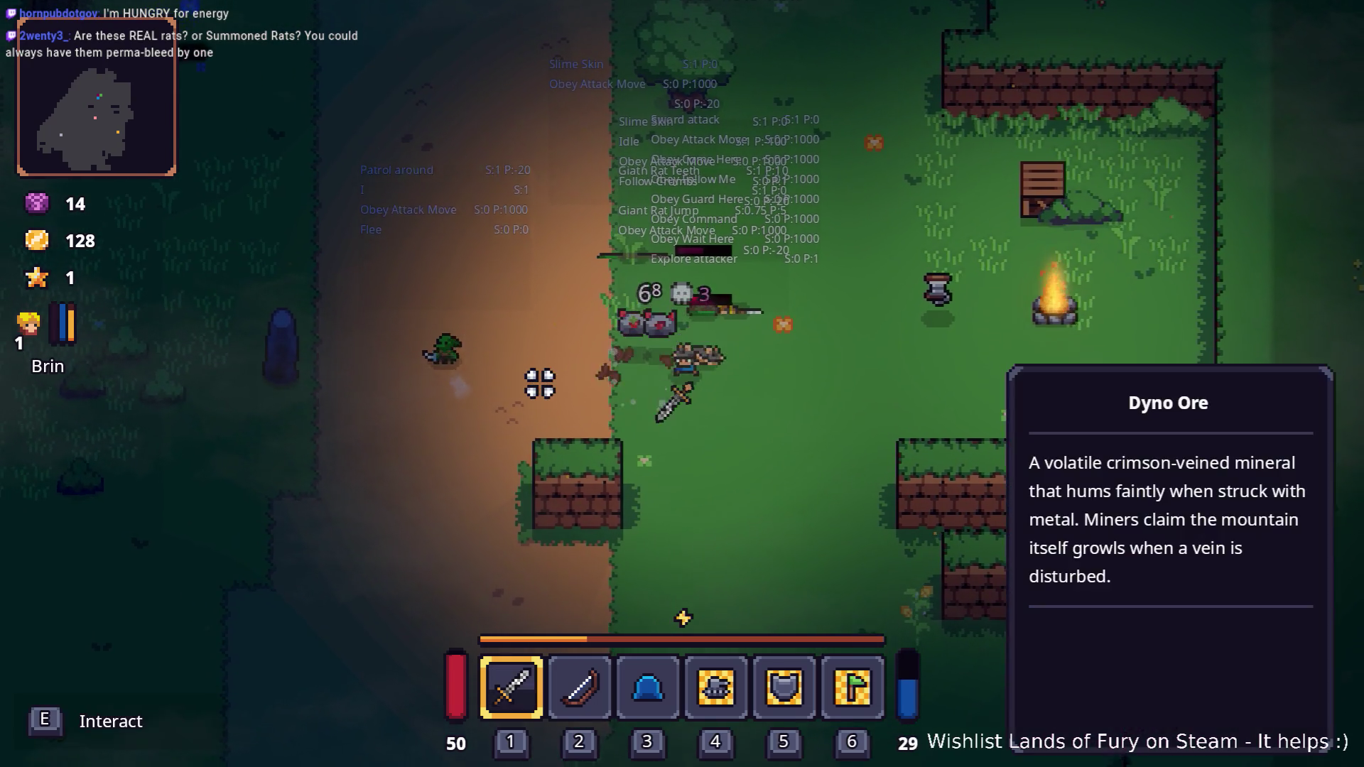
pyautogui.click(540, 384)
pyautogui.press('a')
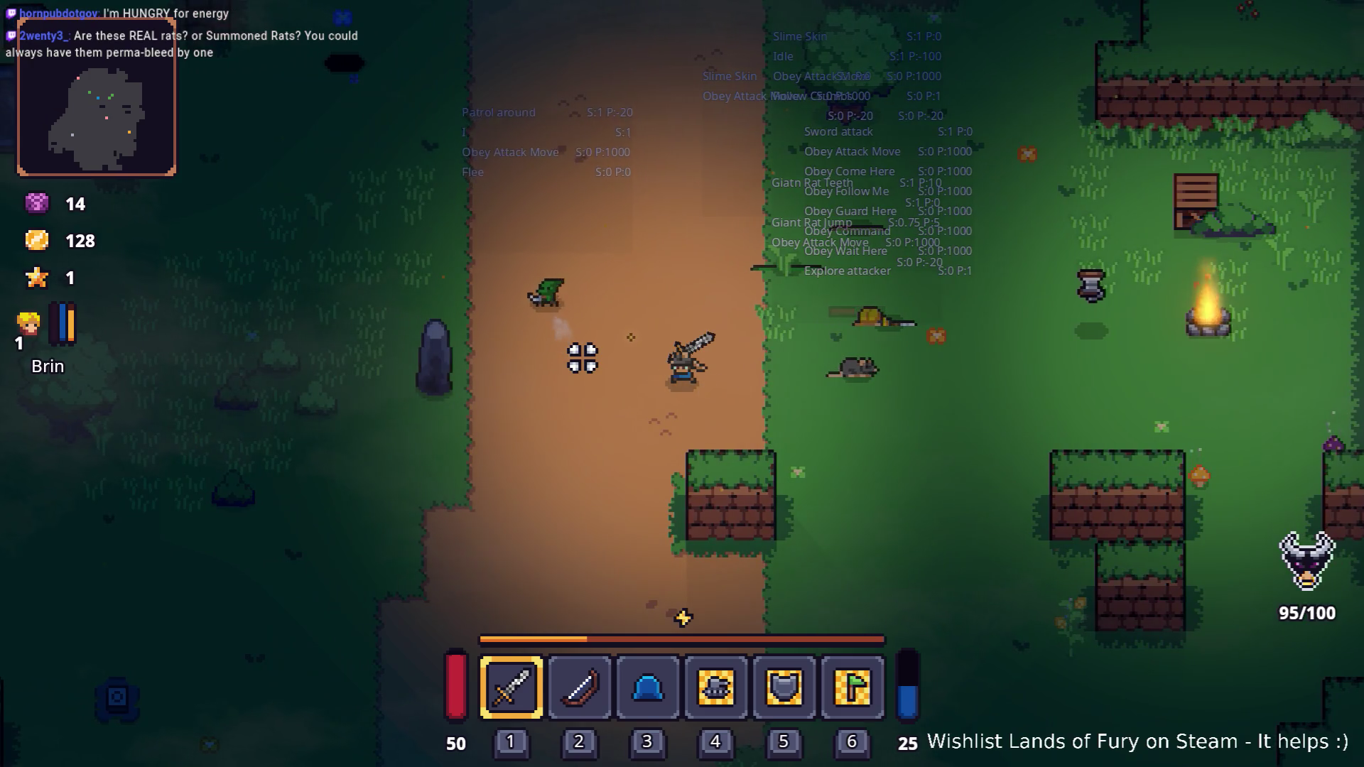
pyautogui.press('w')
pyautogui.press('d')
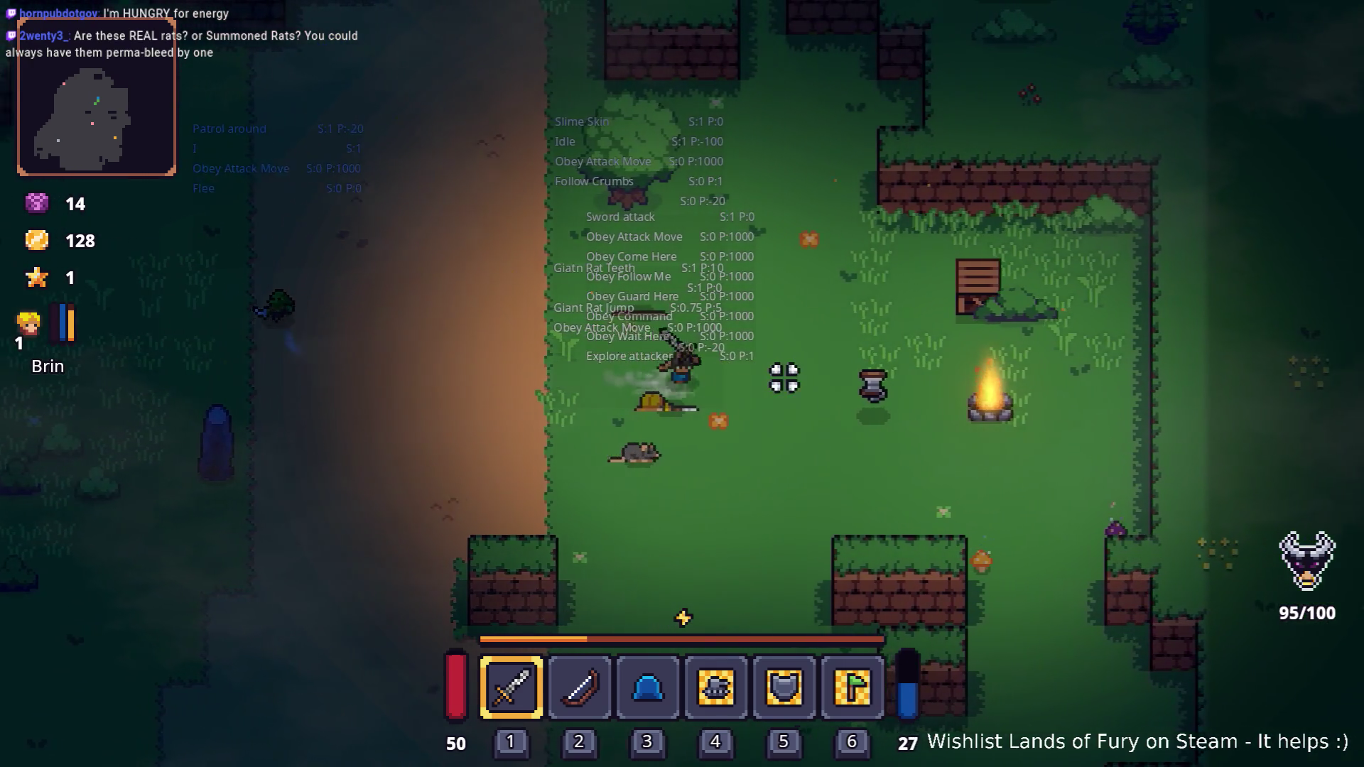
pyautogui.press('d')
# - Strike enemies past the campfire and kill the enemy rat on the dirt path
pyautogui.click(923, 357)
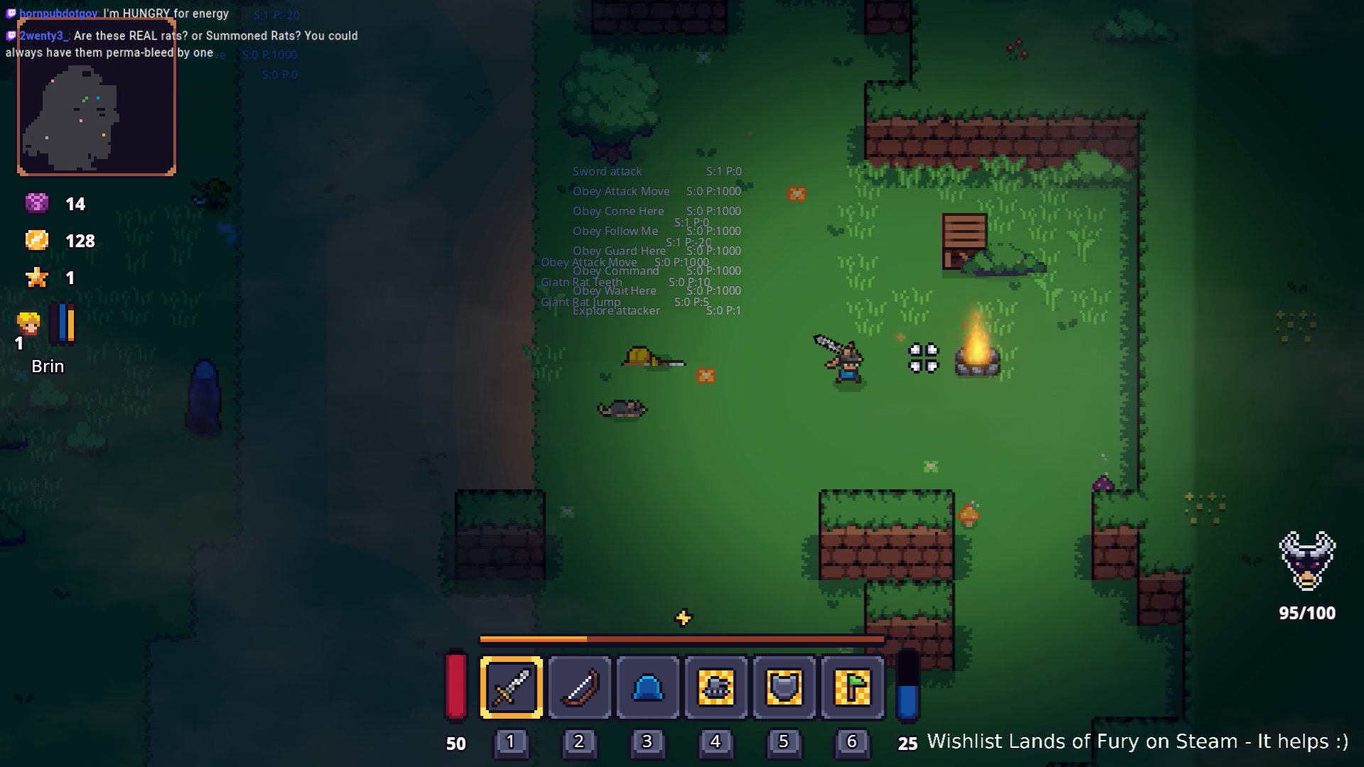
pyautogui.press('w')
pyautogui.press('d')
pyautogui.click(1010, 292)
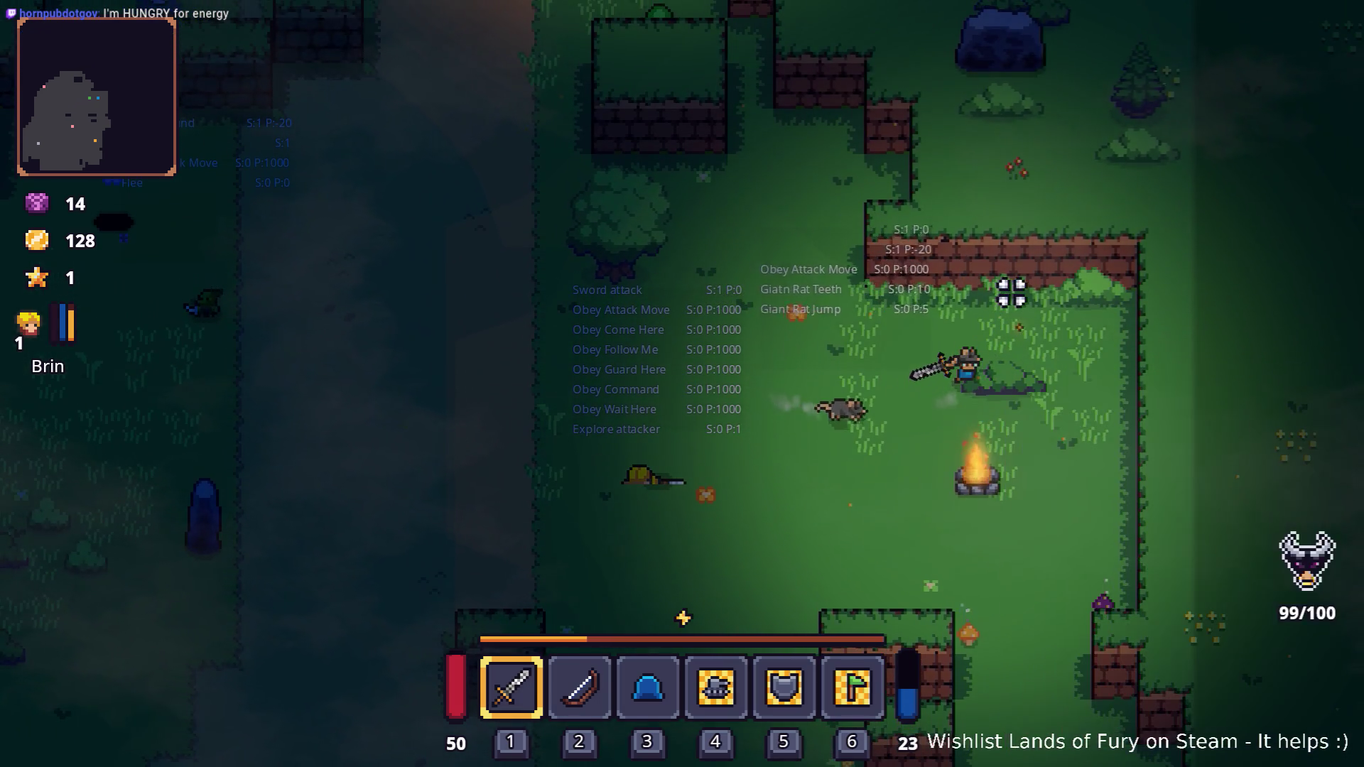
pyautogui.press('a')
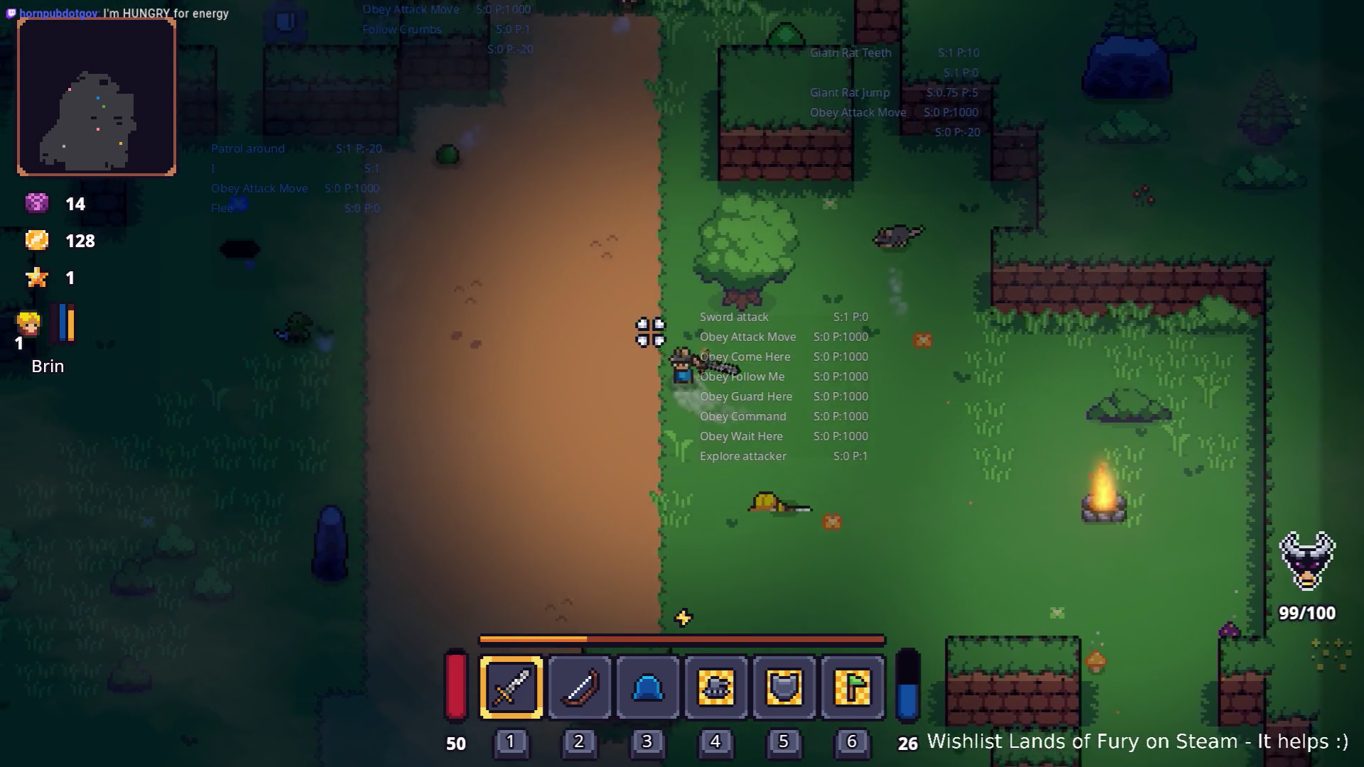
pyautogui.press('w')
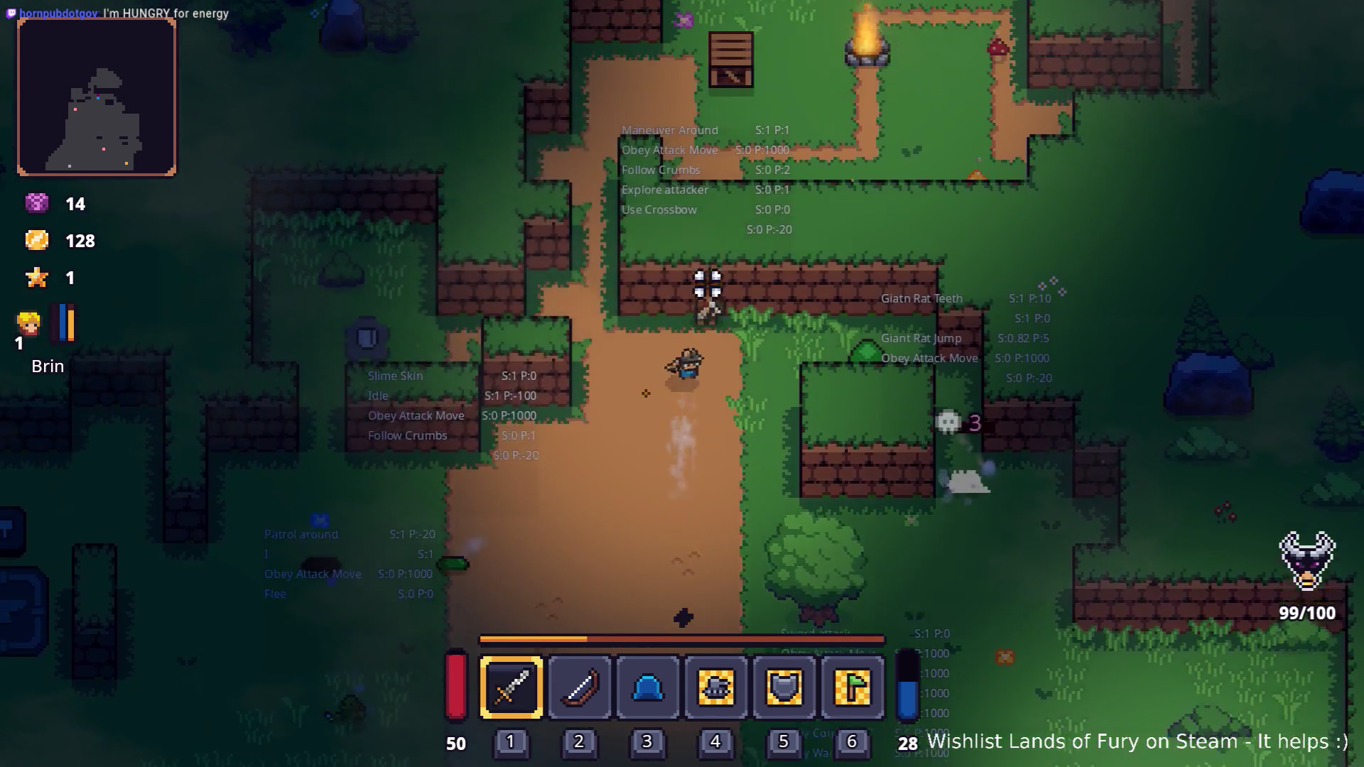
pyautogui.press('d')
pyautogui.click(764, 365)
pyautogui.click(706, 462)
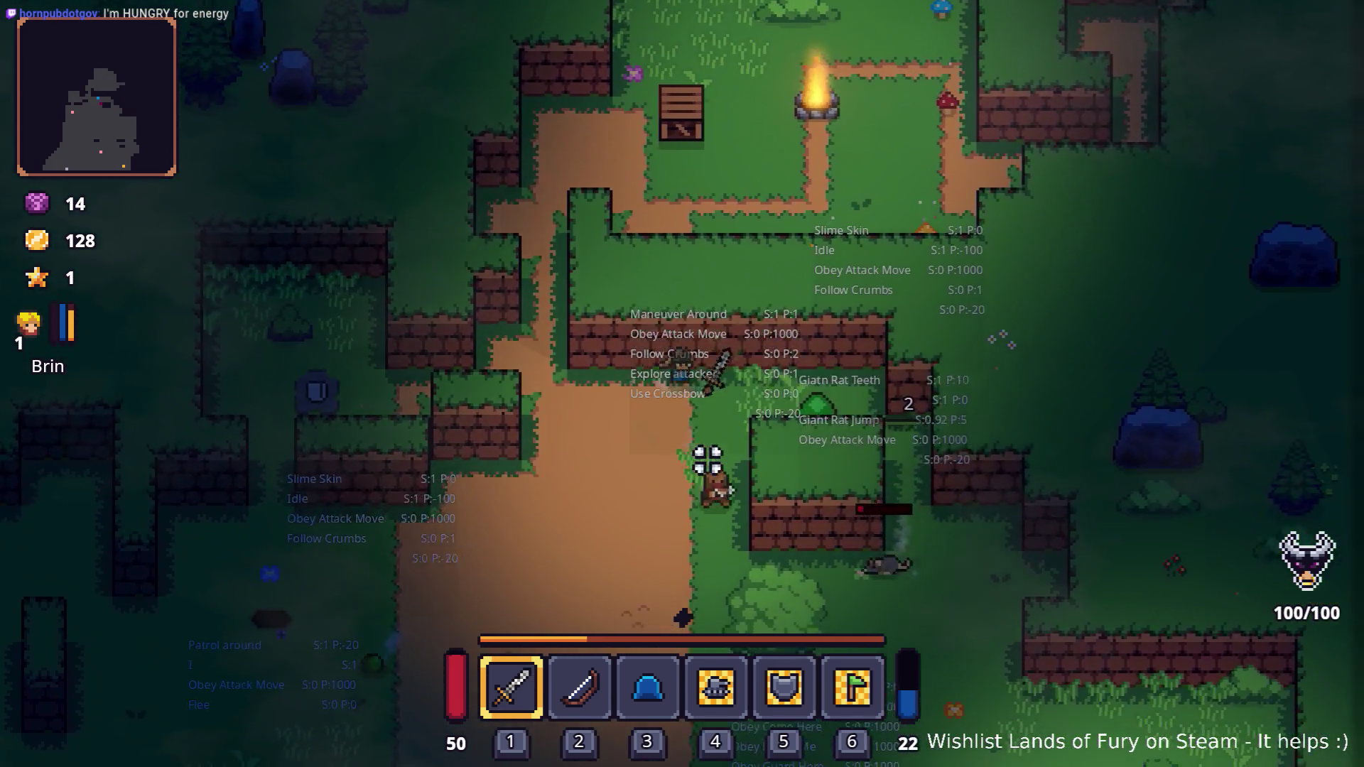
pyautogui.click(686, 451)
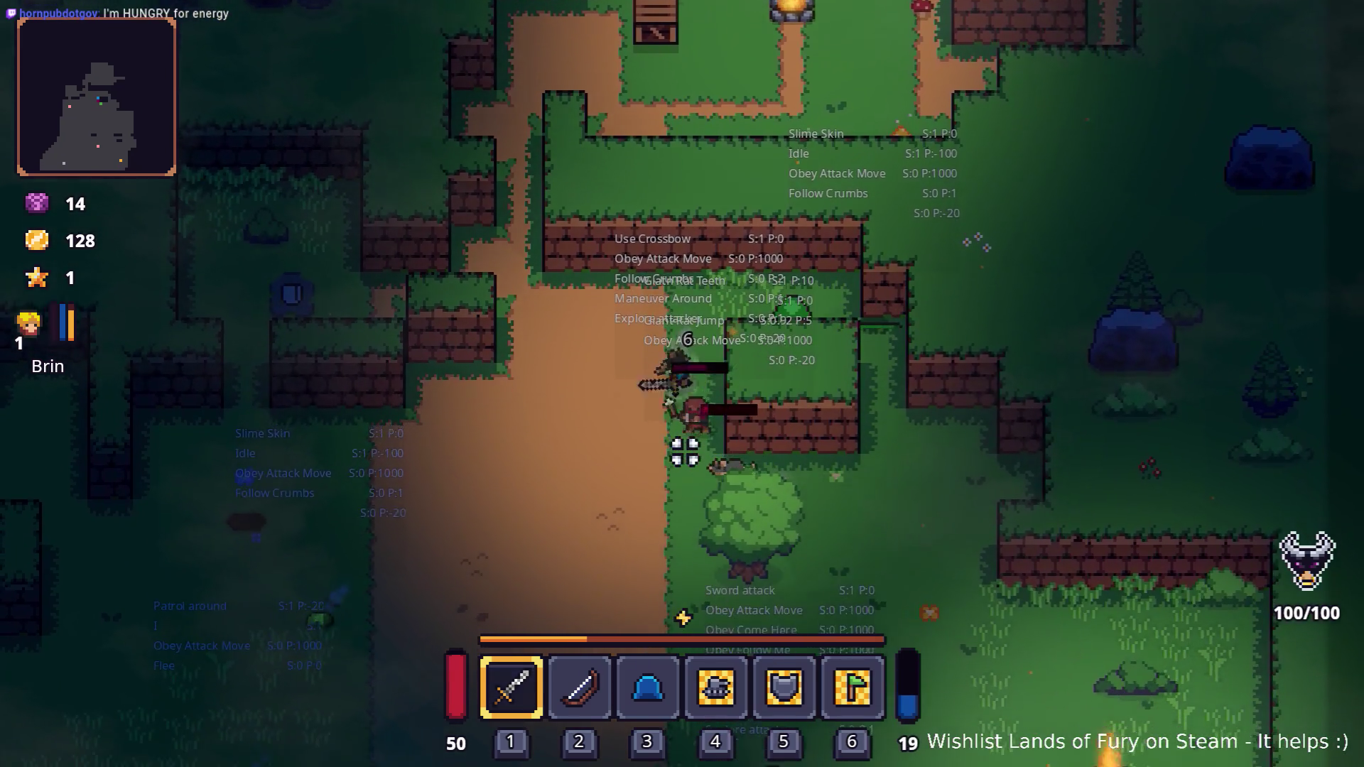
pyautogui.press('s')
pyautogui.click(685, 452)
pyautogui.click(734, 329)
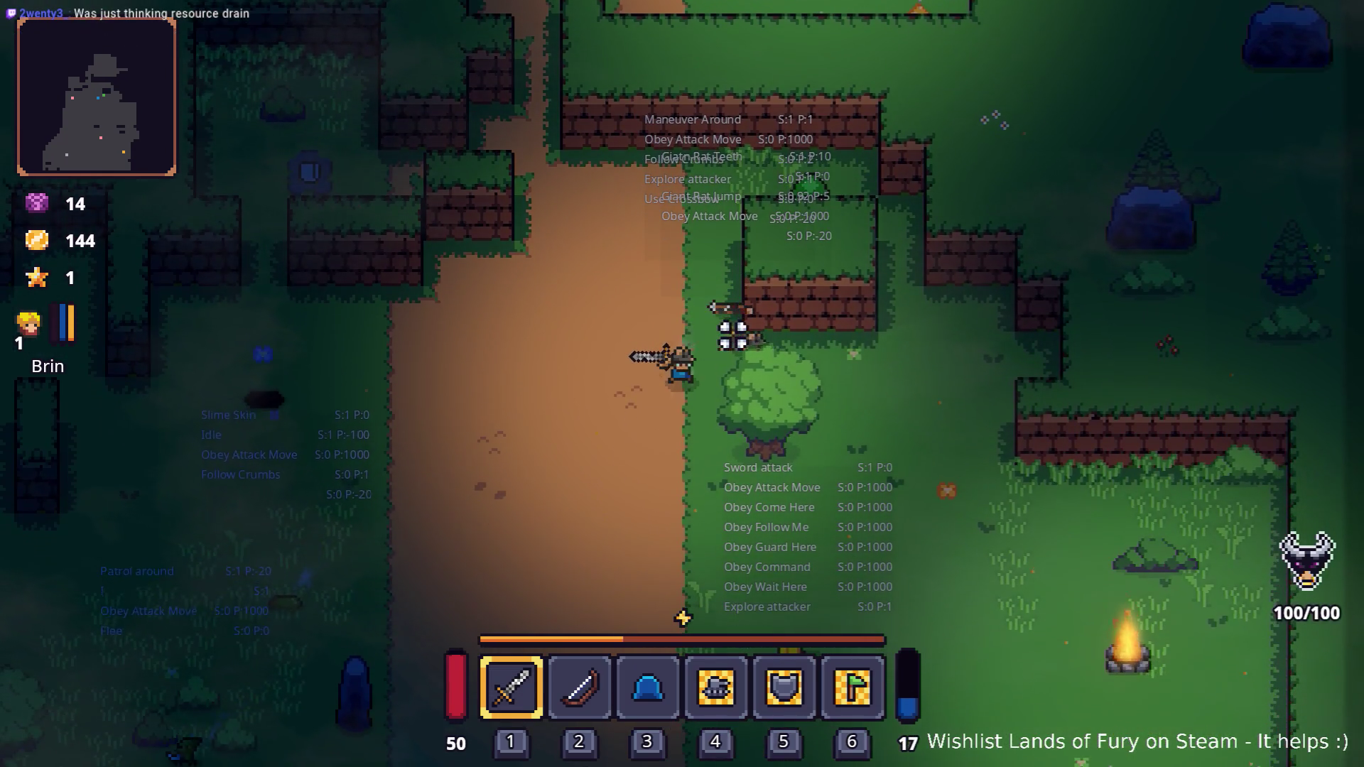
# - Walk with the summoned rats at 144 coins, then pause and quit to the editor
pyautogui.press('s')
pyautogui.press('a')
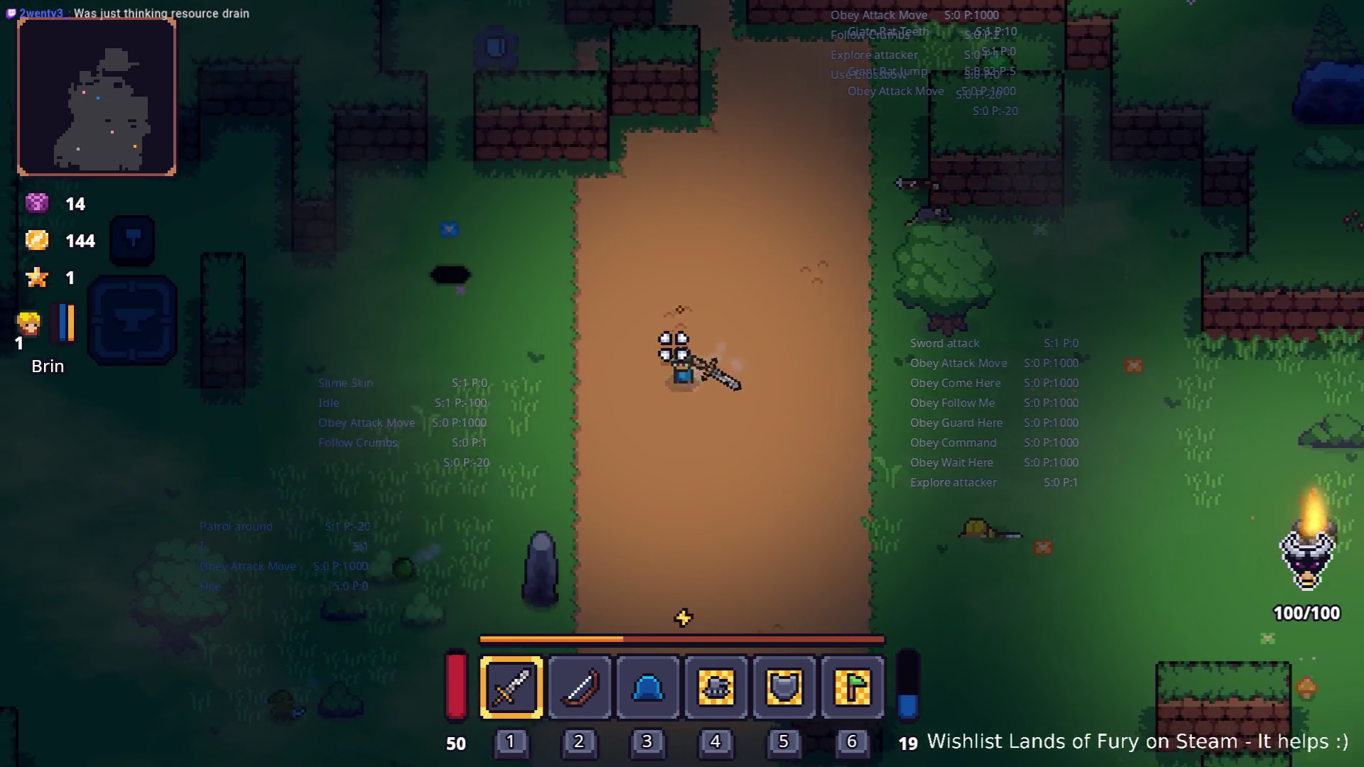
pyautogui.press('s')
pyautogui.press('a')
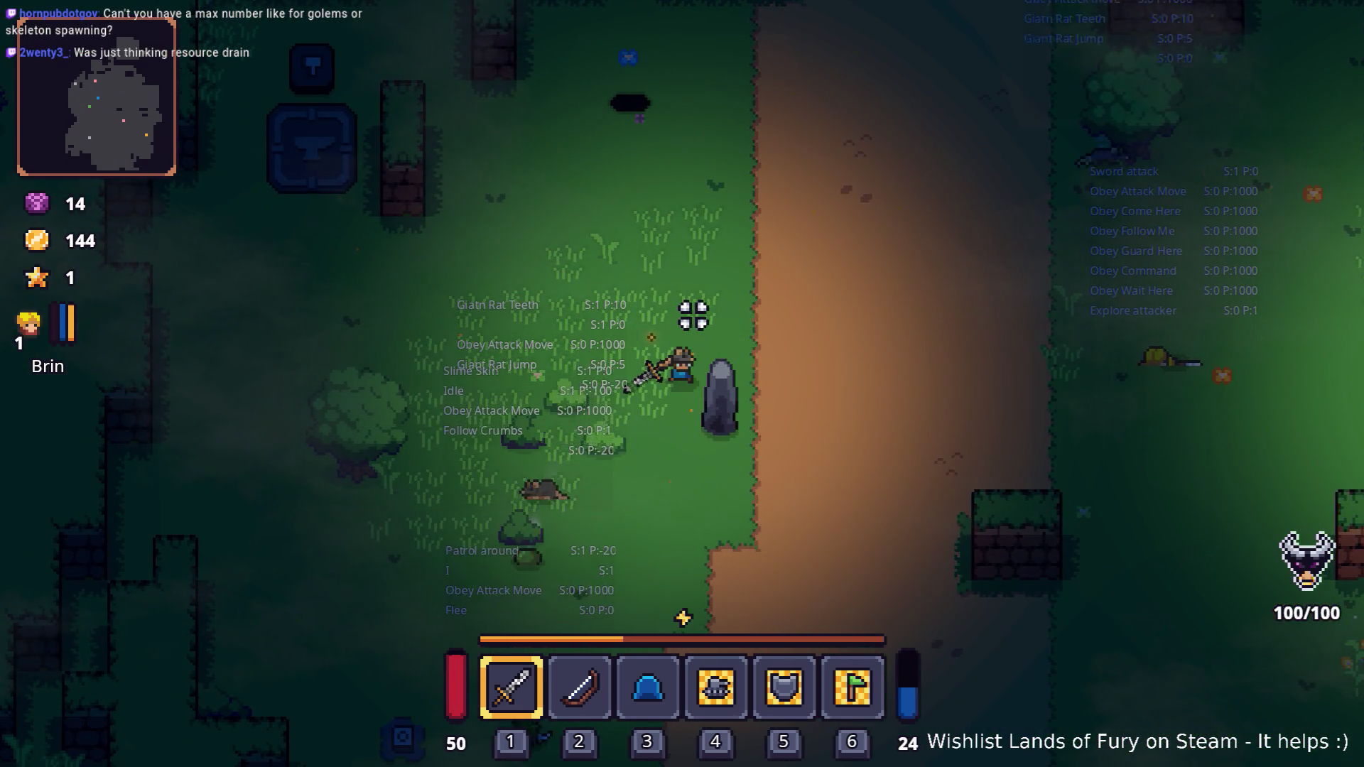
pyautogui.press('w')
pyautogui.press('d')
pyautogui.press('d')
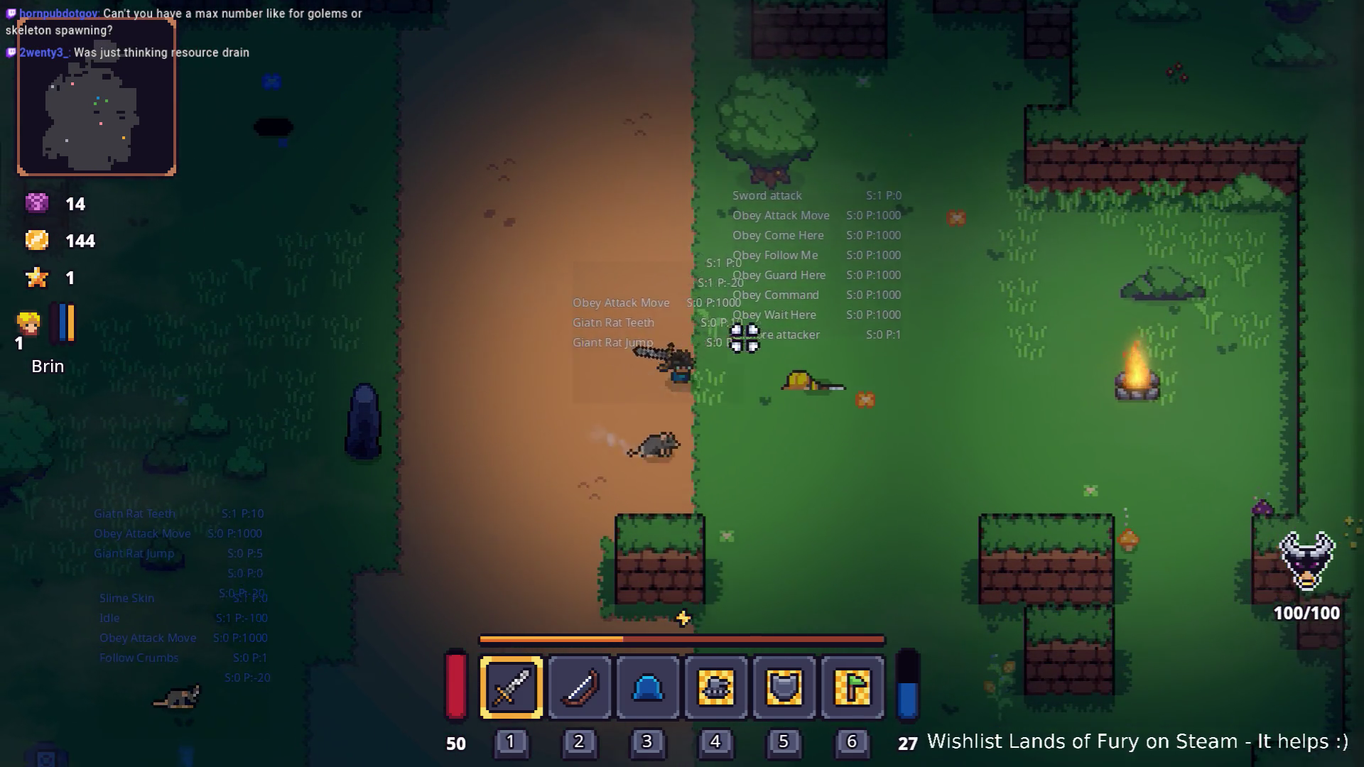
pyautogui.press('s')
pyautogui.press('a')
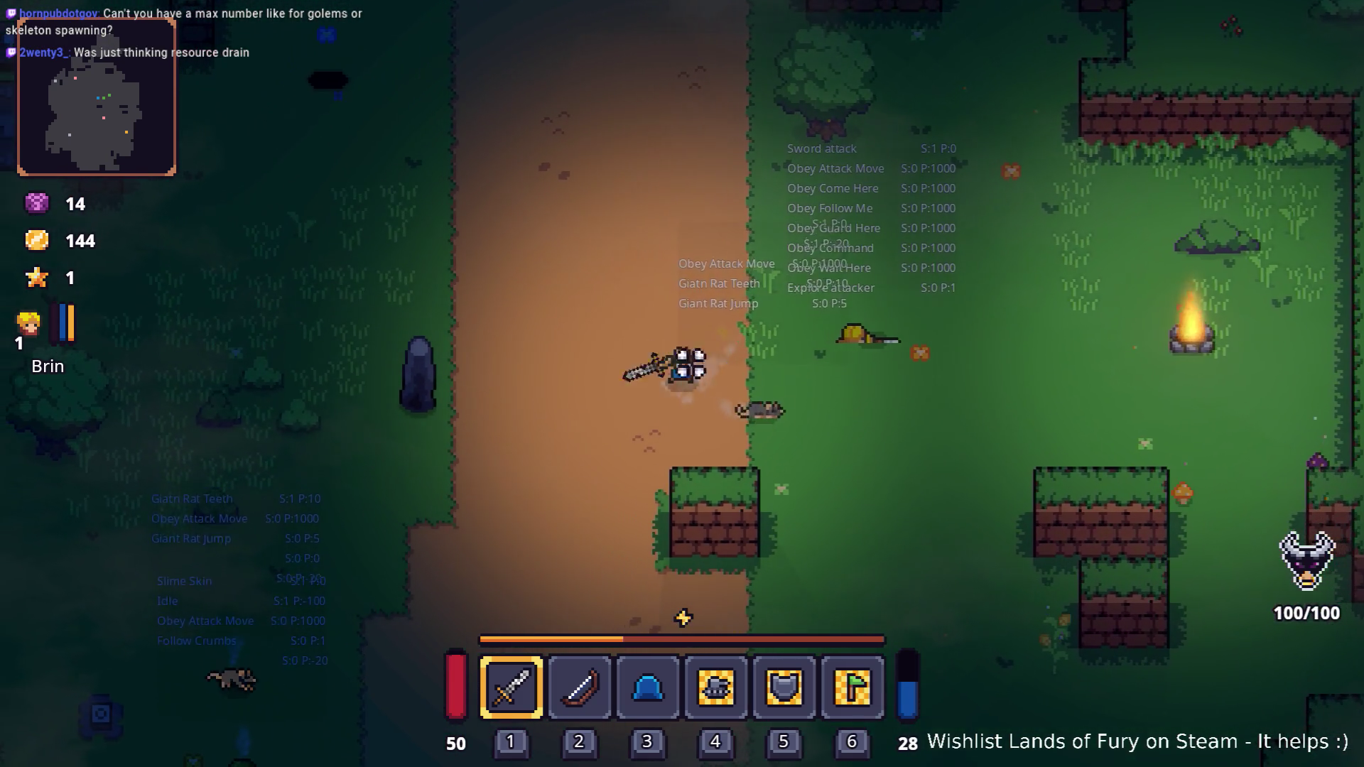
pyautogui.press('Escape')
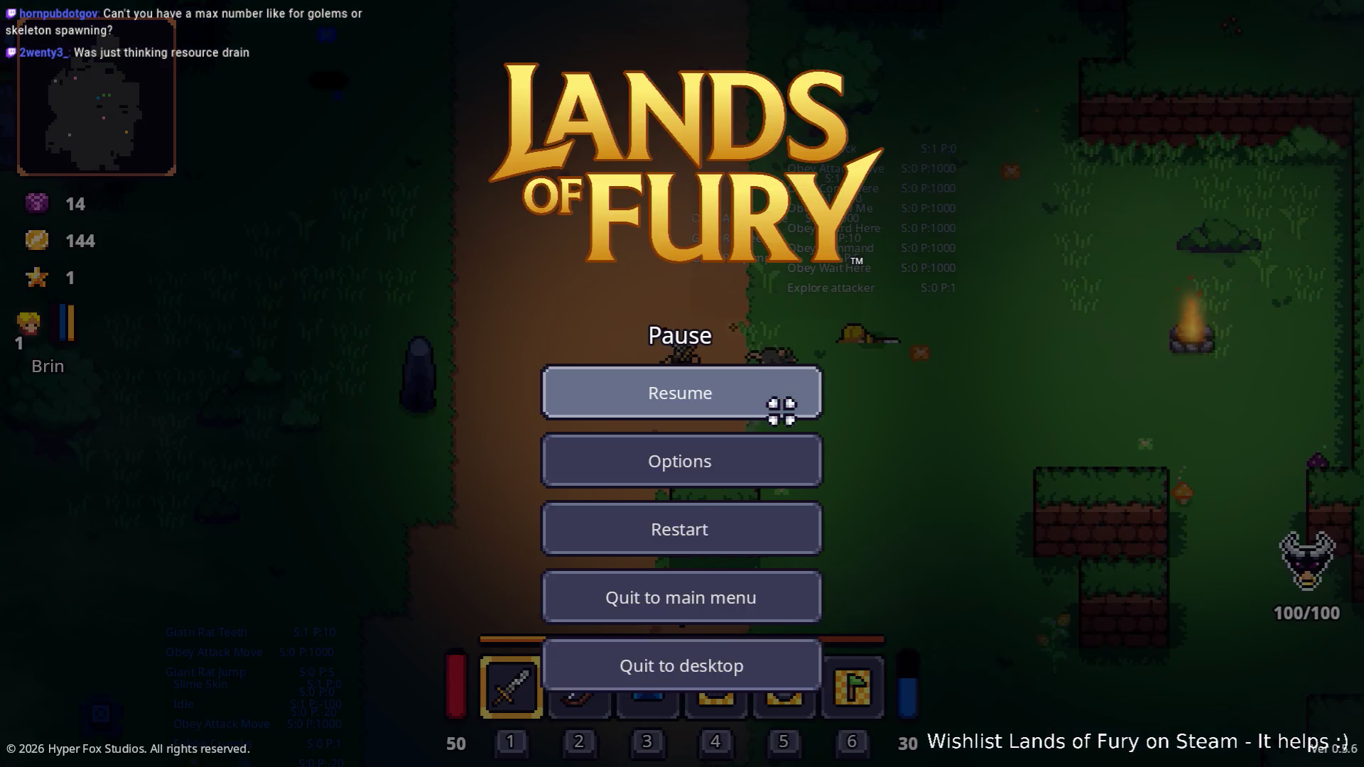
pyautogui.click(706, 675)
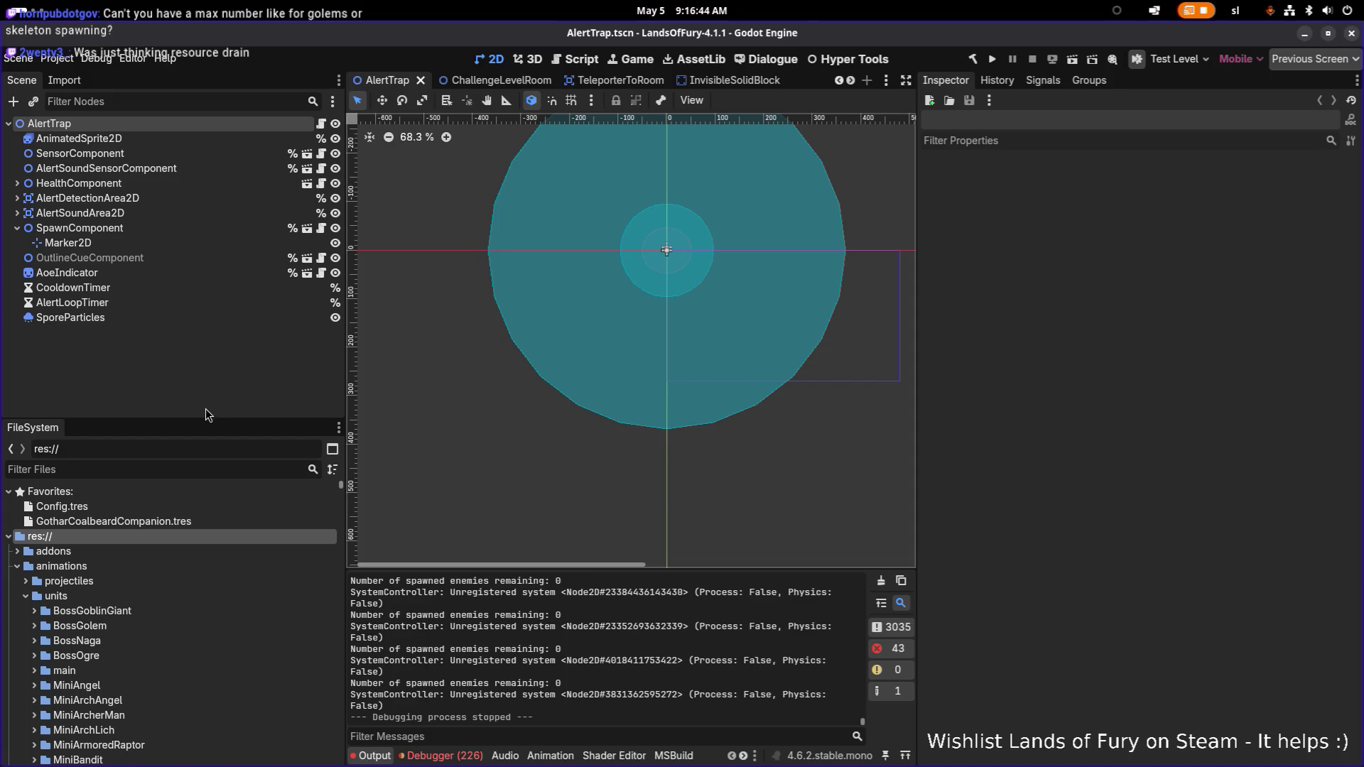
# - Filter the FileSystem for 'rathat' and open the RatHat.tres item resource
pyautogui.click(199, 469)
pyautogui.write('rathat')
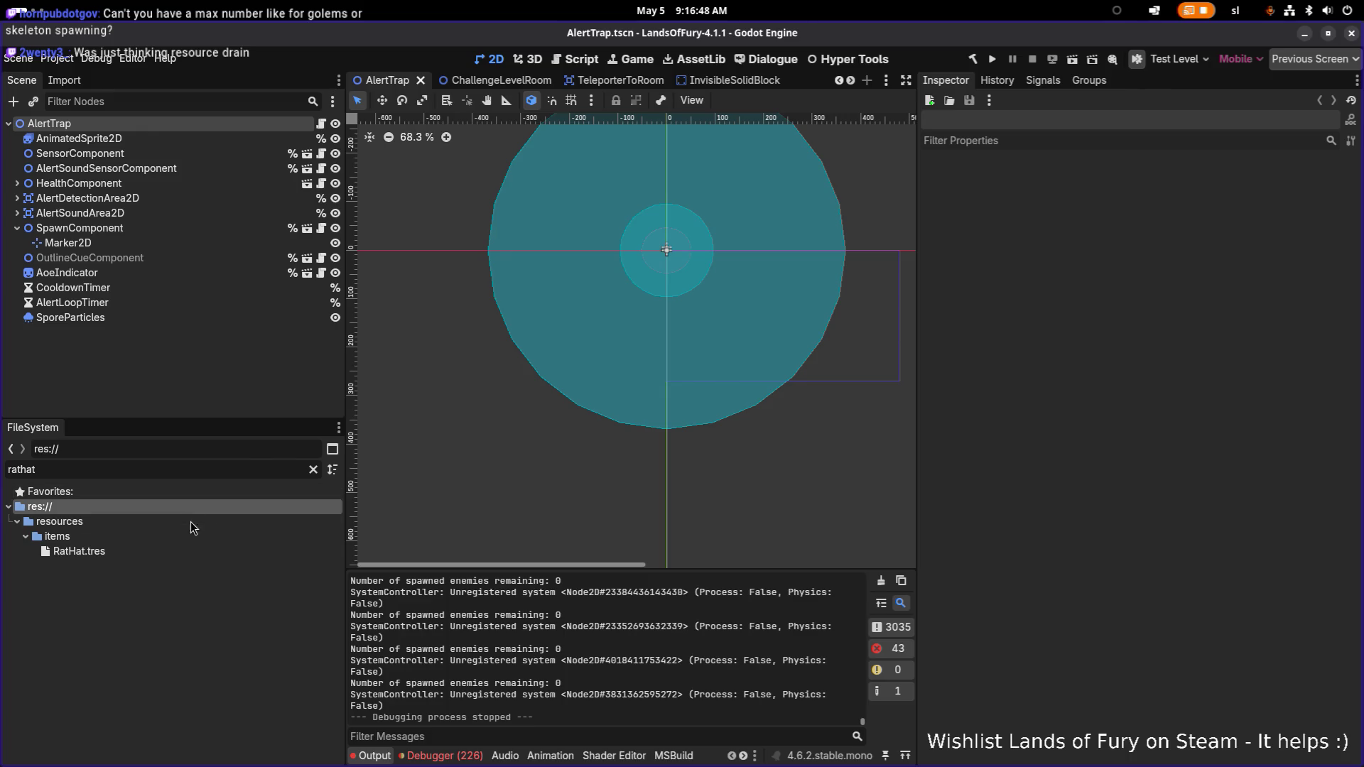
pyautogui.click(173, 548)
pyautogui.scroll(-10, 1030, 402)
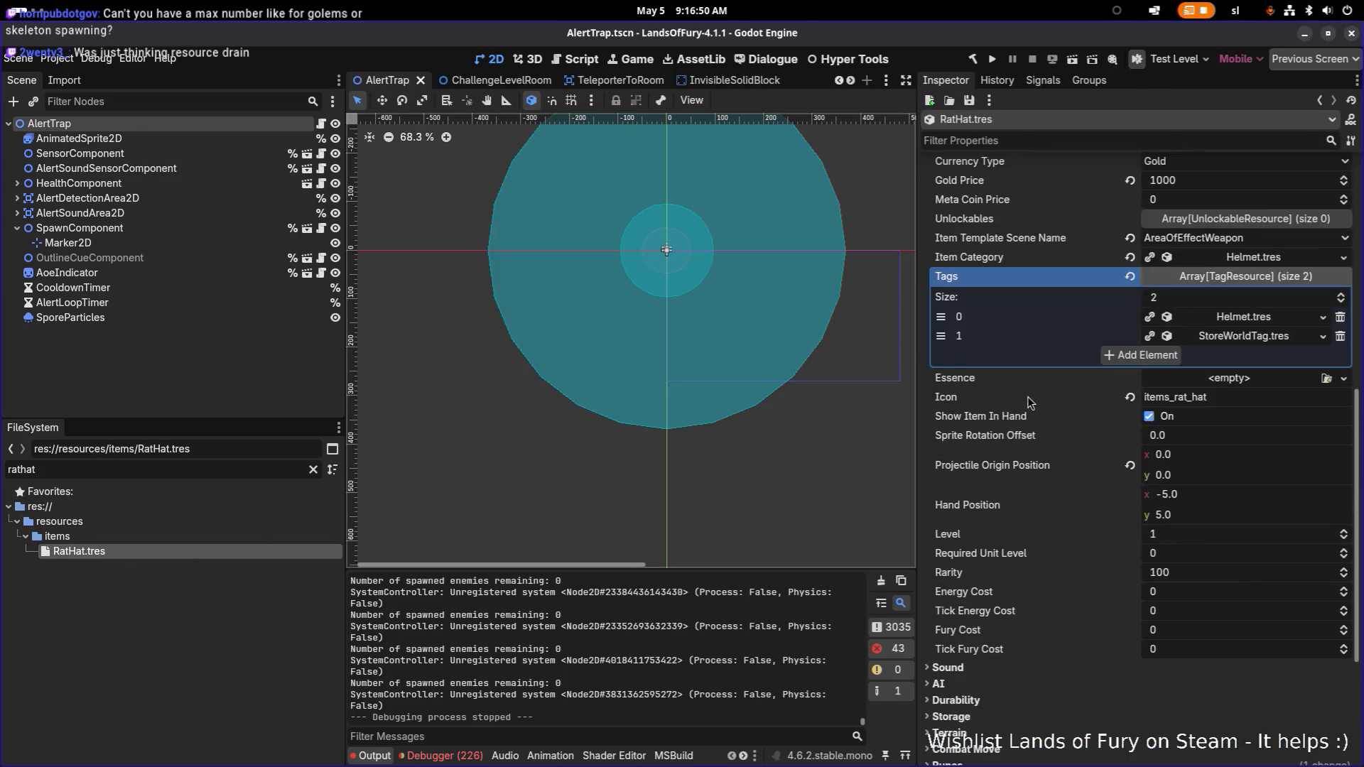
pyautogui.scroll(-5, 1230, 484)
# - Expand the spawn-unit item effect's settings in the Inspector
pyautogui.click(1272, 634)
pyautogui.scroll(-8, 1264, 622)
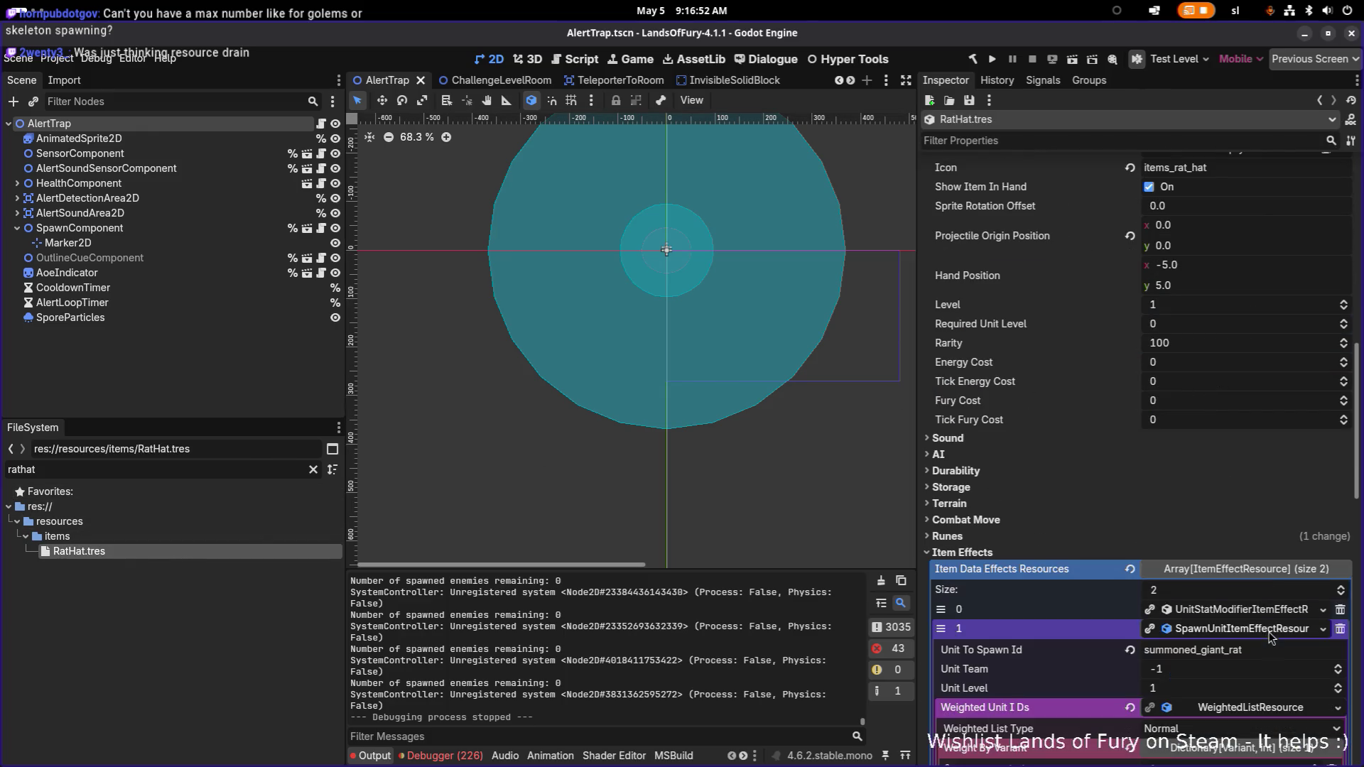
pyautogui.scroll(2, 1265, 415)
pyautogui.scroll(-5, 1210, 494)
pyautogui.scroll(5, 1212, 494)
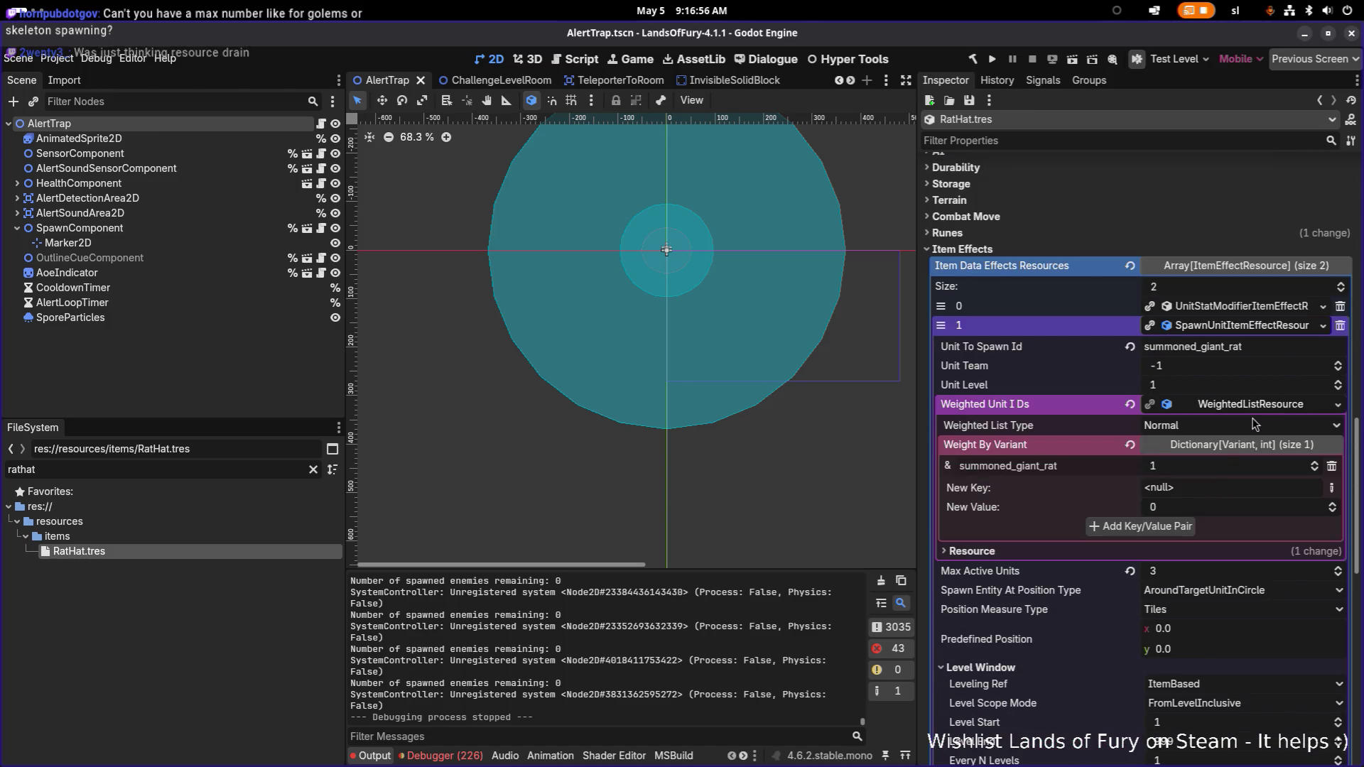
pyautogui.scroll(-15, 1256, 412)
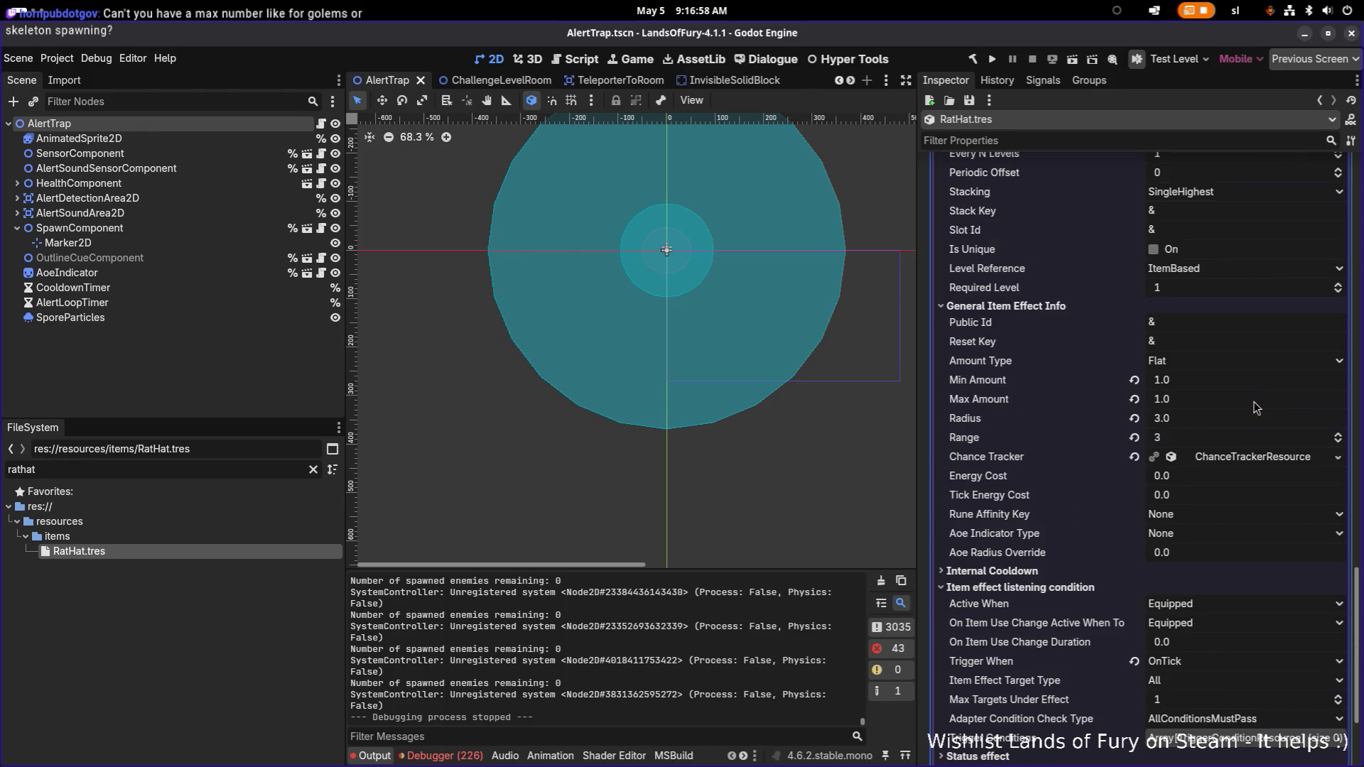
pyautogui.scroll(-4, 1255, 407)
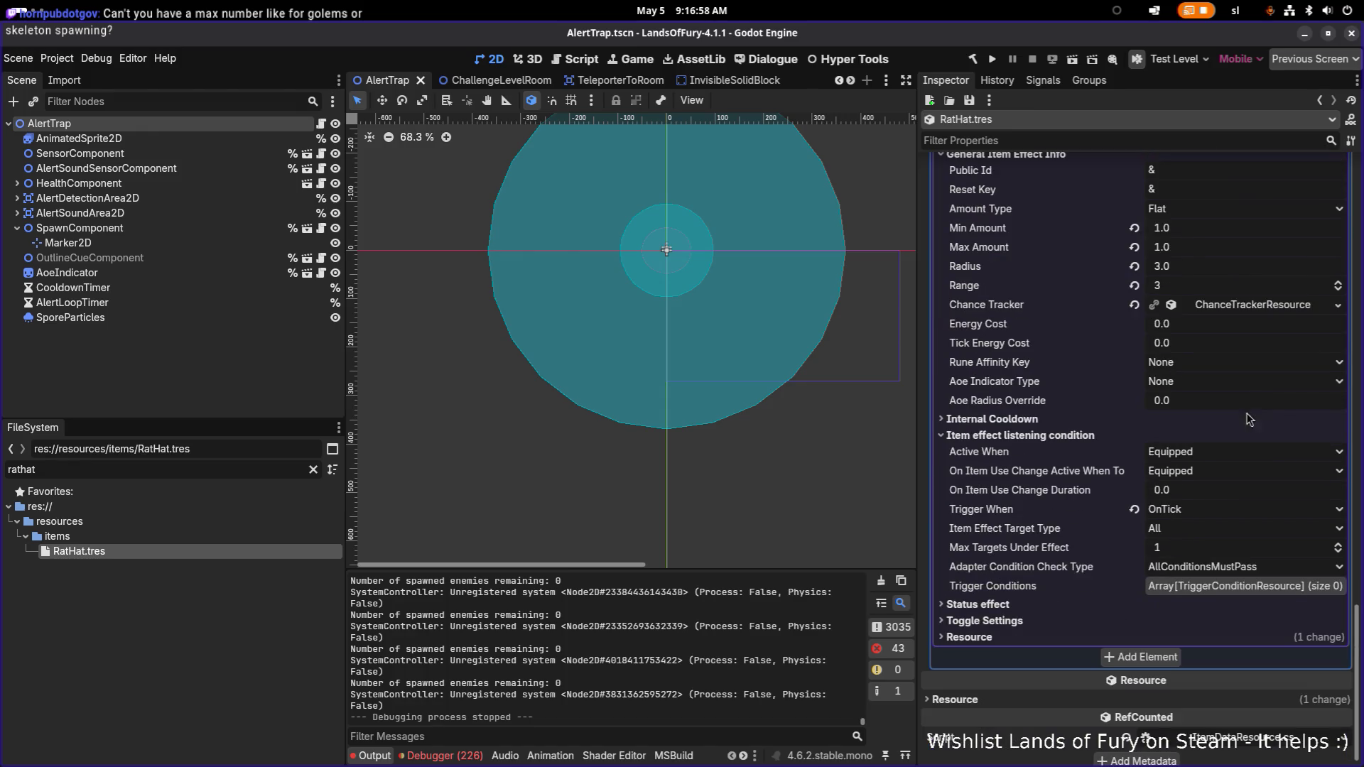
# - Change the effect's Trigger When from OnTick to OnTargetDeath, save, and switch to Steam
pyautogui.click(1194, 514)
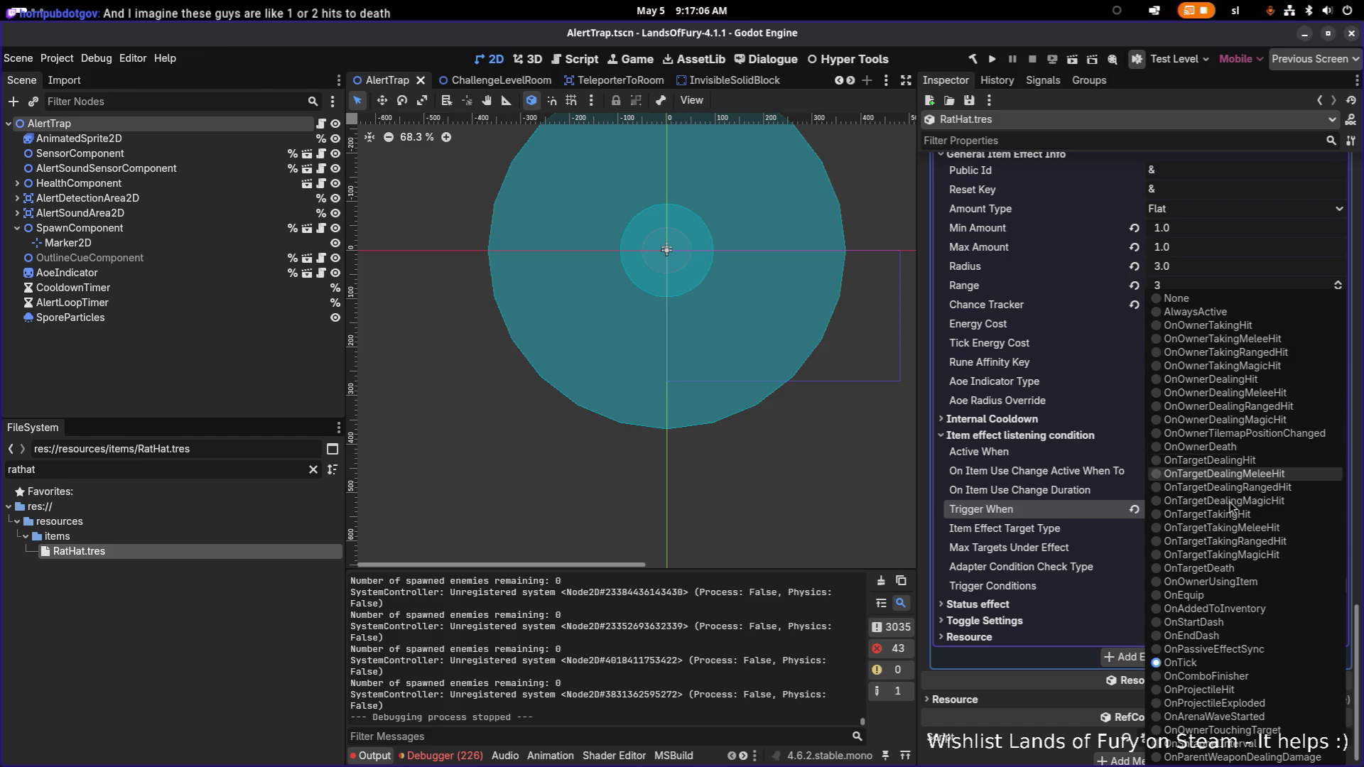
pyautogui.click(1239, 570)
pyautogui.hotkey('ctrl', 's')
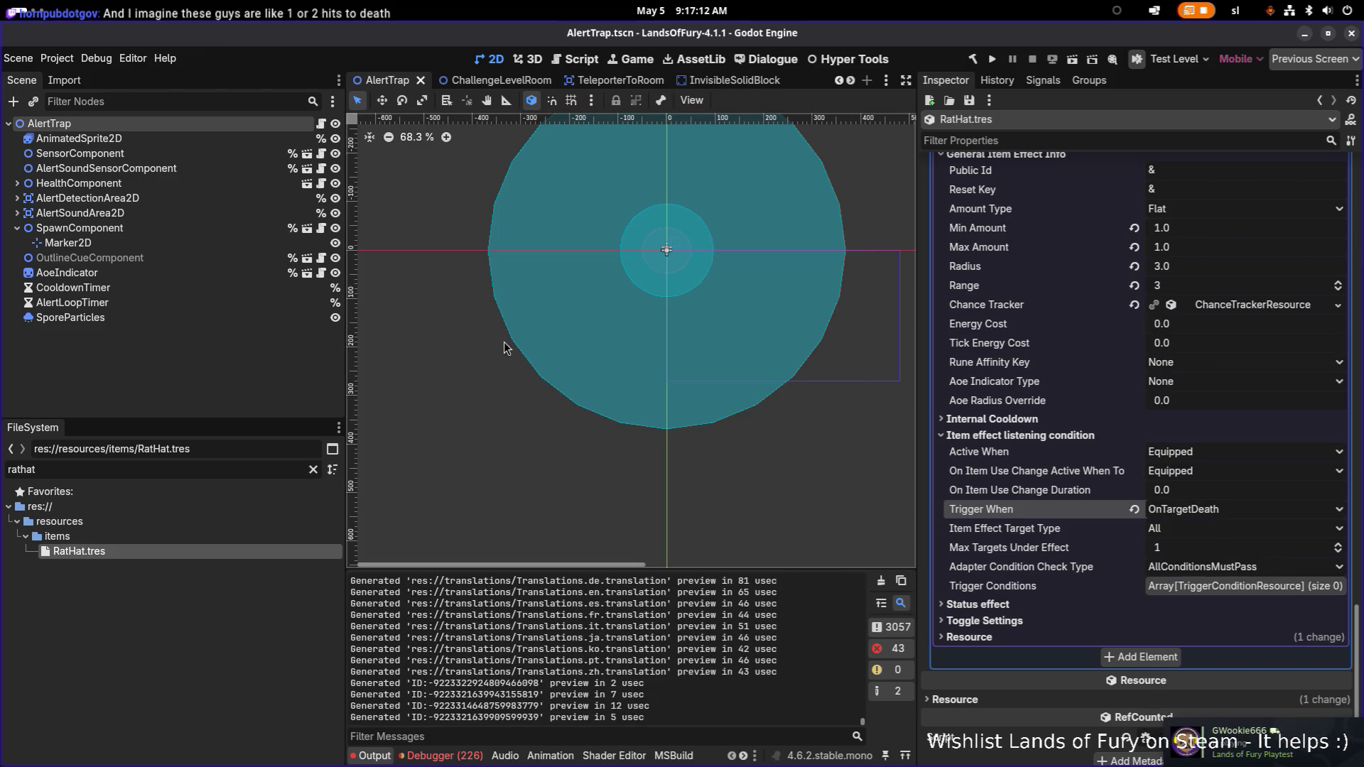
pyautogui.hotkey('alt', 'Tab')
pyautogui.hotkey('alt', 'Tab')
pyautogui.hotkey('alt', 'Tab')
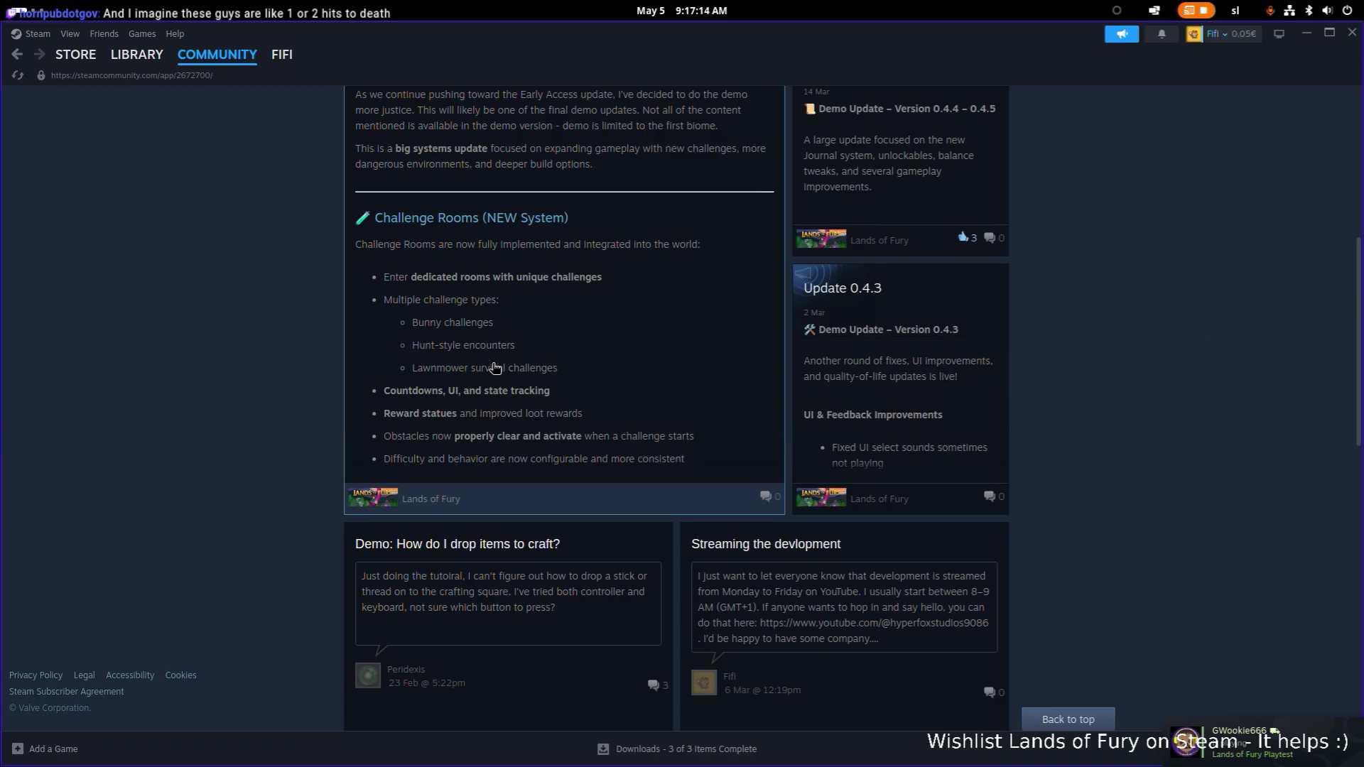
pyautogui.click(1325, 760)
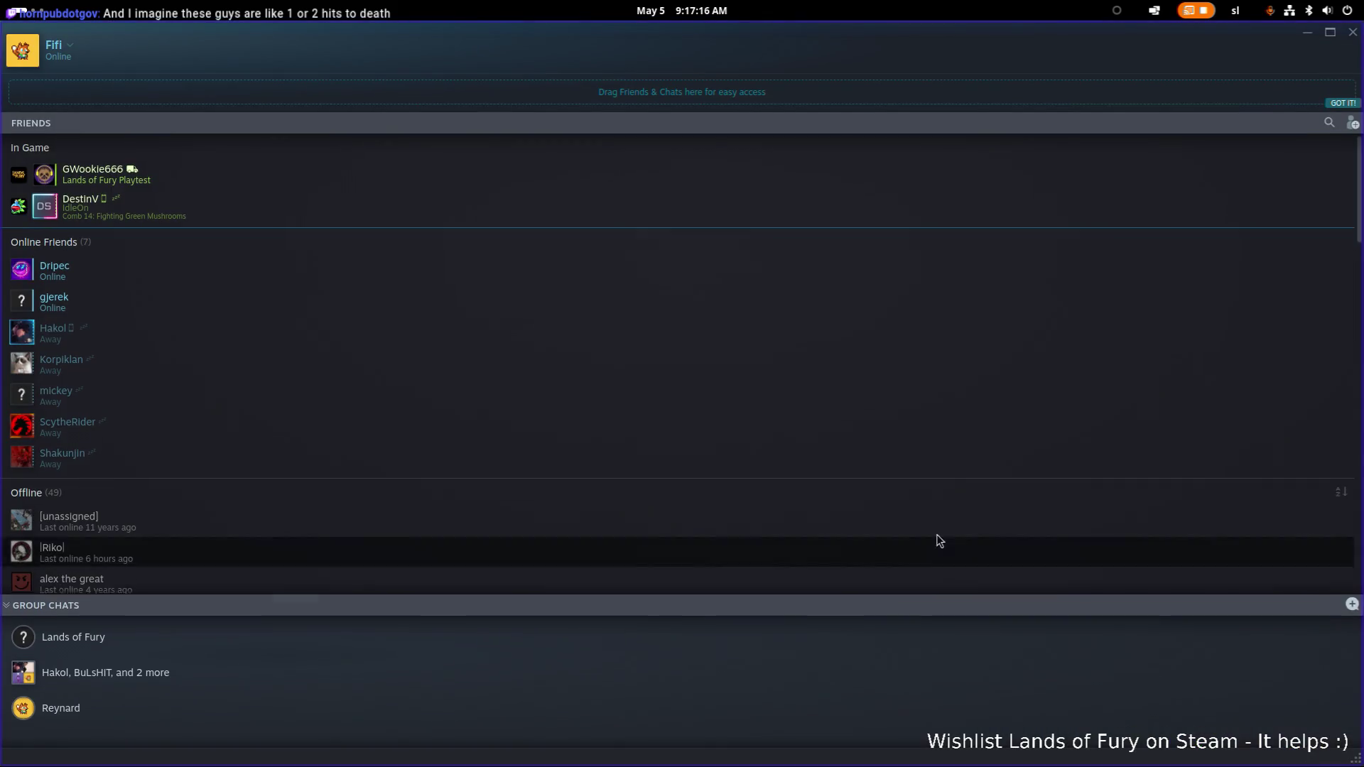
pyautogui.click(1311, 33)
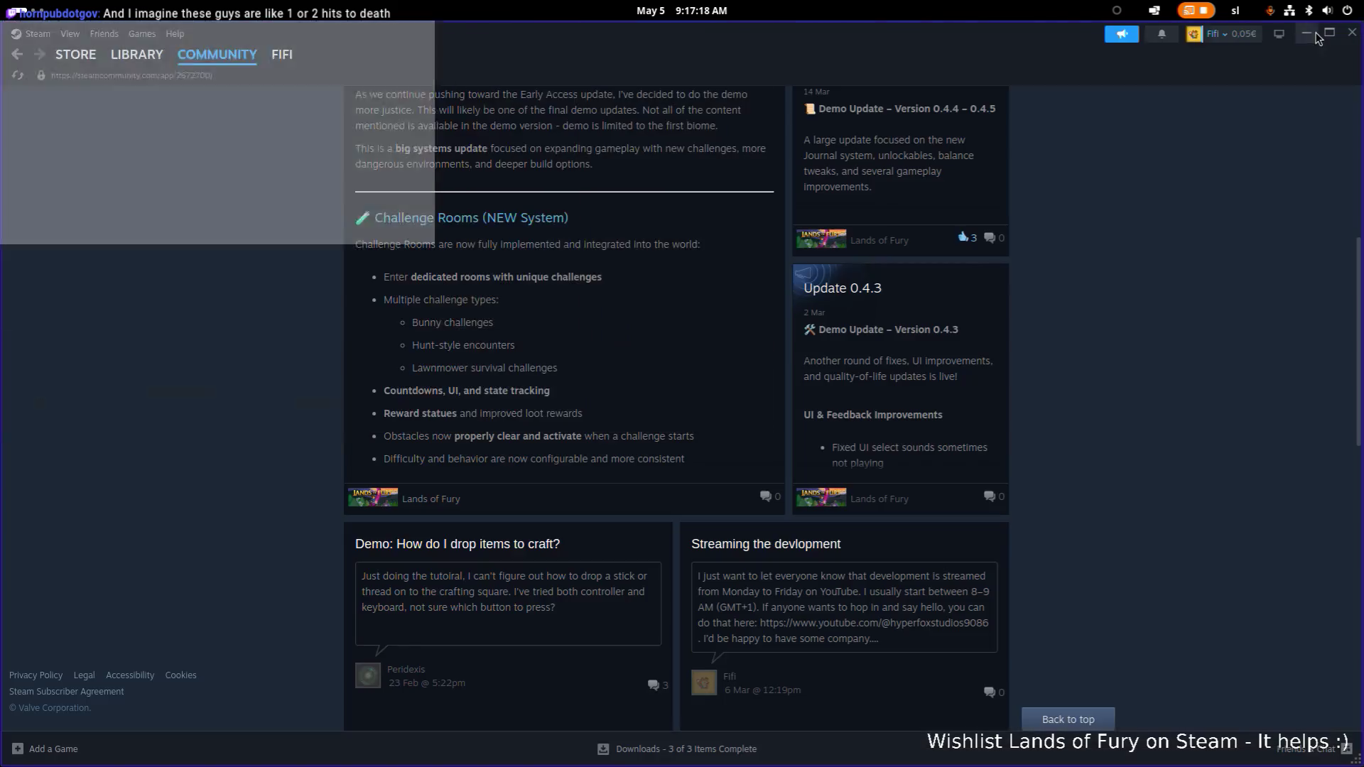
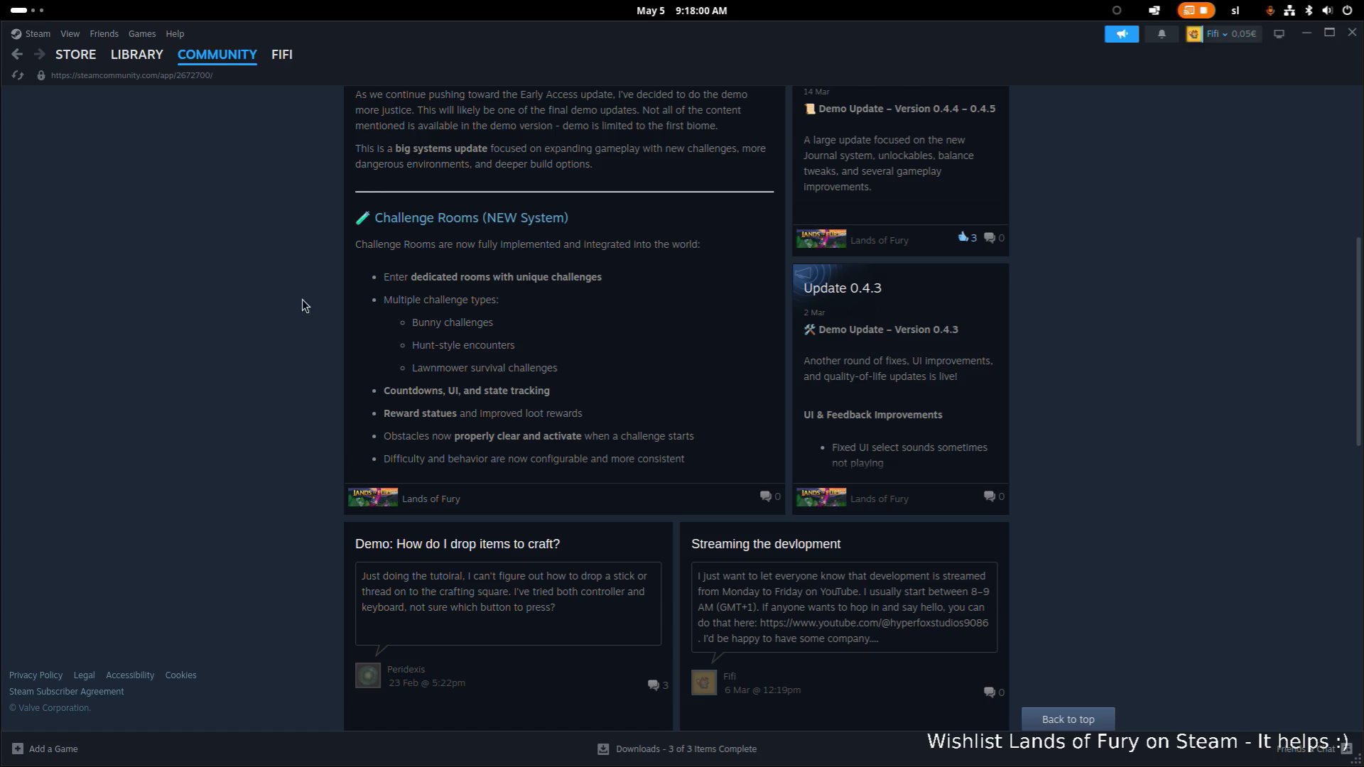
# - Minimize the Steam window showing the Lands of Fury community page to return to the editor
pyautogui.click(1070, 350)
pyautogui.click(1305, 33)
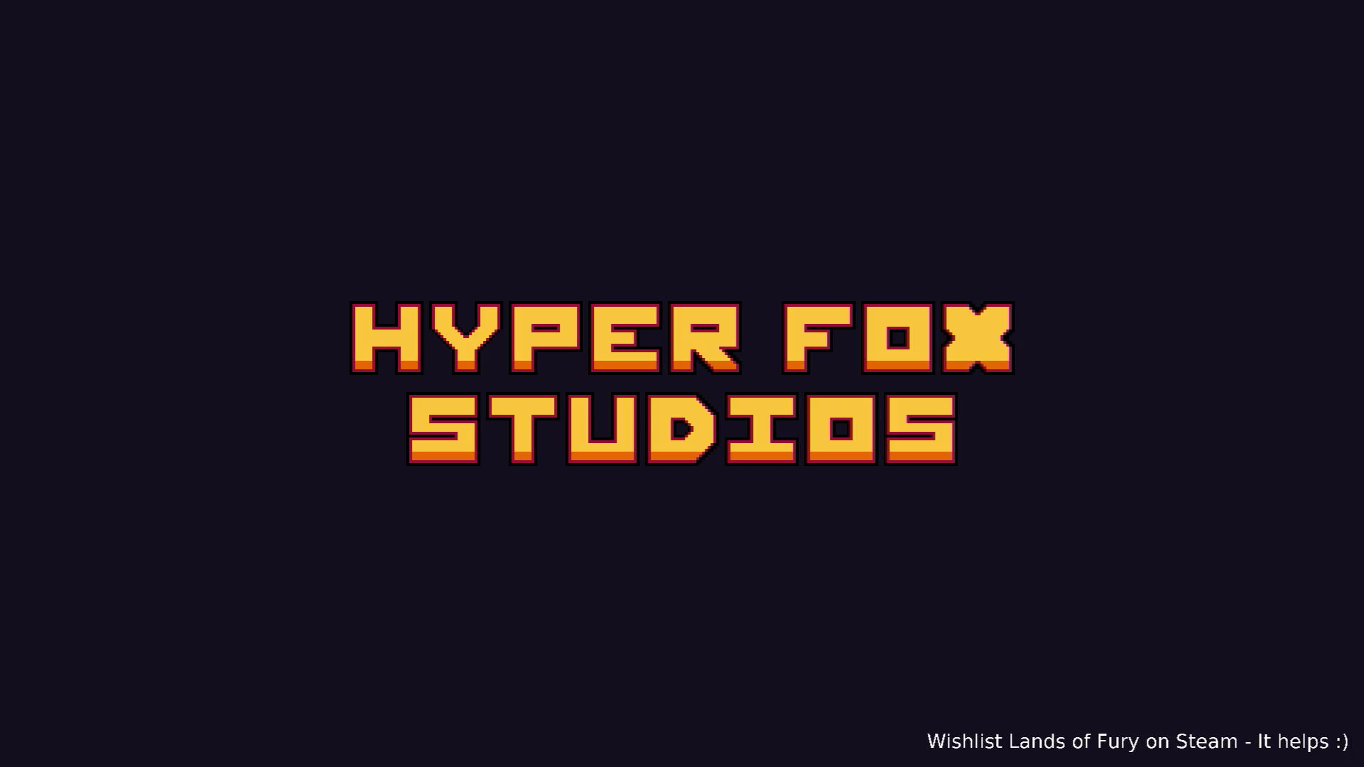
# - Start the game, add a rat hat via Player.AddItem(rat_hat,1), and move it out of hotbar slot 3
pyautogui.press('Return')
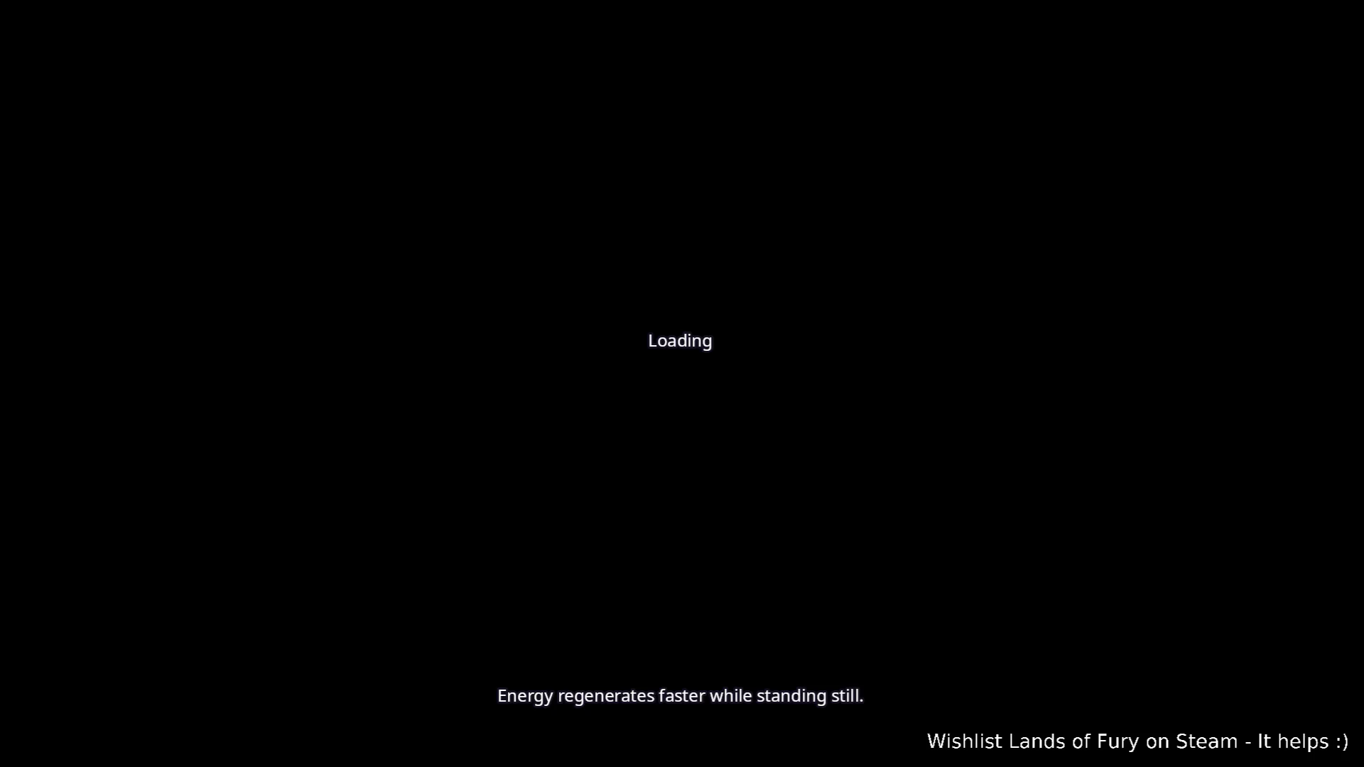
pyautogui.press('`')
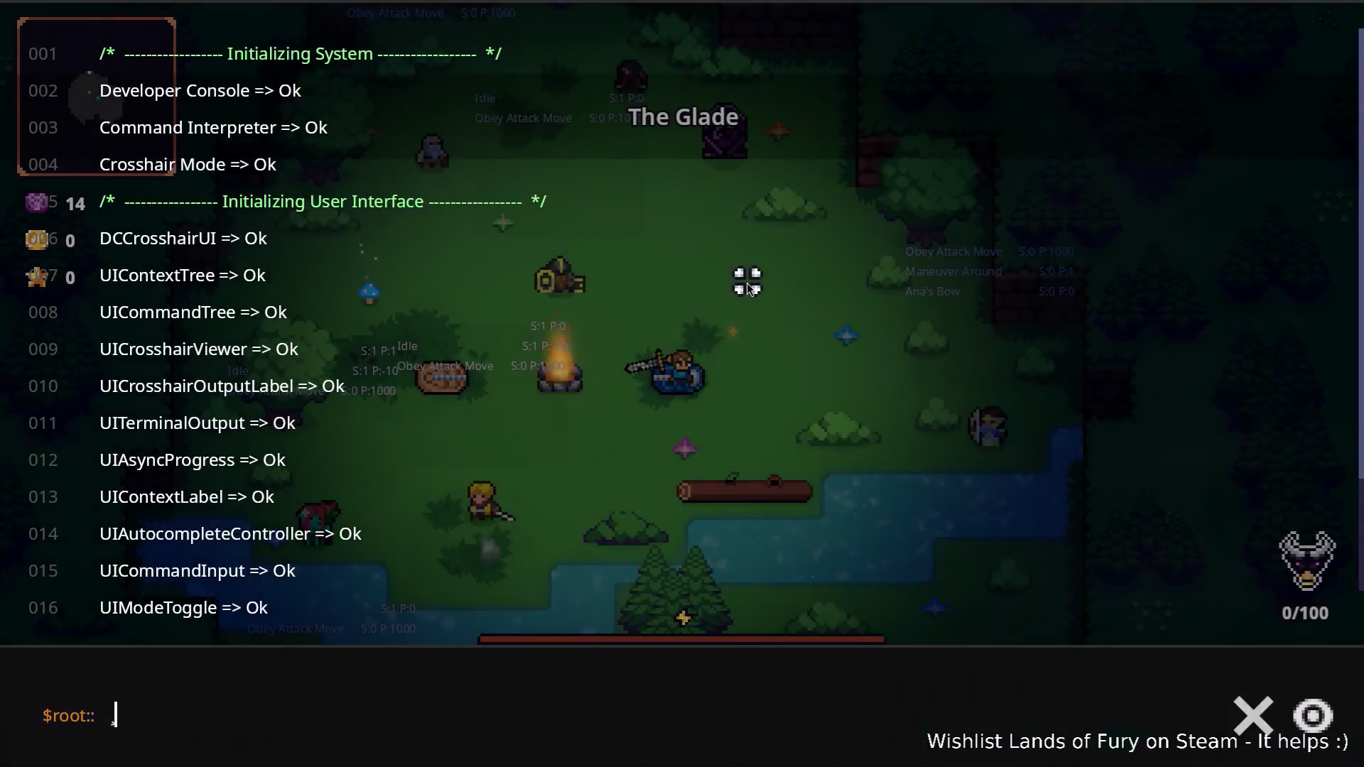
pyautogui.write('Player.')
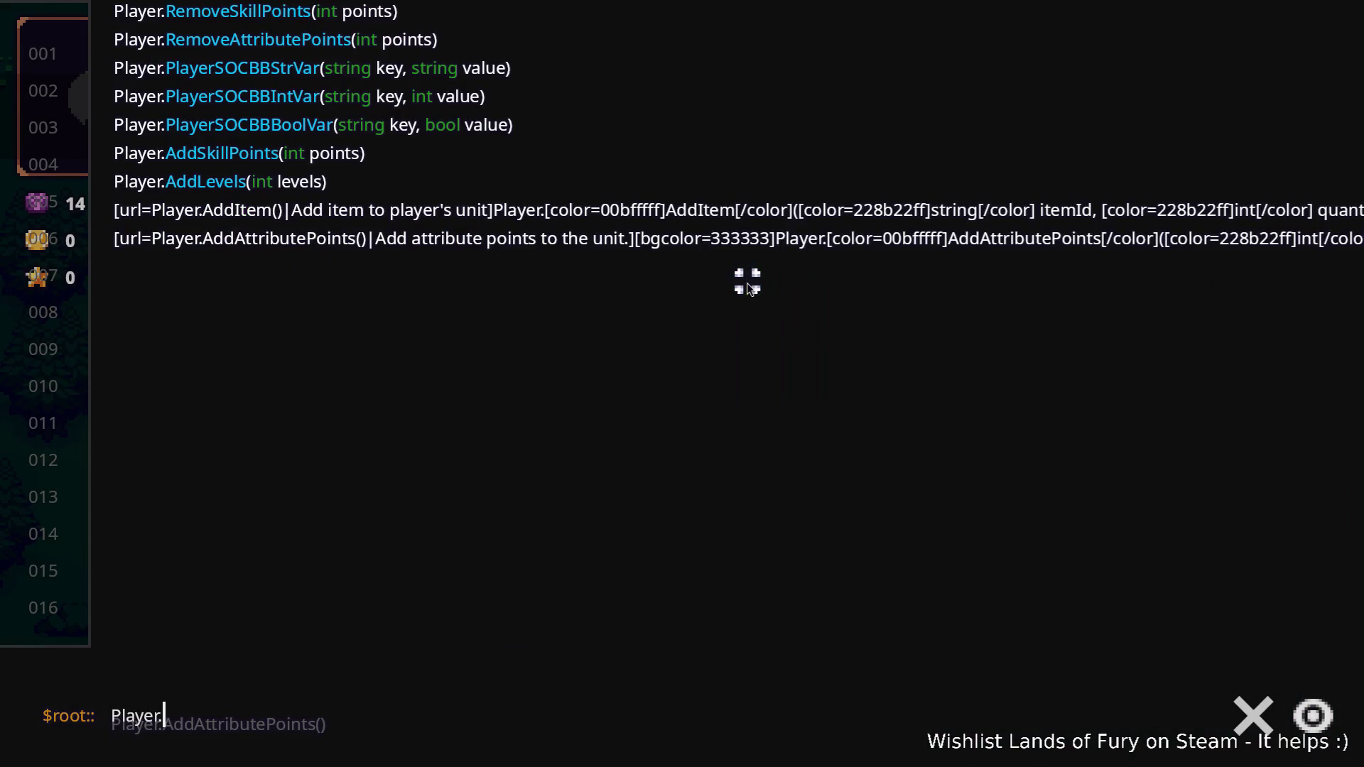
pyautogui.write('Additem(rat')
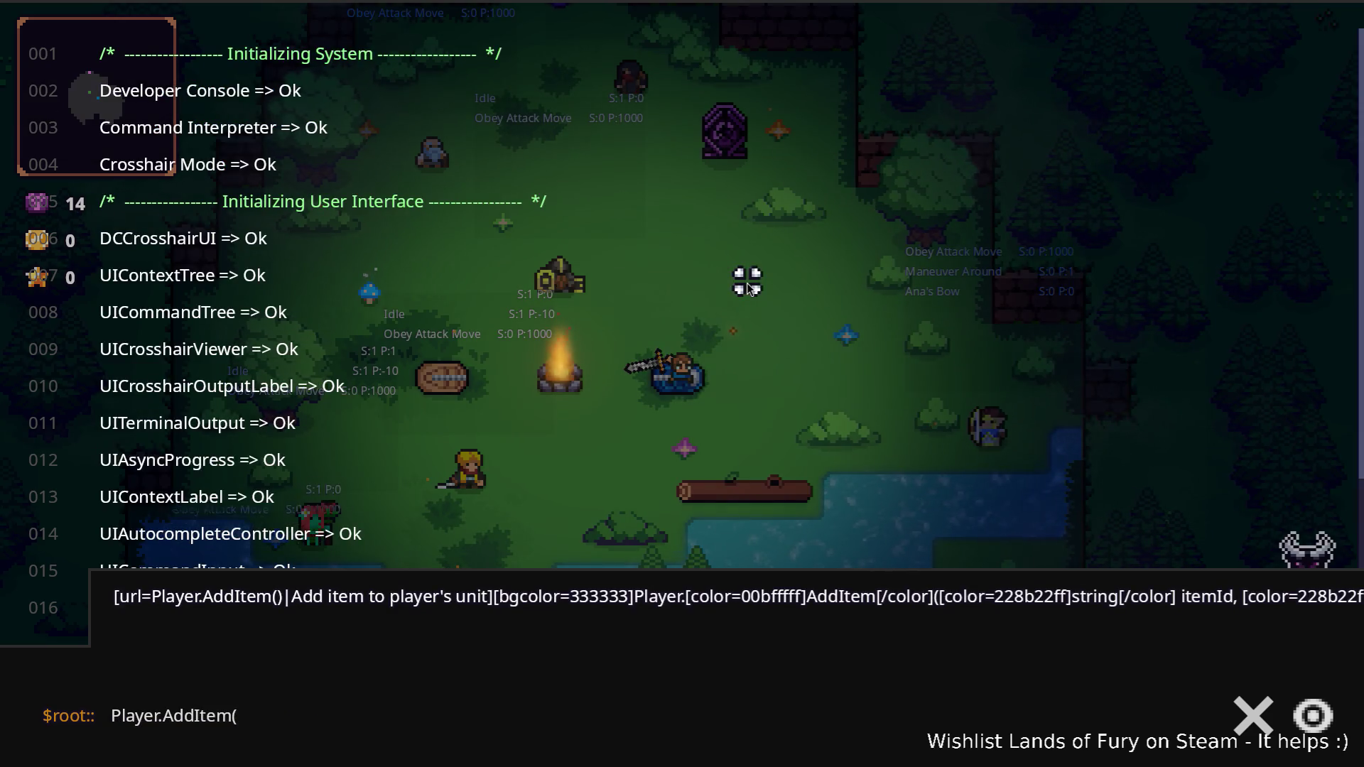
pyautogui.write('_hat,1')
pyautogui.press('Return')
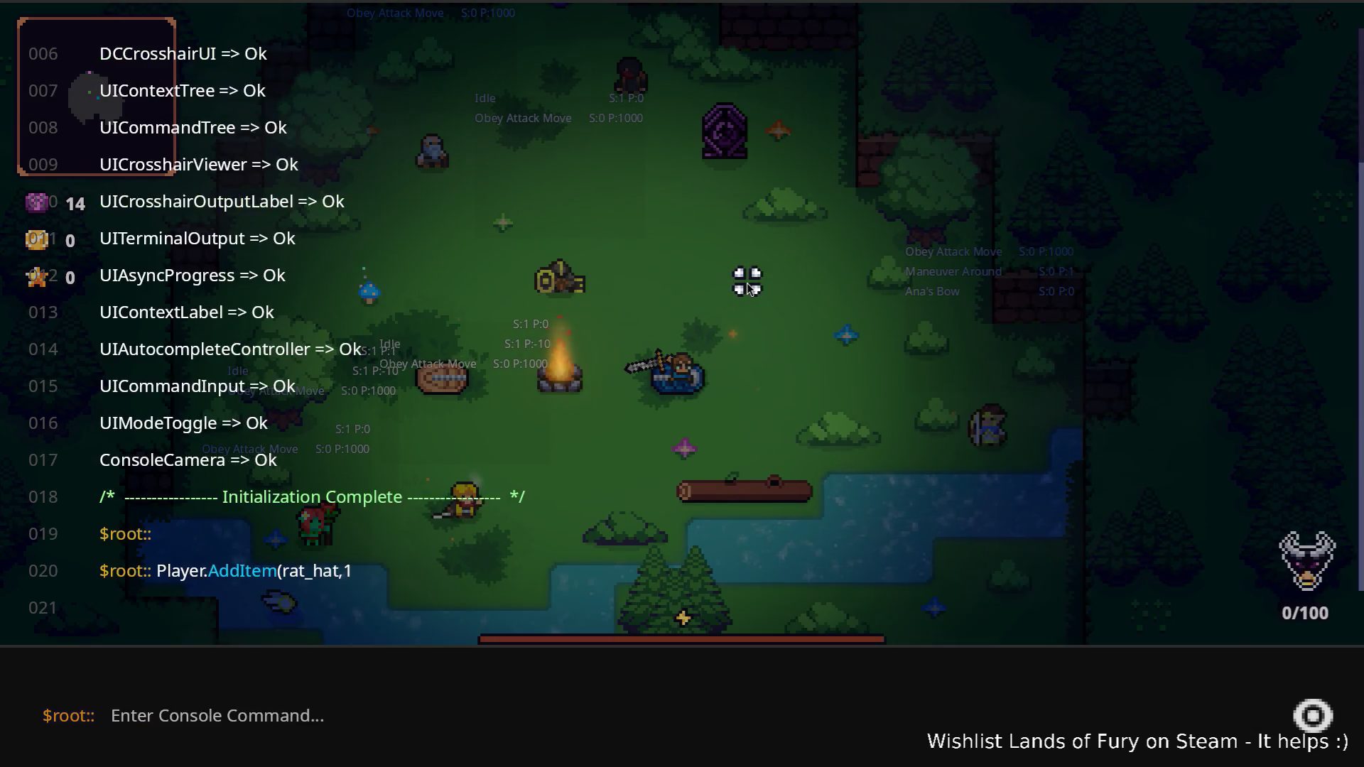
pyautogui.press('`')
pyautogui.press('i')
pyautogui.click(647, 509)
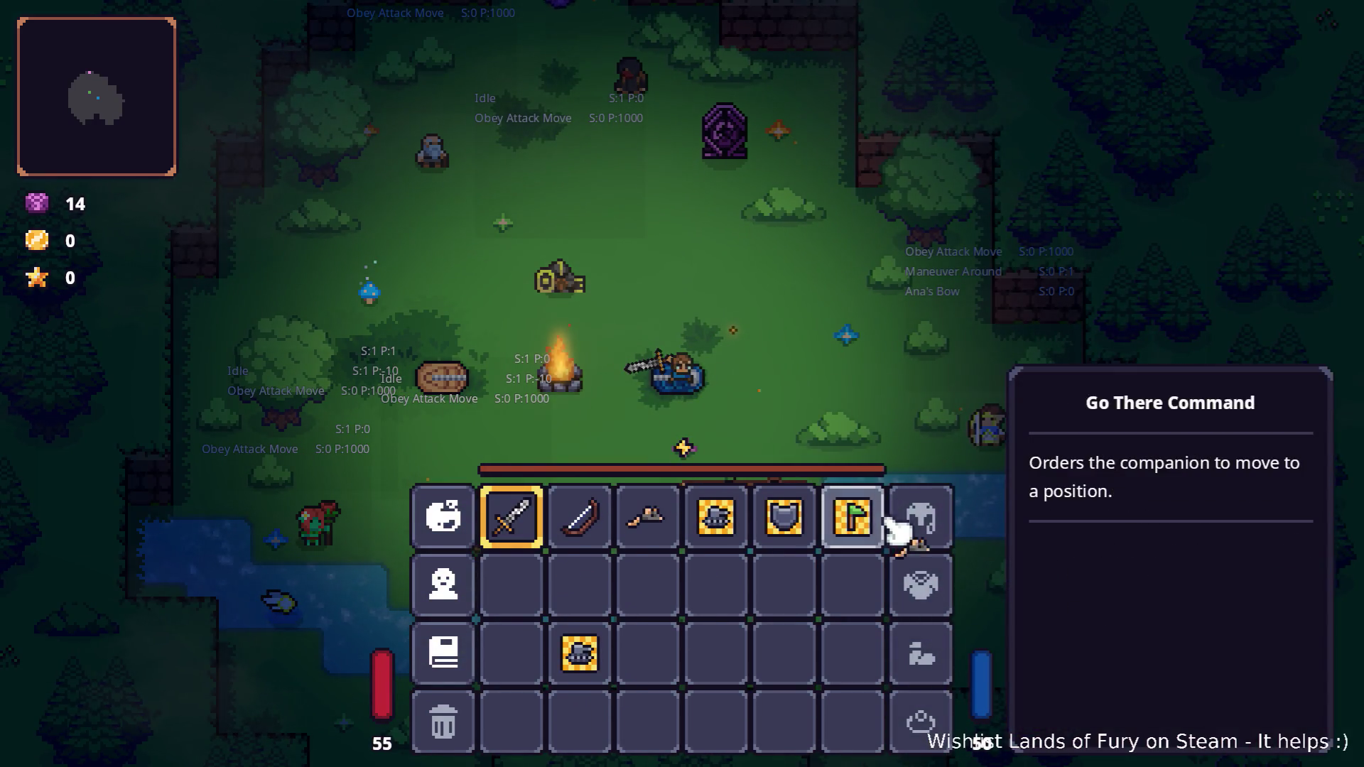
pyautogui.press('i')
# - Take the purple portal and walk the path to the bandit campfire in Elderglade Forest
pyautogui.press('w')
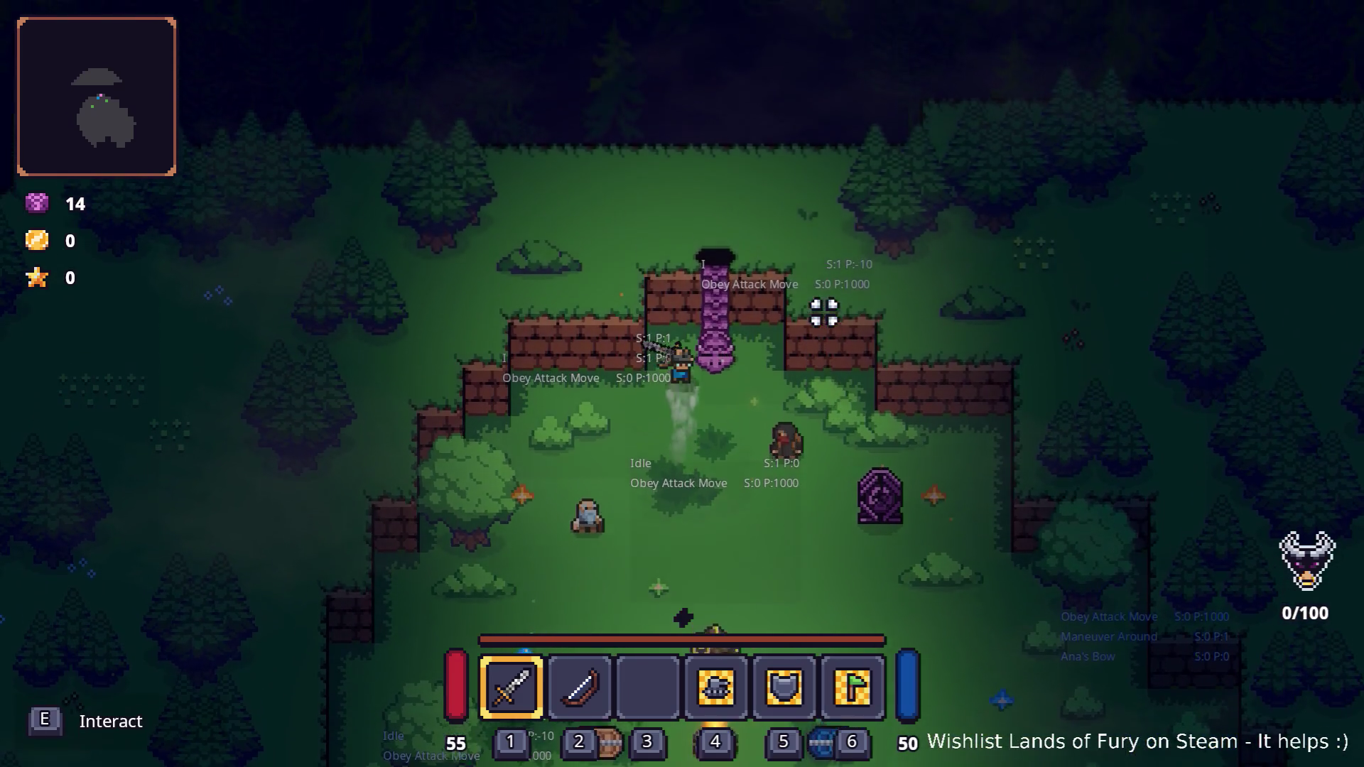
pyautogui.press('e')
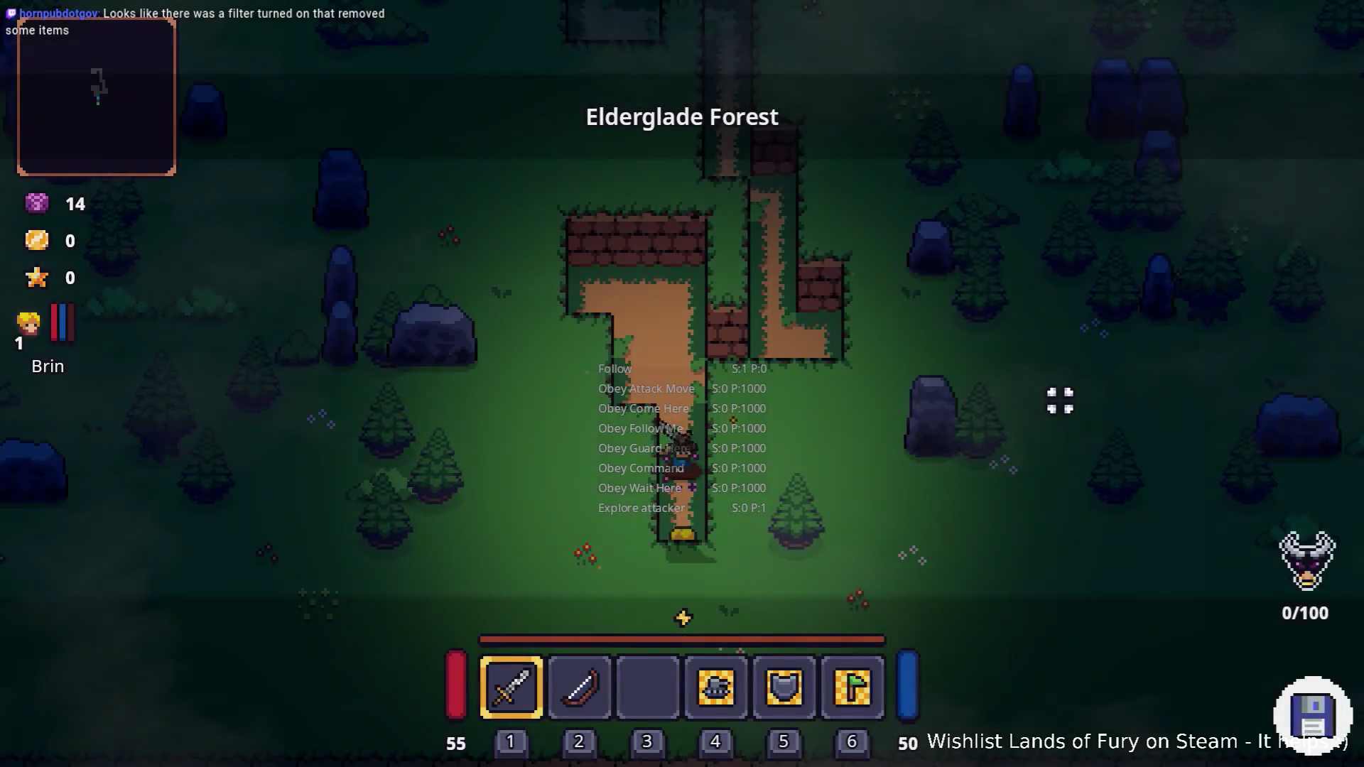
pyautogui.press('w')
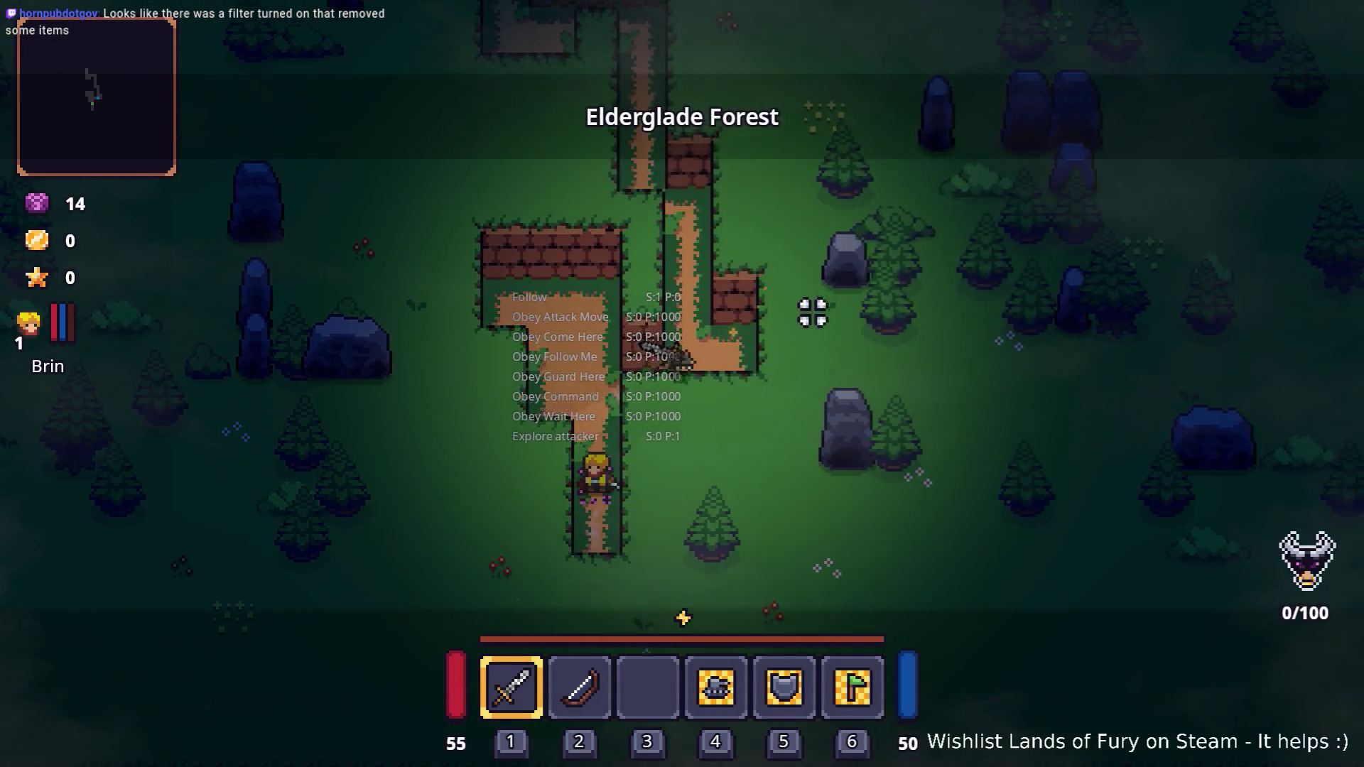
pyautogui.press('w')
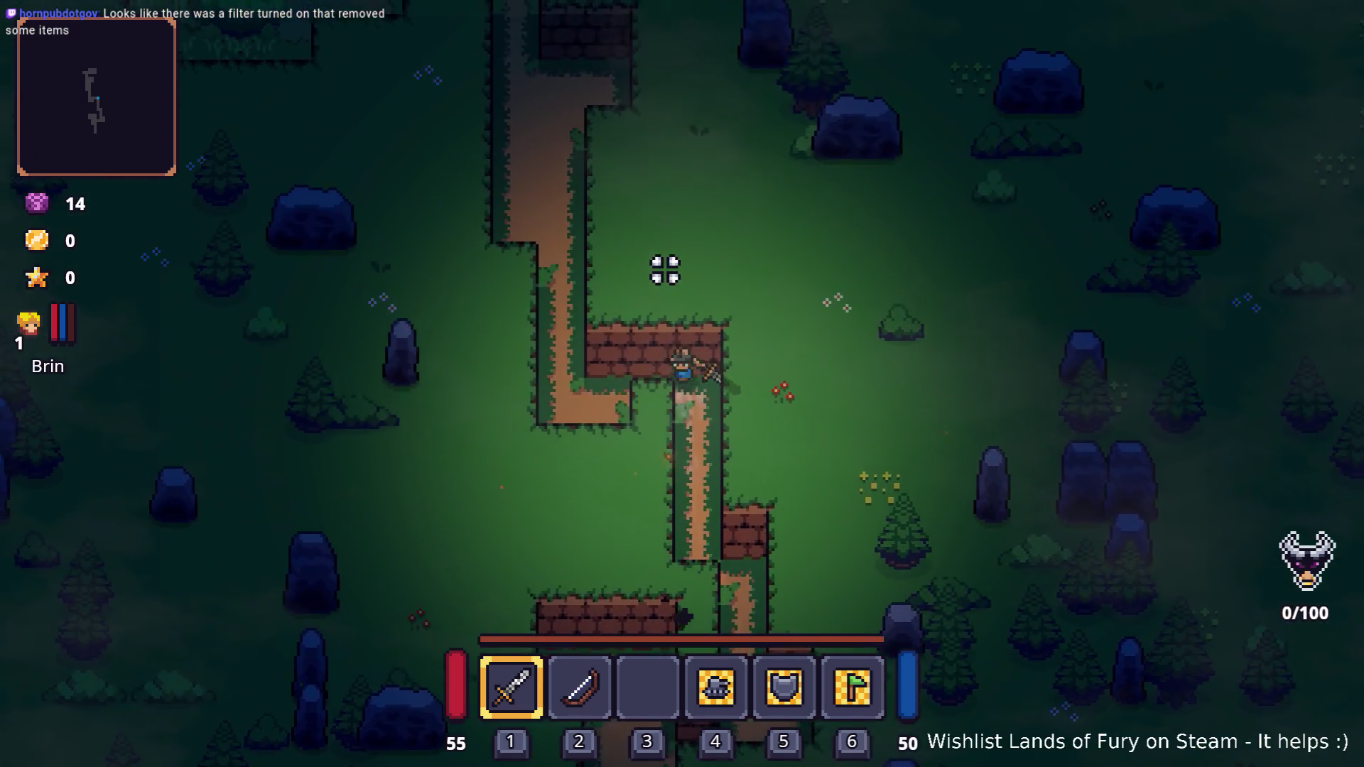
pyautogui.press('w')
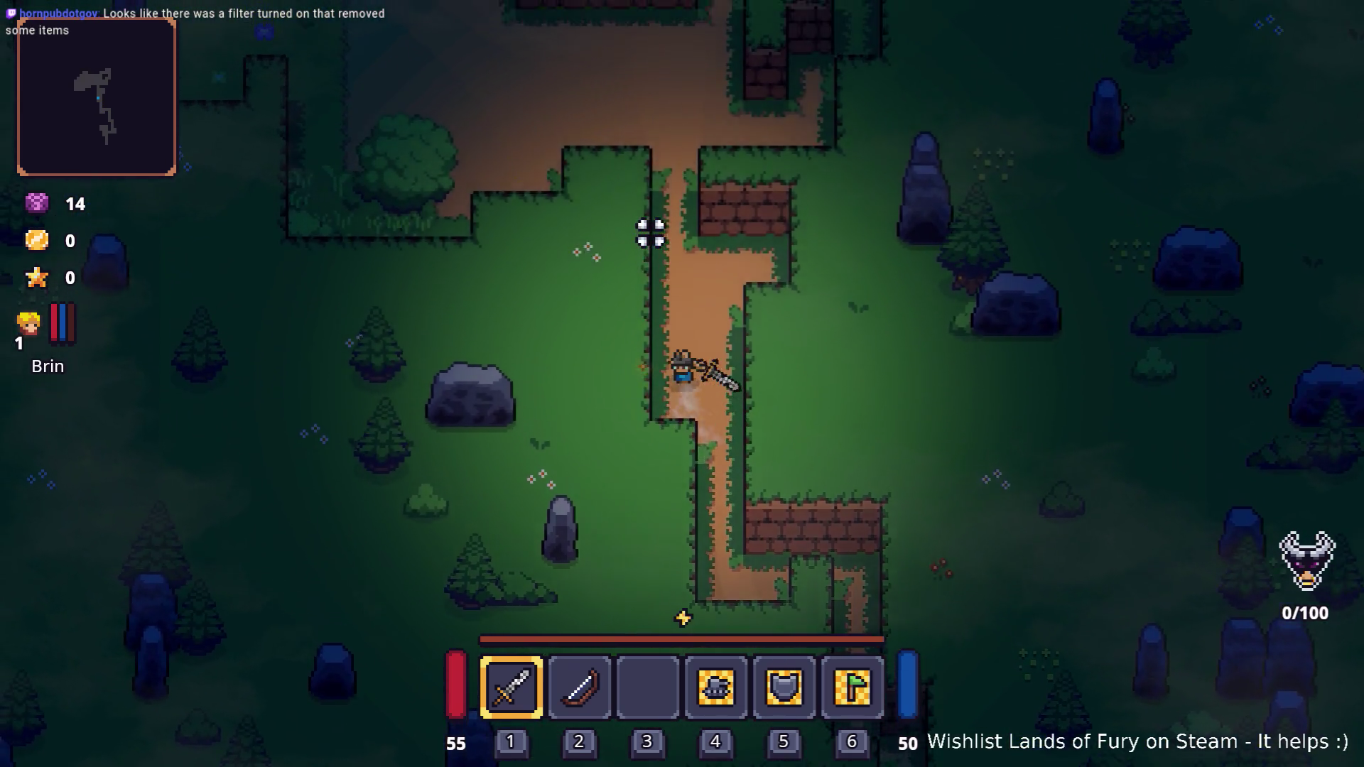
pyautogui.press('a')
pyautogui.press('w')
pyautogui.press('a')
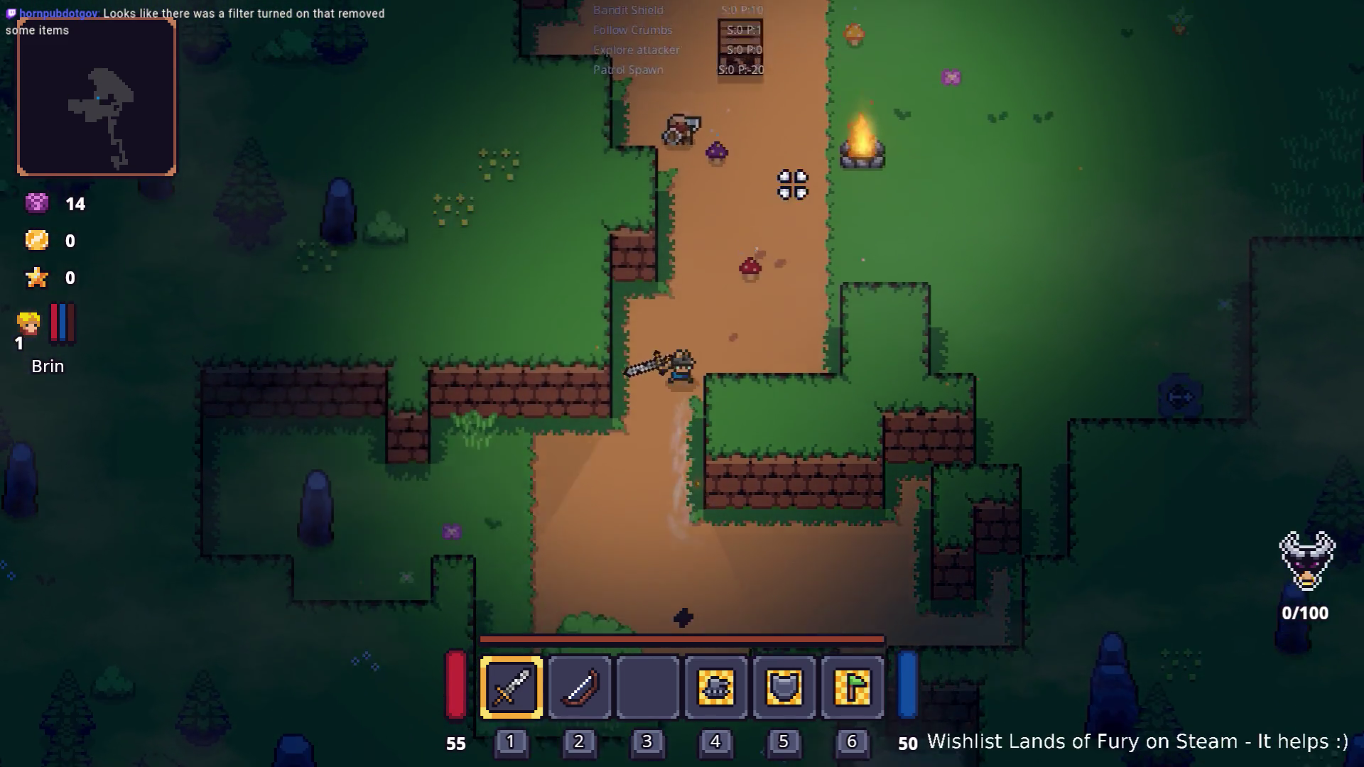
pyautogui.press('w')
# - Attack the bandits around the campfire
pyautogui.click(594, 189)
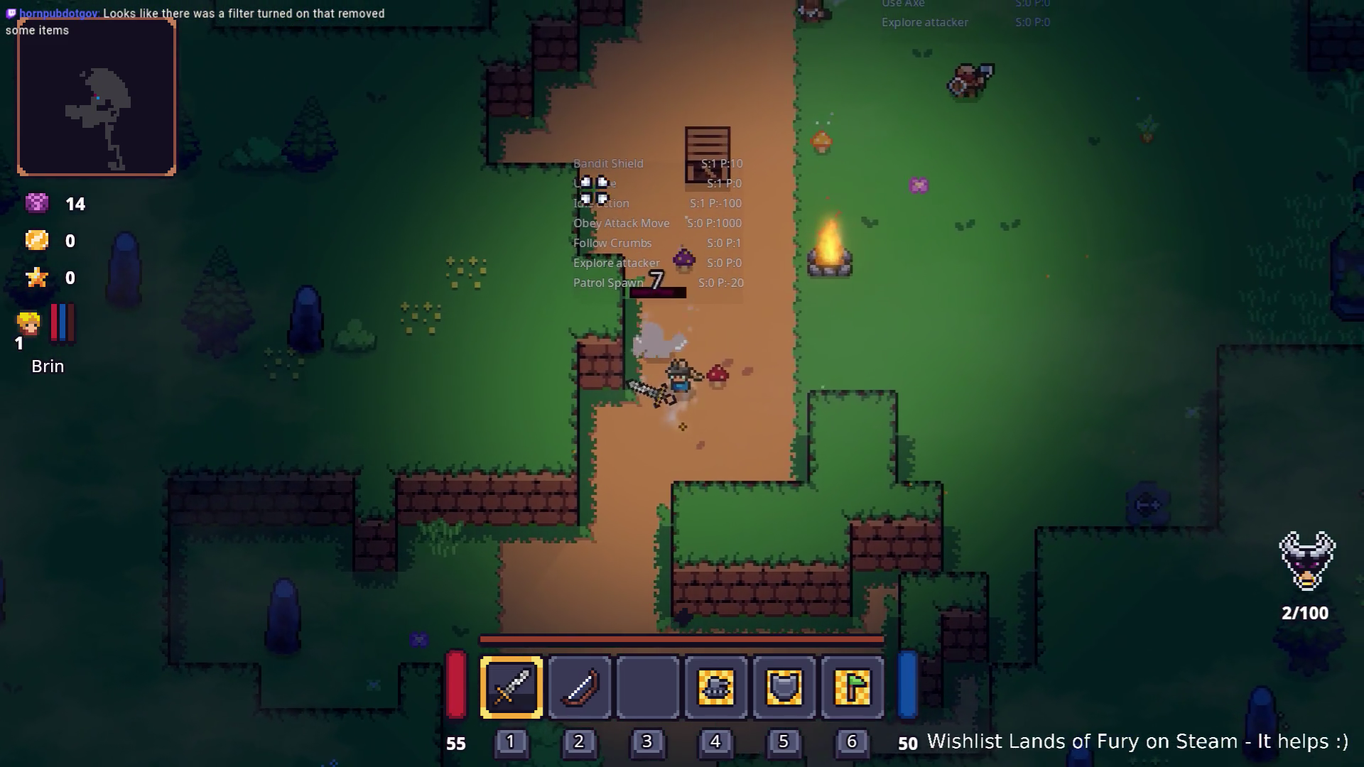
pyautogui.click(579, 198)
pyautogui.click(565, 203)
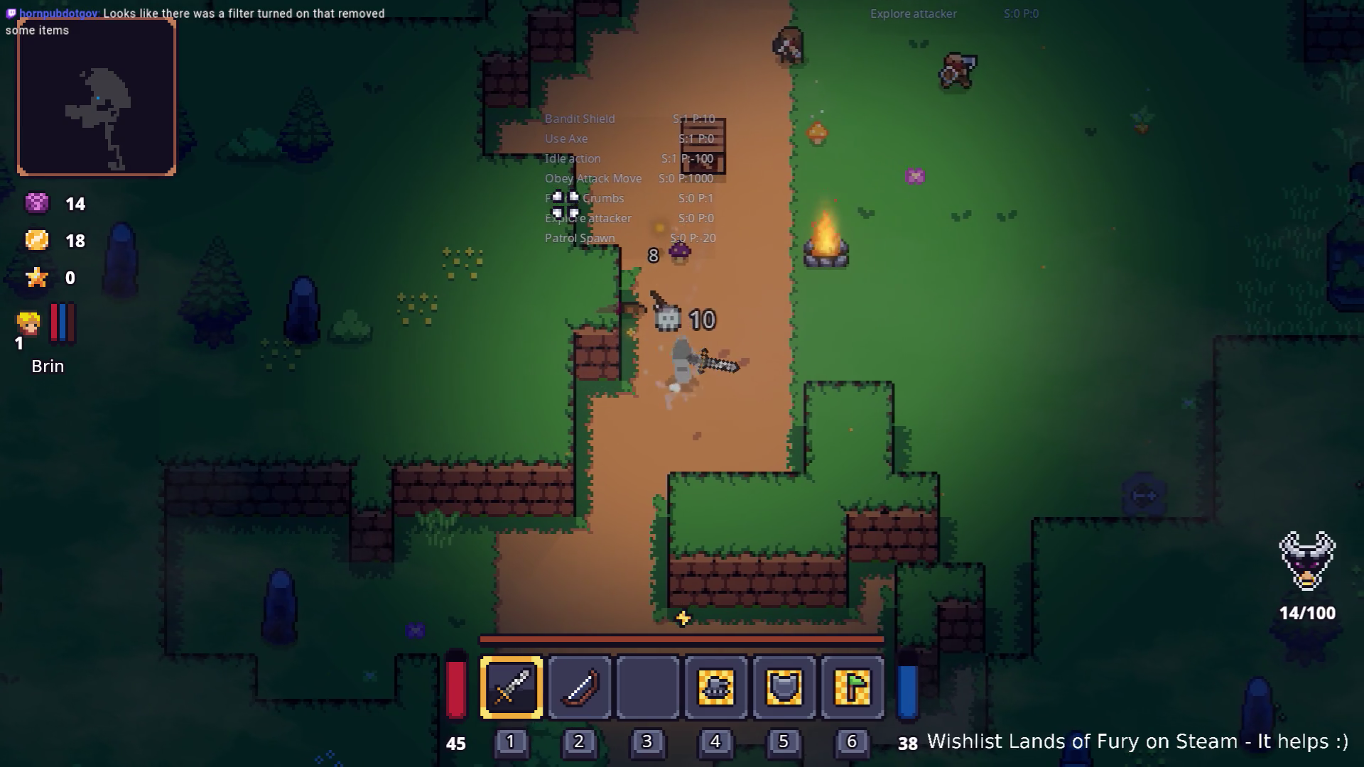
pyautogui.press('w')
pyautogui.press('d')
pyautogui.click(624, 182)
# - Finish off the remaining bandits, then pause and quit to desktop
pyautogui.press('a')
pyautogui.click(786, 174)
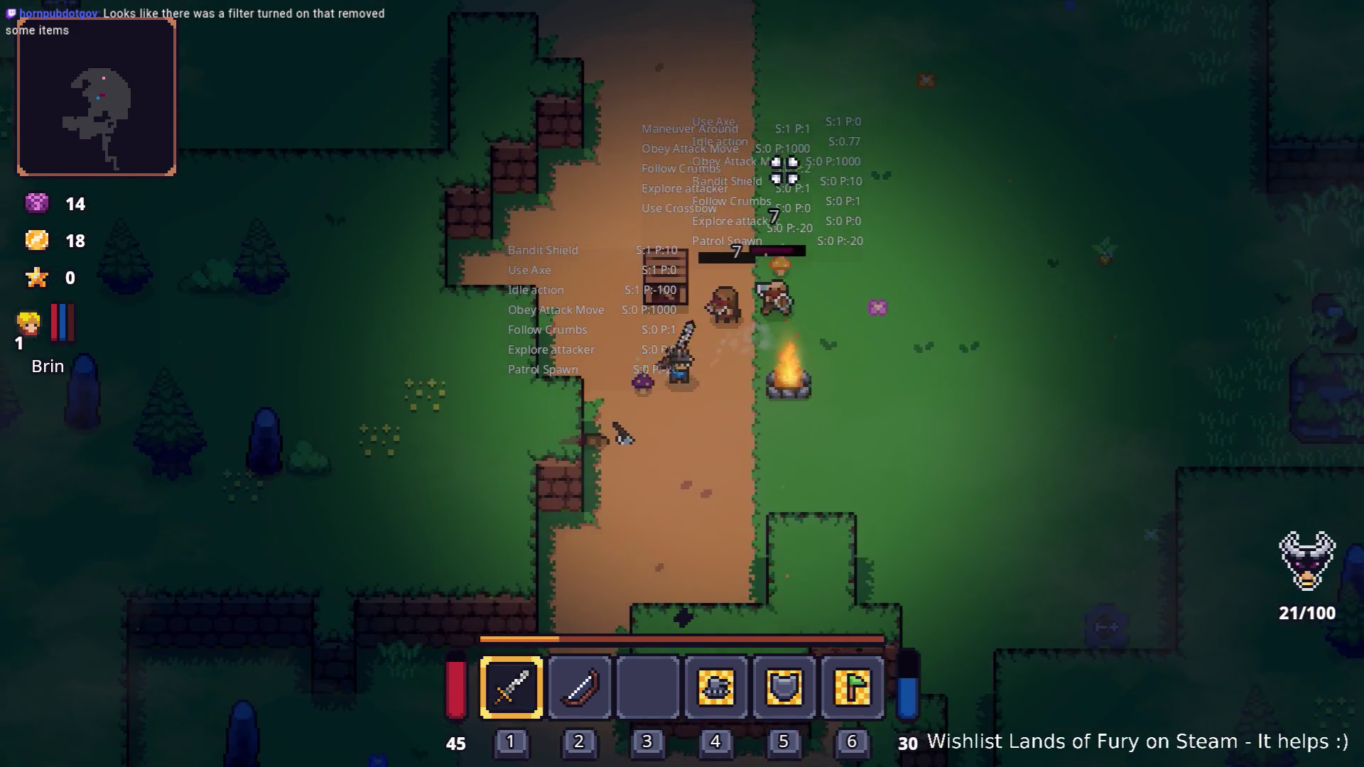
pyautogui.click(832, 208)
pyautogui.click(833, 218)
pyautogui.click(801, 256)
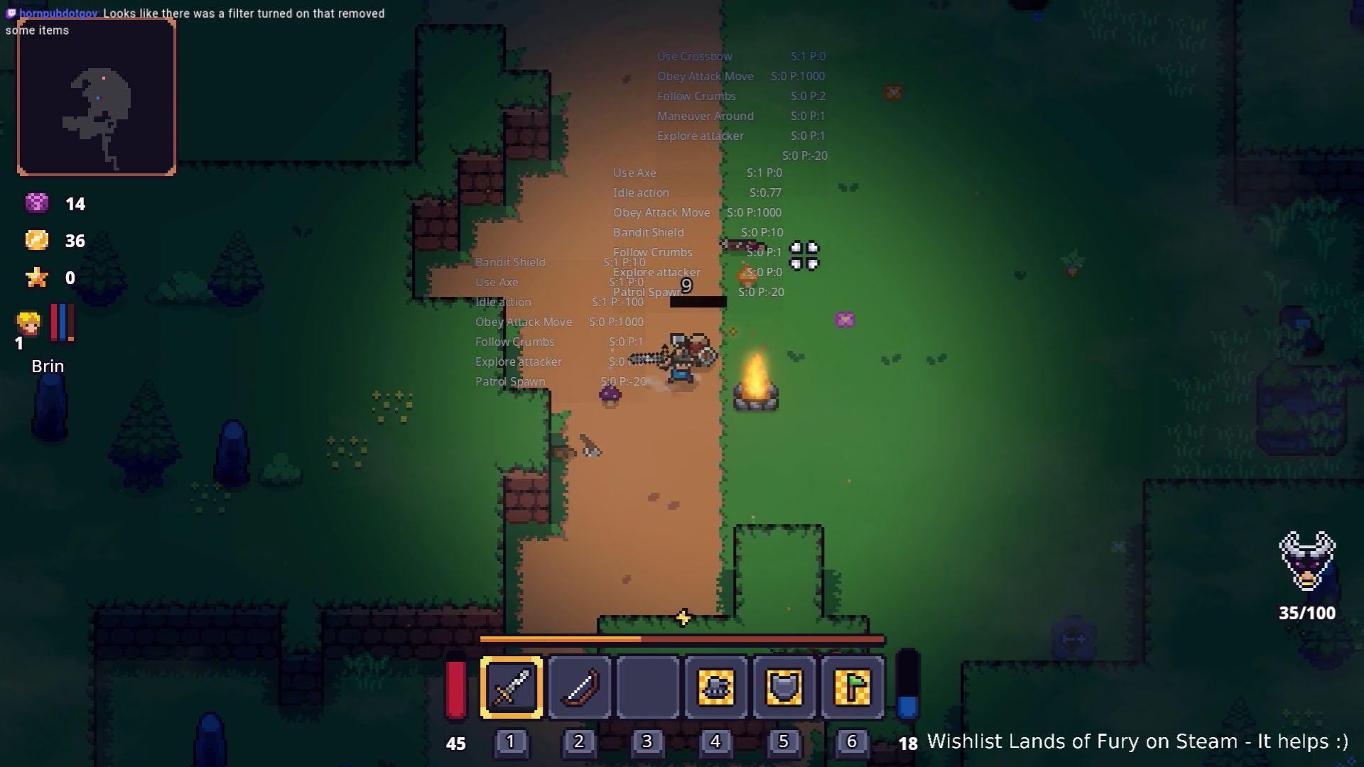
pyautogui.click(712, 244)
pyautogui.press('d')
pyautogui.press('Escape')
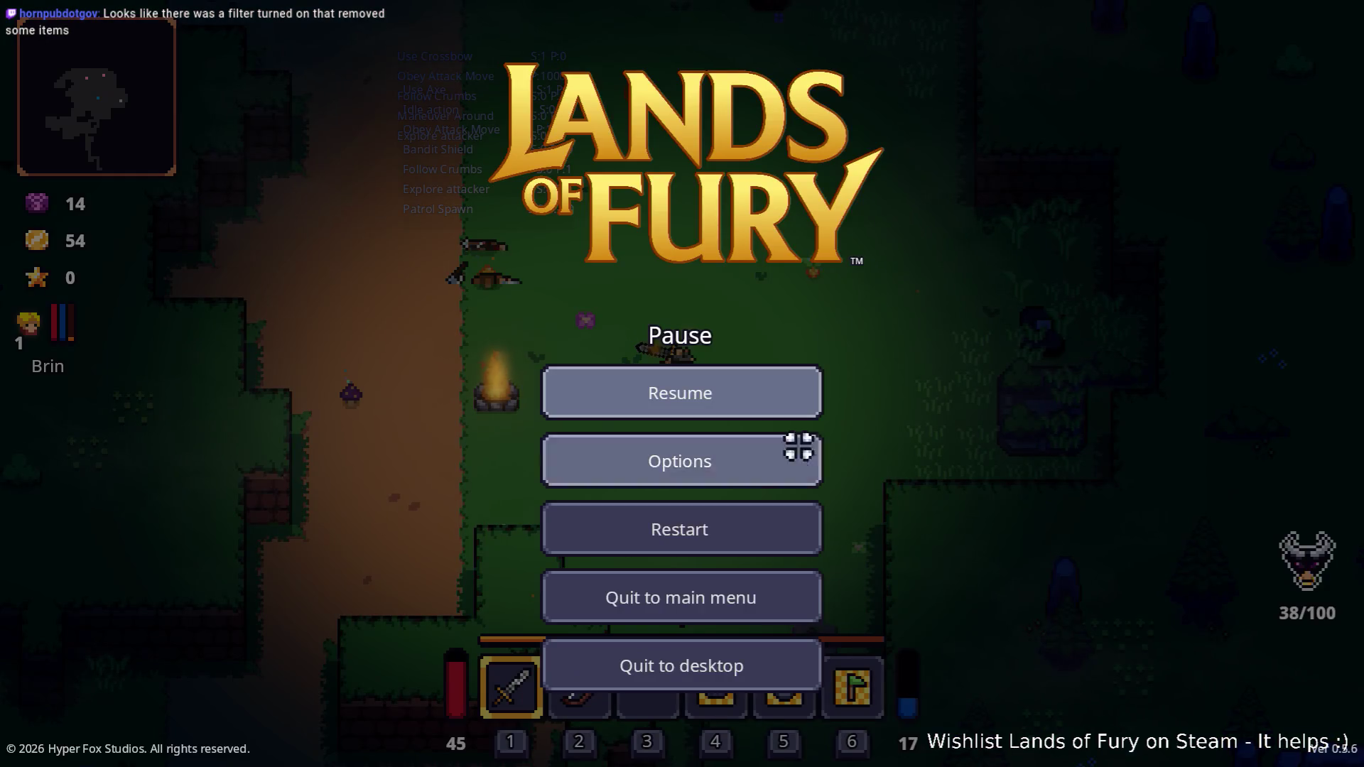
pyautogui.click(710, 654)
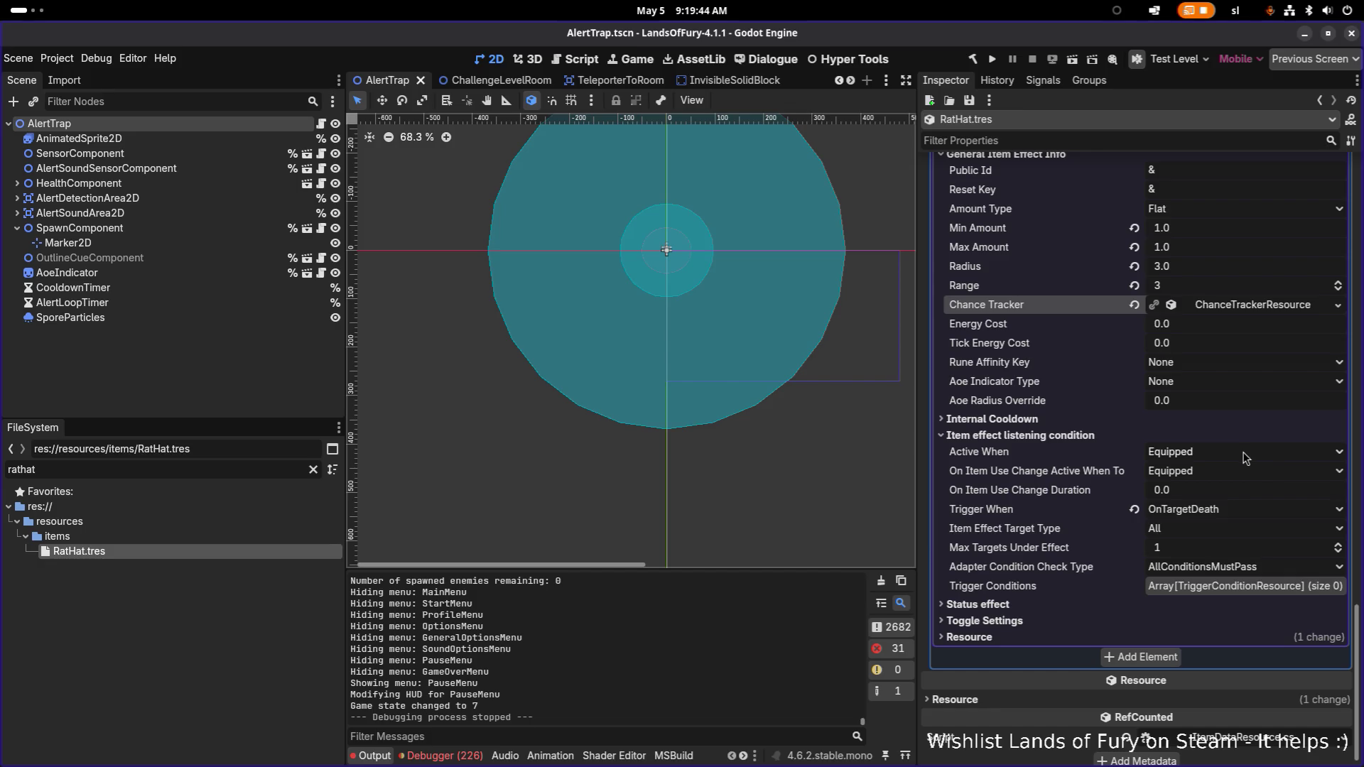
pyautogui.click(1243, 517)
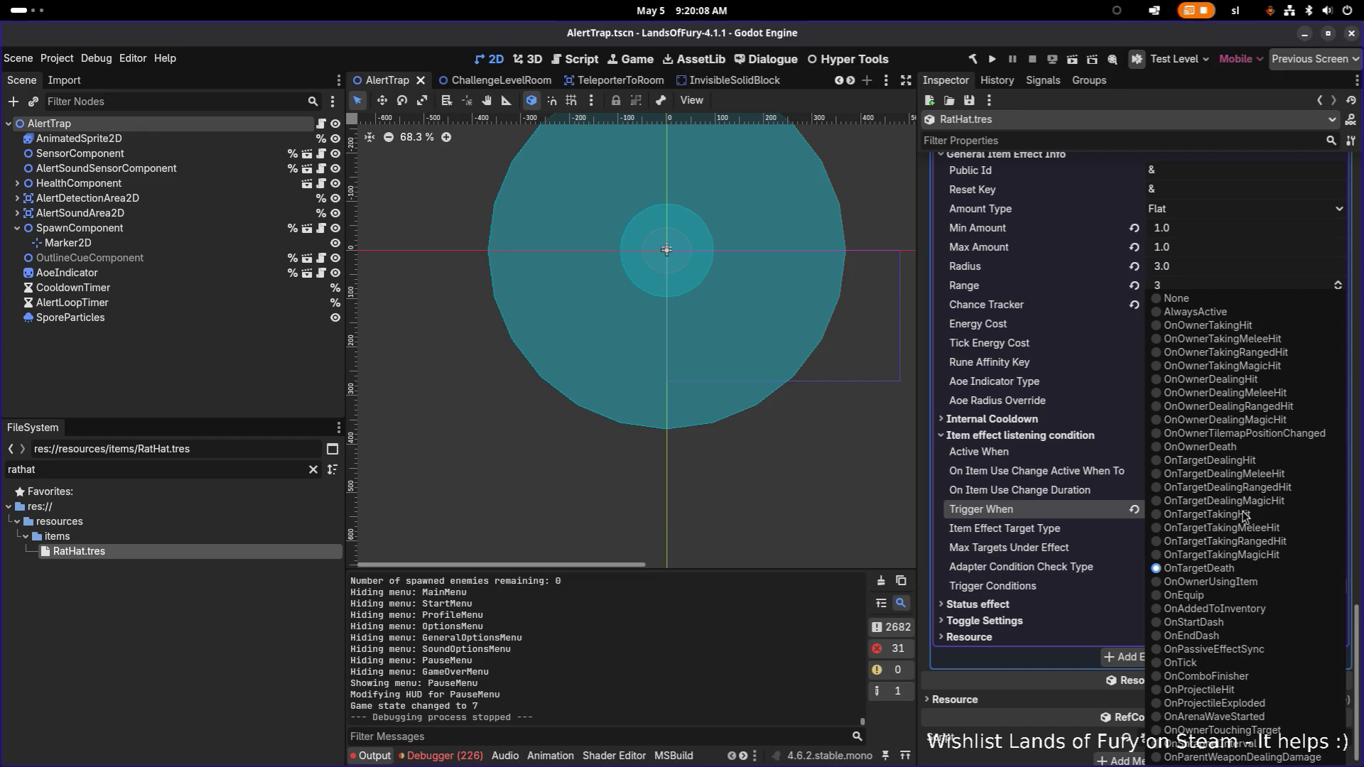
pyautogui.click(1073, 504)
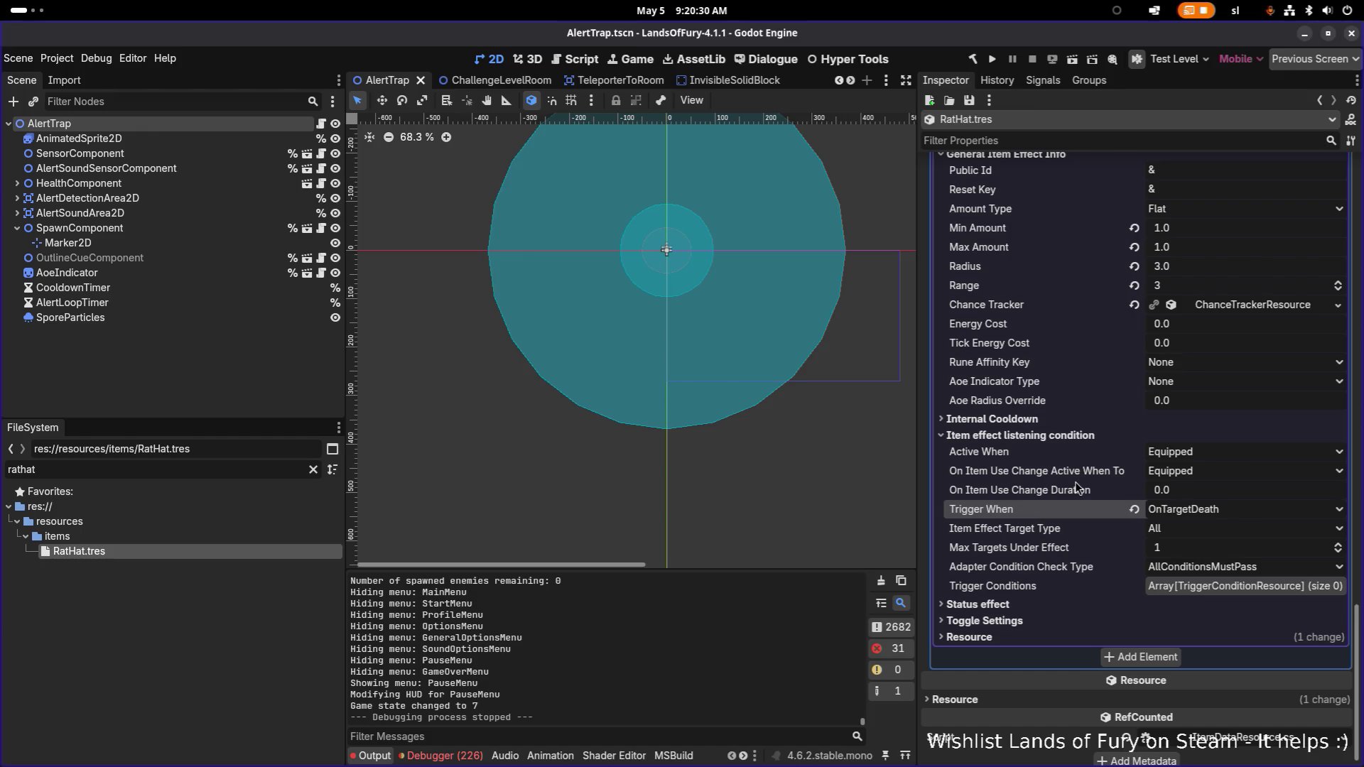
pyautogui.scroll(3, 1072, 483)
pyautogui.scroll(-4, 1071, 483)
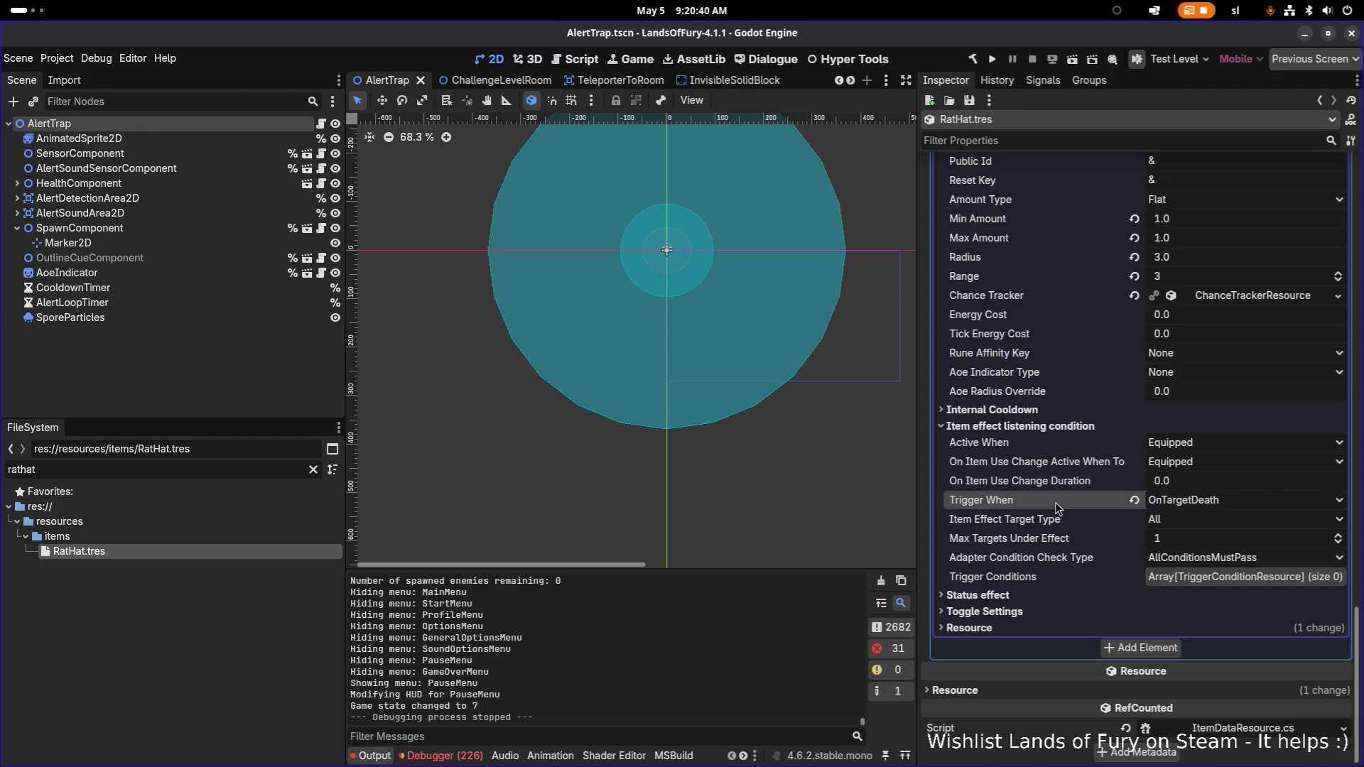
pyautogui.click(1197, 501)
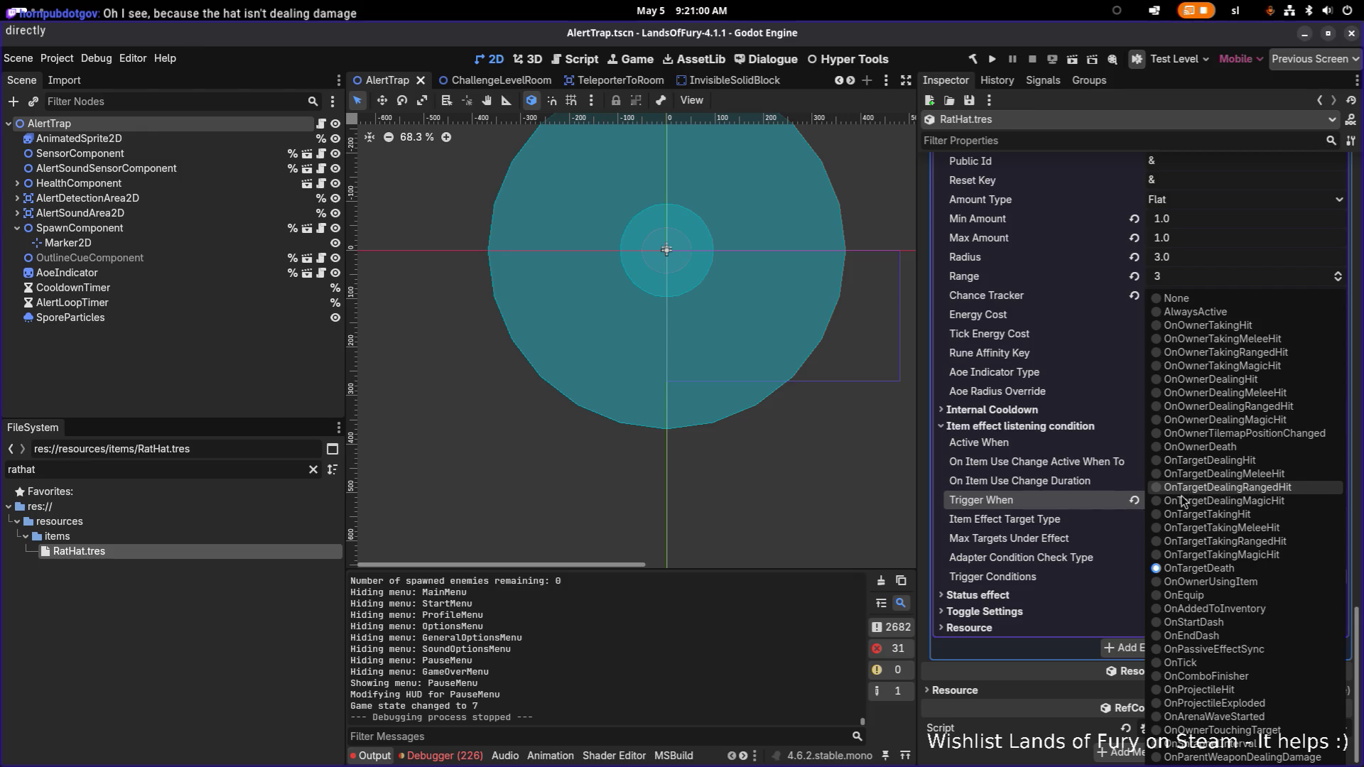
pyautogui.click(1068, 503)
pyautogui.scroll(10, 1072, 506)
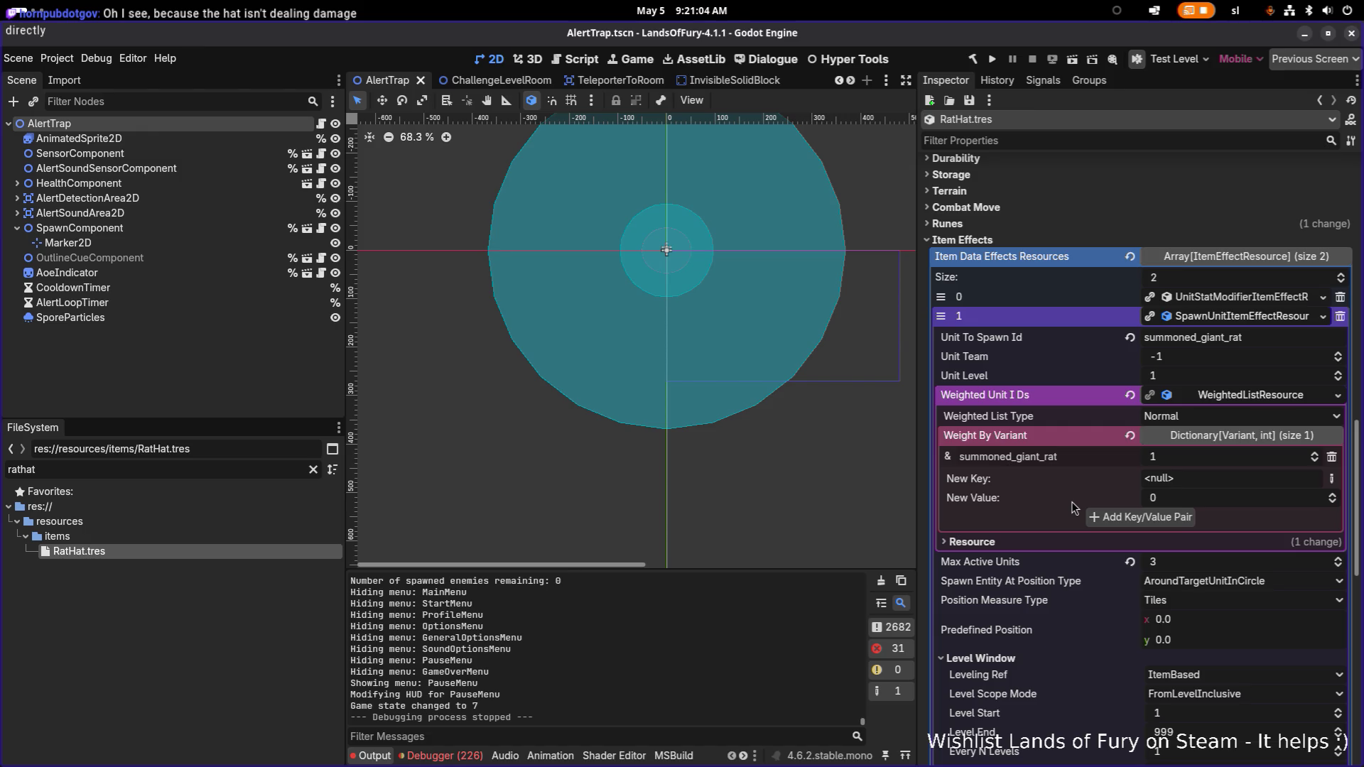
# - Set Active When and the on-use active state to InInventory, save AlertTrap.tscn, and run the project
pyautogui.scroll(-2, 1074, 506)
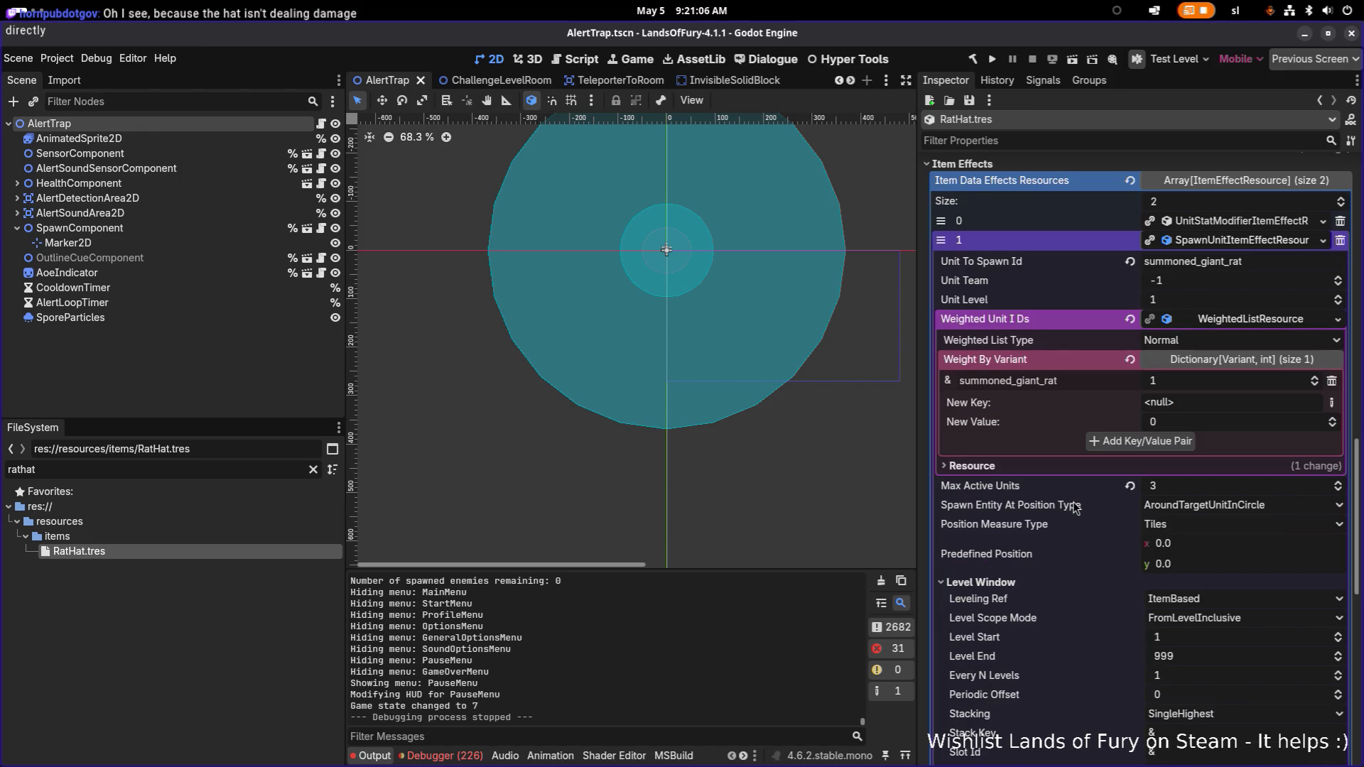
pyautogui.scroll(-8, 1074, 504)
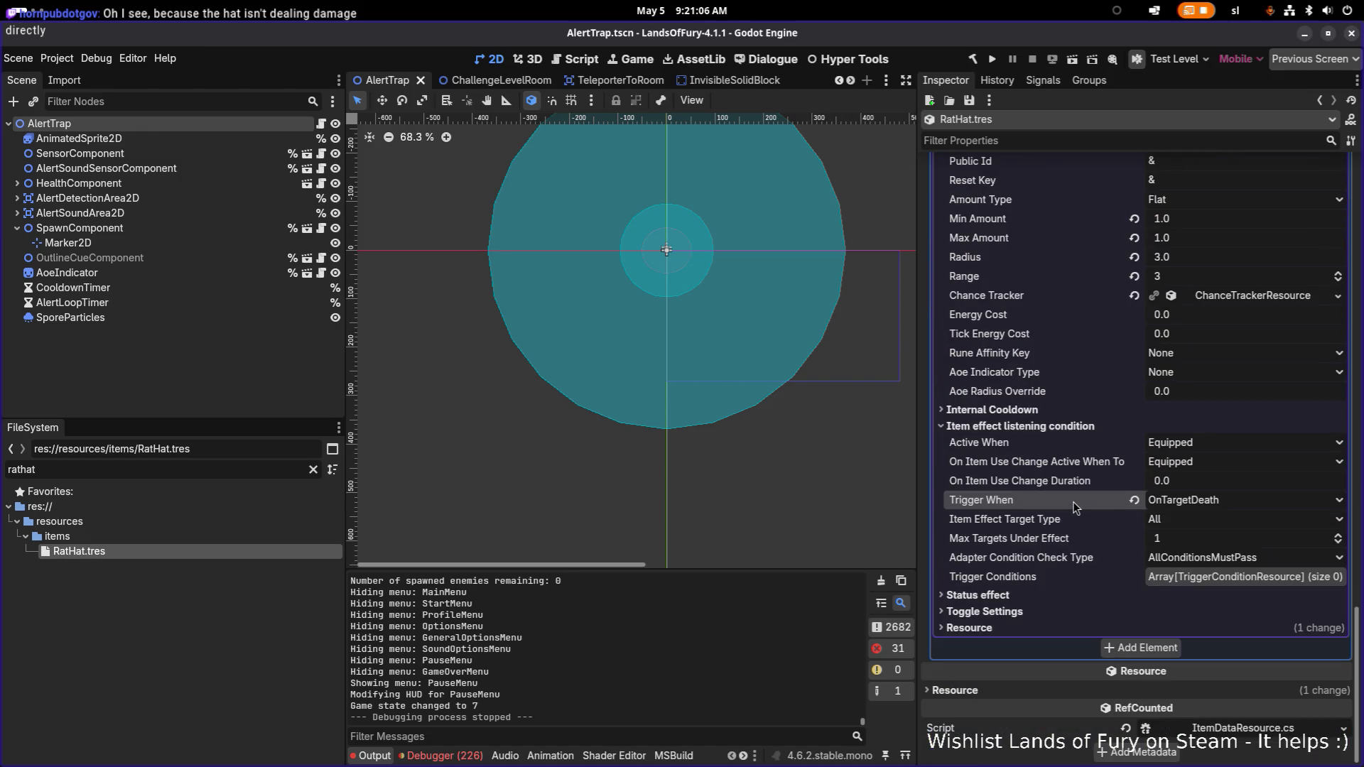
pyautogui.click(1234, 448)
pyautogui.click(1237, 446)
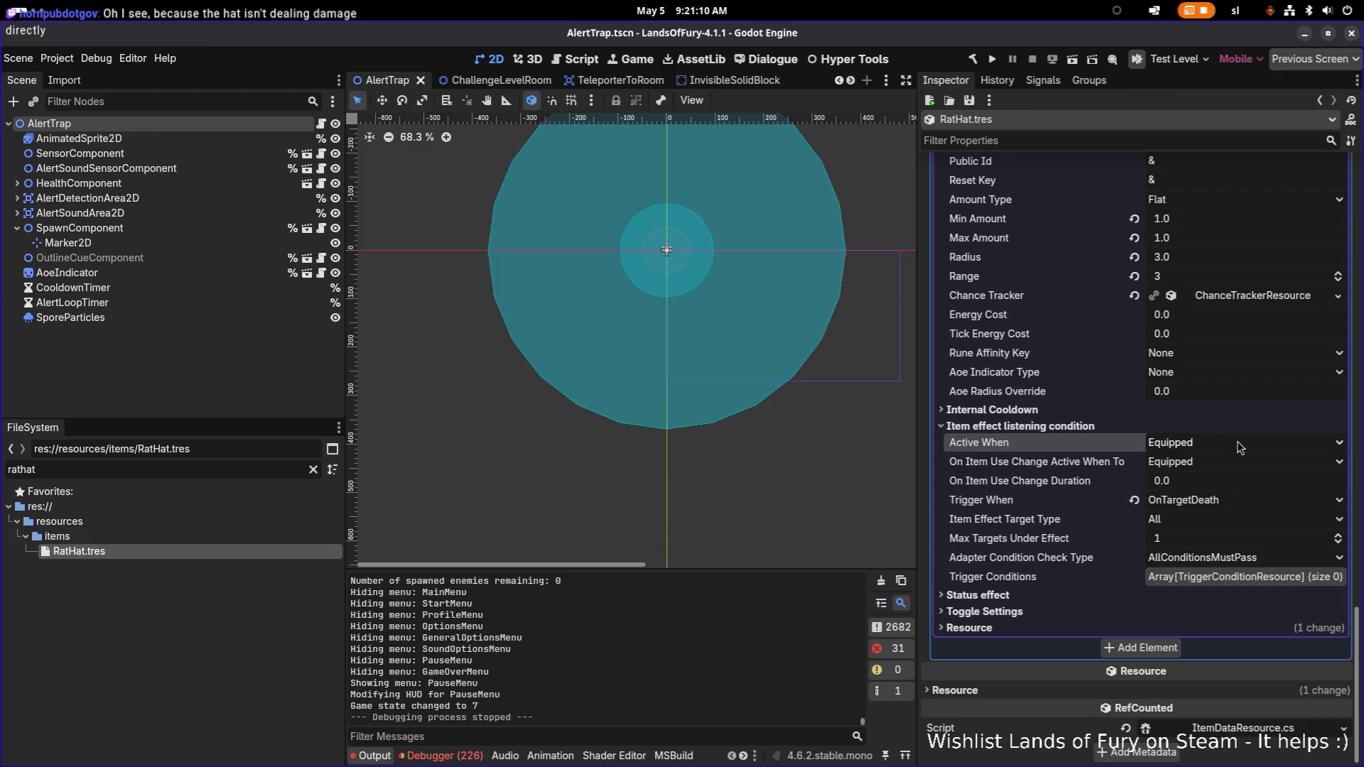
pyautogui.click(1240, 447)
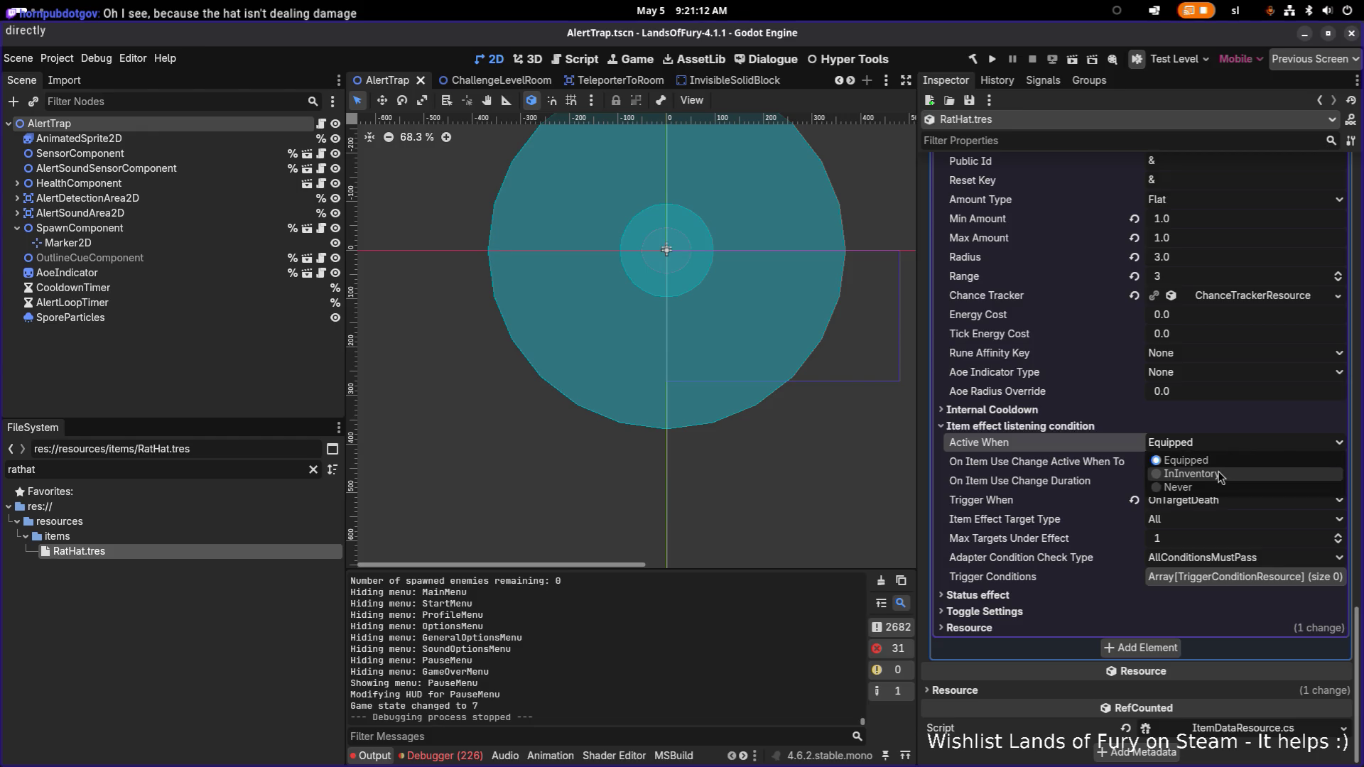
pyautogui.click(1229, 473)
pyautogui.click(1229, 469)
pyautogui.click(1229, 492)
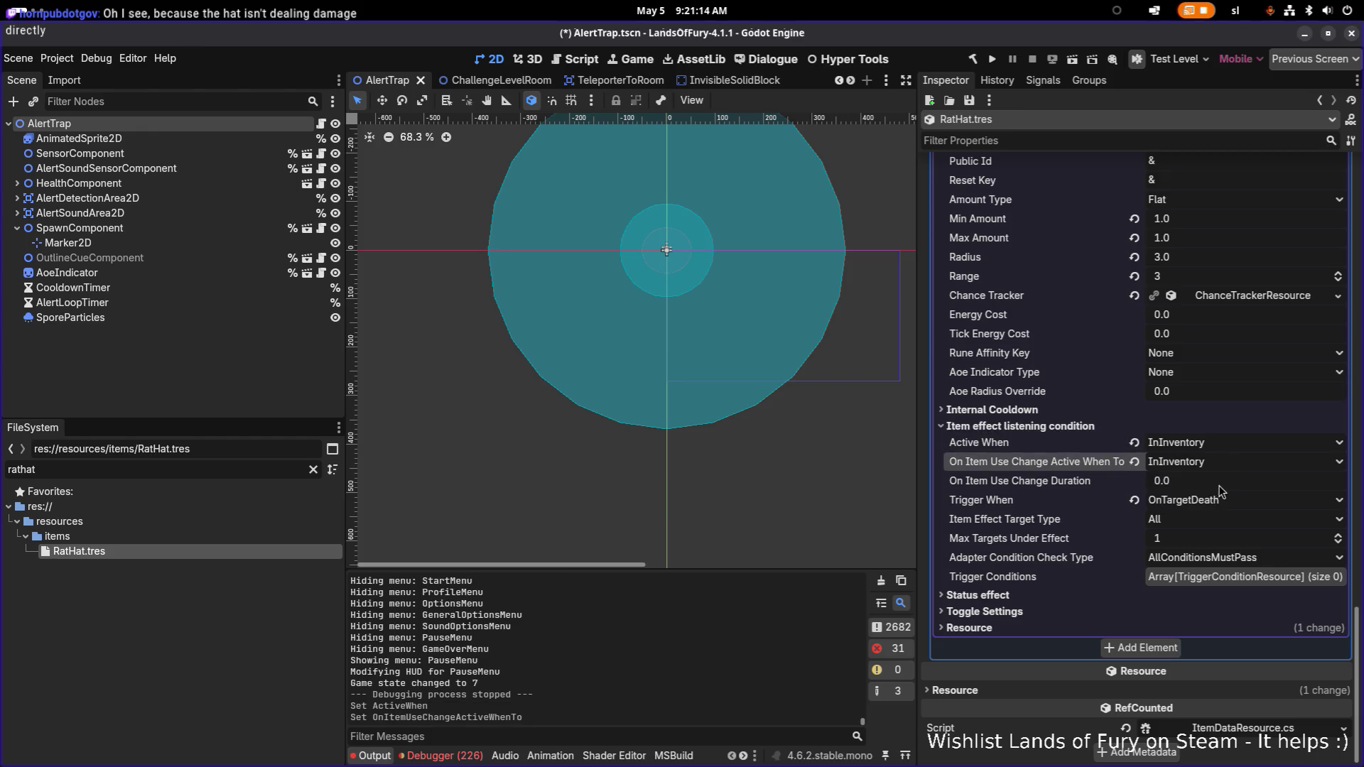
pyautogui.hotkey('ctrl', 's')
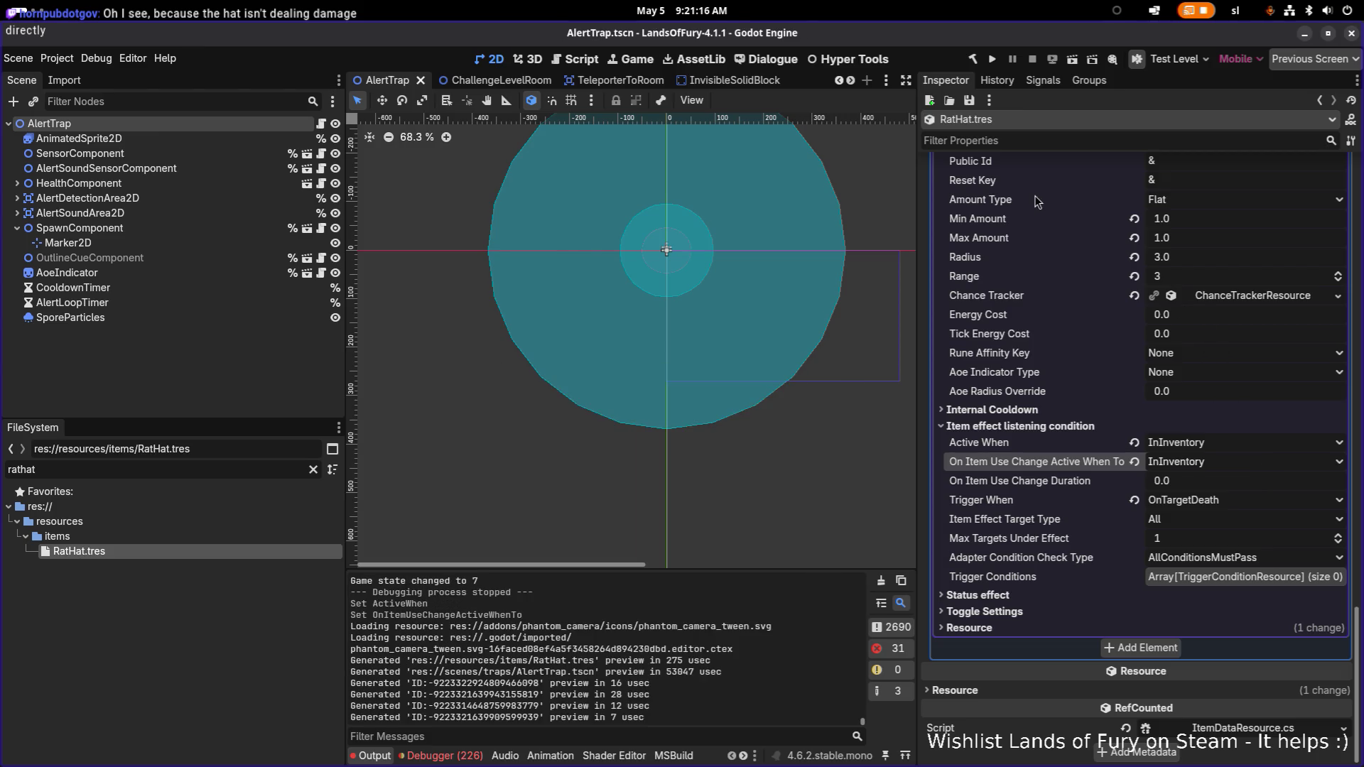
pyautogui.click(991, 61)
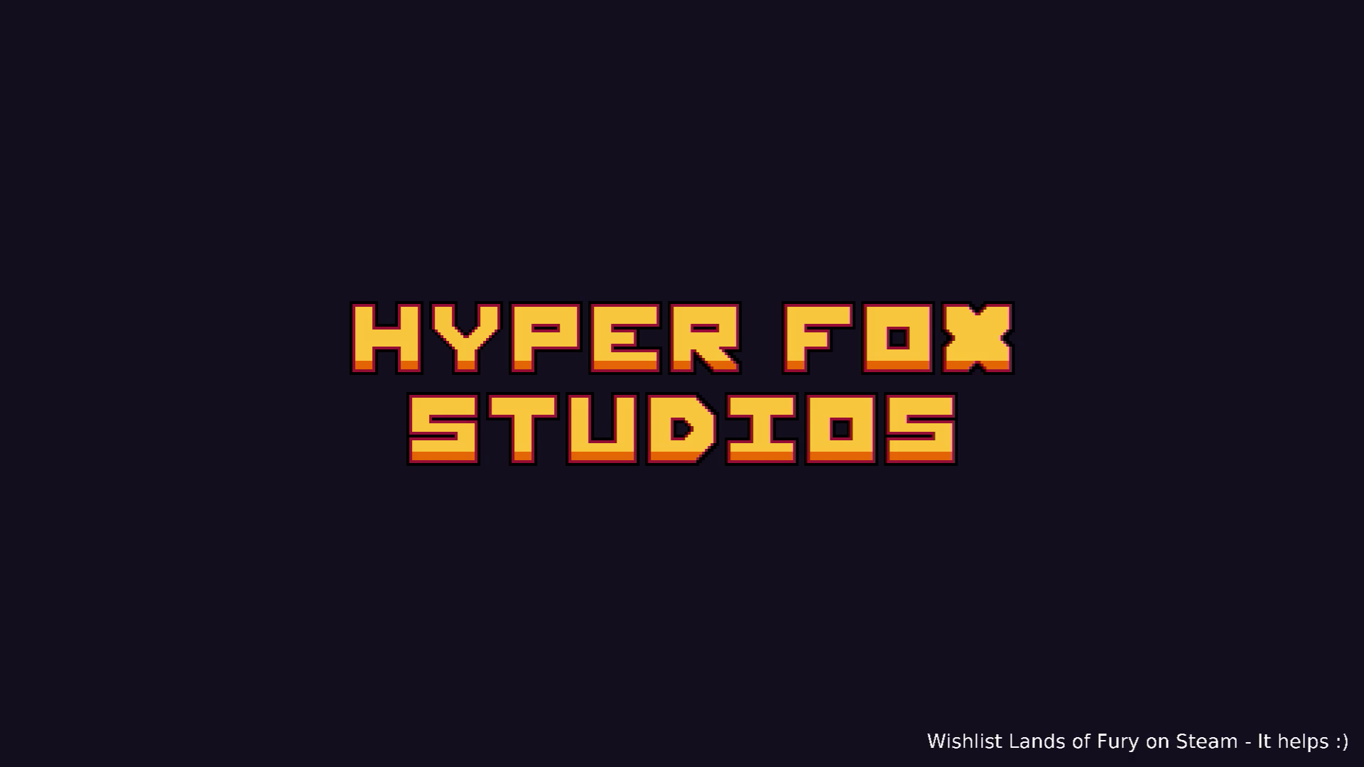
# - Start the game, give the player a Rat Hat with Player.AddItem(rat_hat,1), and drag it out of the hotbar
pyautogui.press('Return')
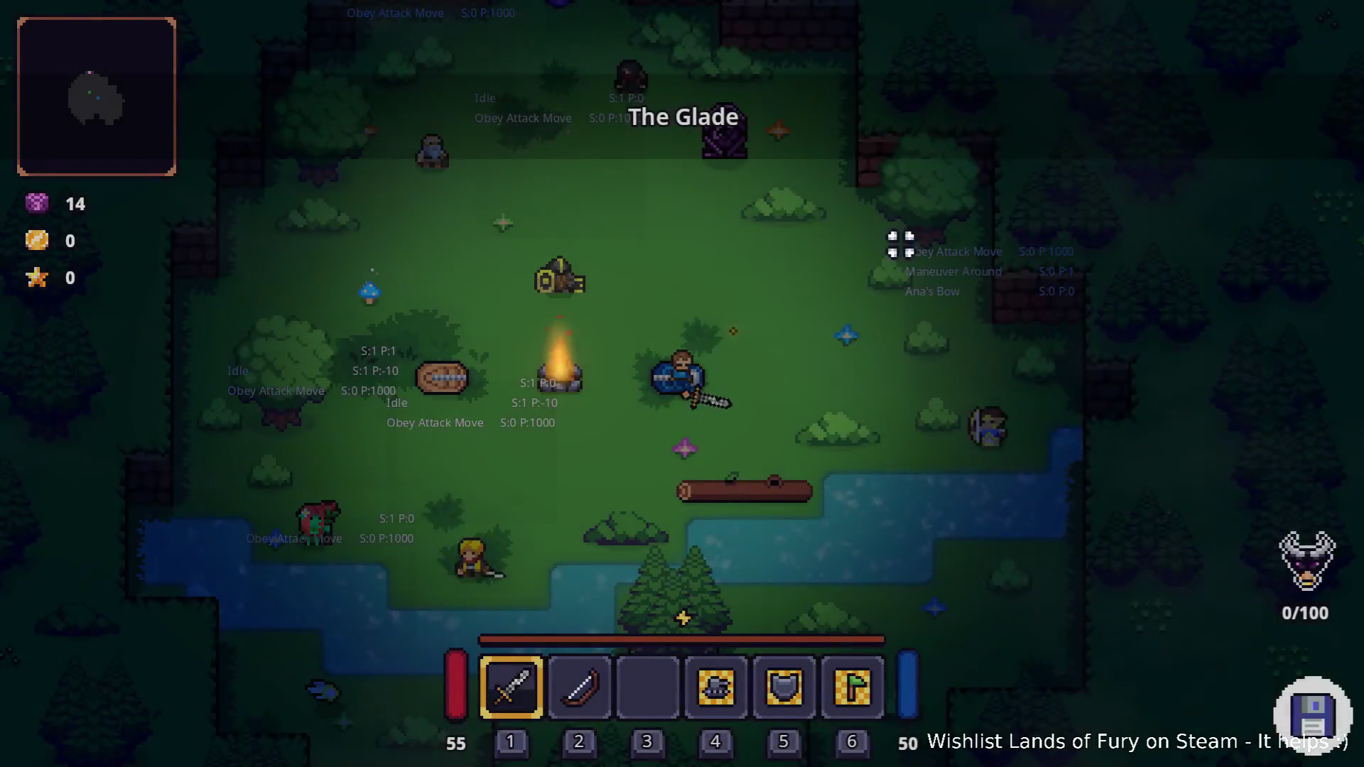
pyautogui.press('`')
pyautogui.write('Player.Ad')
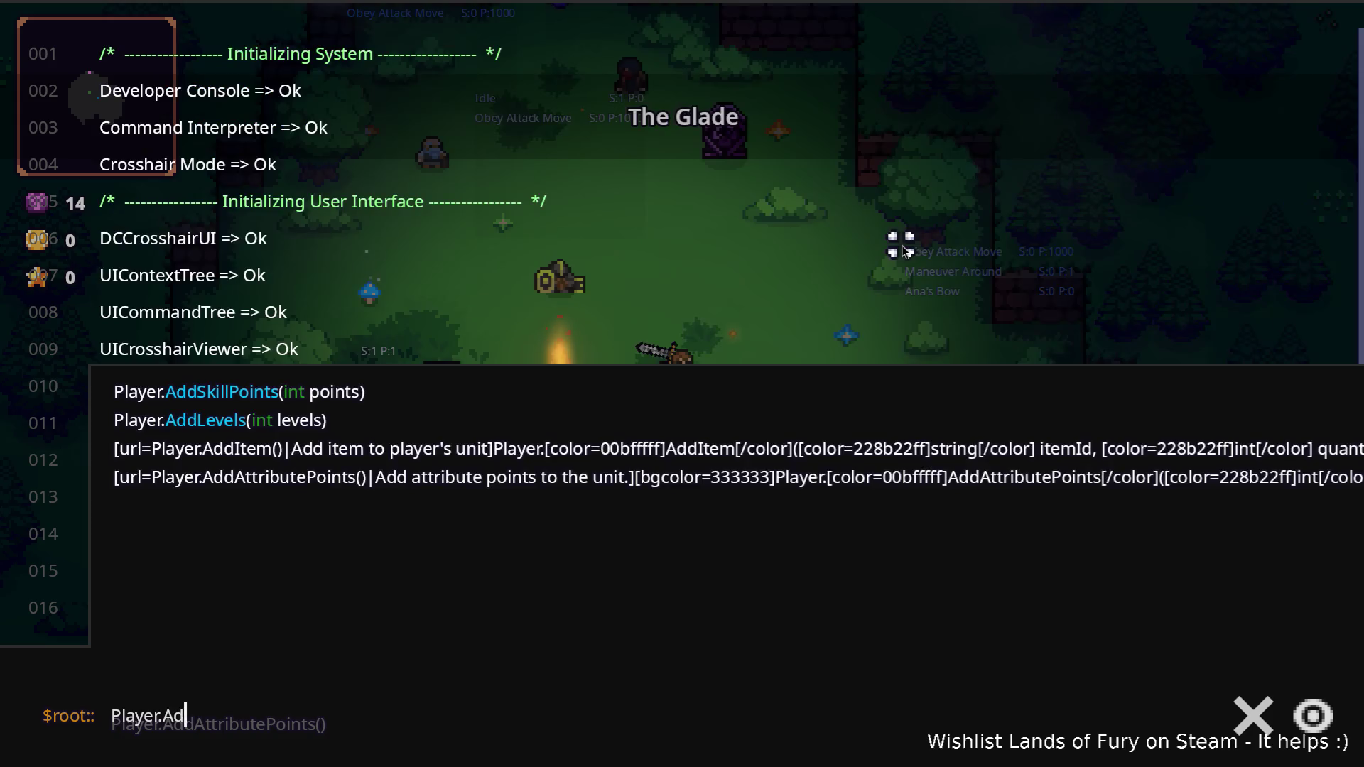
pyautogui.write('dItem(rat_hat,1')
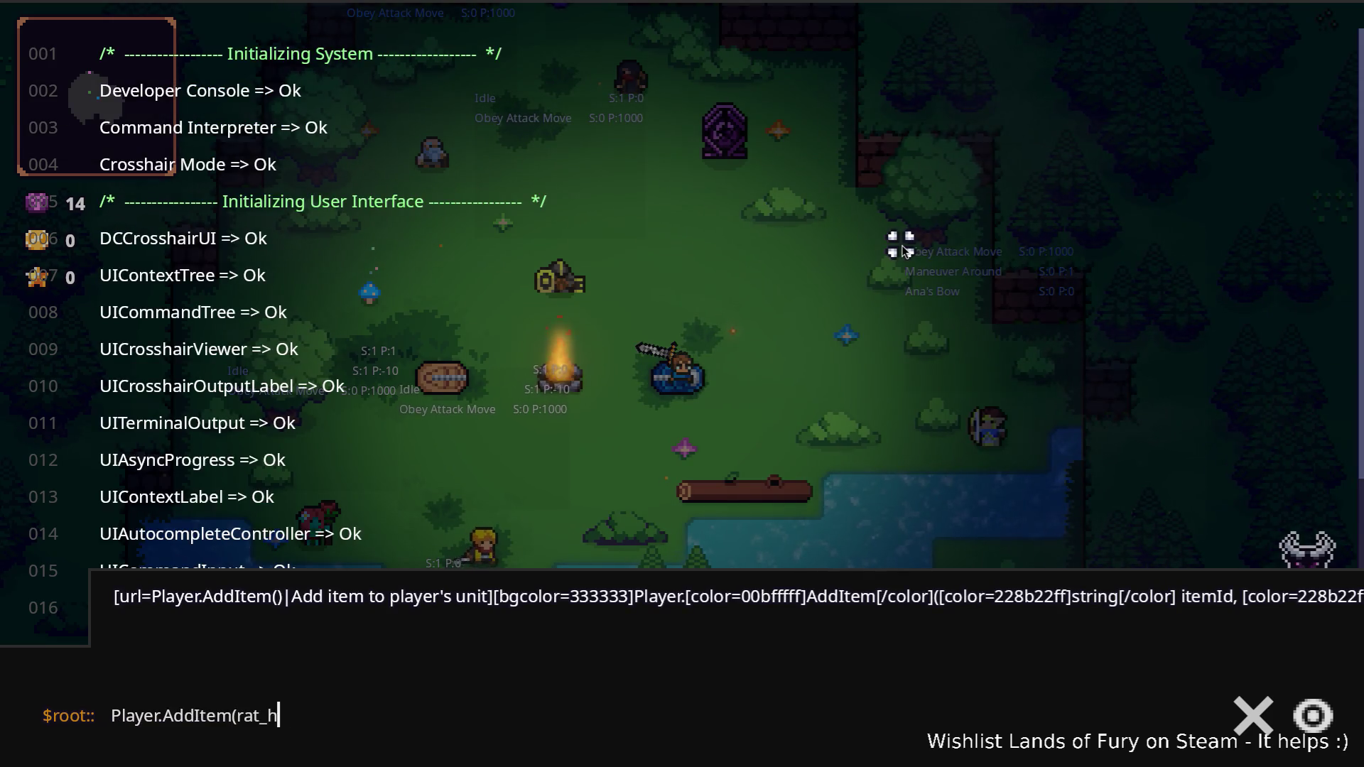
pyautogui.press('Return')
pyautogui.press('`')
pyautogui.press('i')
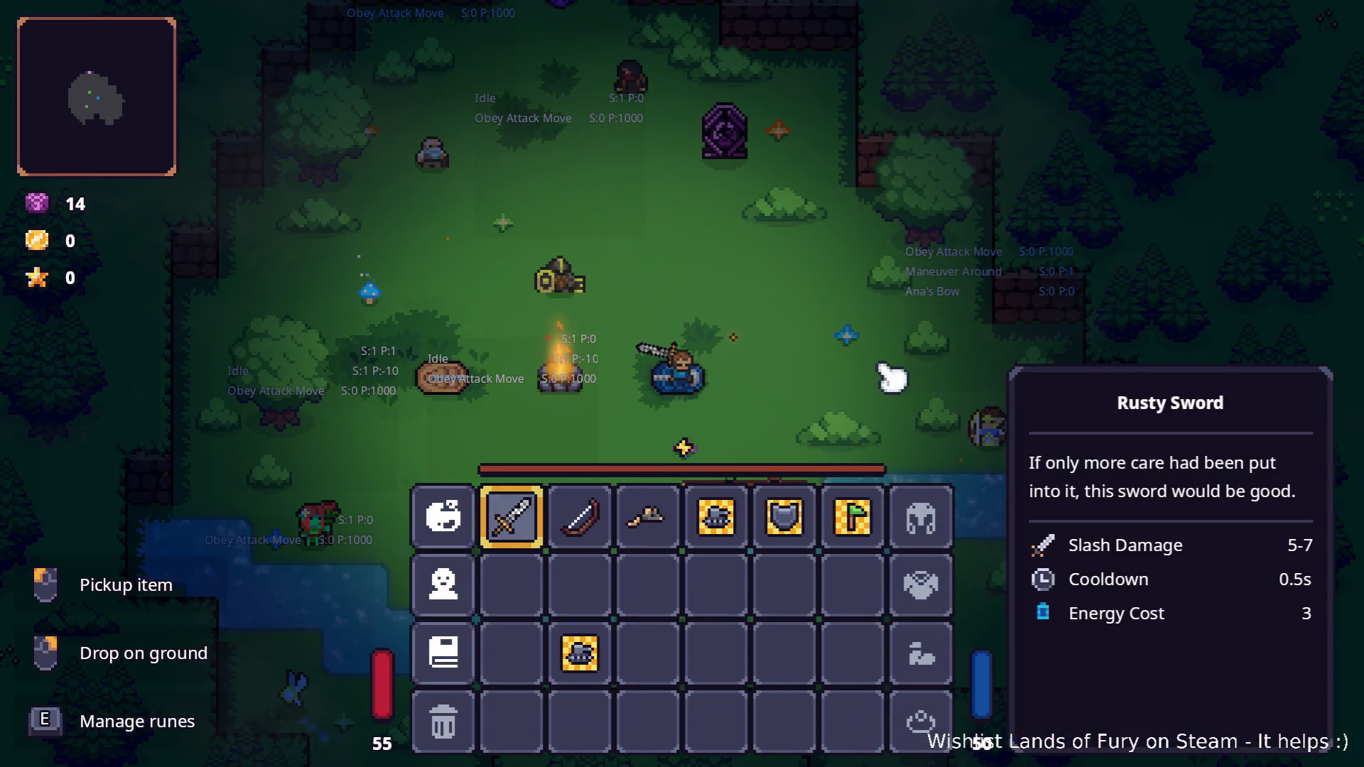
pyautogui.moveTo(657, 533); pyautogui.dragTo(907, 523)
pyautogui.press('i')
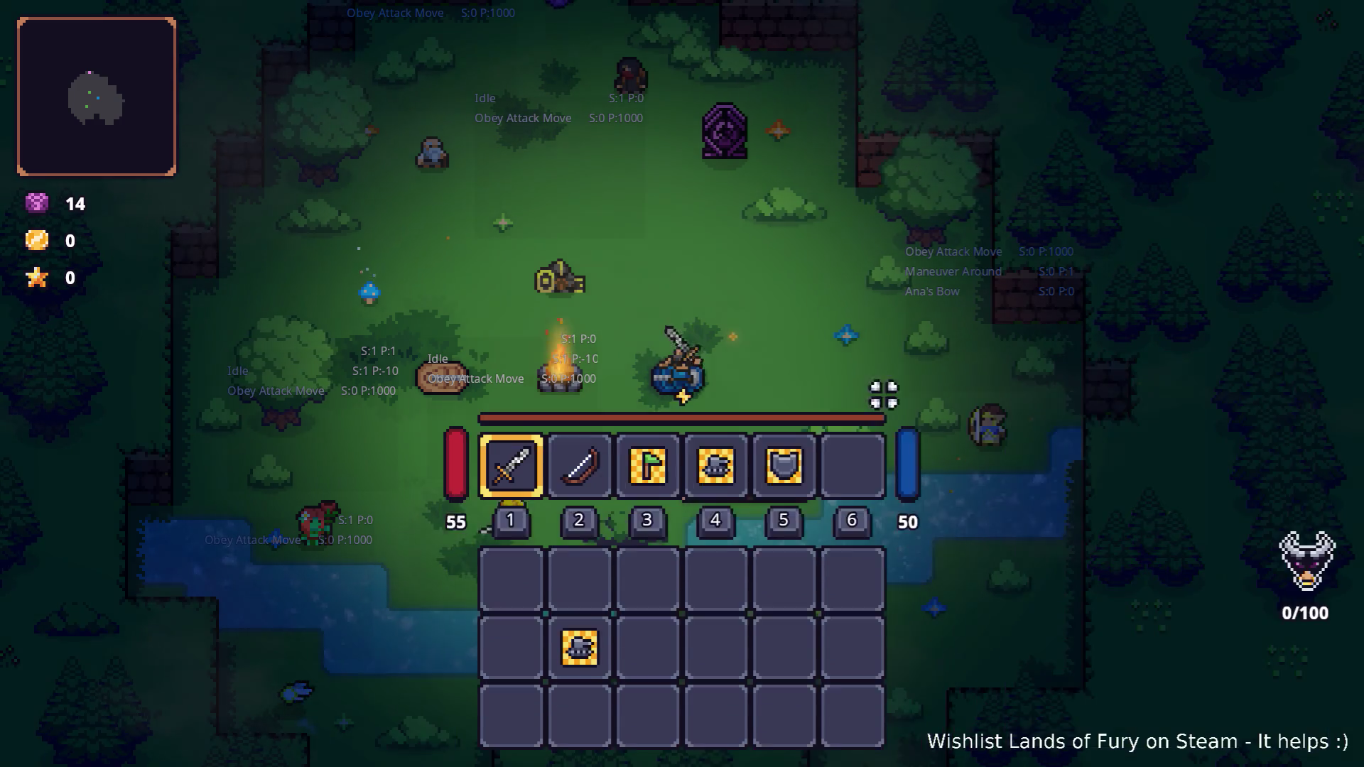
# - Walk to the purple pillar in The Glade and use it to travel to Elderglade Forest
pyautogui.press('w')
pyautogui.press('w')
pyautogui.press('a')
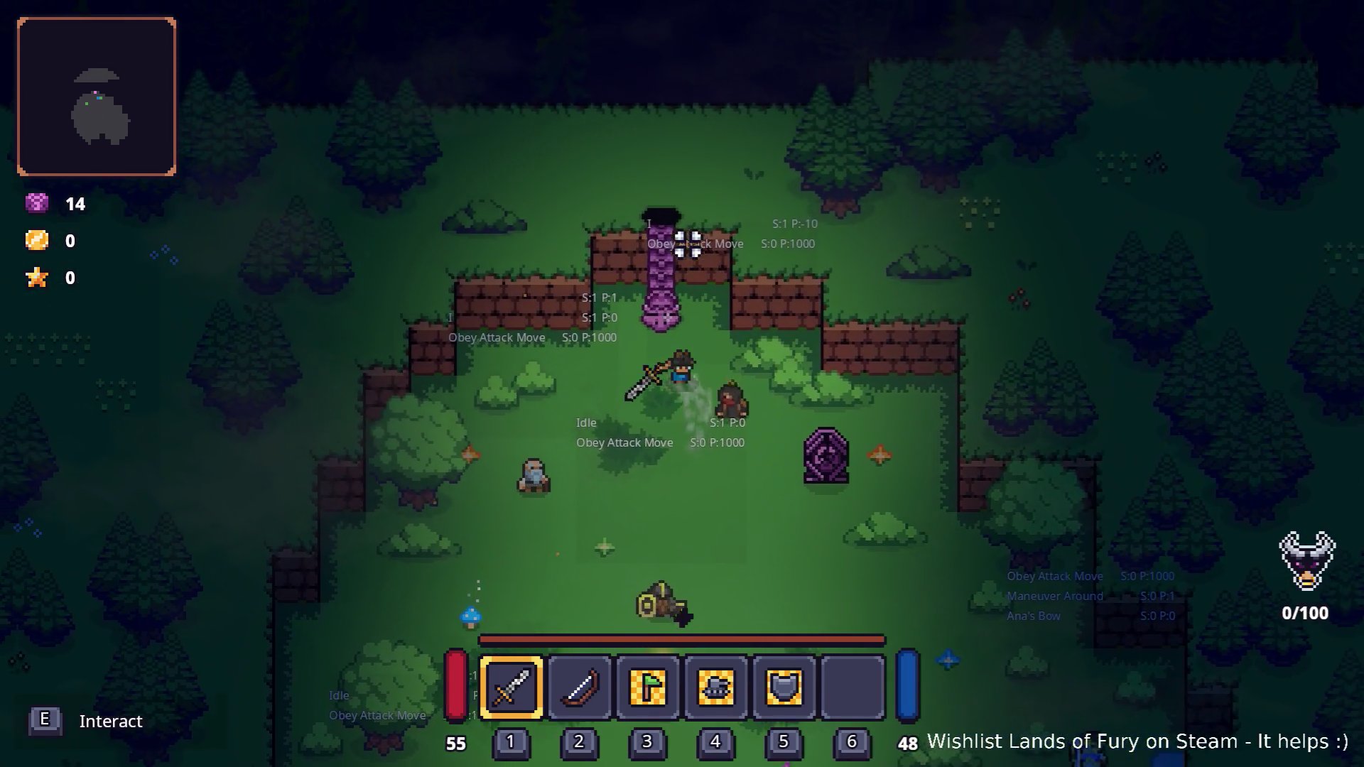
pyautogui.press('s')
pyautogui.press('d')
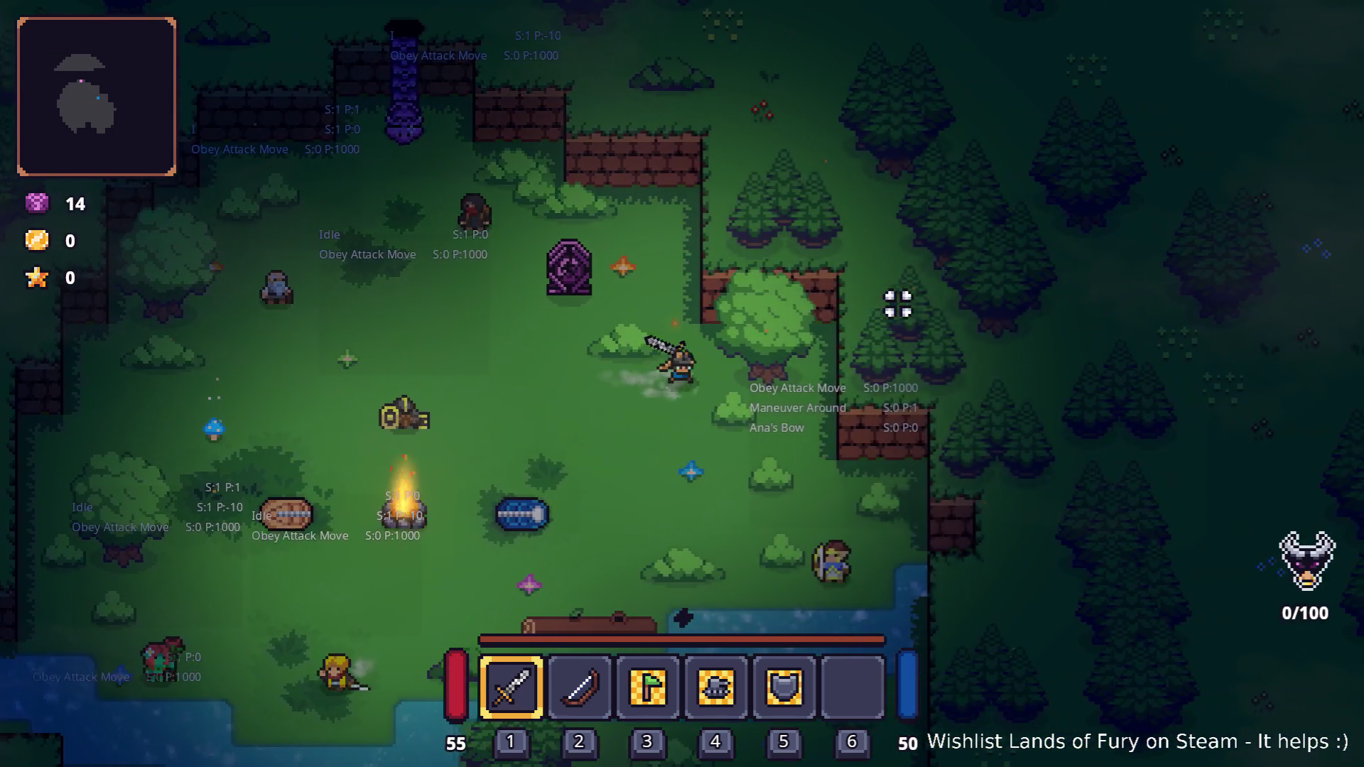
pyautogui.click(898, 304)
pyautogui.press('a')
pyautogui.press('w')
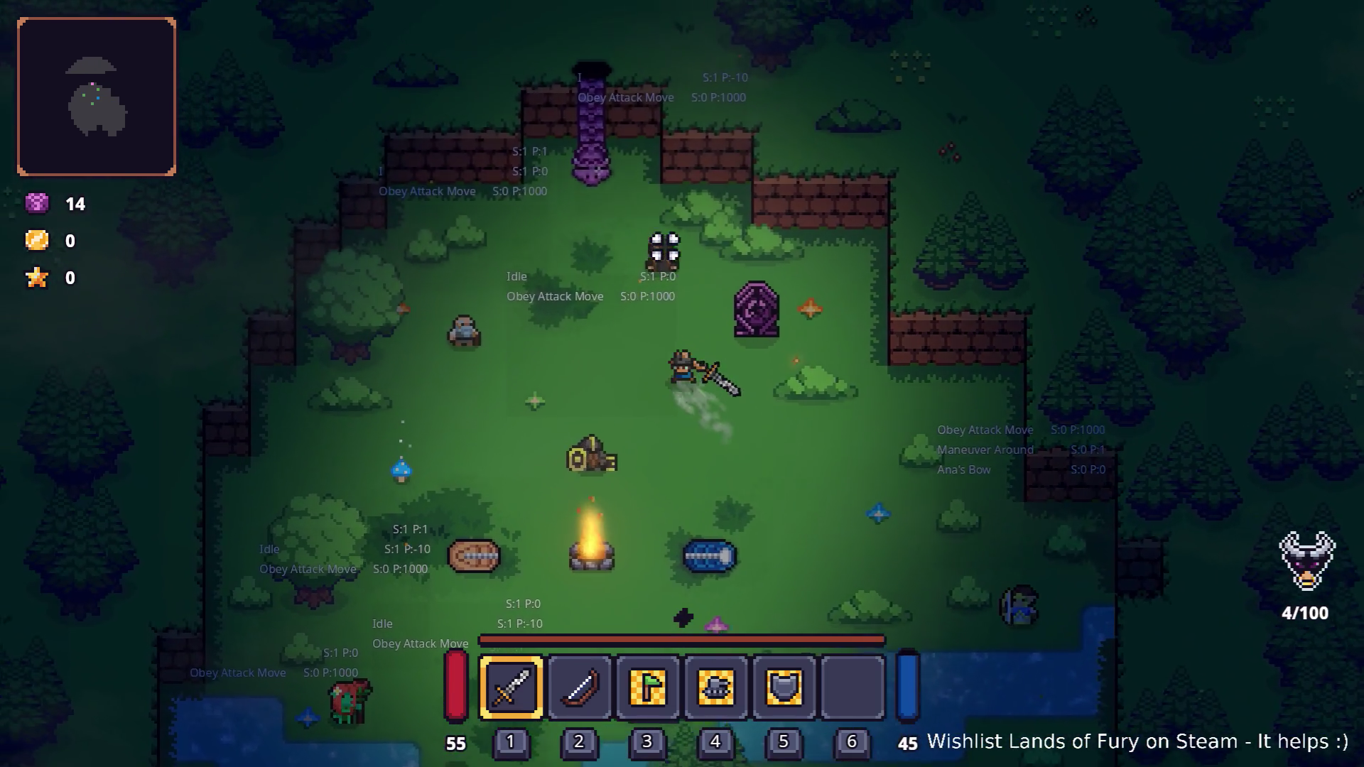
pyautogui.press('w')
pyautogui.press('e')
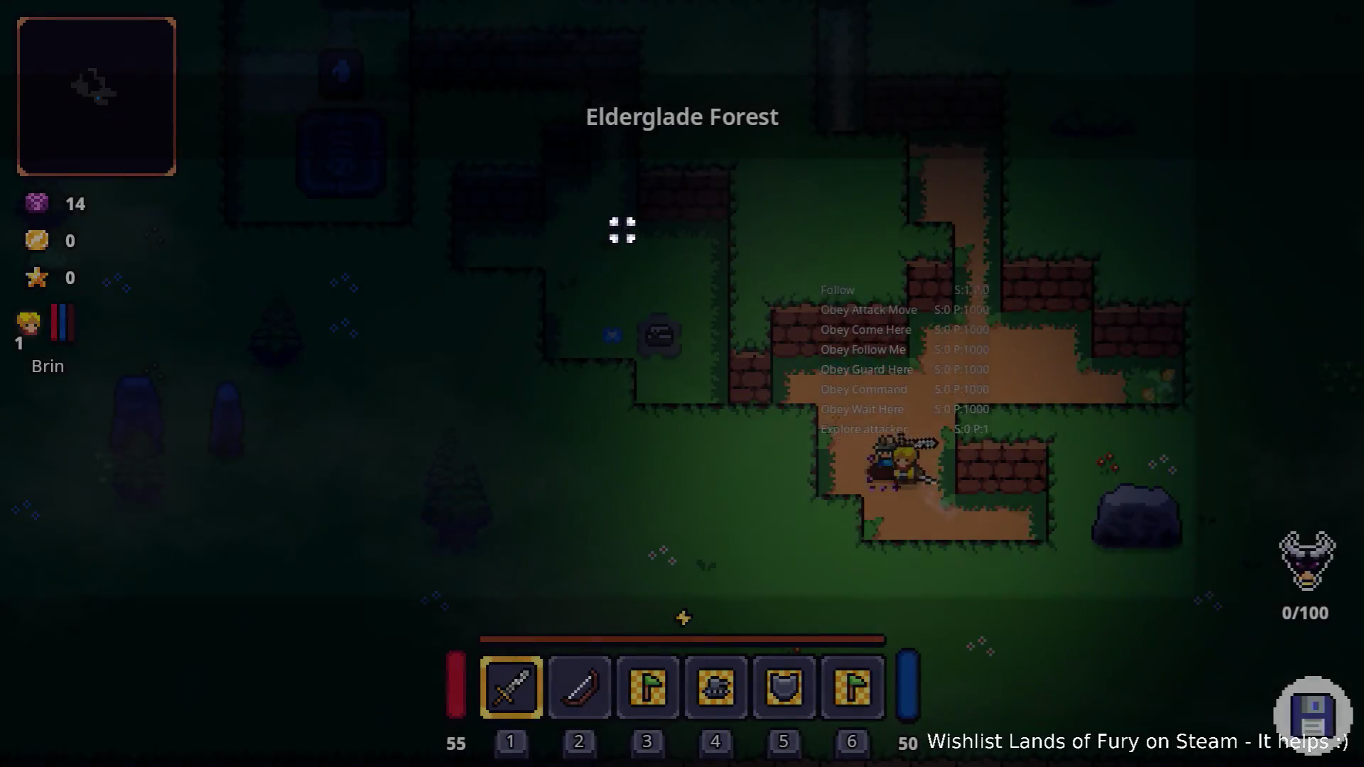
# - Walk through the grassy clearing, along the brick wall and up the path to the dirt clearing
pyautogui.press('w')
pyautogui.press('a')
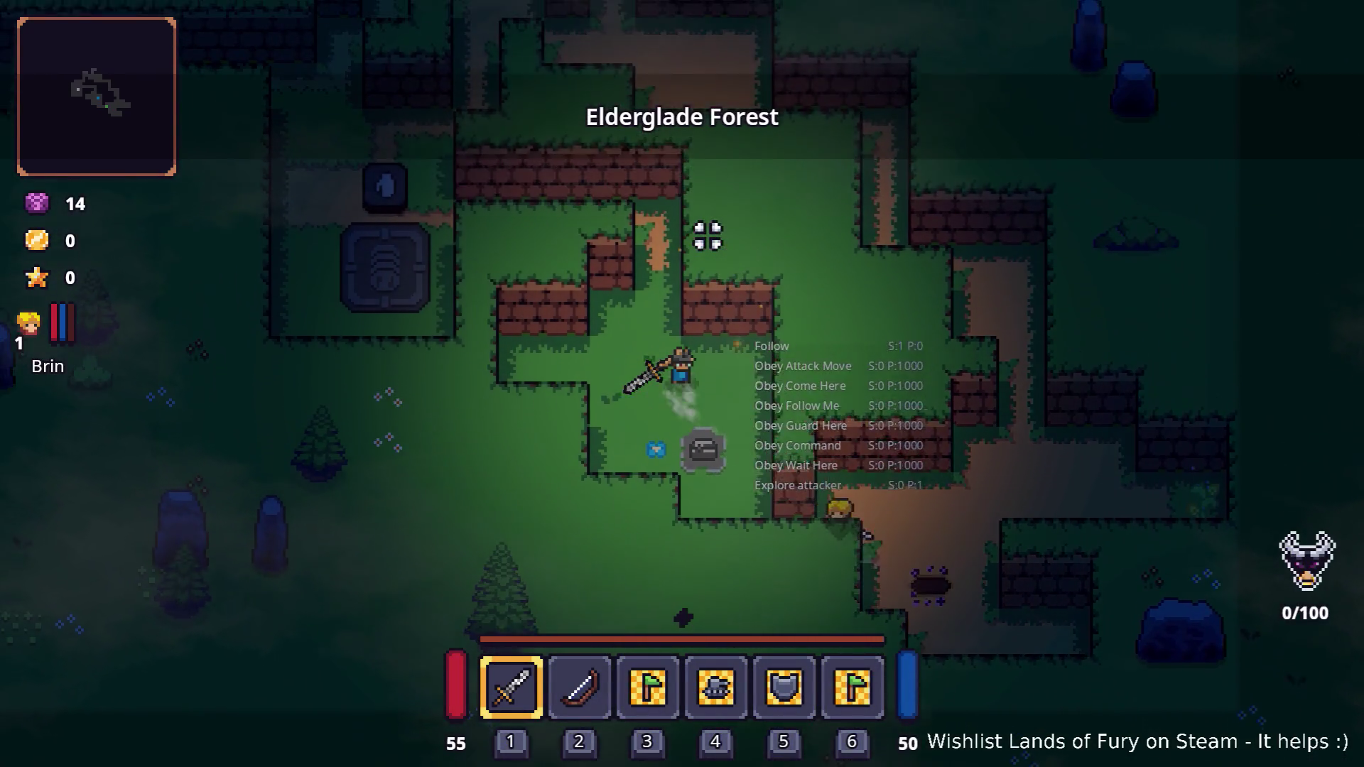
pyautogui.press('w')
pyautogui.press('a')
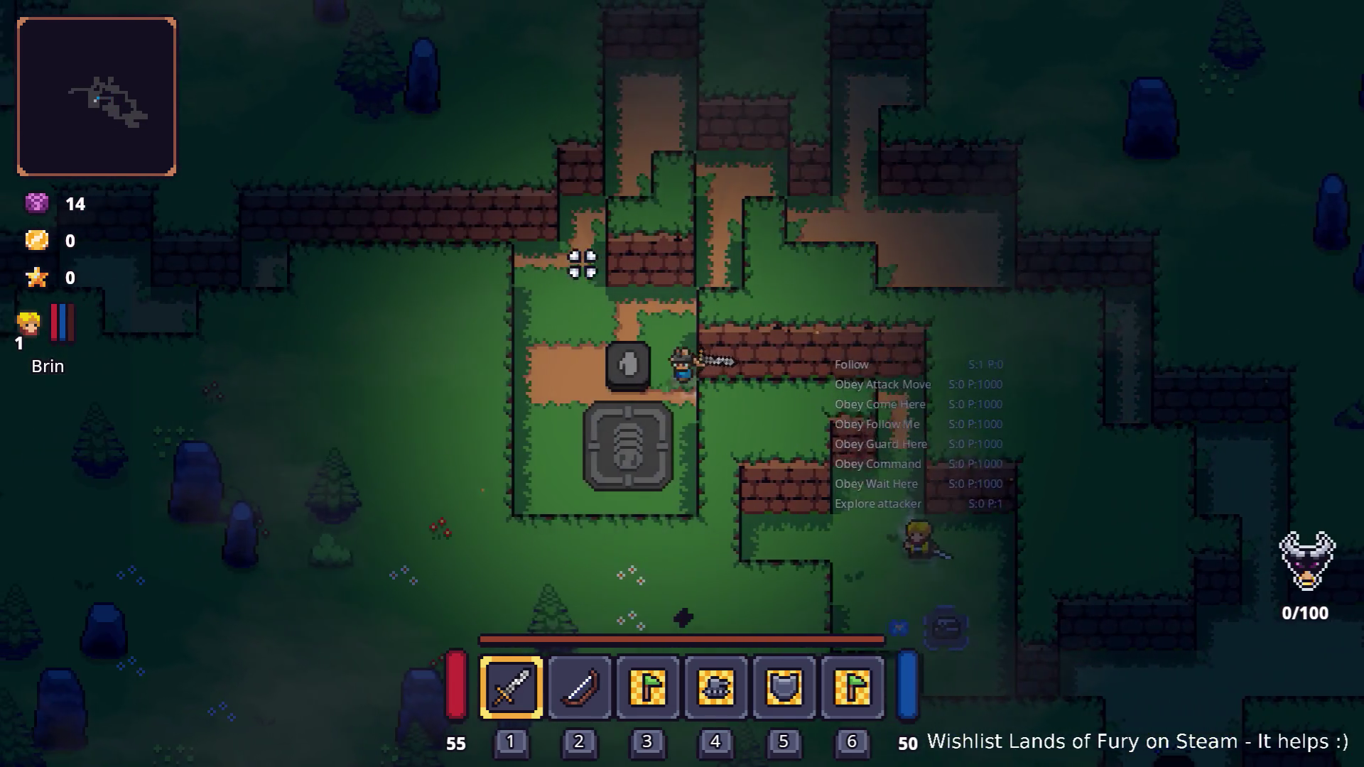
pyautogui.press('a')
pyautogui.press('w')
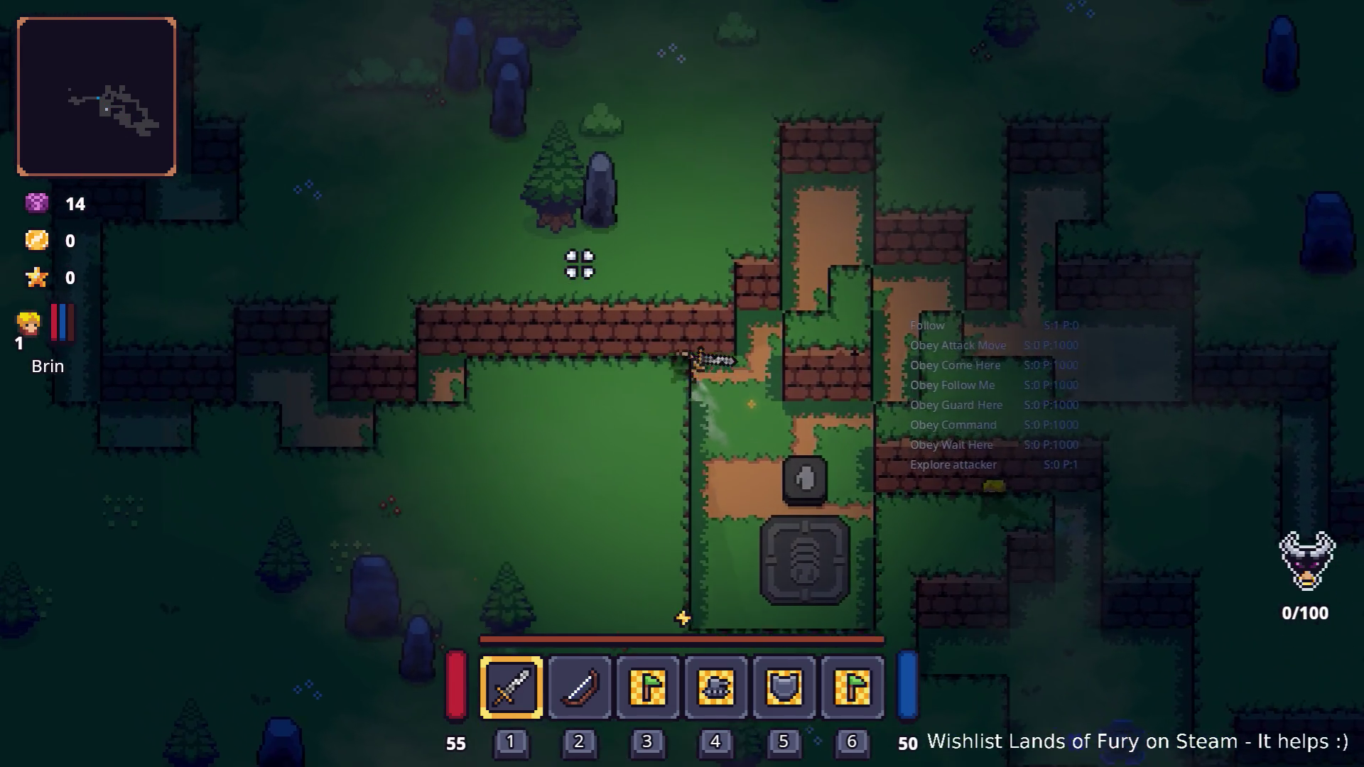
pyautogui.press('a')
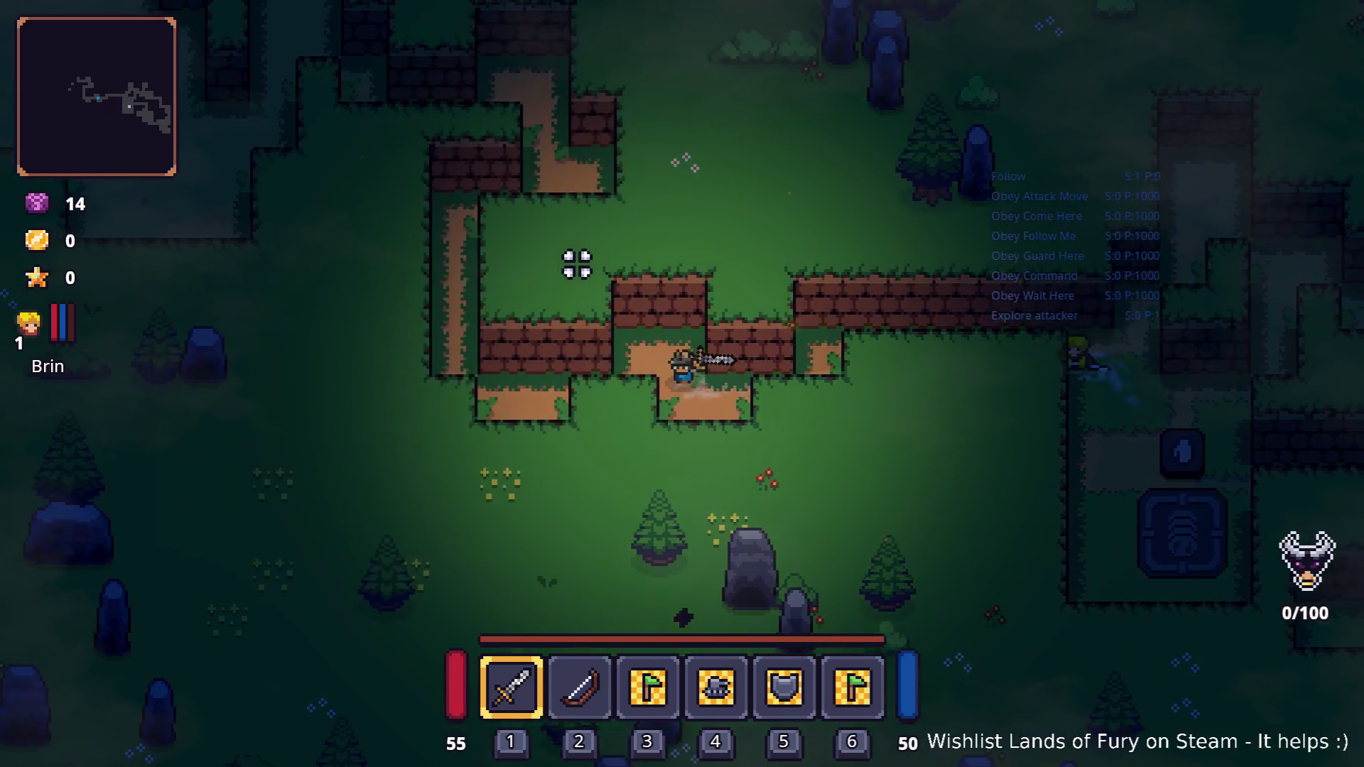
pyautogui.press('w')
pyautogui.press('d')
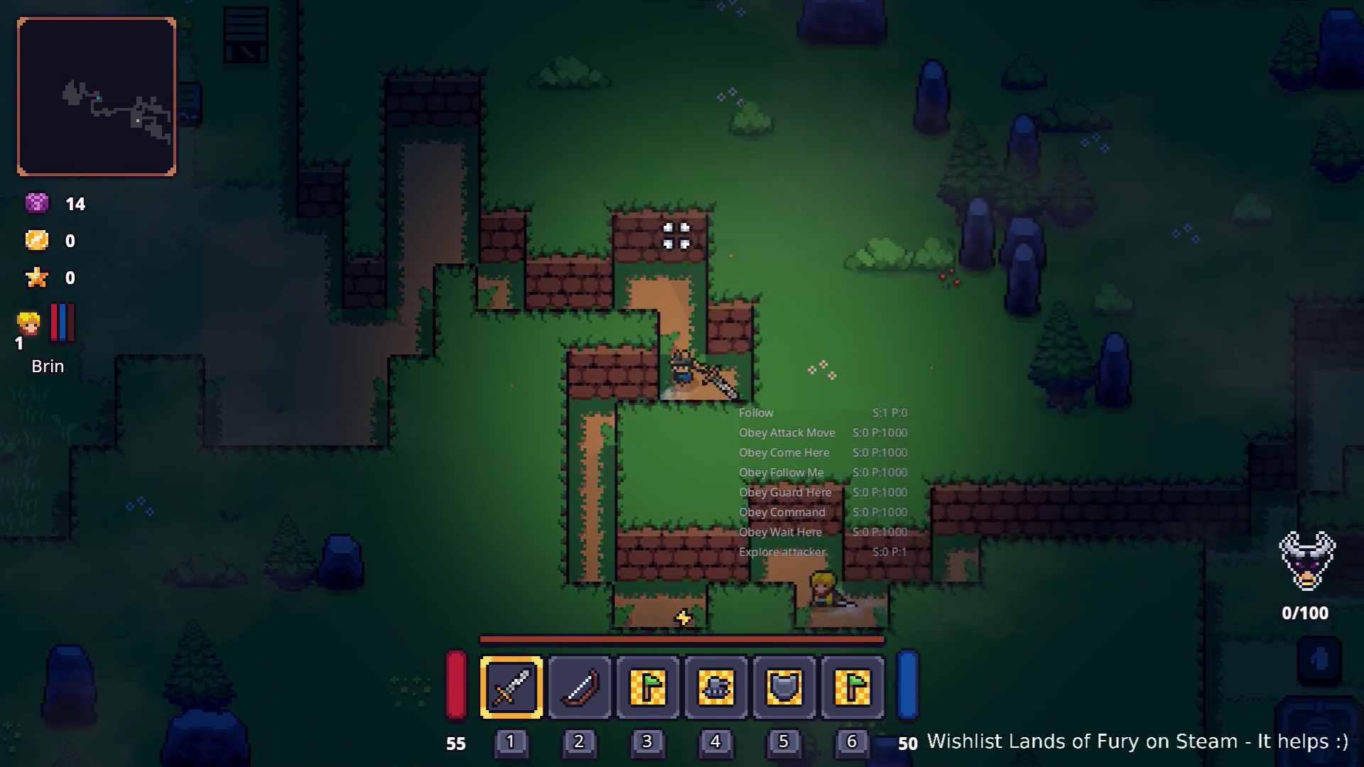
pyautogui.press('a')
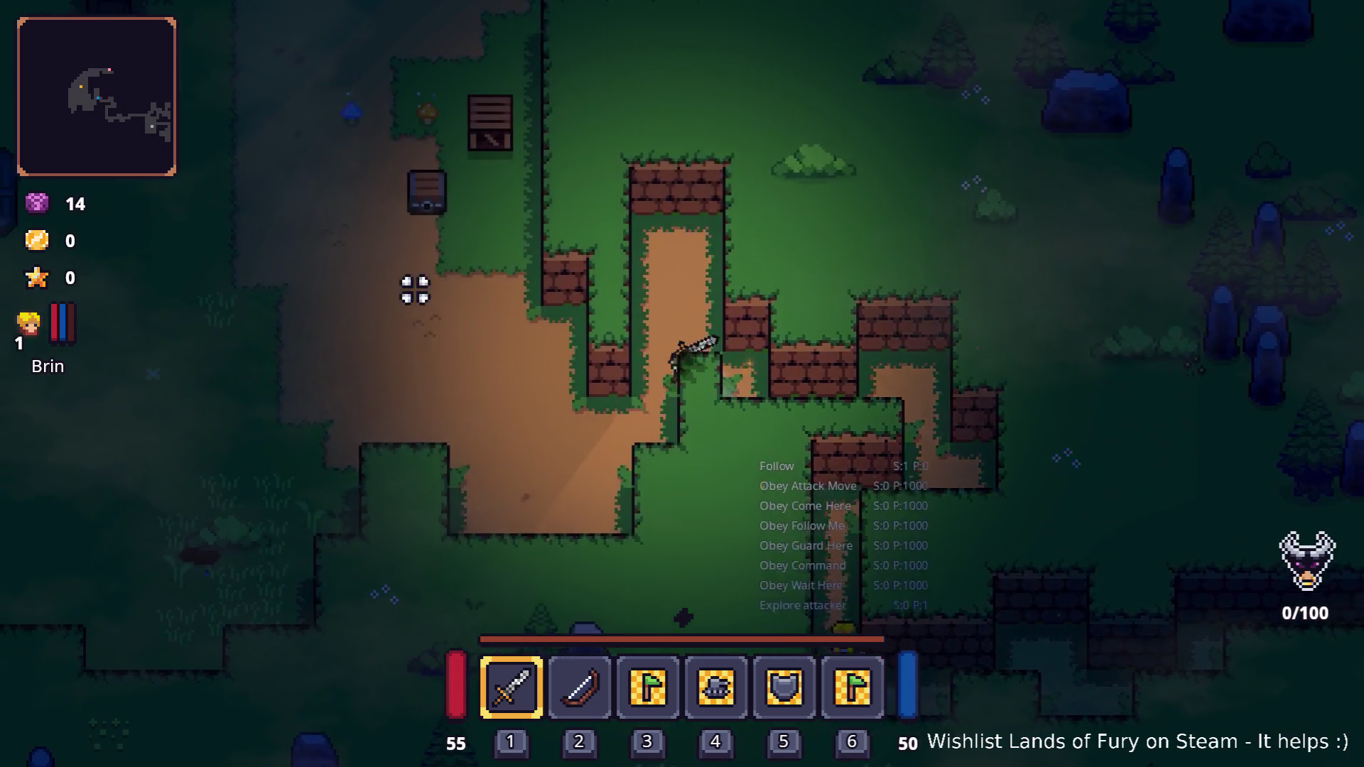
pyautogui.press('a')
# - Fight the enemies gathered in the dirt clearing
pyautogui.click(466, 216)
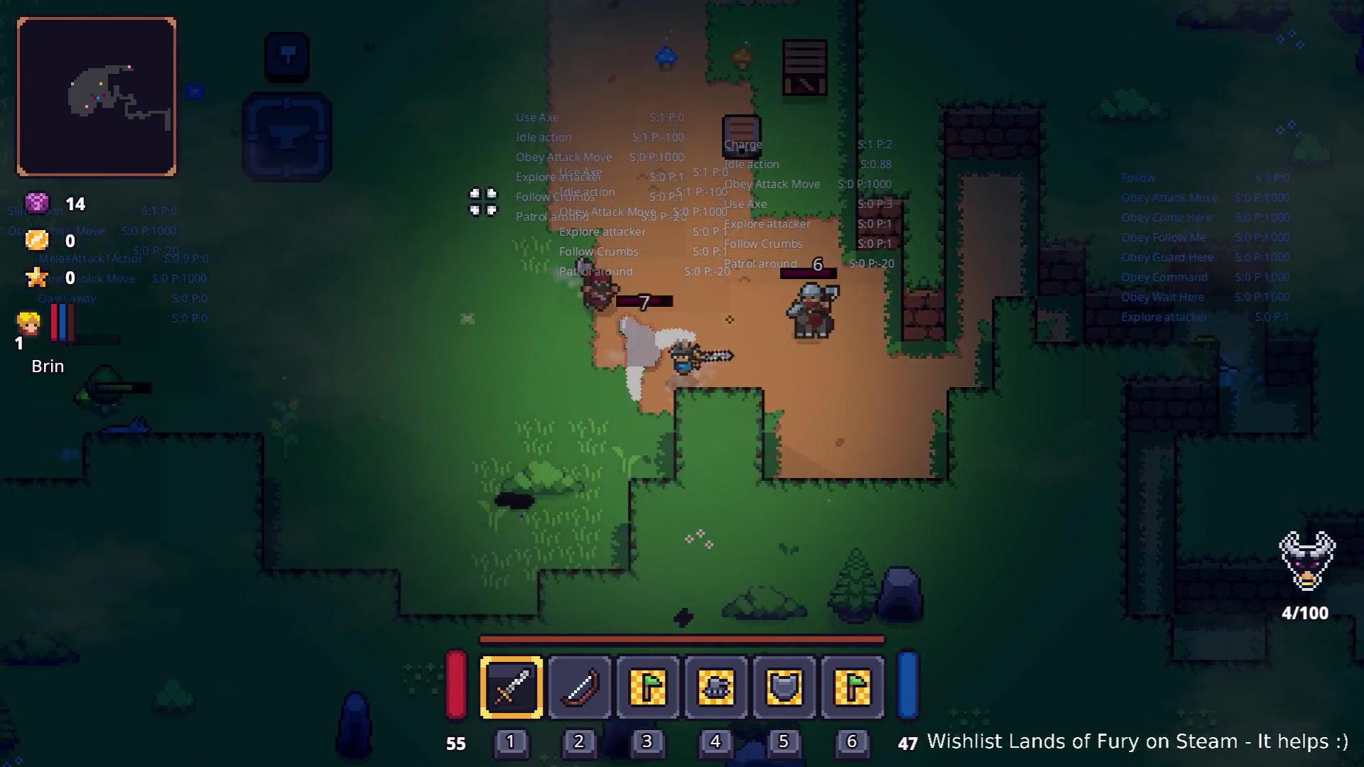
pyautogui.click(631, 116)
pyautogui.press('w')
pyautogui.press('a')
pyautogui.click(876, 216)
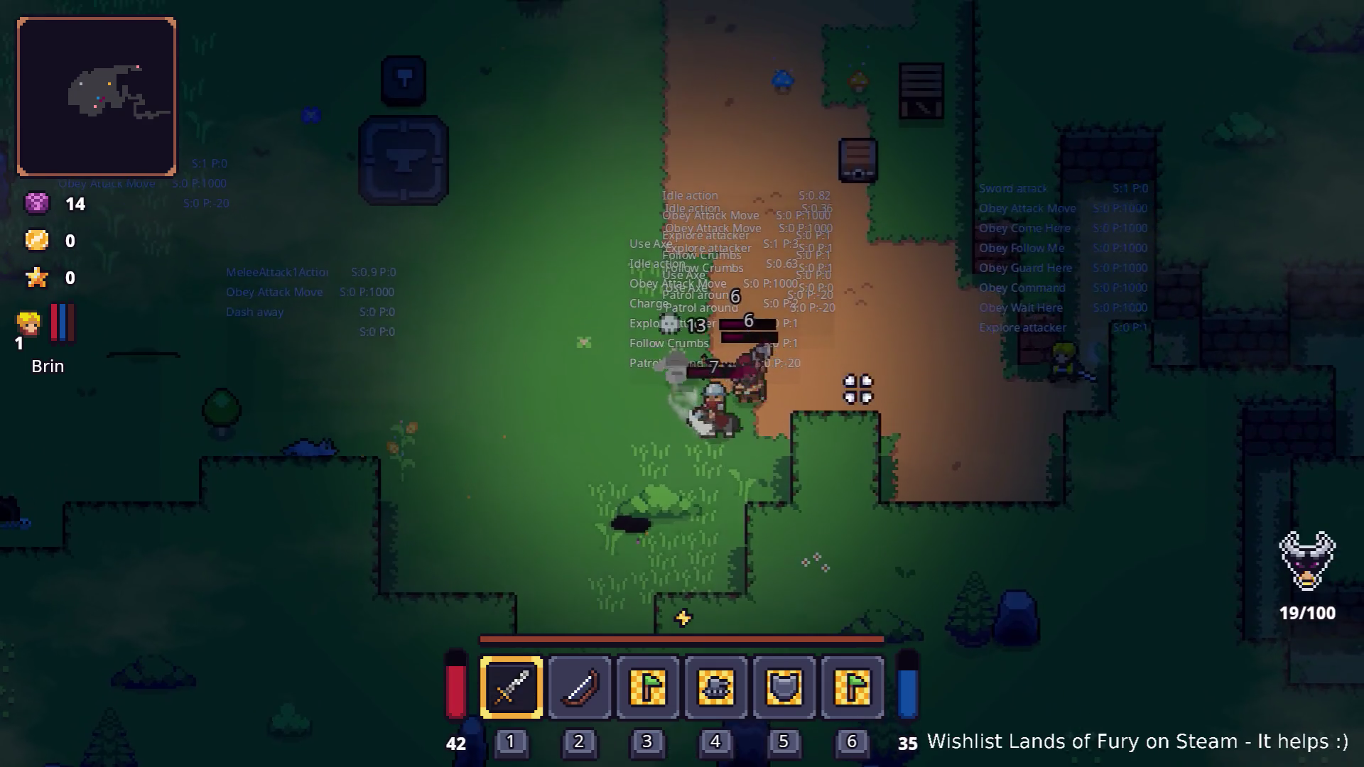
pyautogui.click(859, 386)
pyautogui.press('d')
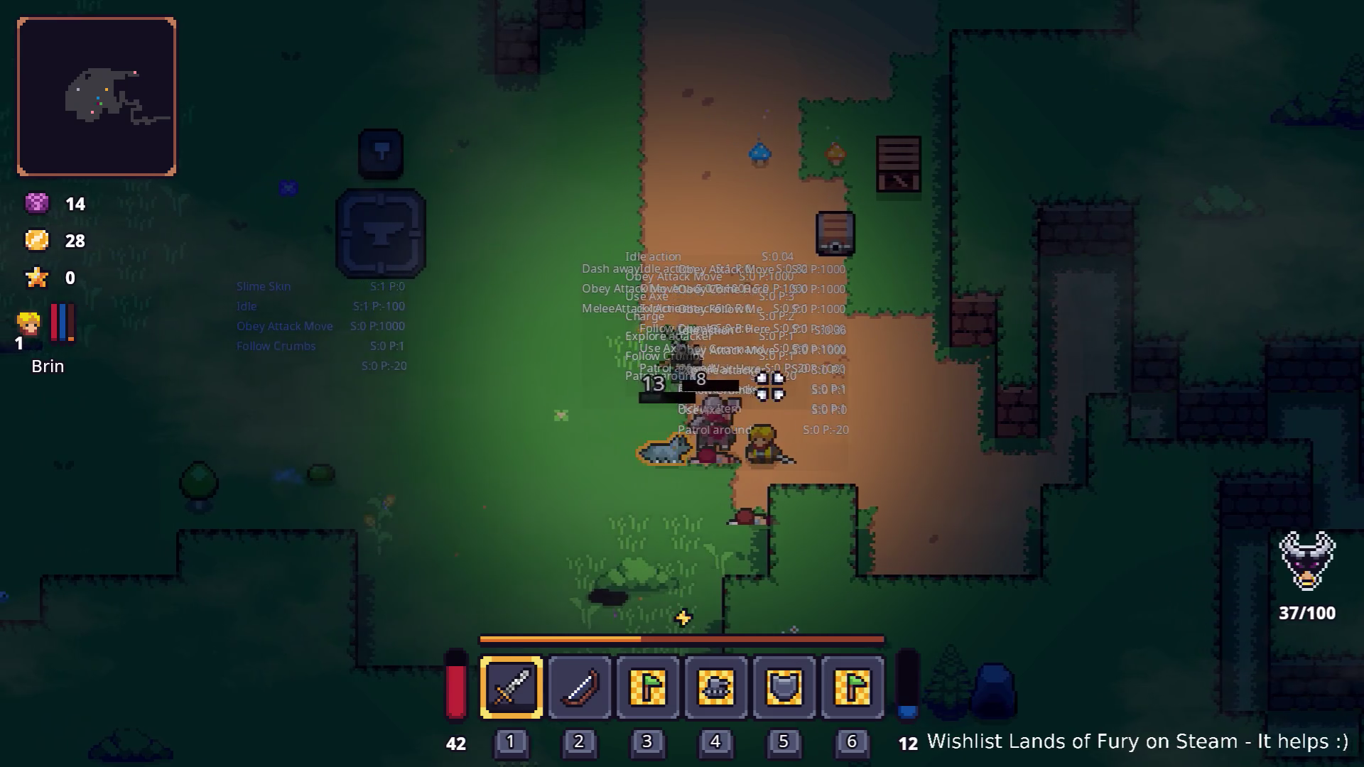
pyautogui.click(815, 395)
pyautogui.press('a')
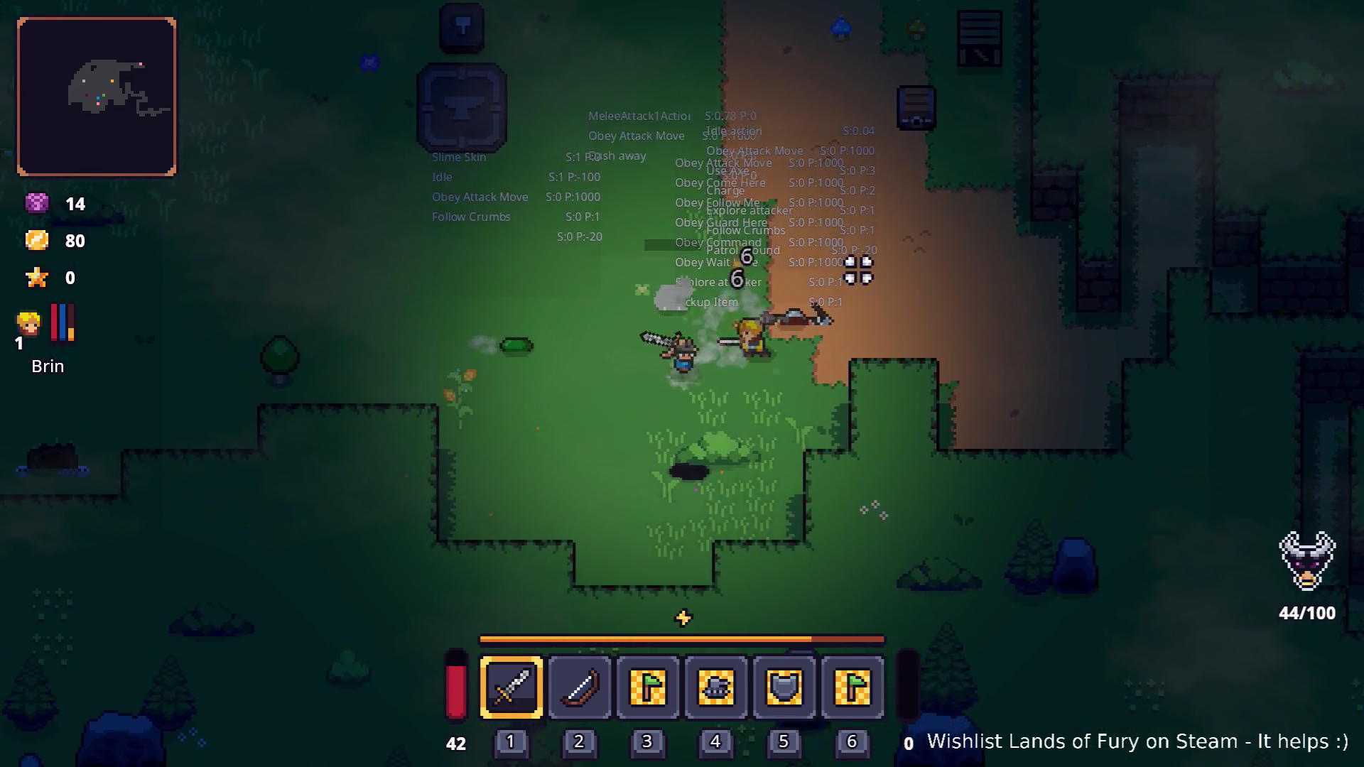
# - Walk past the dropped loot and circle back toward the slime near the anvil
pyautogui.press('w')
pyautogui.press('d')
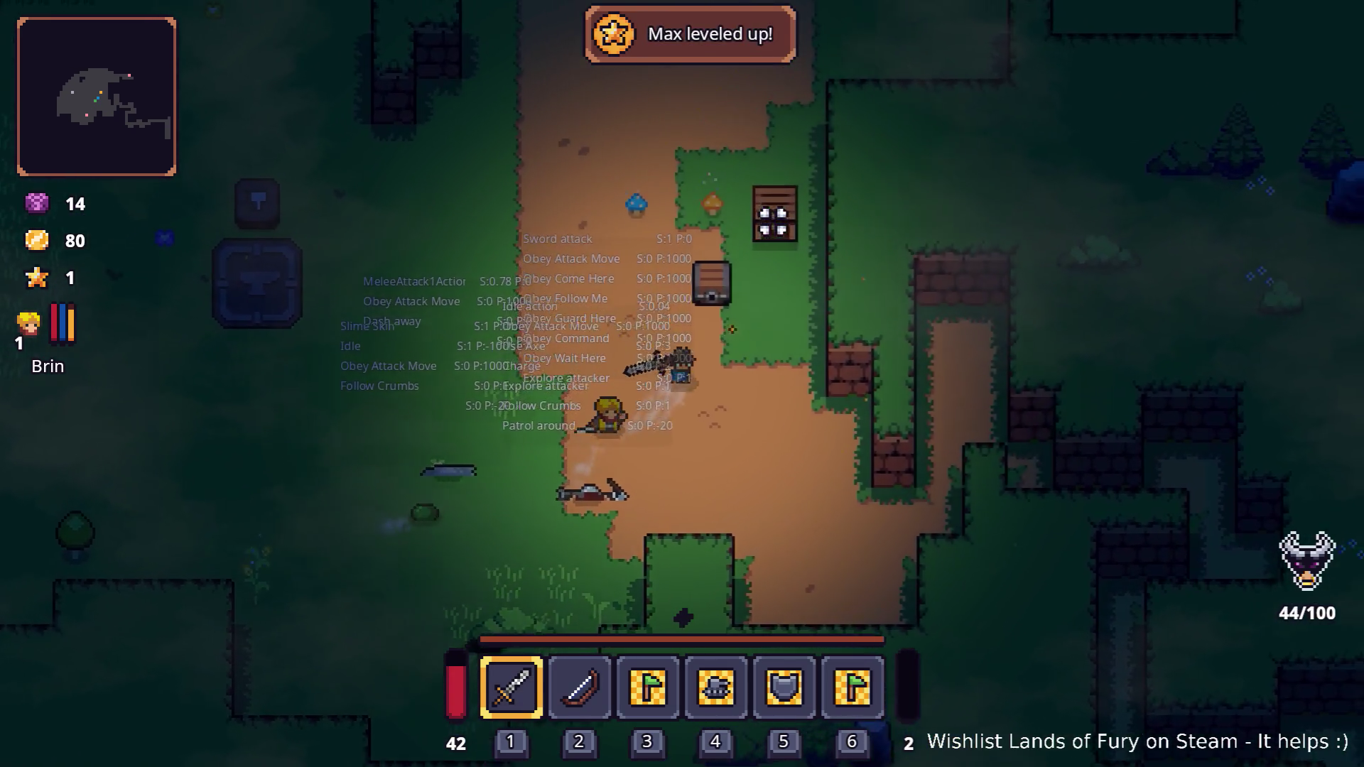
pyautogui.press('w')
pyautogui.press('d')
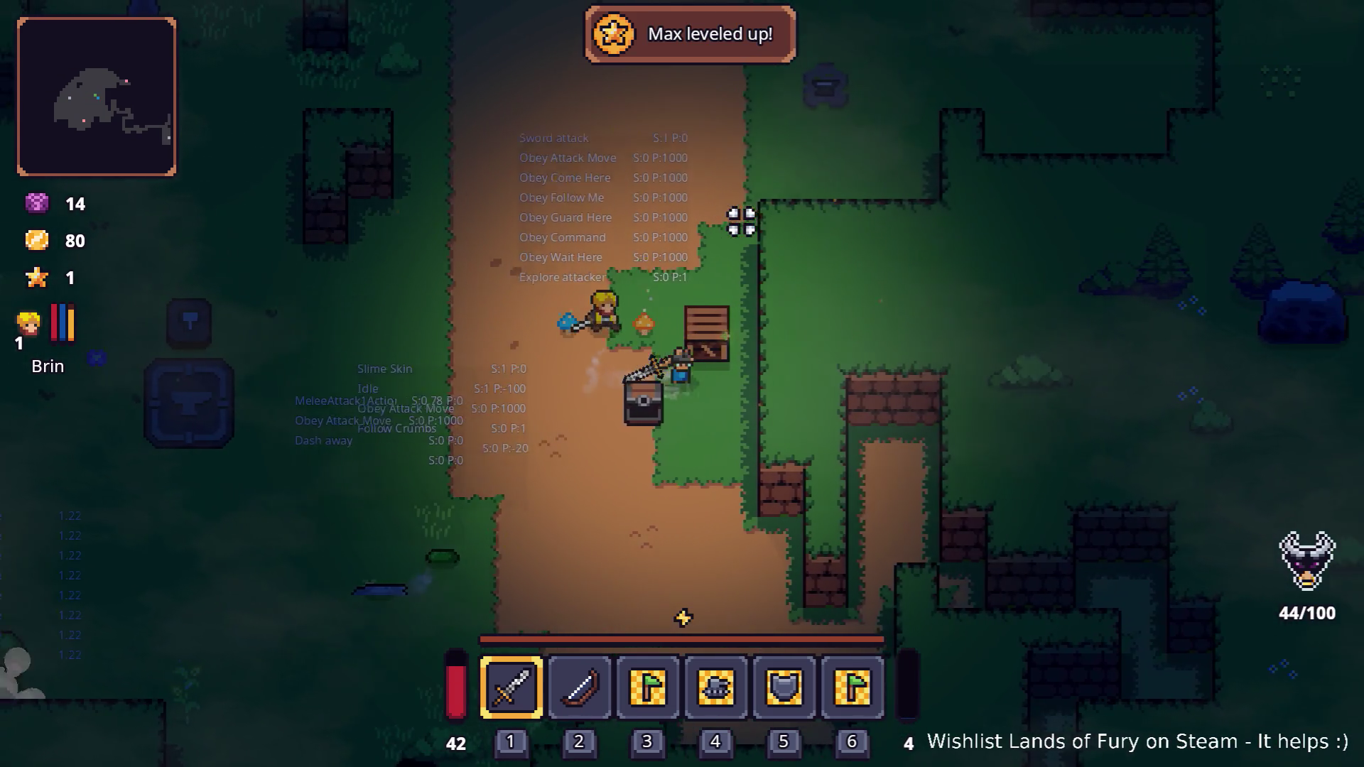
pyautogui.press('w')
pyautogui.press('a')
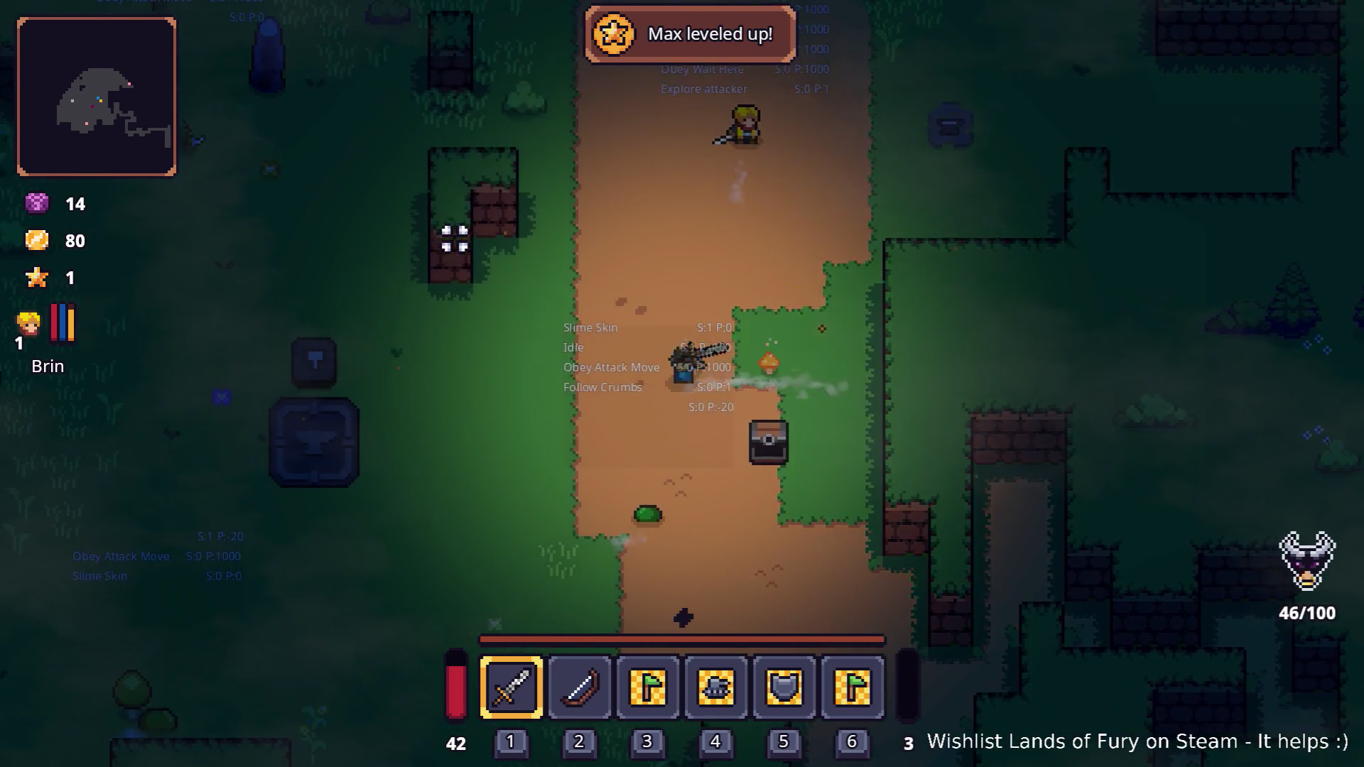
pyautogui.press('s')
pyautogui.press('a')
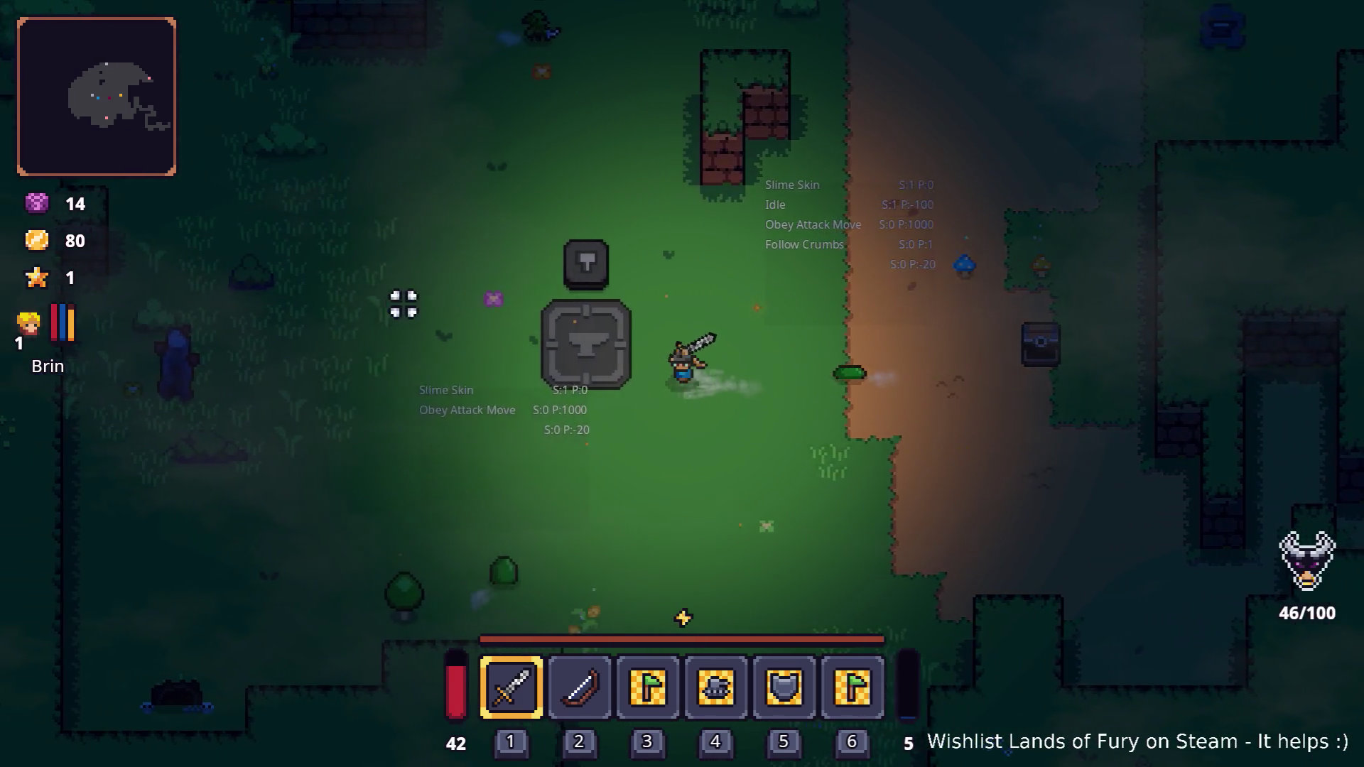
pyautogui.press('d')
pyautogui.press('s')
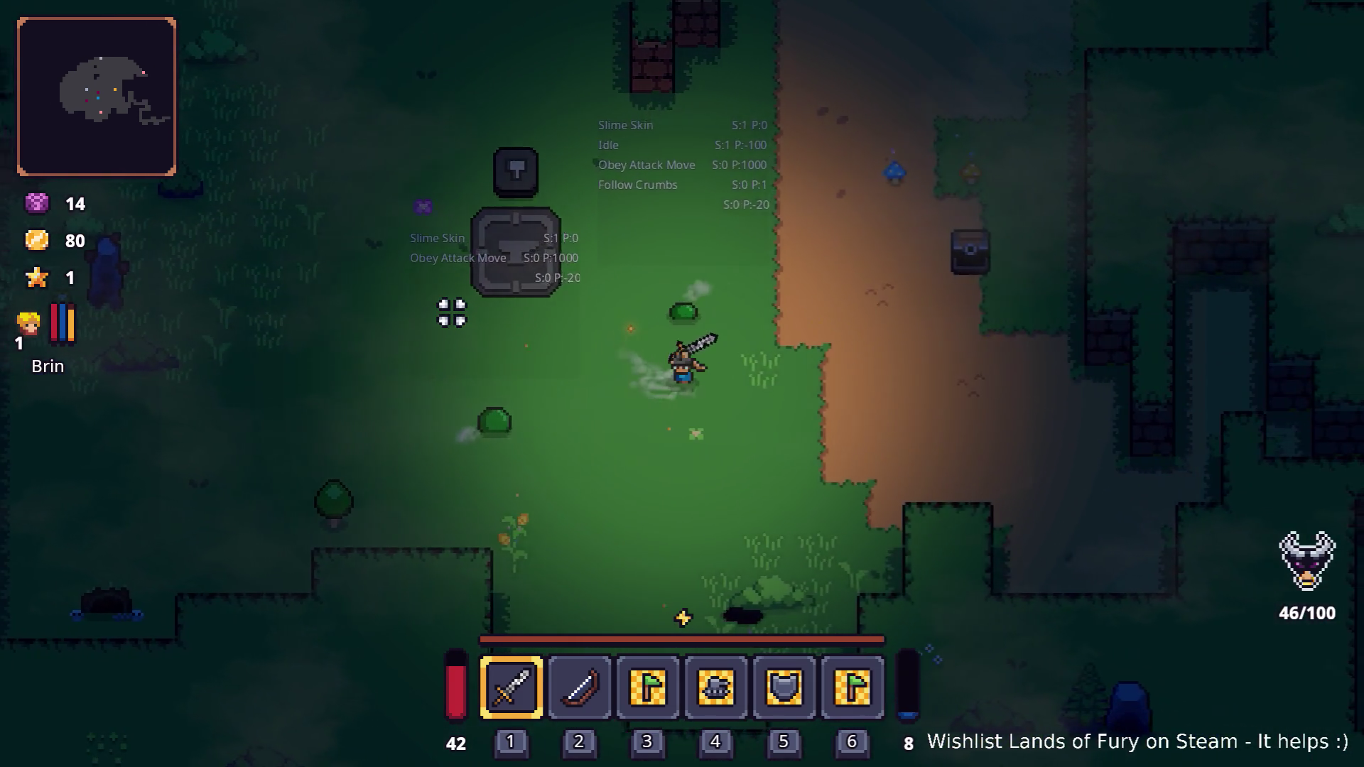
pyautogui.press('a')
pyautogui.press('s')
# - Attack the slimes near the anvil
pyautogui.click(462, 351)
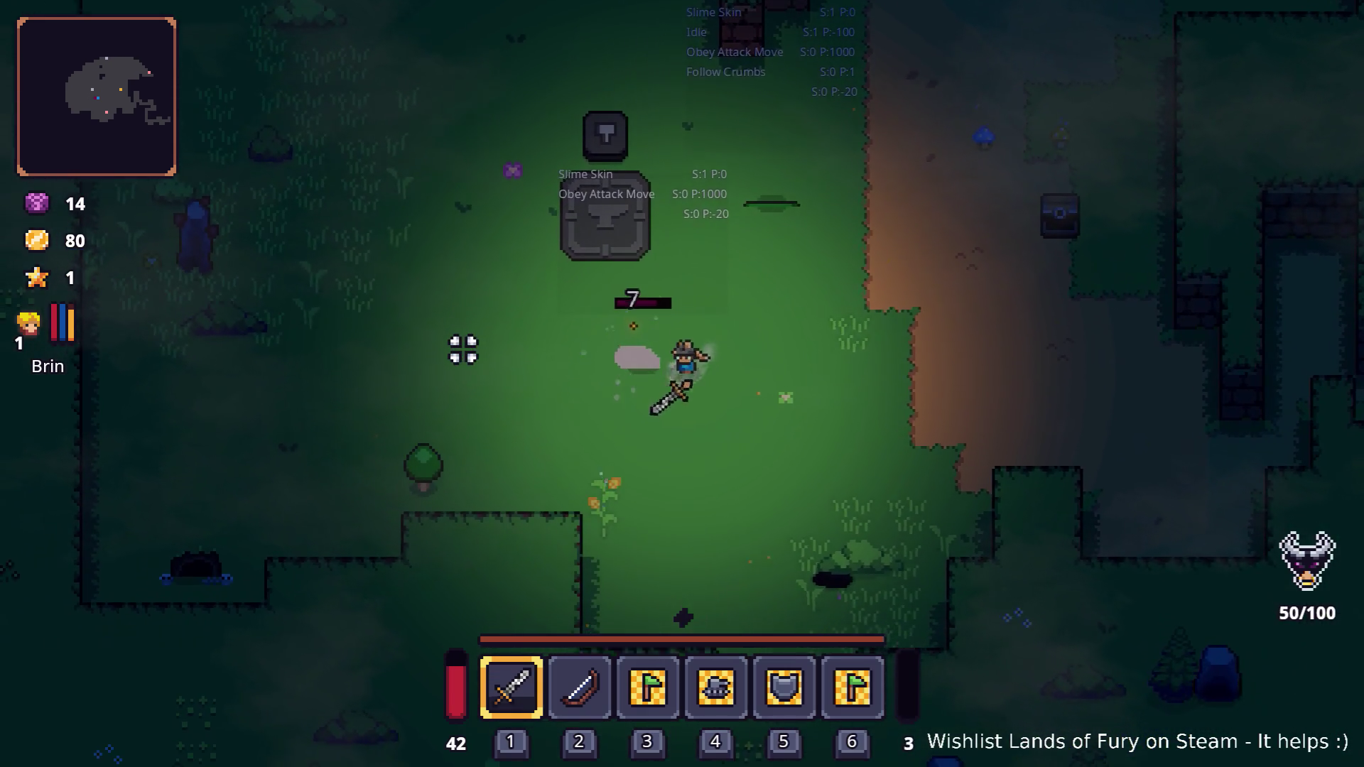
pyautogui.press('w')
pyautogui.click(816, 268)
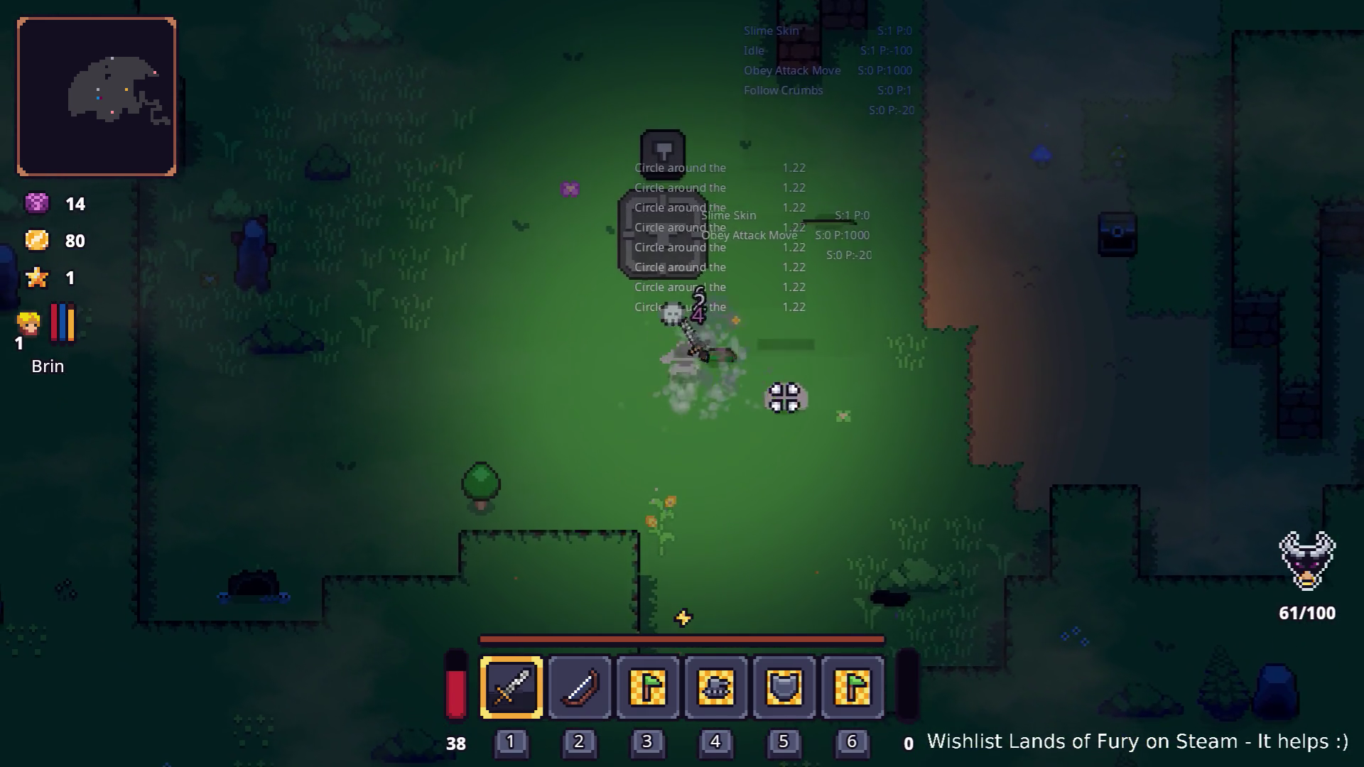
pyautogui.press('d')
pyautogui.click(498, 414)
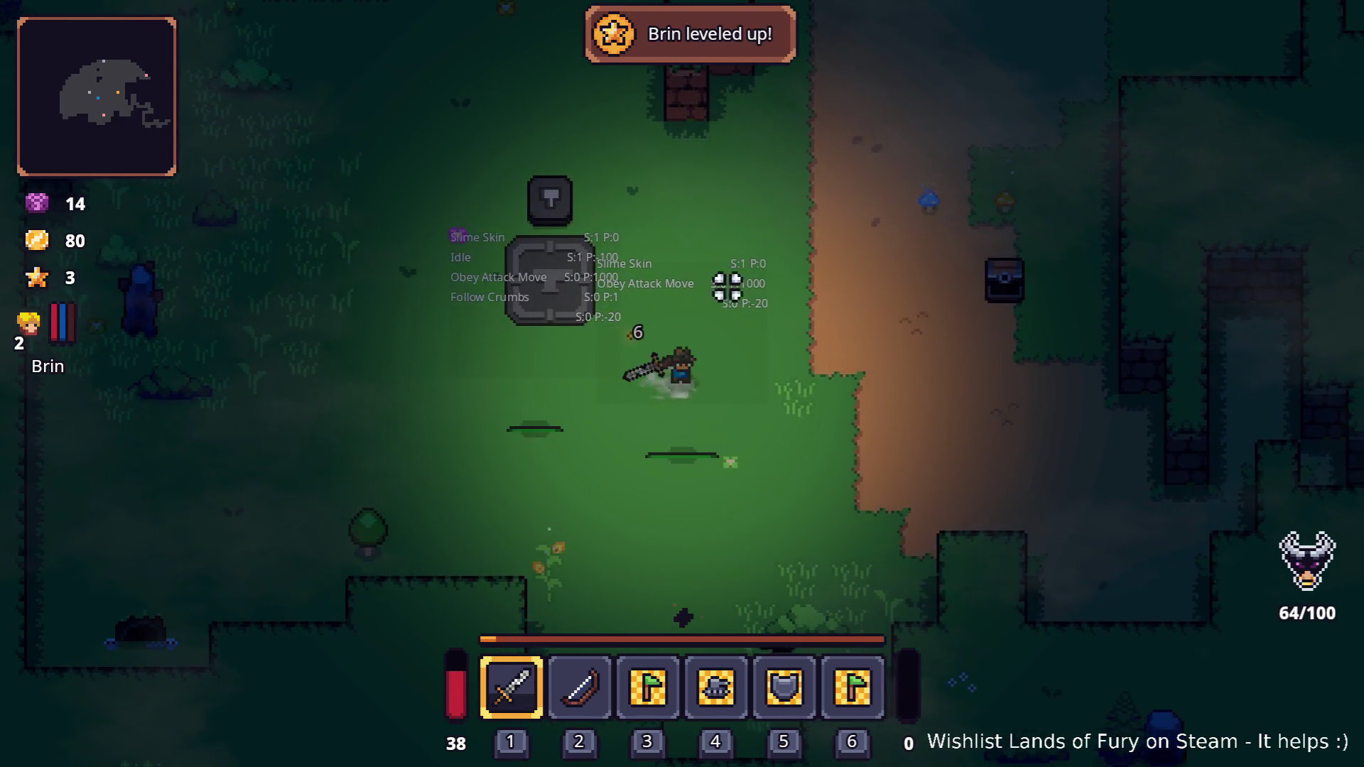
# - Walk the hero up the dirt path, then pause and quit to the desktop
pyautogui.press('d')
pyautogui.press('w')
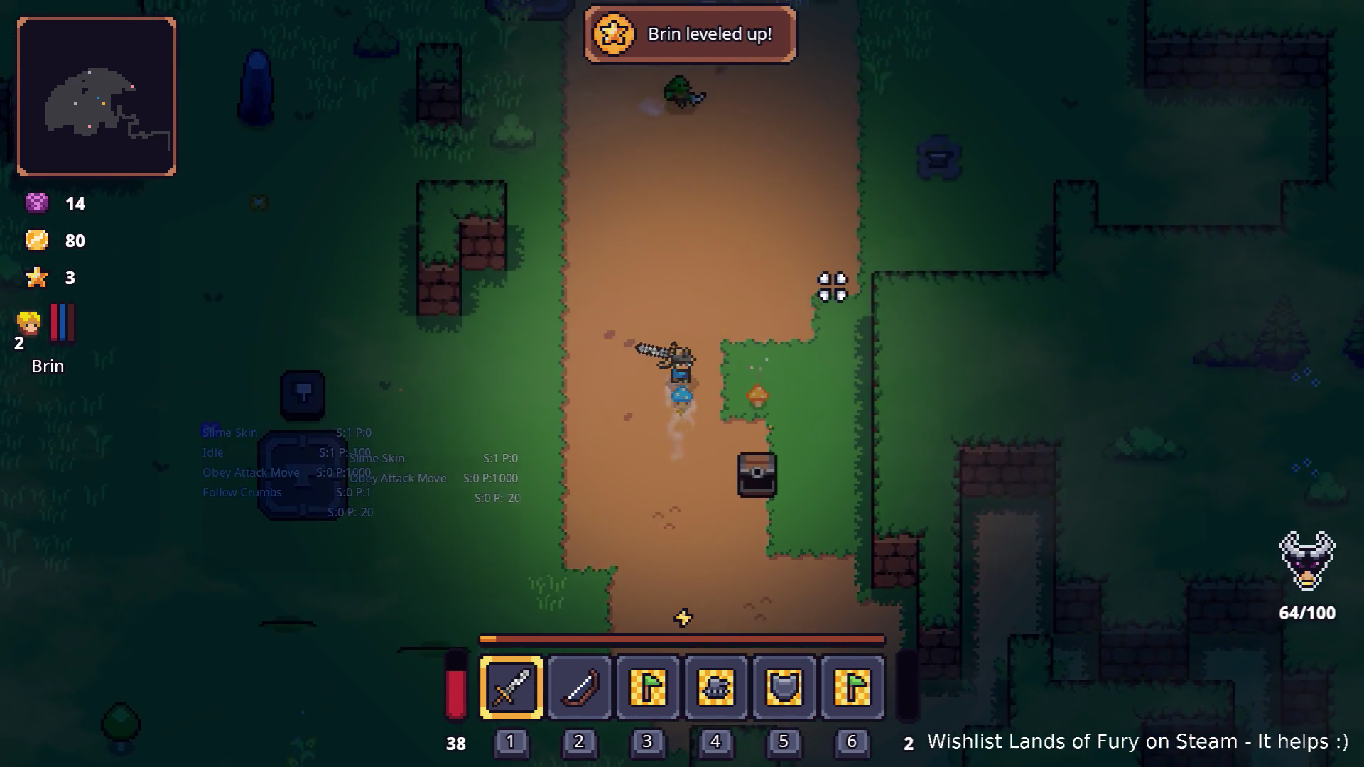
pyautogui.press('w')
pyautogui.press('d')
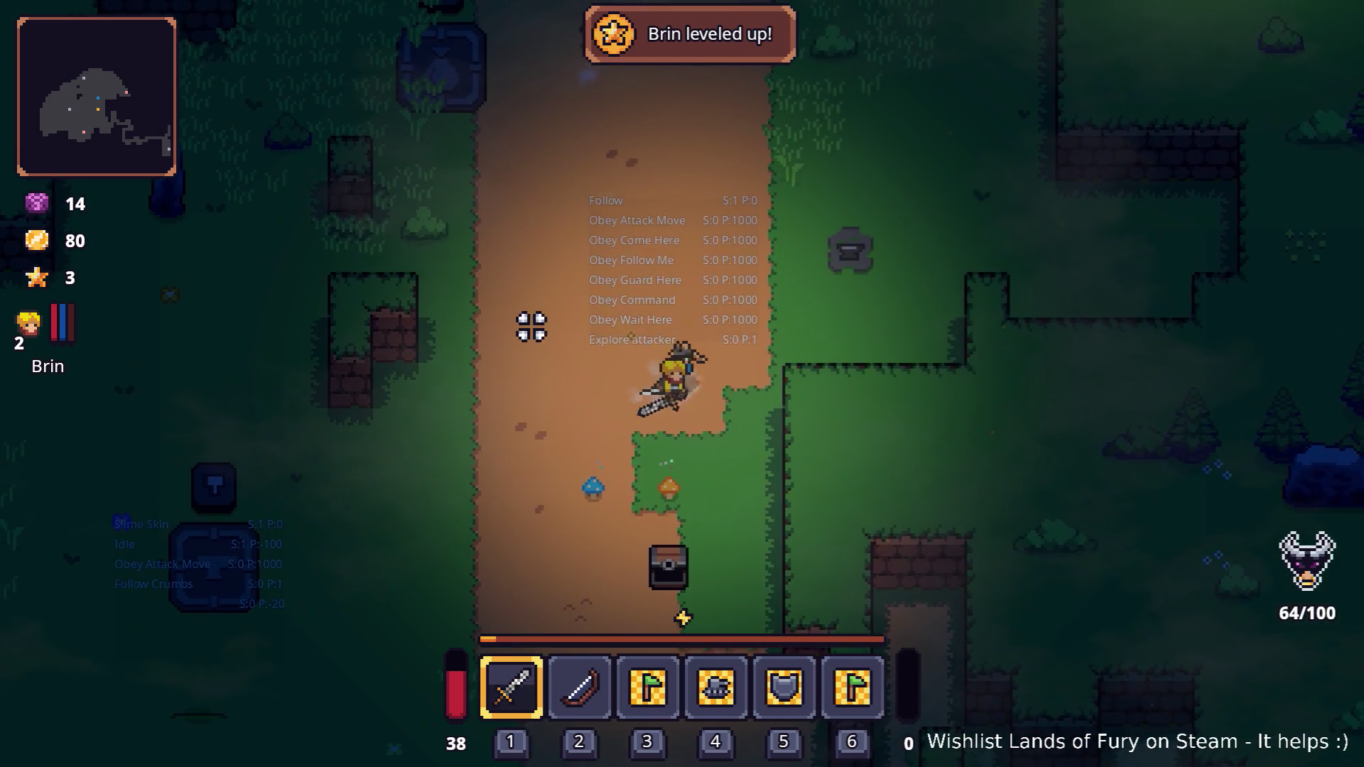
pyautogui.press('w')
pyautogui.press('d')
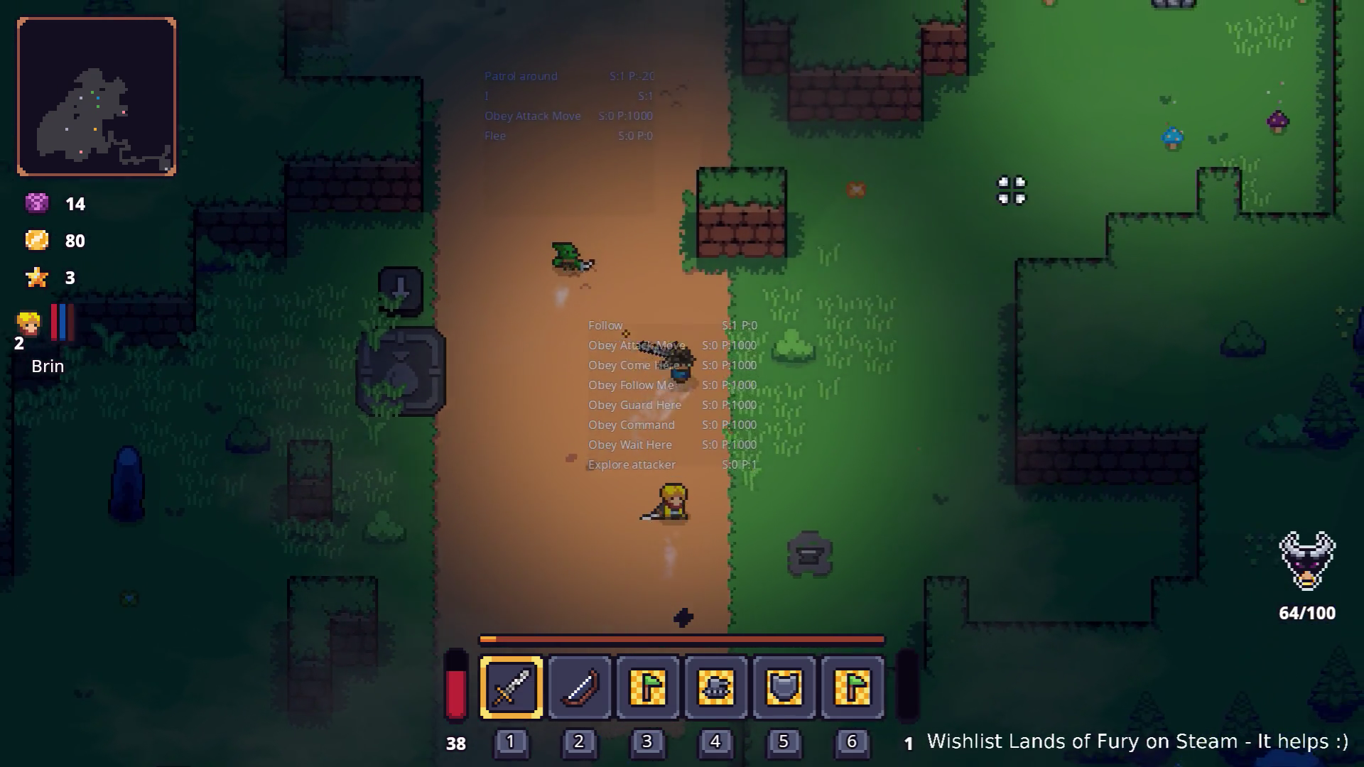
pyautogui.press('Escape')
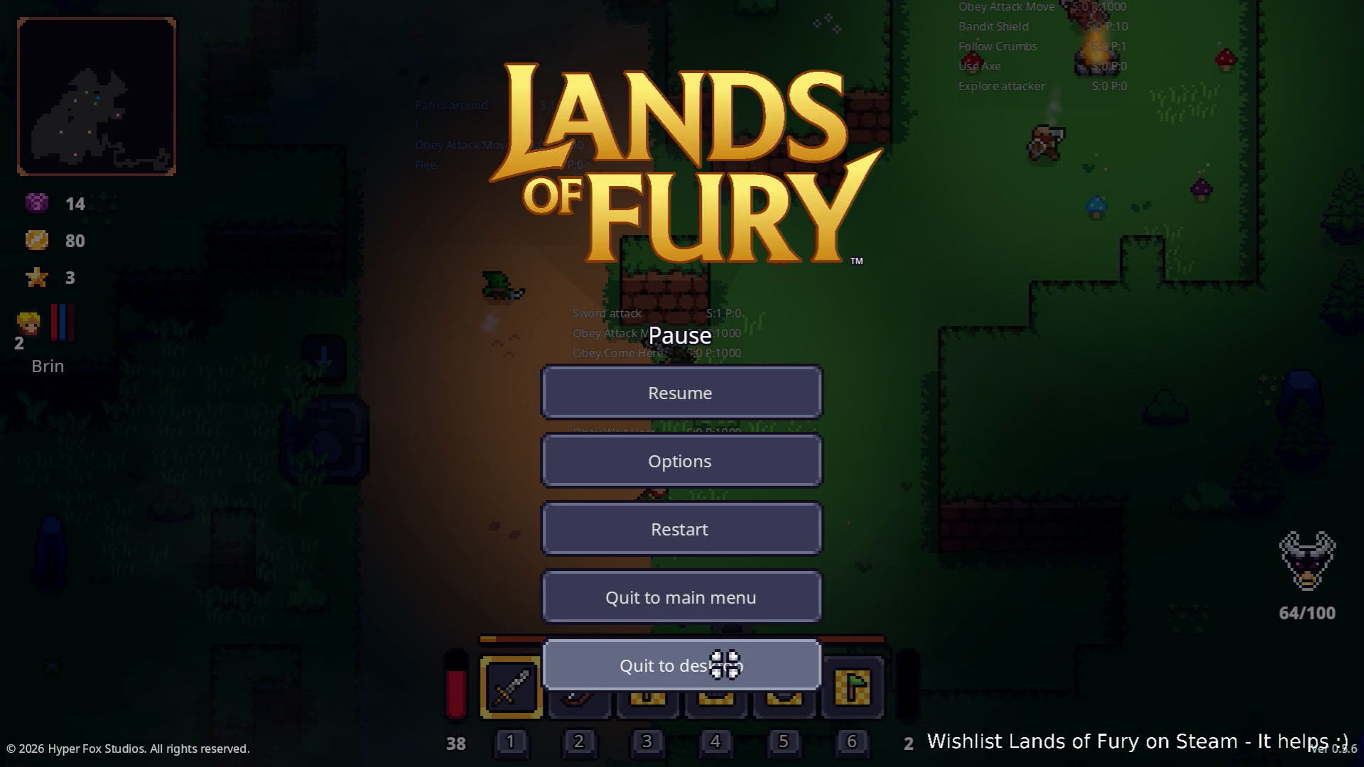
pyautogui.click(724, 665)
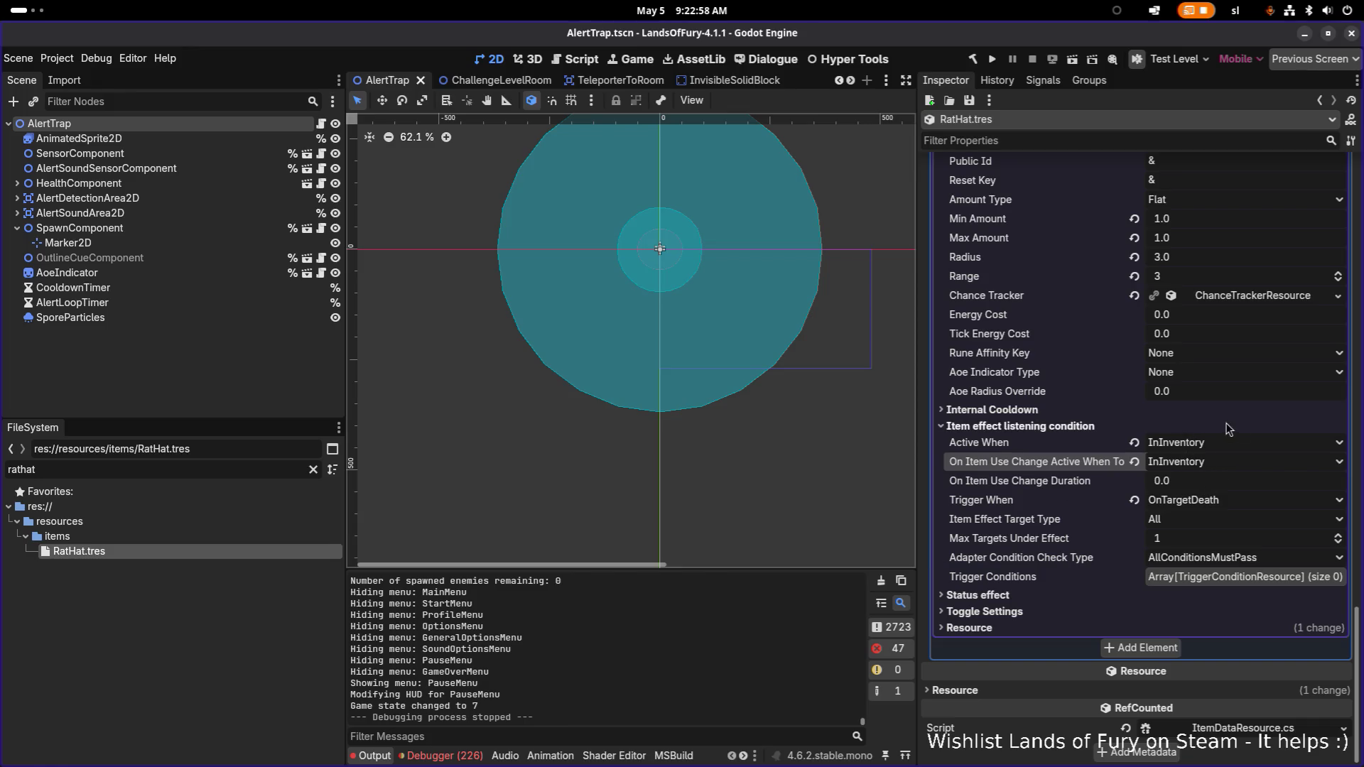
# - Set Active When and On Item Use Change Active When To both to Equipped
pyautogui.click(1065, 426)
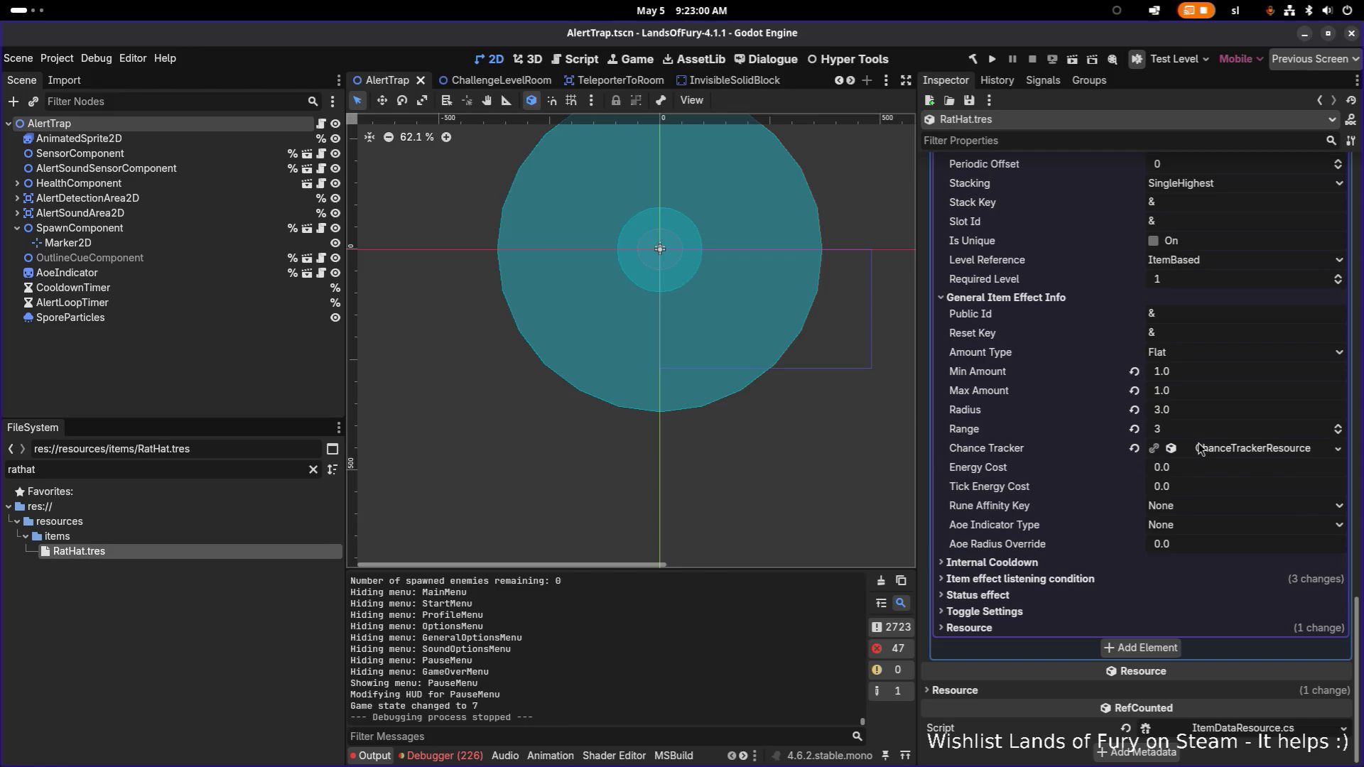
pyautogui.click(1051, 583)
pyautogui.click(1200, 595)
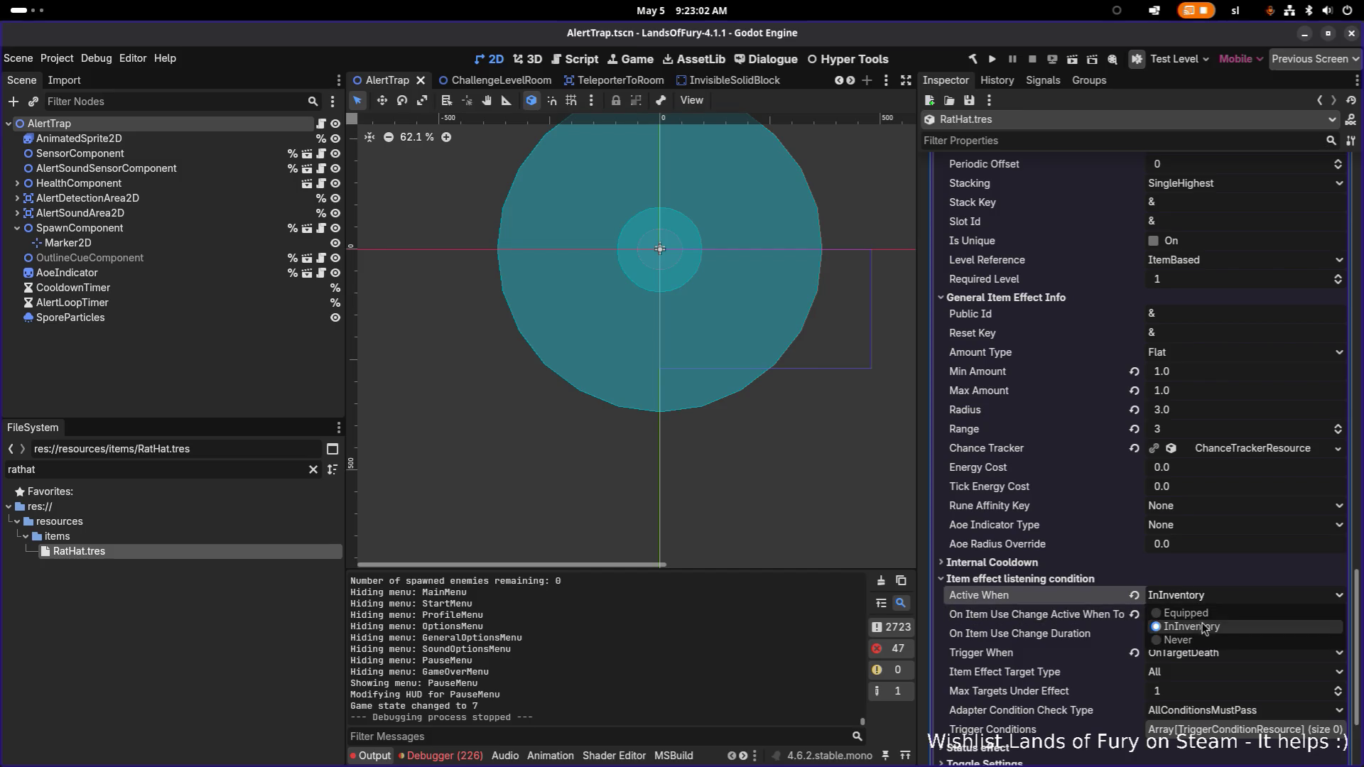
pyautogui.click(1212, 629)
pyautogui.click(1211, 615)
pyautogui.click(1208, 632)
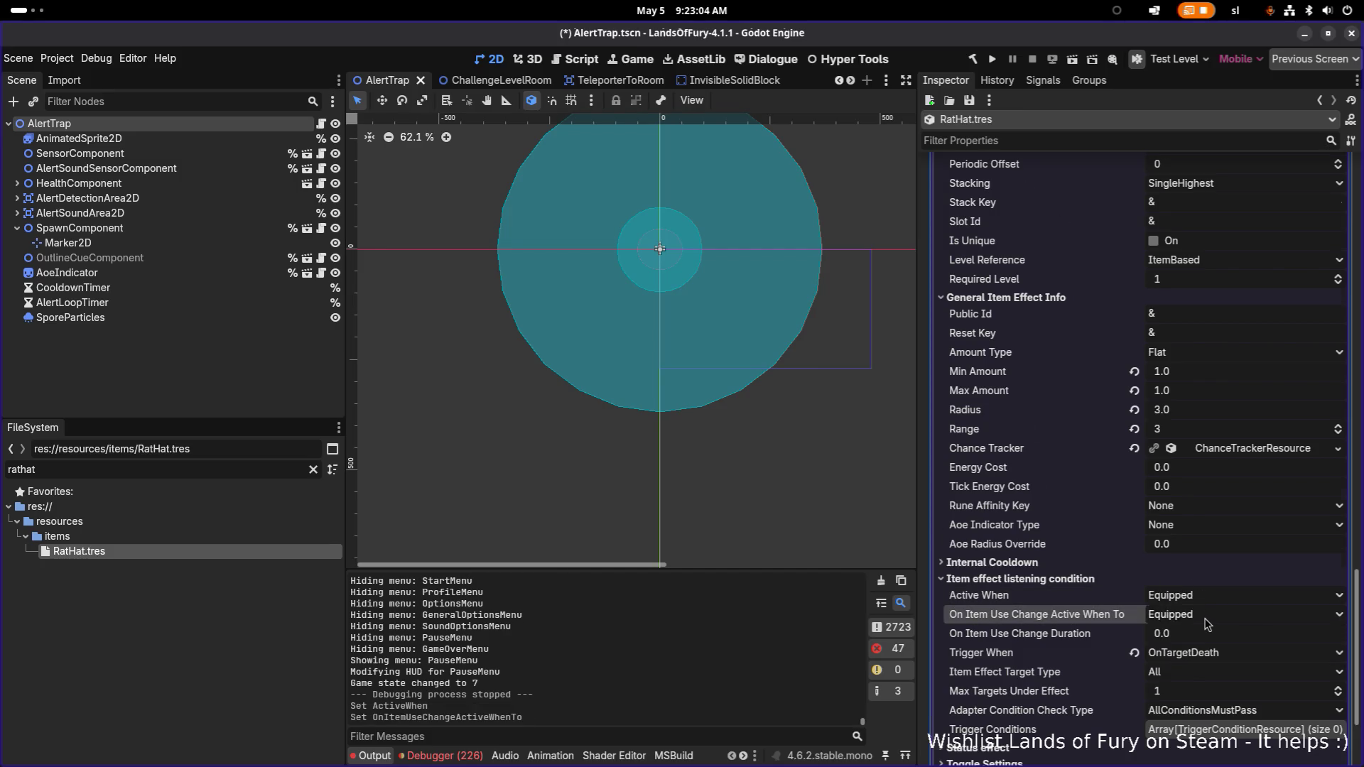
# - Change Trigger When from OnTargetDeath to OnTick and save
pyautogui.scroll(-5, 1232, 604)
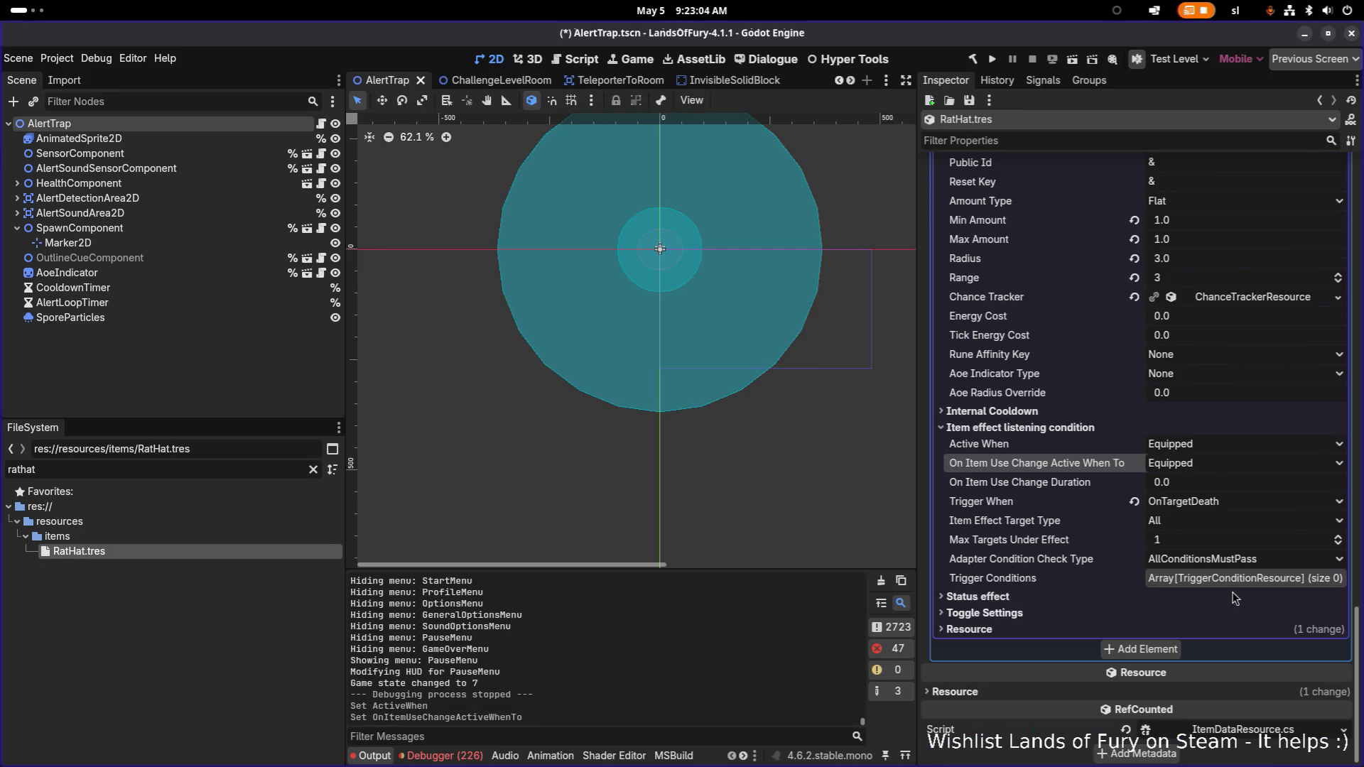
pyautogui.click(1238, 504)
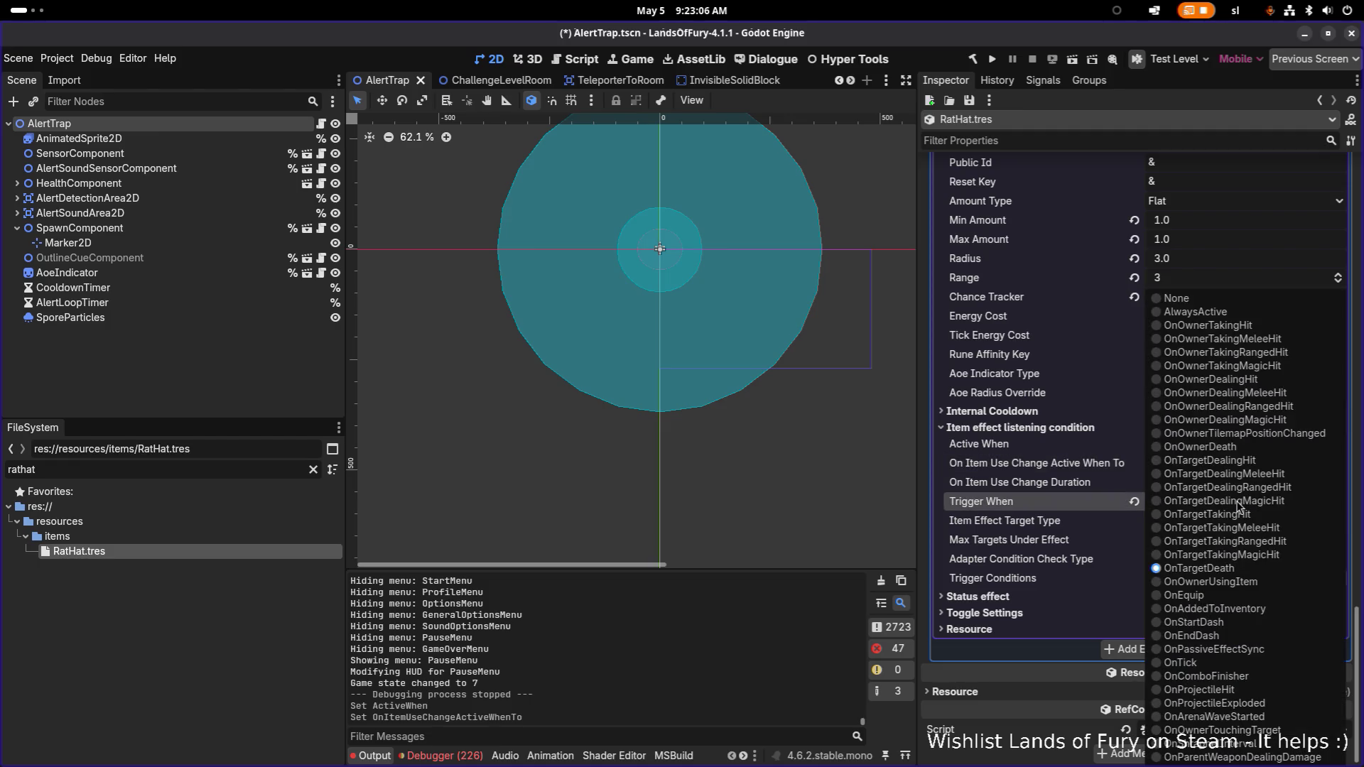
pyautogui.click(1180, 662)
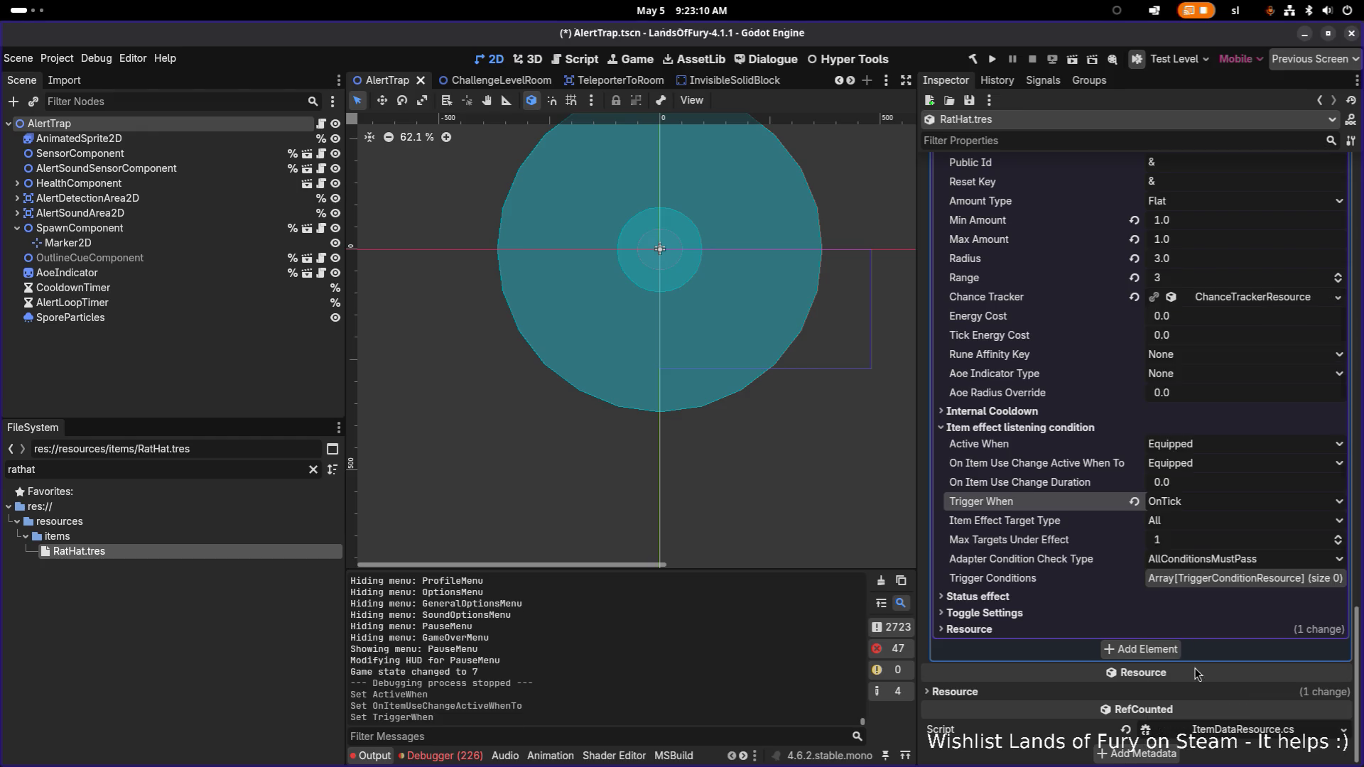
pyautogui.hotkey('ctrl', 's')
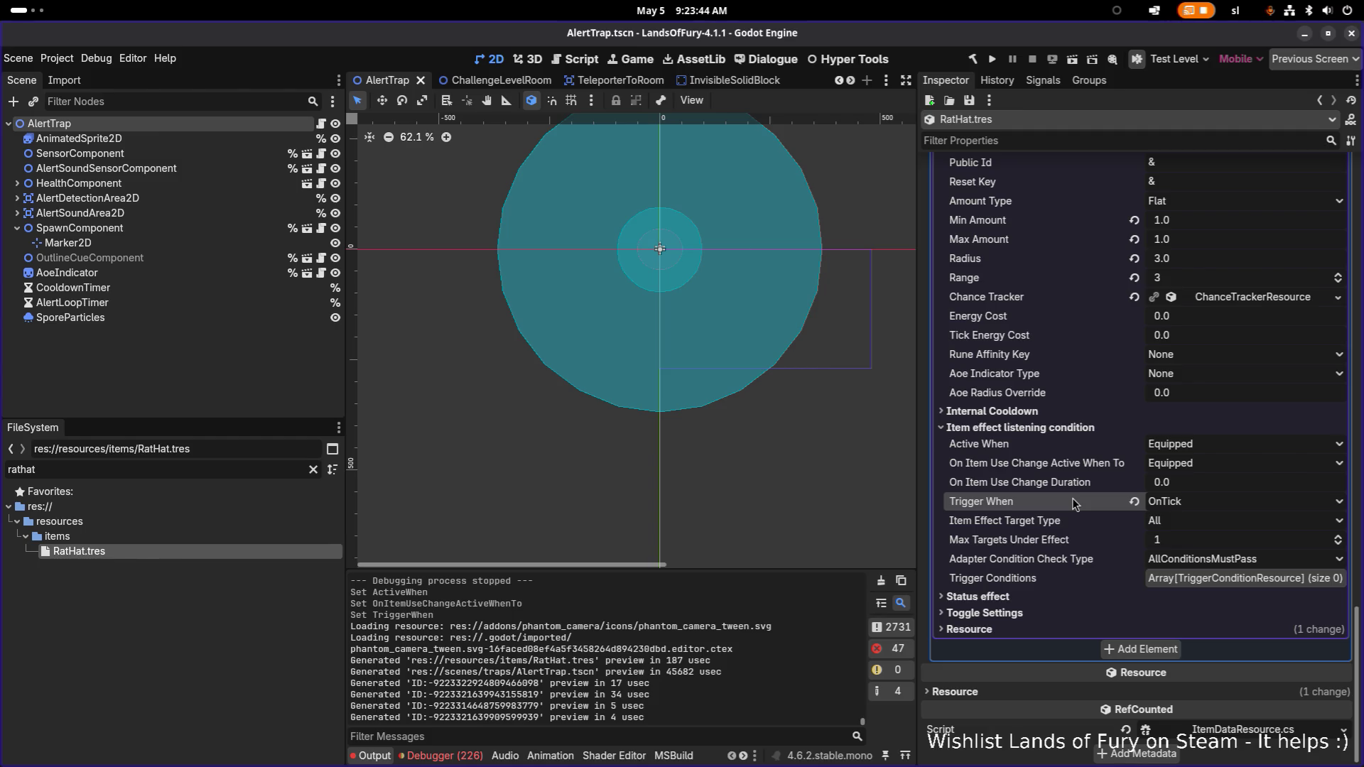
# - Inspect RatHat's first item effect, the flat PoisonDamageResistance 5.0 modifier, then collapse it
pyautogui.scroll(5, 1039, 502)
pyautogui.scroll(5, 1039, 502)
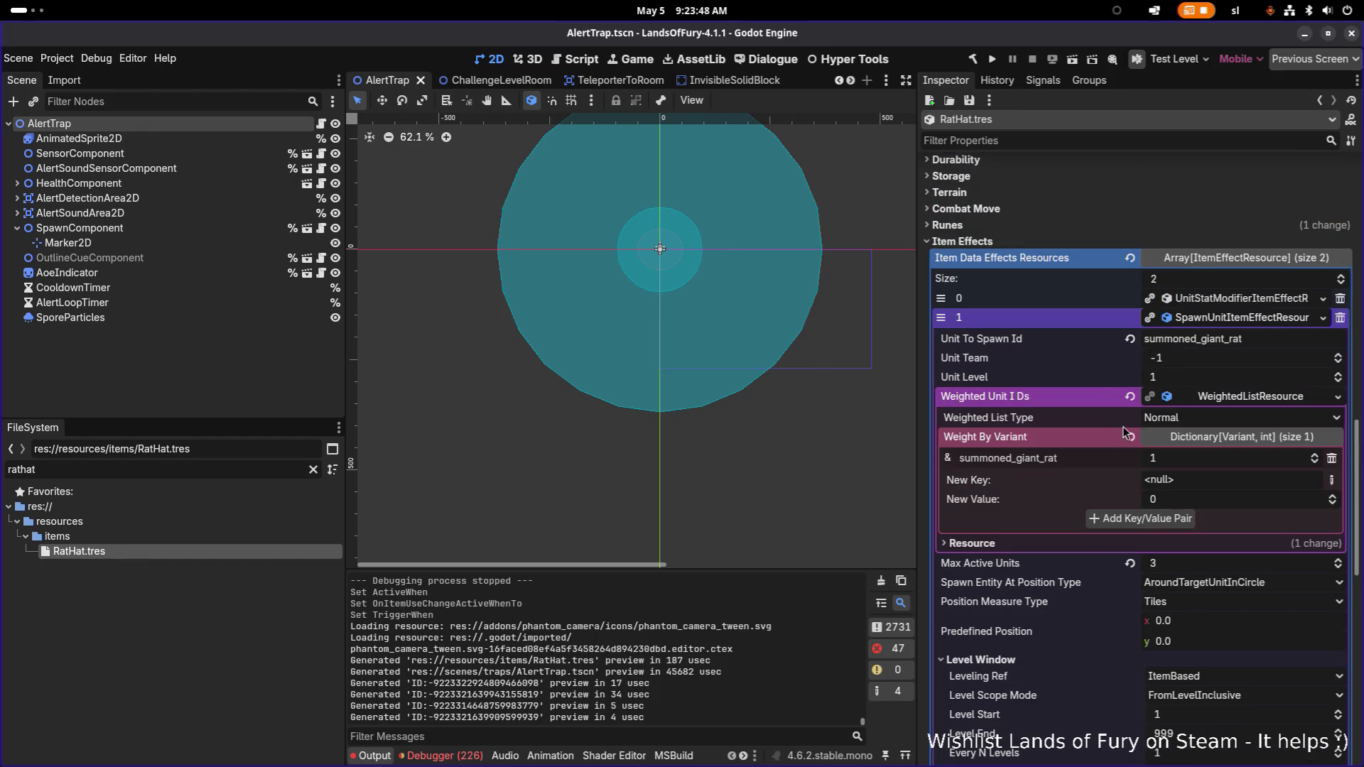
pyautogui.scroll(4, 1204, 333)
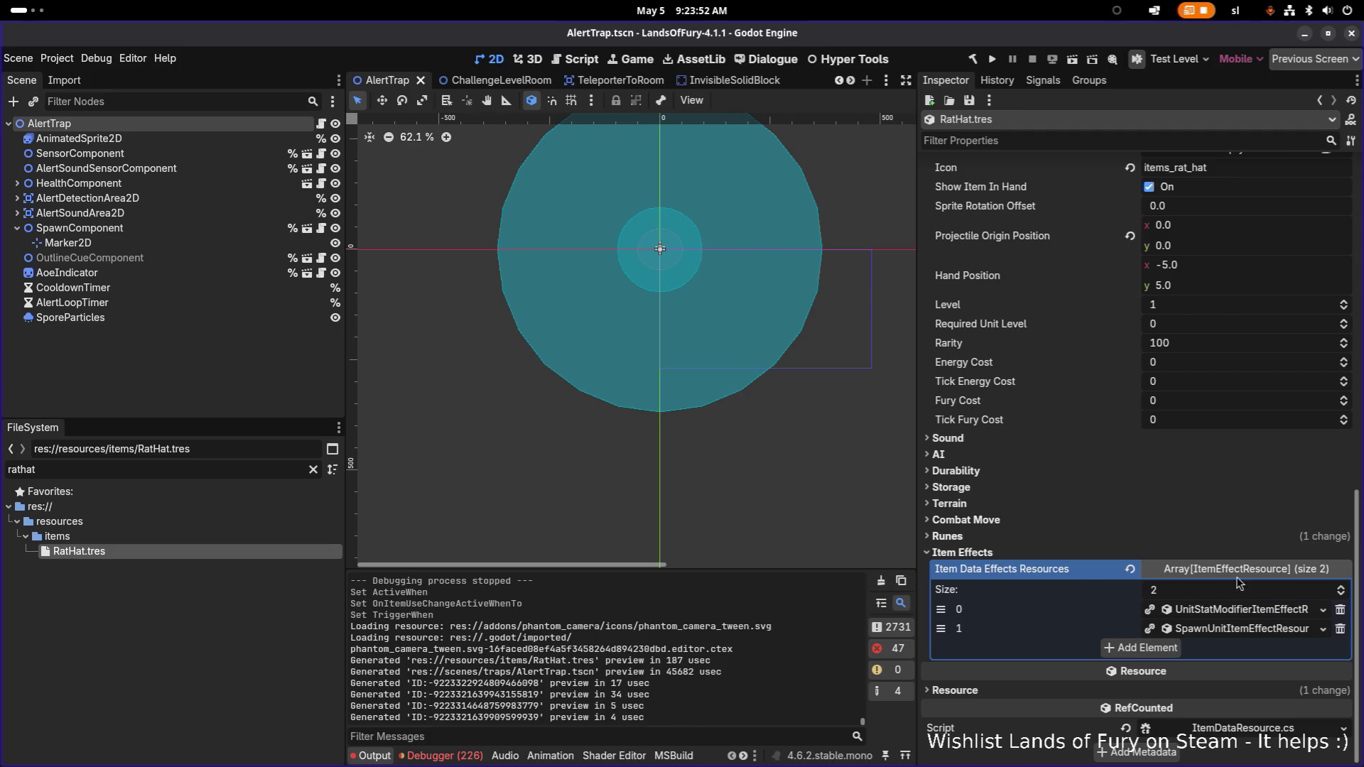
pyautogui.click(1231, 615)
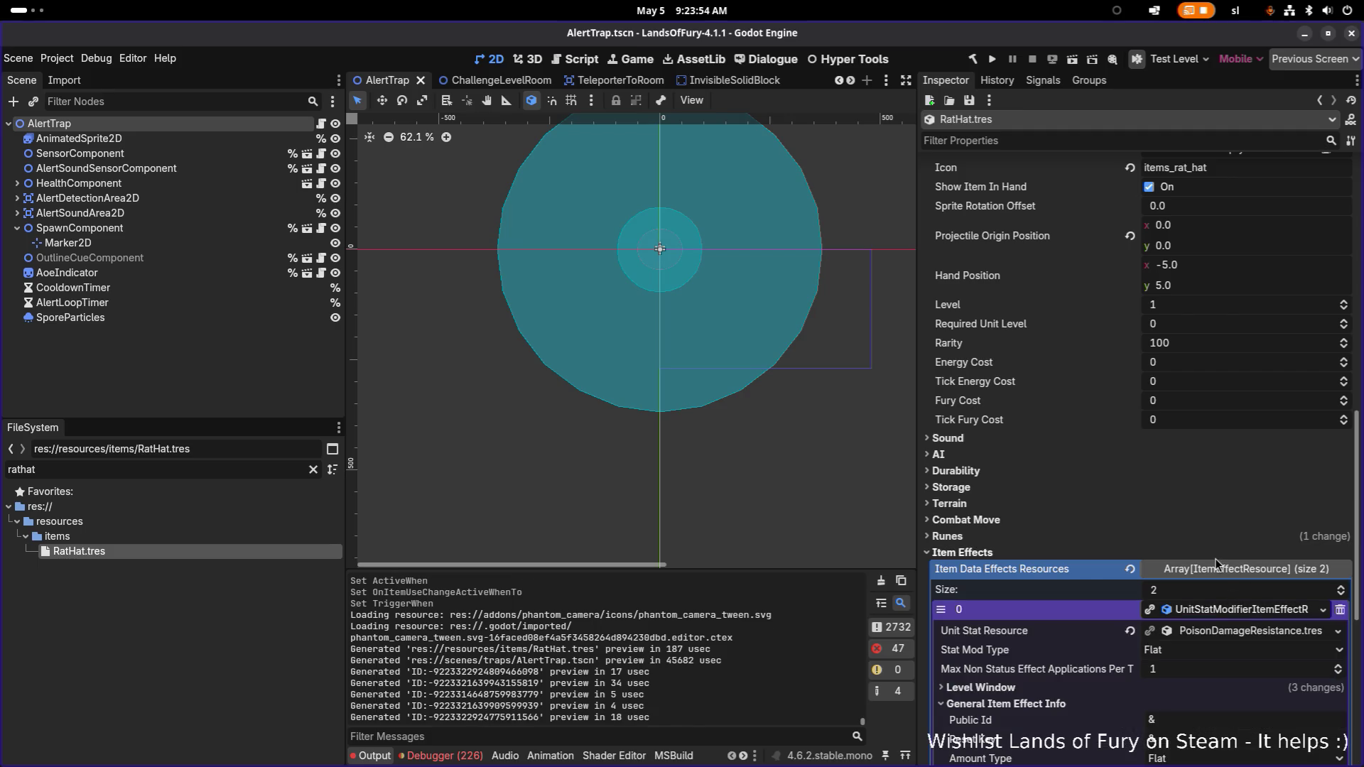
pyautogui.scroll(-2, 1194, 548)
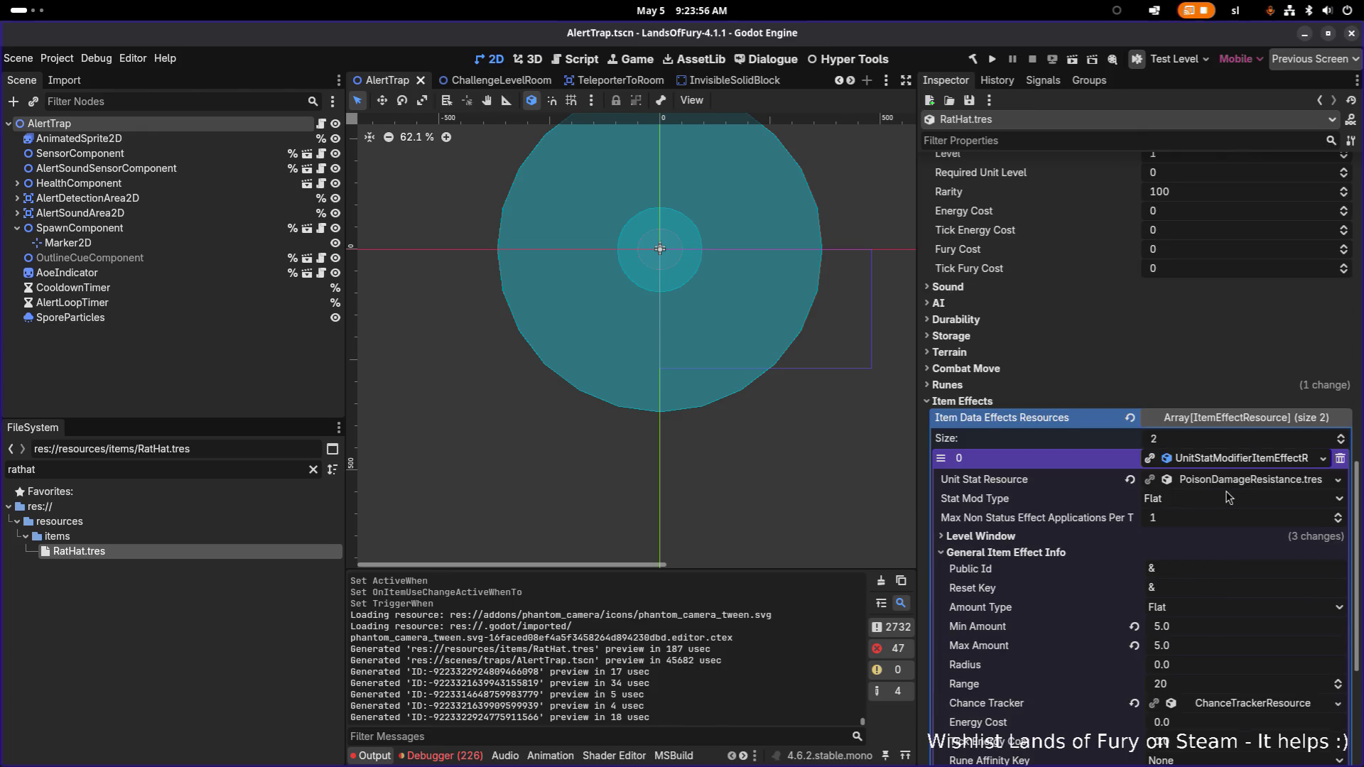
pyautogui.click(1232, 460)
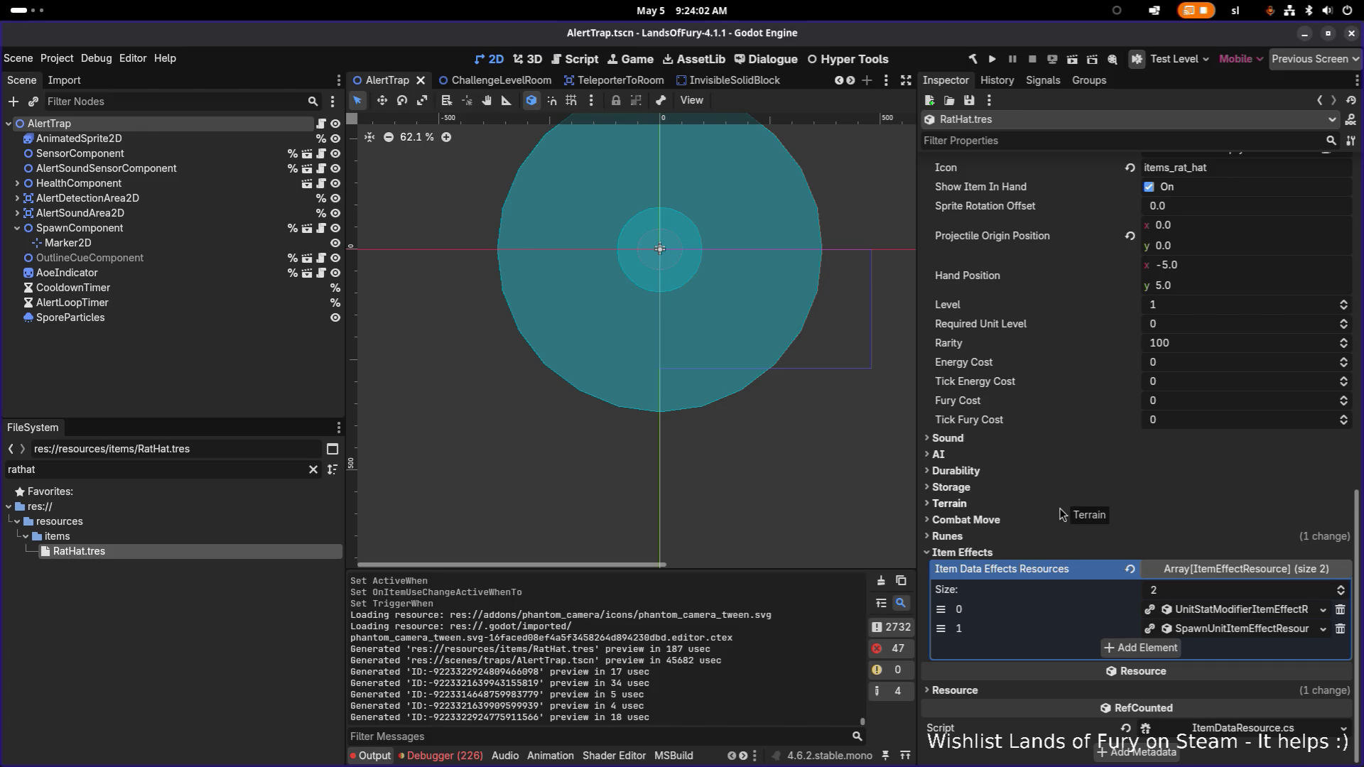
# - Clear the rathat filter in the FileSystem panel to show all item resources
pyautogui.scroll(10, 1061, 514)
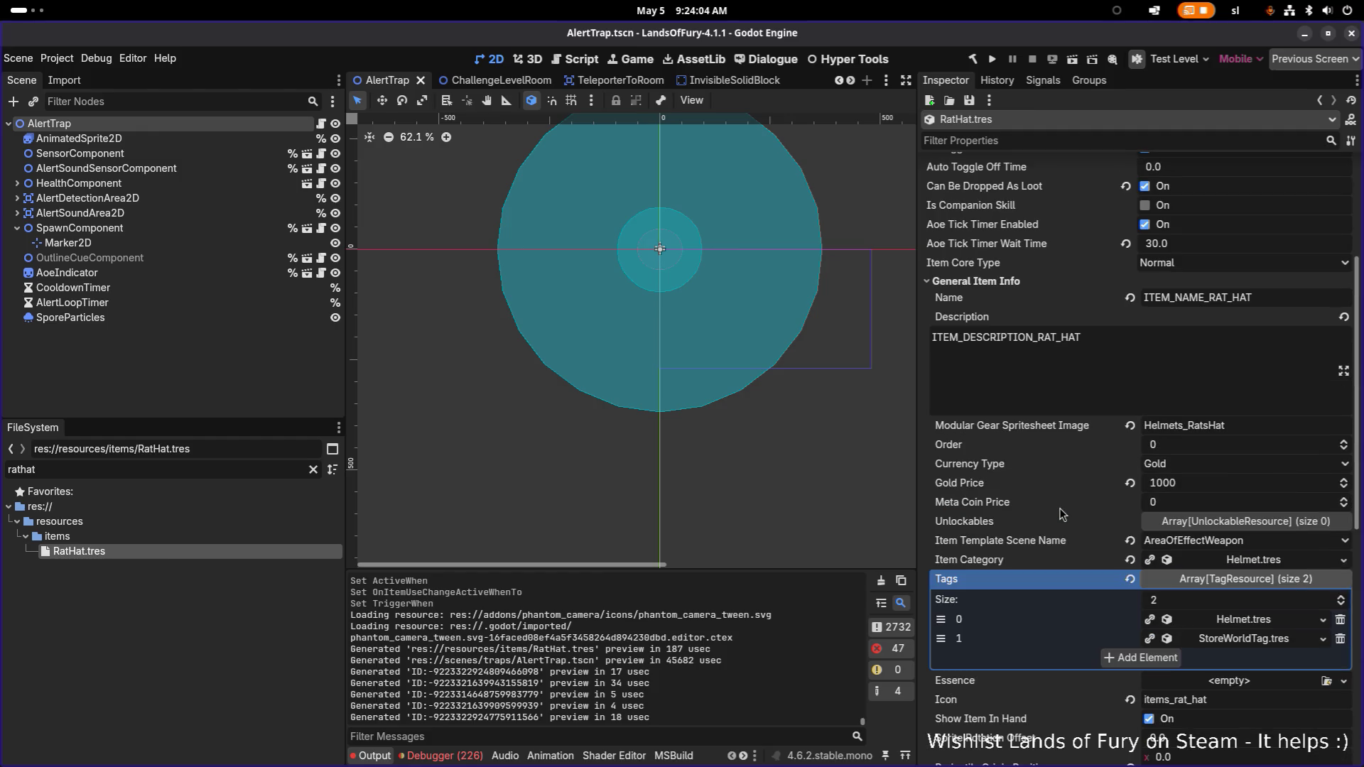
pyautogui.scroll(3, 1061, 513)
pyautogui.scroll(-12, 1062, 514)
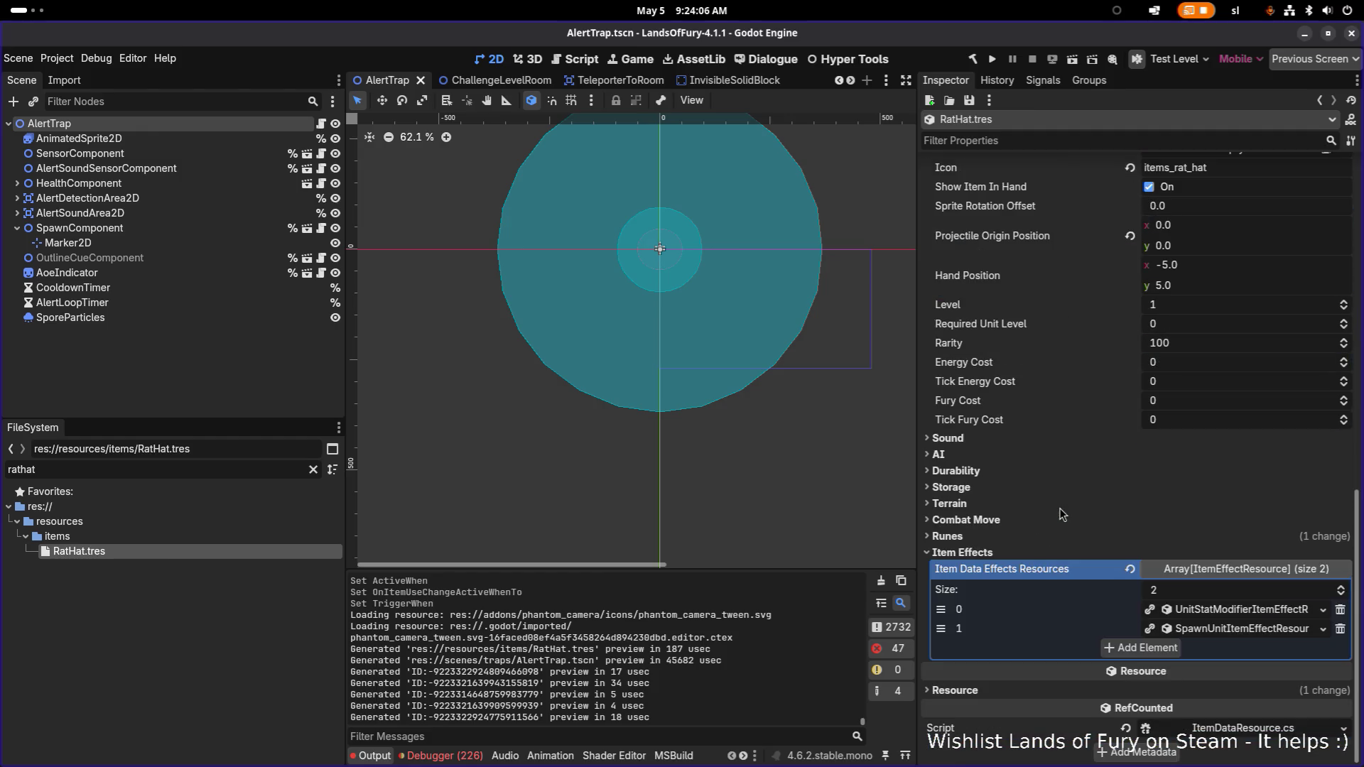
pyautogui.click(313, 469)
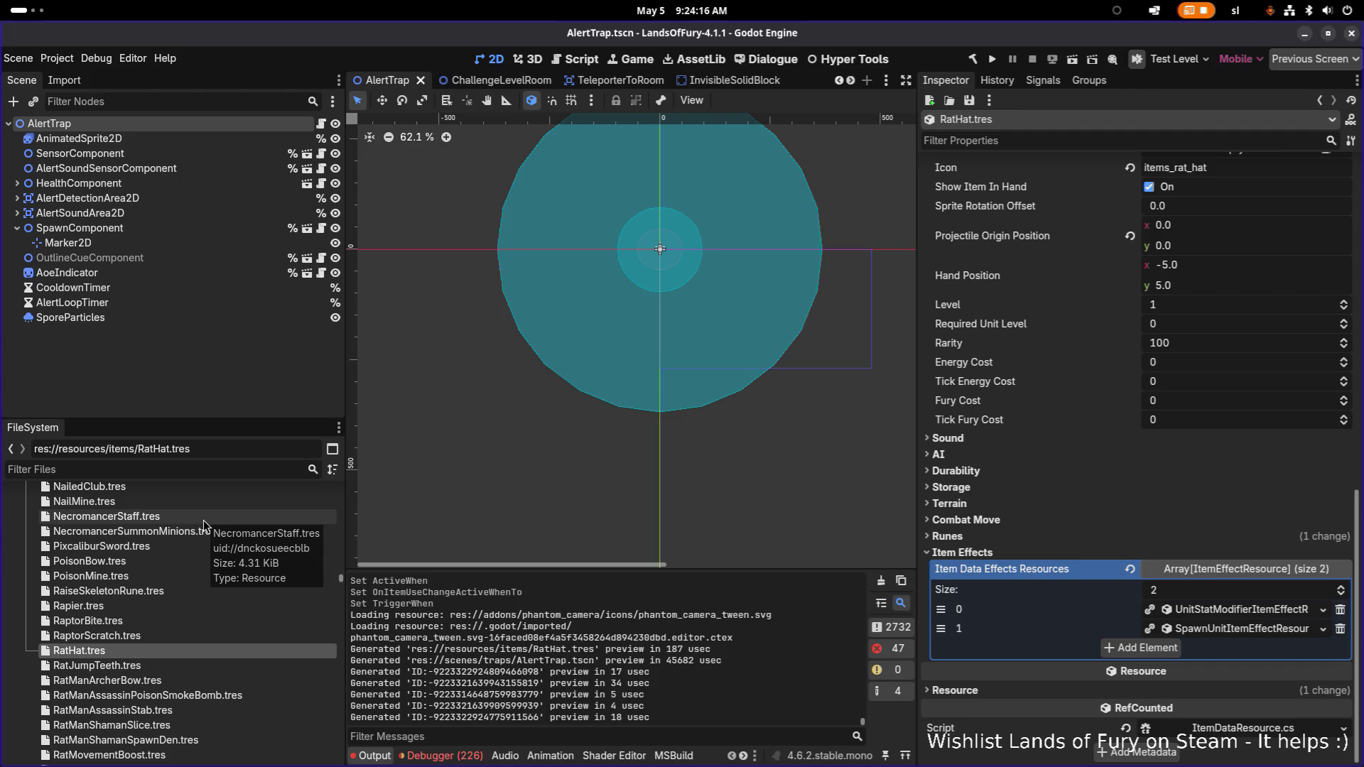
# - Filter files by 'wooden', open WoodenBow.tres, and start a Ctrl+D duplicate of it
pyautogui.click(190, 465)
pyautogui.write('wooden')
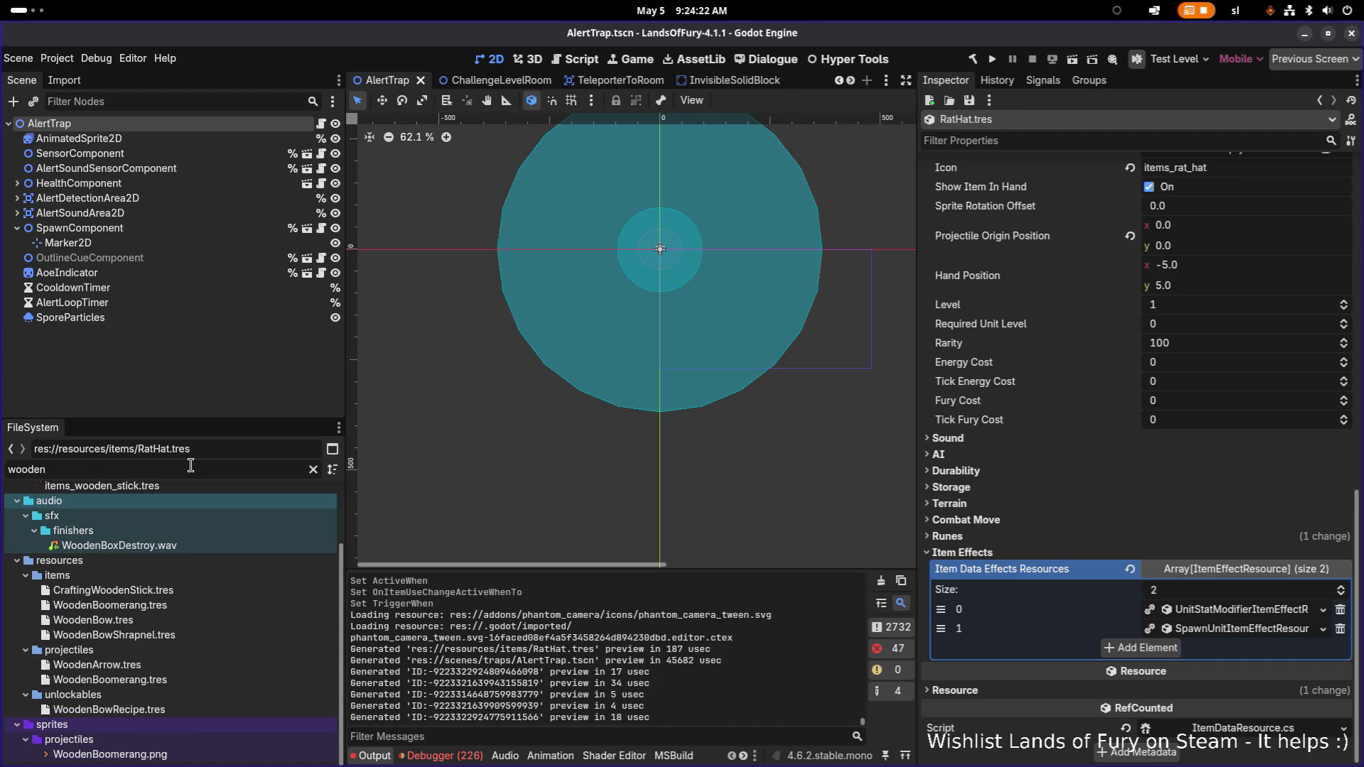
pyautogui.doubleClick(189, 619)
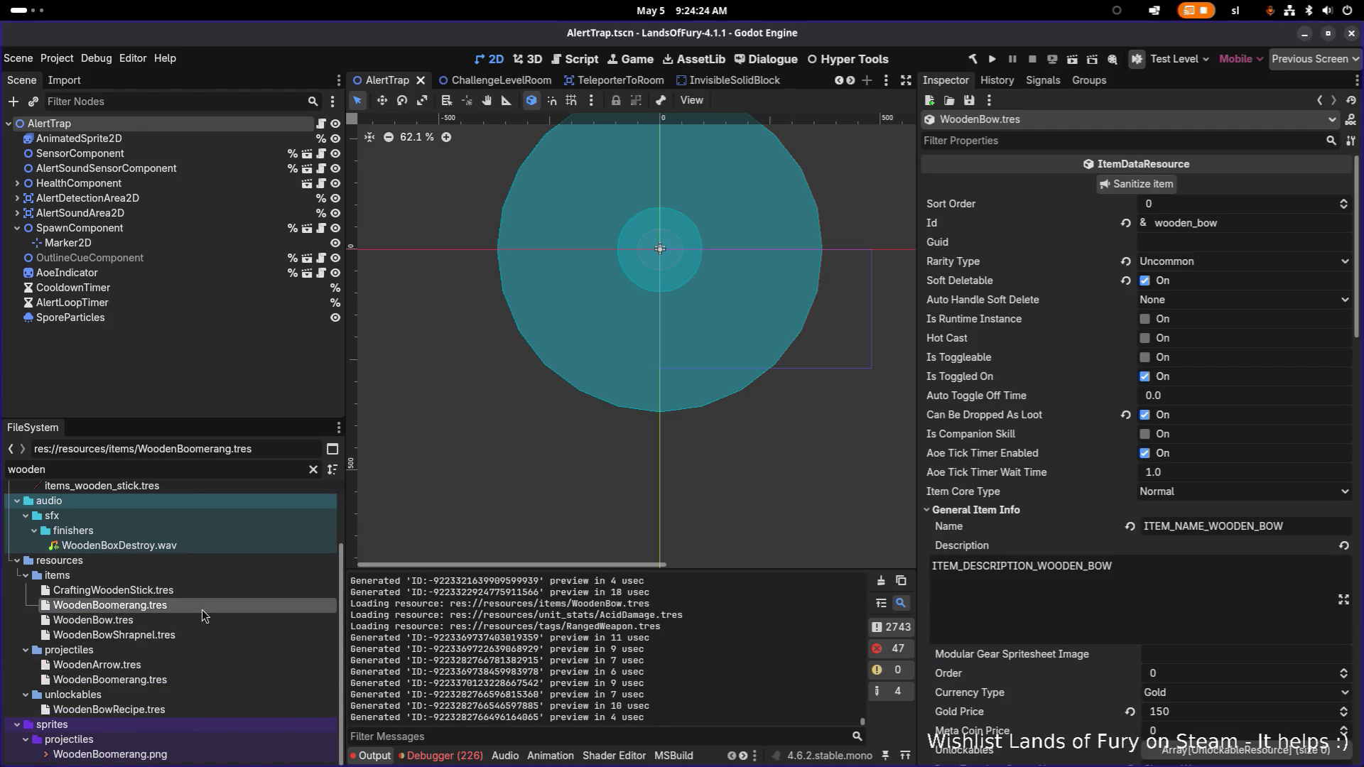
pyautogui.hotkey('ctrl', 'd')
pyautogui.press('Left')
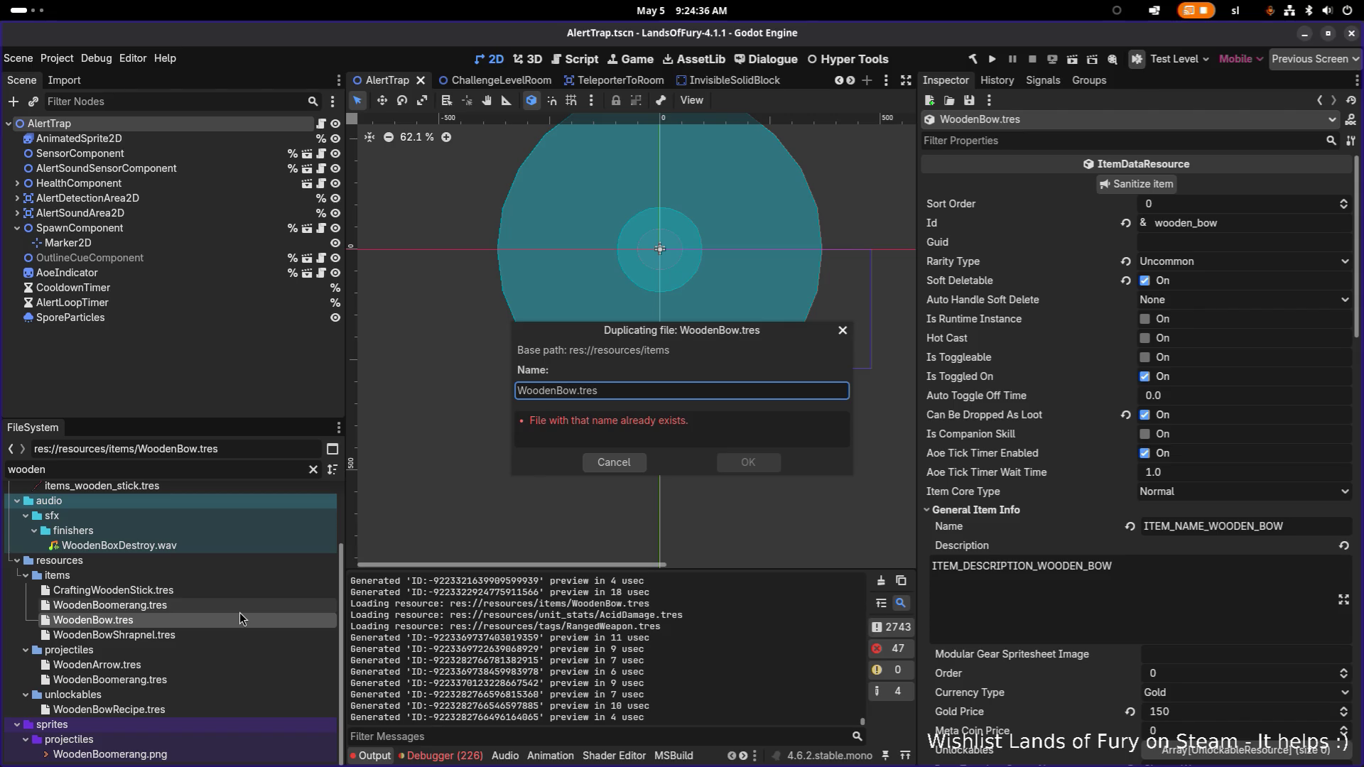
pyautogui.hotkey('alt', 'Tab')
pyautogui.hotkey('alt', 'Tab')
pyautogui.hotkey('alt', 'Tab')
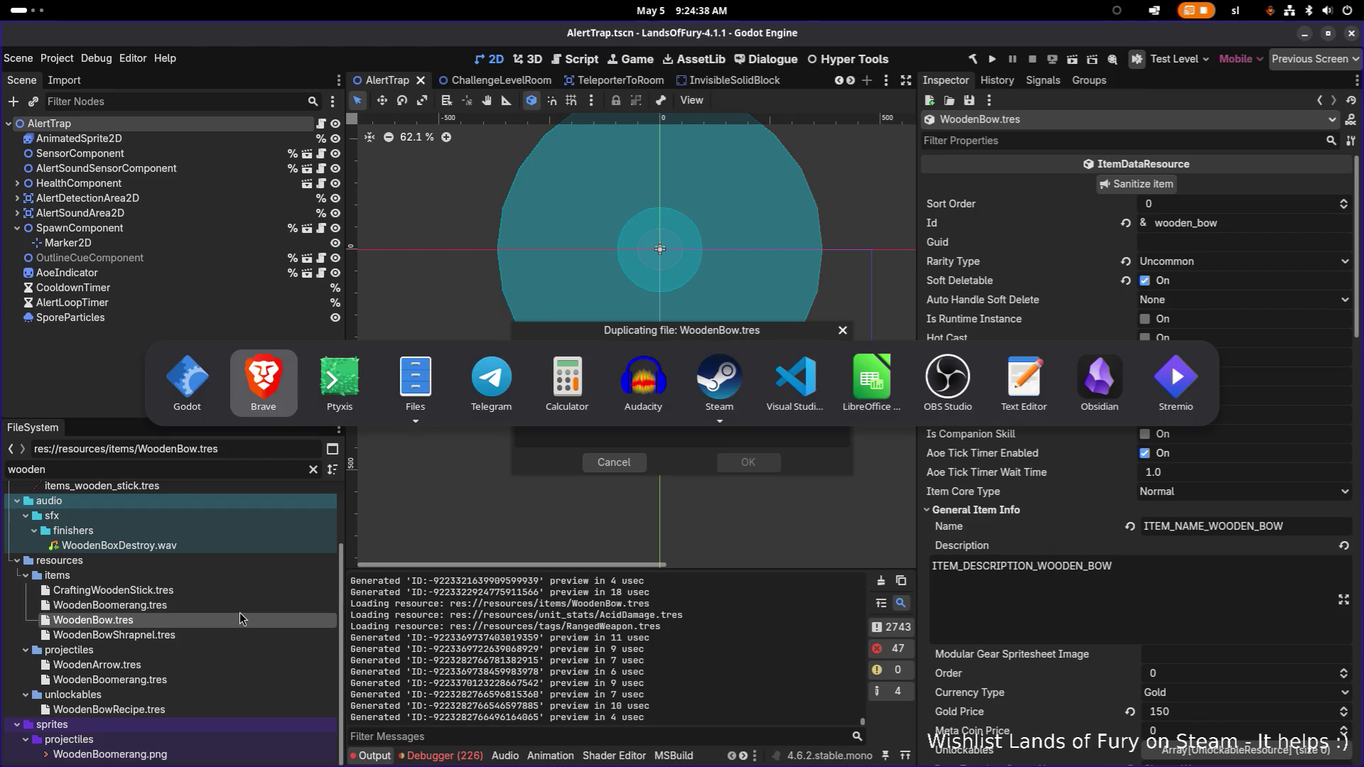
pyautogui.hotkey('alt', 'shift', 'Tab')
pyautogui.hotkey('alt', 'shift', 'Tab')
pyautogui.hotkey('alt', 'shift', 'Tab')
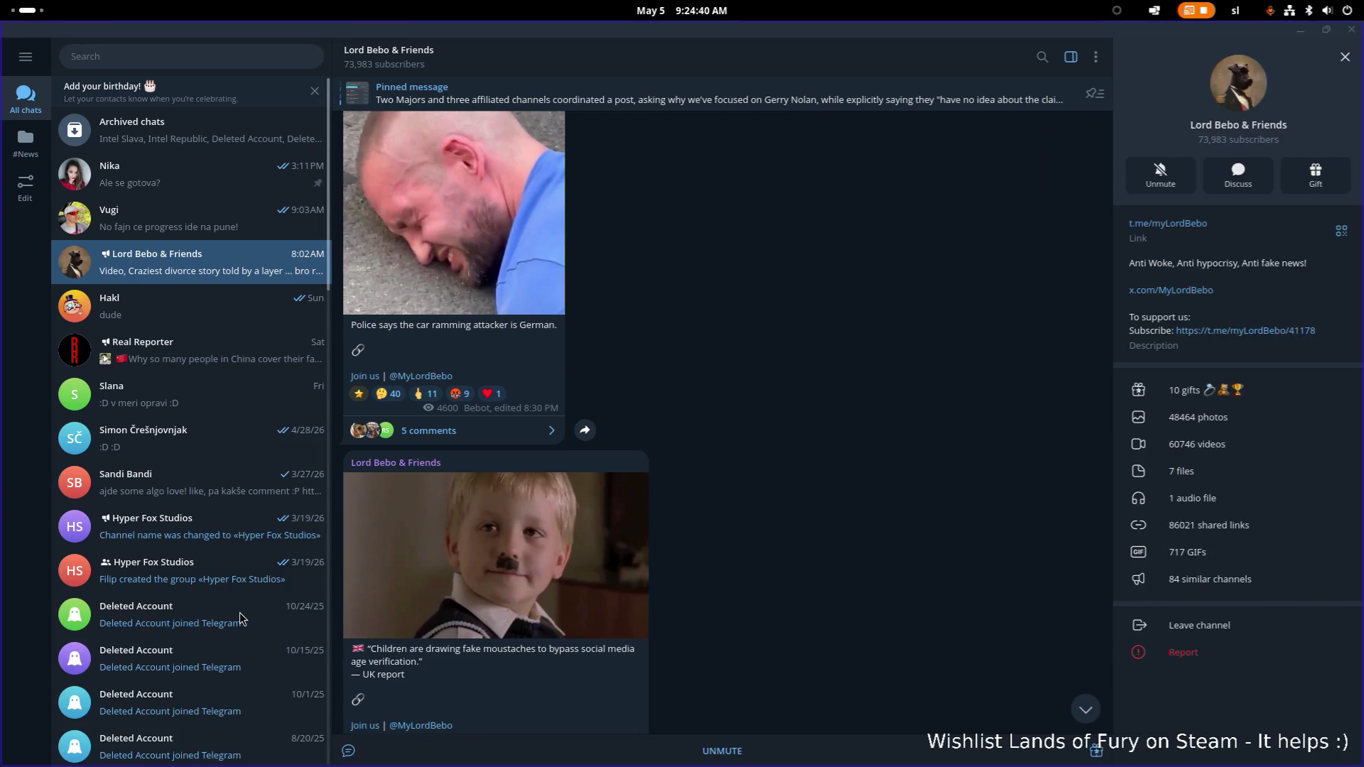
pyautogui.hotkey('alt', 'F4')
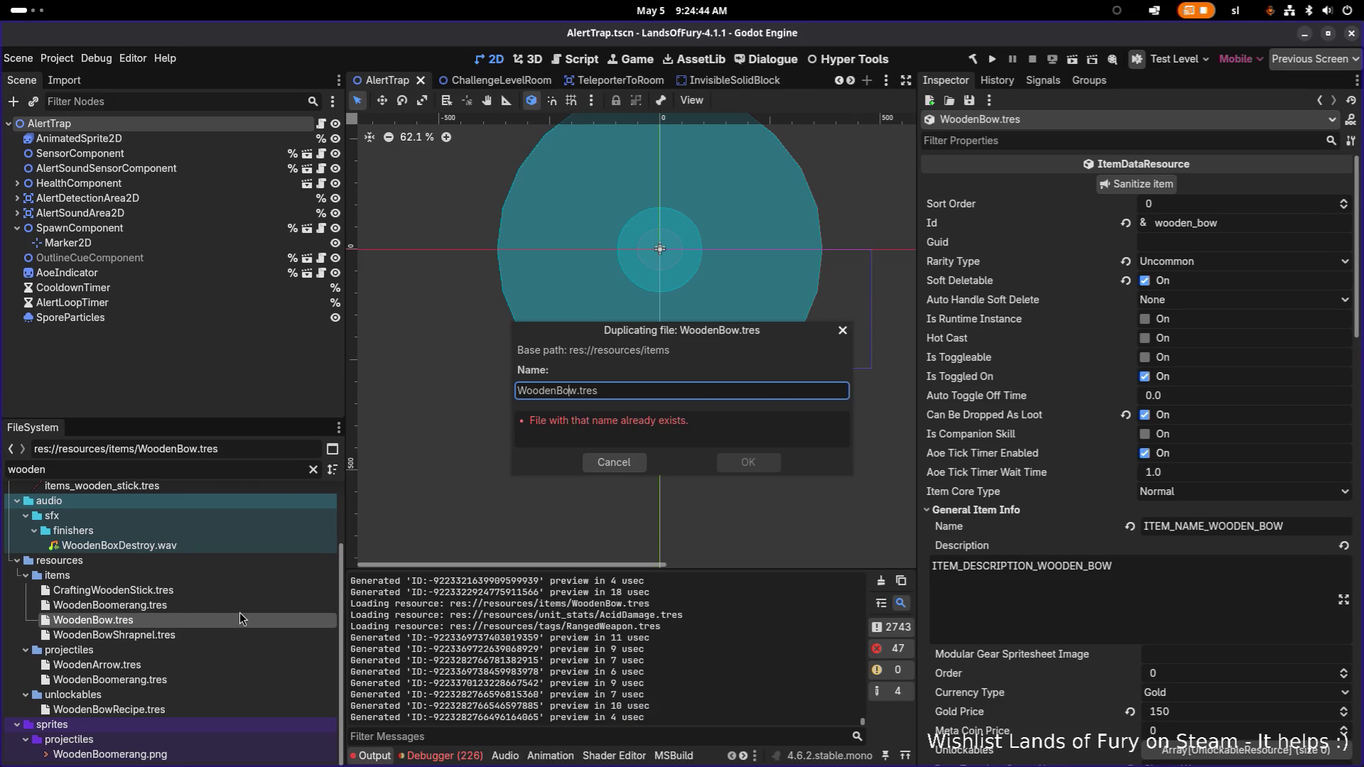
pyautogui.hotkey('alt', 'Tab')
pyautogui.hotkey('alt', 'Tab')
pyautogui.hotkey('alt', 'Tab')
pyautogui.hotkey('alt', 'Tab')
pyautogui.hotkey('alt', 'Tab')
pyautogui.hotkey('alt', 'Tab')
pyautogui.hotkey('alt', 'shift', 'Tab')
pyautogui.hotkey('alt', 'shift', 'Tab')
pyautogui.hotkey('alt', 'shift', 'Tab')
pyautogui.hotkey('alt', 'shift', 'Tab')
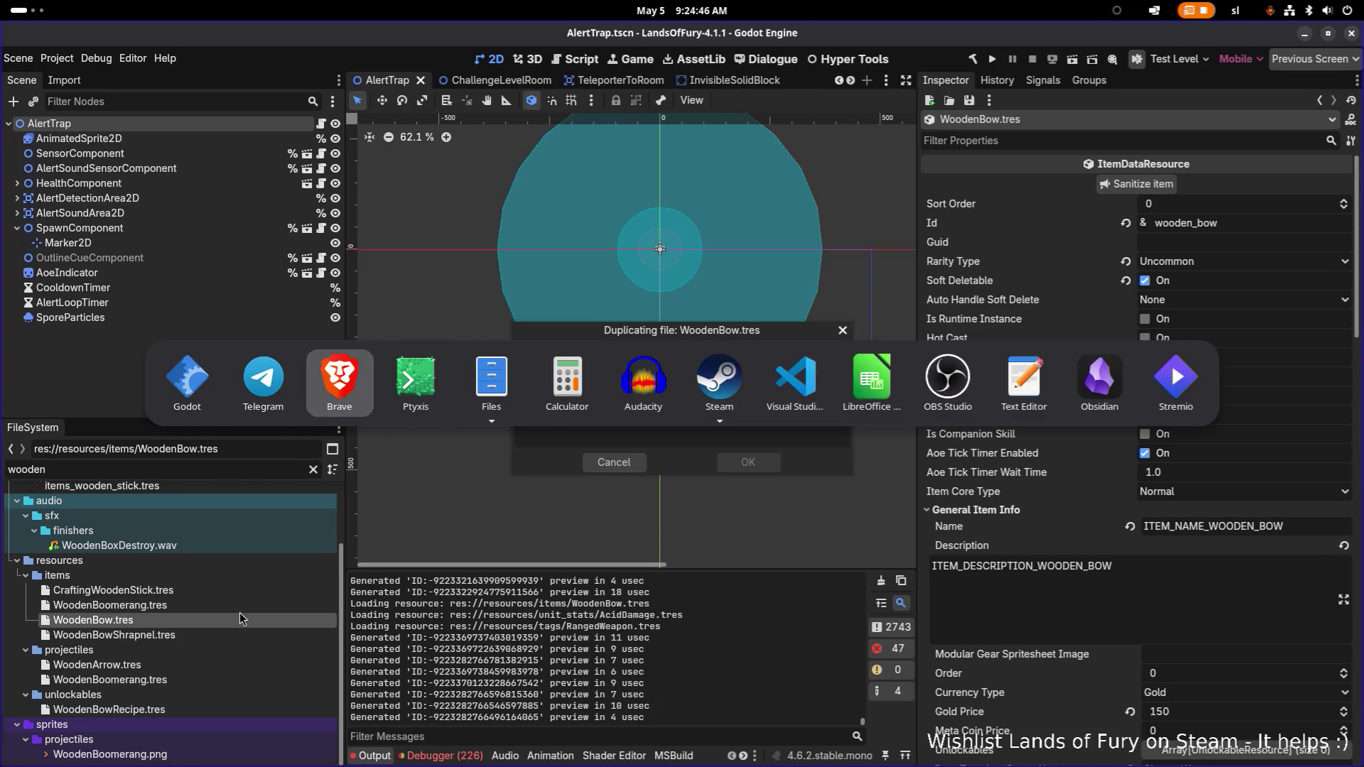
pyautogui.hotkey('alt', 'shift', 'Tab')
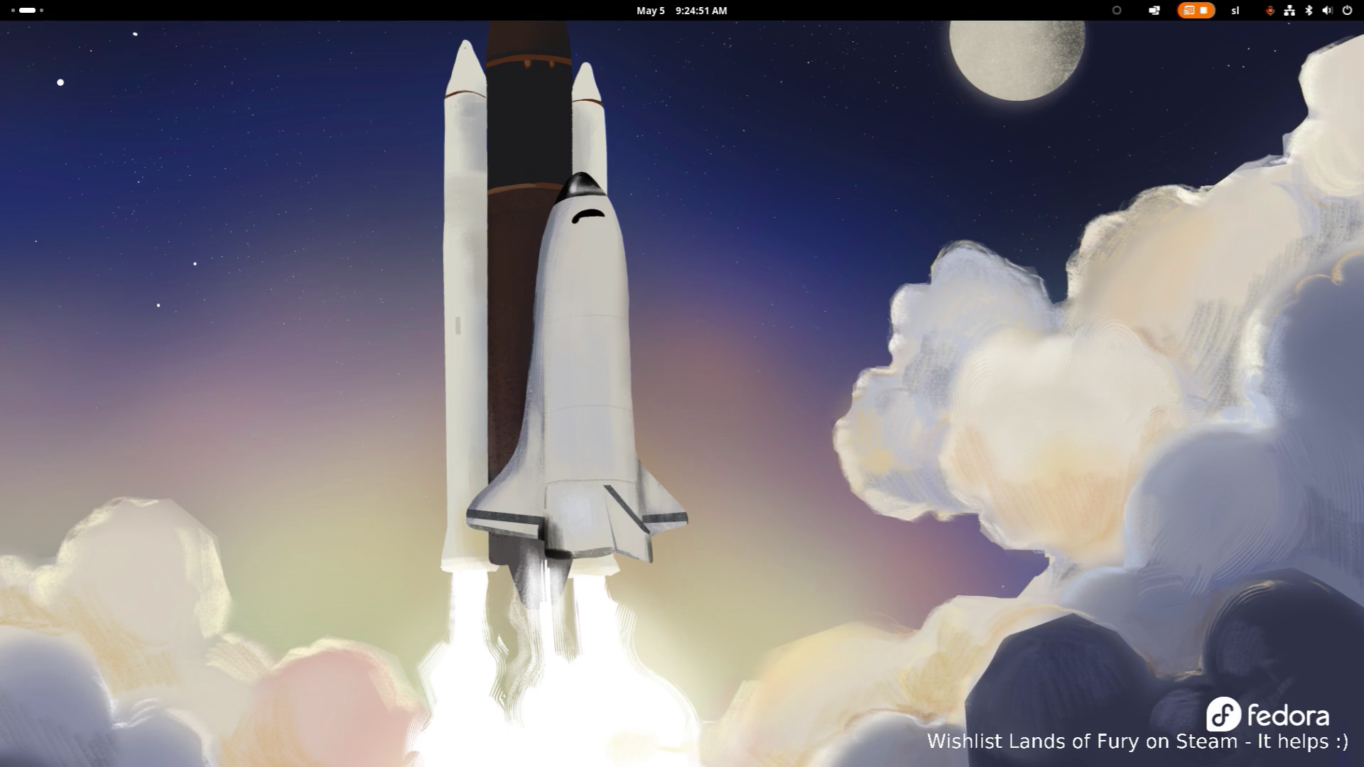
pyautogui.press('super+Page_Up')
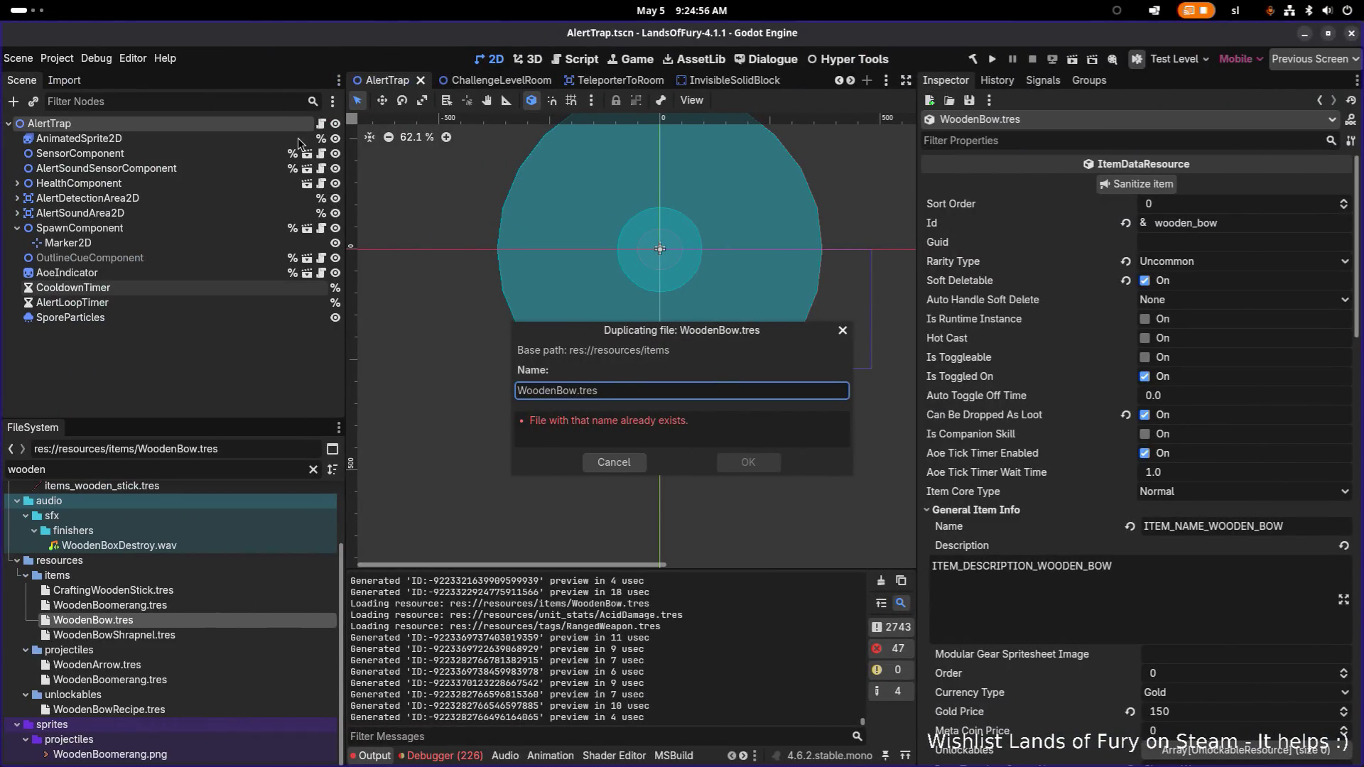
# - Check 1.75 × 0.8 = 1.4 in Calculator, launch Aseprite by searching 'ase', and close Calculator
pyautogui.hotkey('alt', 'Tab')
pyautogui.press('Tab')
pyautogui.press('Tab')
pyautogui.press('Tab')
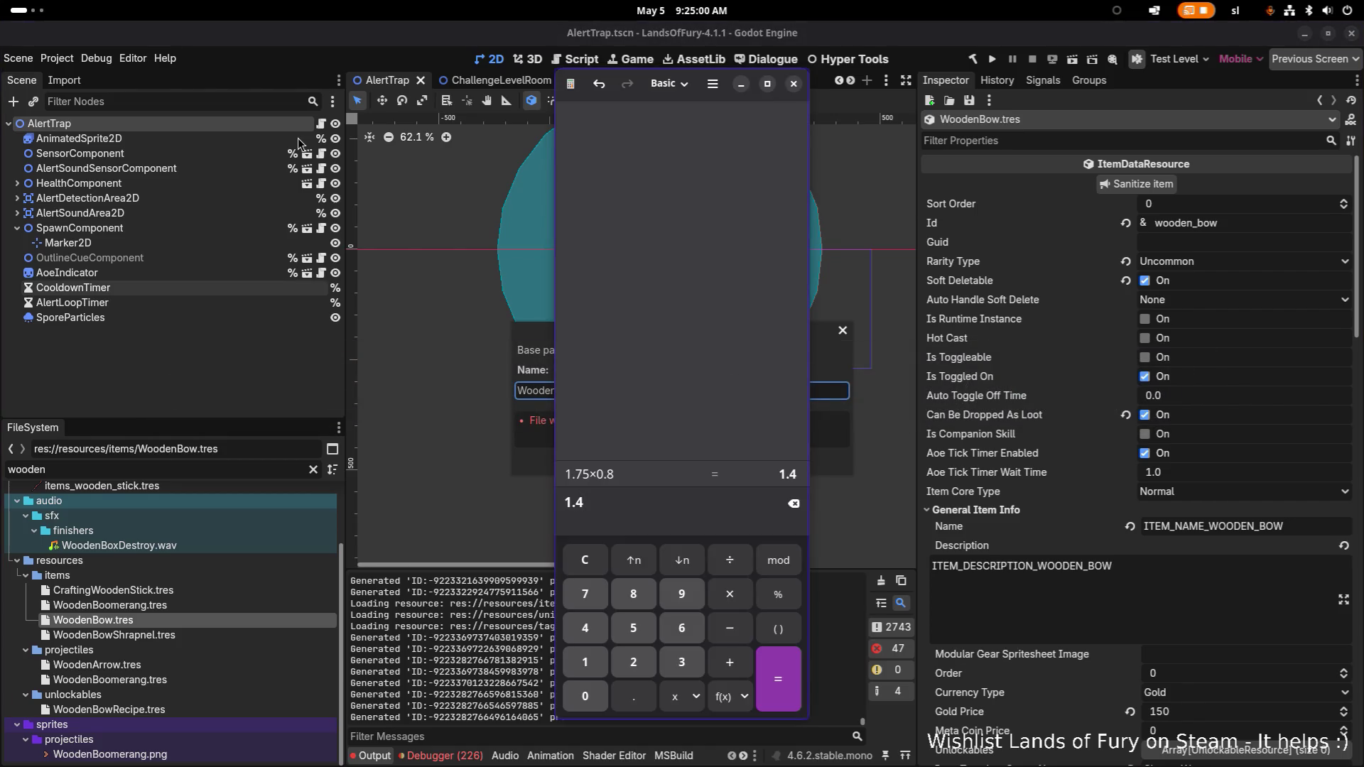
pyautogui.press('super')
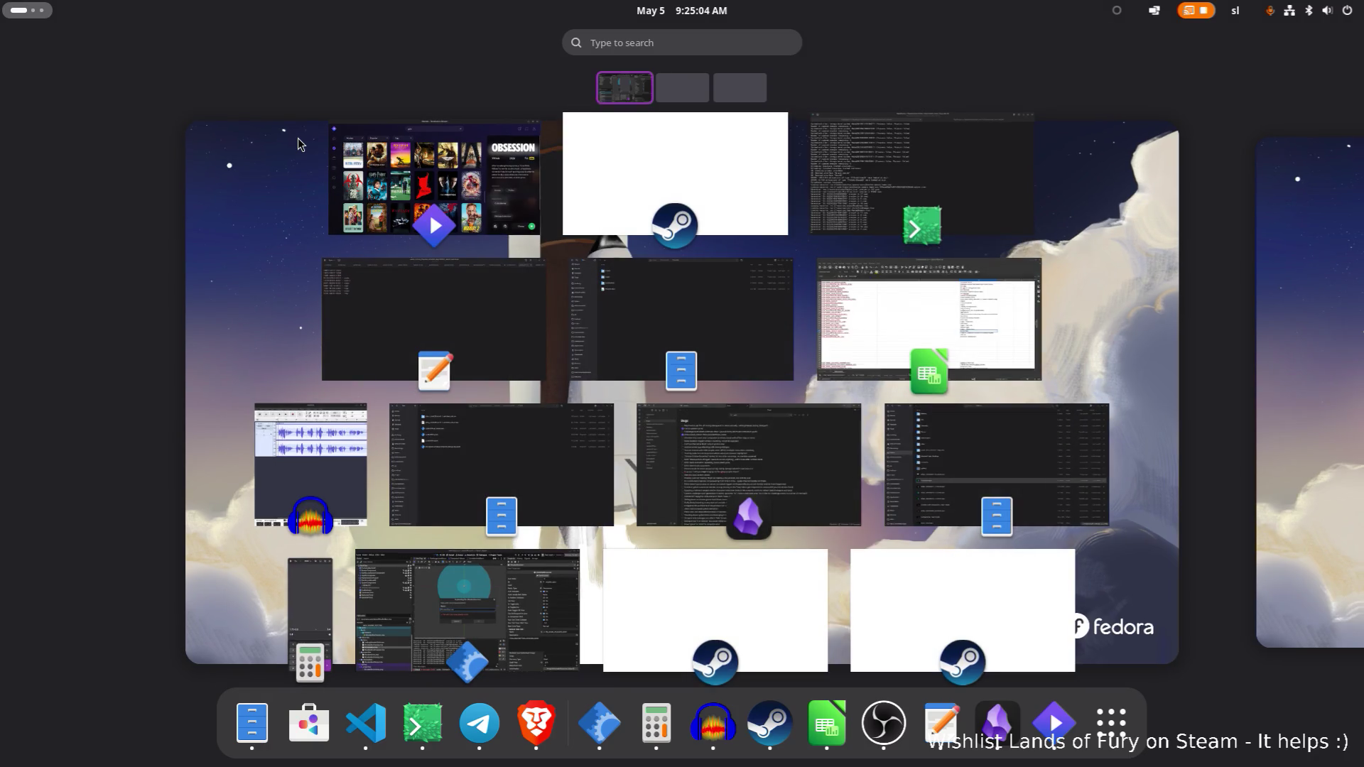
pyautogui.write('ase')
pyautogui.press('Return')
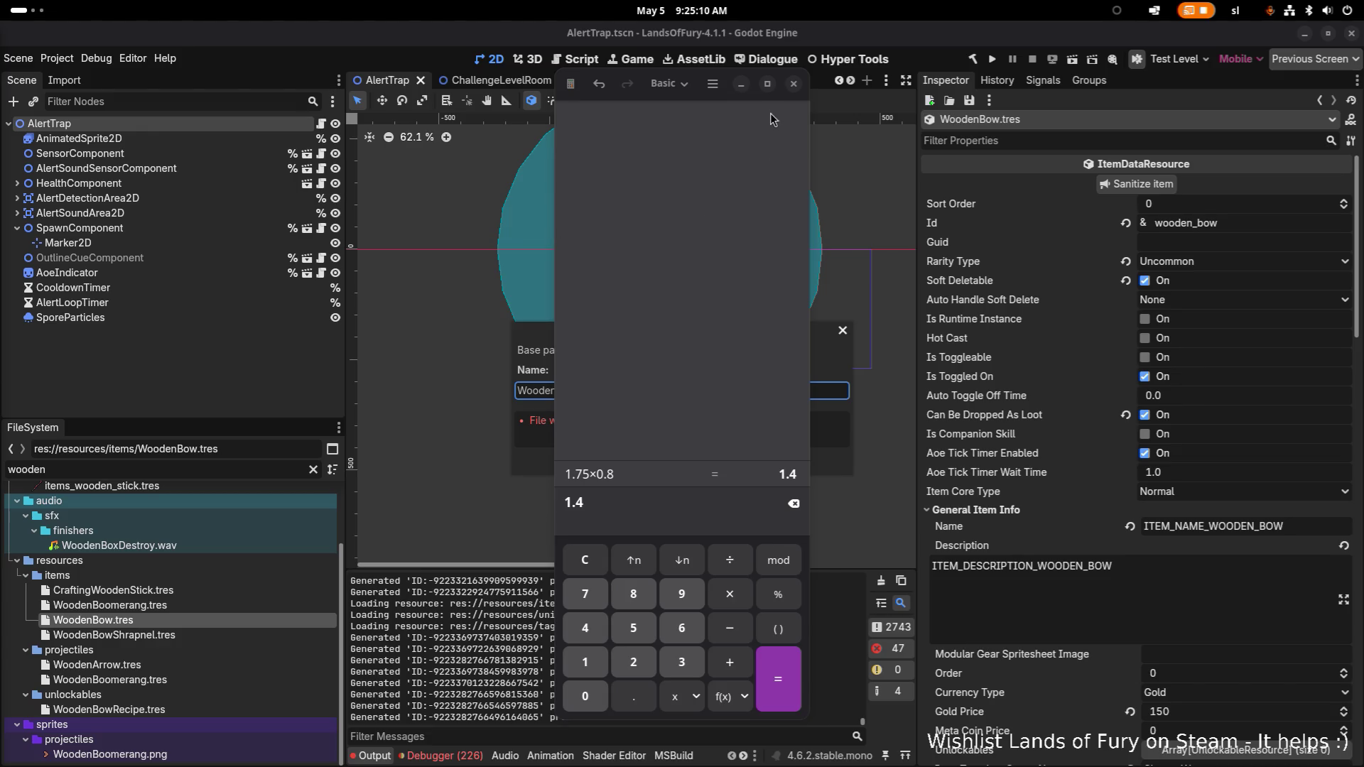
pyautogui.click(794, 86)
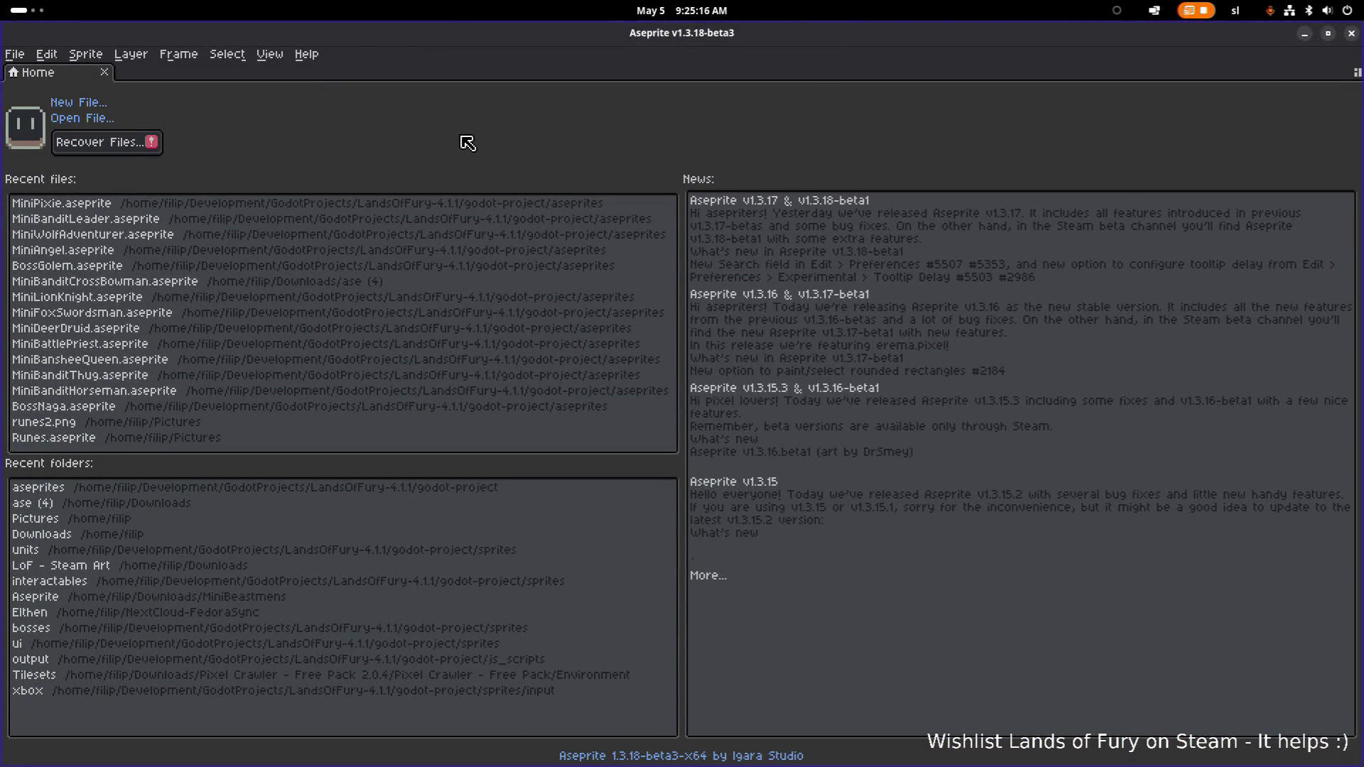
# - Open isoline.png from the game's sprites folder in Aseprite
pyautogui.click(99, 121)
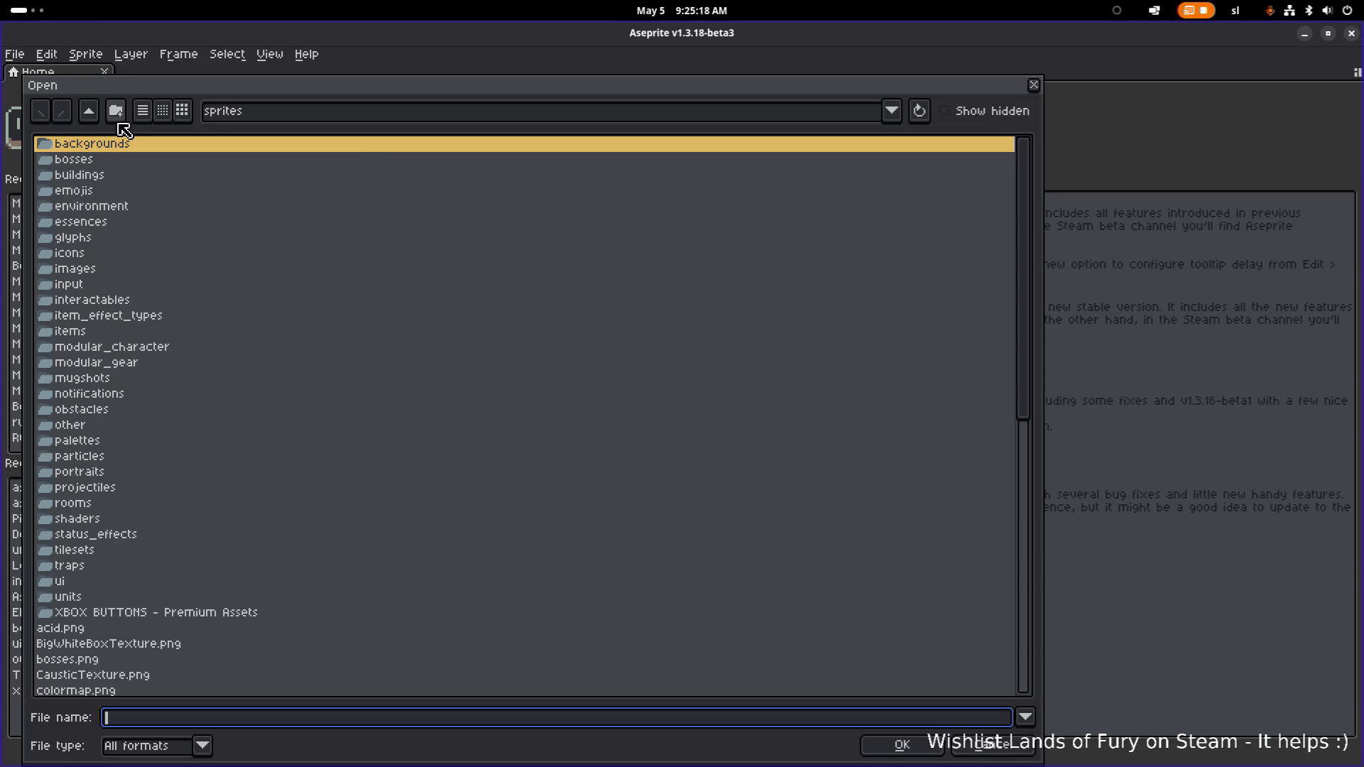
pyautogui.scroll(-10, 189, 196)
pyautogui.scroll(-3, 189, 196)
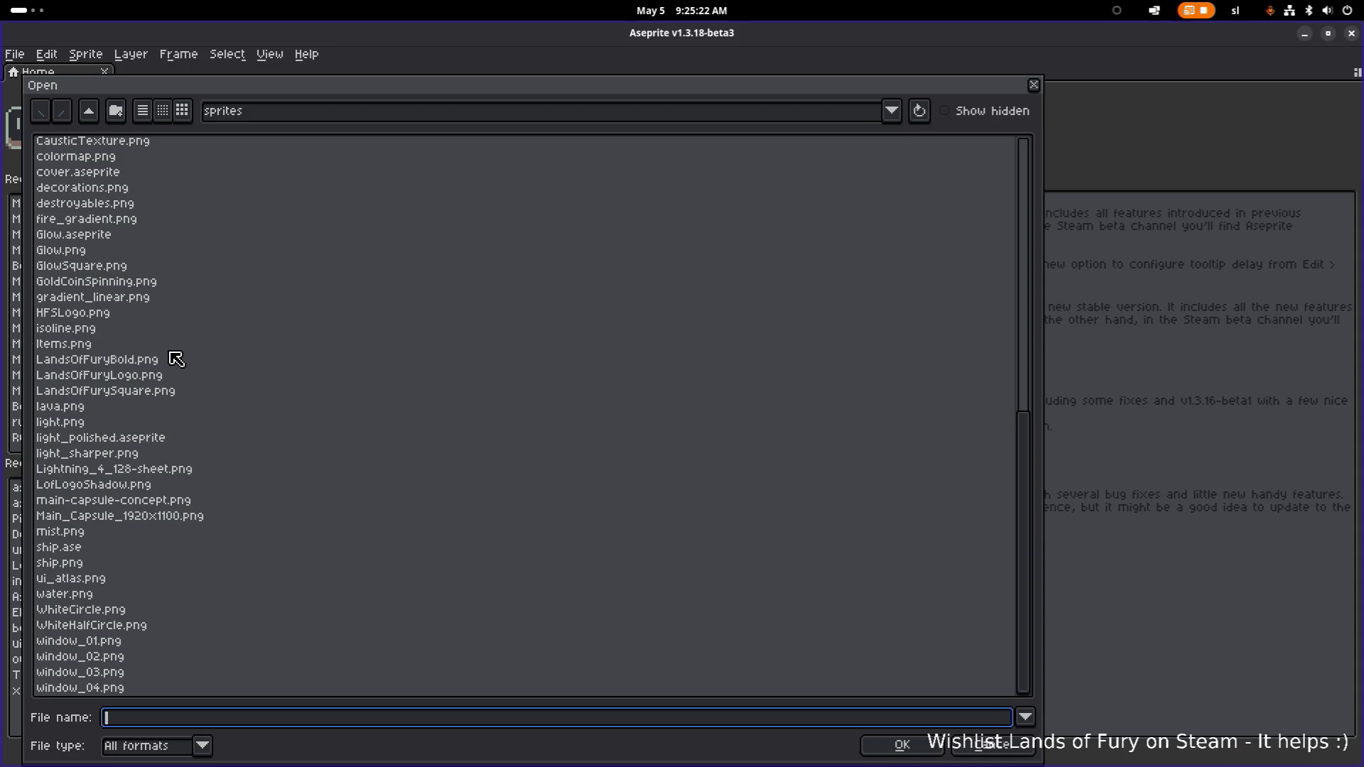
pyautogui.scroll(5, 174, 359)
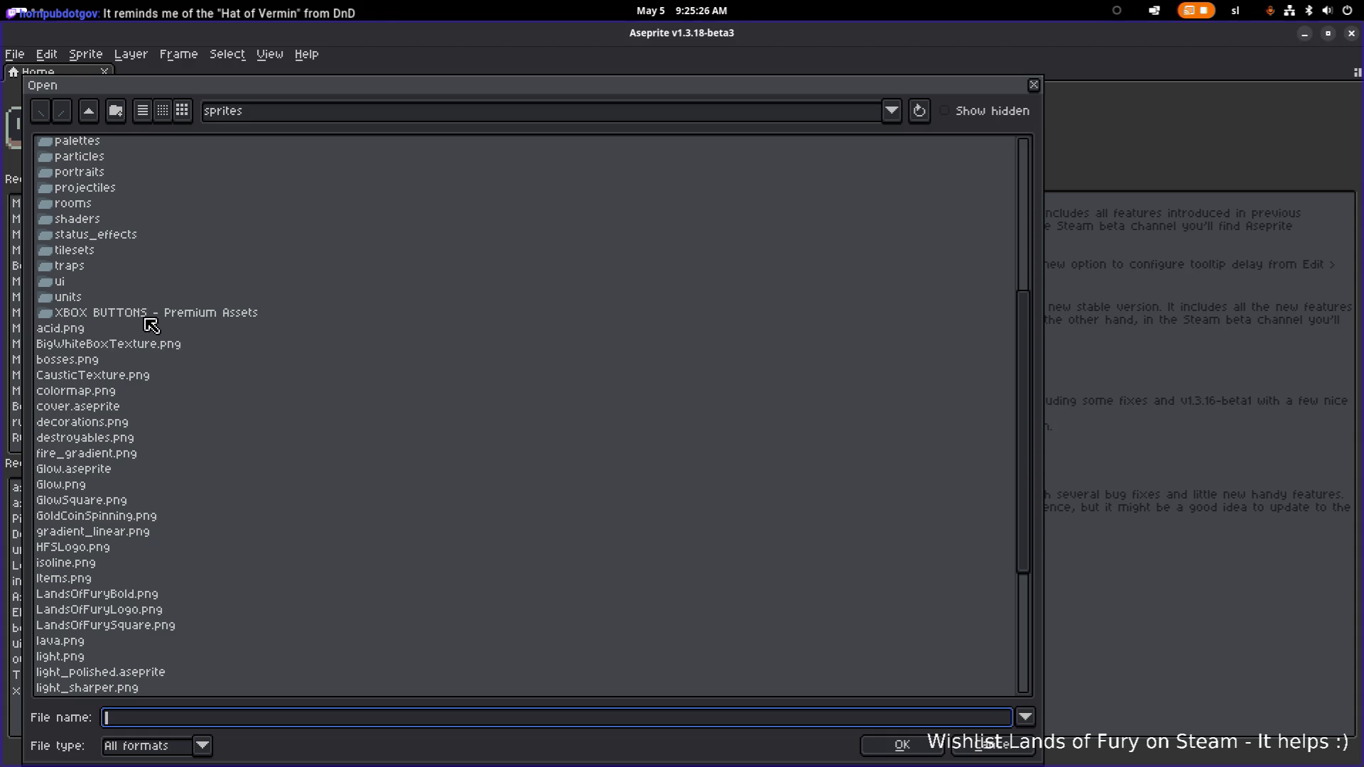
pyautogui.scroll(3, 164, 291)
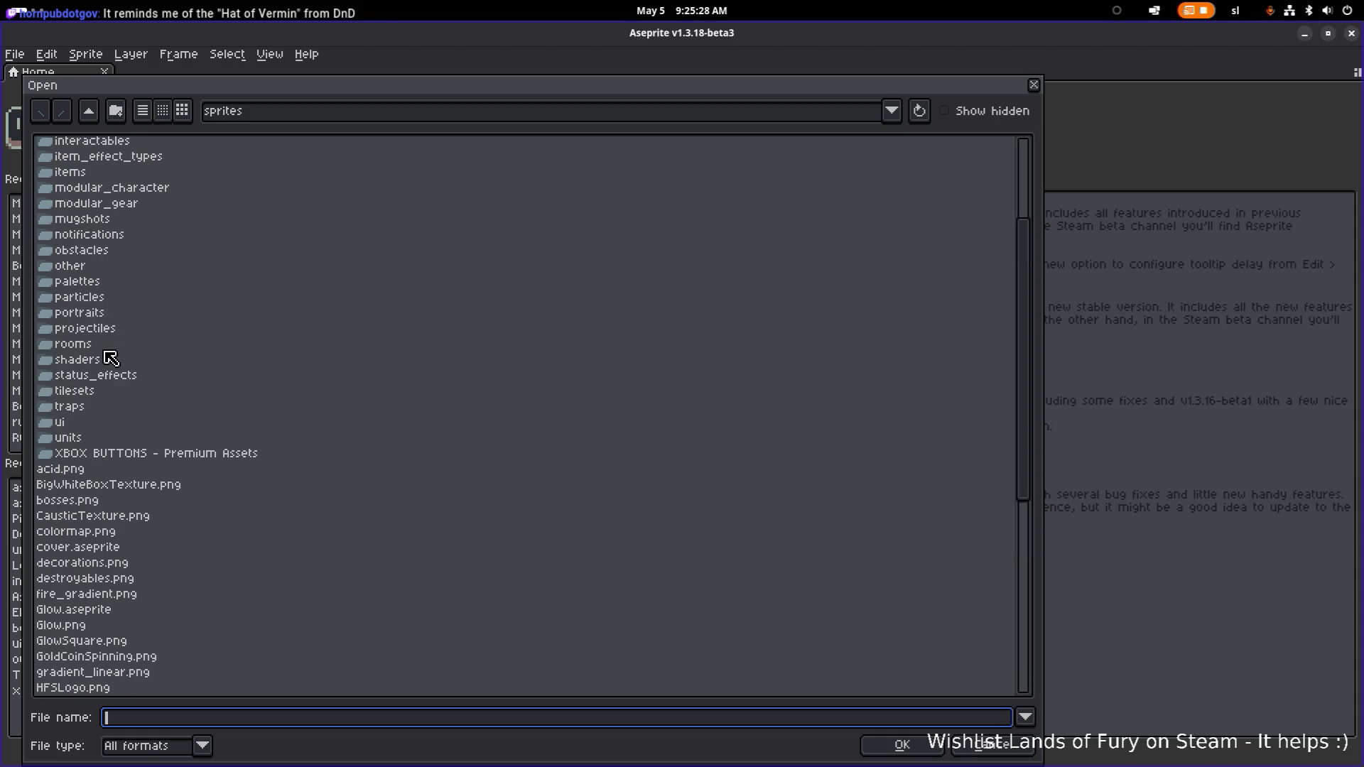
pyautogui.doubleClick(134, 176)
pyautogui.scroll(-10, 195, 311)
pyautogui.click(89, 110)
pyautogui.scroll(-10, 160, 366)
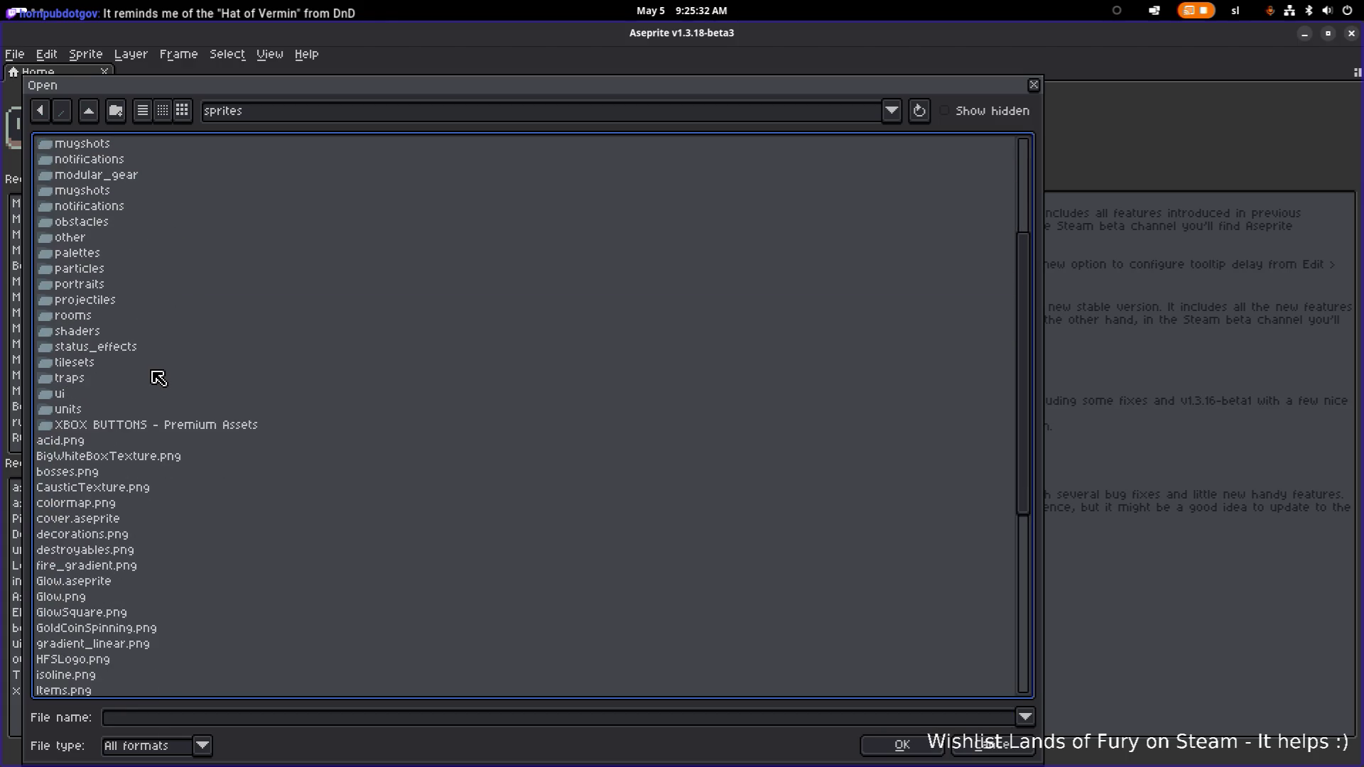
pyautogui.scroll(-3, 91, 603)
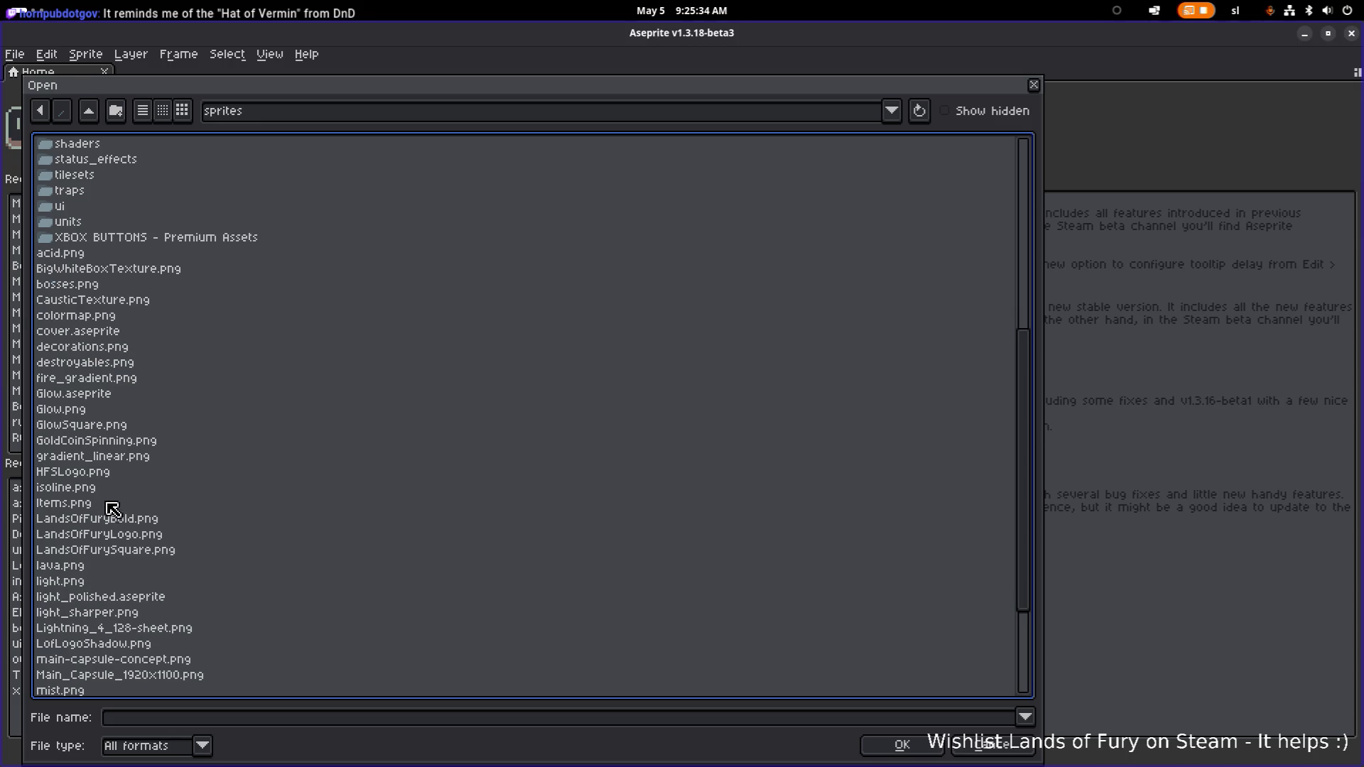
pyautogui.scroll(-10, 112, 395)
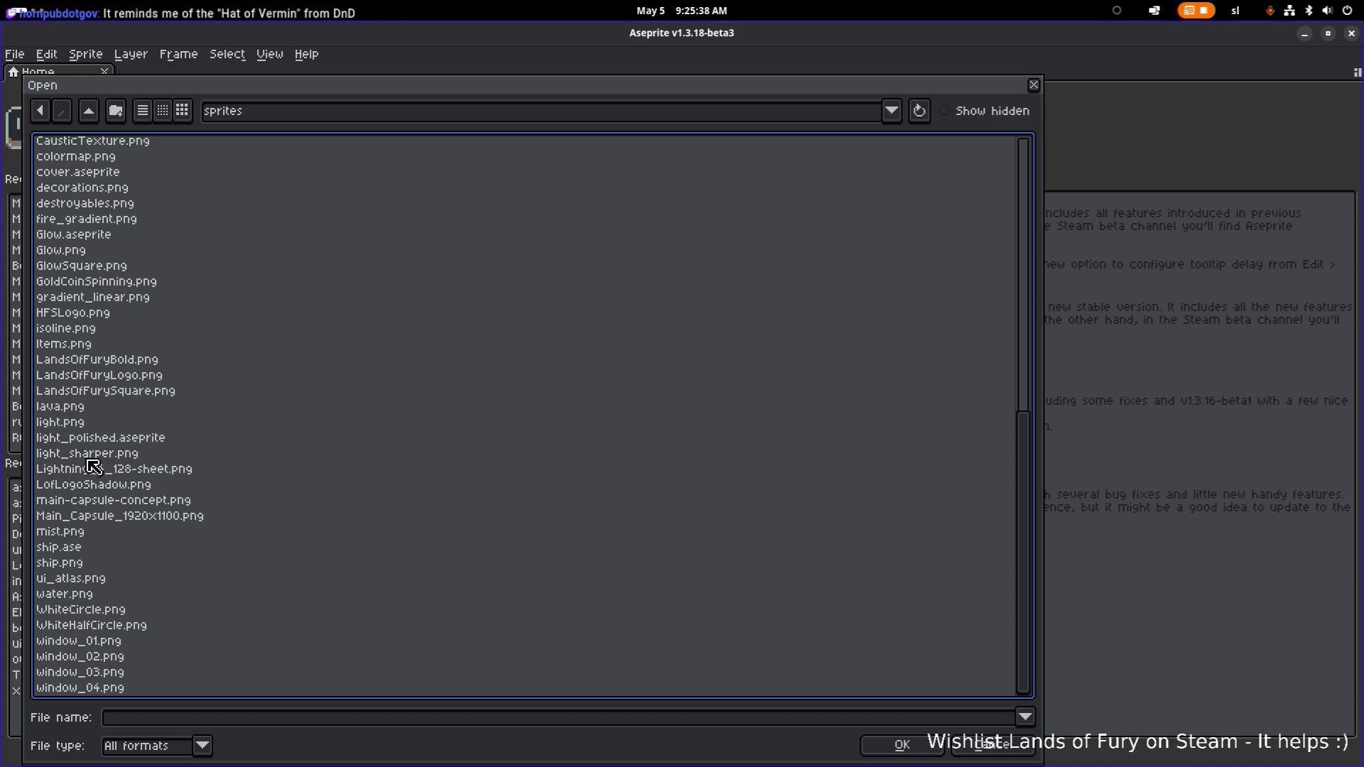
pyautogui.doubleClick(103, 329)
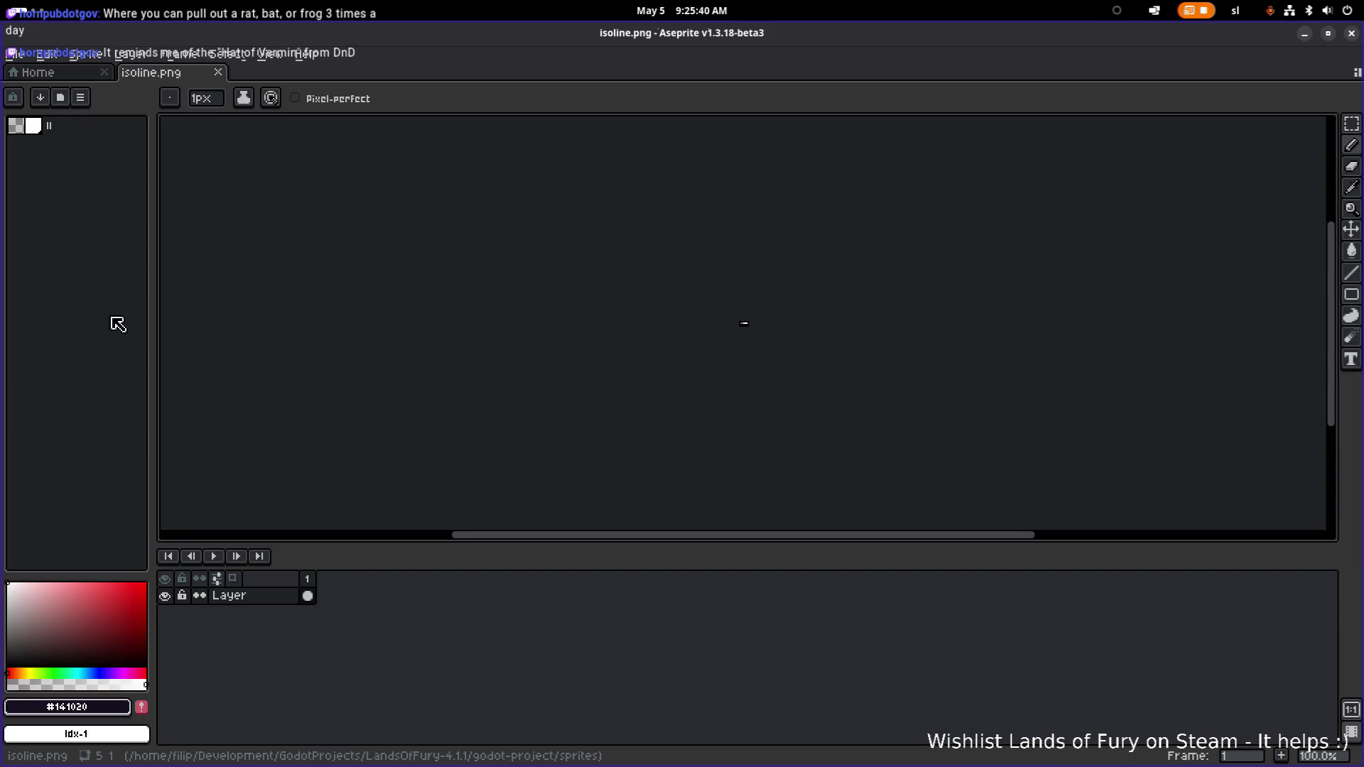
# - Open the Items.png sprite sheet from the same sprites folder
pyautogui.click(13, 53)
pyautogui.click(32, 100)
pyautogui.scroll(-10, 158, 483)
pyautogui.scroll(-2, 159, 483)
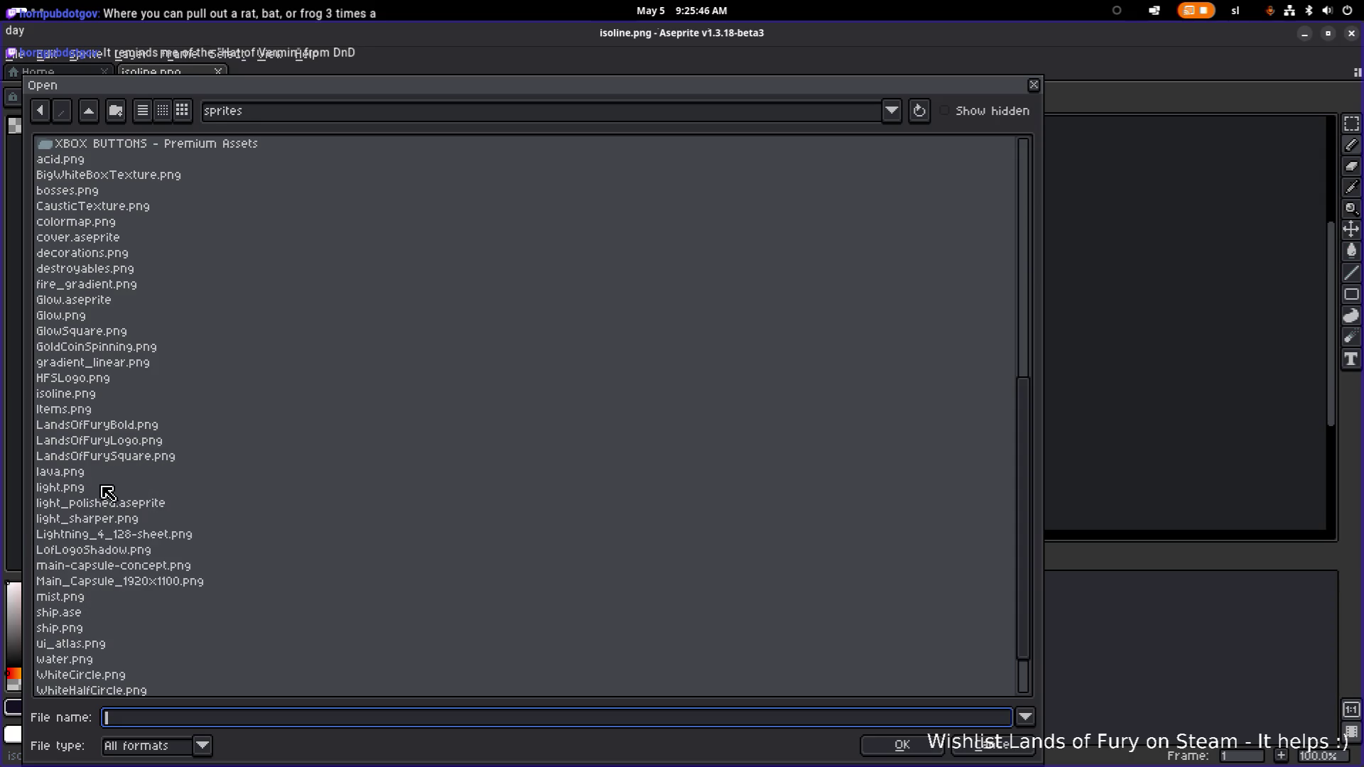
pyautogui.doubleClick(112, 410)
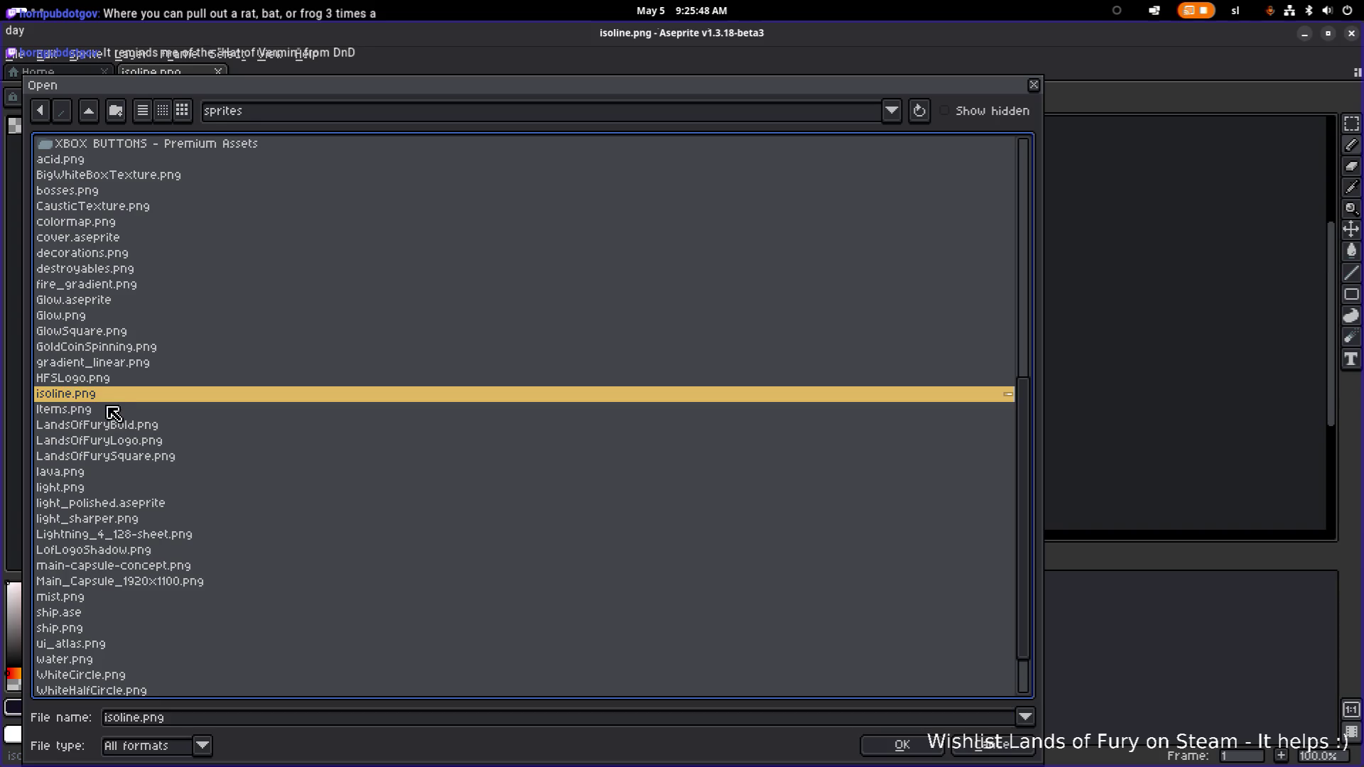
pyautogui.scroll(-3, 551, 441)
pyautogui.scroll(6, 551, 441)
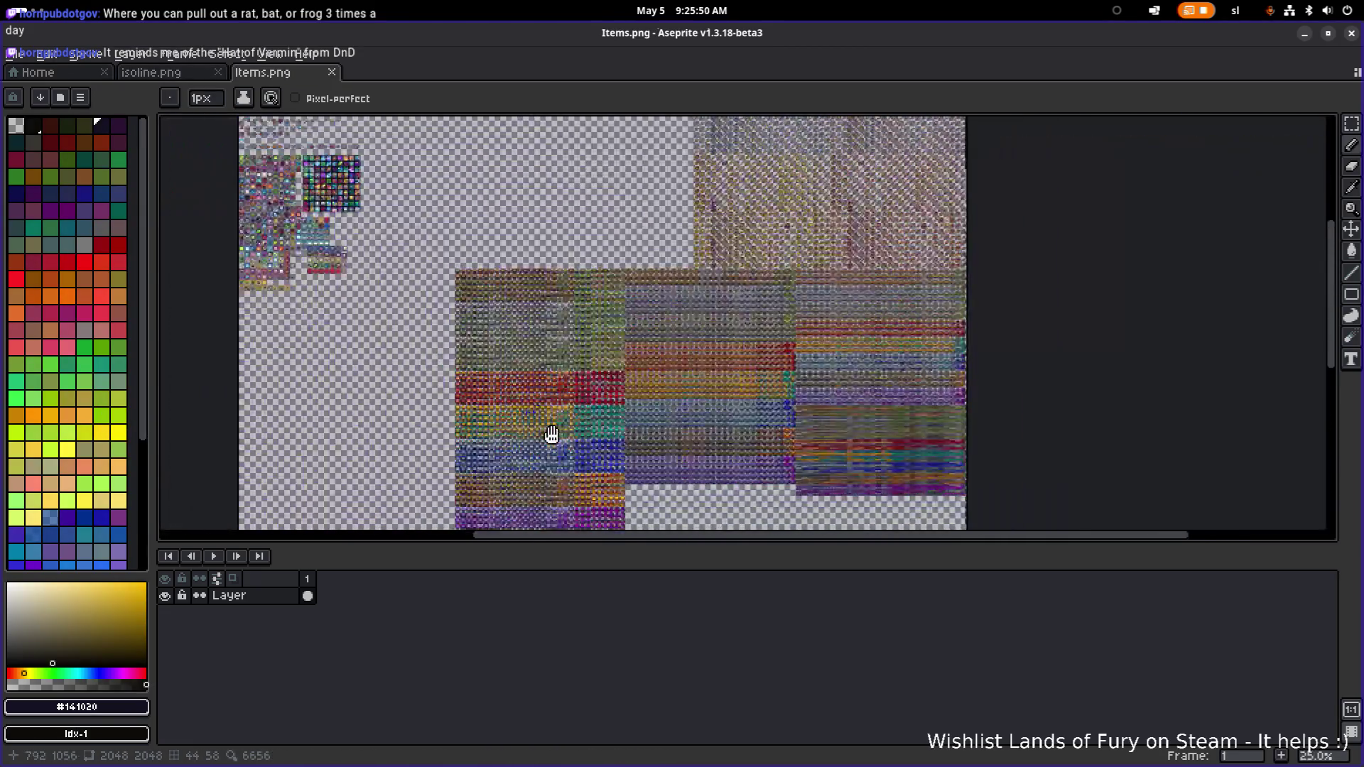
pyautogui.scroll(-3, 388, 316)
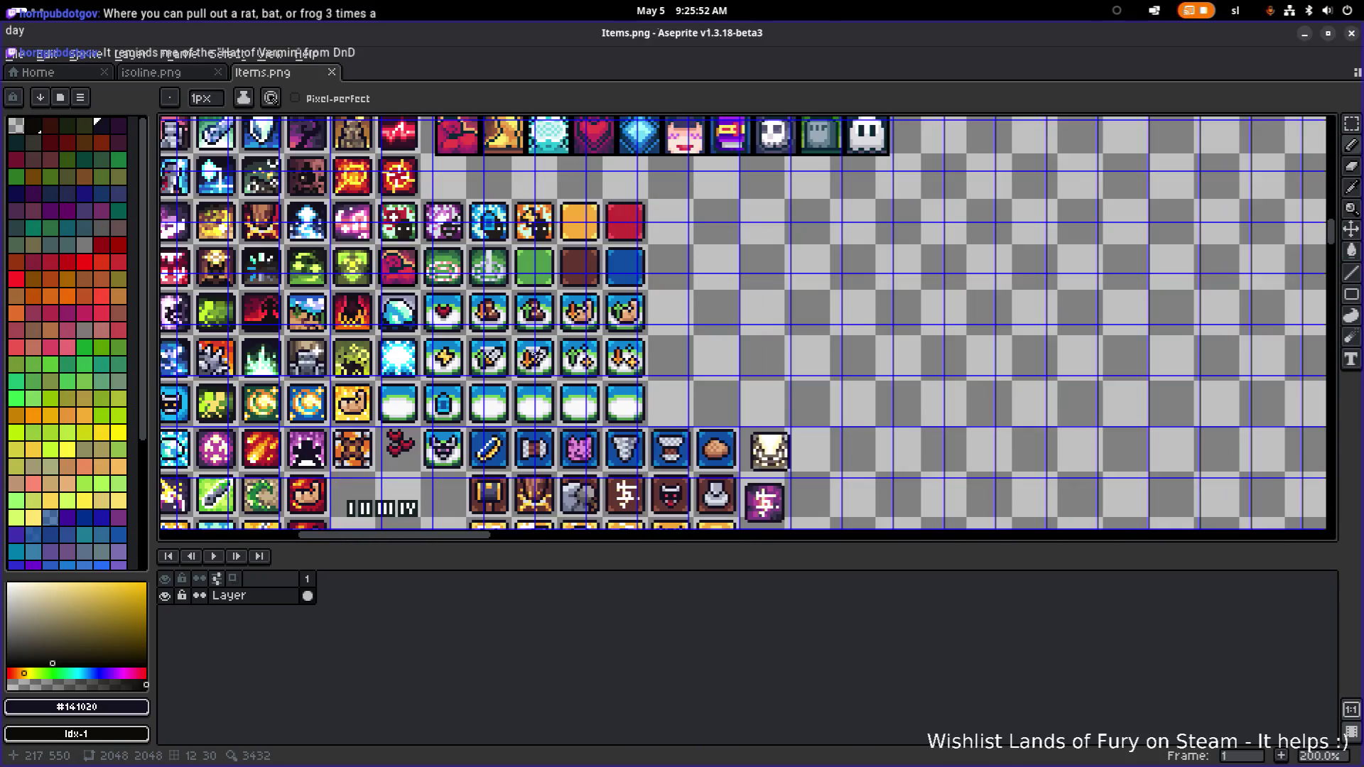
pyautogui.scroll(10, 364, 319)
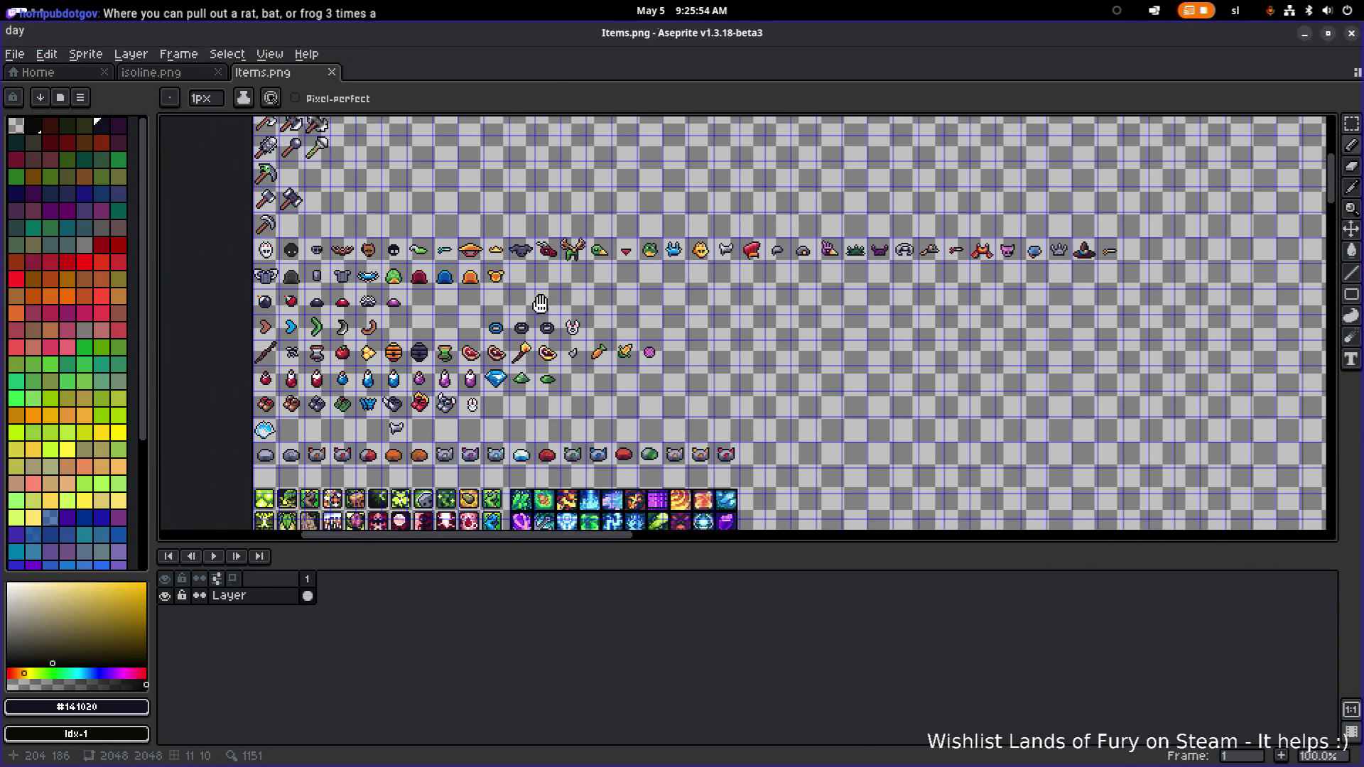
pyautogui.scroll(2, 304, 291)
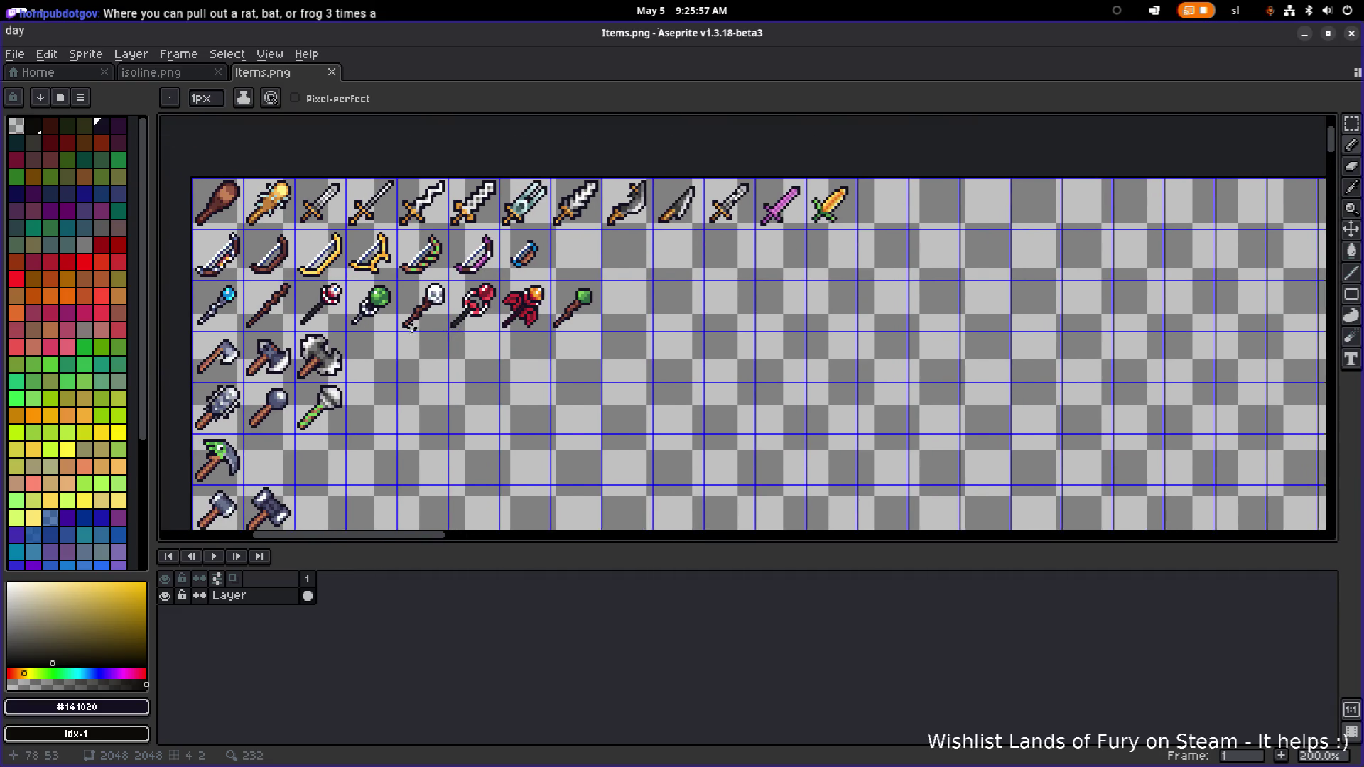
pyautogui.moveTo(412, 326); pyautogui.dragTo(509, 279)
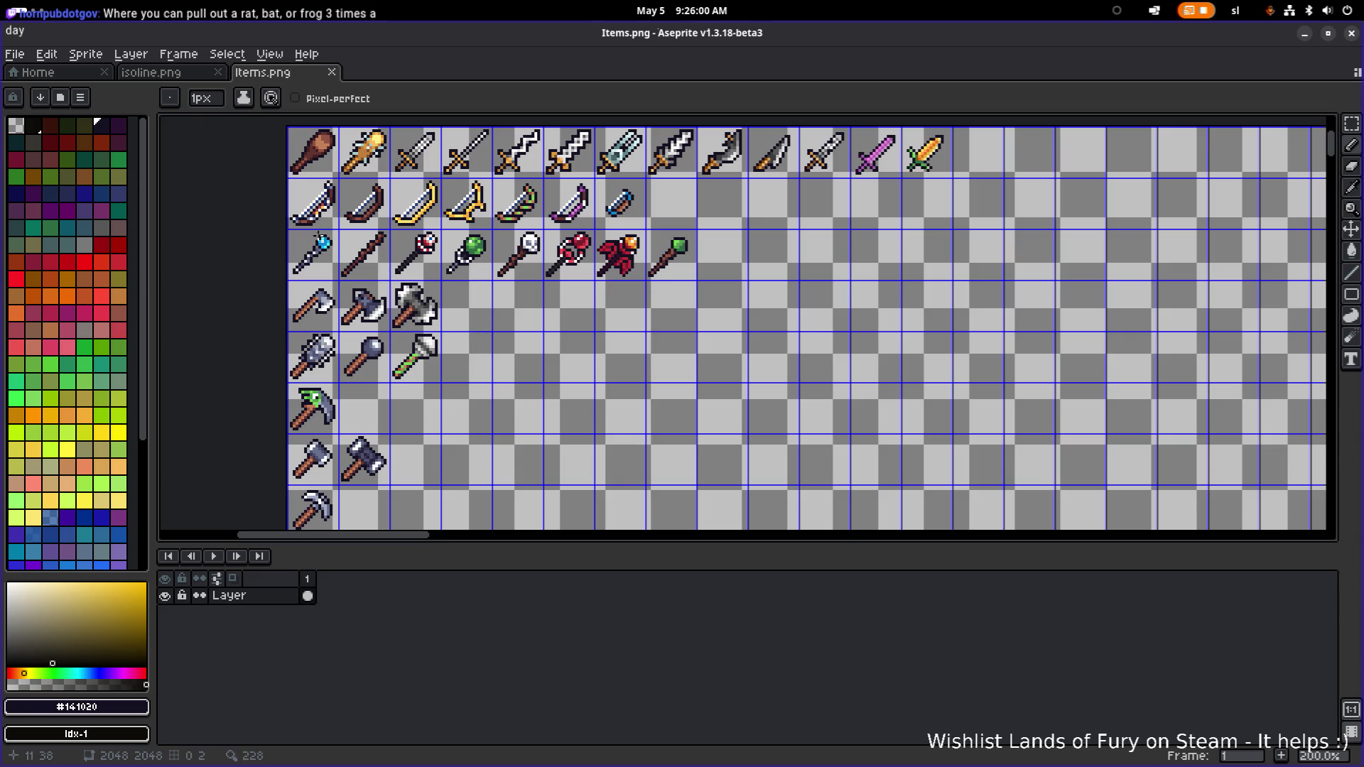
pyautogui.hscroll(-2, 346, 240)
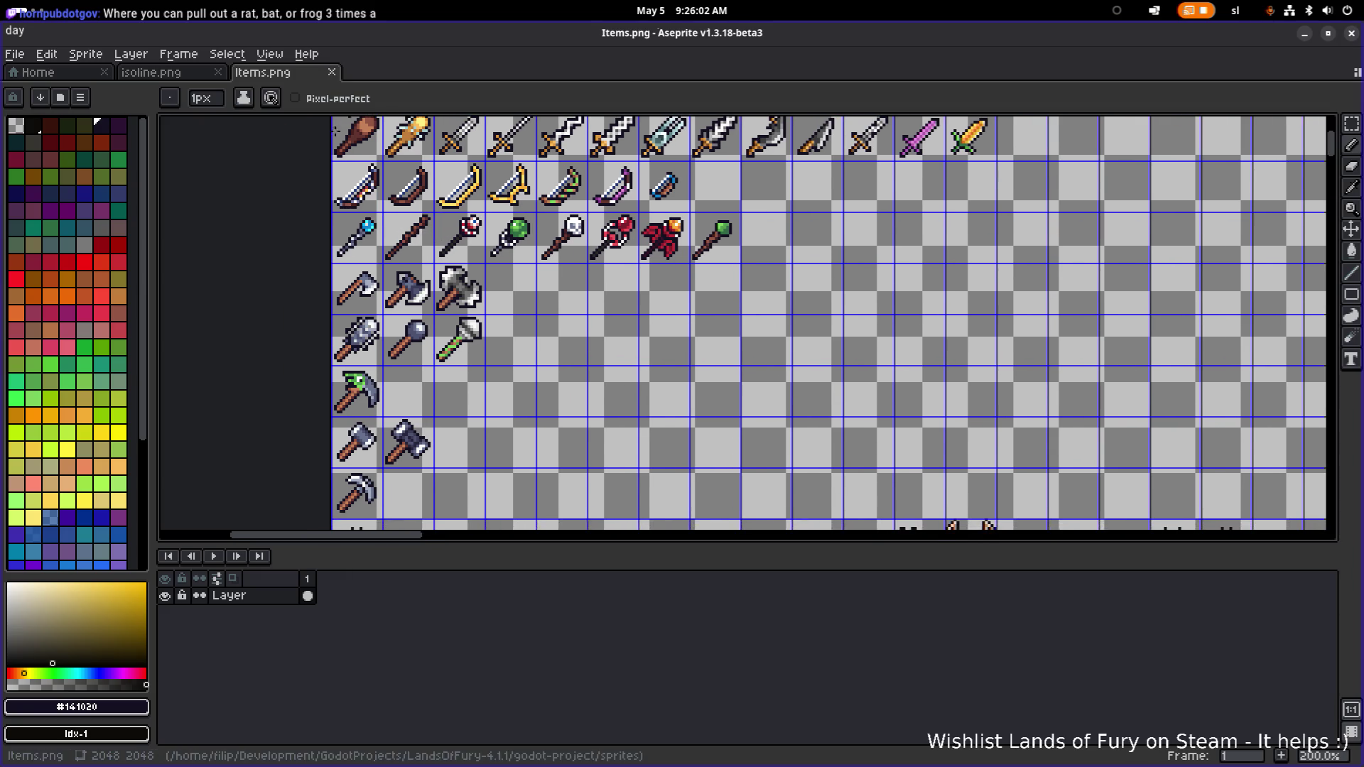
pyautogui.scroll(-2, 367, 260)
pyautogui.scroll(3, 419, 284)
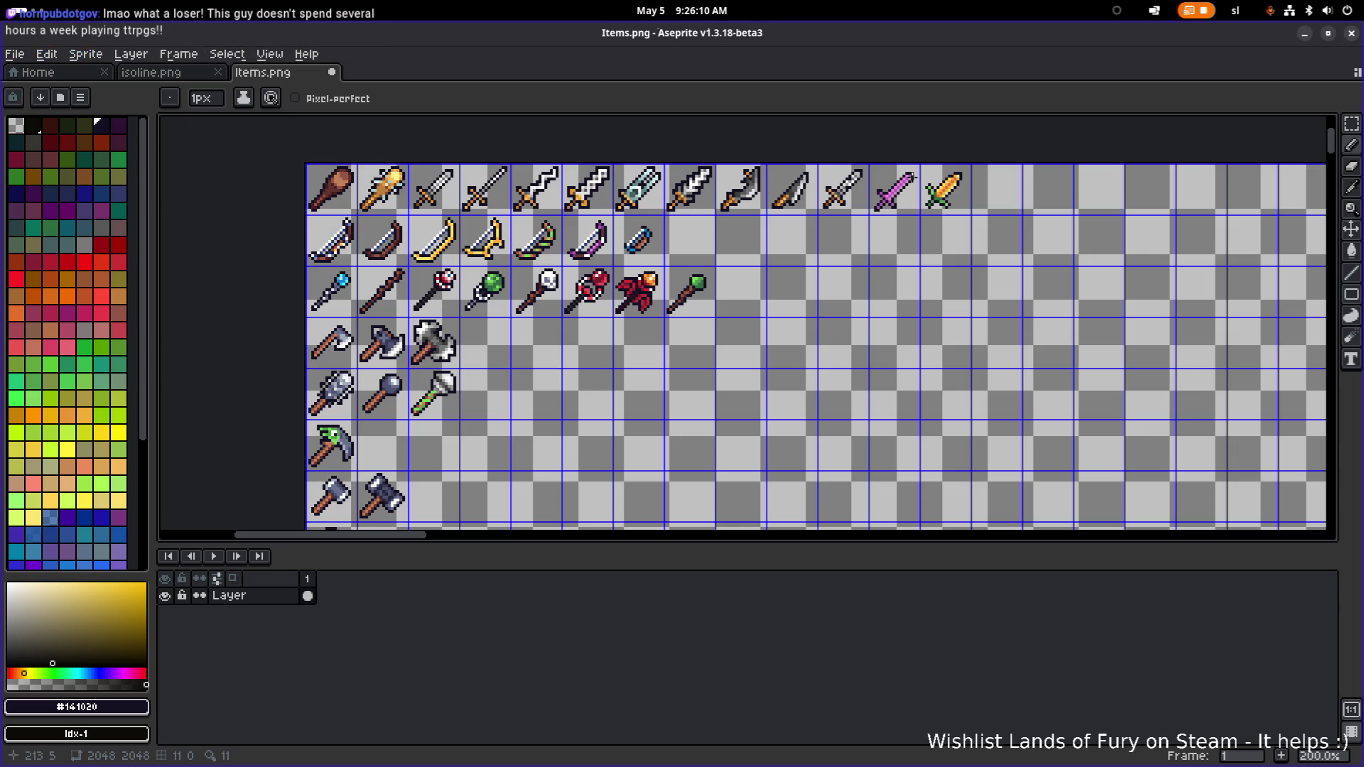
pyautogui.scroll(4, 728, 233)
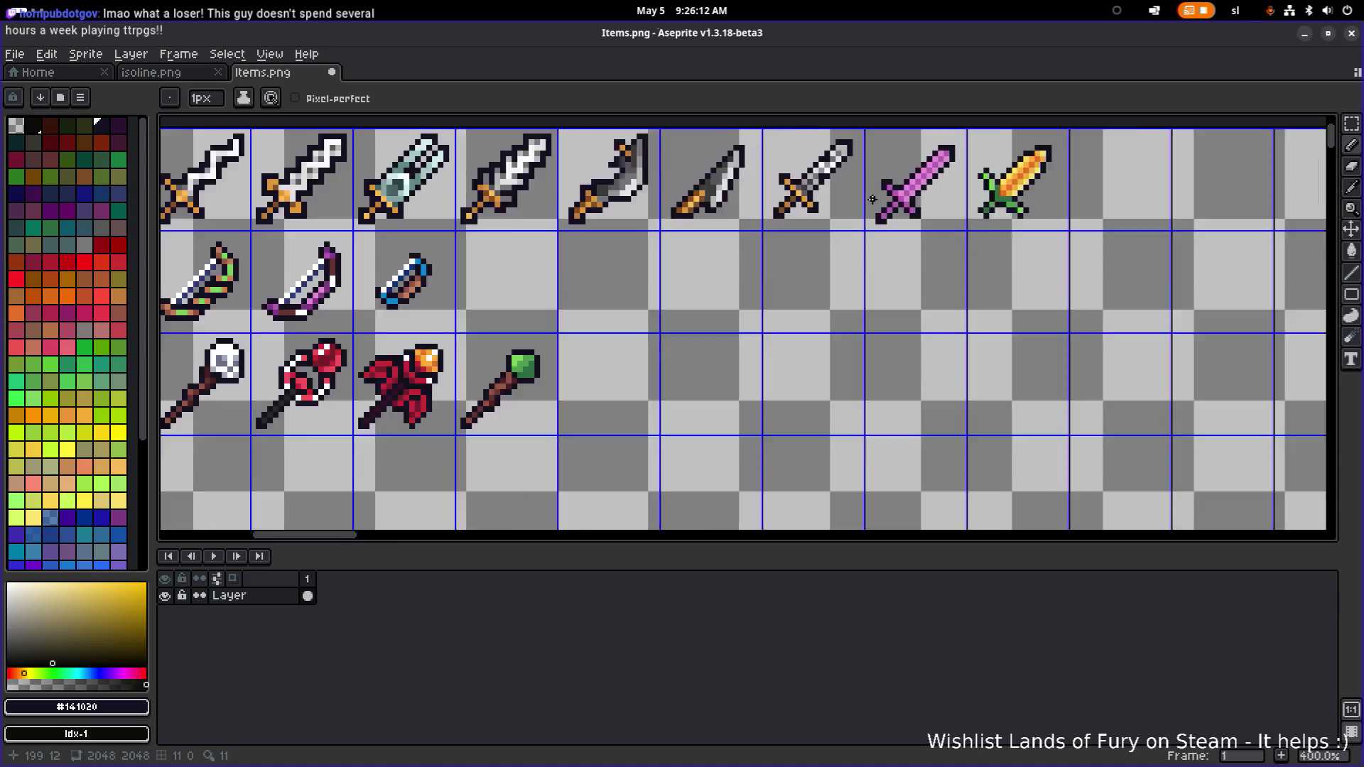
pyautogui.click(989, 174)
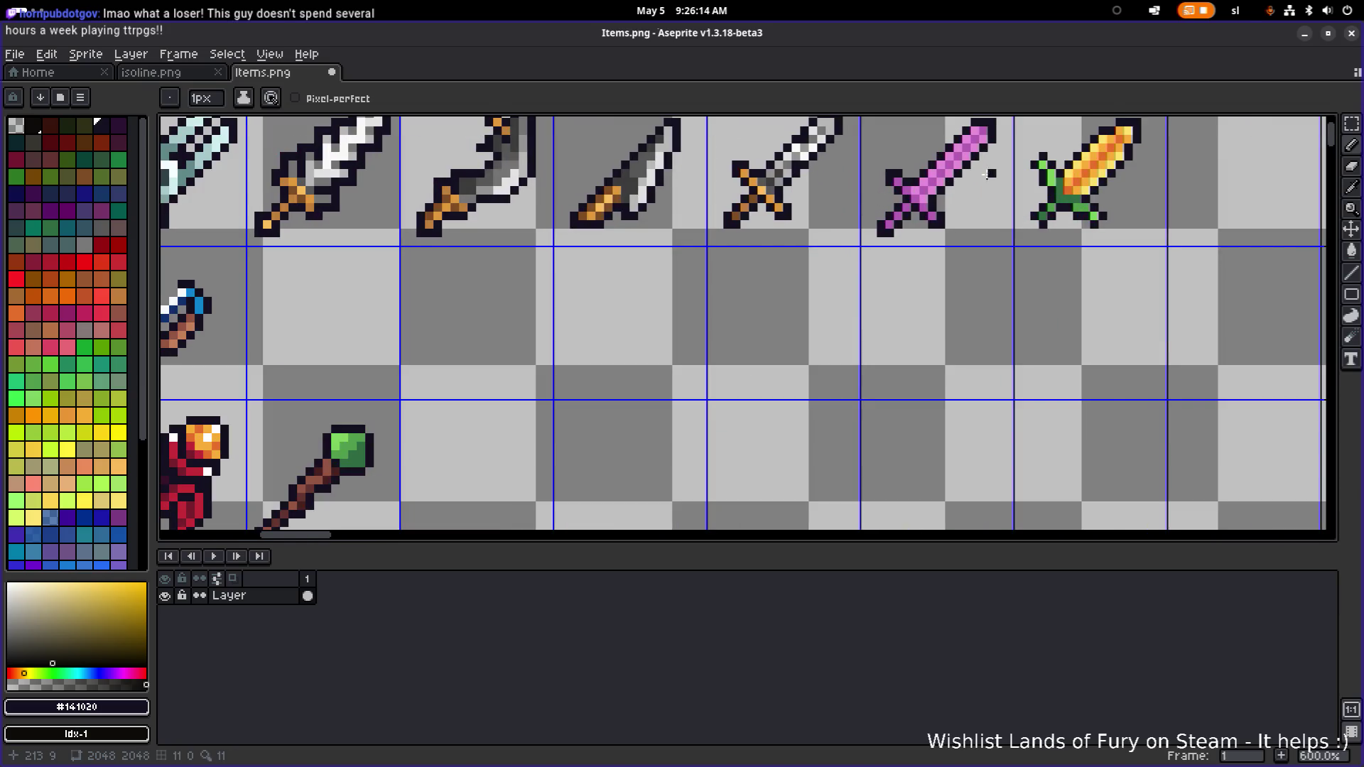
pyautogui.click(991, 186)
pyautogui.scroll(4, 992, 192)
pyautogui.hotkey('ctrl', 'z')
pyautogui.scroll(-2, 992, 192)
pyautogui.hotkey('ctrl', 'z')
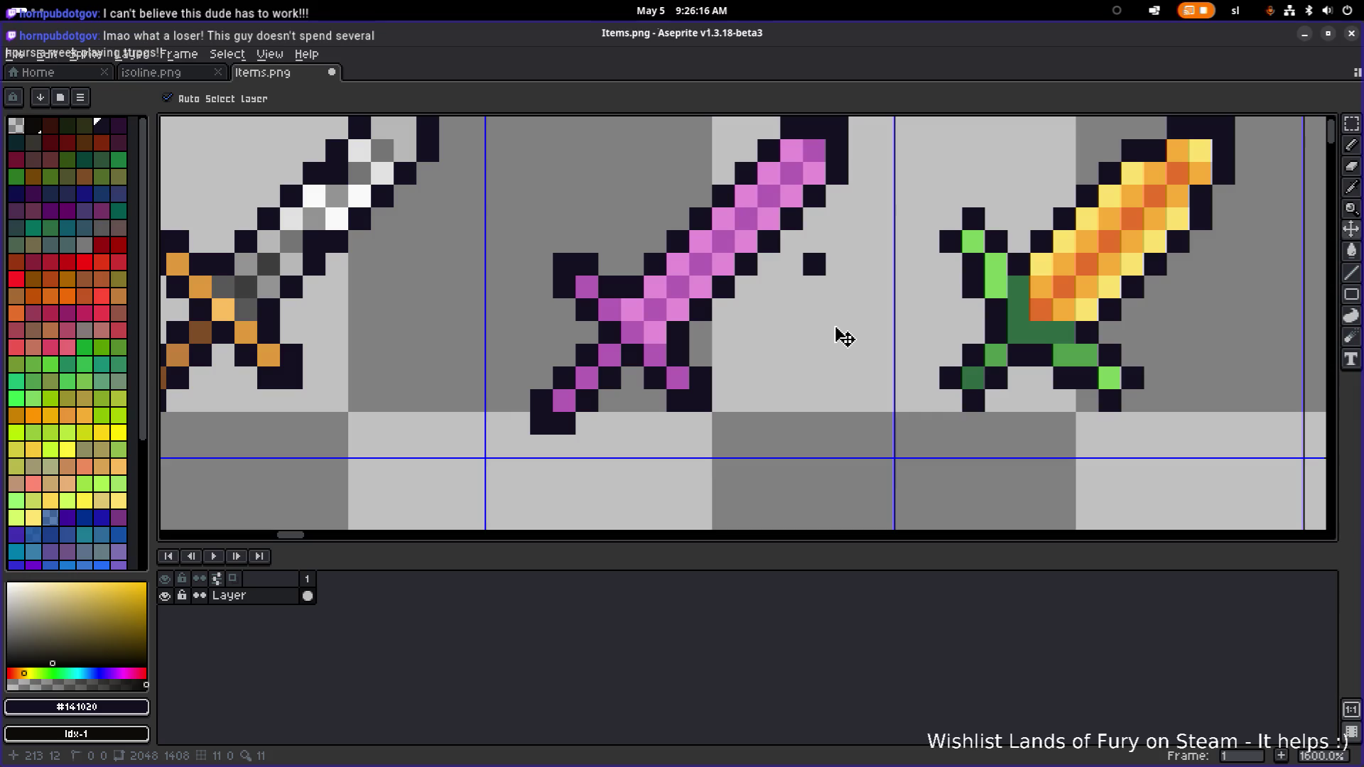
pyautogui.scroll(-2, 645, 315)
pyautogui.scroll(-3, 645, 315)
pyautogui.hscroll(-5, 746, 228)
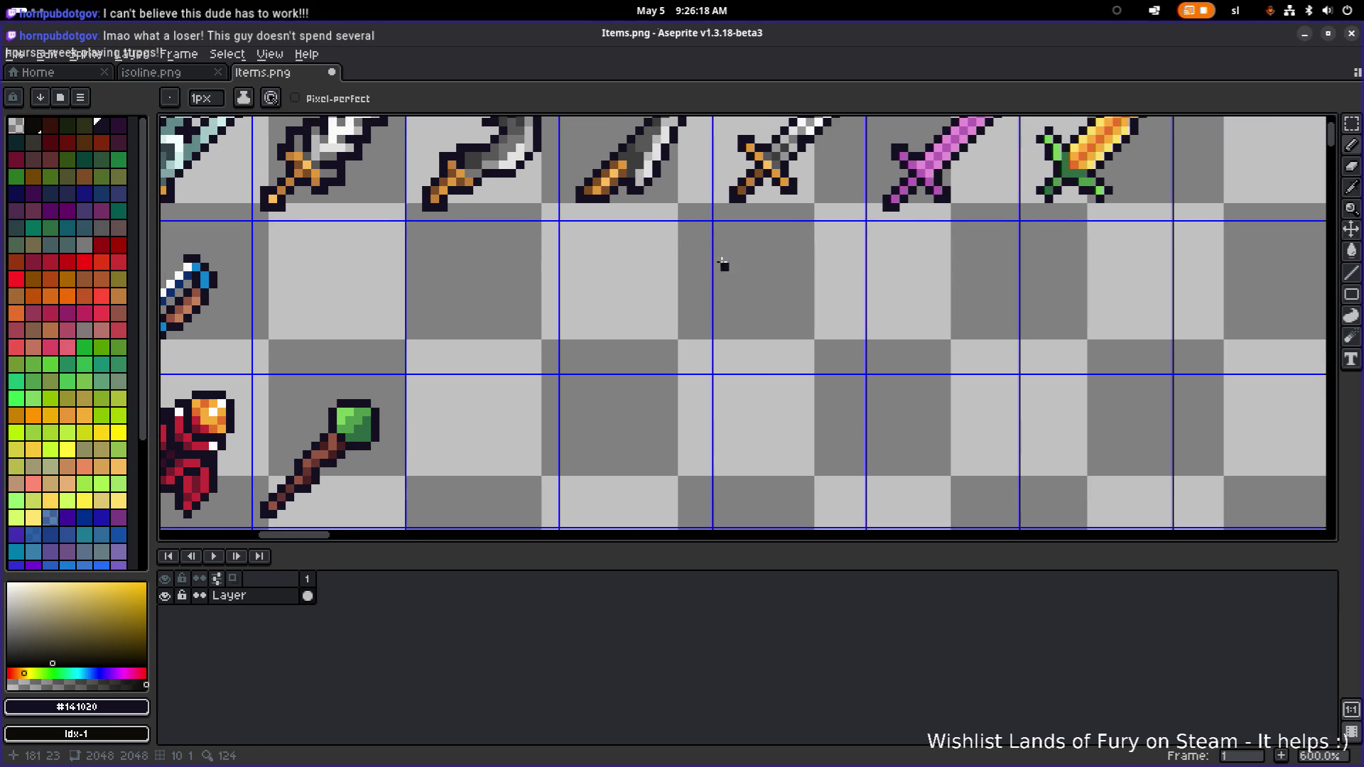
pyautogui.scroll(-1, 522, 275)
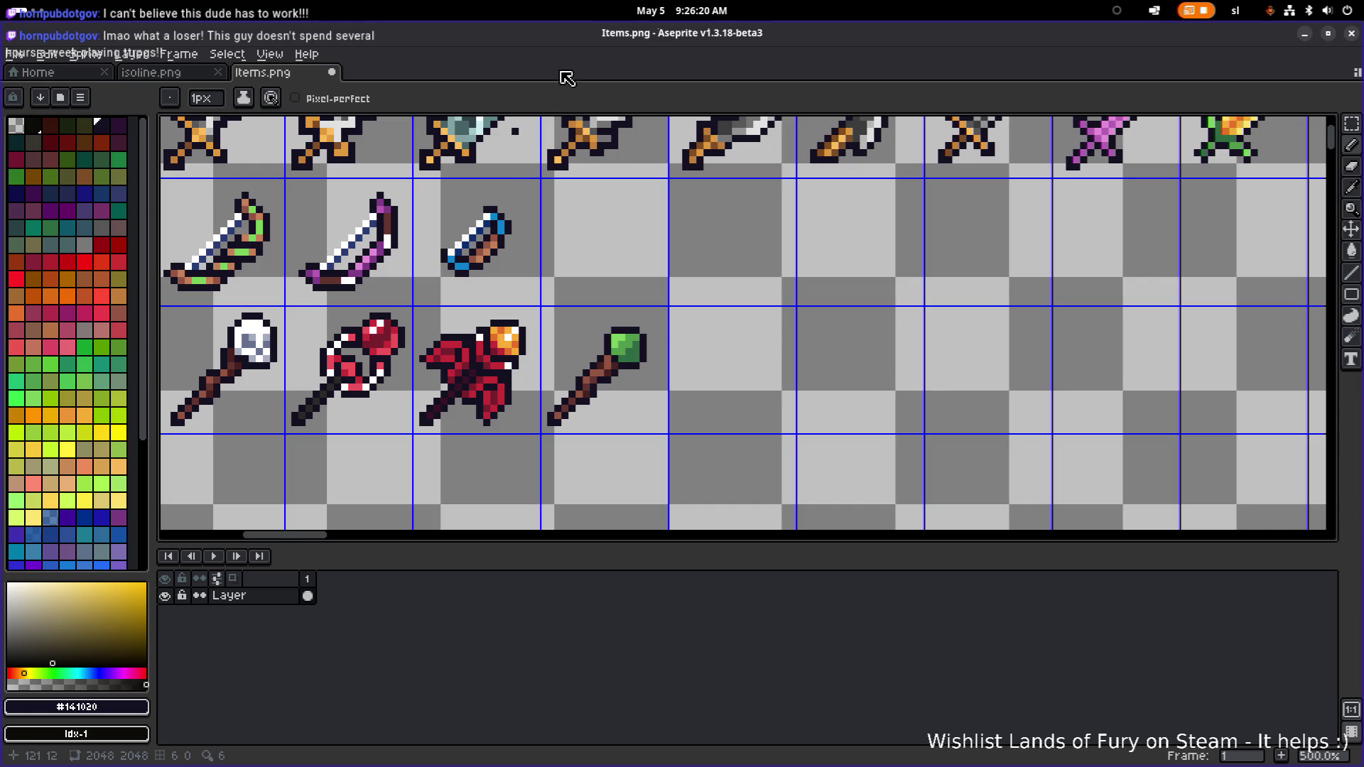
pyautogui.press('m')
pyautogui.scroll(-3, 268, 228)
pyautogui.hscroll(-5, 744, 345)
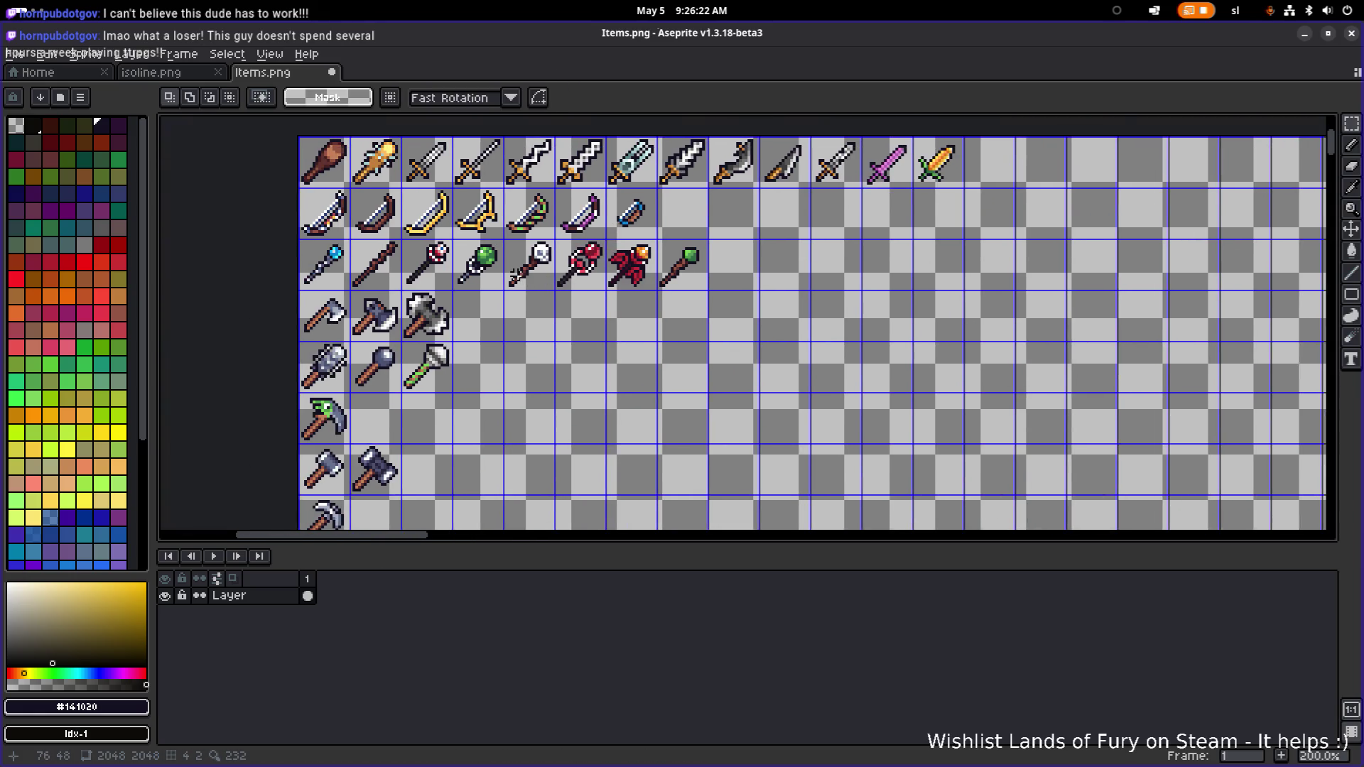
pyautogui.scroll(1, 513, 274)
pyautogui.scroll(1, 723, 244)
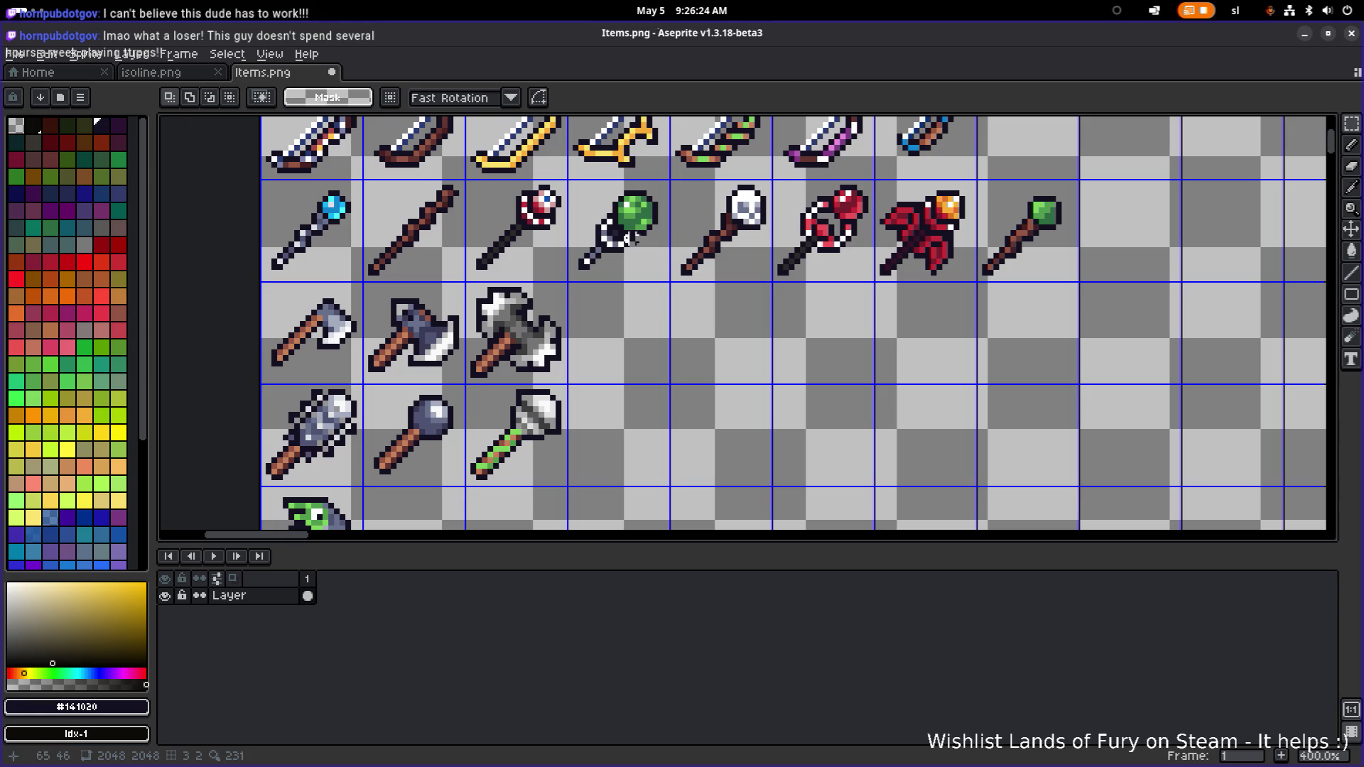
pyautogui.scroll(-1, 398, 267)
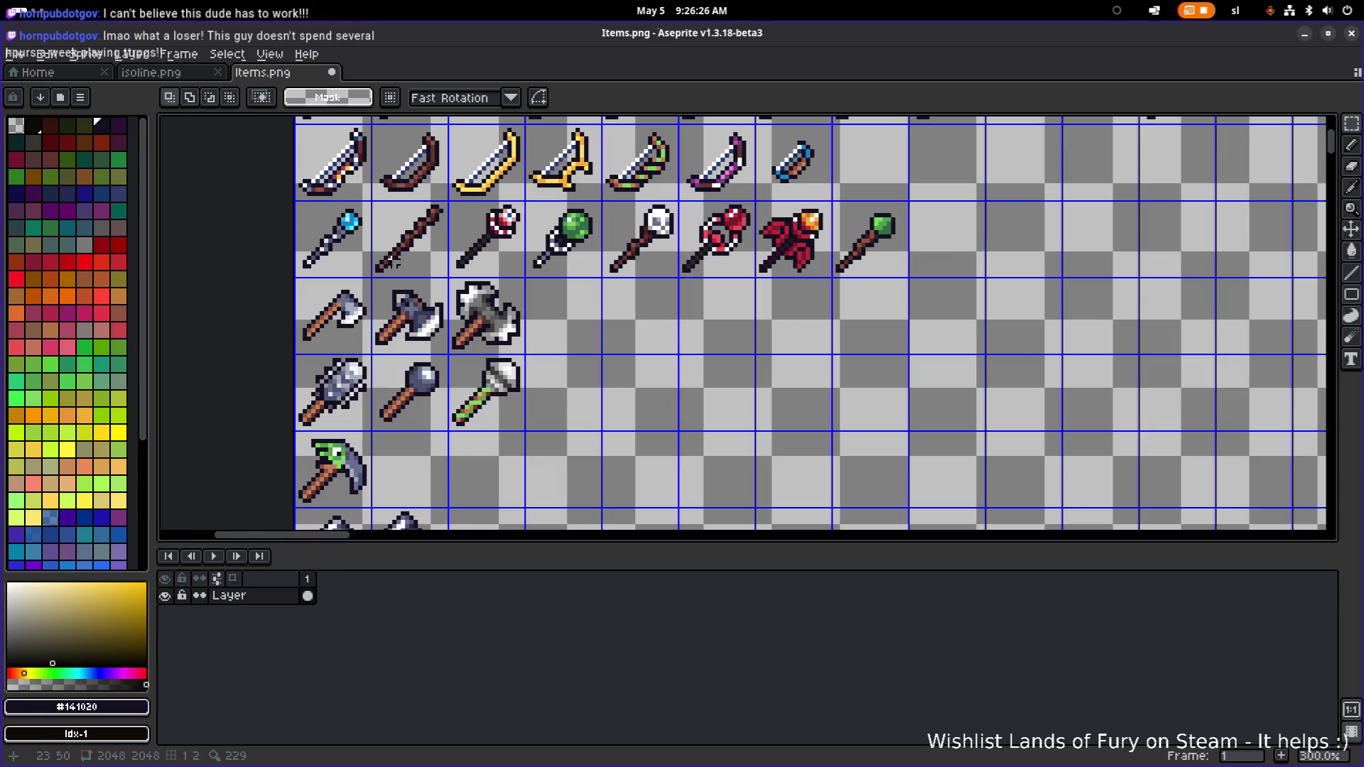